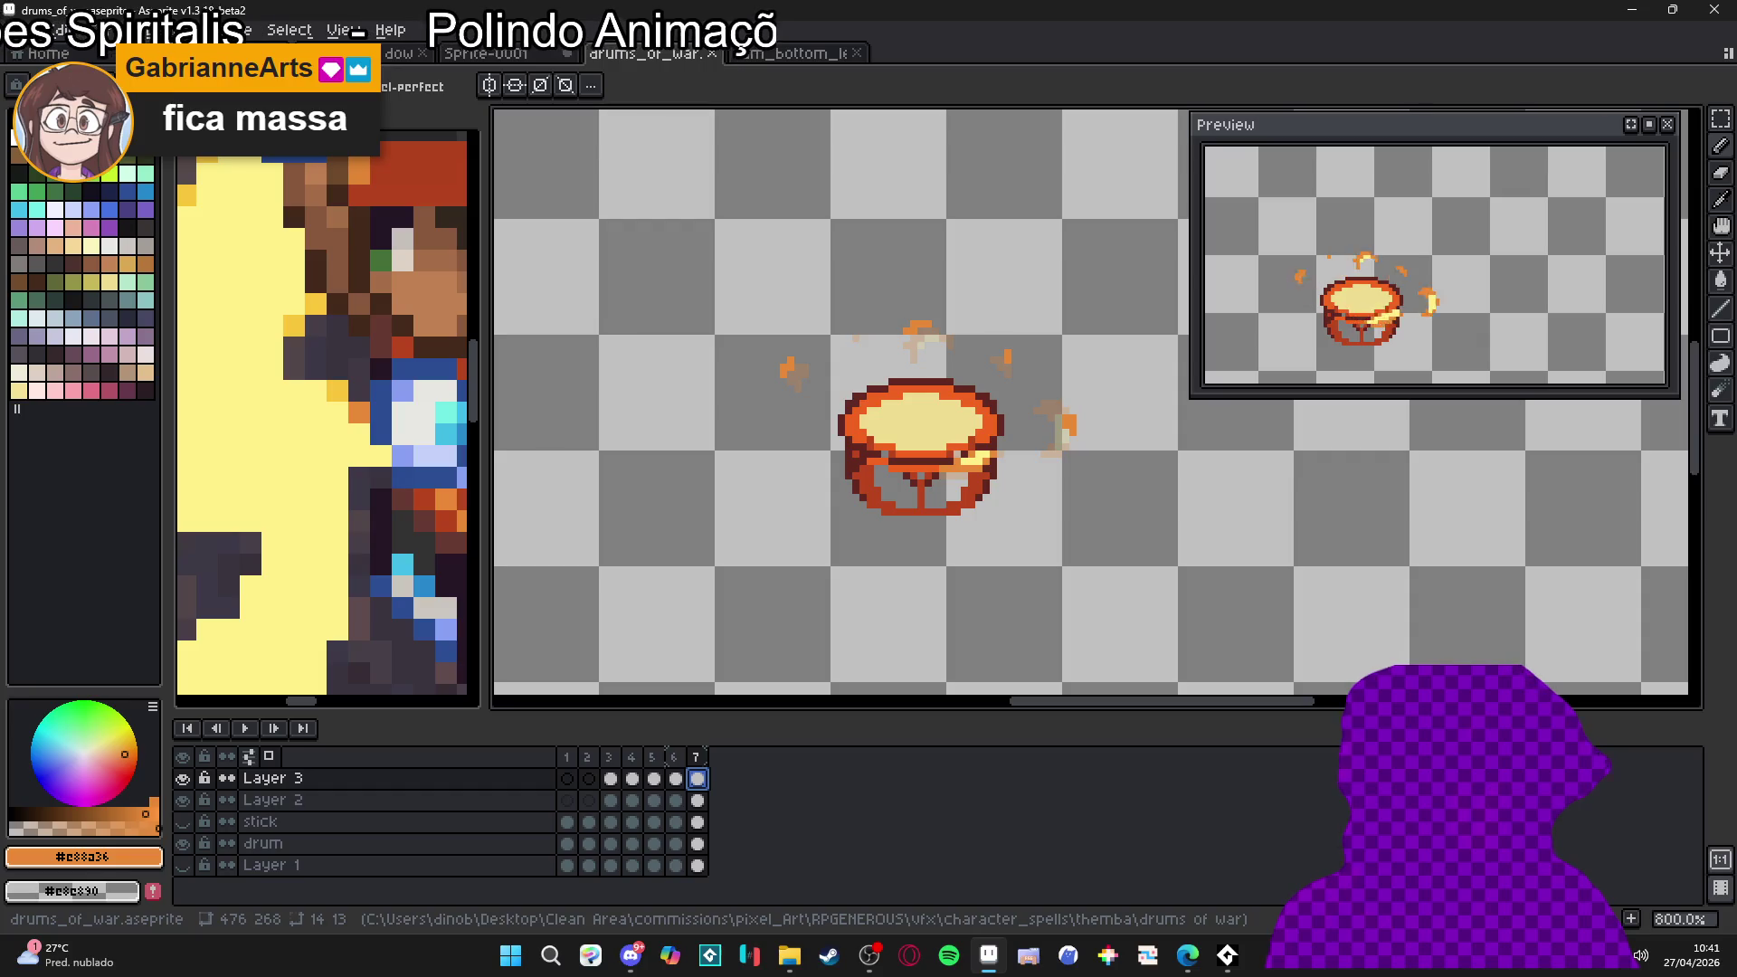
Make Layer 1 visible so the grey battle background shows behind the drum animation
key(alt+Tab)
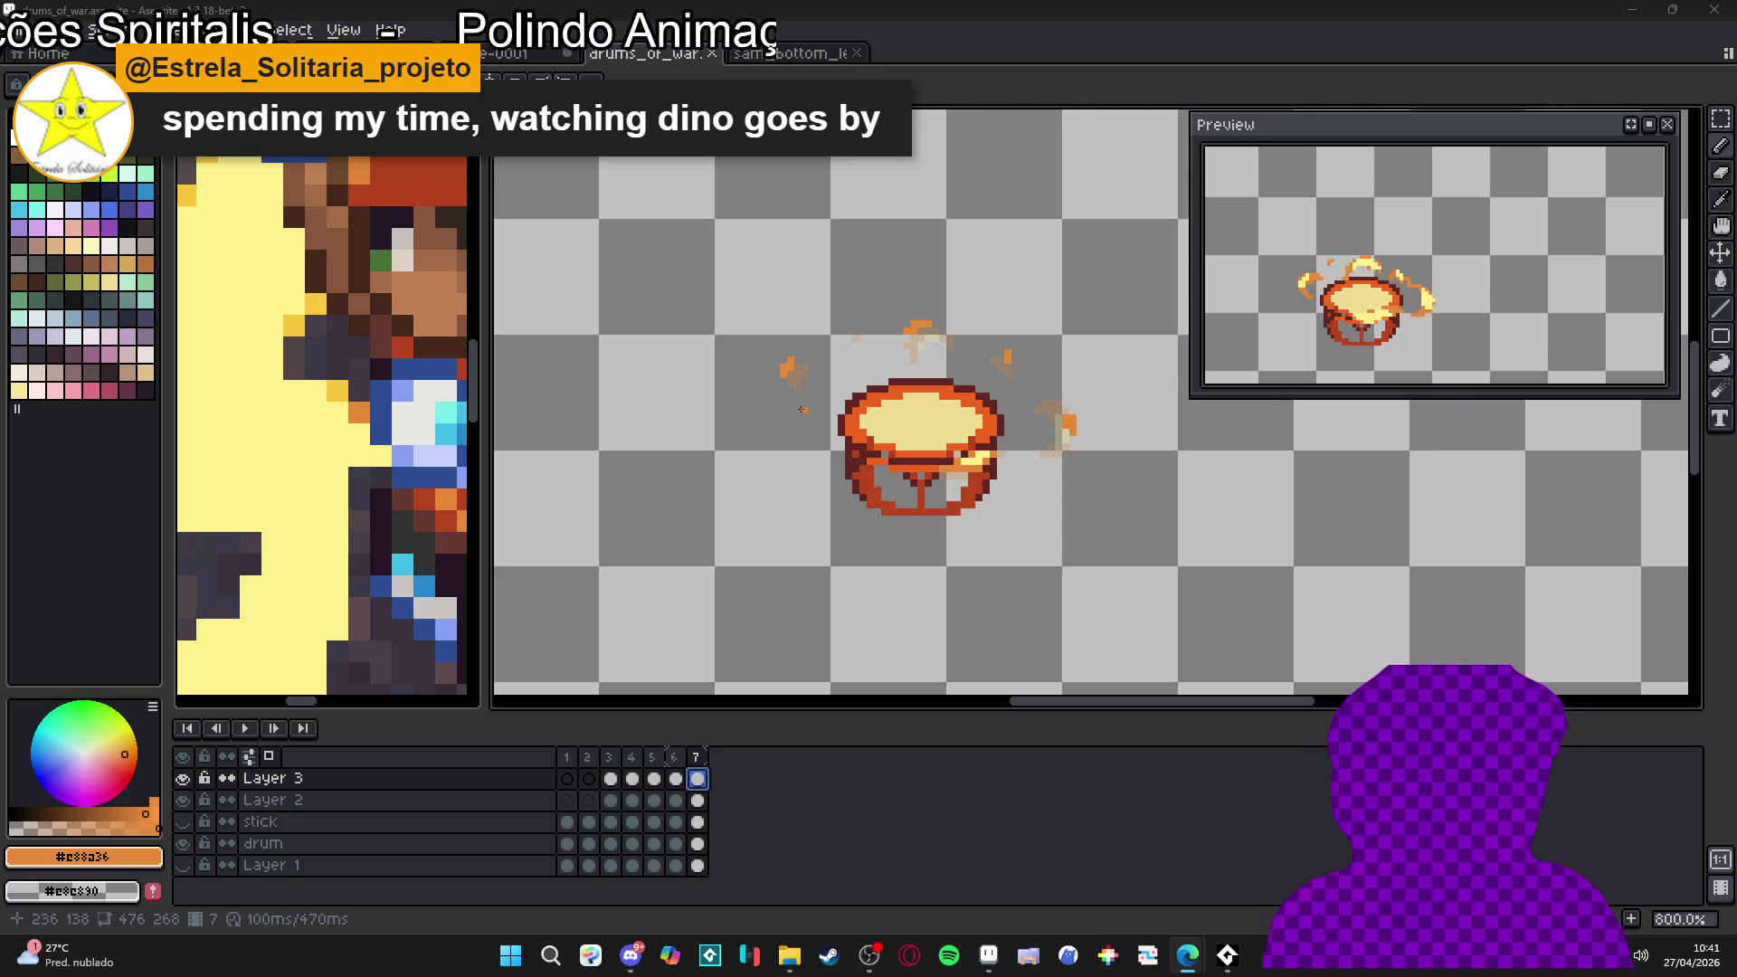
click(183, 866)
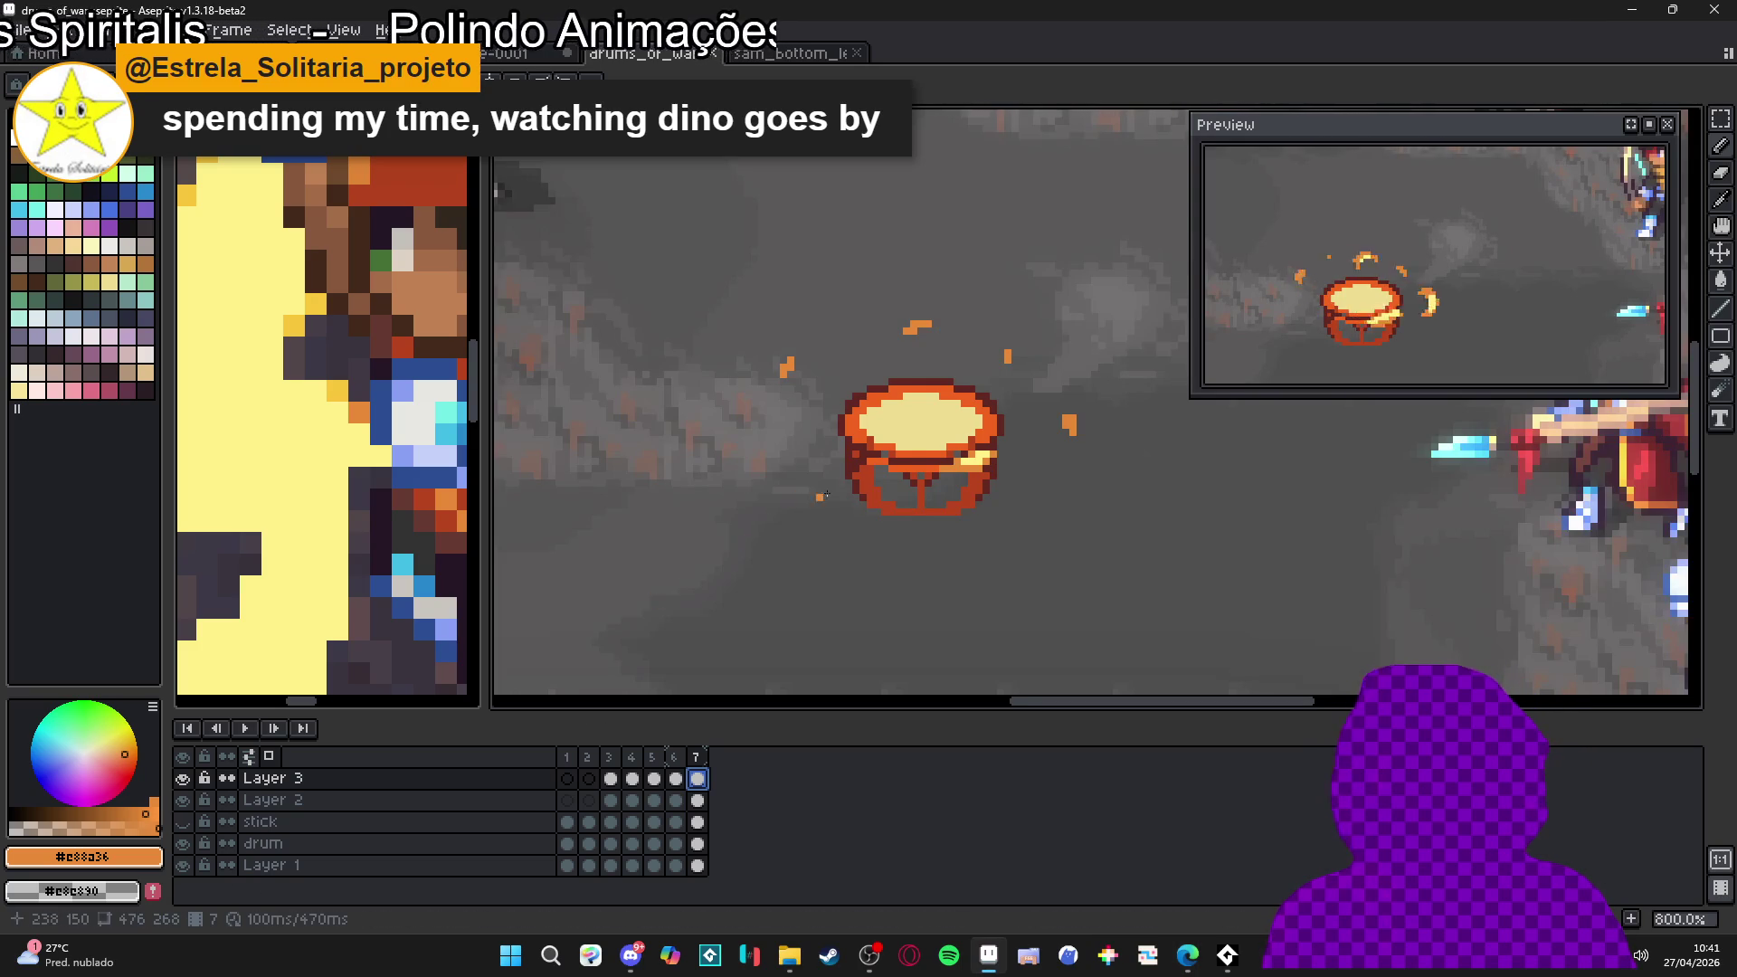
scroll(886, 441, down, 3)
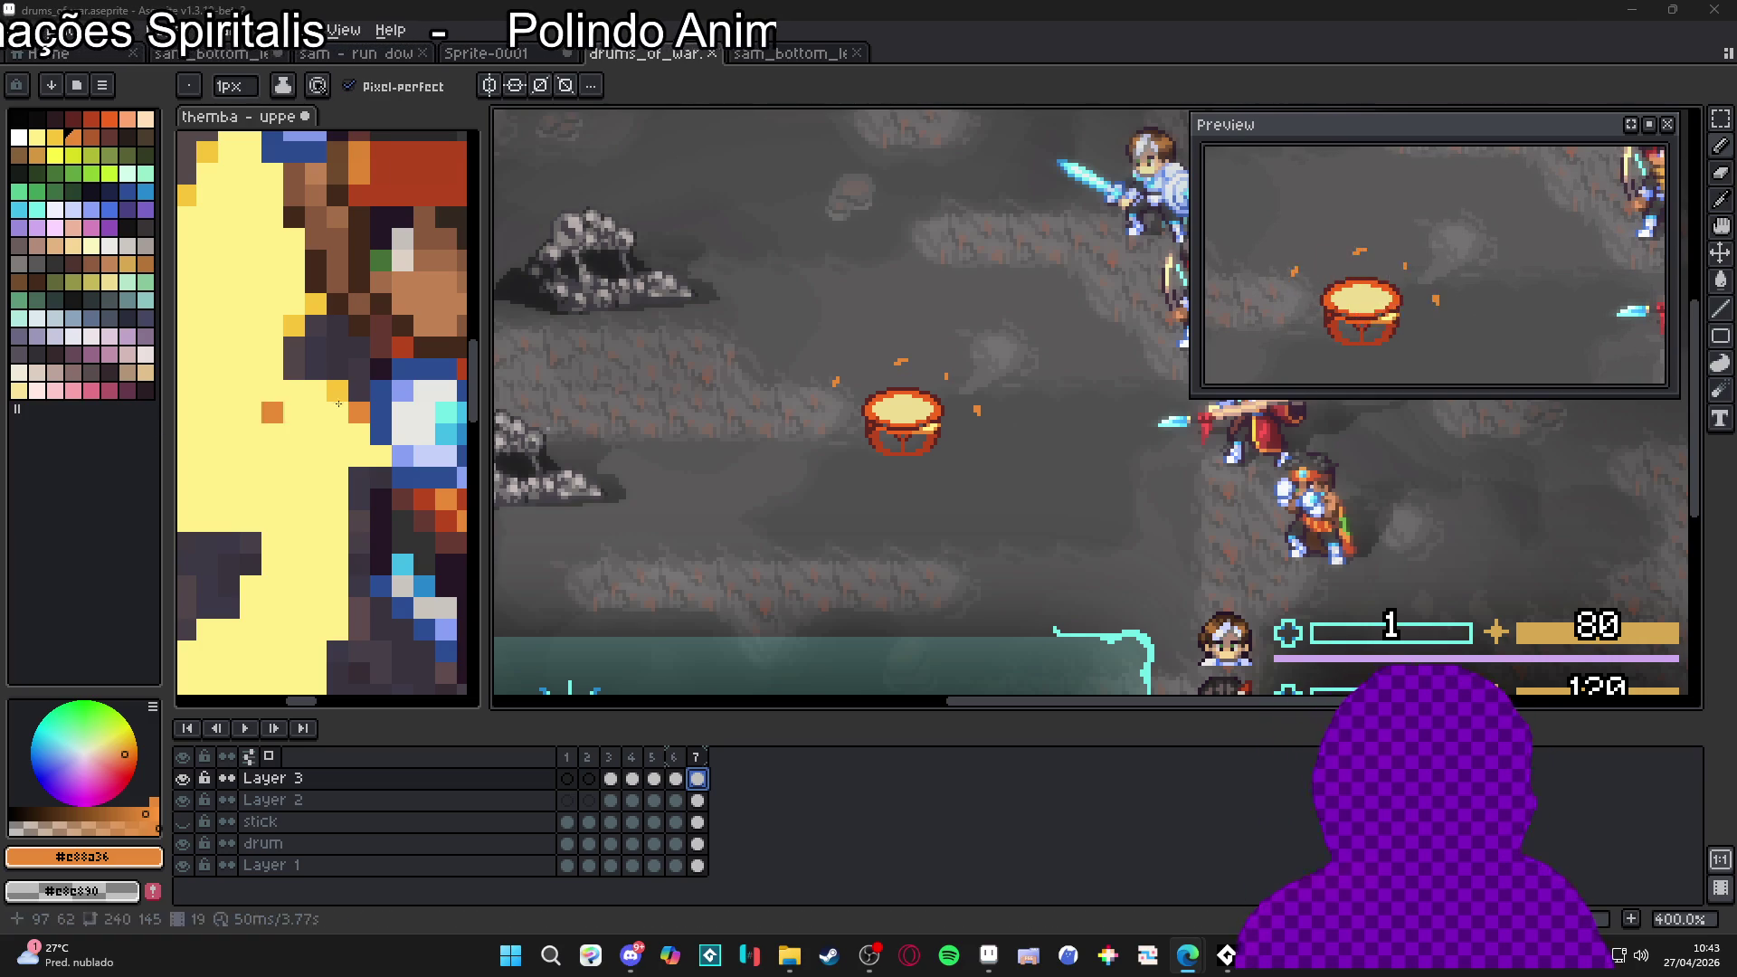
scroll(908, 413, up, 2)
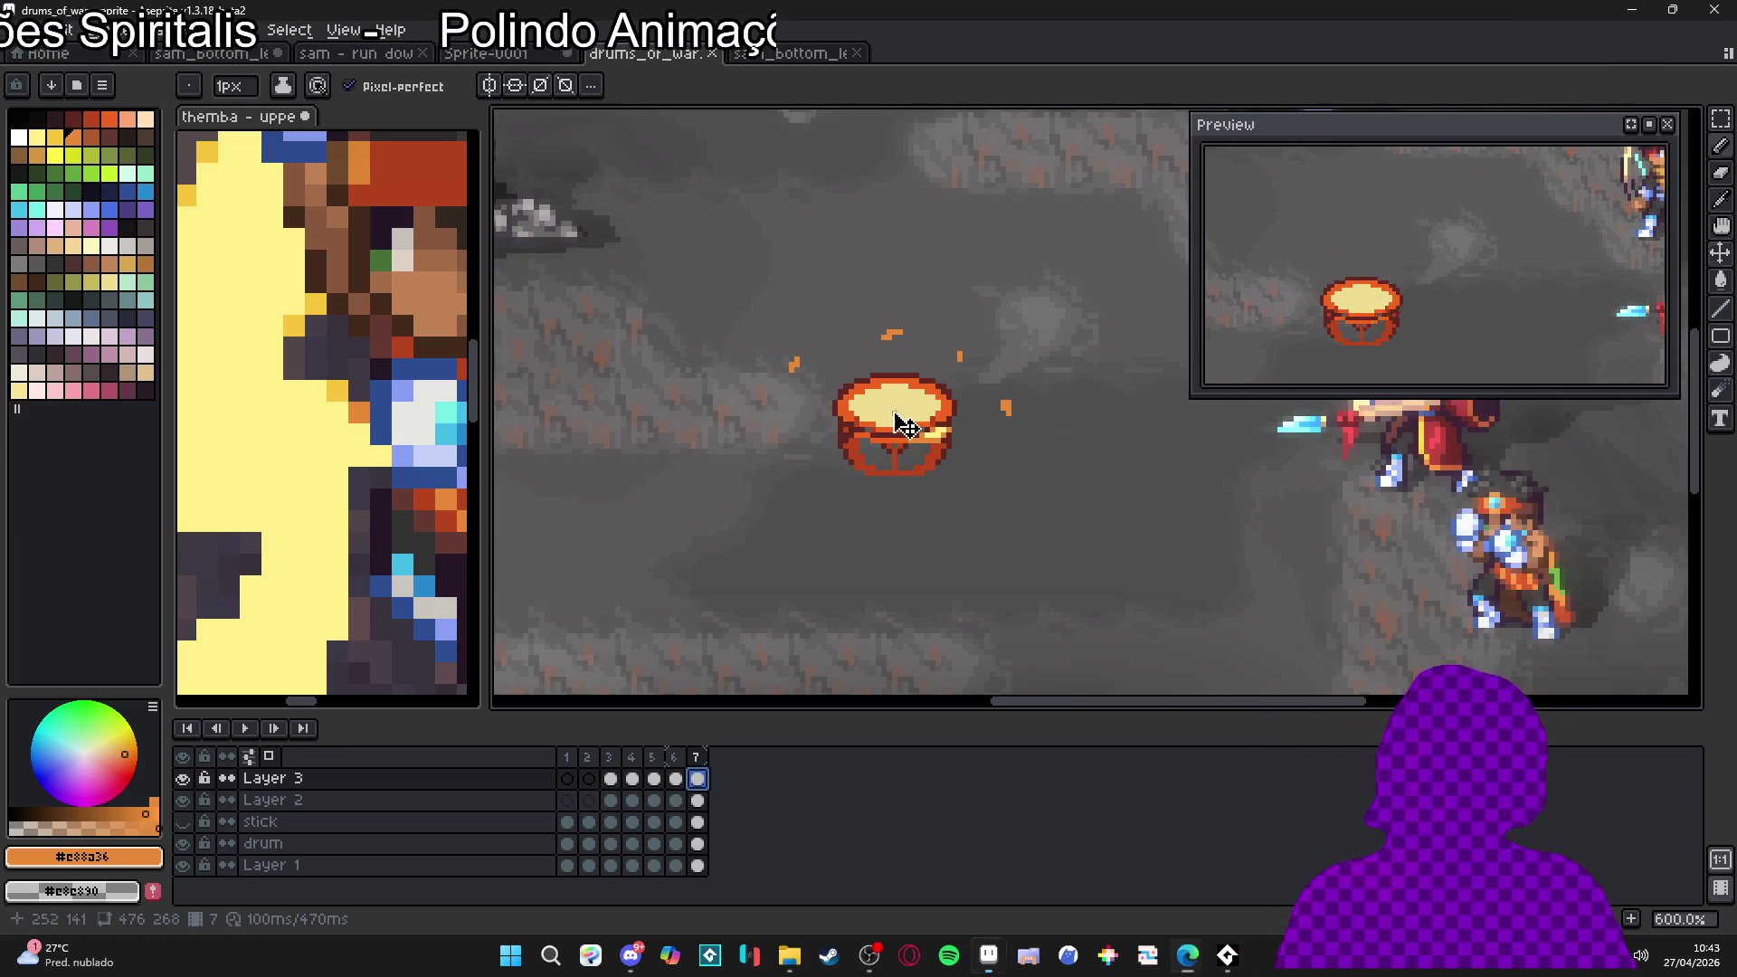
On frame 3, hide burst Layers 3 and 2 and select the drum layer
click(612, 780)
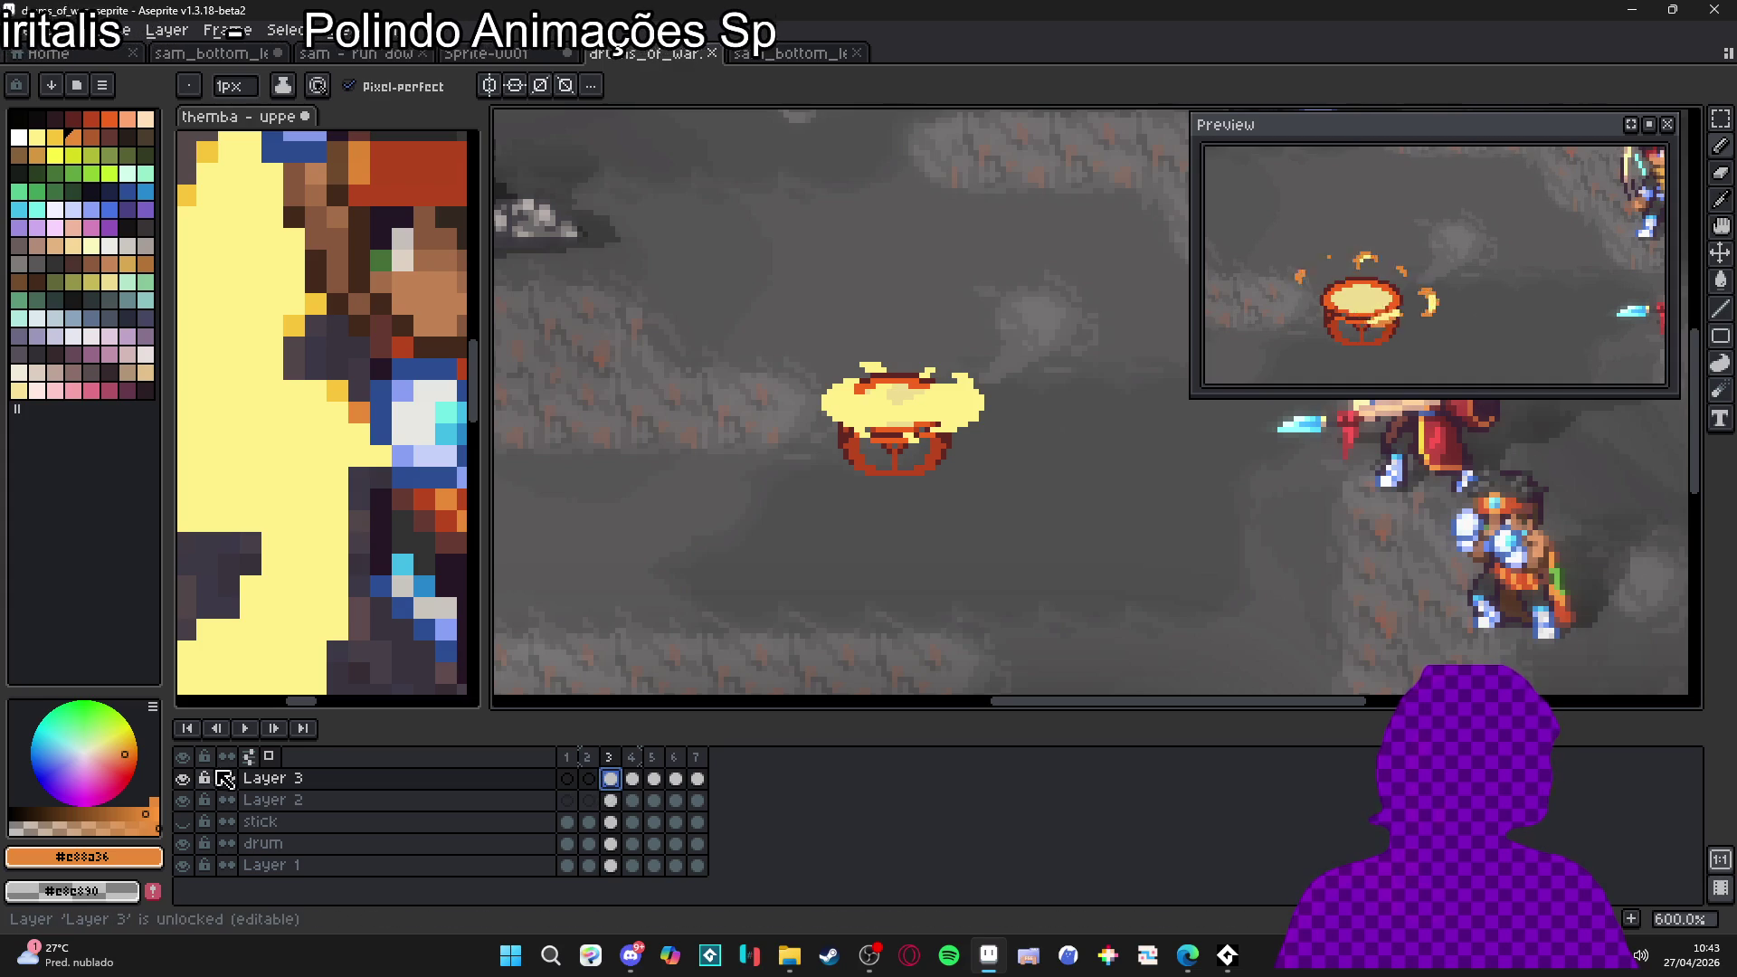
click(183, 779)
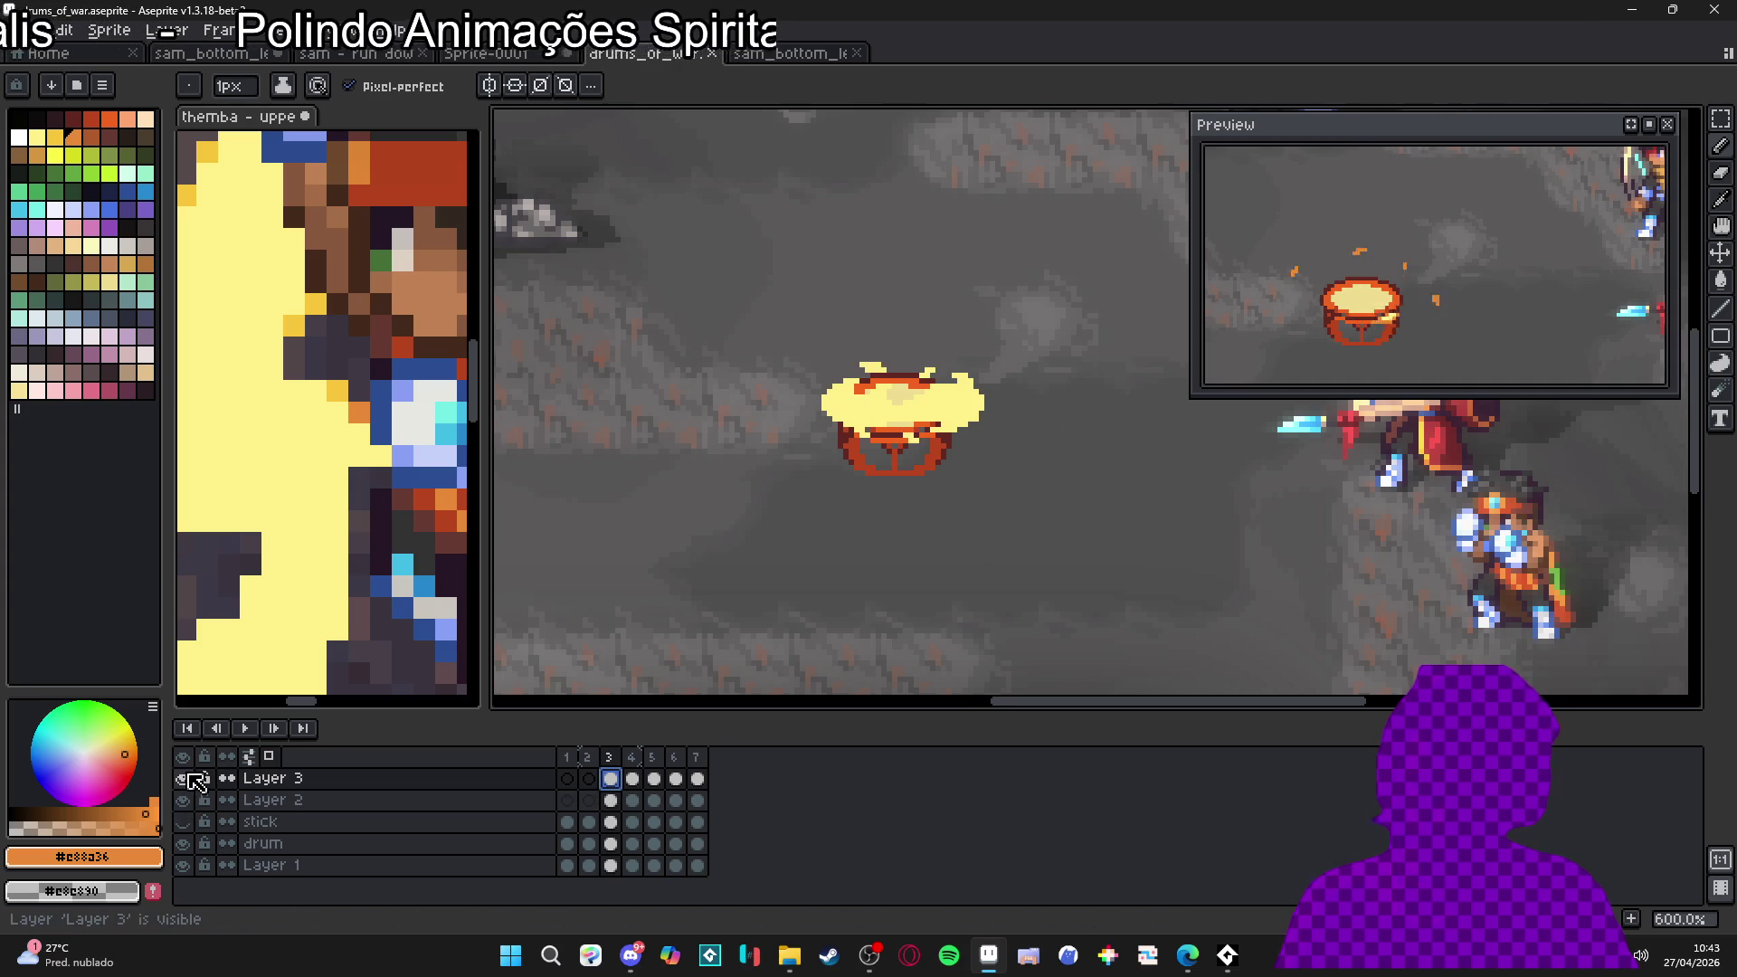
click(182, 800)
ctrl+click(885, 443)
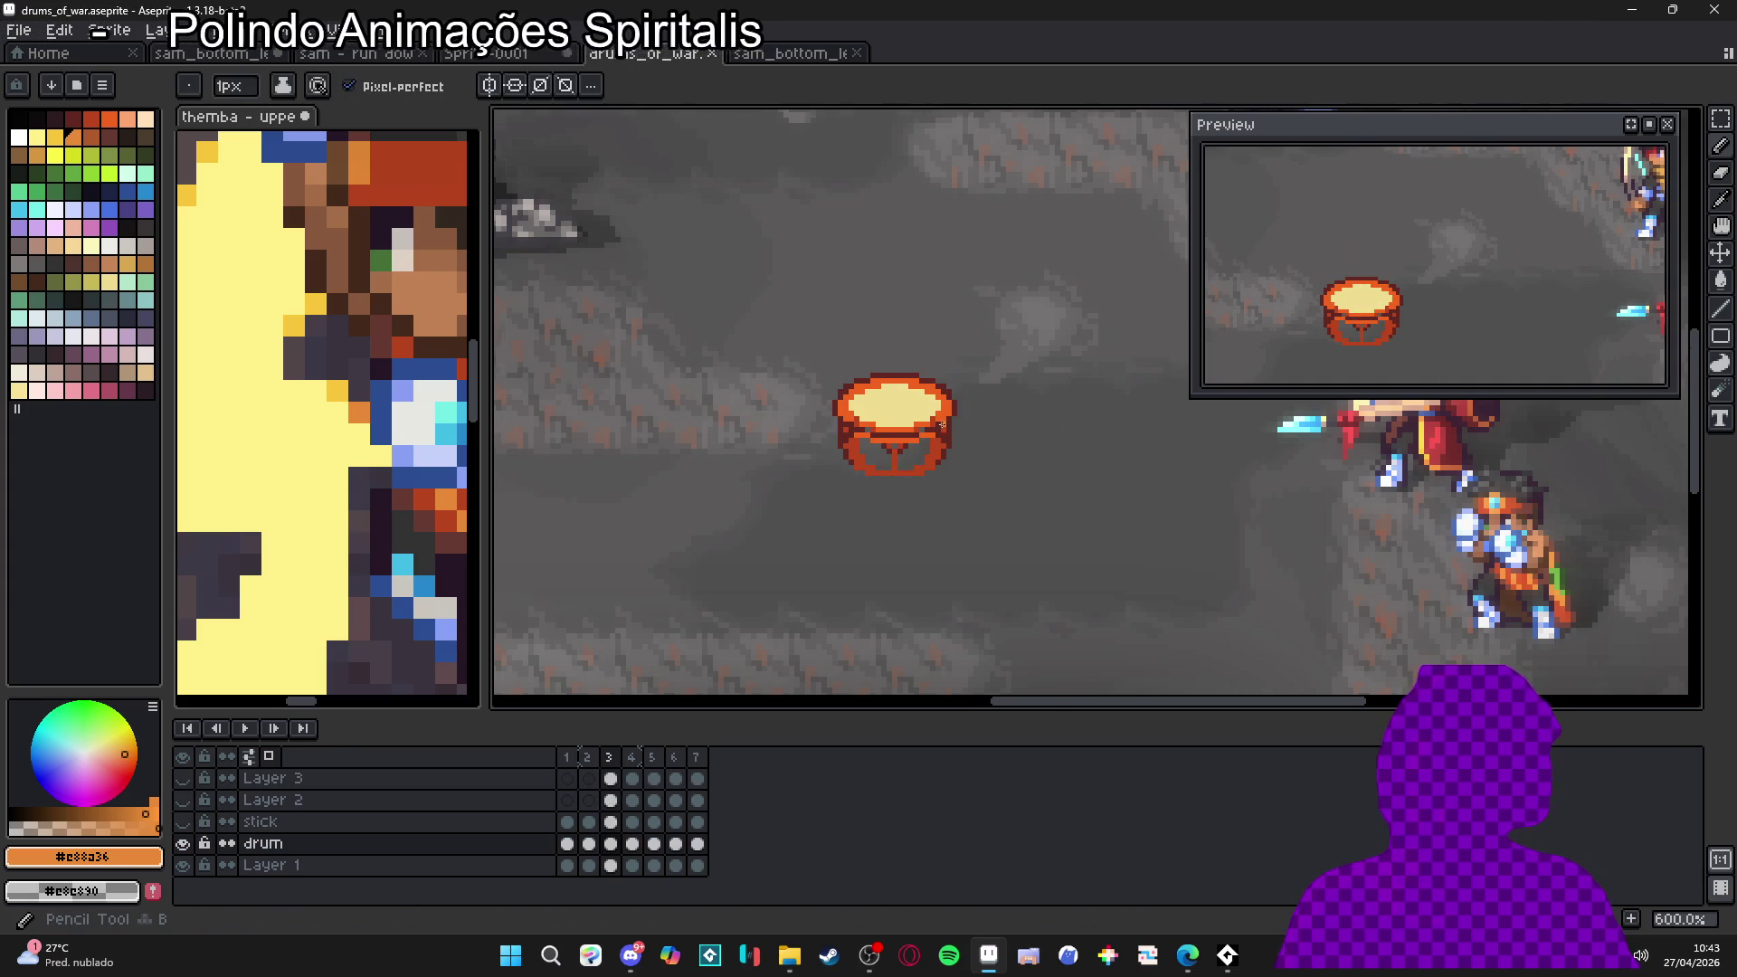
scroll(942, 424, up, 3)
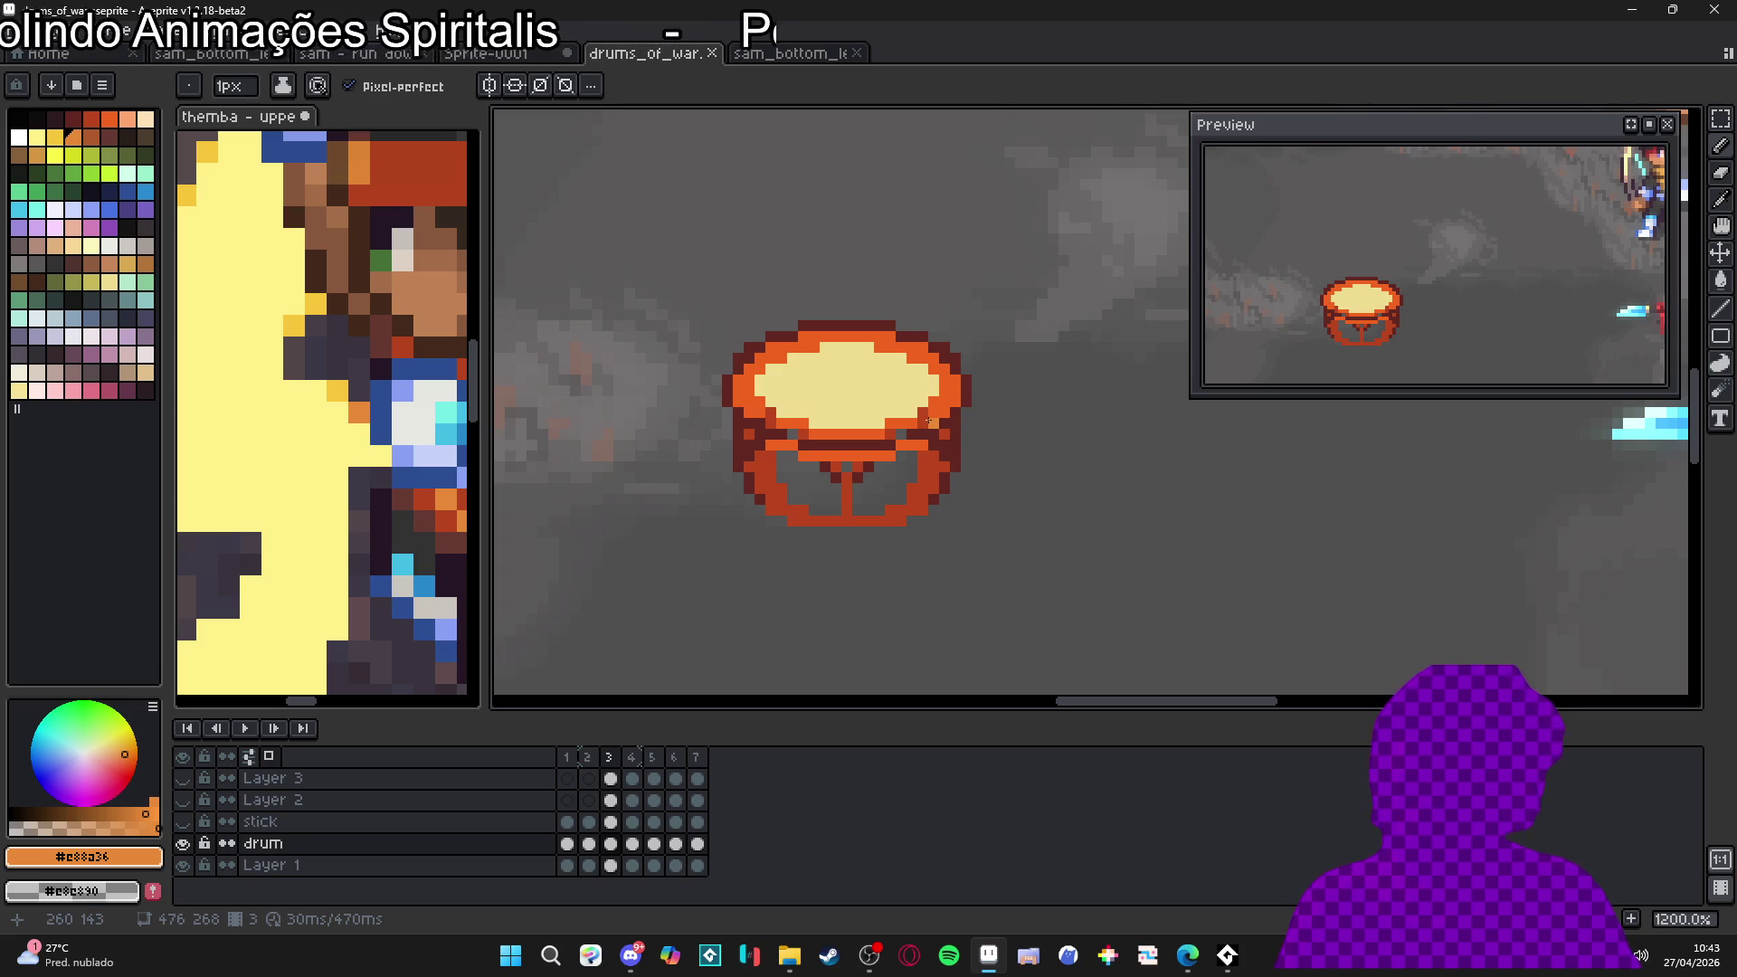
With vertical symmetry and a 2-pixel brush, paint the drum's lower body red
alt+click(924, 464)
key(ctrl+z)
key(plus)
click(496, 87)
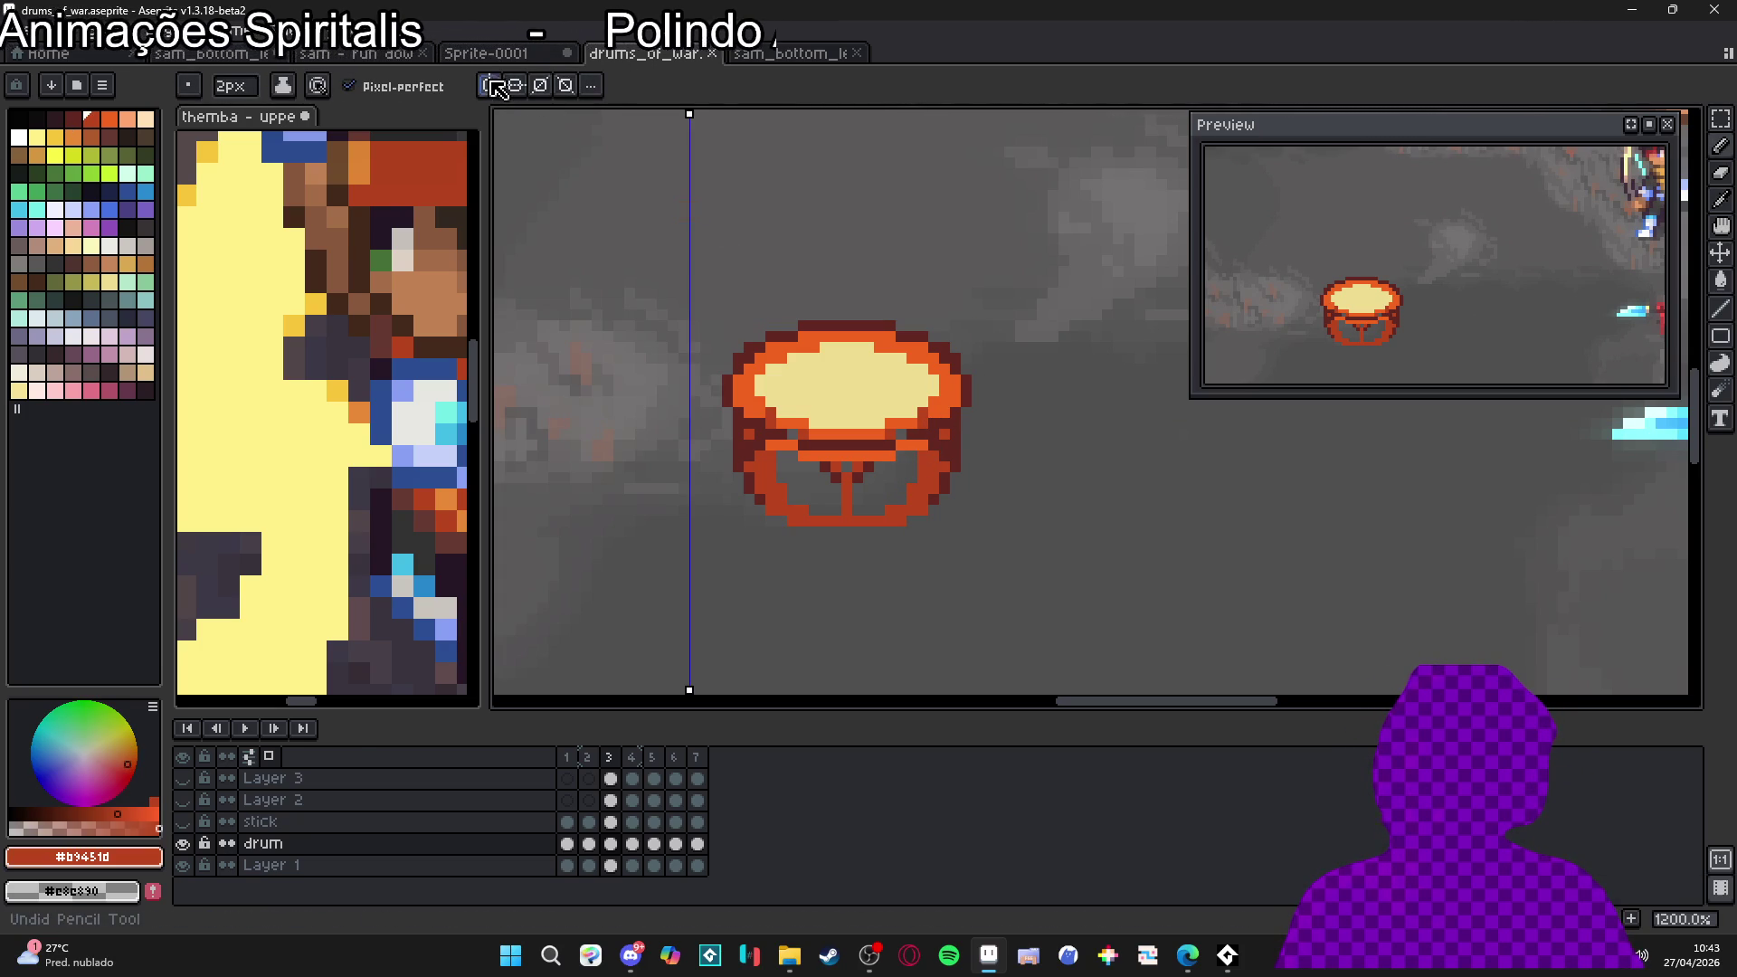
drag(692, 115, 847, 115)
drag(736, 289, 744, 287)
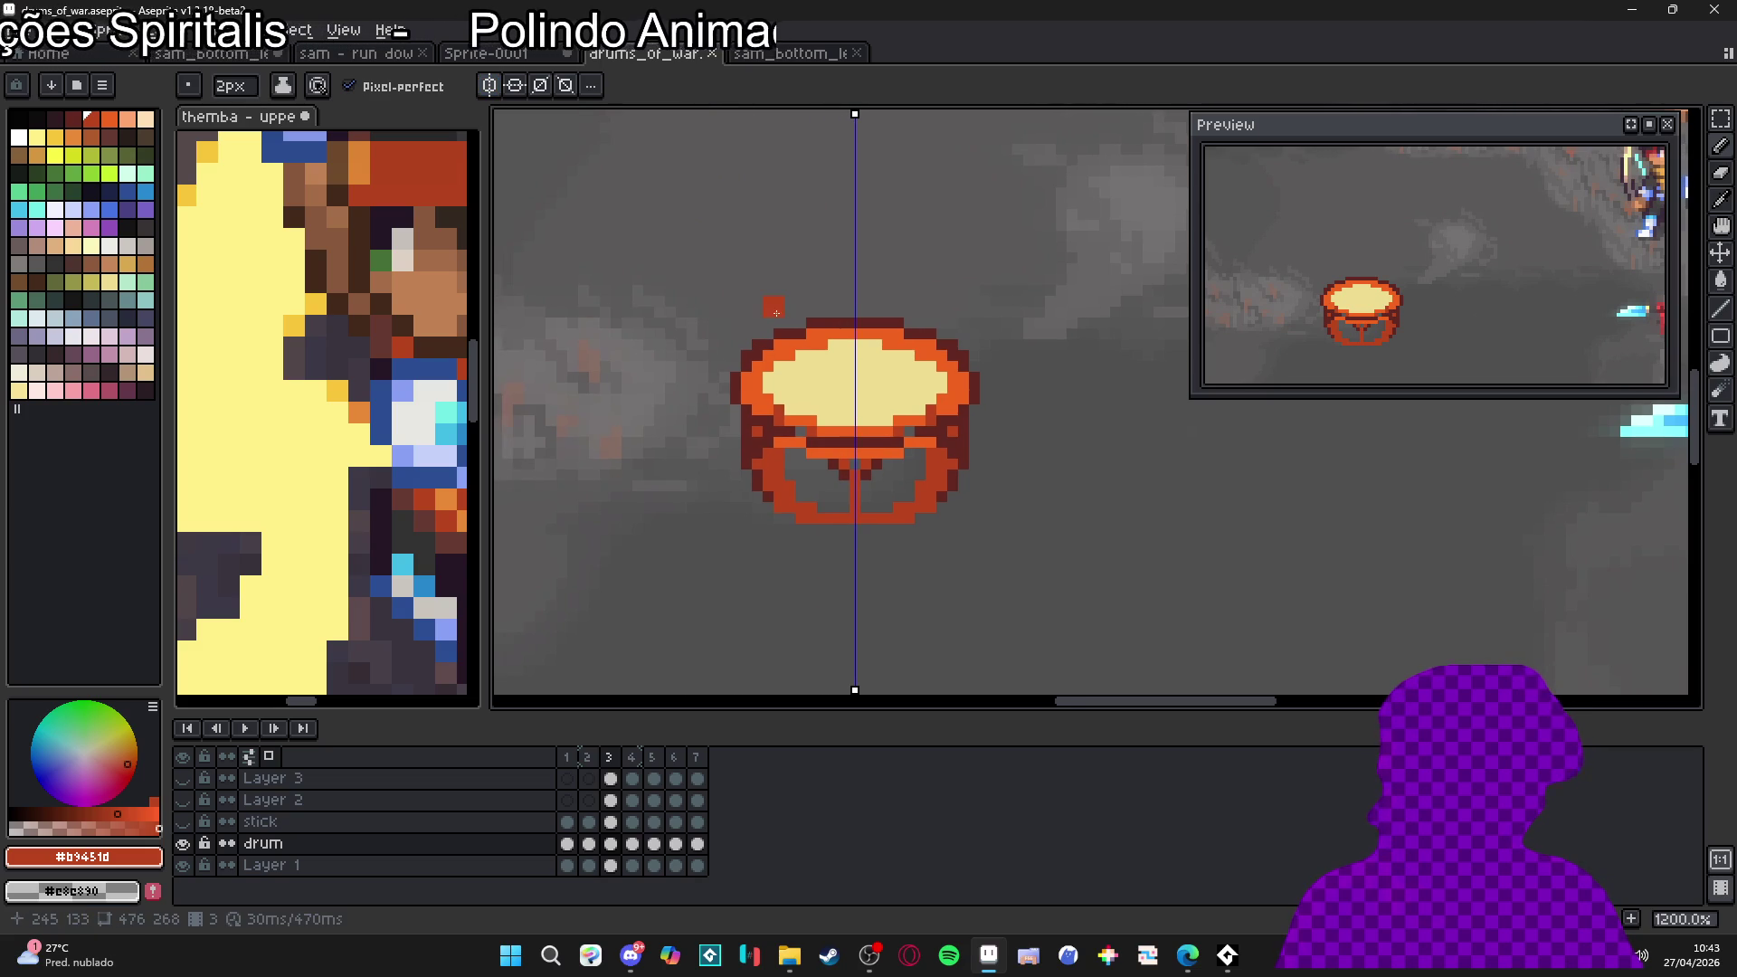
mouse_move(800, 464)
mouse_down()
mouse_move(783, 448)
mouse_move(796, 489)
mouse_move(882, 507)
mouse_move(921, 475)
mouse_move(910, 442)
mouse_move(869, 454)
mouse_up()
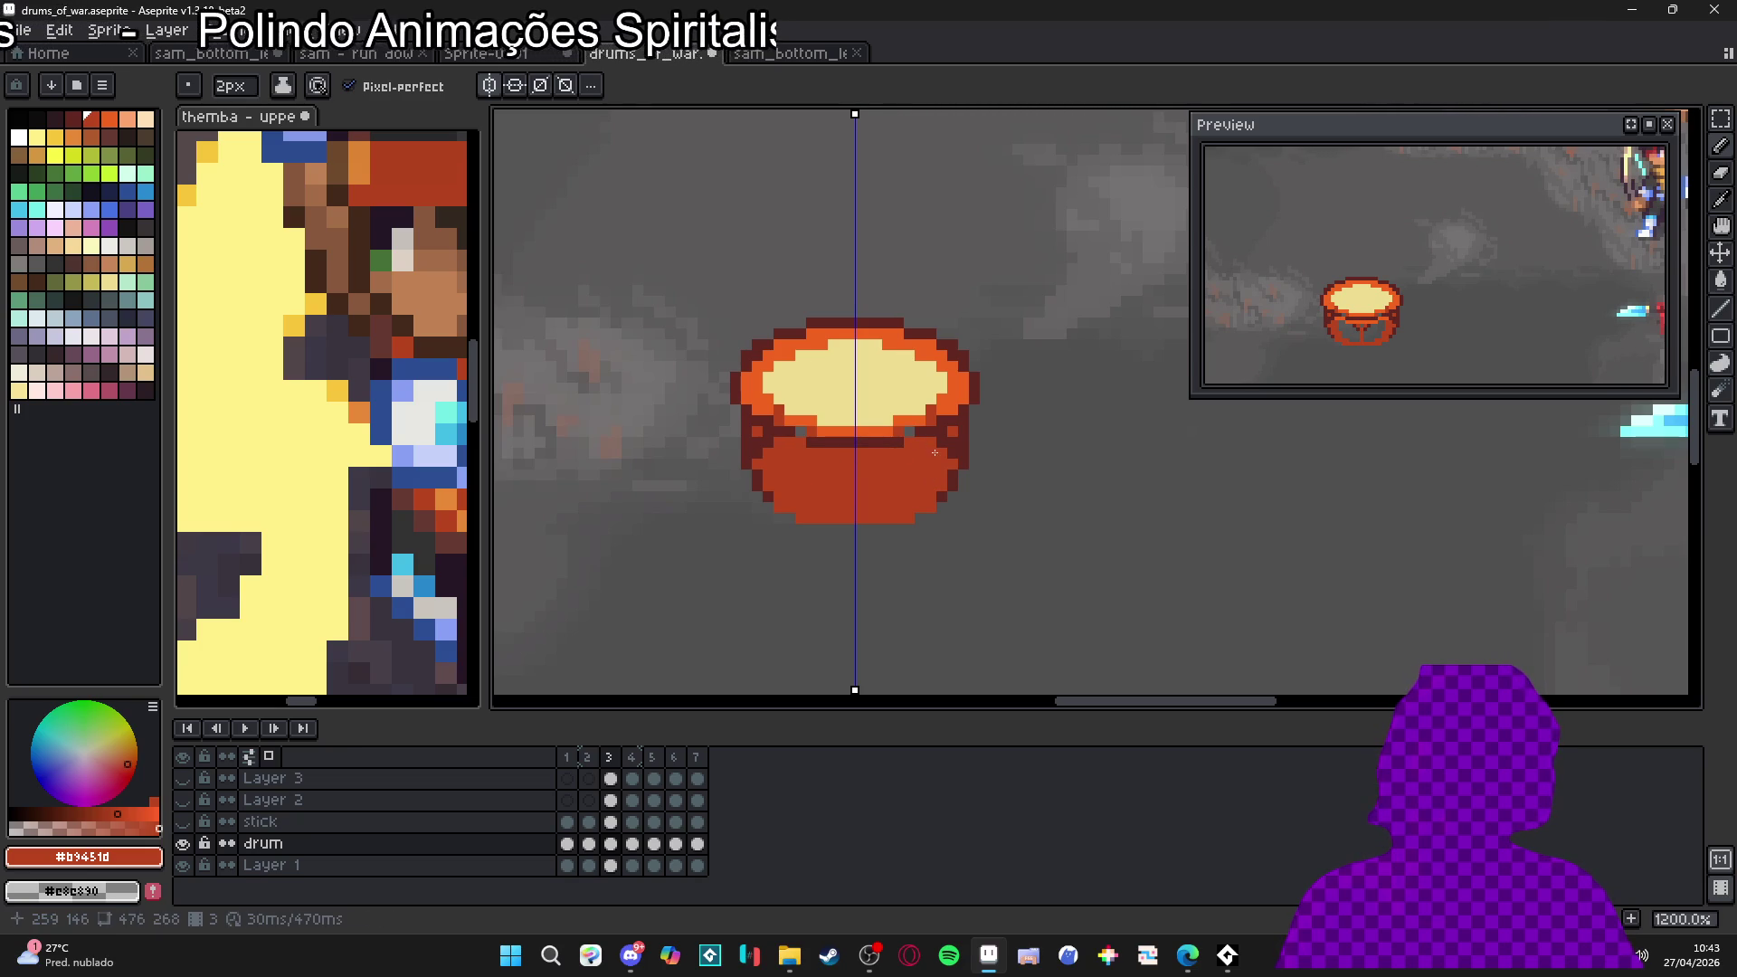
With a 1-pixel brush, repaint the dark row under the rim in the body red
key(minus)
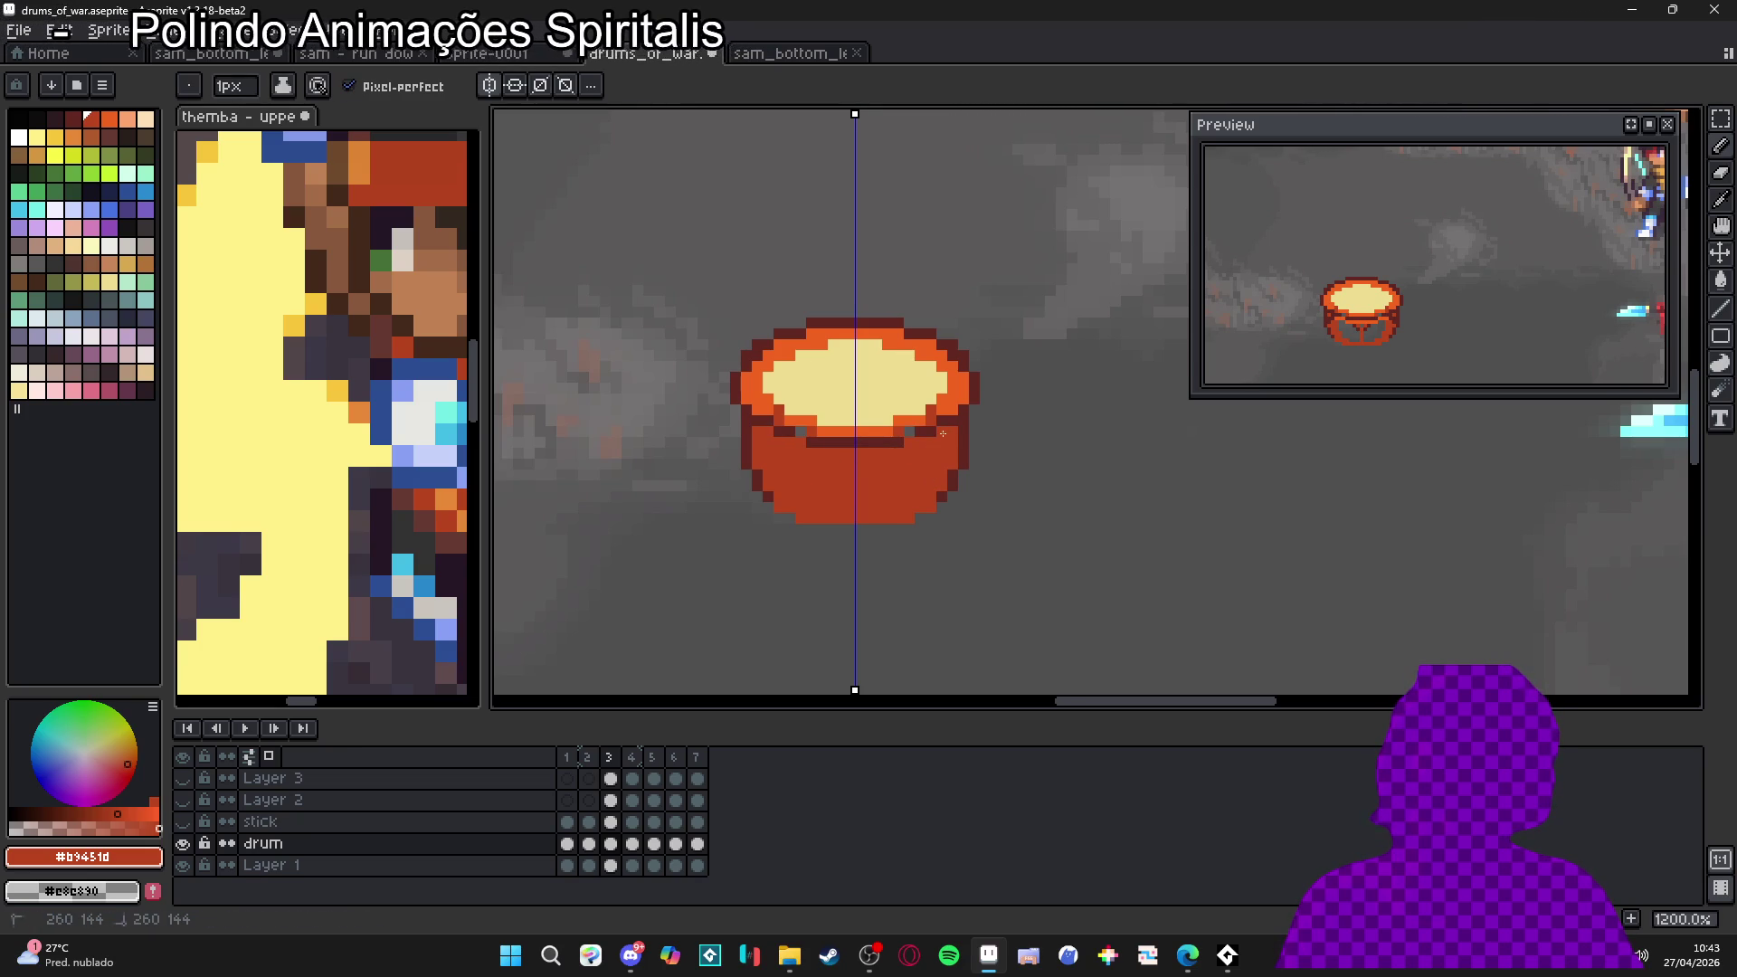
alt+click(923, 432)
alt+click(923, 414)
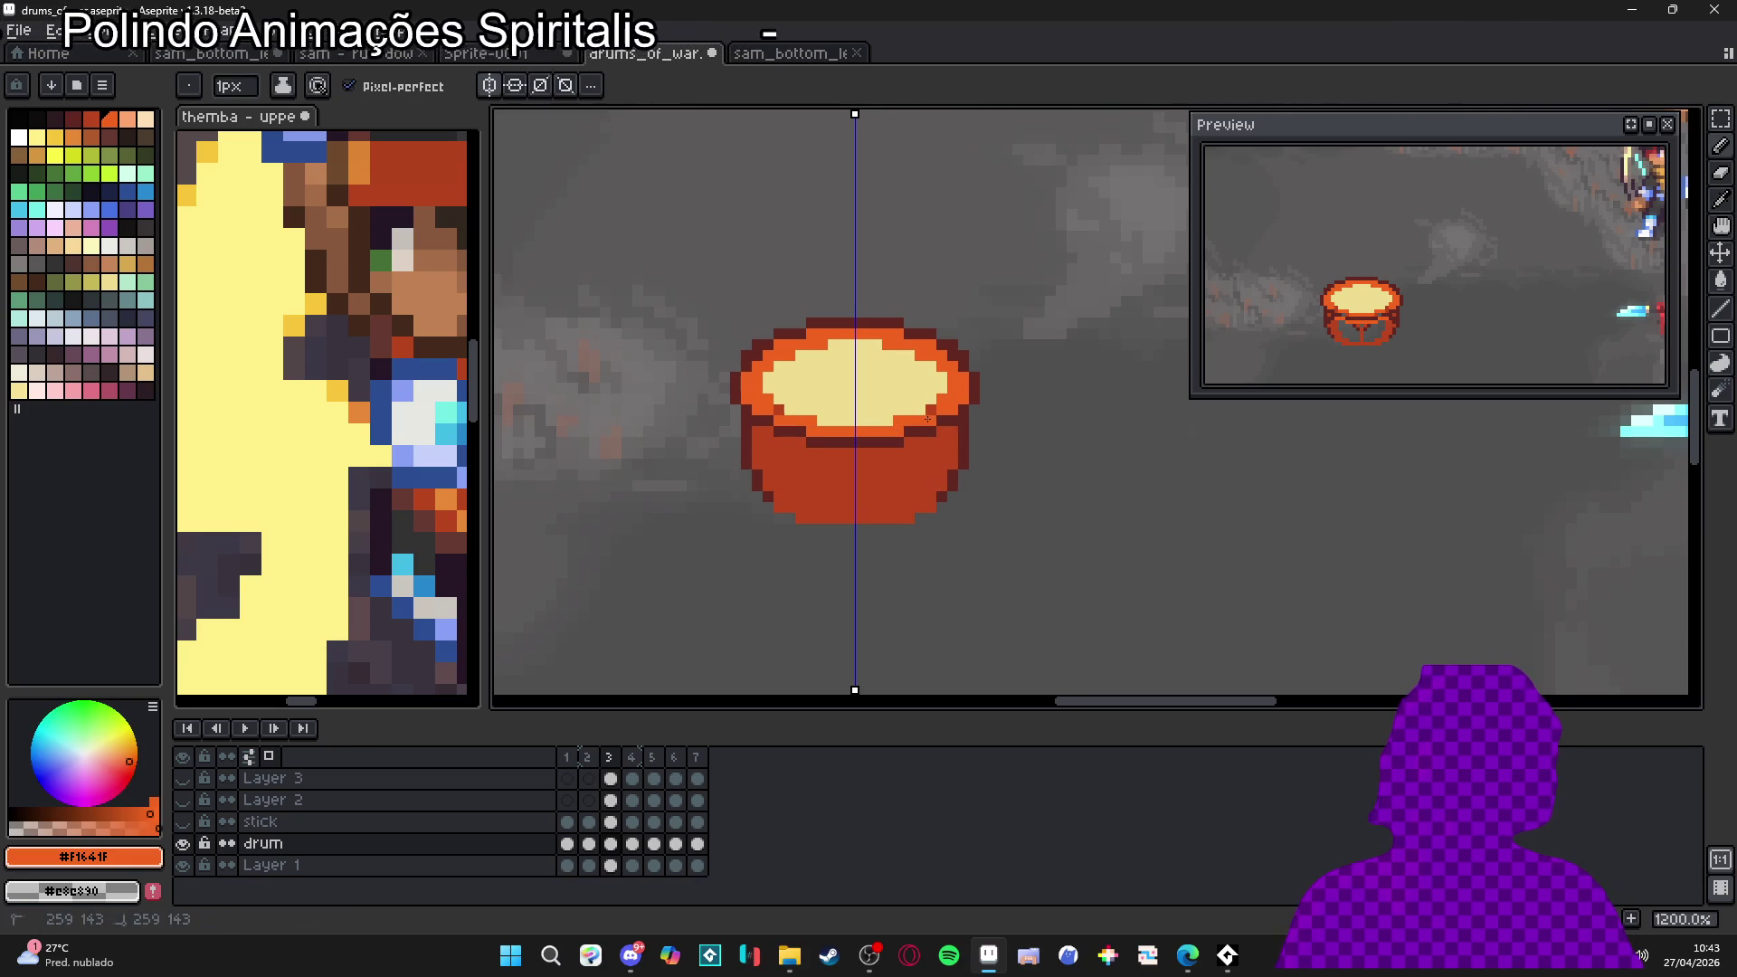
scroll(921, 380, down, 2)
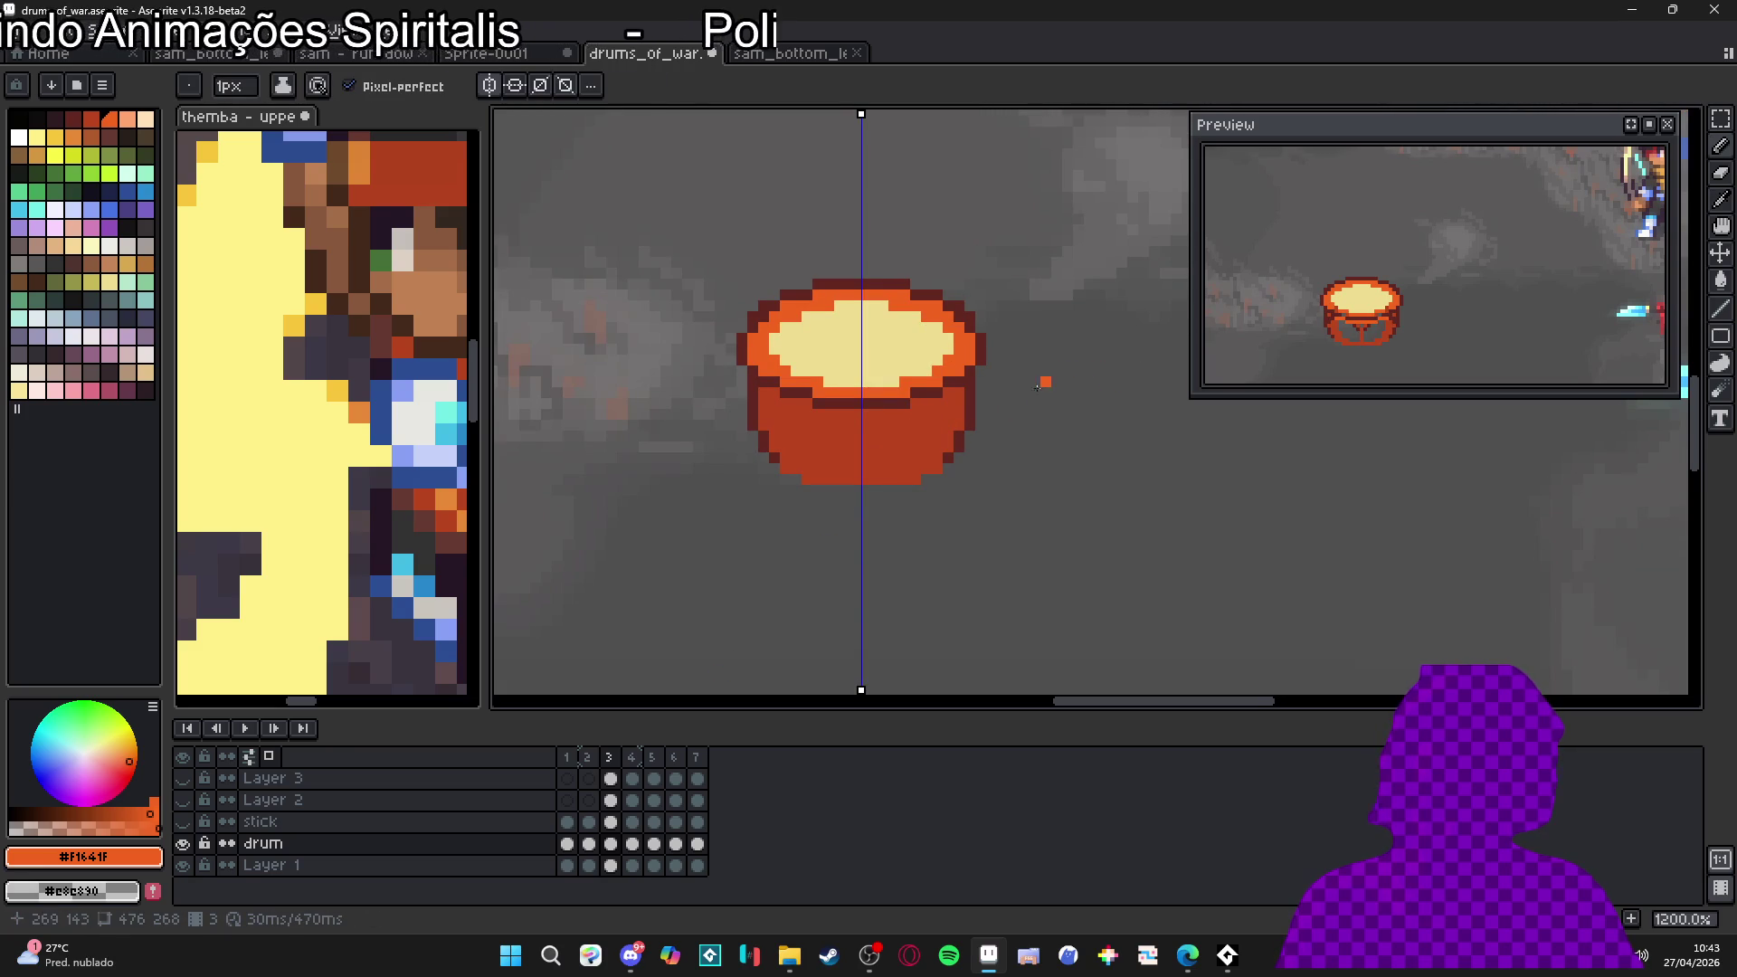
scroll(787, 431, down, 2)
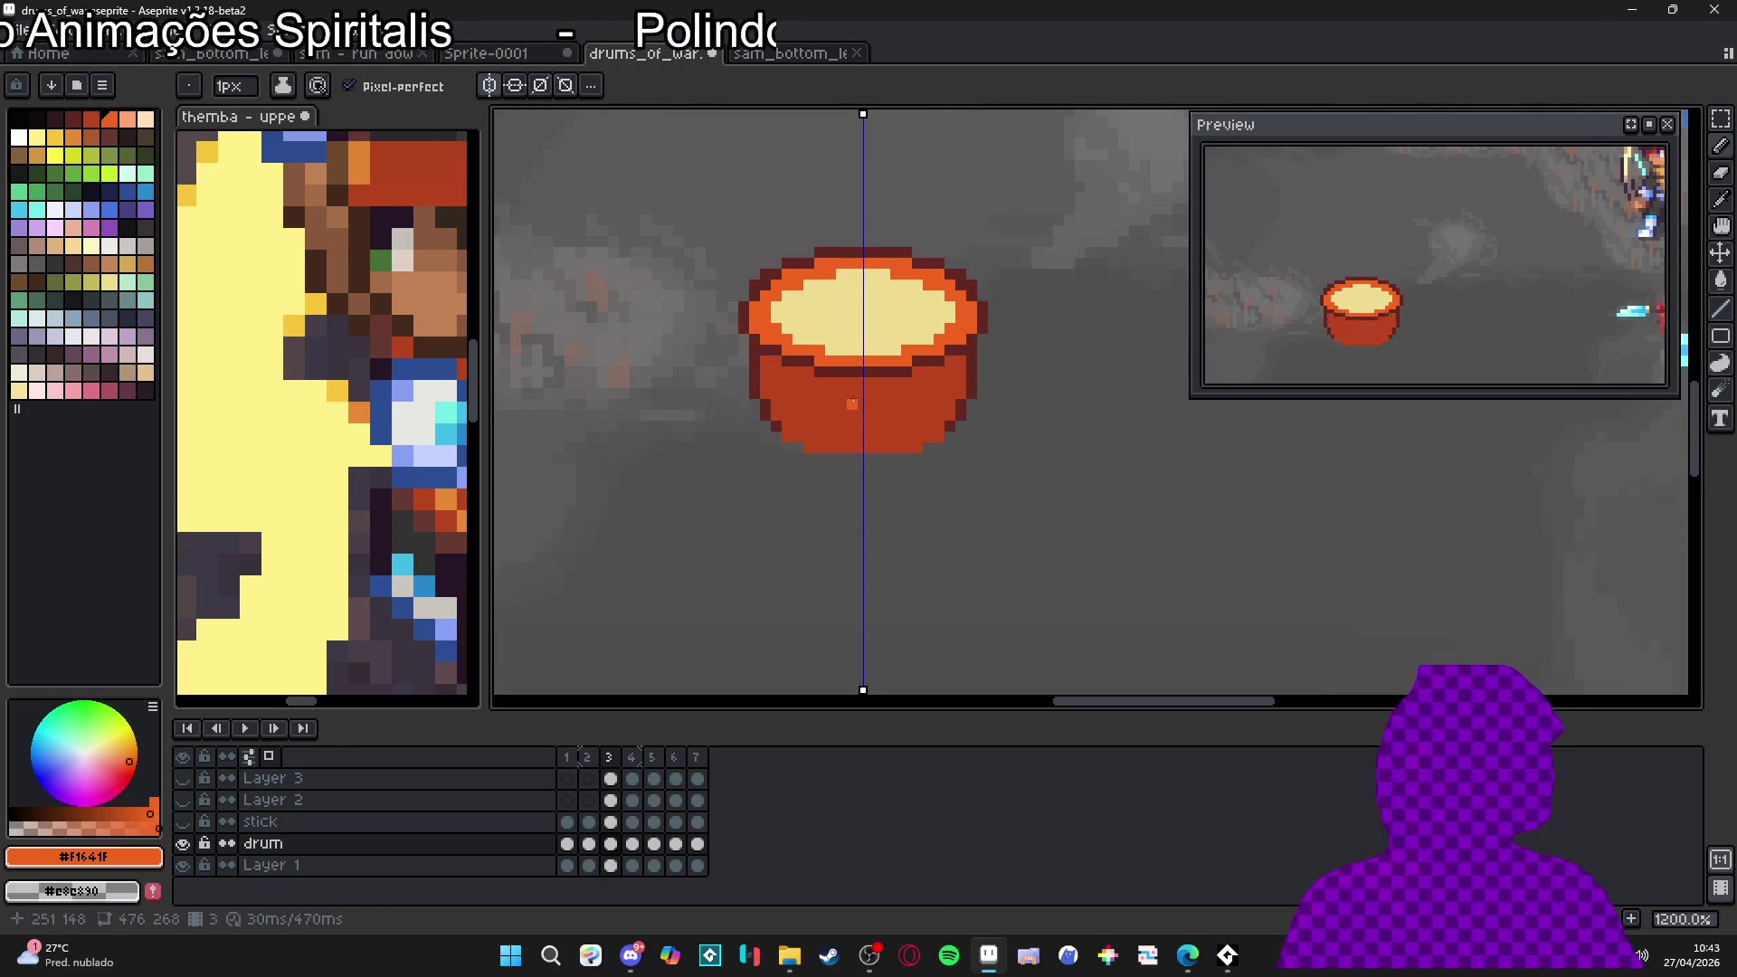
alt+click(800, 360)
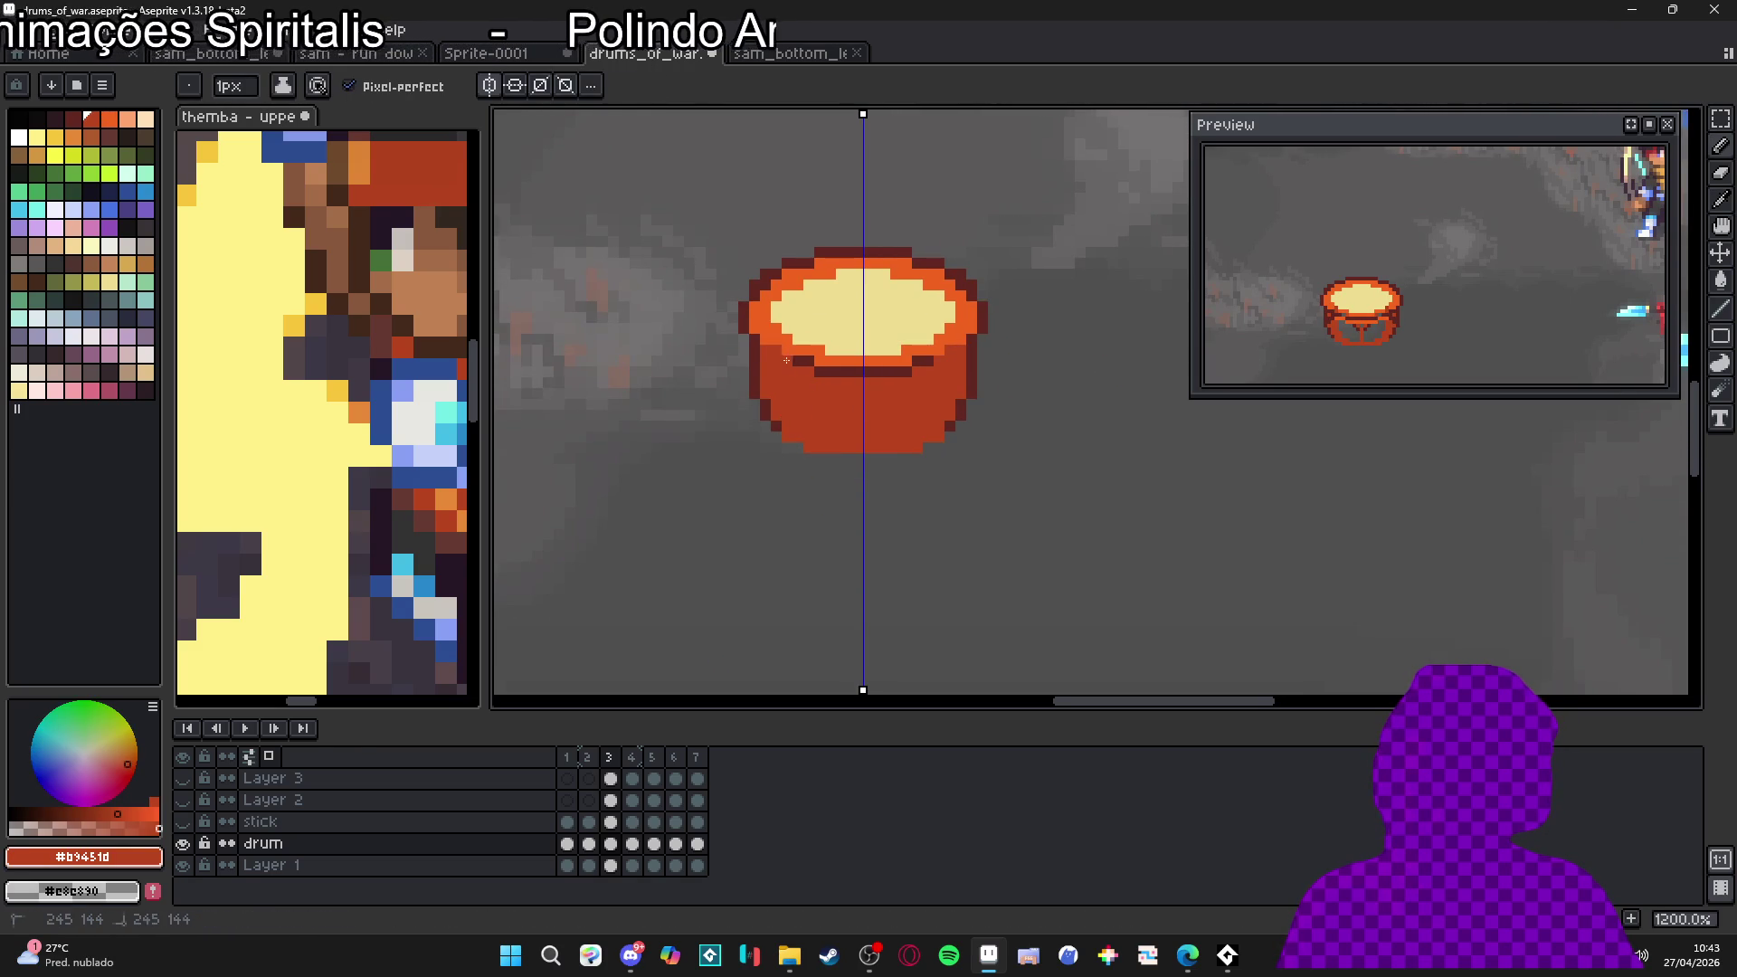
drag(820, 372, 901, 372)
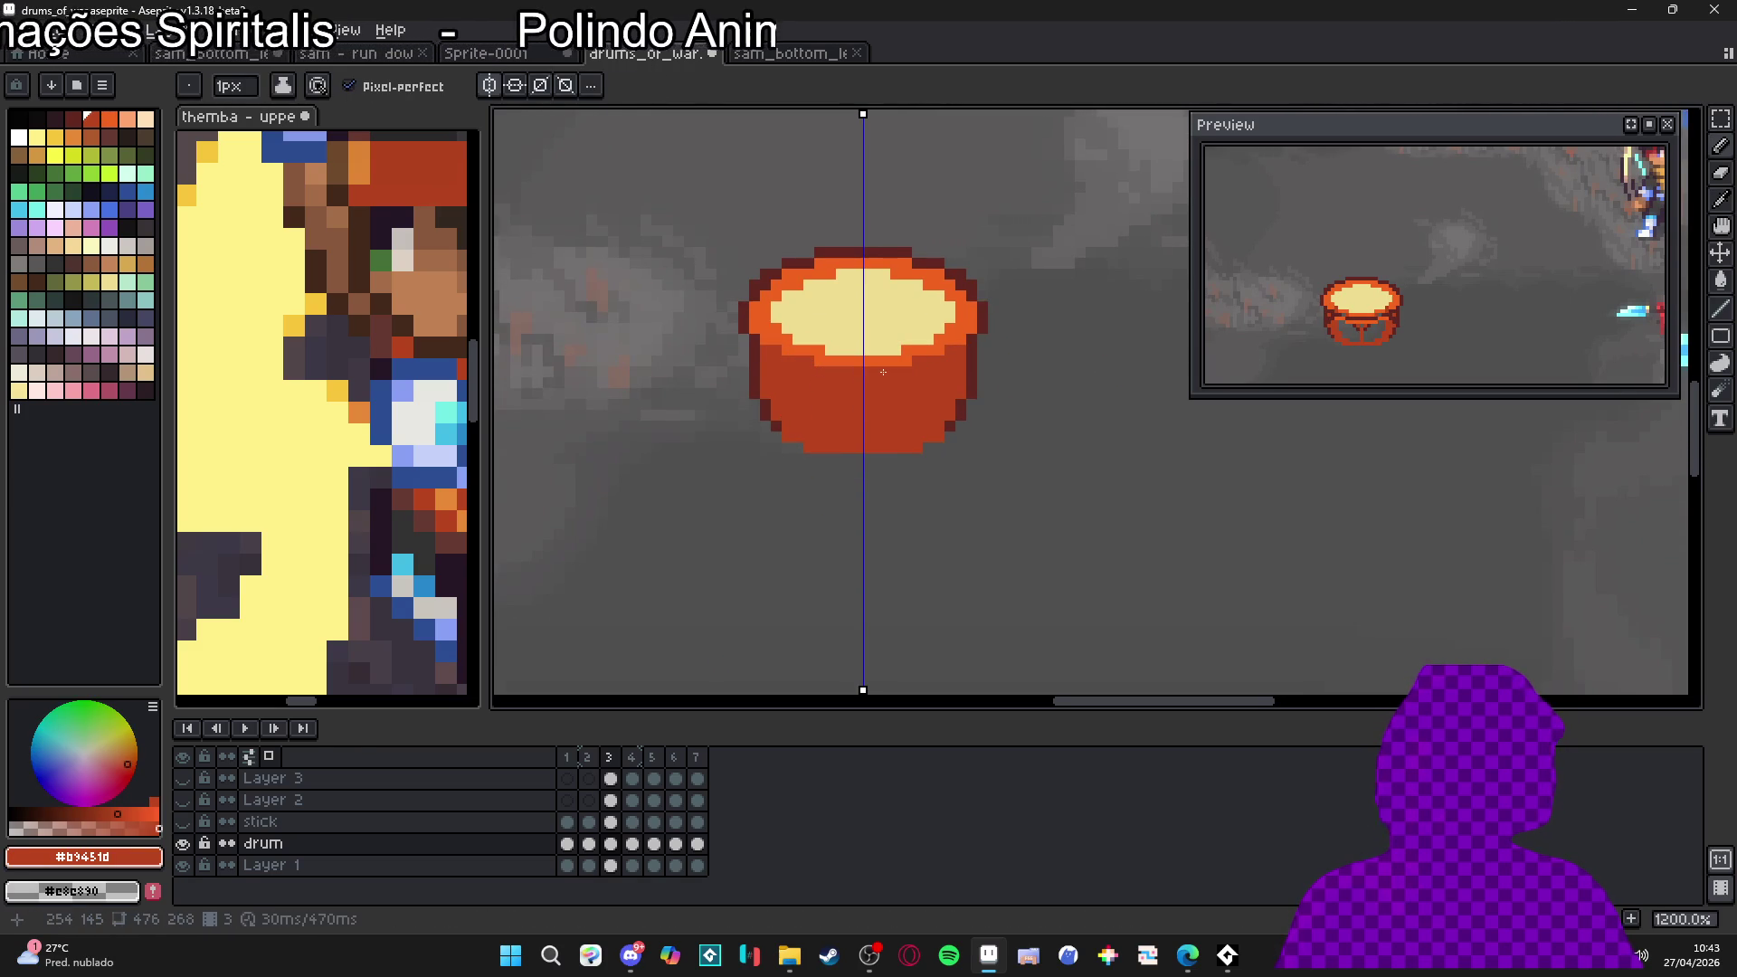
alt+click(835, 359)
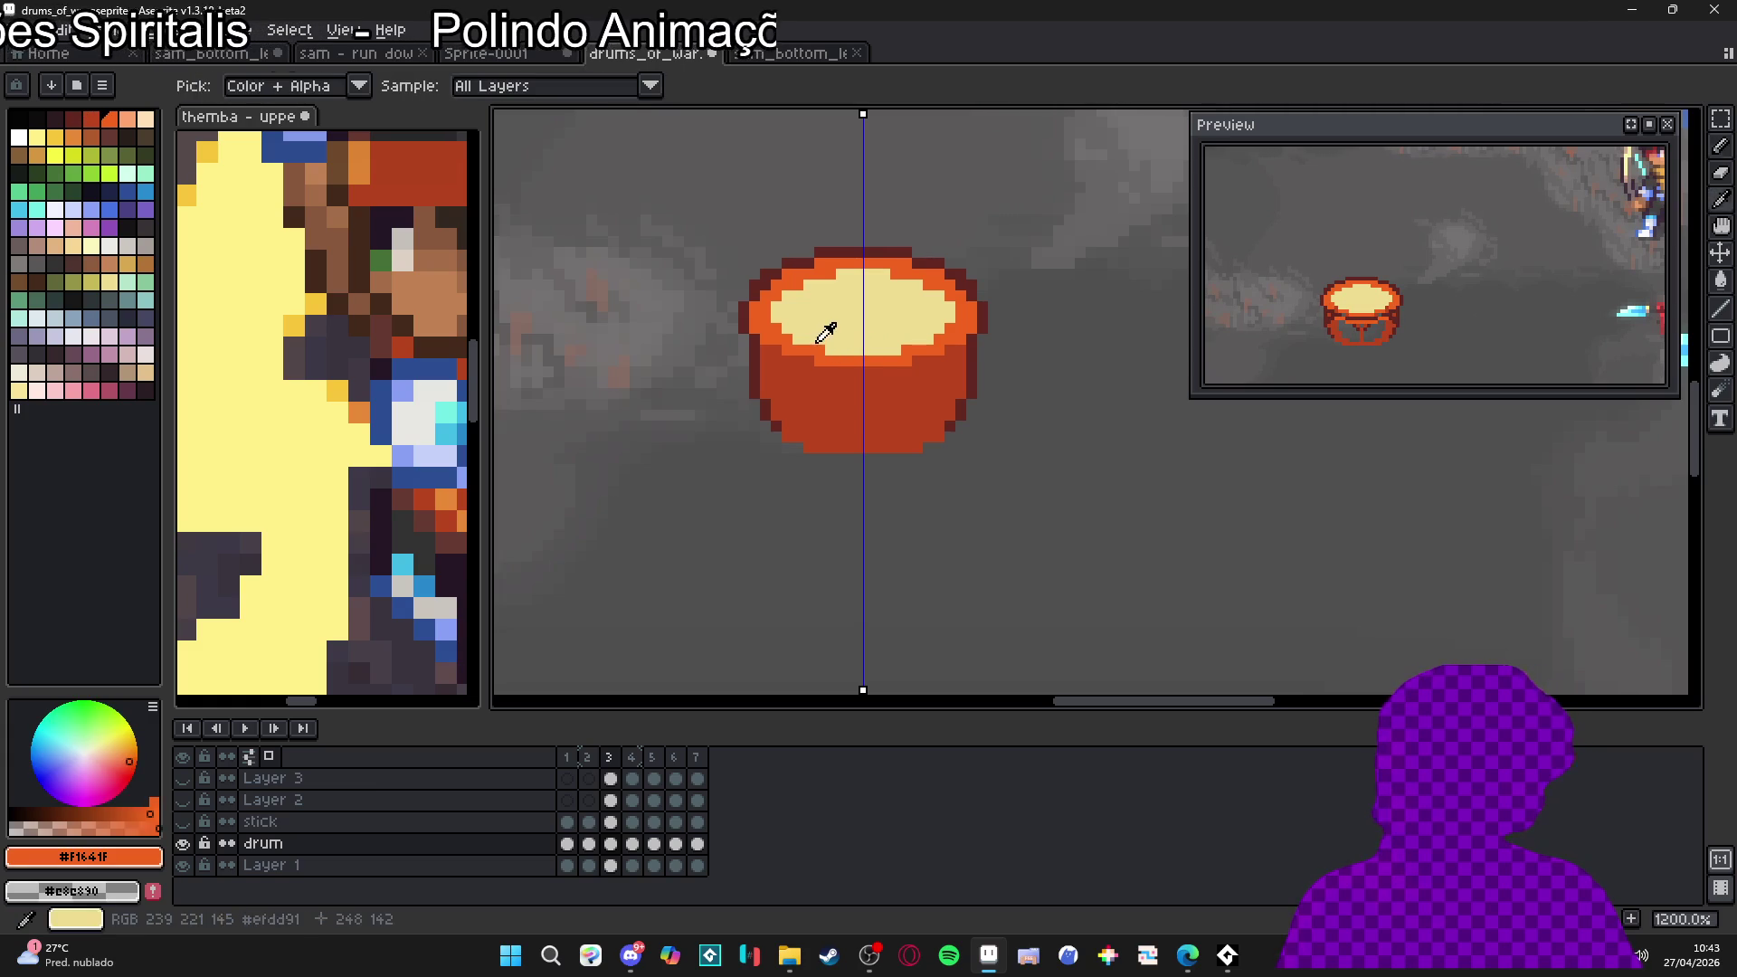
Flood-fill the drum head and rim light orange and add a lower-left edge pixel
key(0)
key(g)
click(858, 315)
click(814, 351)
key(b)
click(808, 372)
key(ctrl+z)
click(786, 437)
mouse_move(779, 437)
mouse_down()
mouse_move(798, 318)
mouse_move(755, 409)
mouse_up()
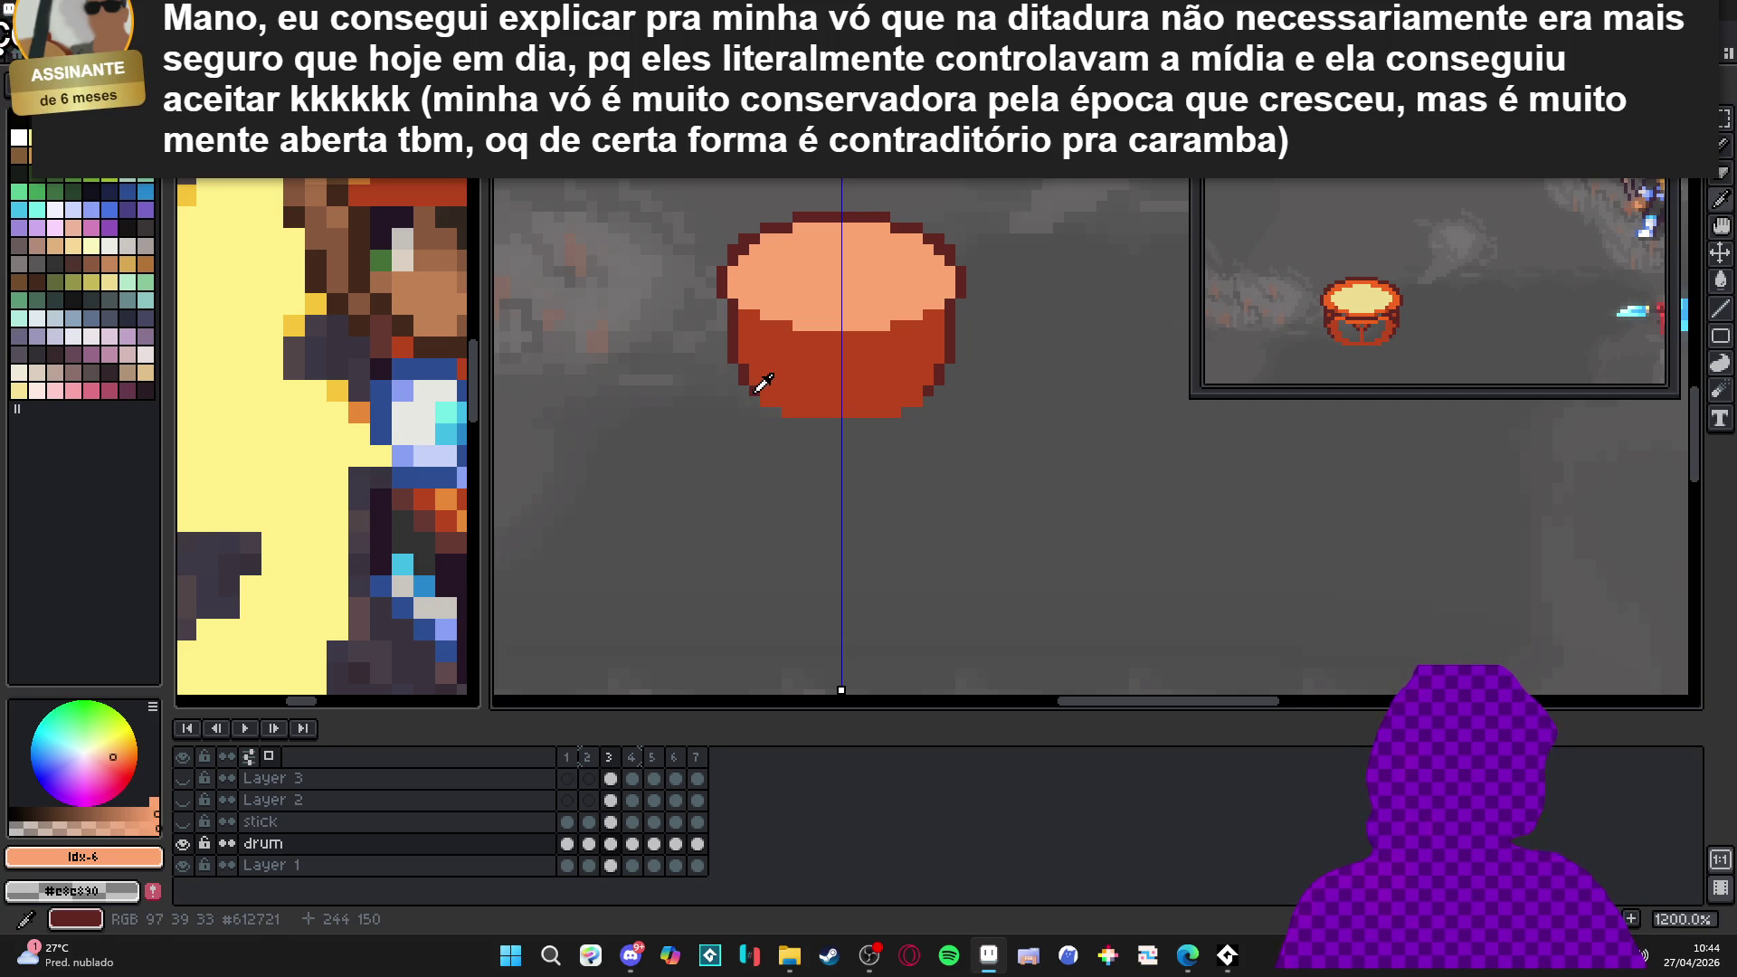
Draw the drum's mirrored dark sides, fill its elongated body red and round the bottom edge
alt+click(751, 389)
drag(763, 398, 757, 457)
mouse_move(787, 367)
mouse_down()
mouse_move(777, 496)
mouse_move(844, 488)
mouse_move(914, 522)
mouse_move(841, 527)
mouse_up()
alt+click(786, 437)
click(844, 482)
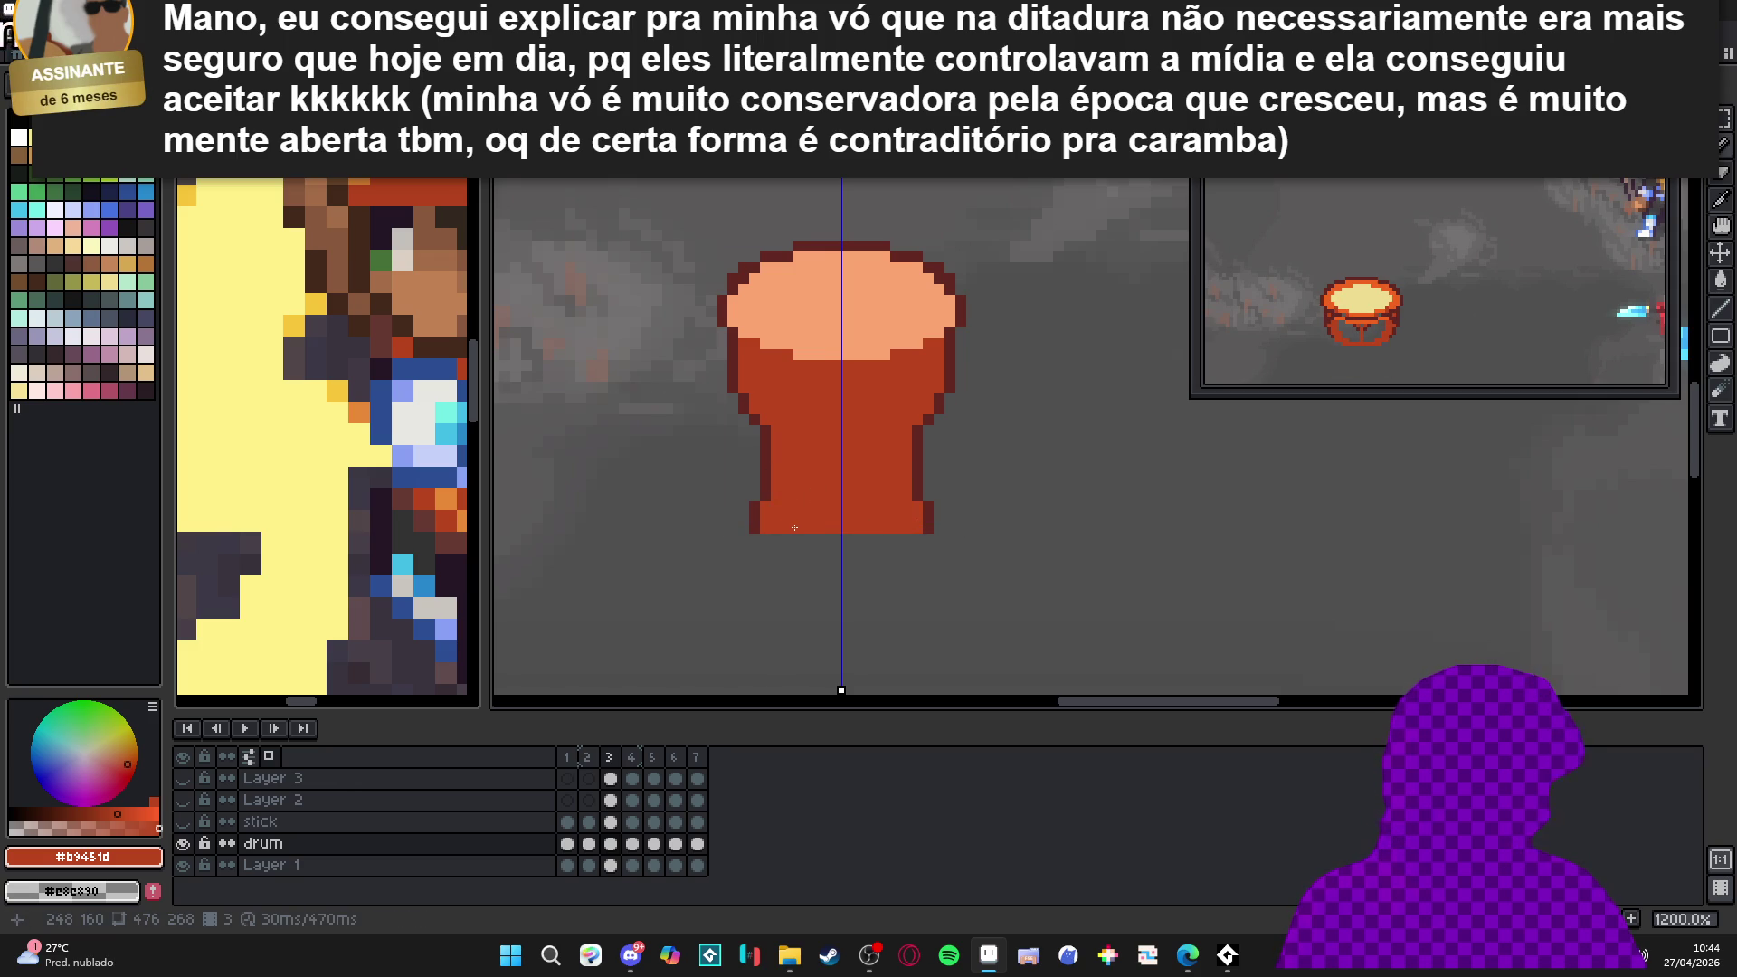
key(alt)
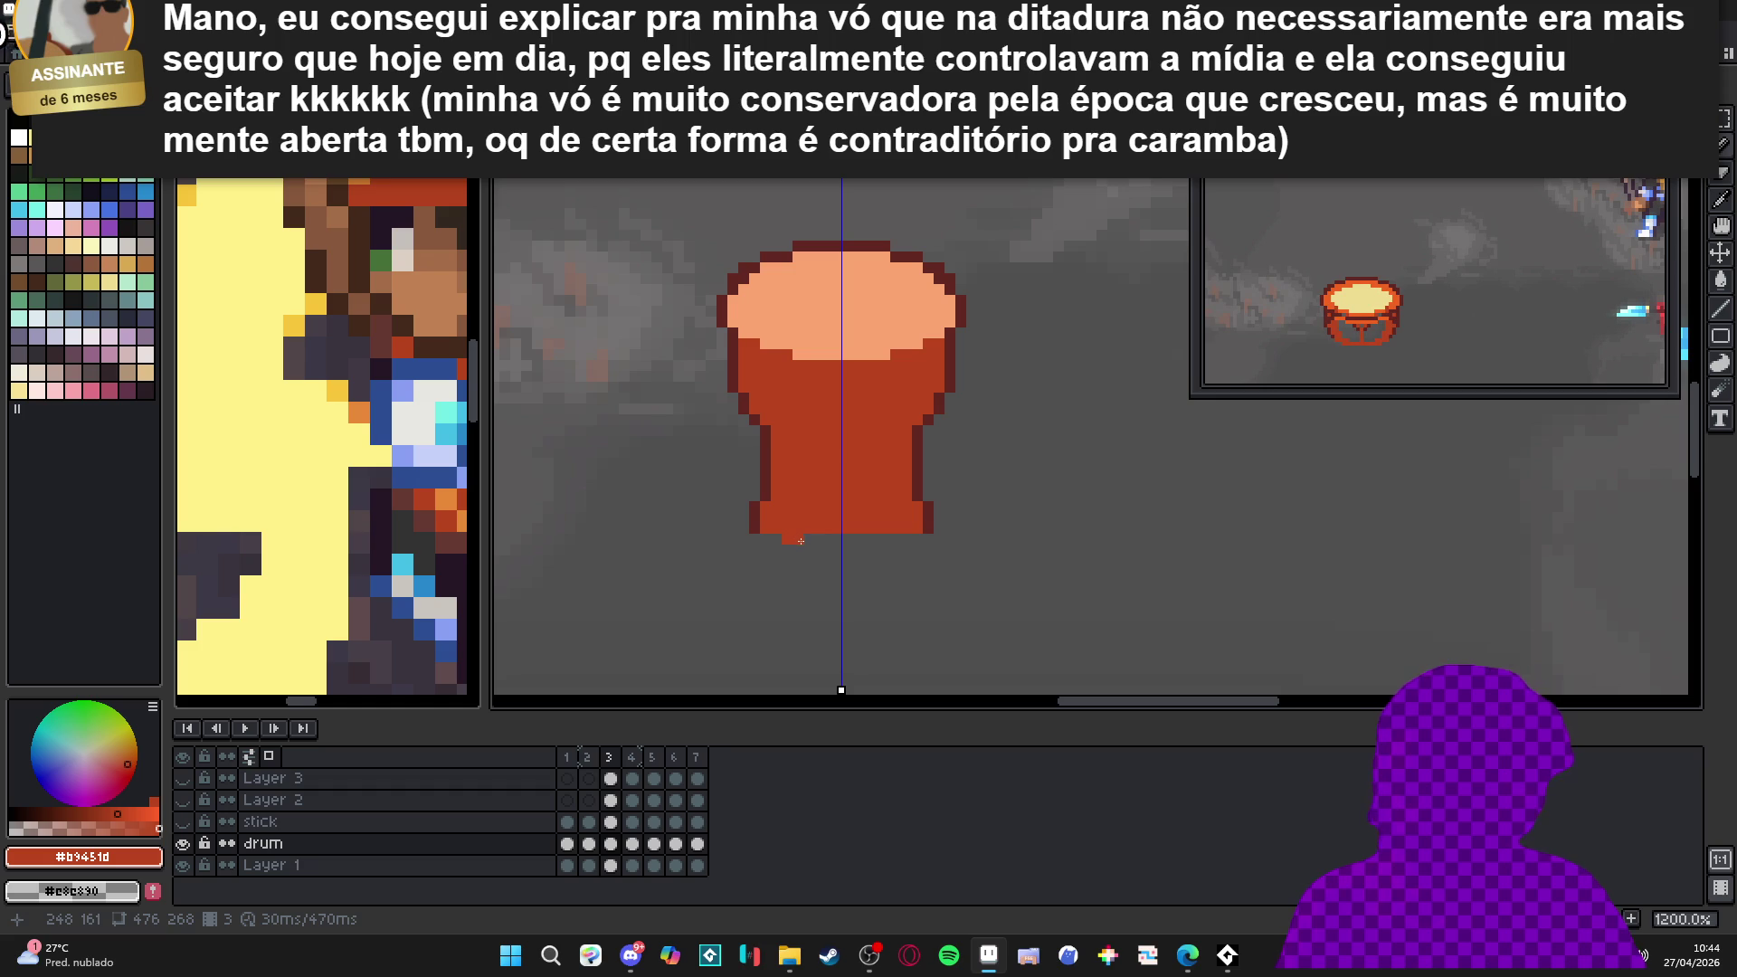
drag(823, 543, 824, 553)
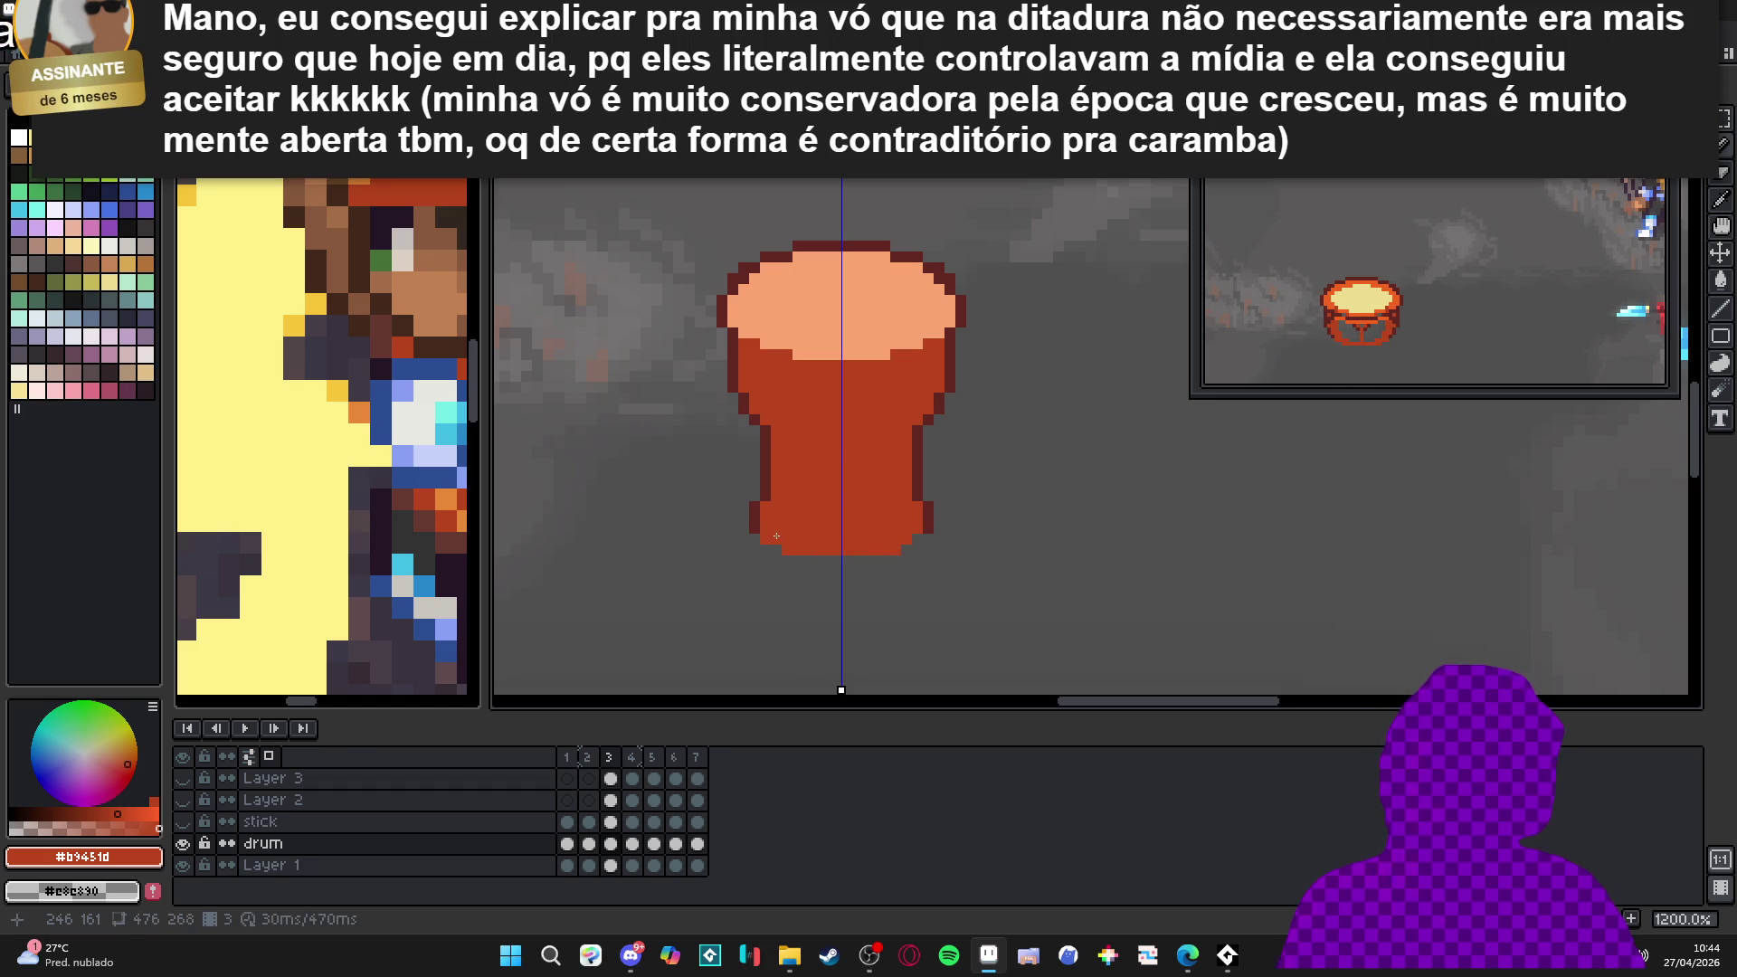
click(837, 558)
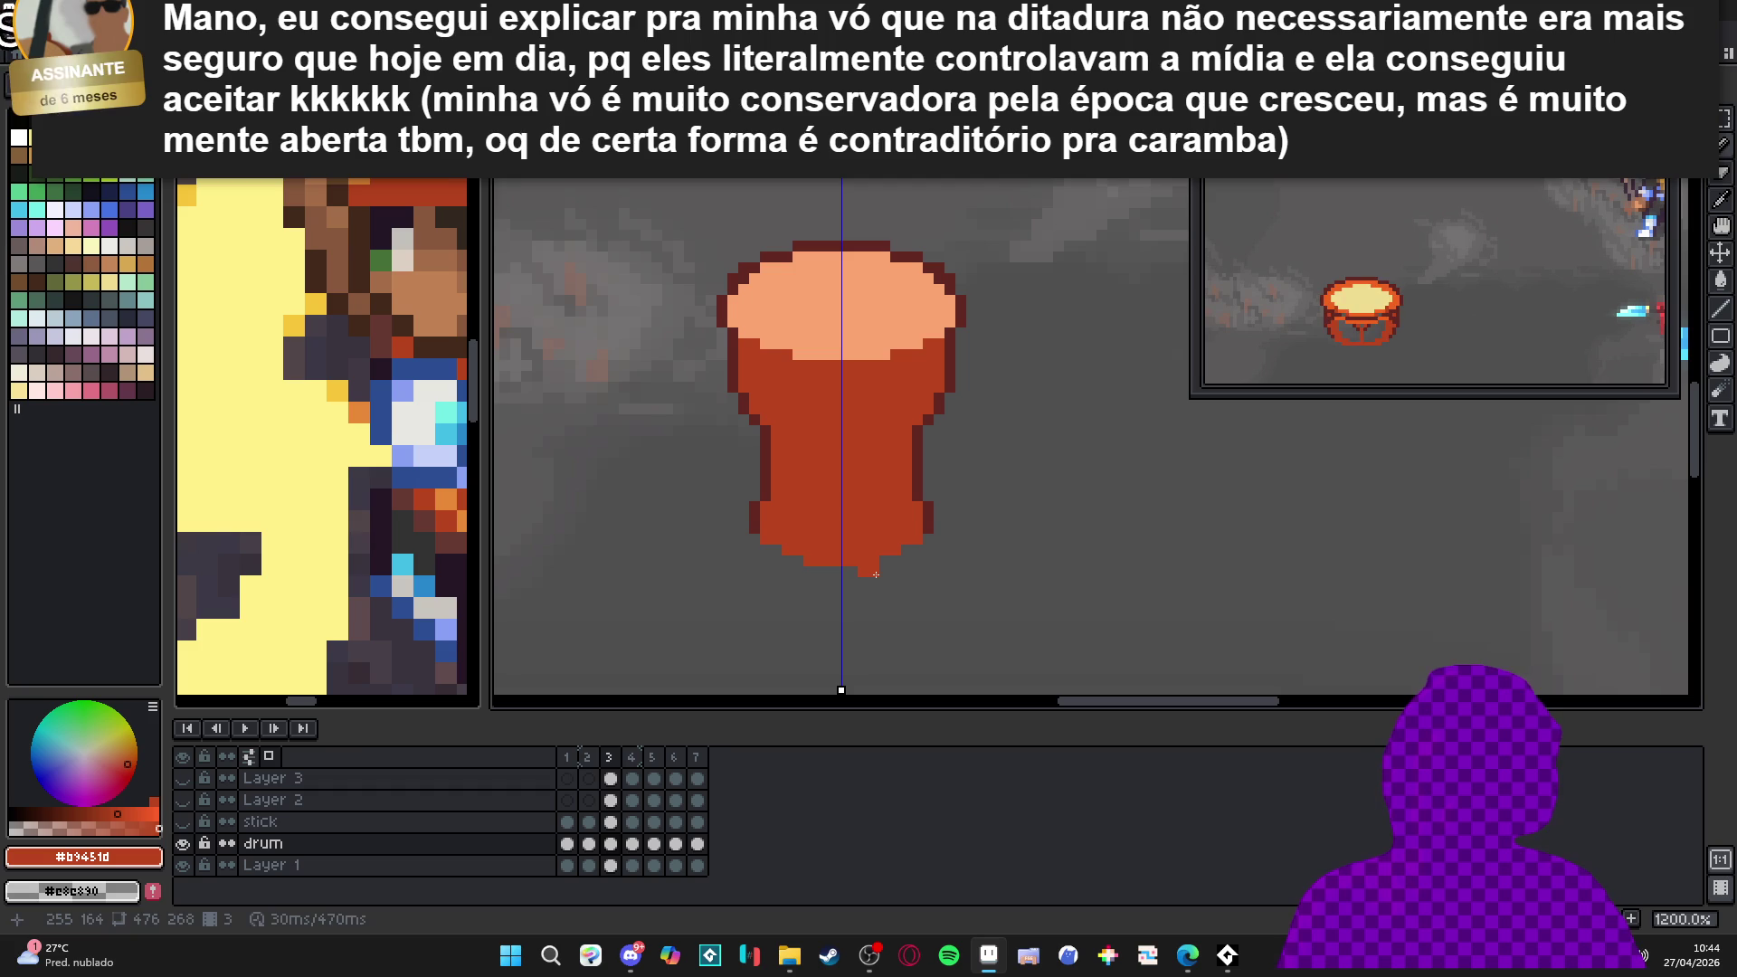
click(765, 548)
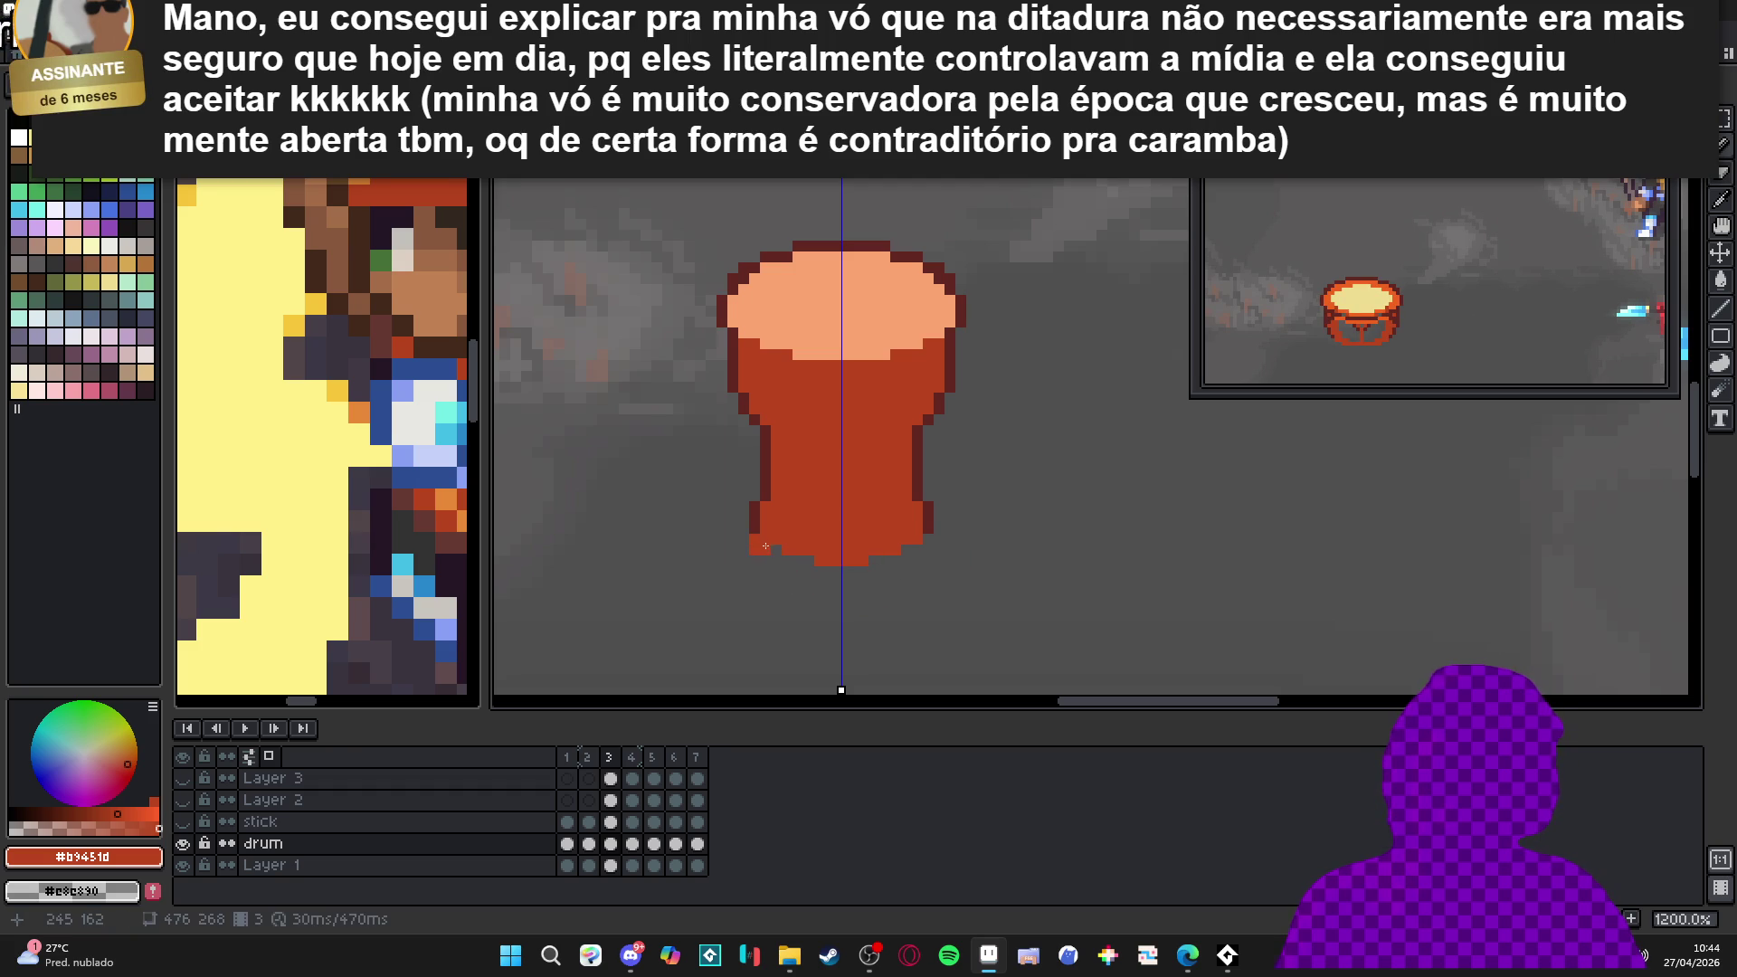
scroll(765, 540, up, 1)
click(765, 553)
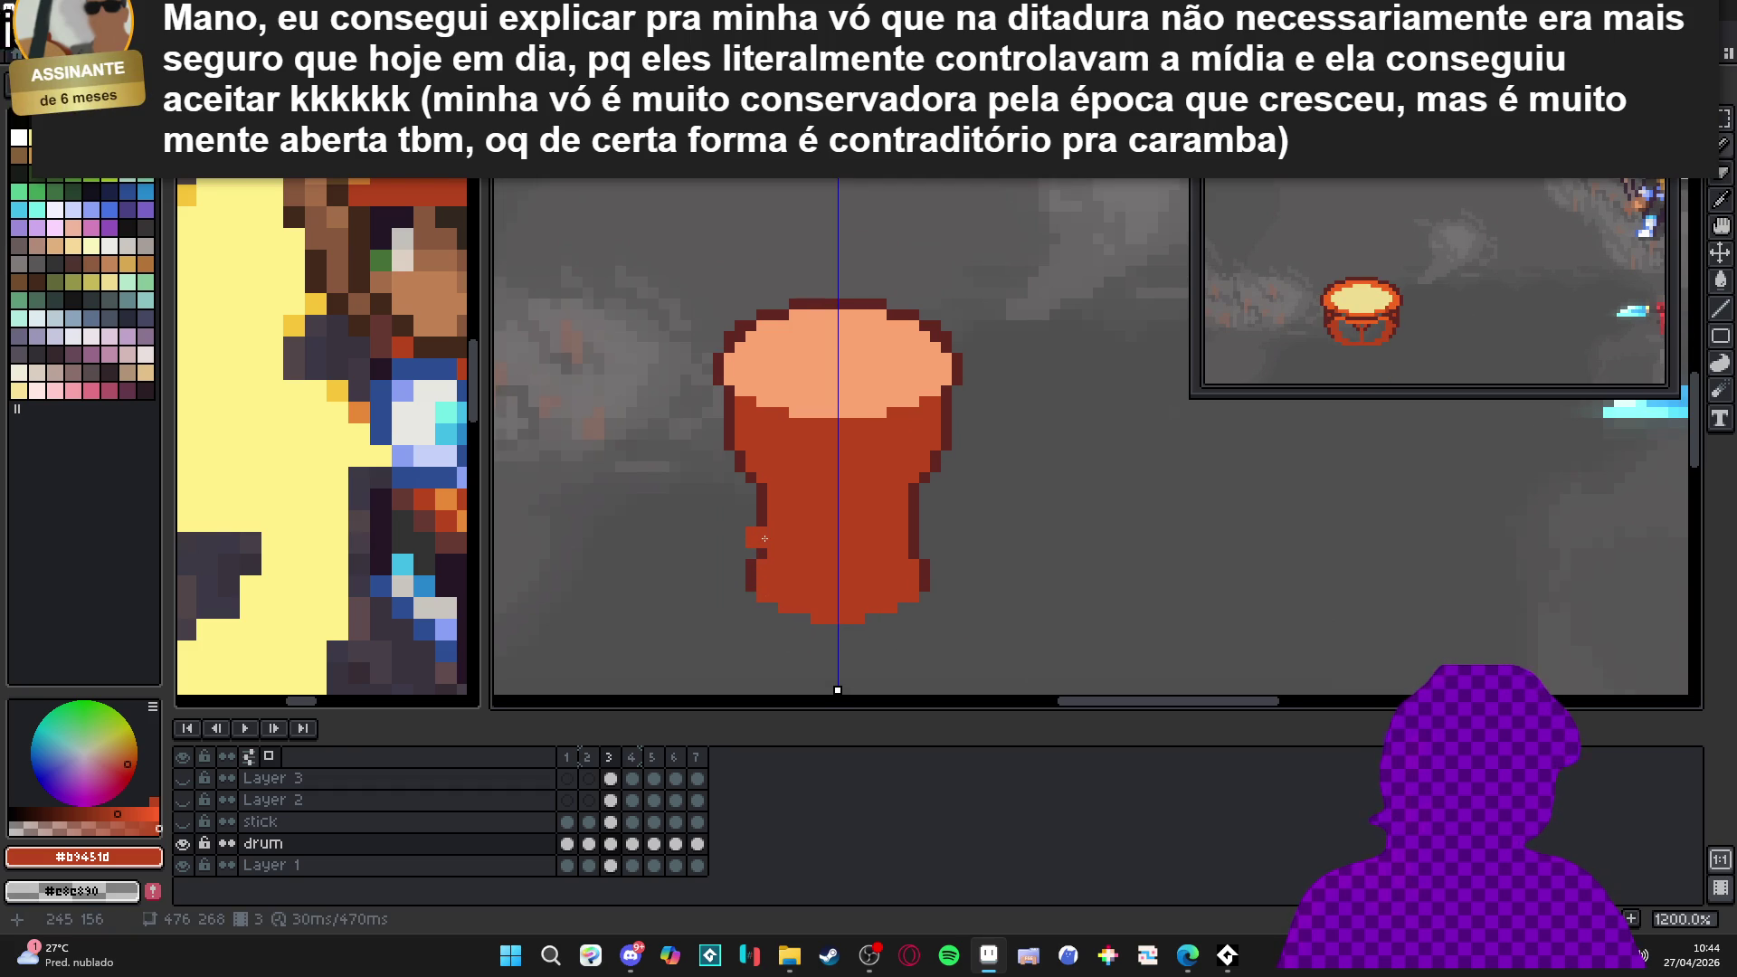
Darken the drum's side outlines with mirrored dark red pixels, giving an hourglass shape
alt+click(763, 509)
click(773, 525)
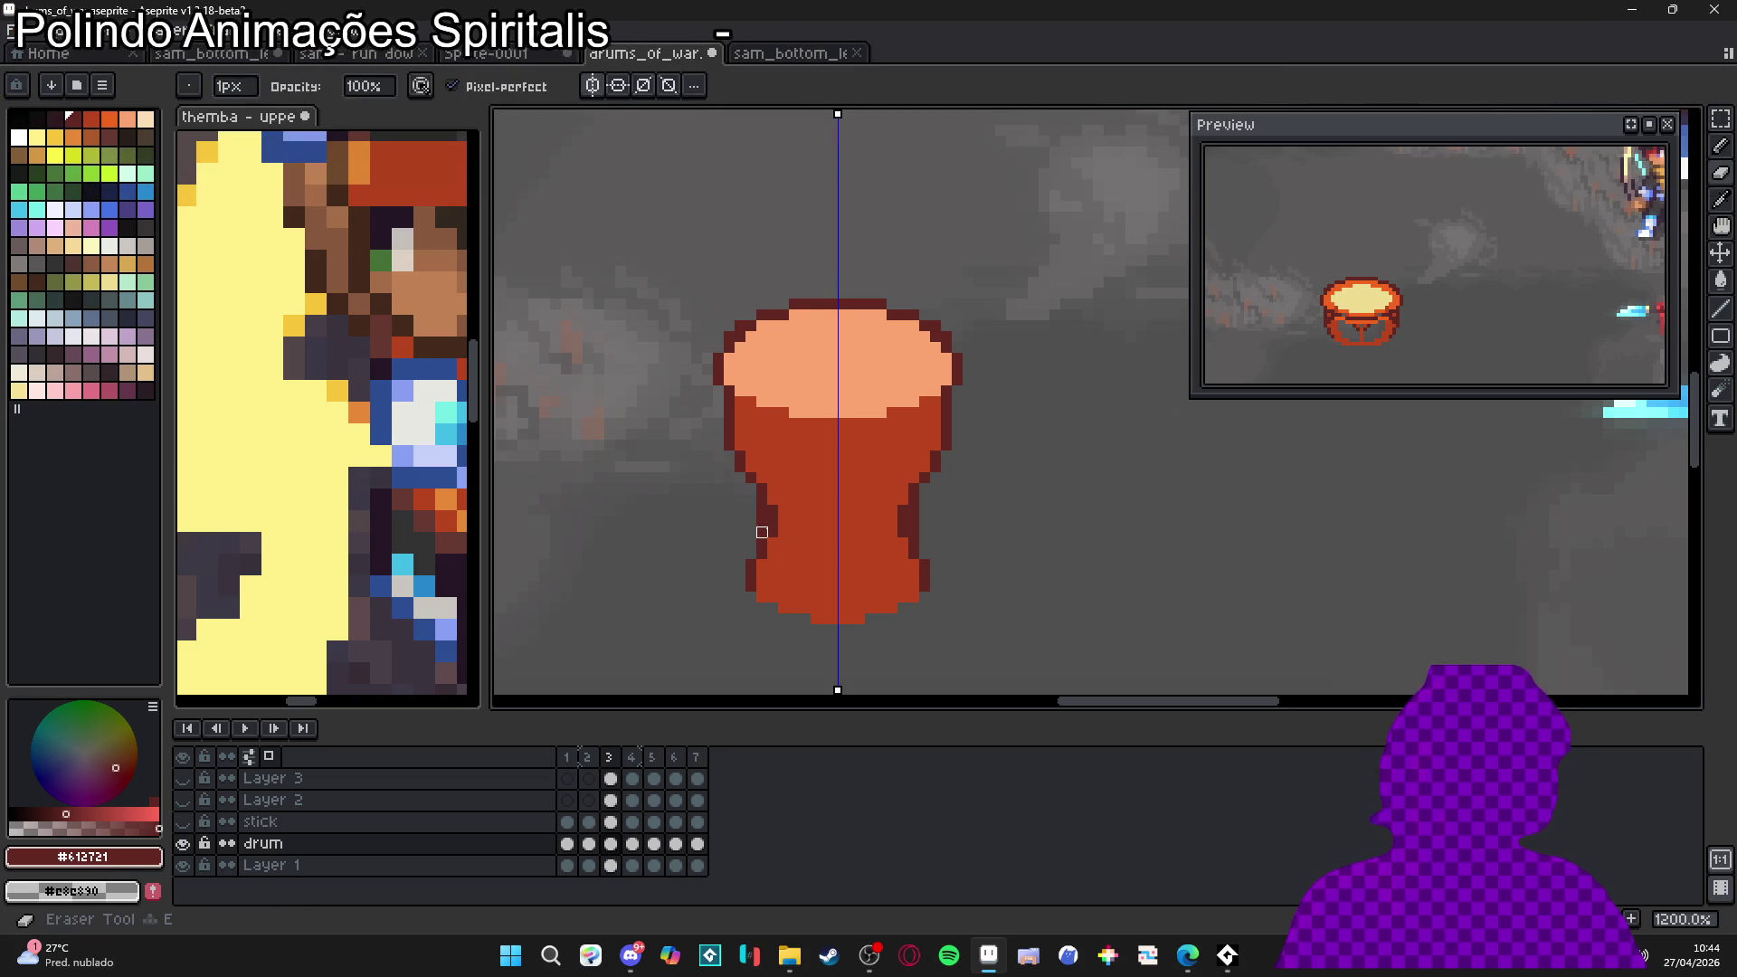
key(ctrl+z)
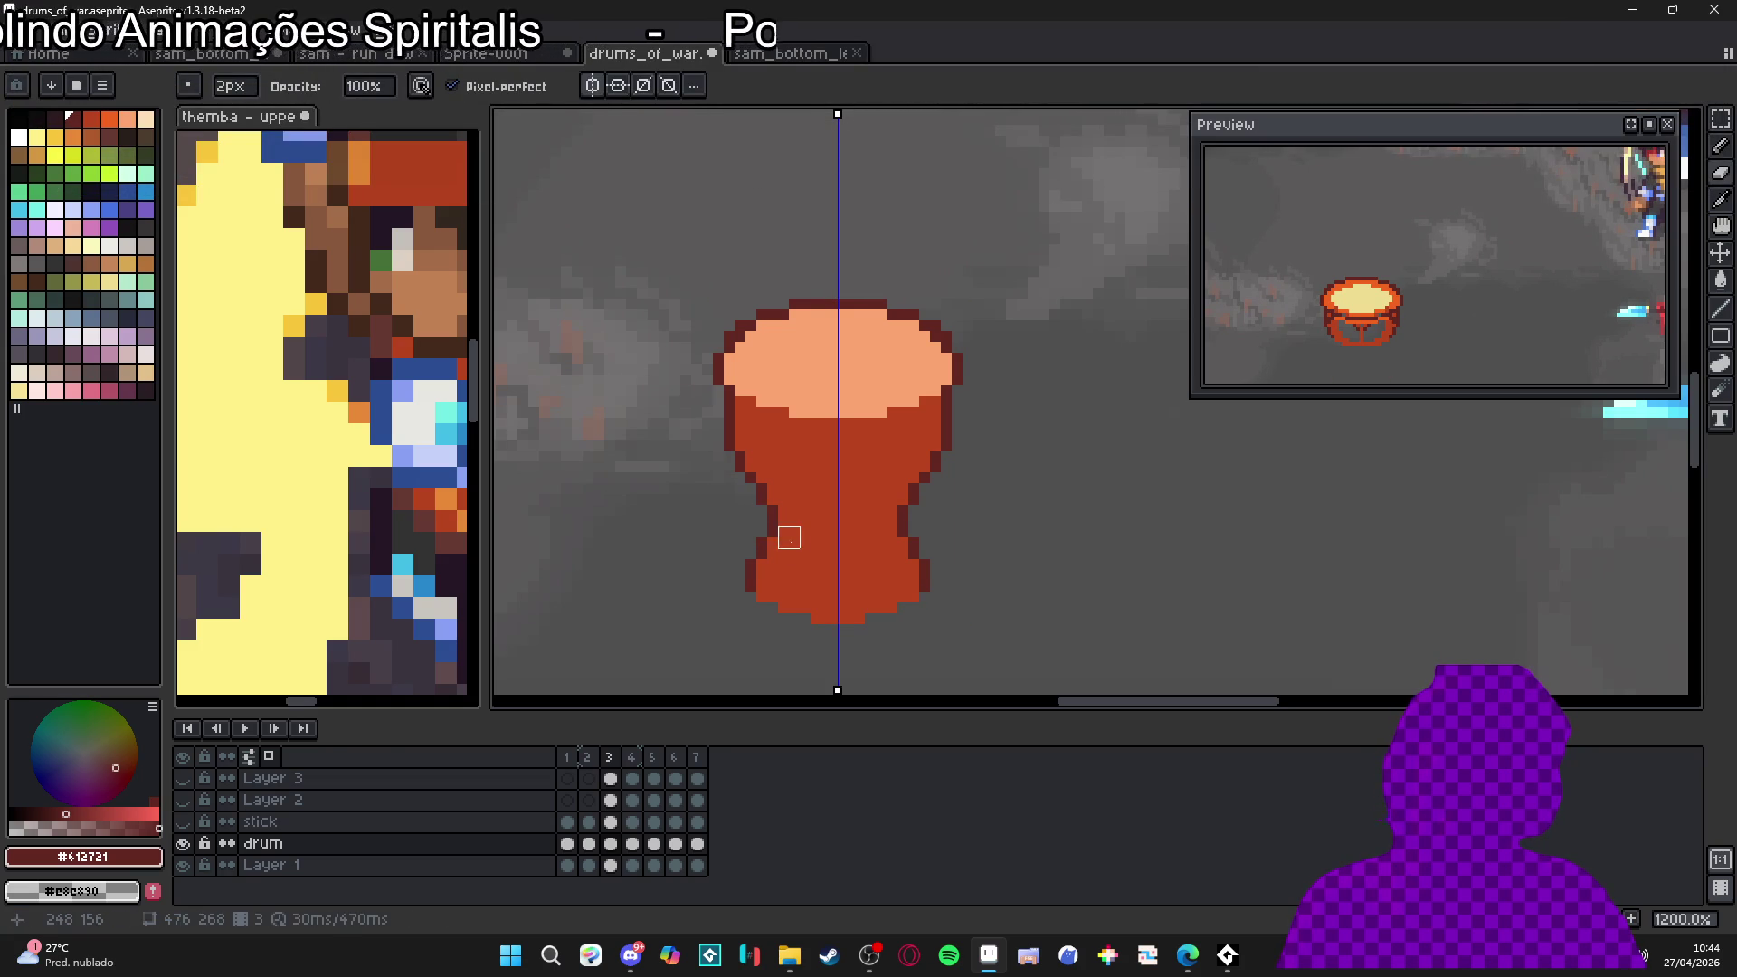
key(b)
drag(764, 509, 770, 550)
alt+click(780, 519)
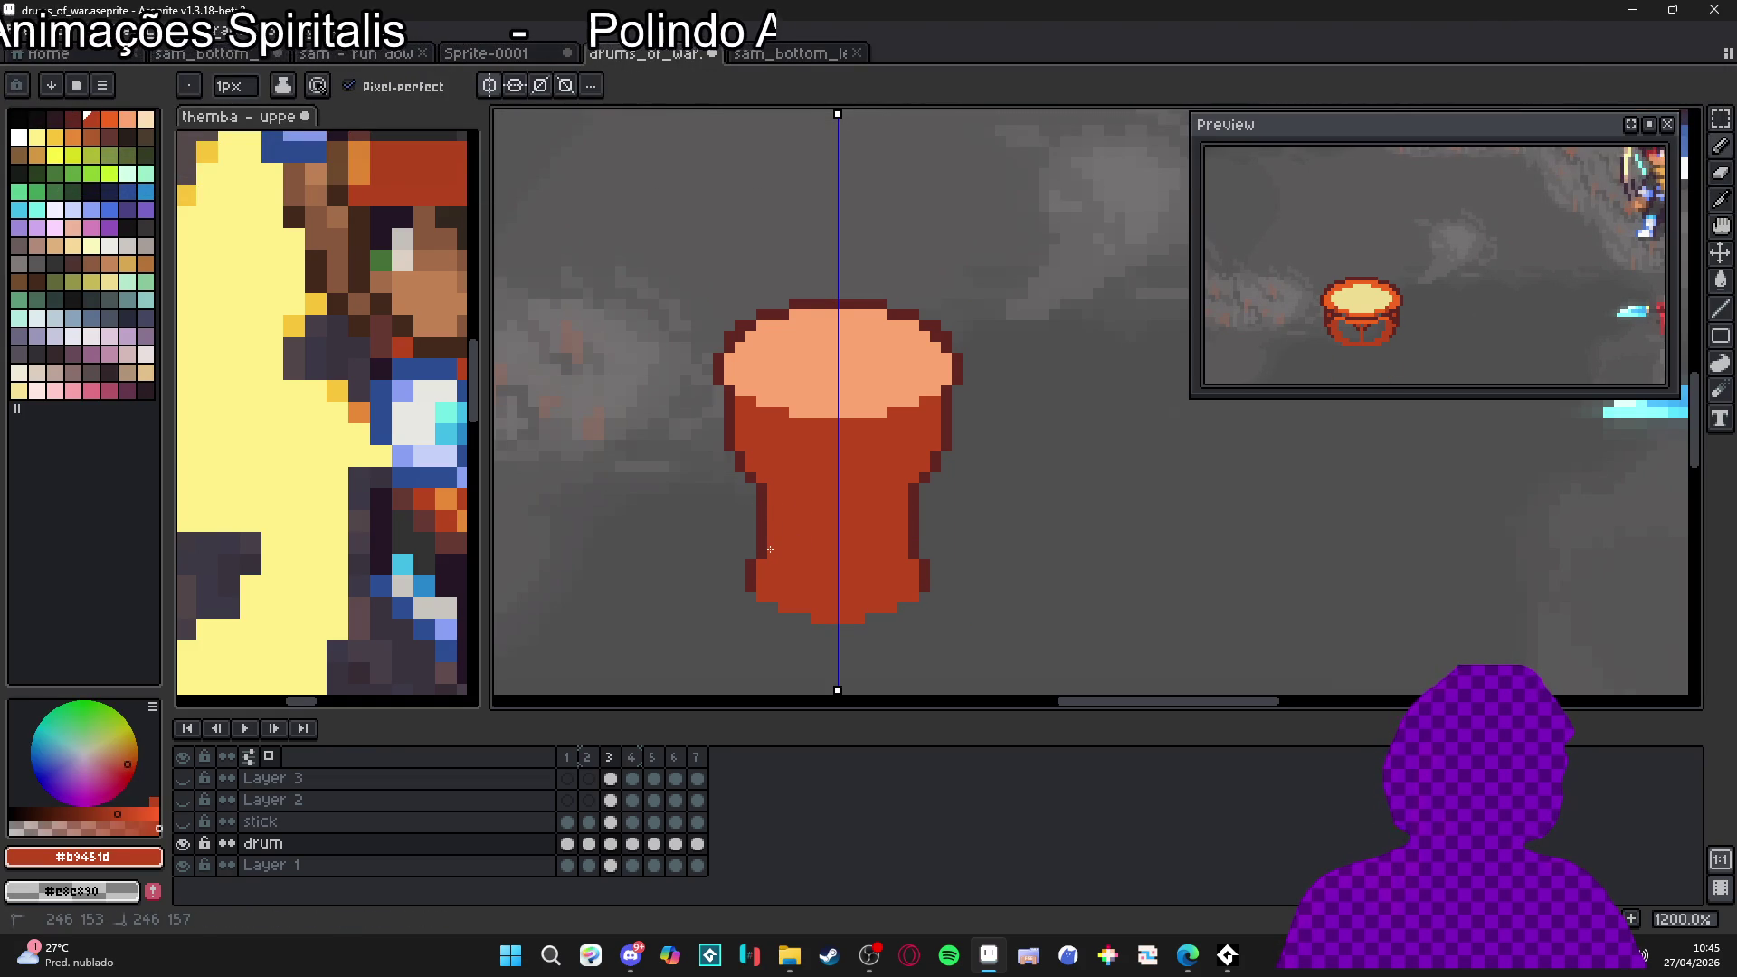
alt+click(766, 541)
click(770, 533)
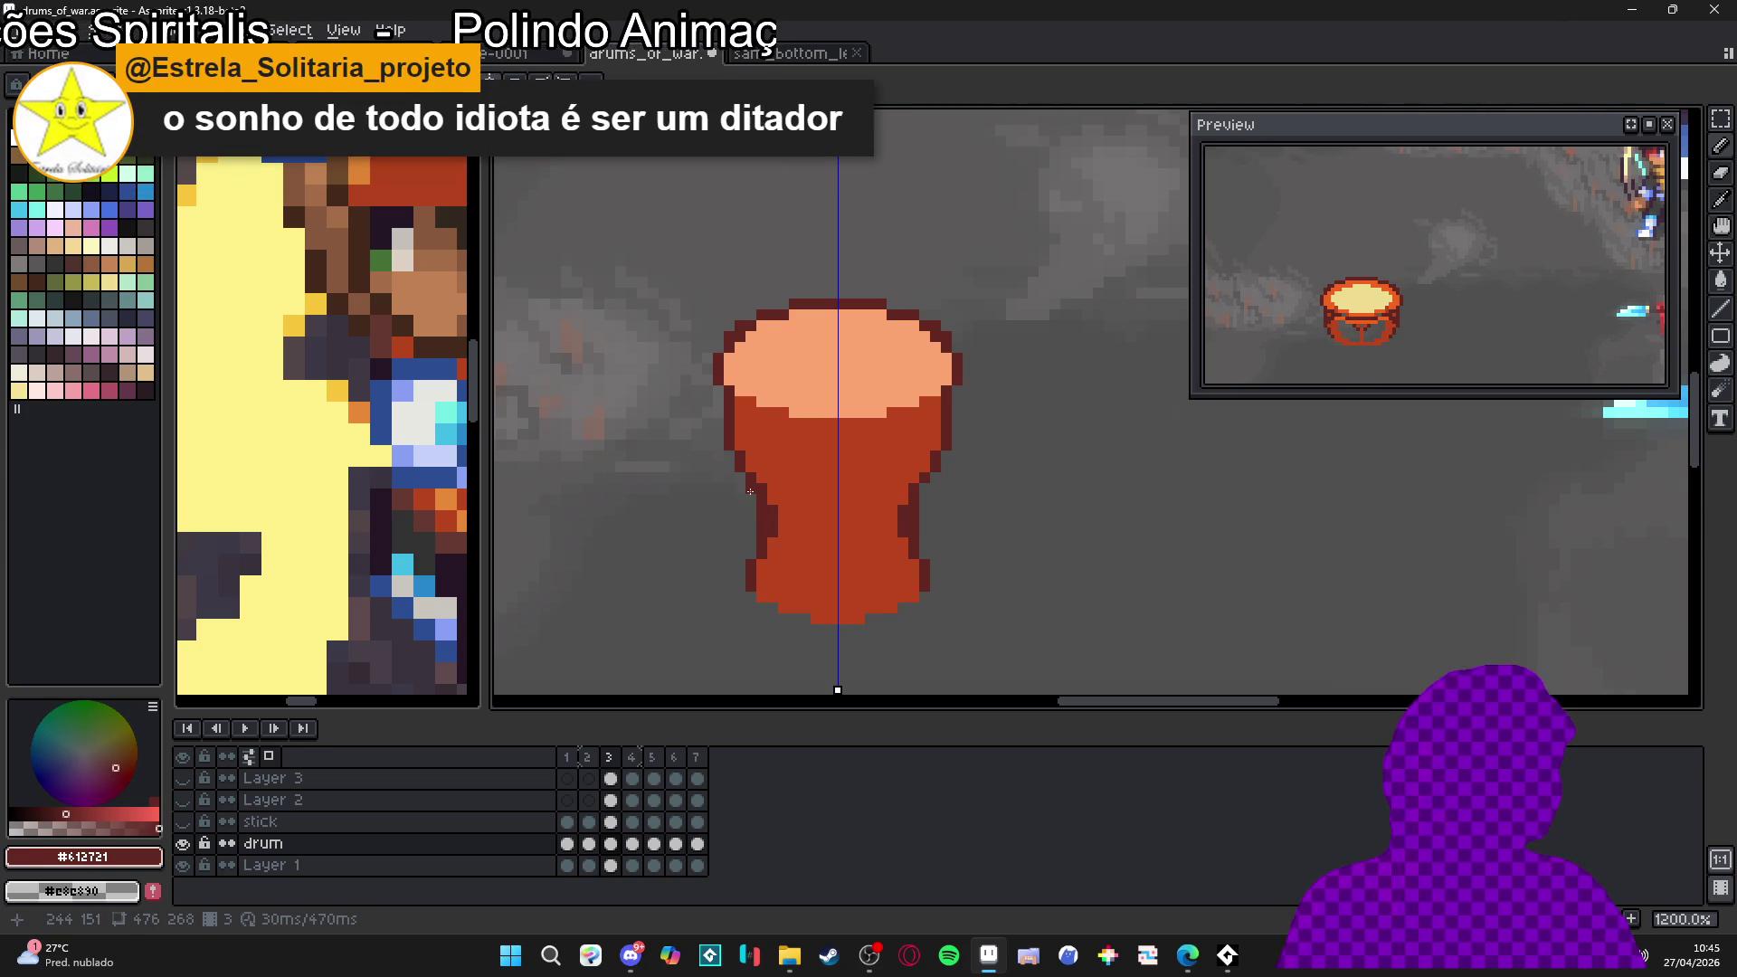
key(e)
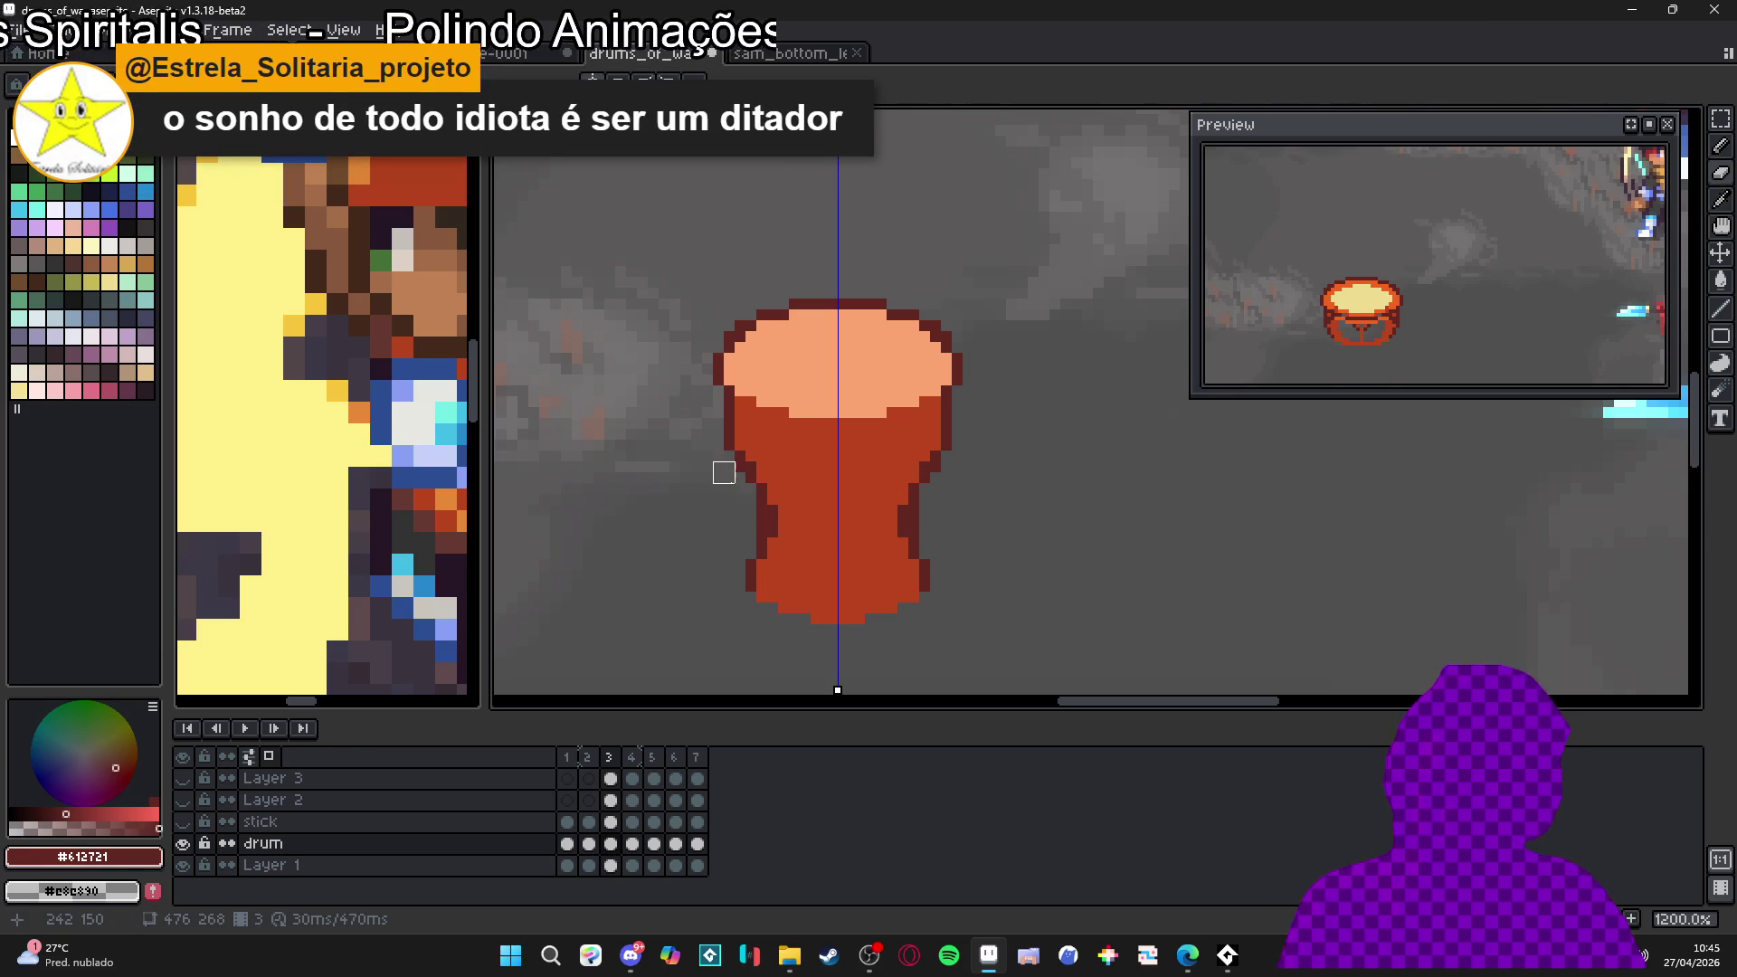
key(b)
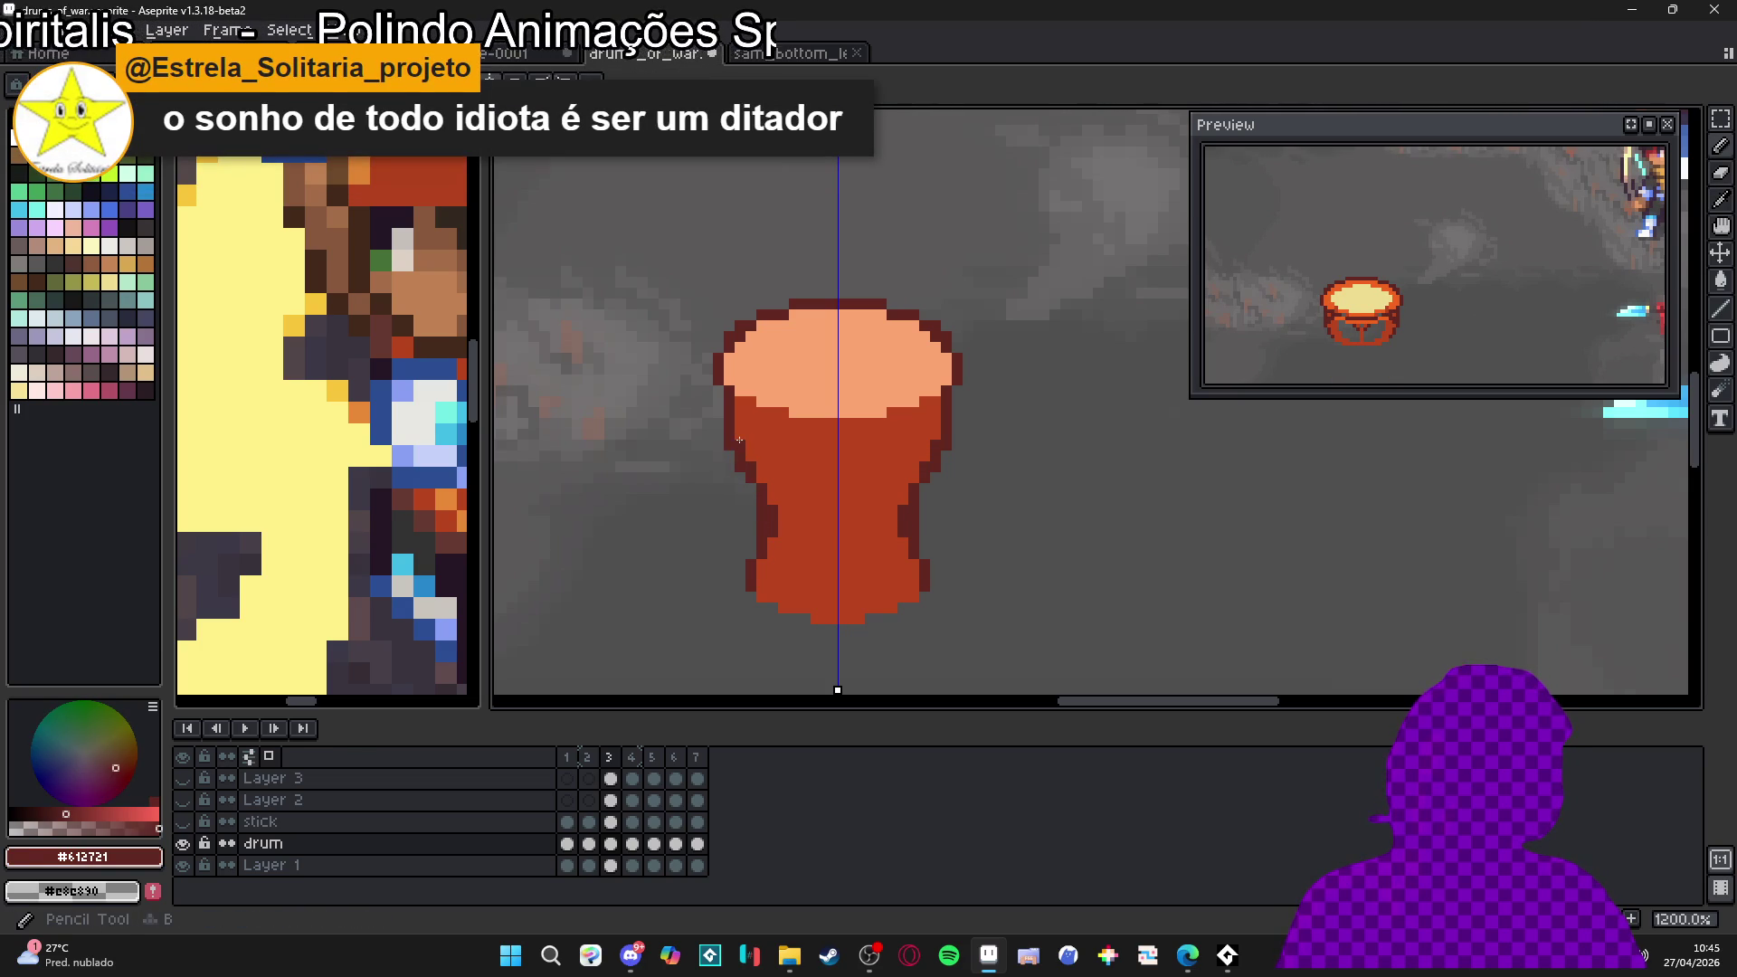
scroll(742, 471, down, 3)
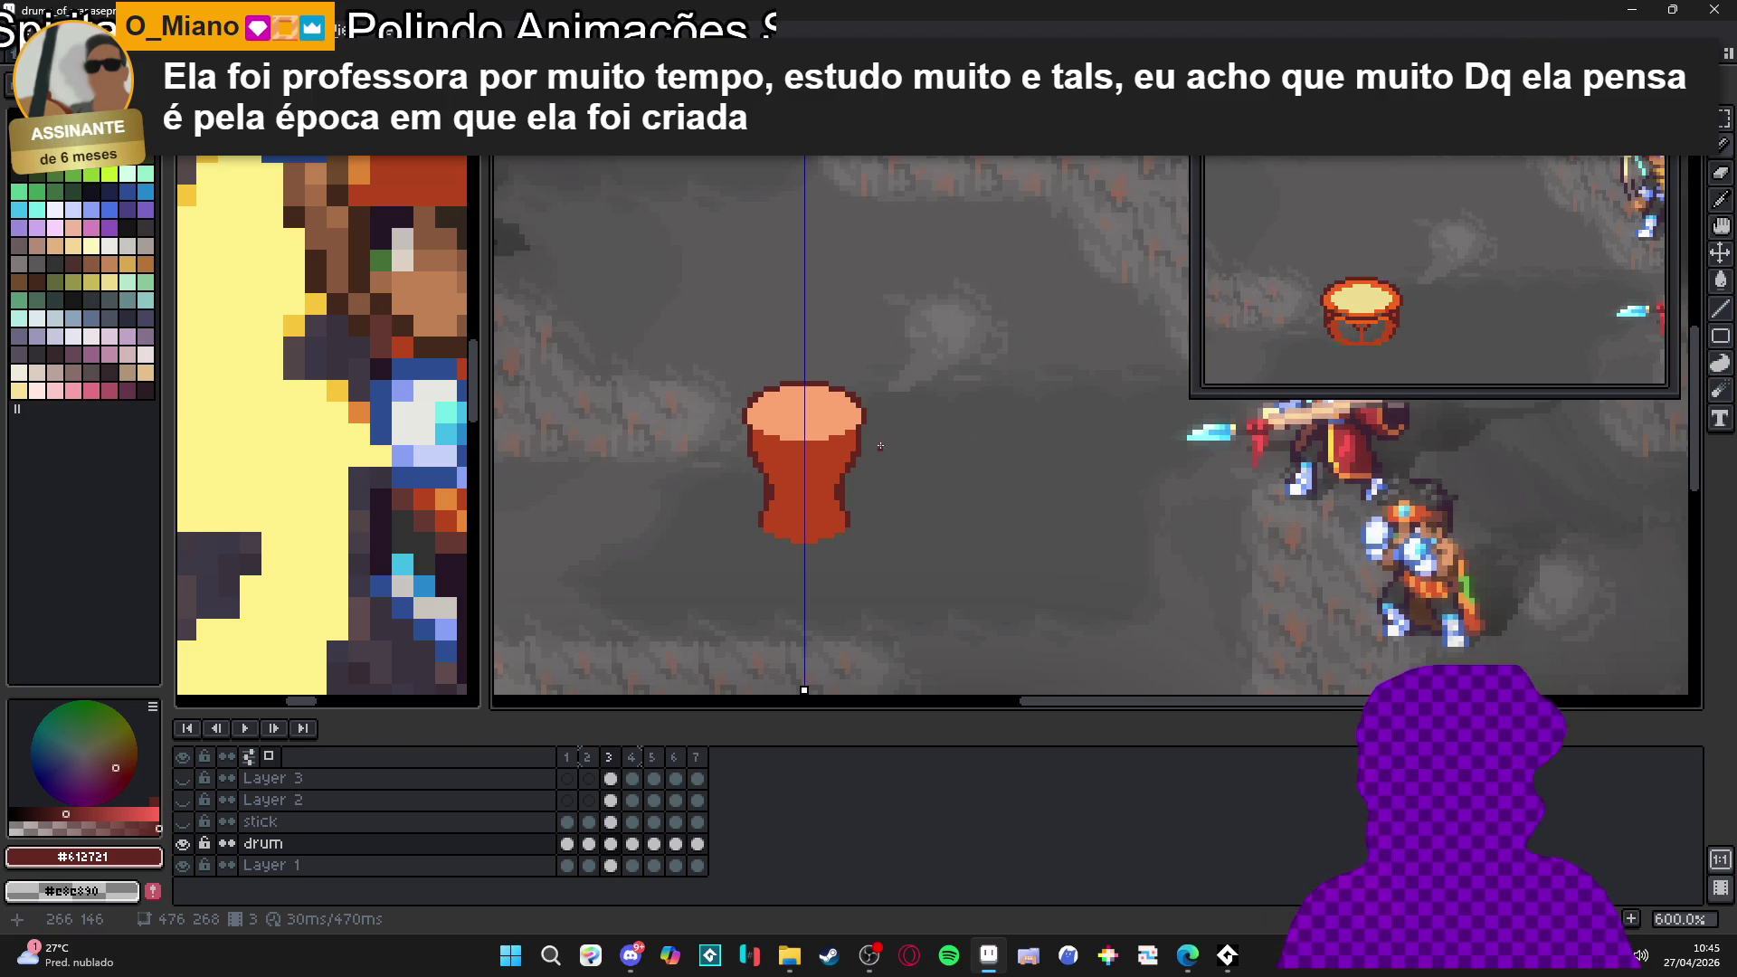
Fill the gap at the drum top's upper-left edge with the body red
scroll(830, 532, down, 3)
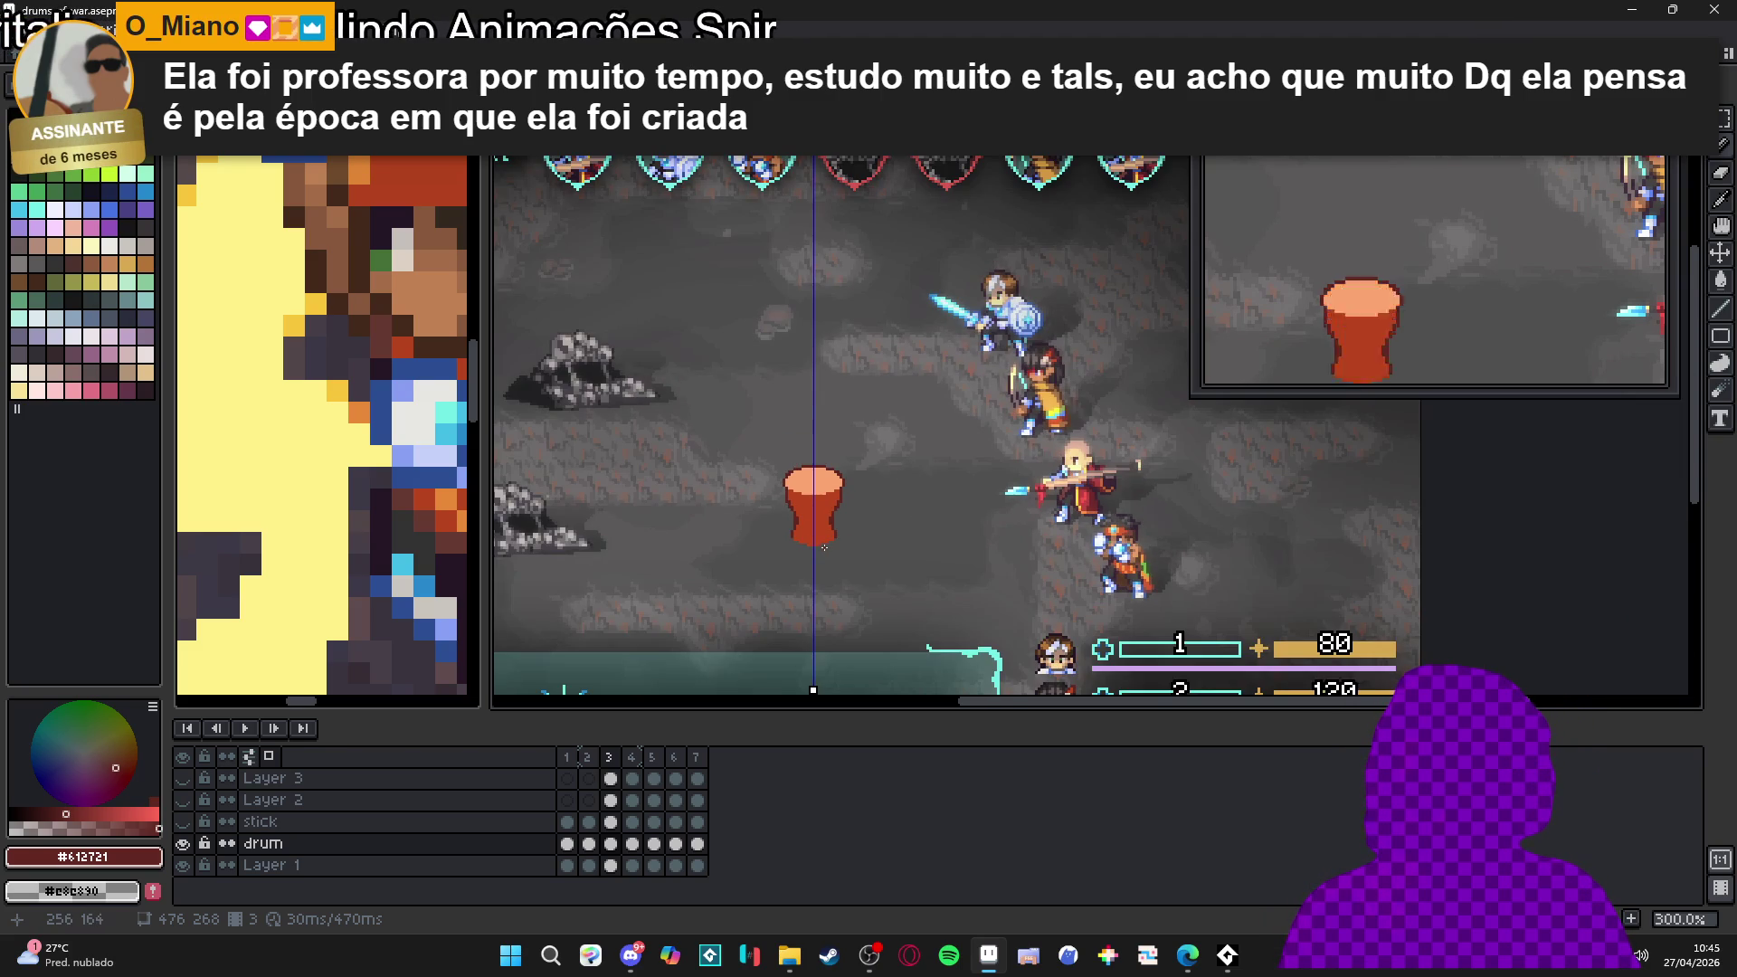
scroll(824, 547, up, 6)
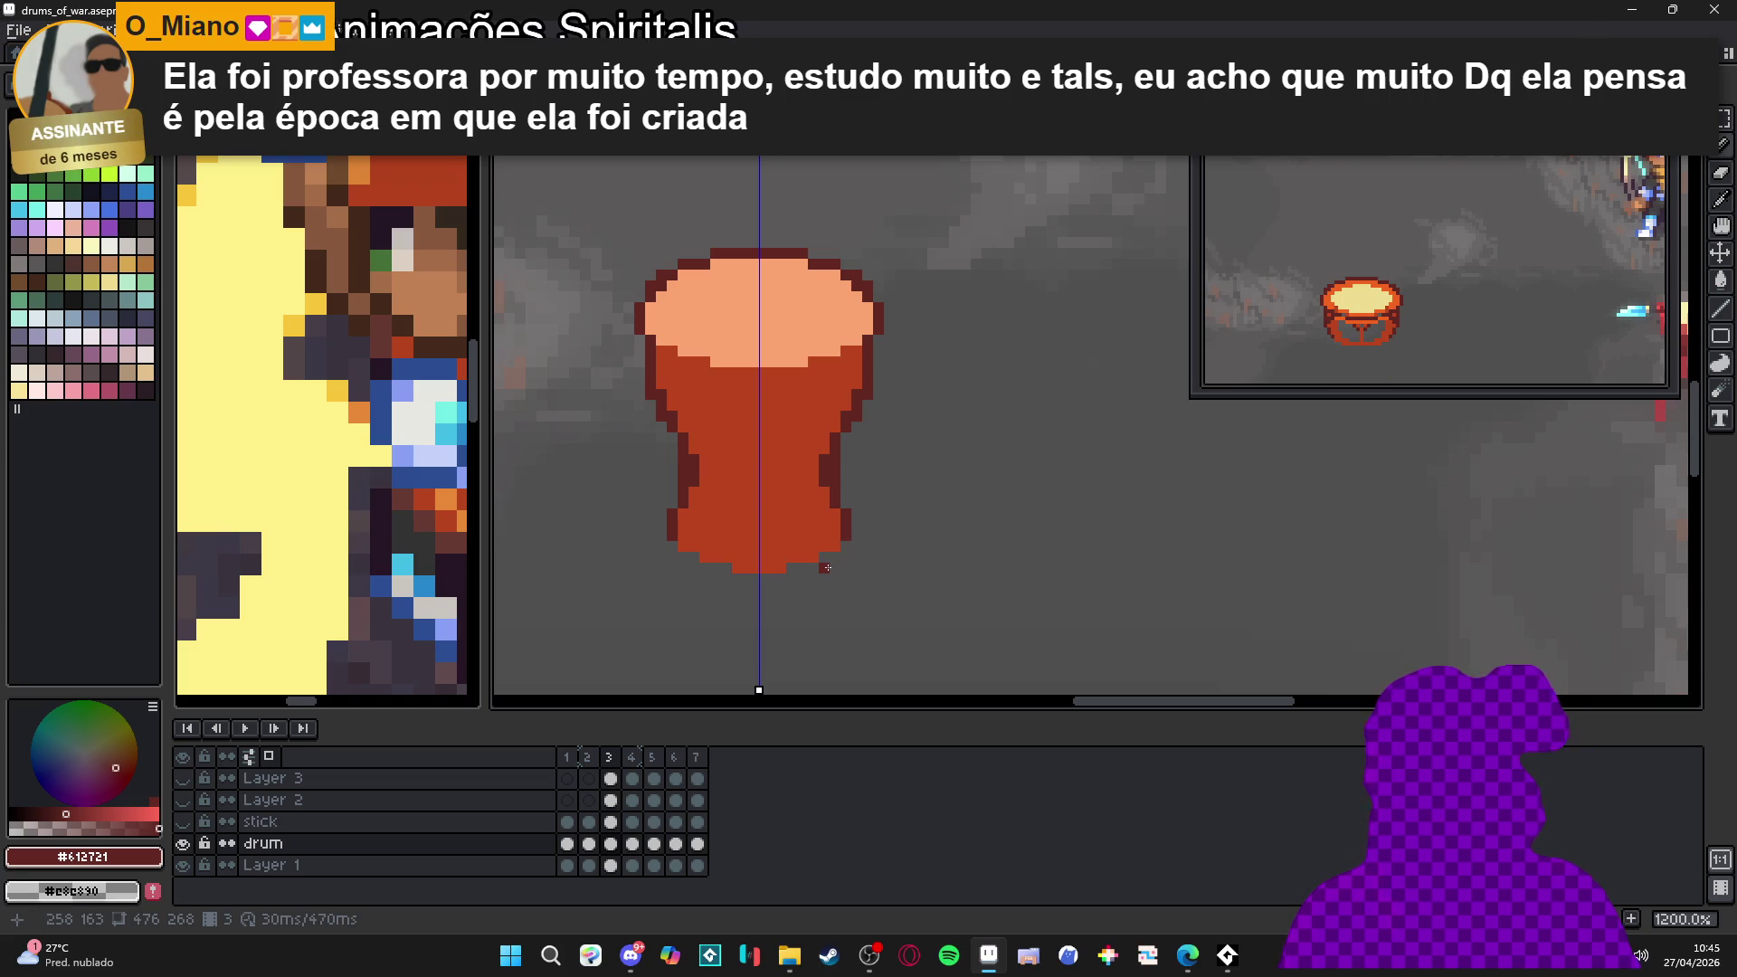
scroll(827, 568, up, 1)
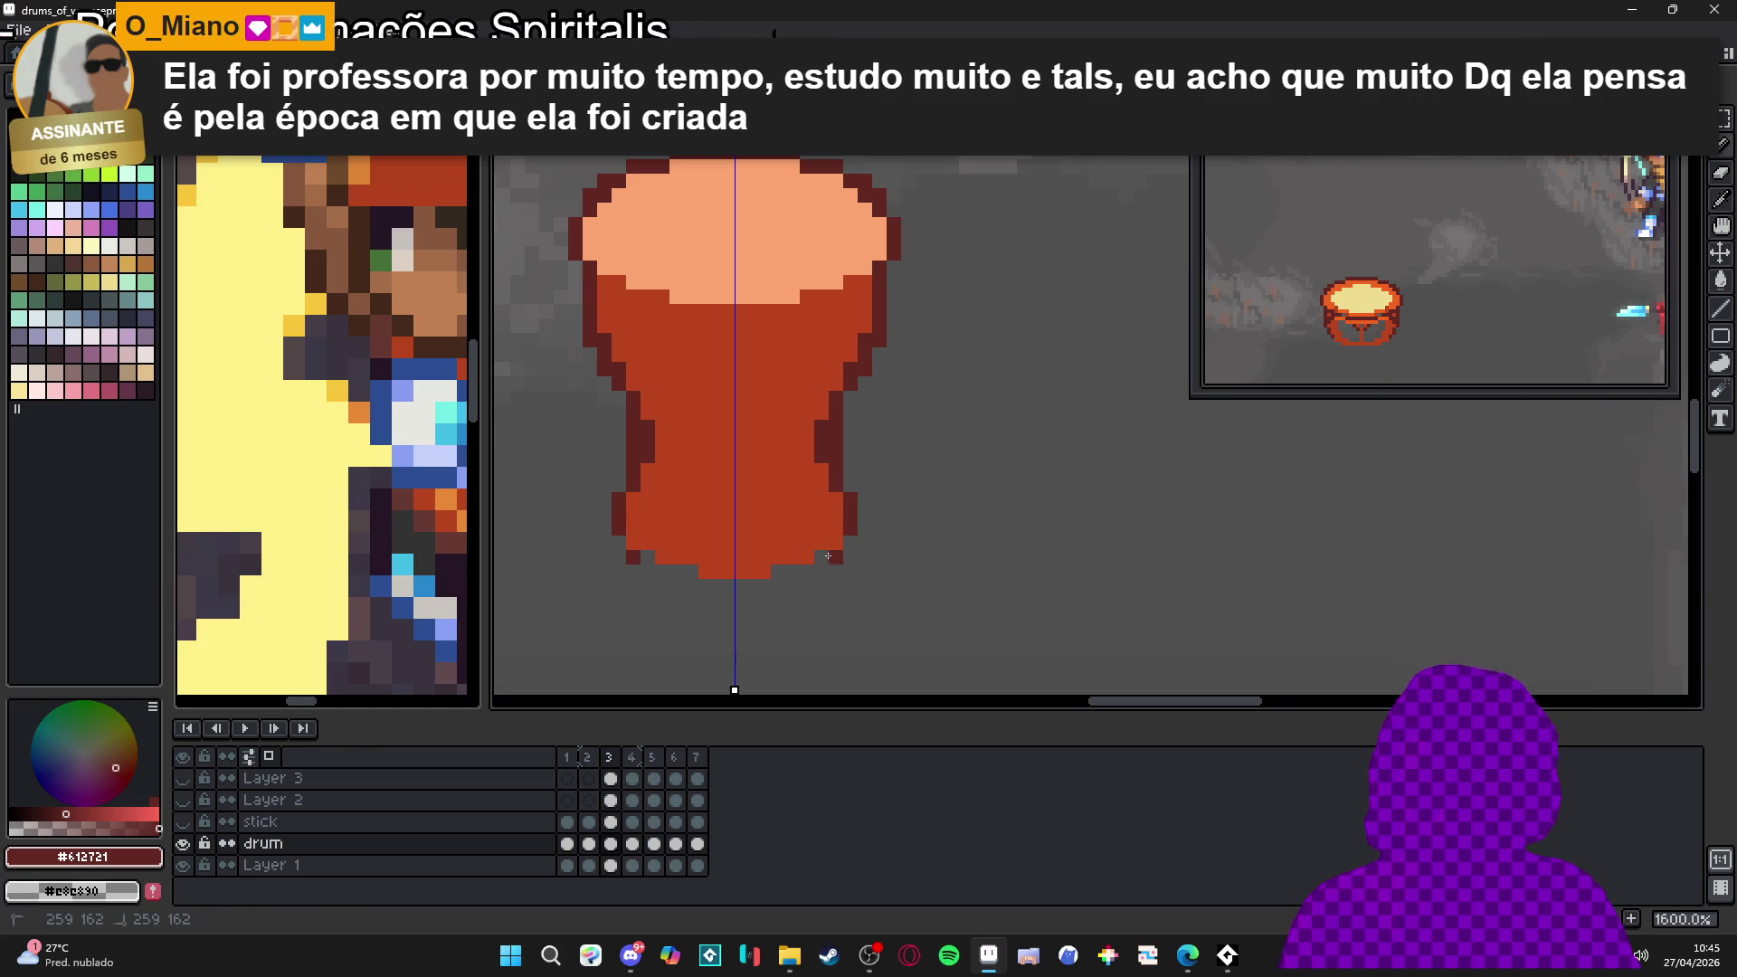
scroll(822, 556, down, 4)
scroll(796, 565, up, 5)
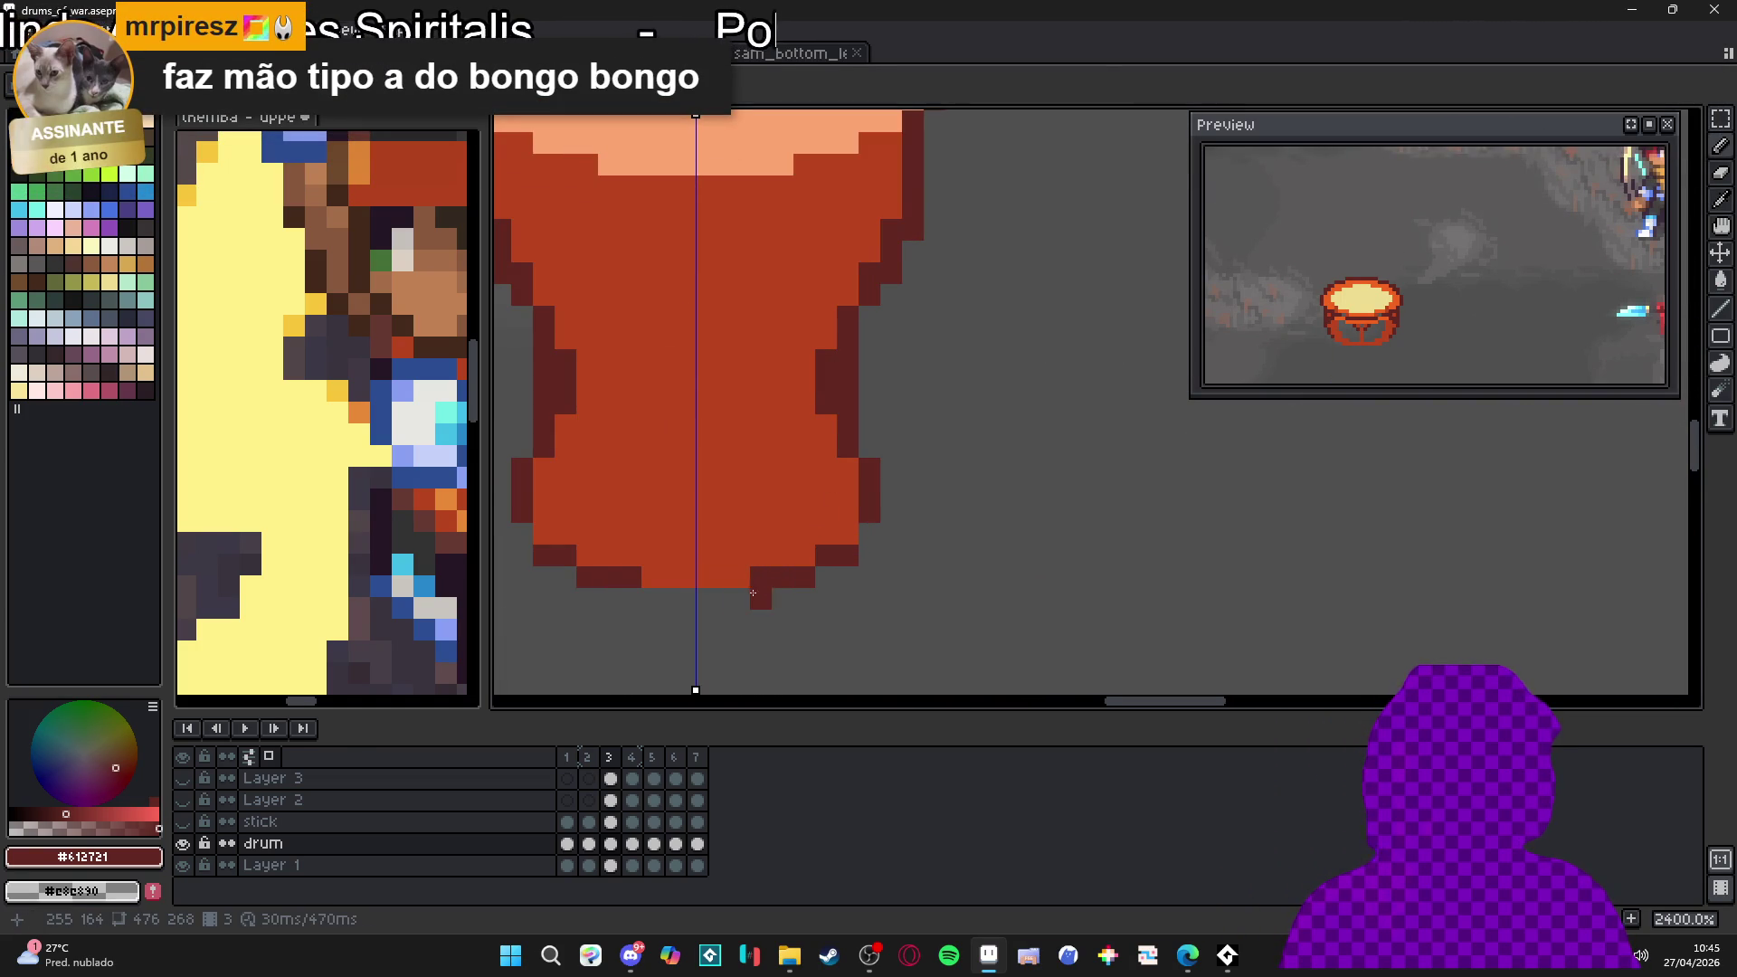
scroll(750, 594, down, 3)
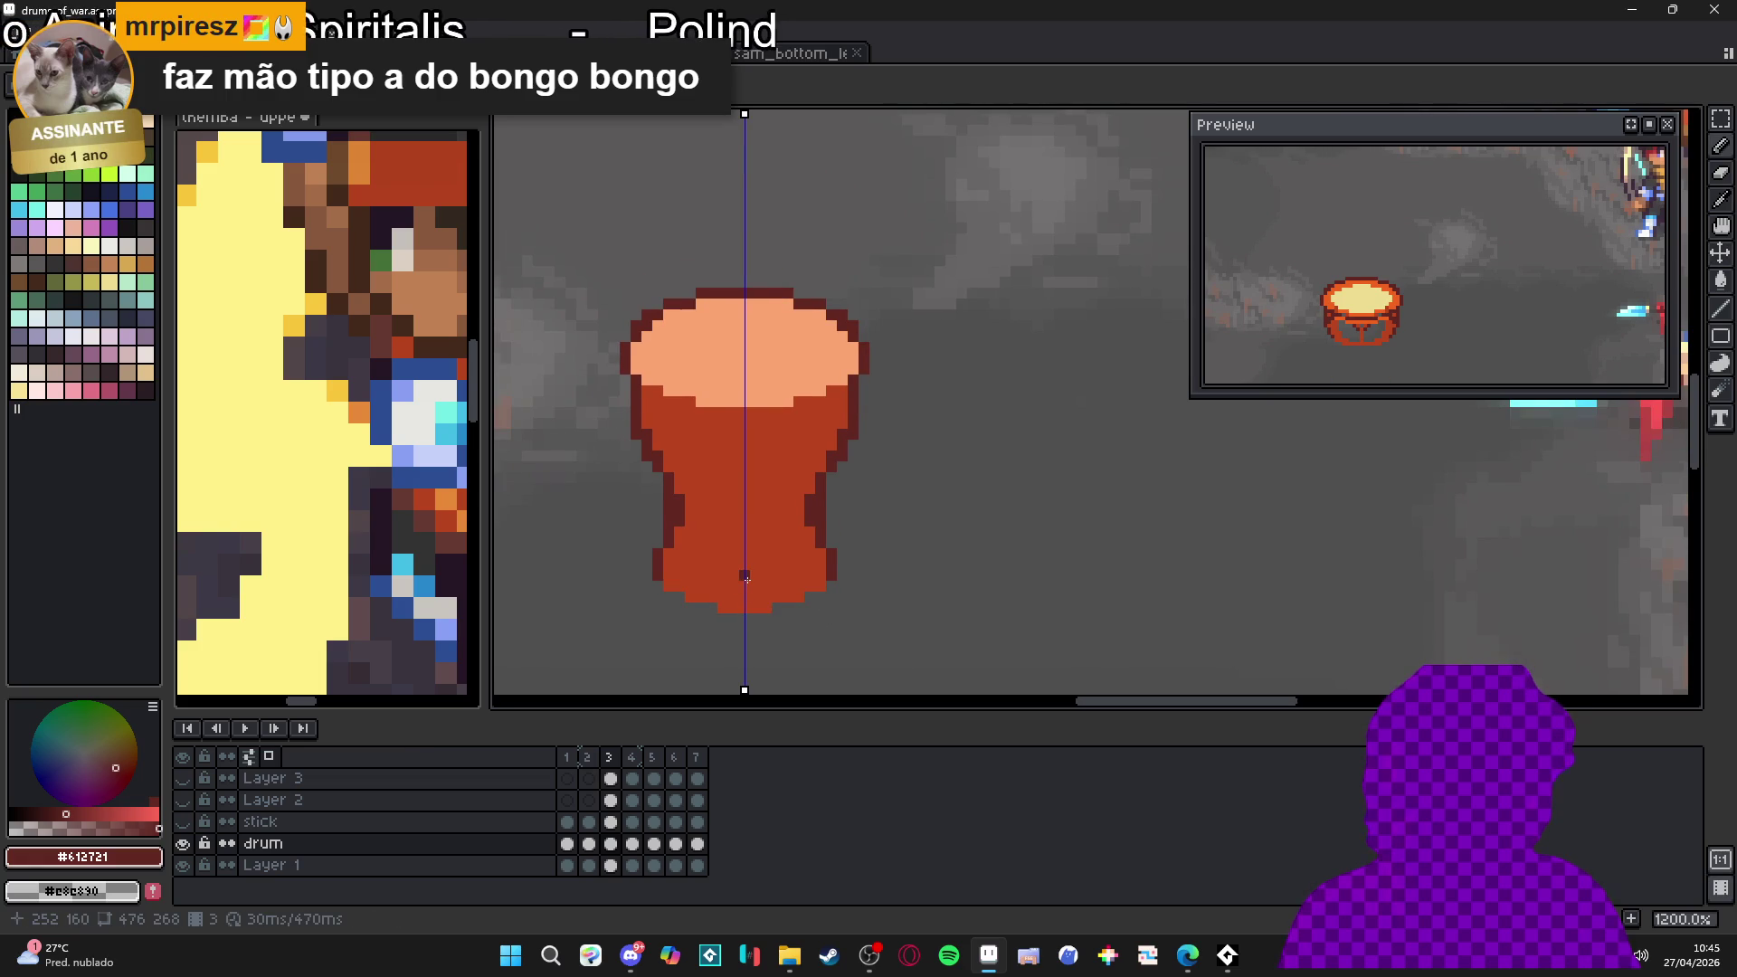
scroll(638, 399, up, 1)
alt+click(652, 393)
click(648, 316)
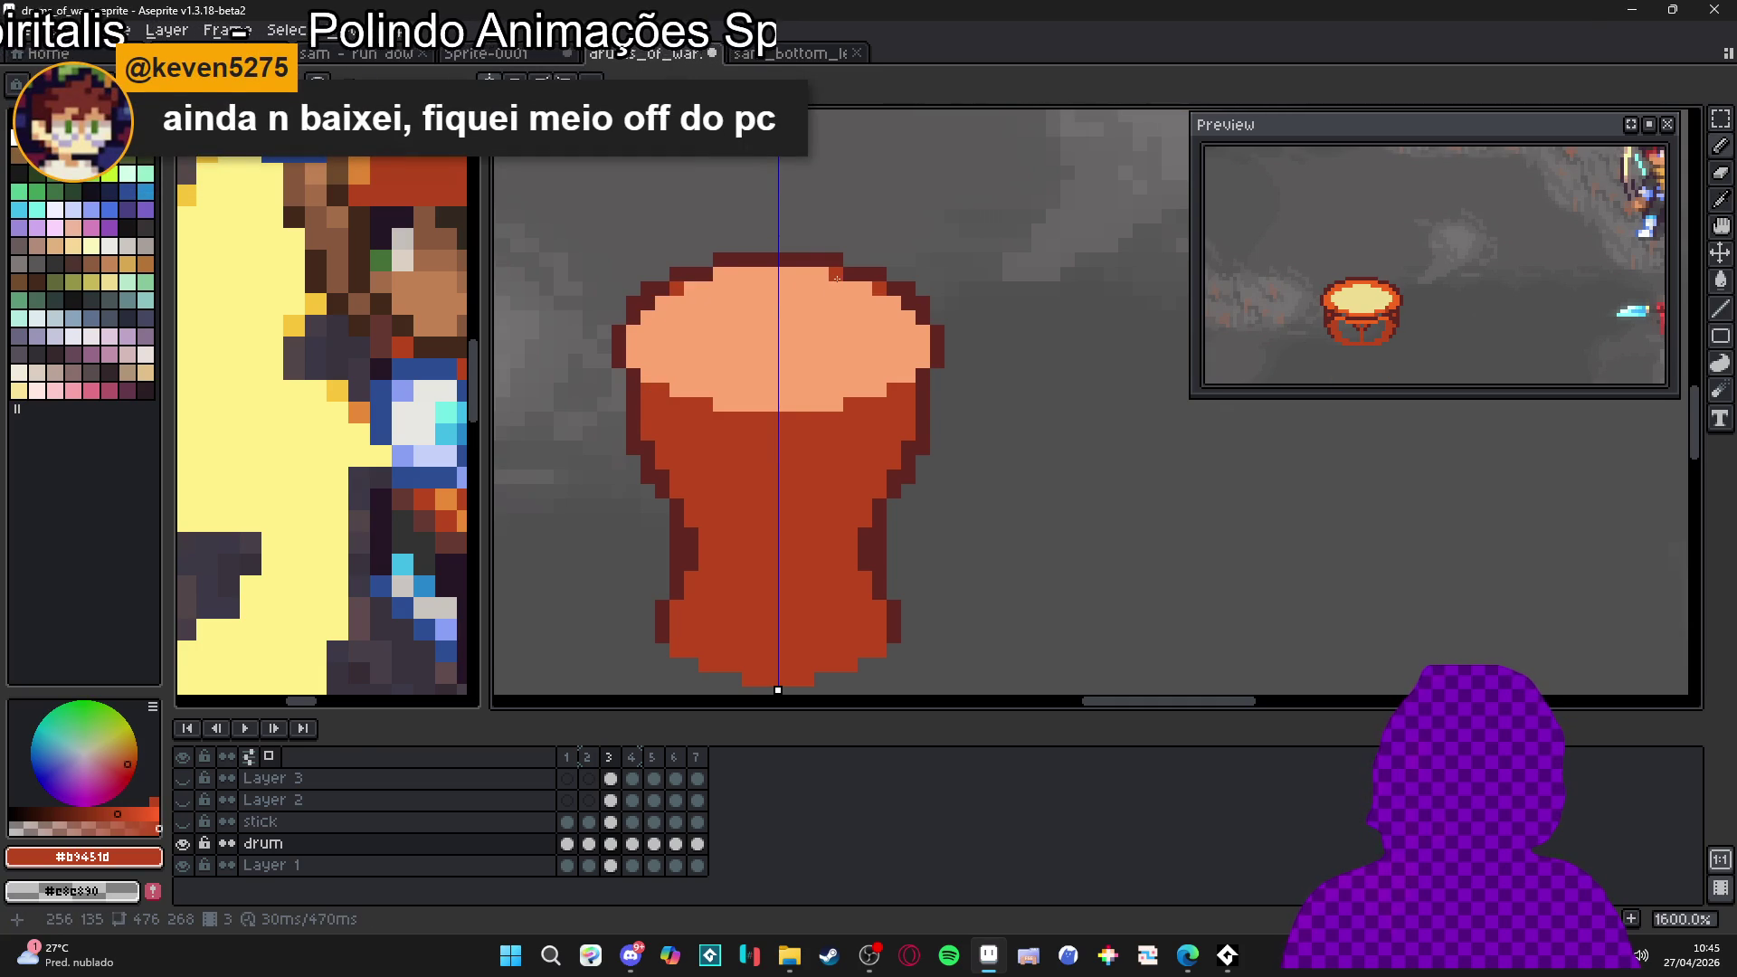
Paint a peach highlight band along the drum's bottom rim and save drums_of_war.aseprite
scroll(831, 326, down, 4)
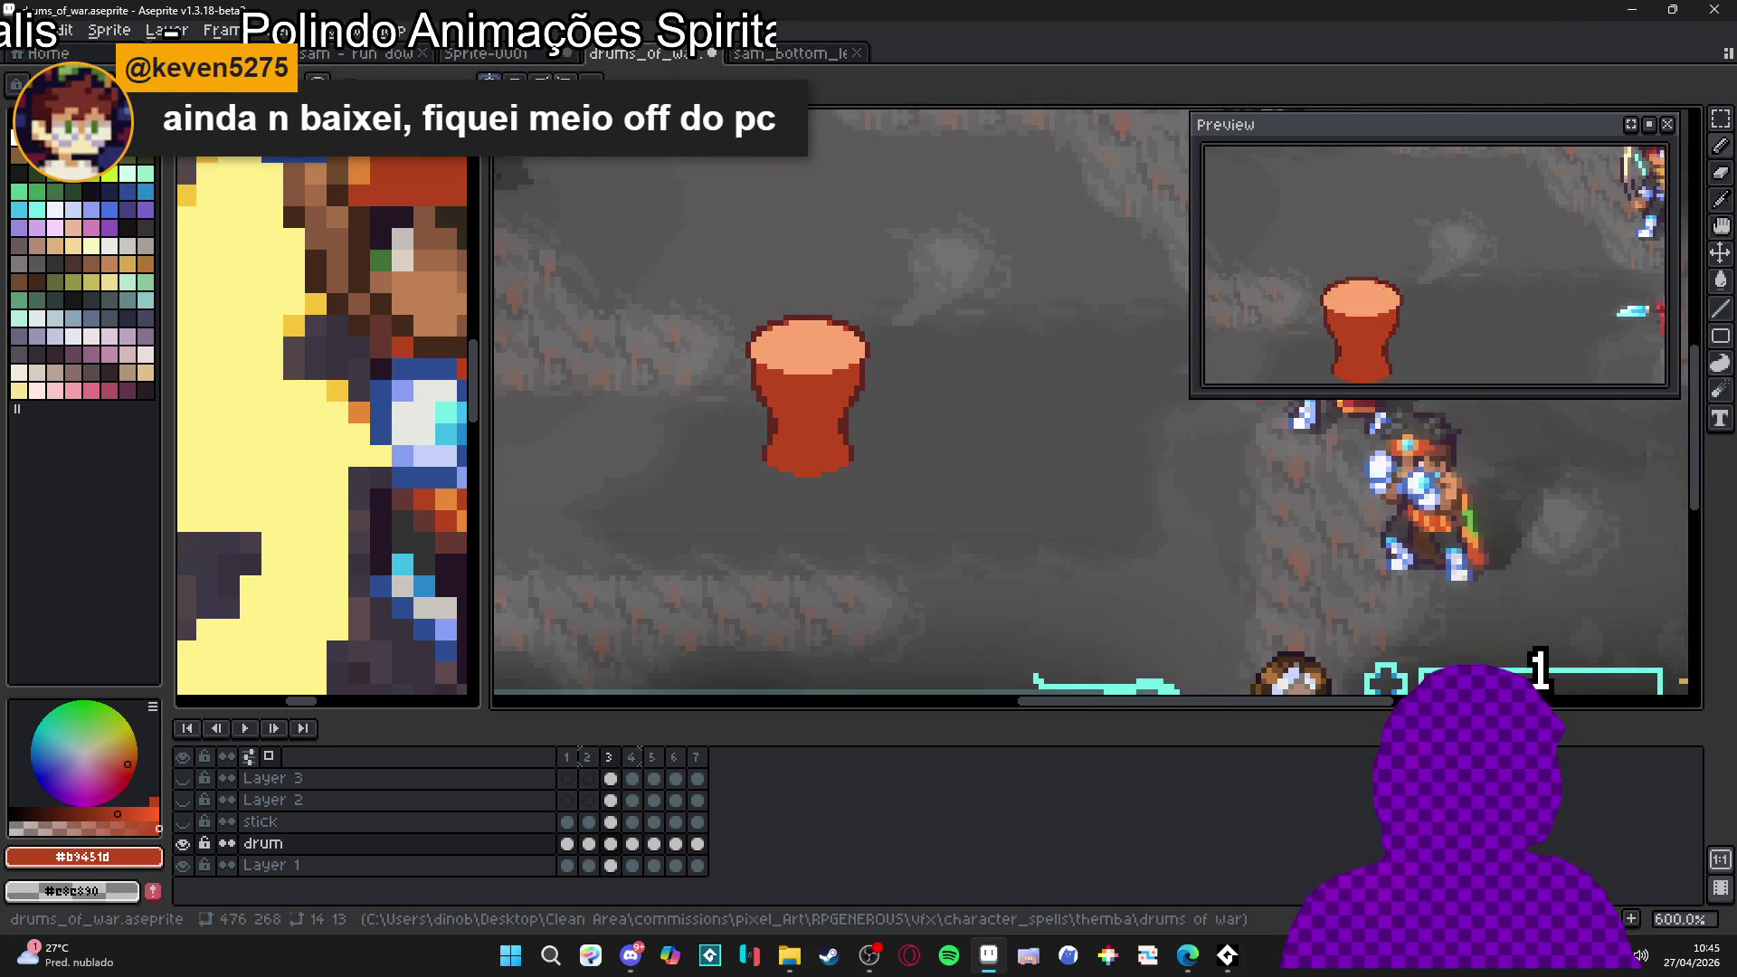
scroll(789, 447, up, 2)
alt+click(796, 262)
scroll(741, 468, up, 1)
click(771, 487)
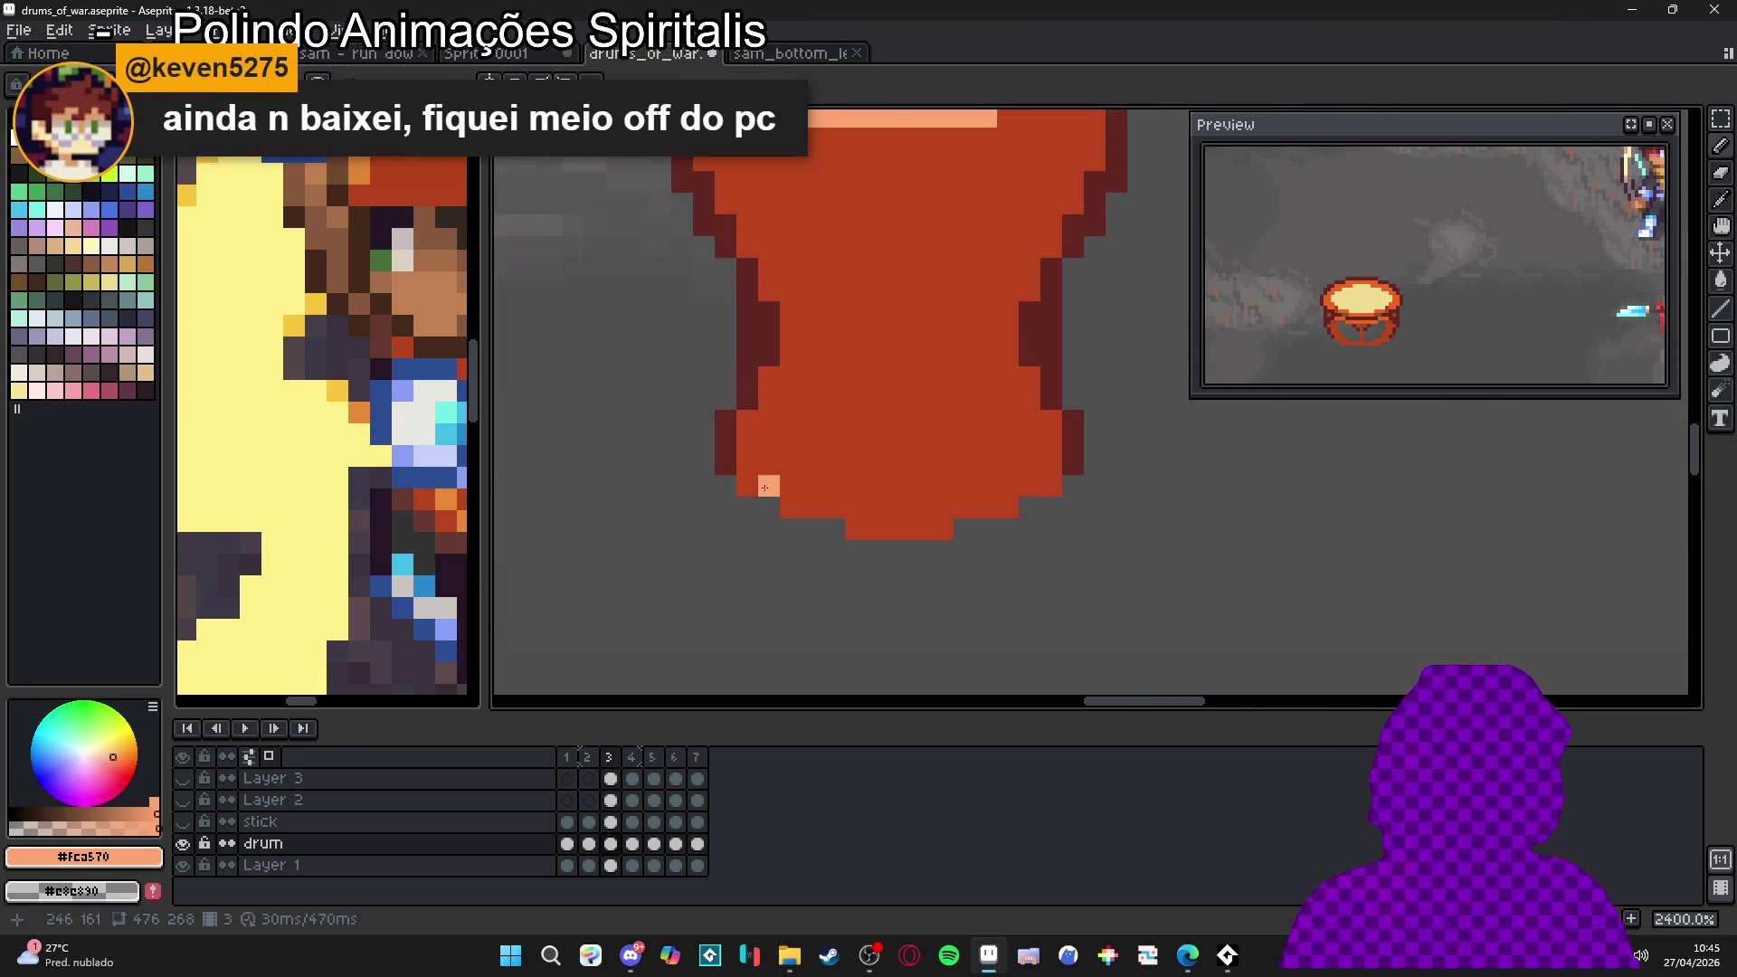
click(819, 503)
mouse_move(834, 509)
mouse_down()
mouse_move(942, 520)
mouse_move(1054, 470)
mouse_up()
click(878, 463)
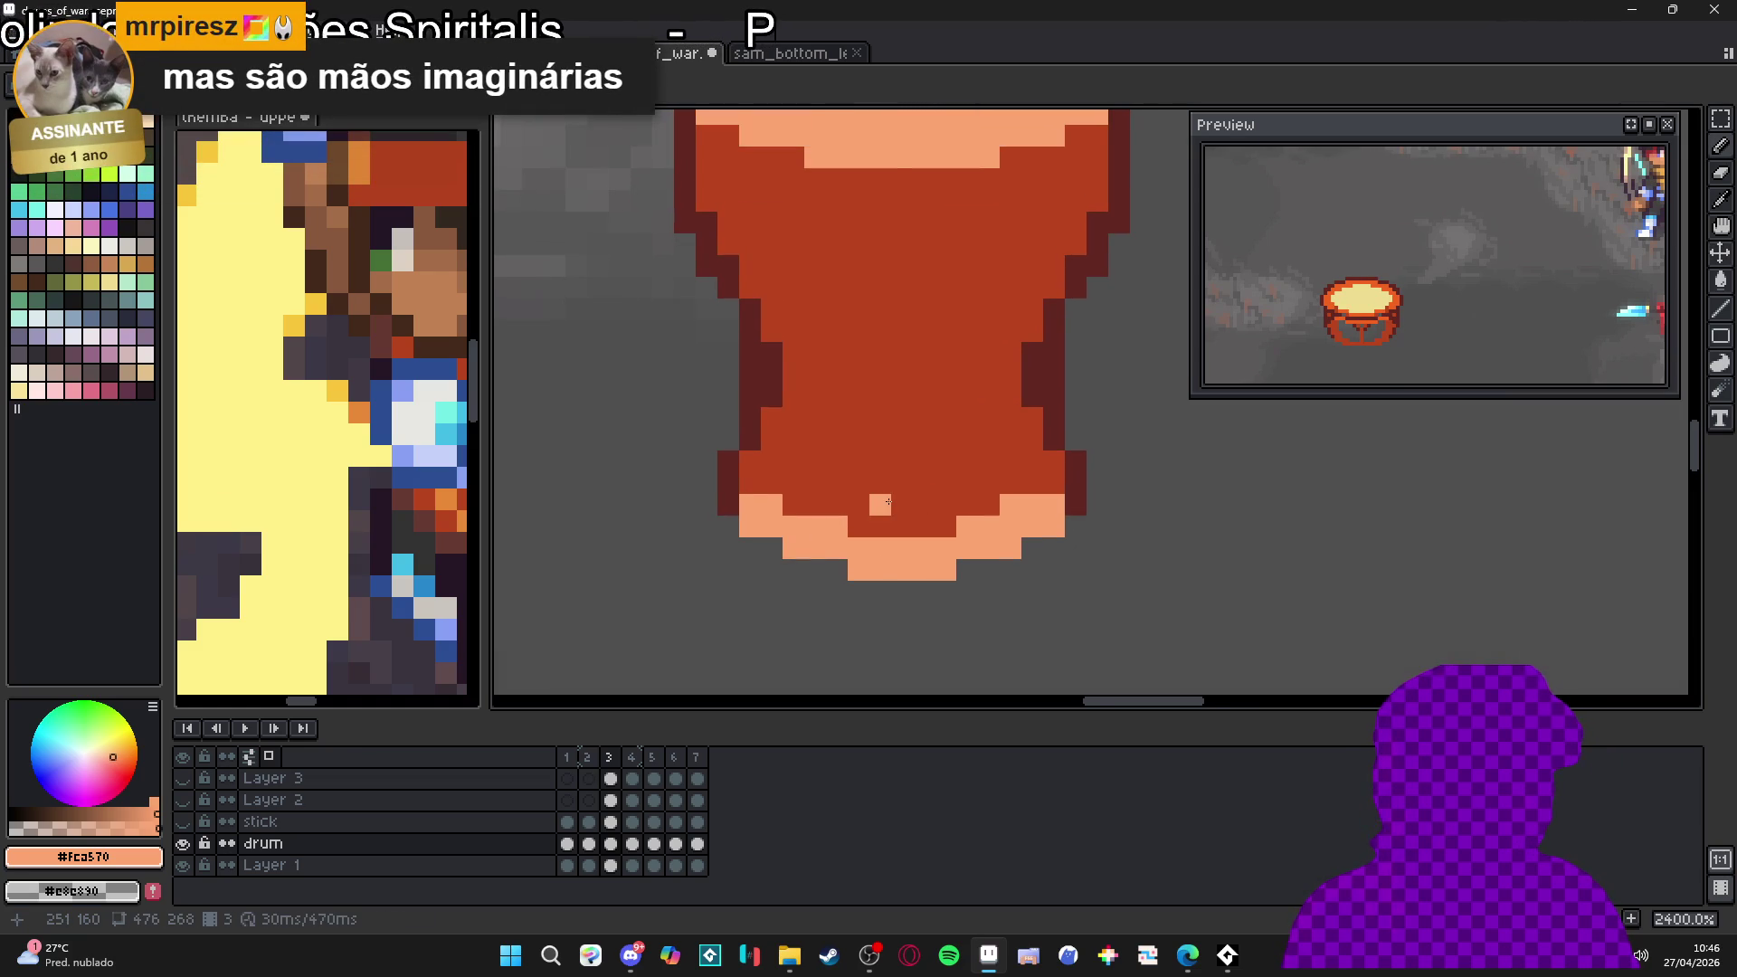
scroll(892, 389, down, 2)
scroll(891, 389, up, 2)
scroll(900, 310, down, 1)
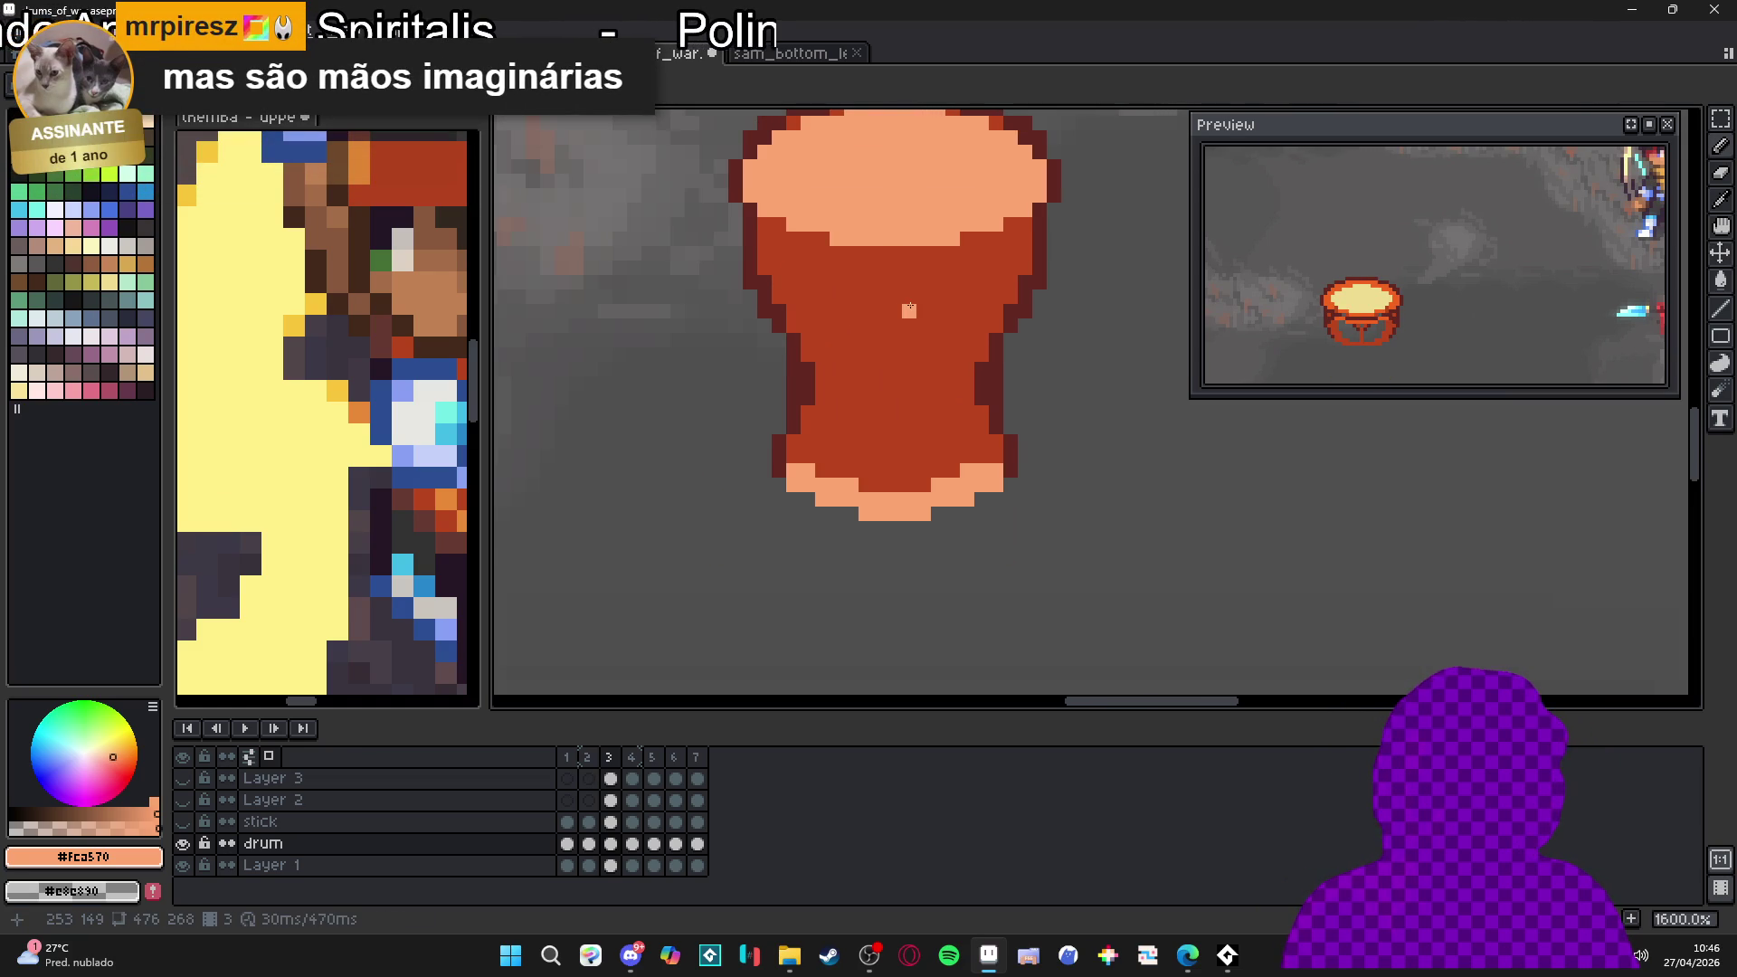
drag(909, 308, 935, 304)
key(ctrl+s)
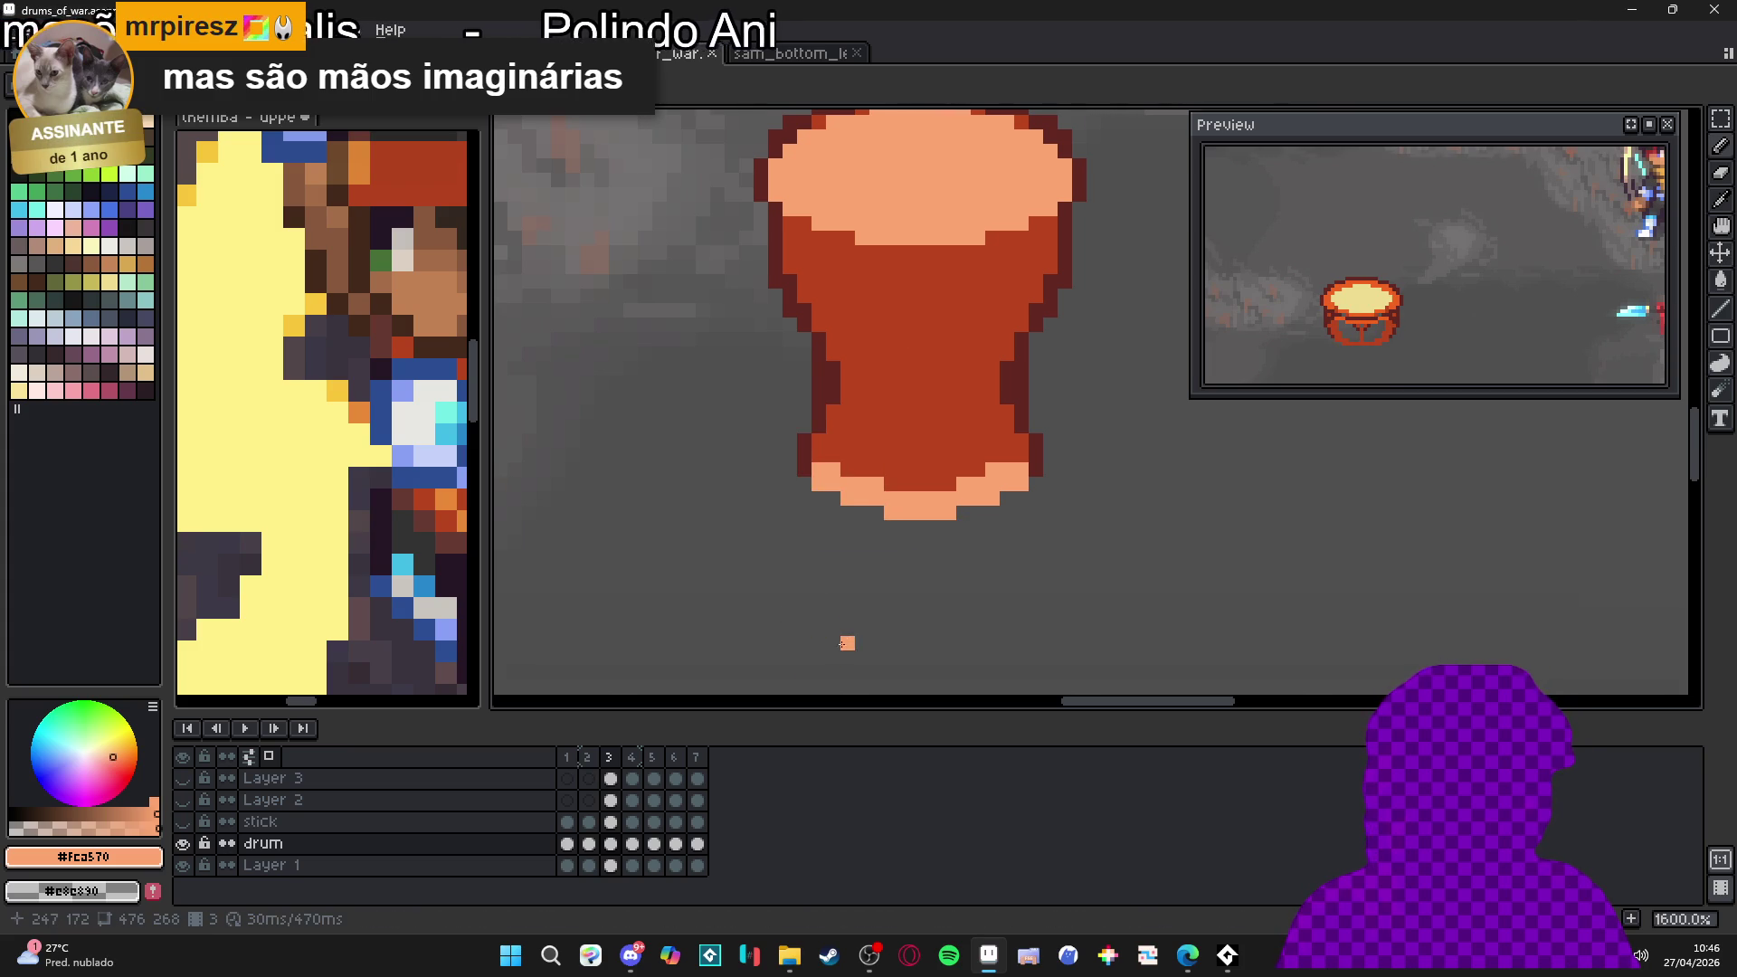
Open pixelizador_2026 from File Explorer's posterization_app folder in Edge
mouse_move(784, 967)
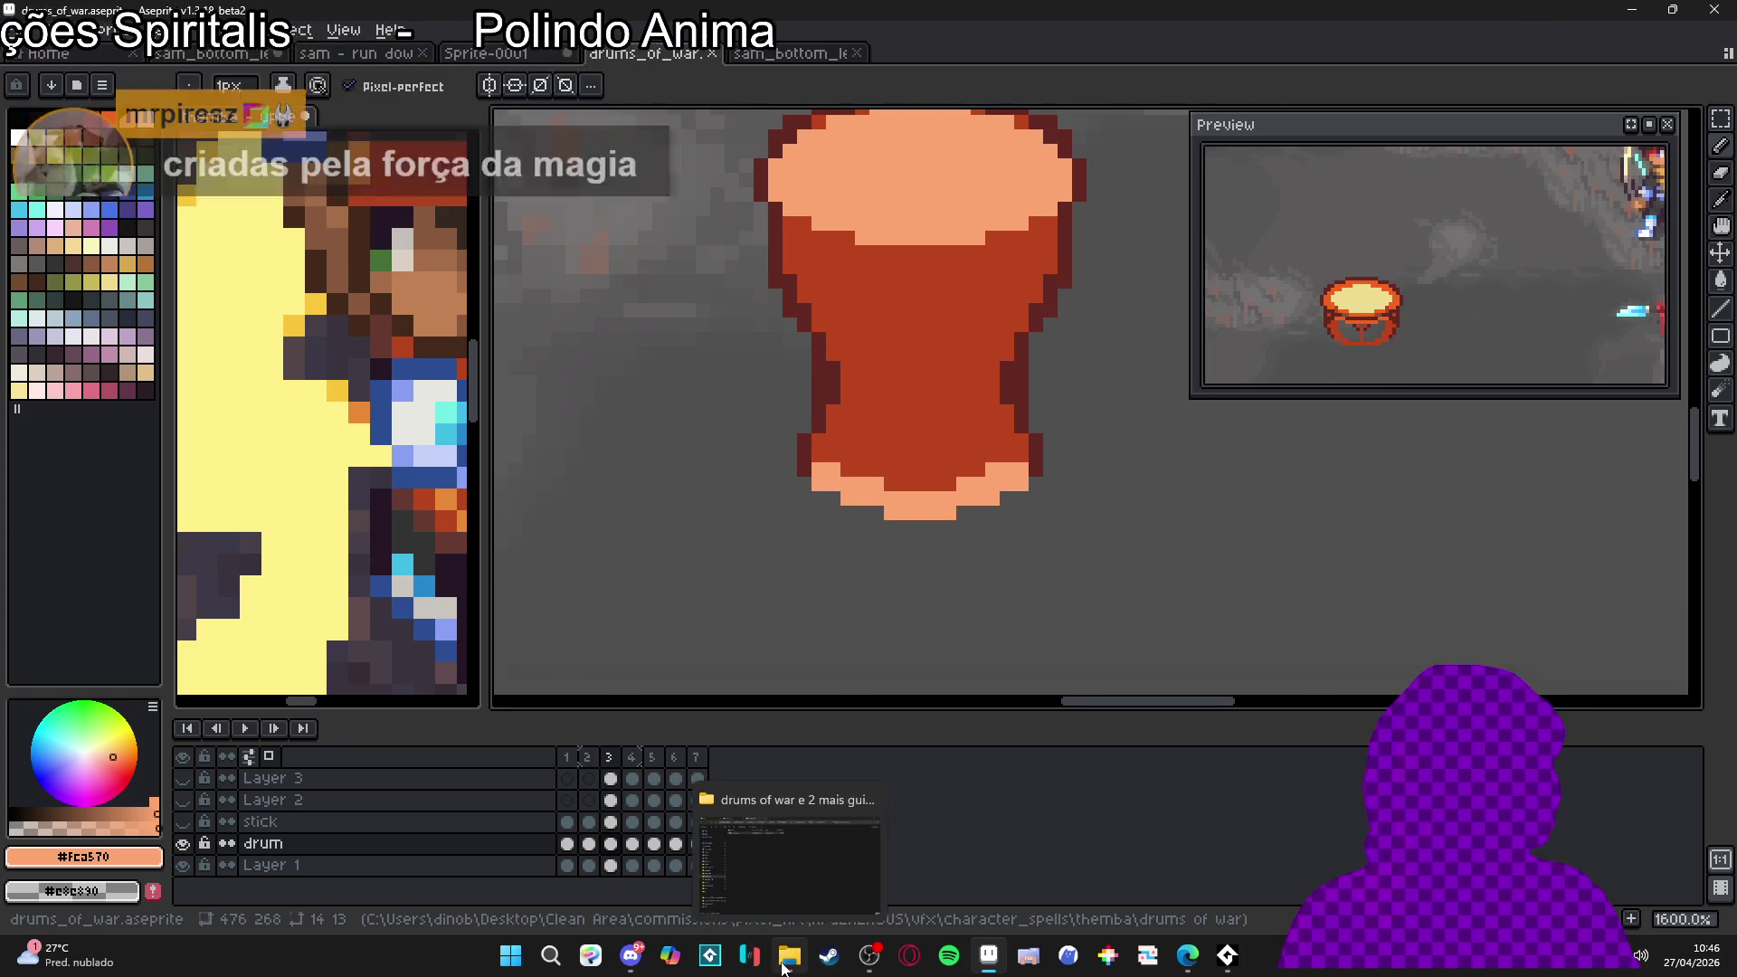
click(819, 858)
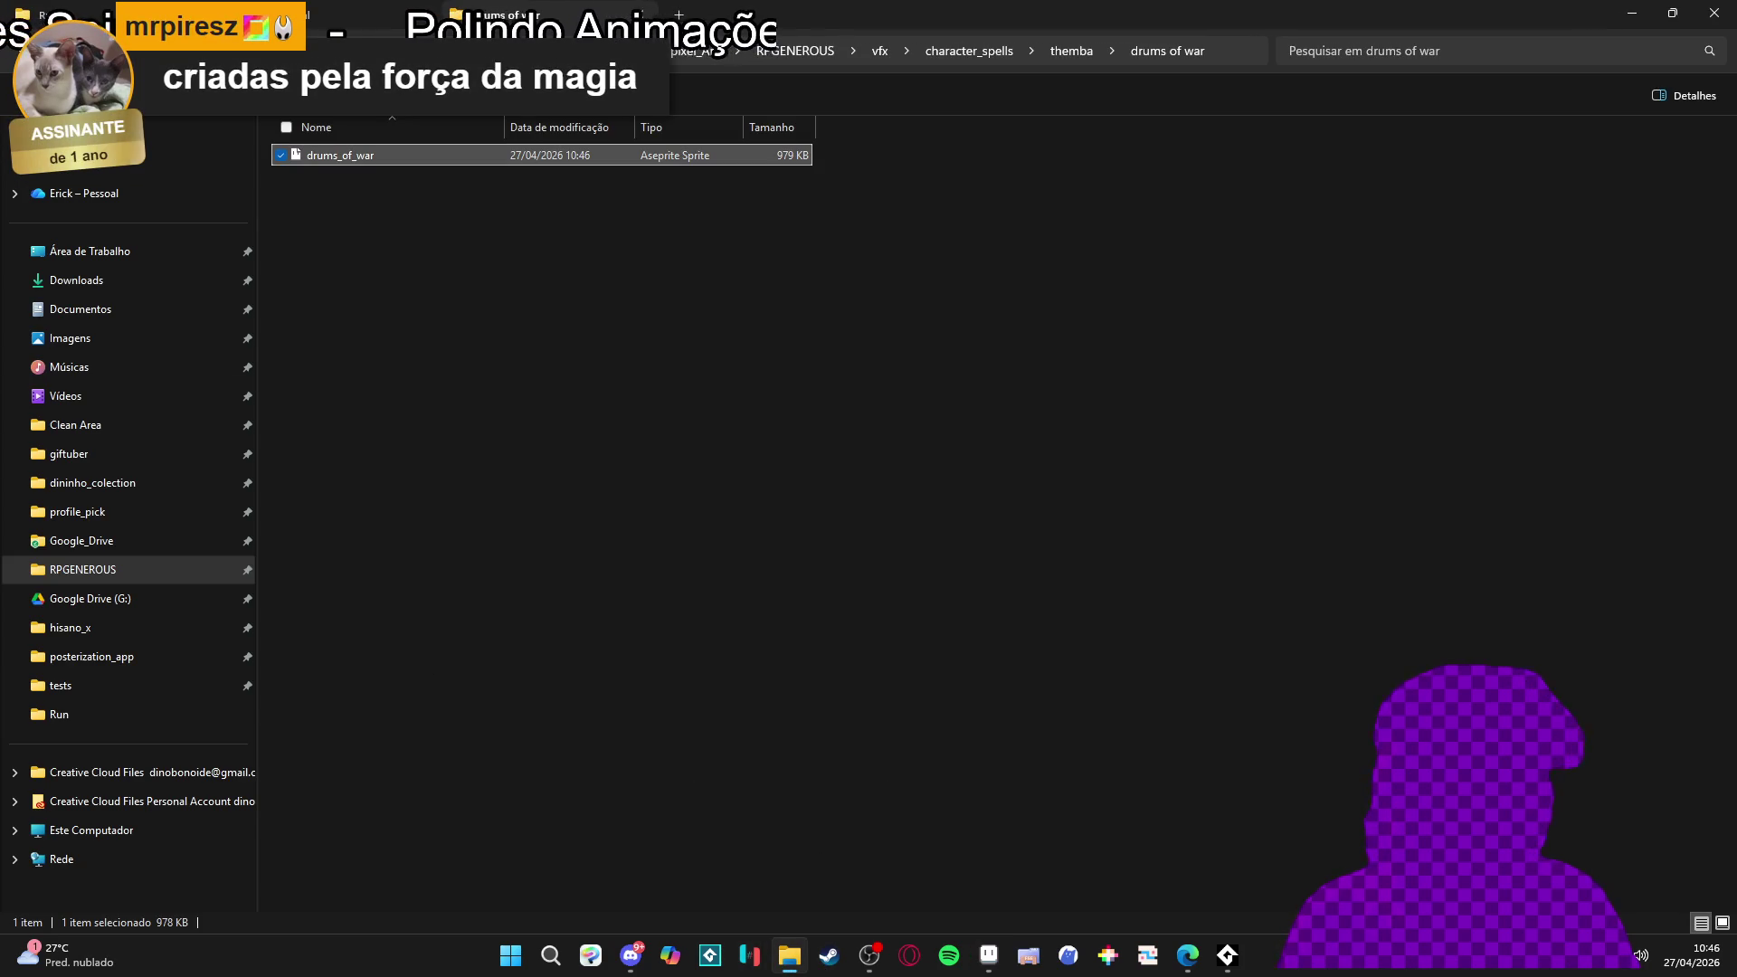
click(136, 658)
click(632, 153)
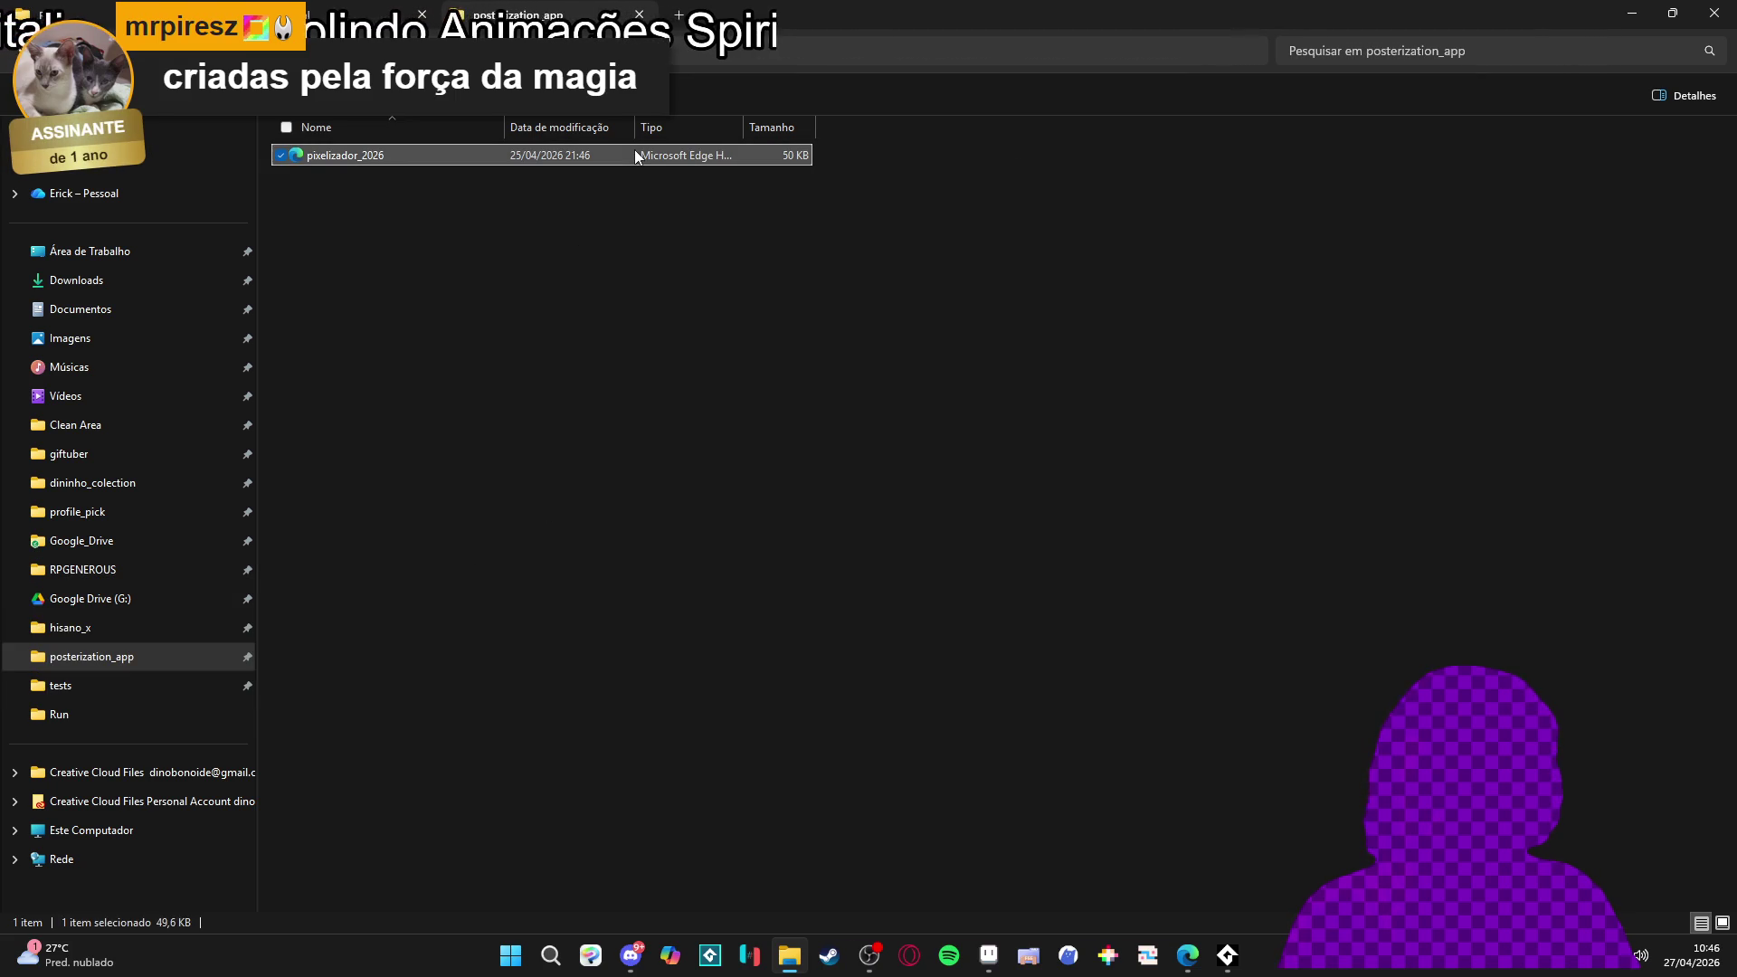
click(558, 191)
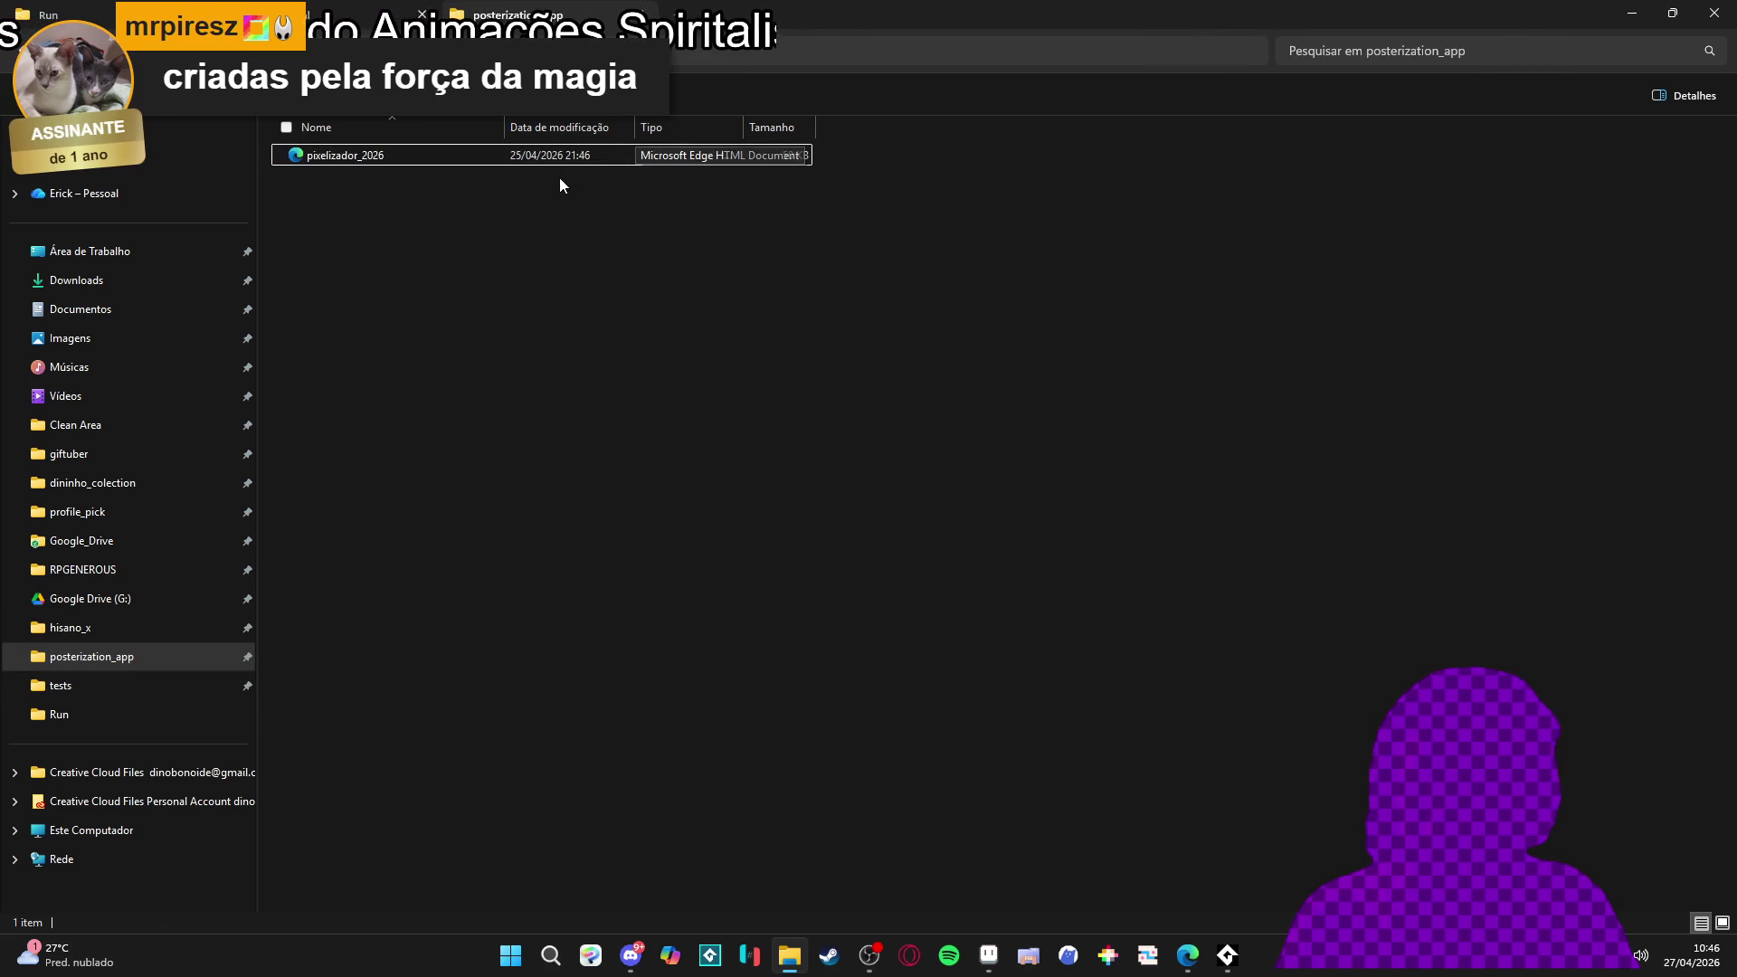
double_click(563, 161)
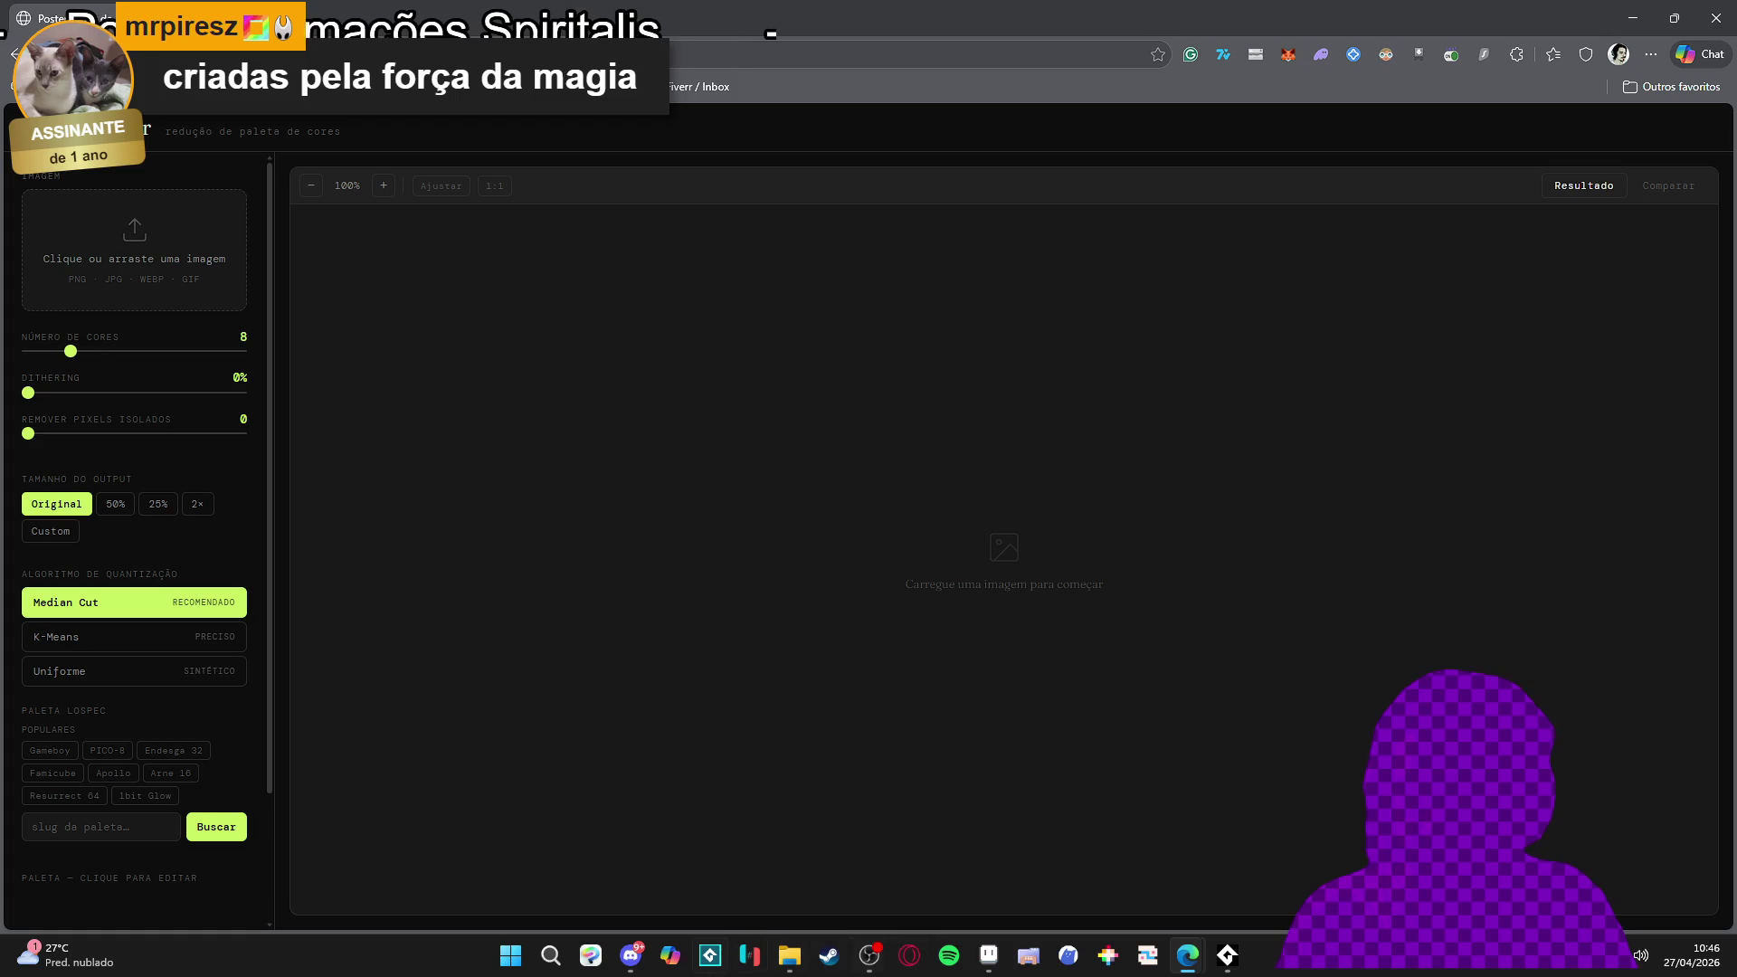
click(789, 956)
click(790, 955)
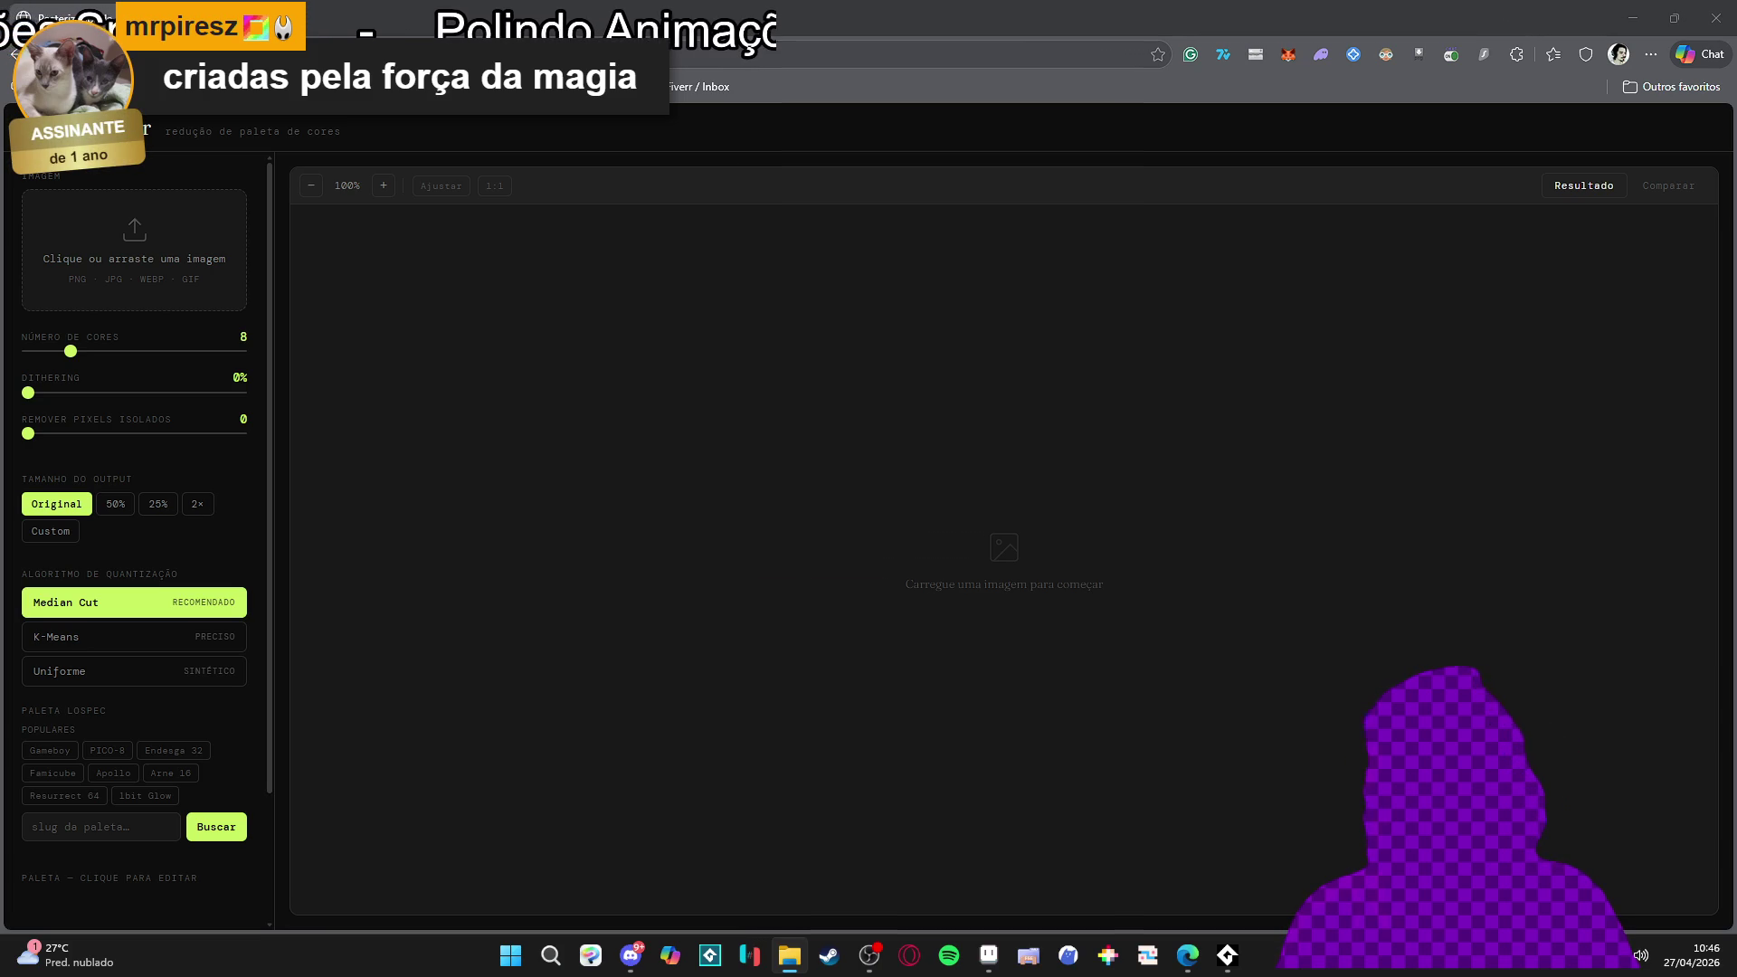
mouse_move(478, 662)
mouse_down()
mouse_move(989, 589)
mouse_move(970, 551)
mouse_up()
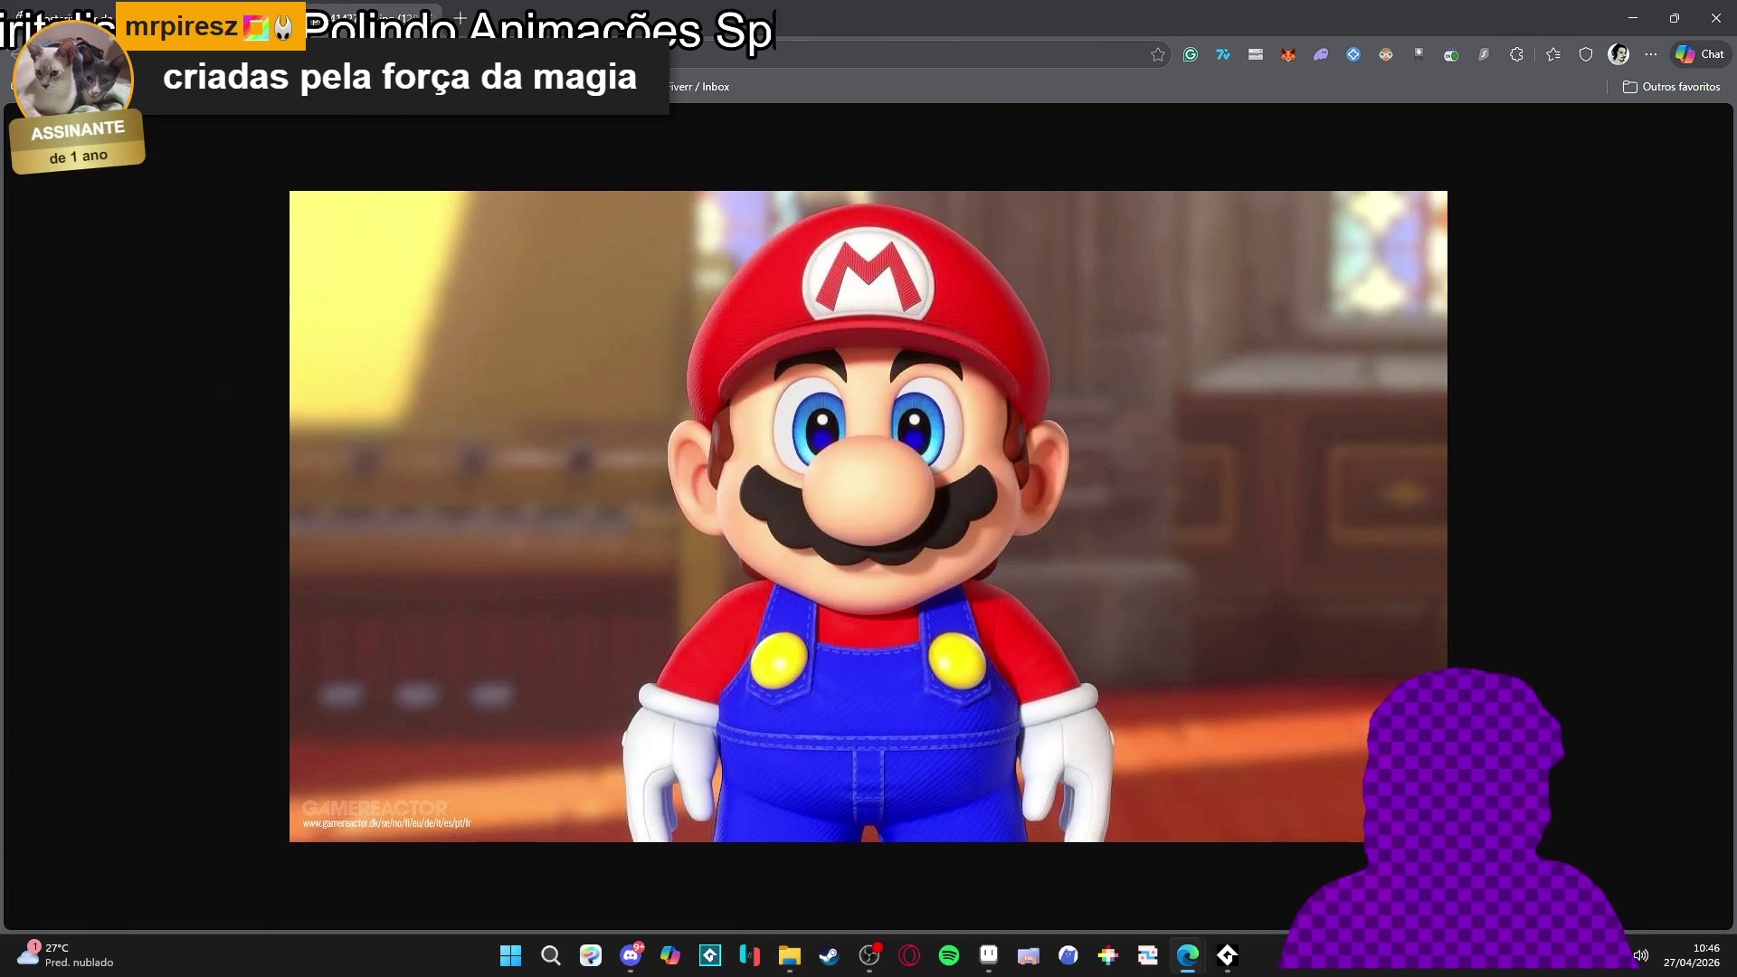
click(104, 7)
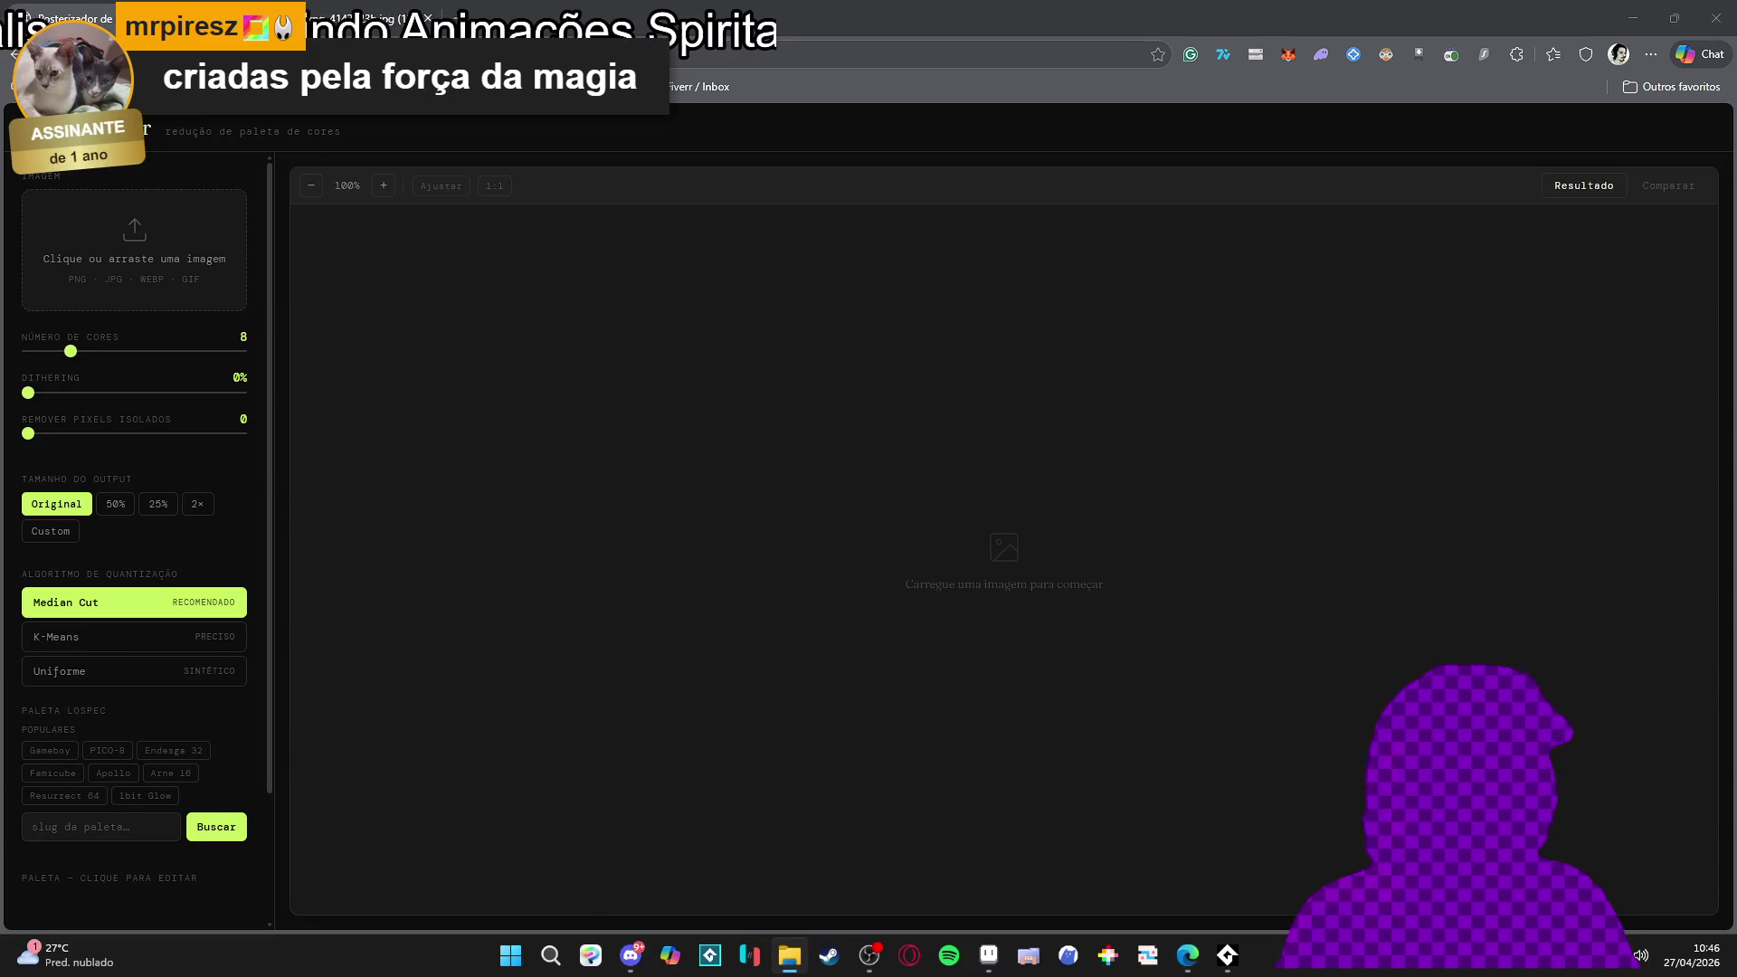
mouse_move(9, 380)
mouse_down()
mouse_move(227, 357)
mouse_move(135, 262)
mouse_up()
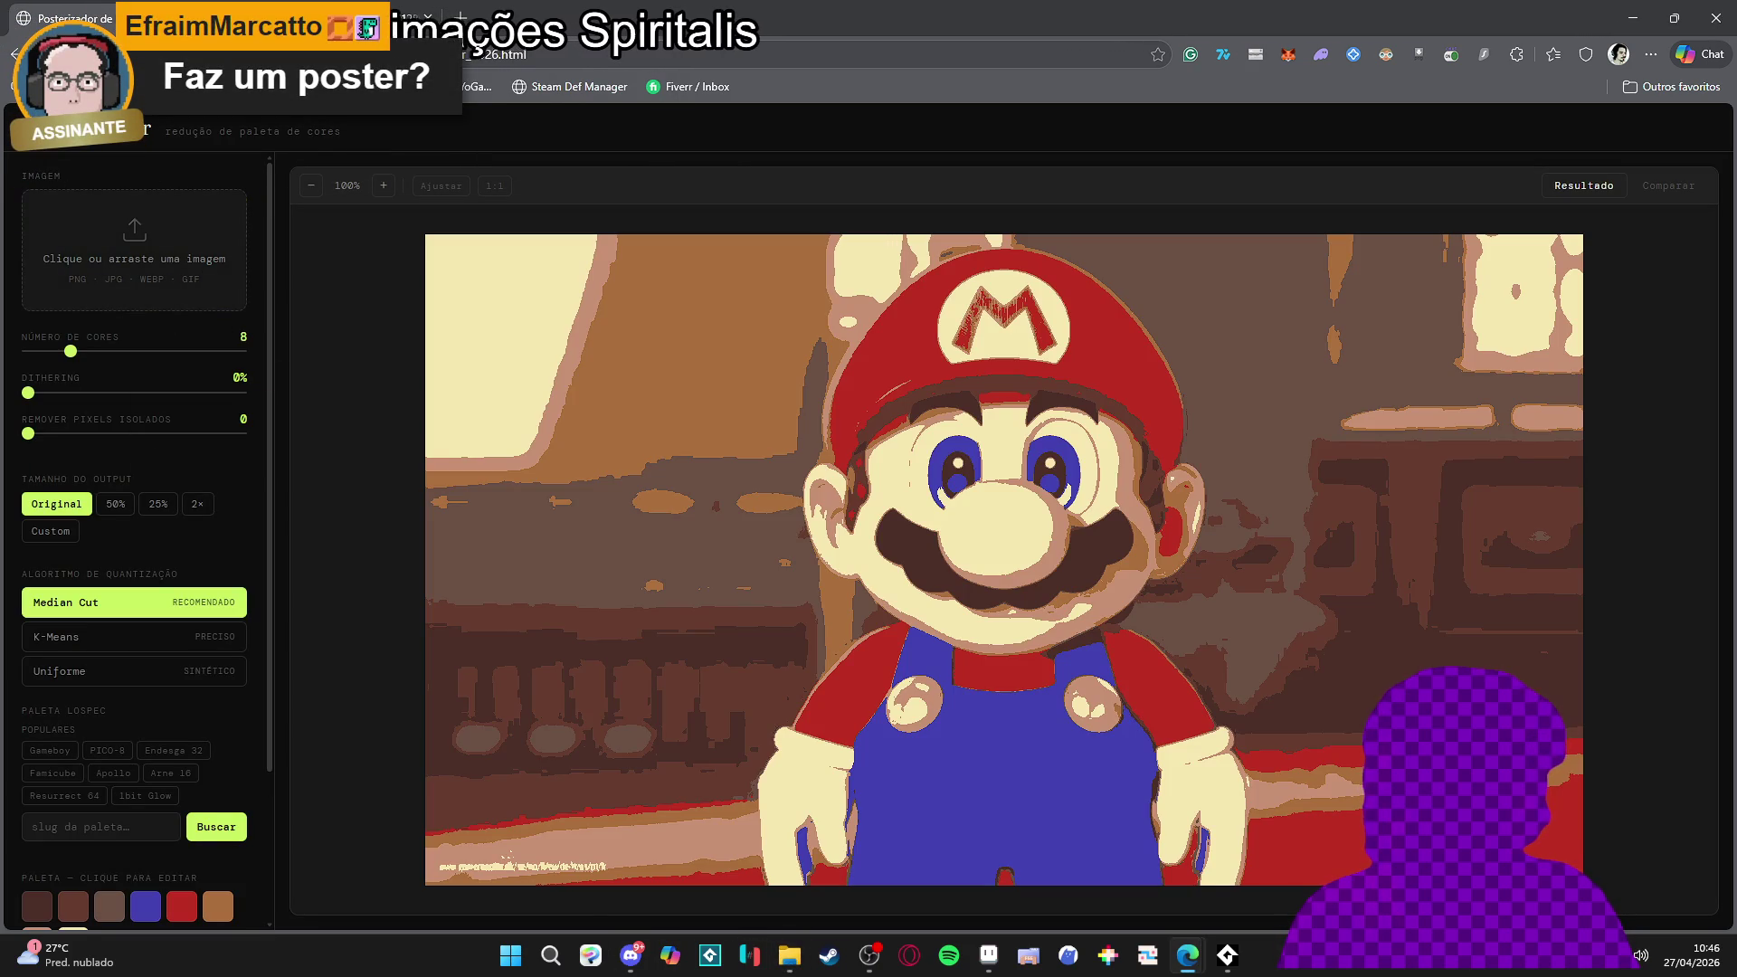
Set the Mario output size to Custom at 128 × 72 pixels
scroll(906, 561, up, 10)
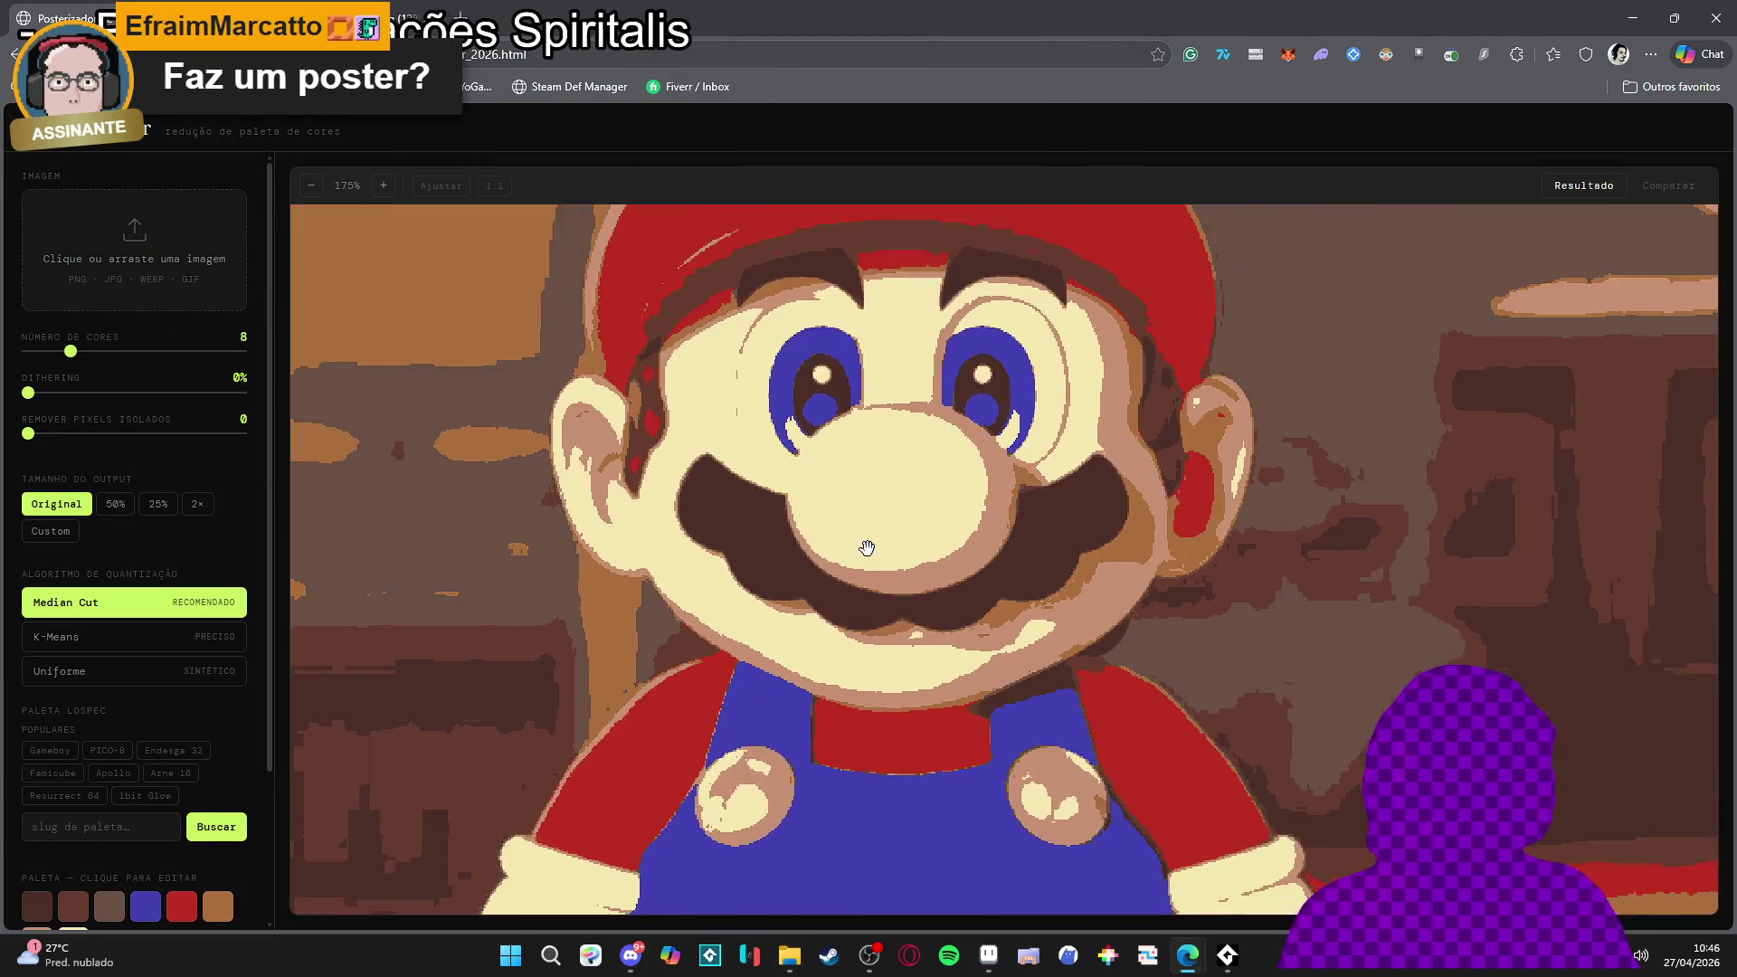
scroll(906, 561, down, 11)
scroll(905, 561, up, 2)
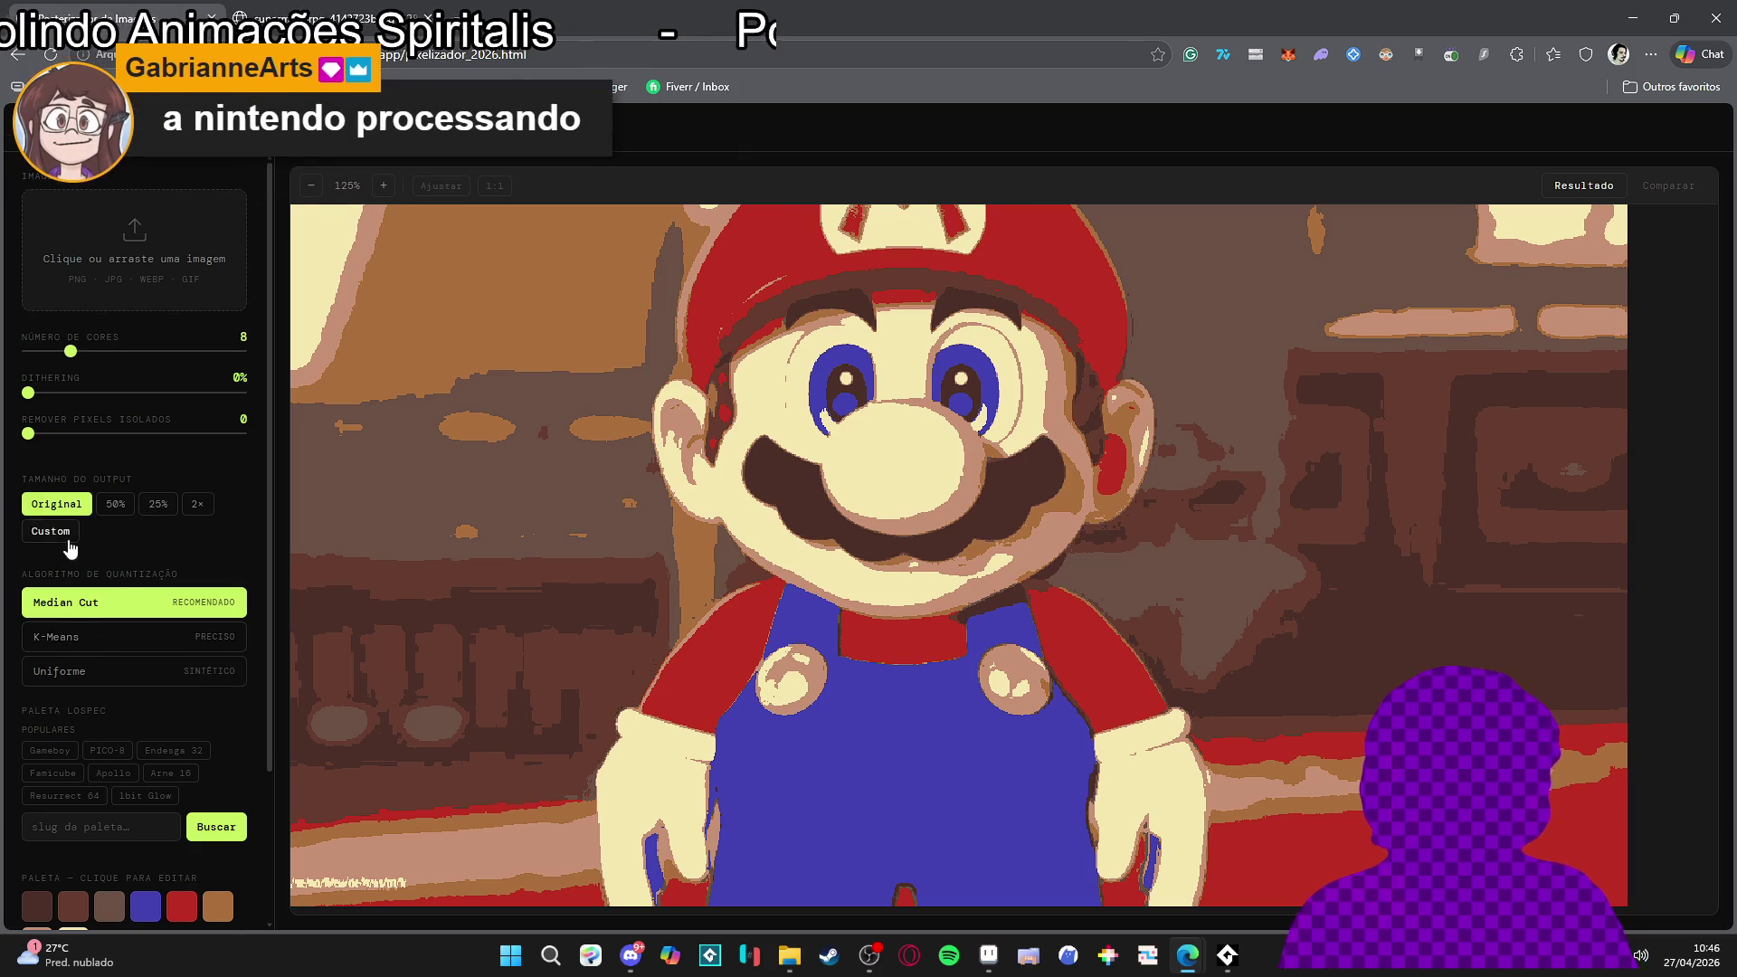
click(66, 534)
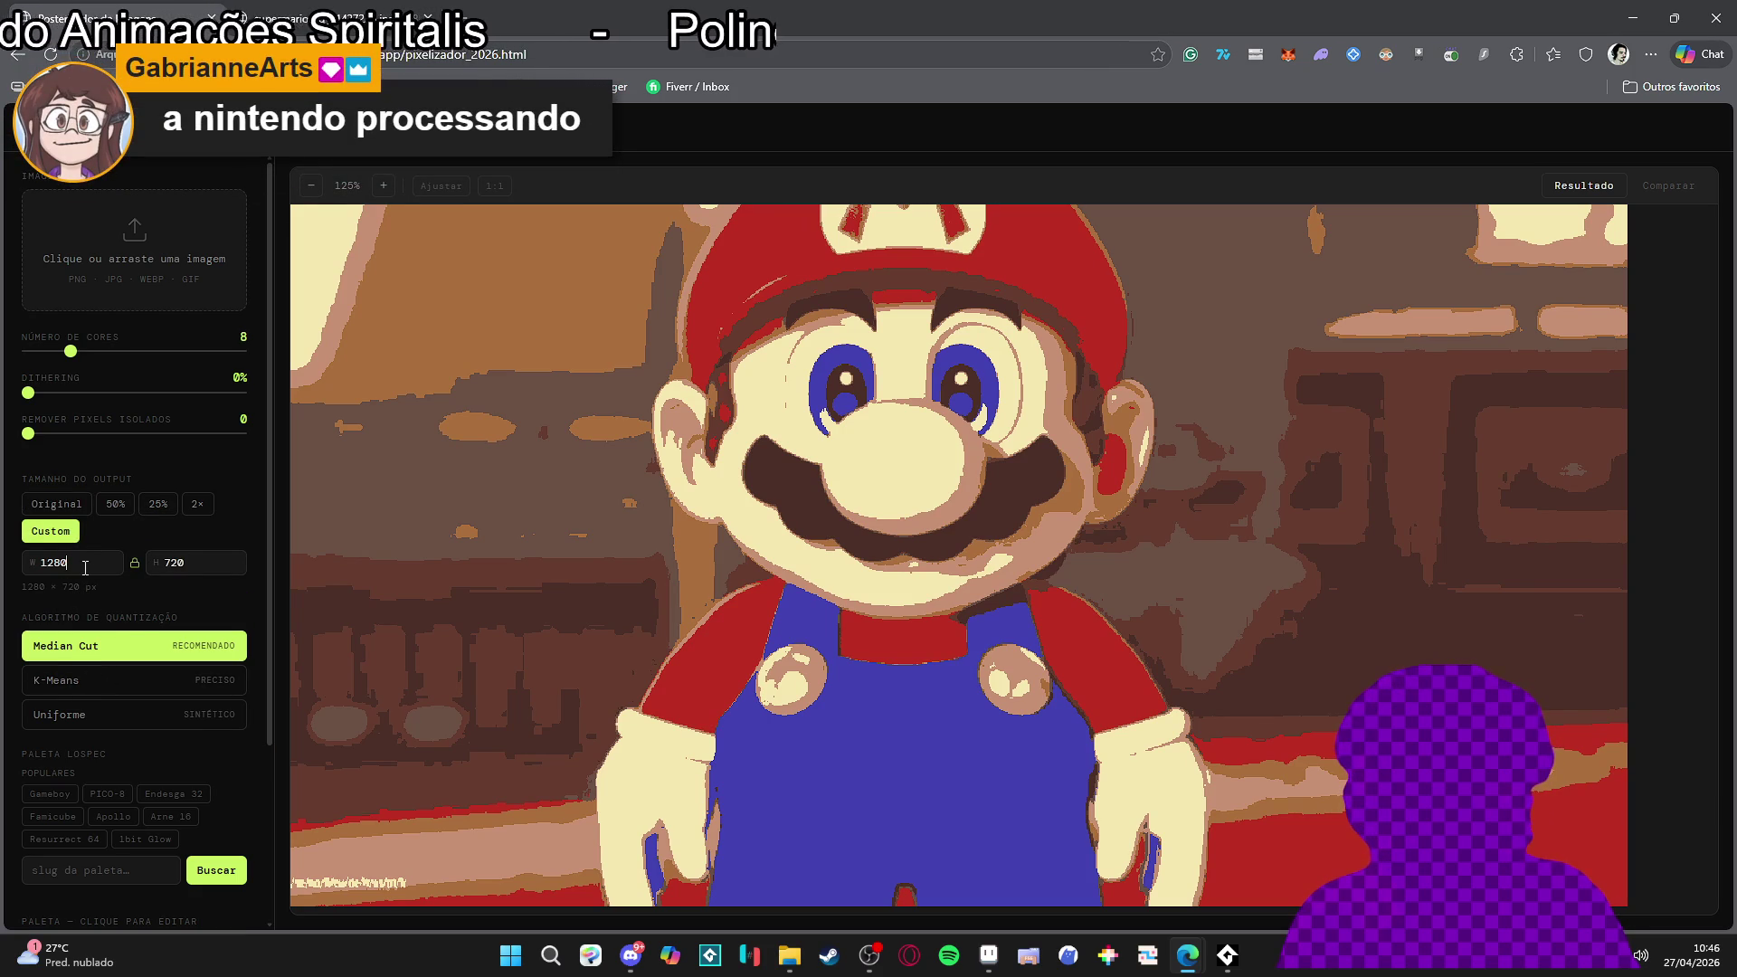
scroll(891, 586, up, 10)
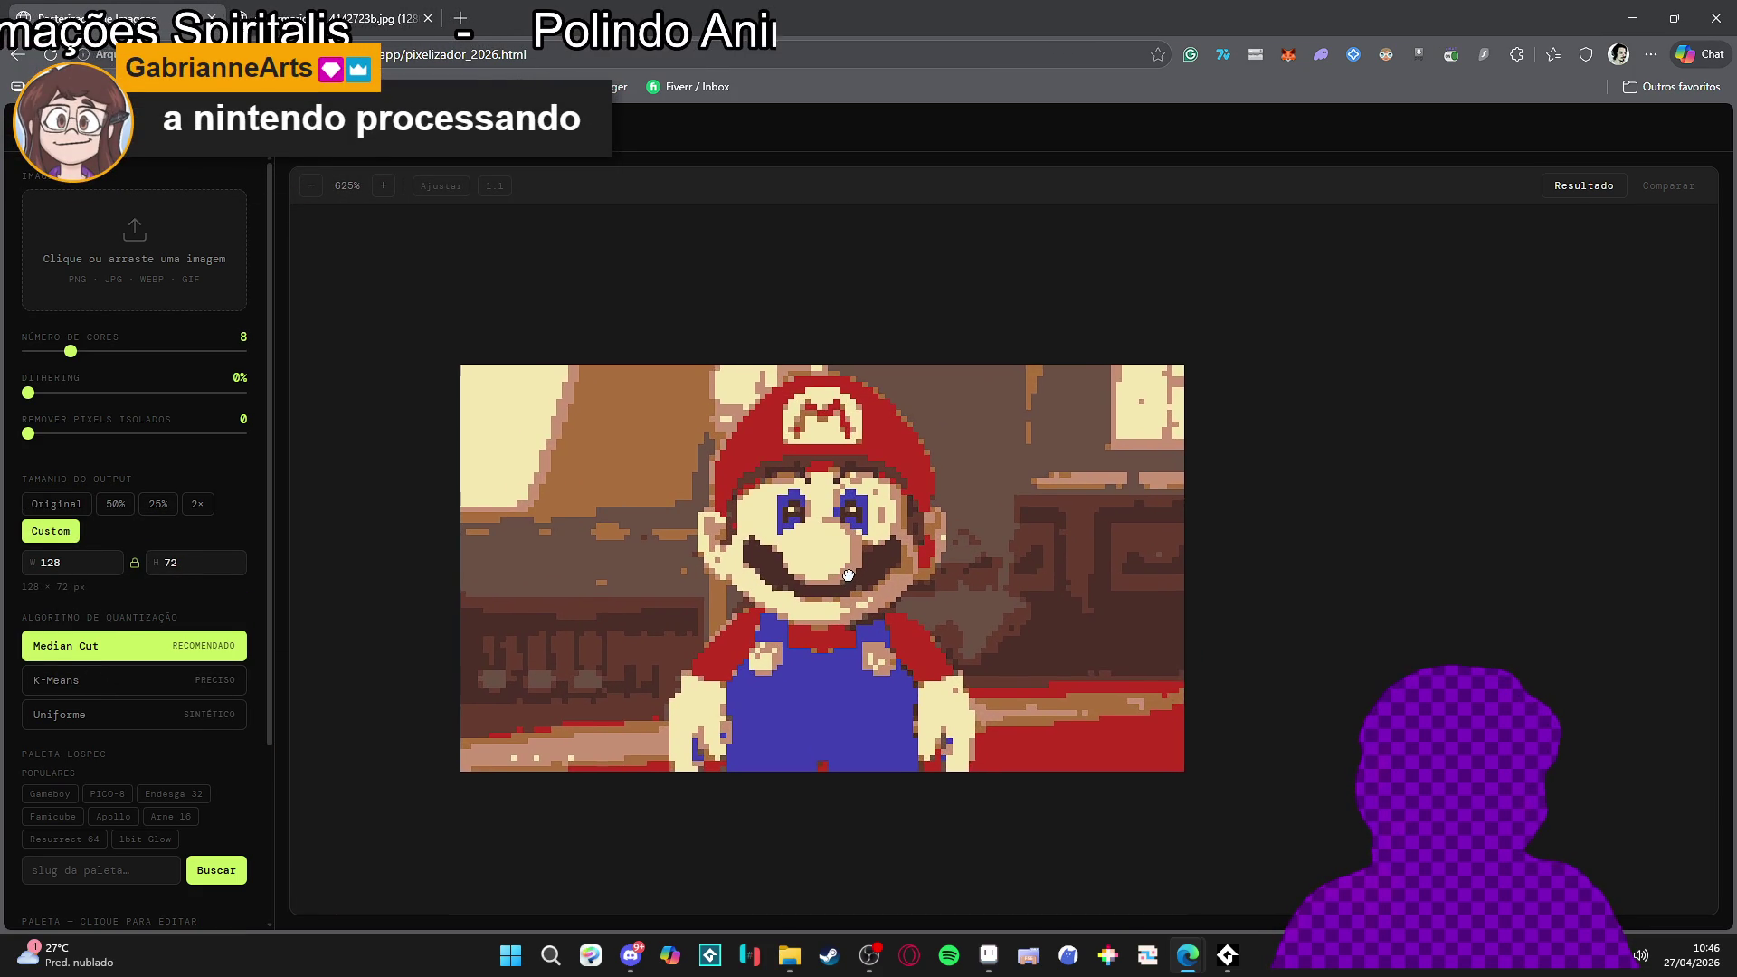
scroll(664, 592, up, 1)
scroll(154, 470, down, 3)
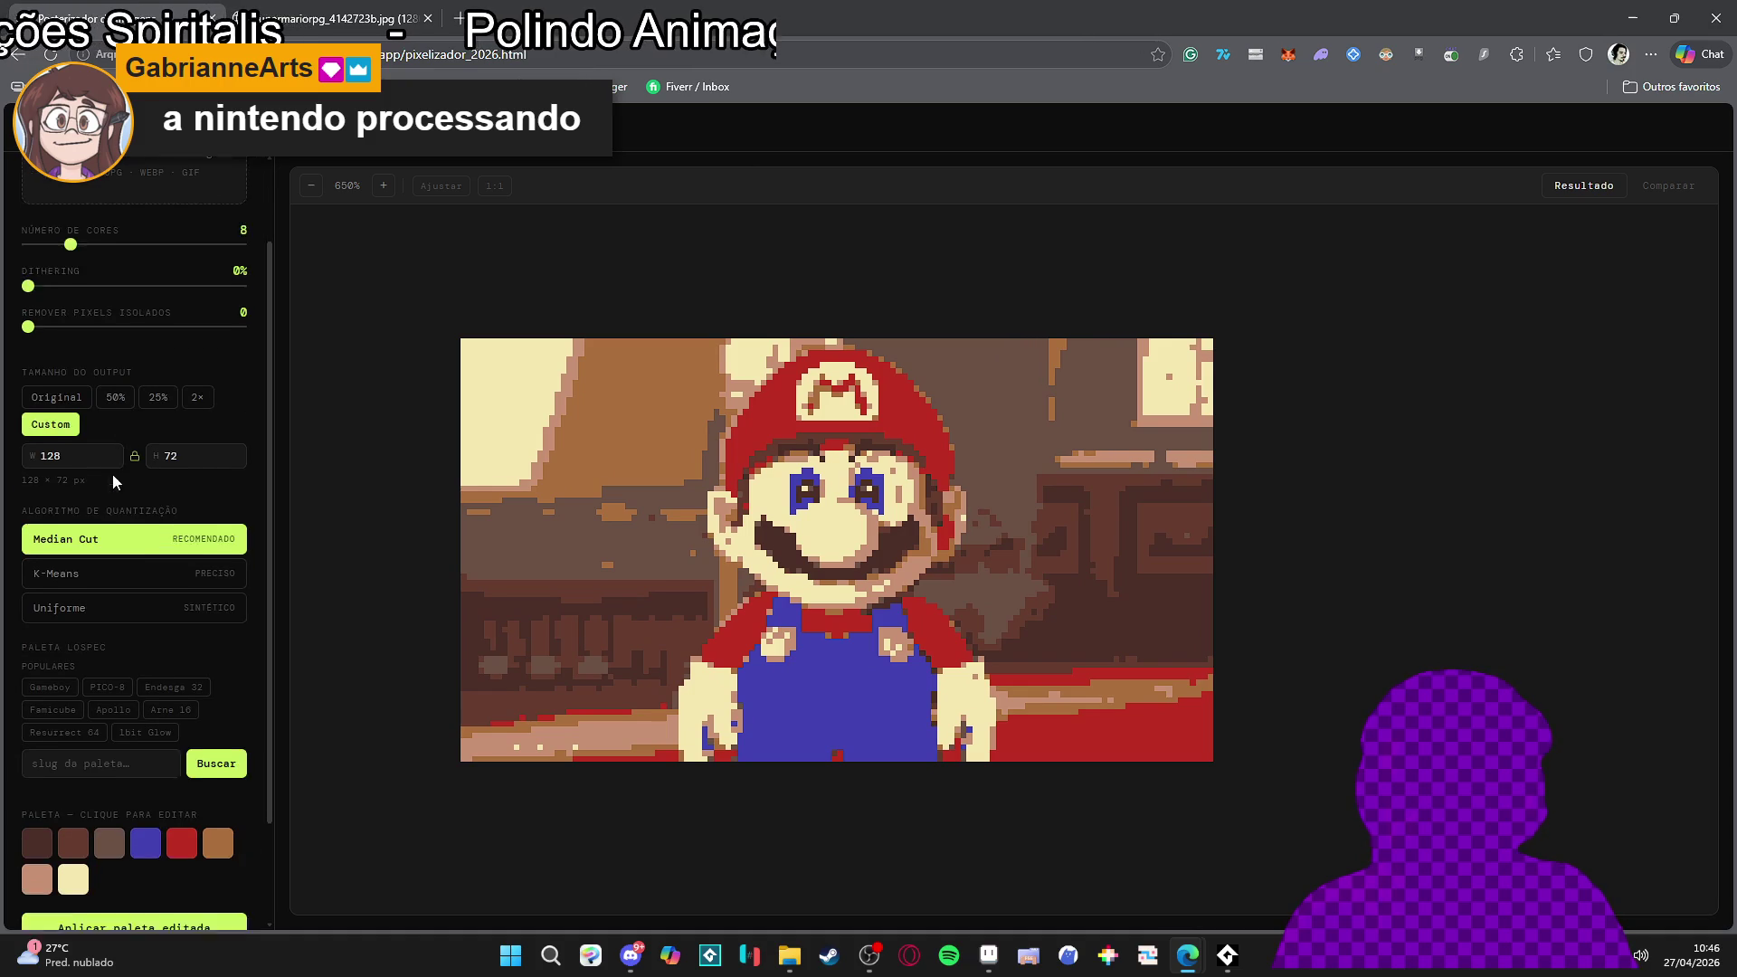
scroll(98, 572, up, 2)
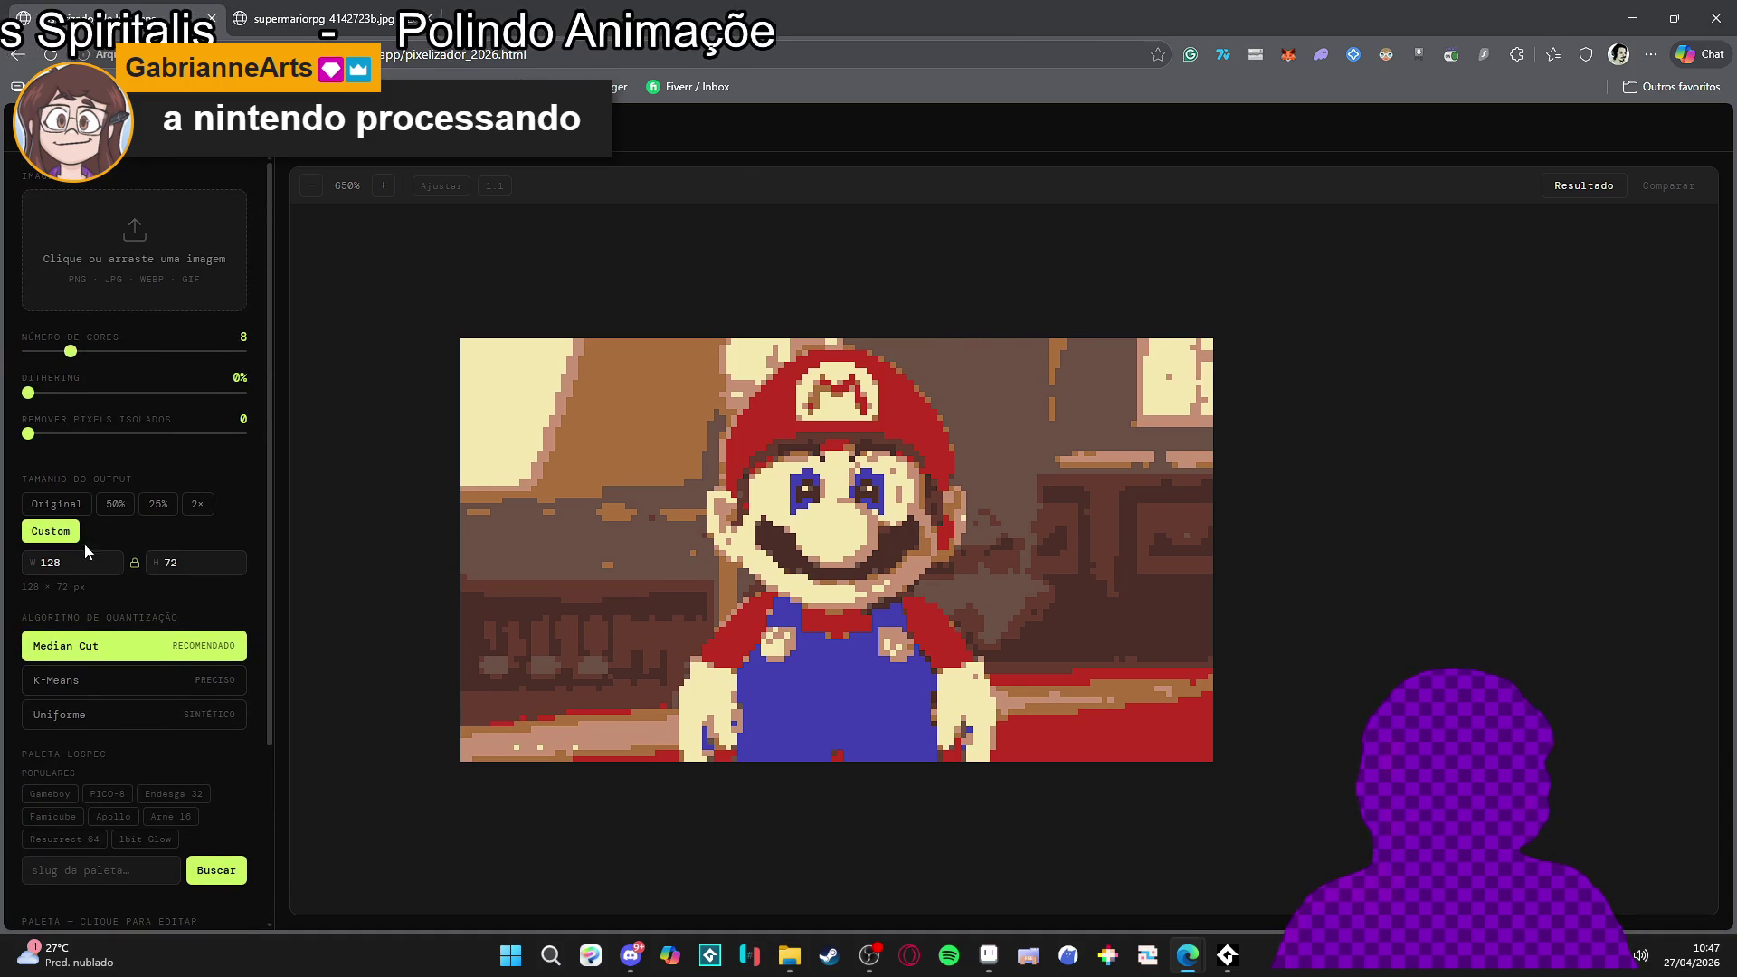
Reduce the Mario palette to 6 colours with 71% dithering
drag(71, 353, 240, 362)
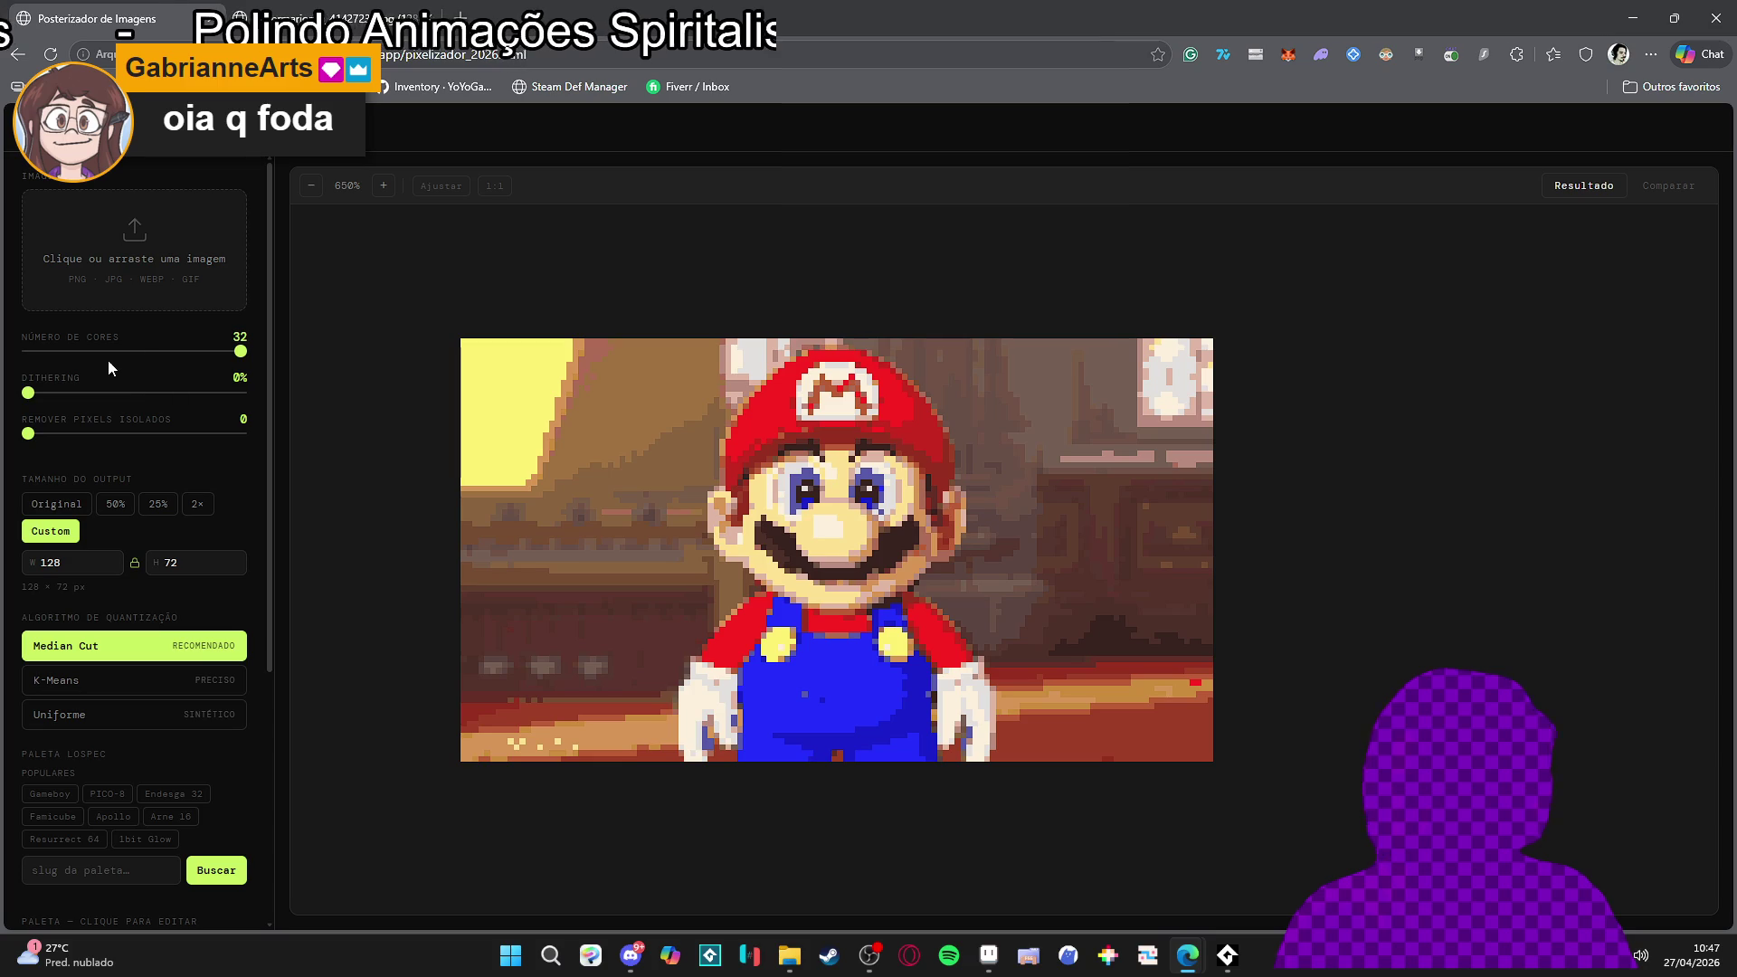
mouse_move(71, 353)
mouse_down()
mouse_move(51, 359)
mouse_move(144, 355)
mouse_move(131, 387)
mouse_move(216, 398)
mouse_up()
drag(30, 400, 182, 410)
drag(213, 351, 56, 351)
Shrink output to 25% (320×180), set isolated-pixel removal to 2, and open a new tab
click(110, 523)
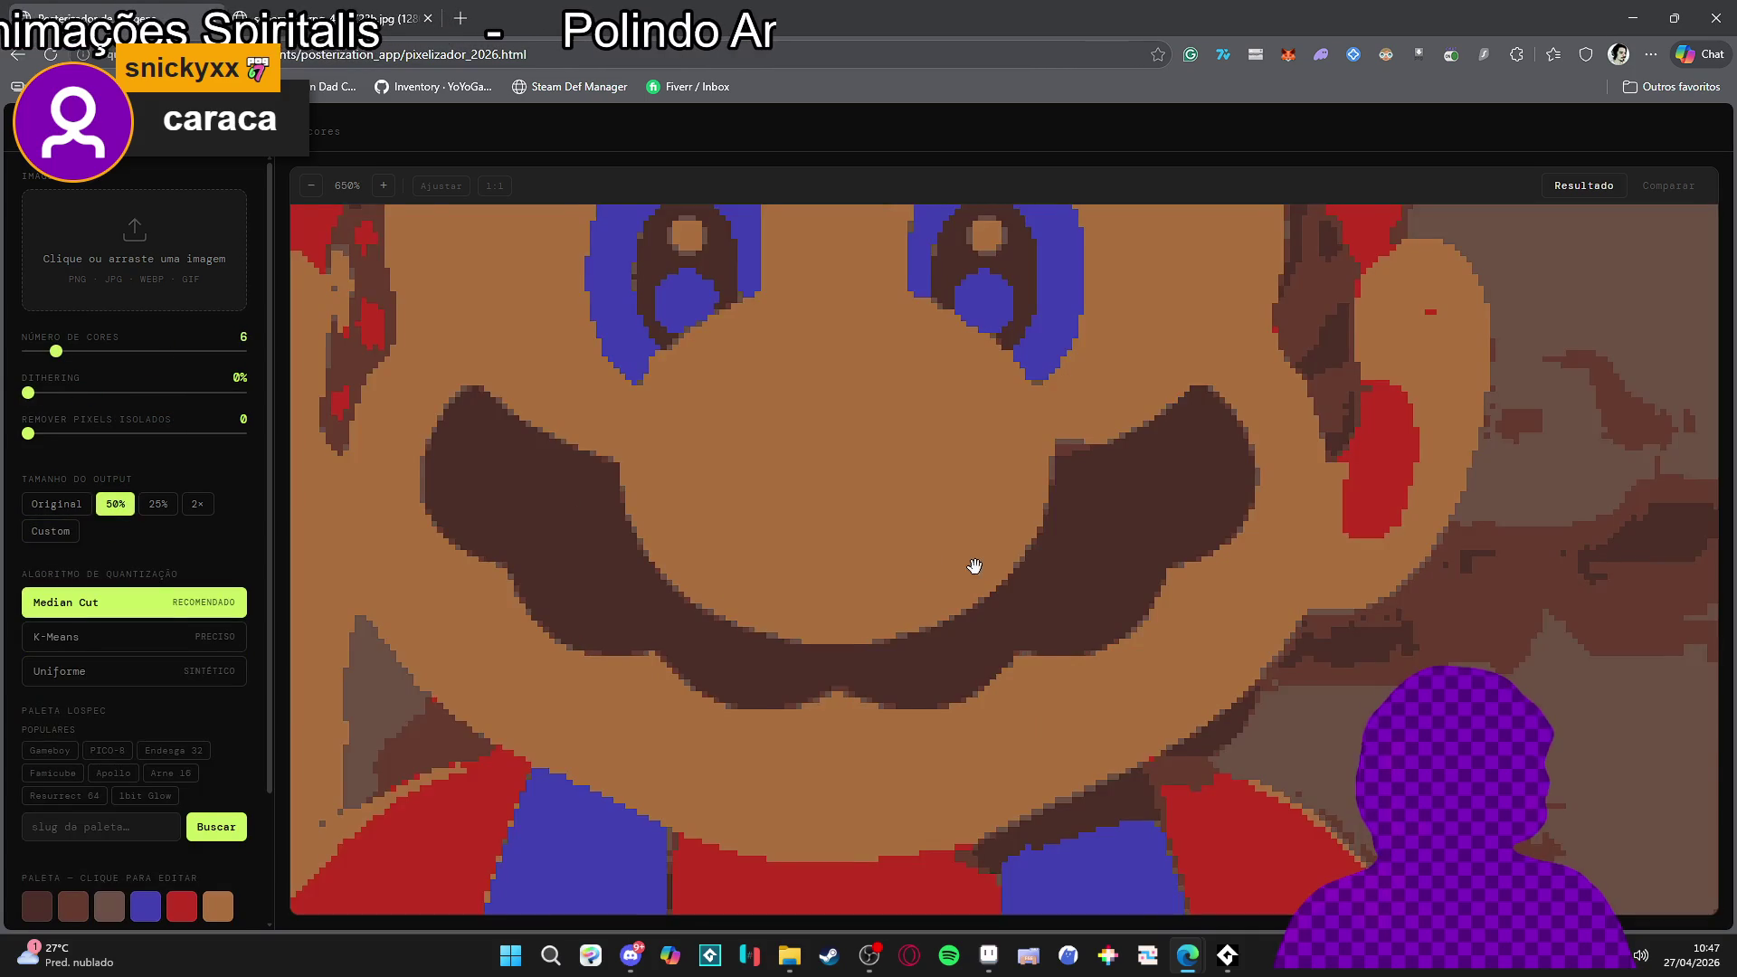
scroll(1113, 461, down, 5)
scroll(1031, 450, down, 2)
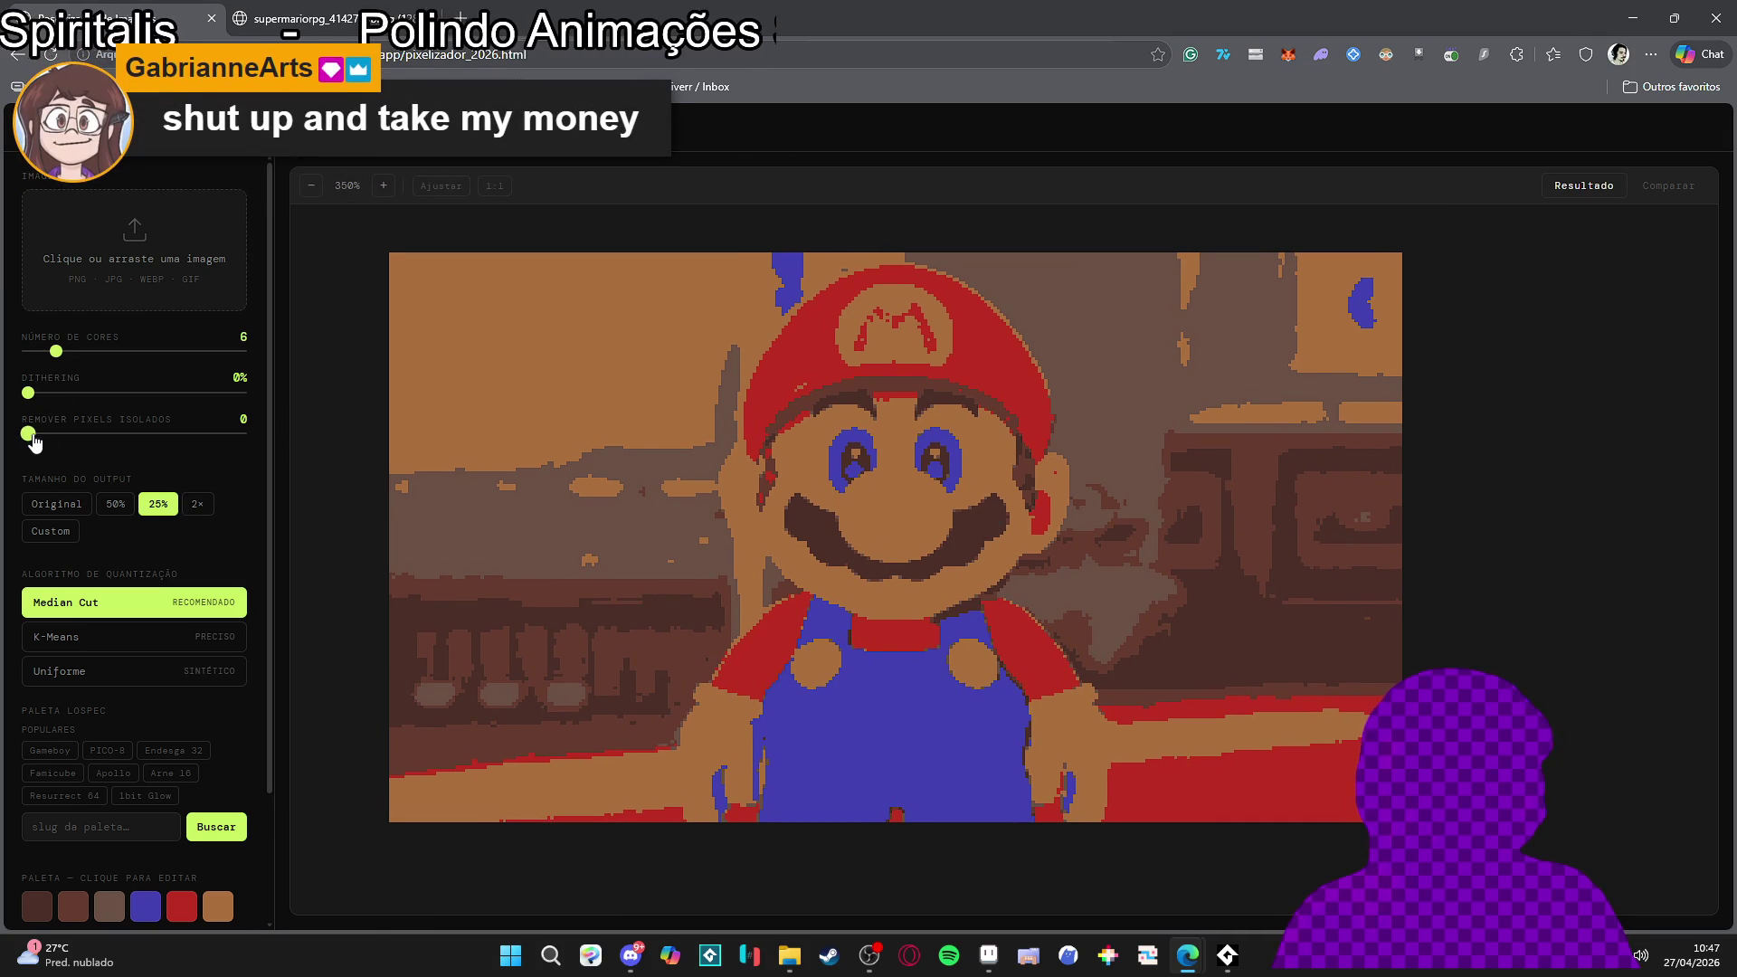
scroll(687, 660, up, 2)
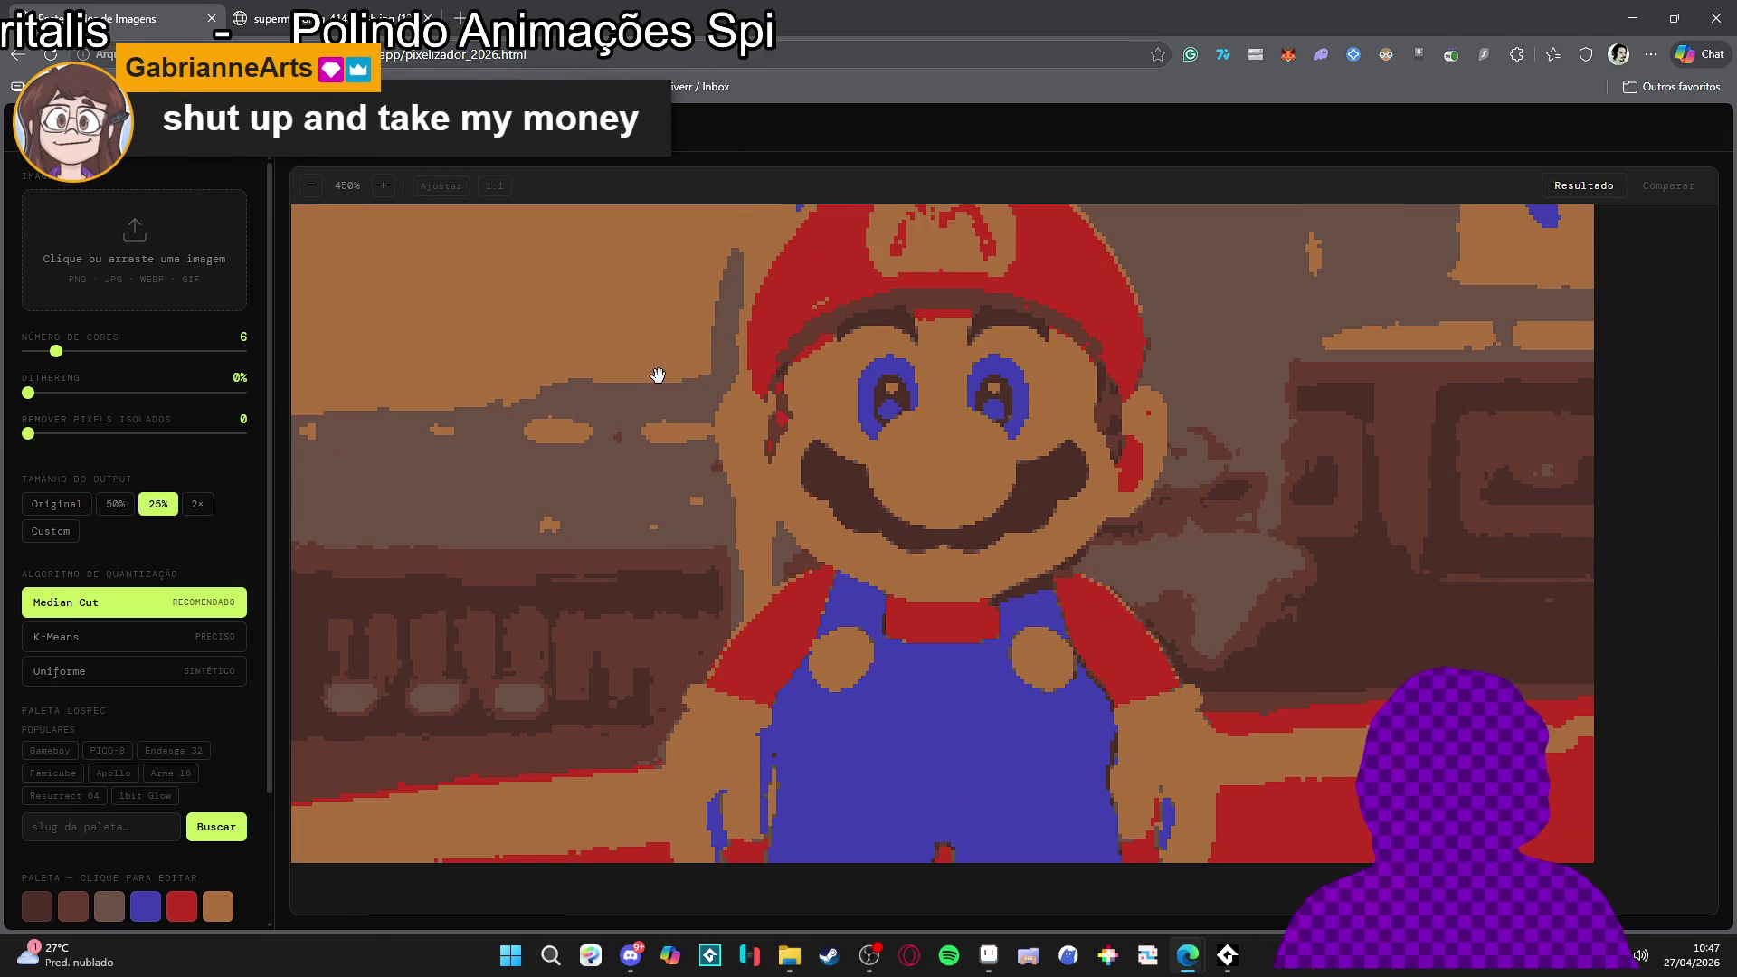
scroll(685, 793, down, 5)
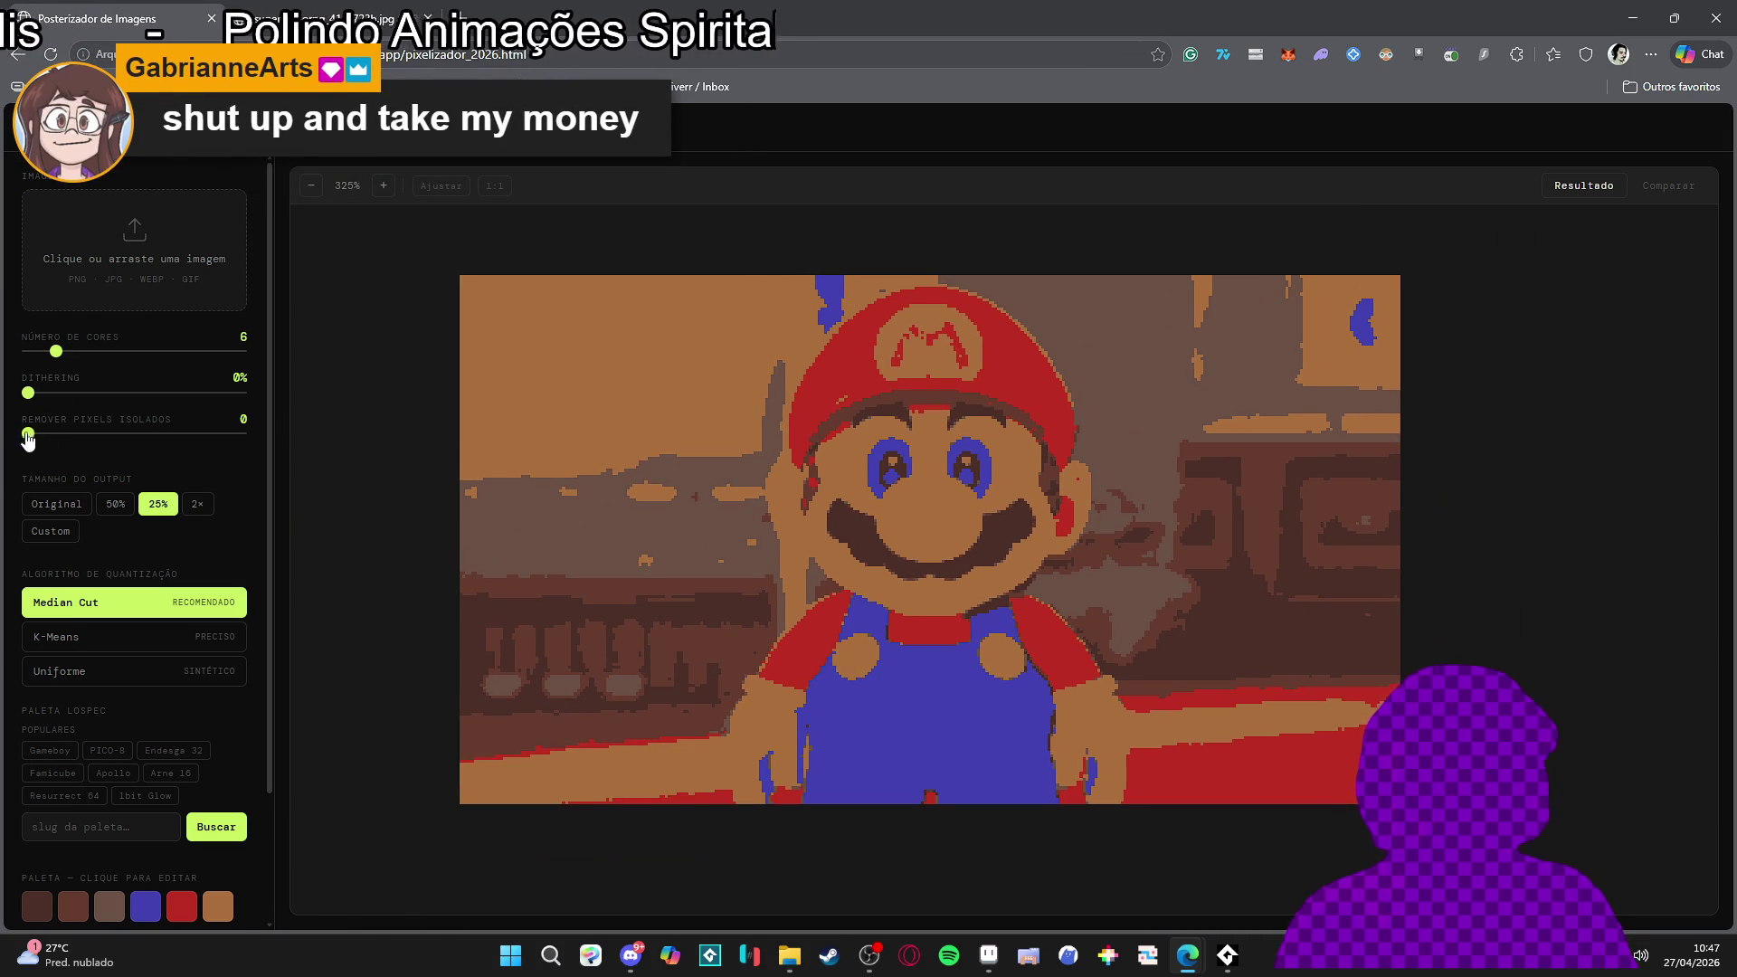
drag(32, 436, 102, 441)
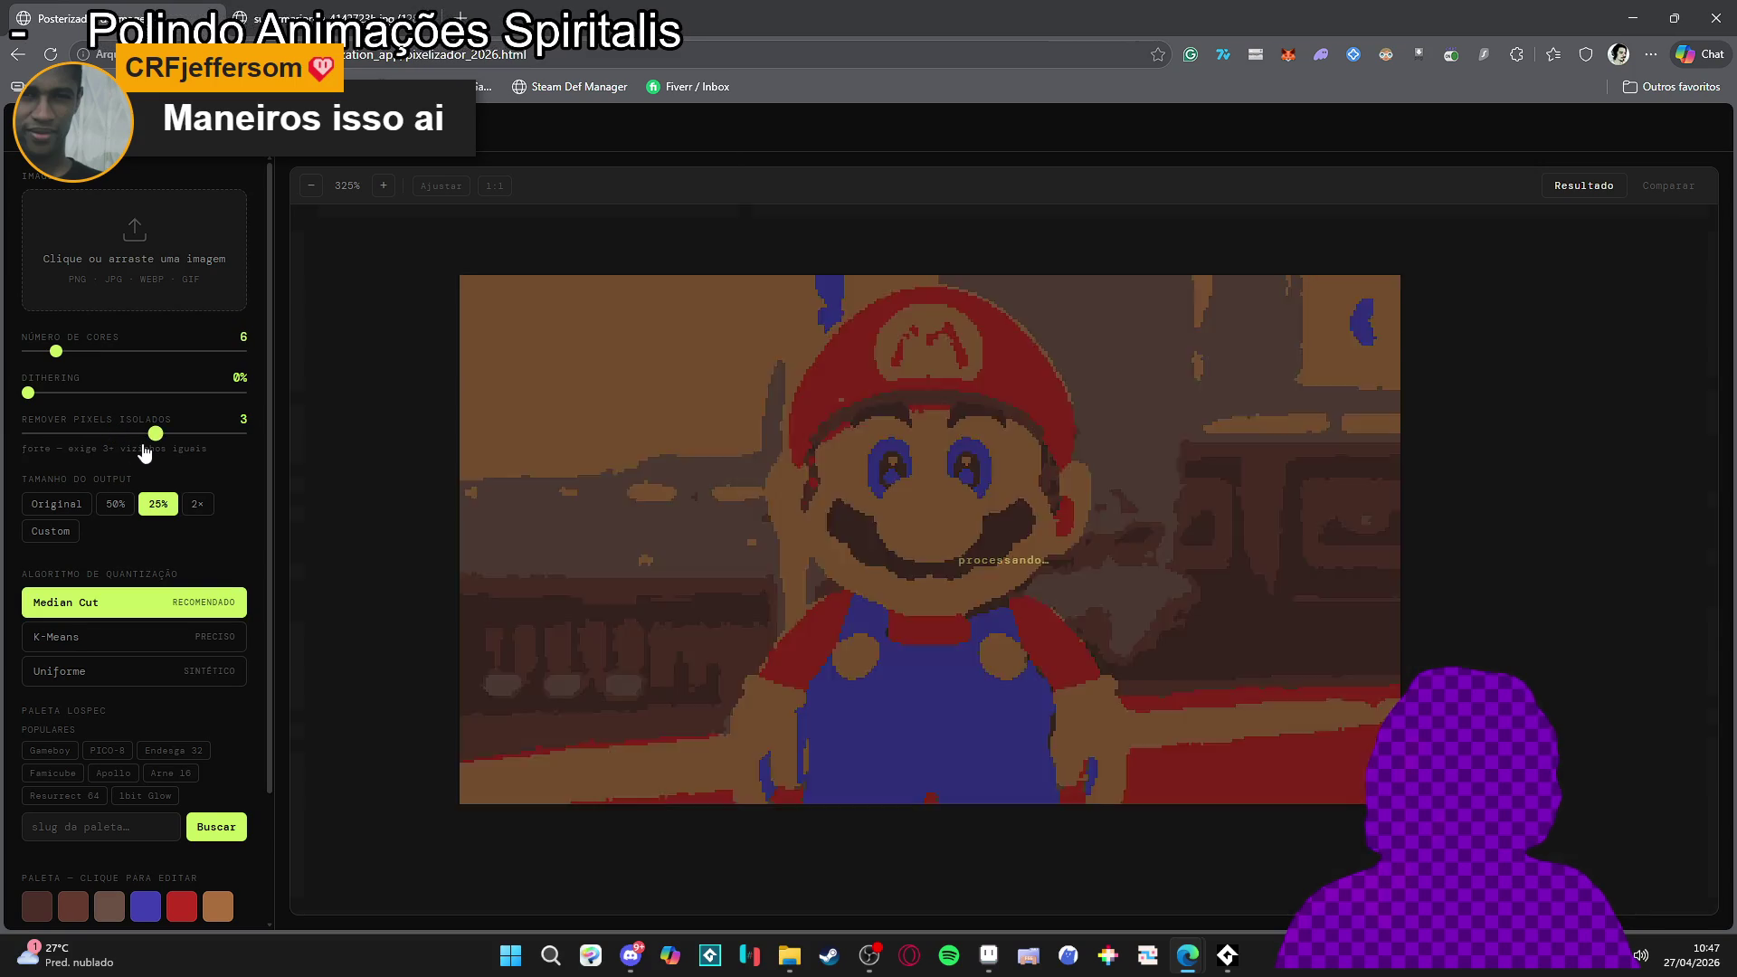
mouse_move(151, 455)
mouse_down()
mouse_move(118, 457)
mouse_move(332, 463)
mouse_move(93, 460)
mouse_up()
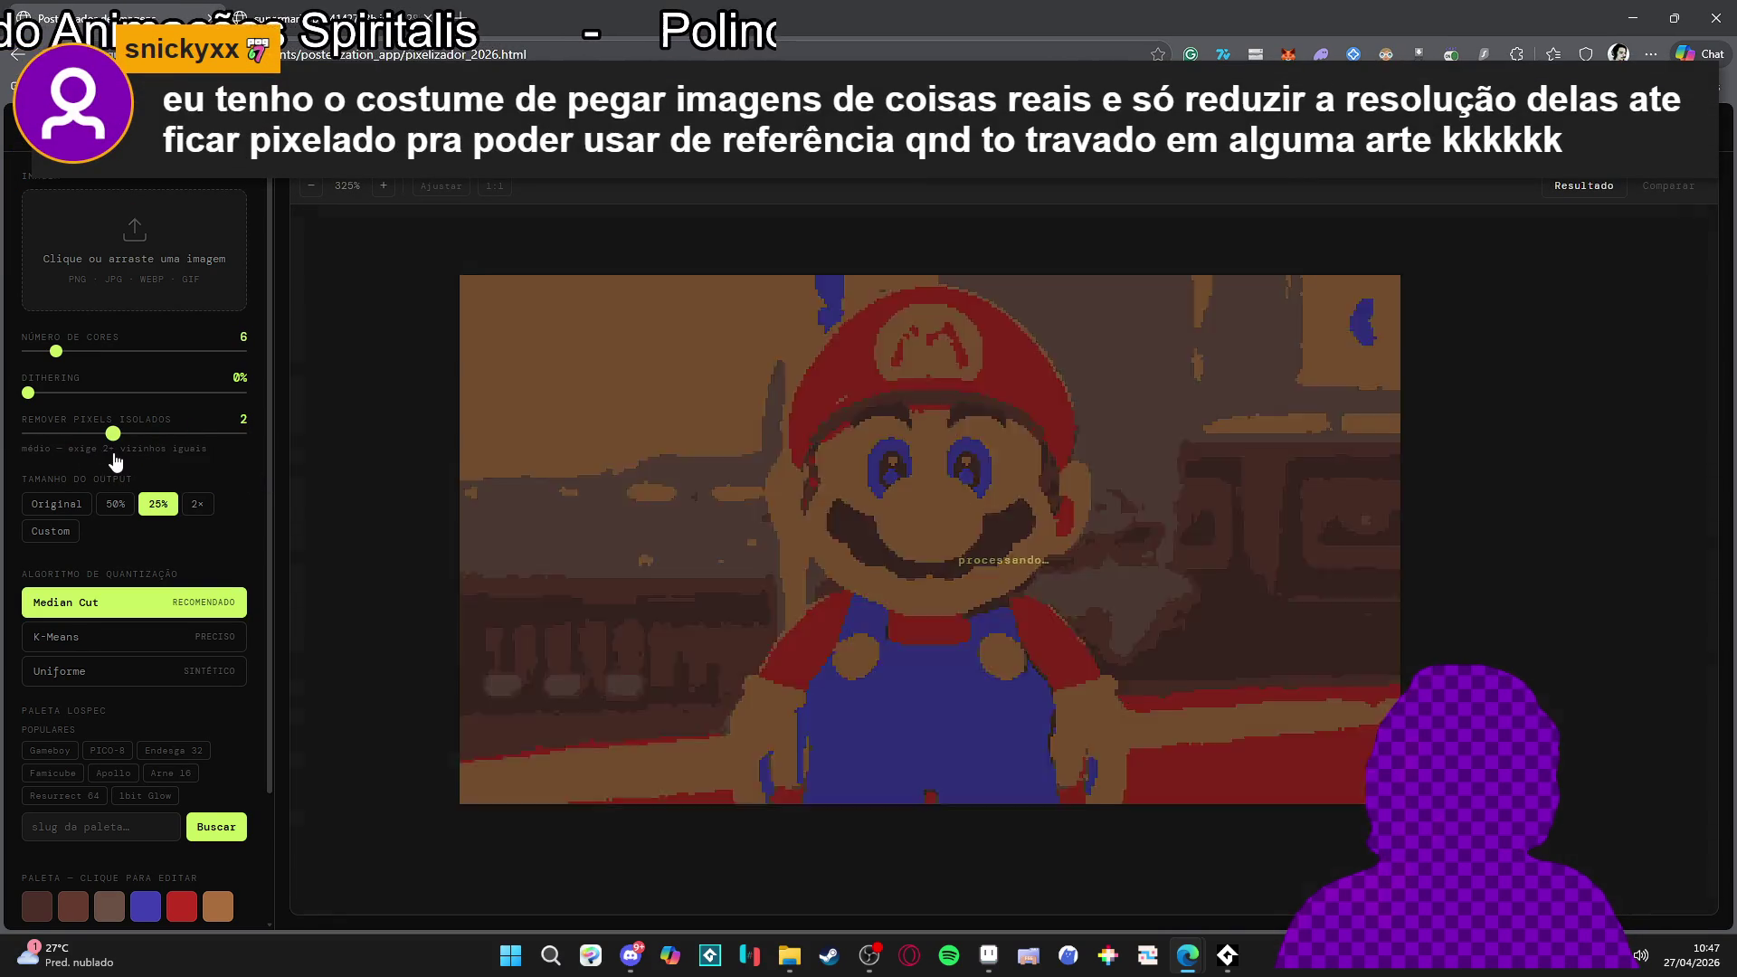
scroll(136, 633, down, 2)
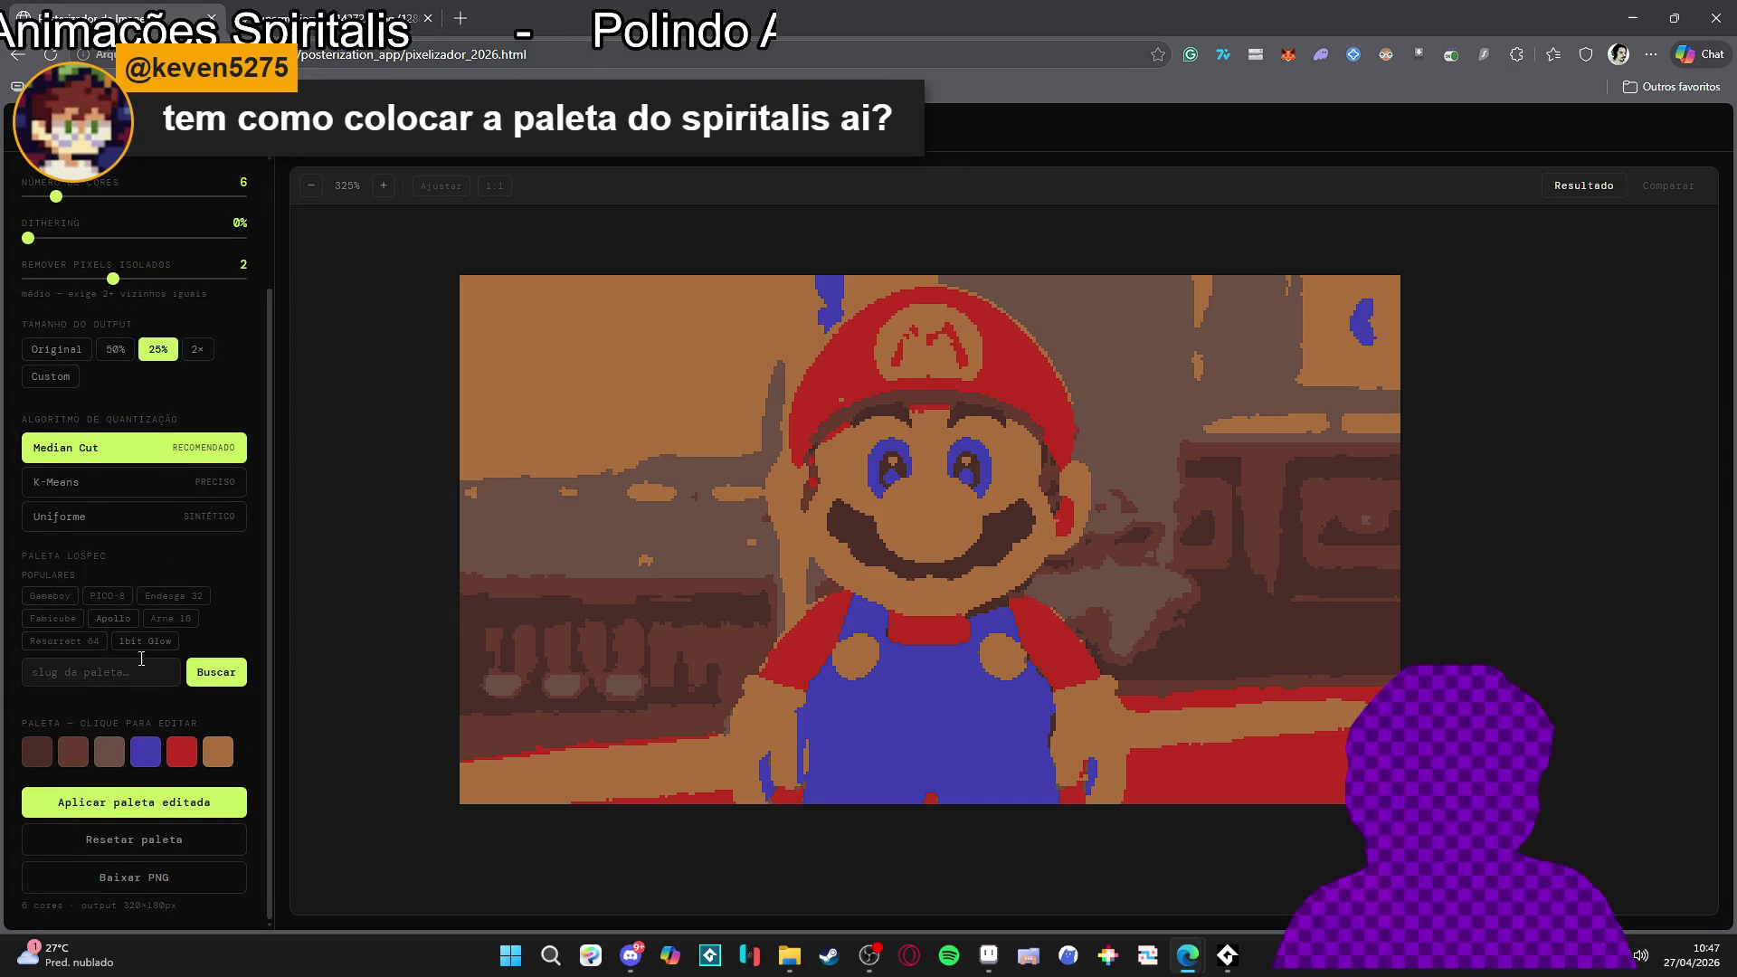
click(463, 11)
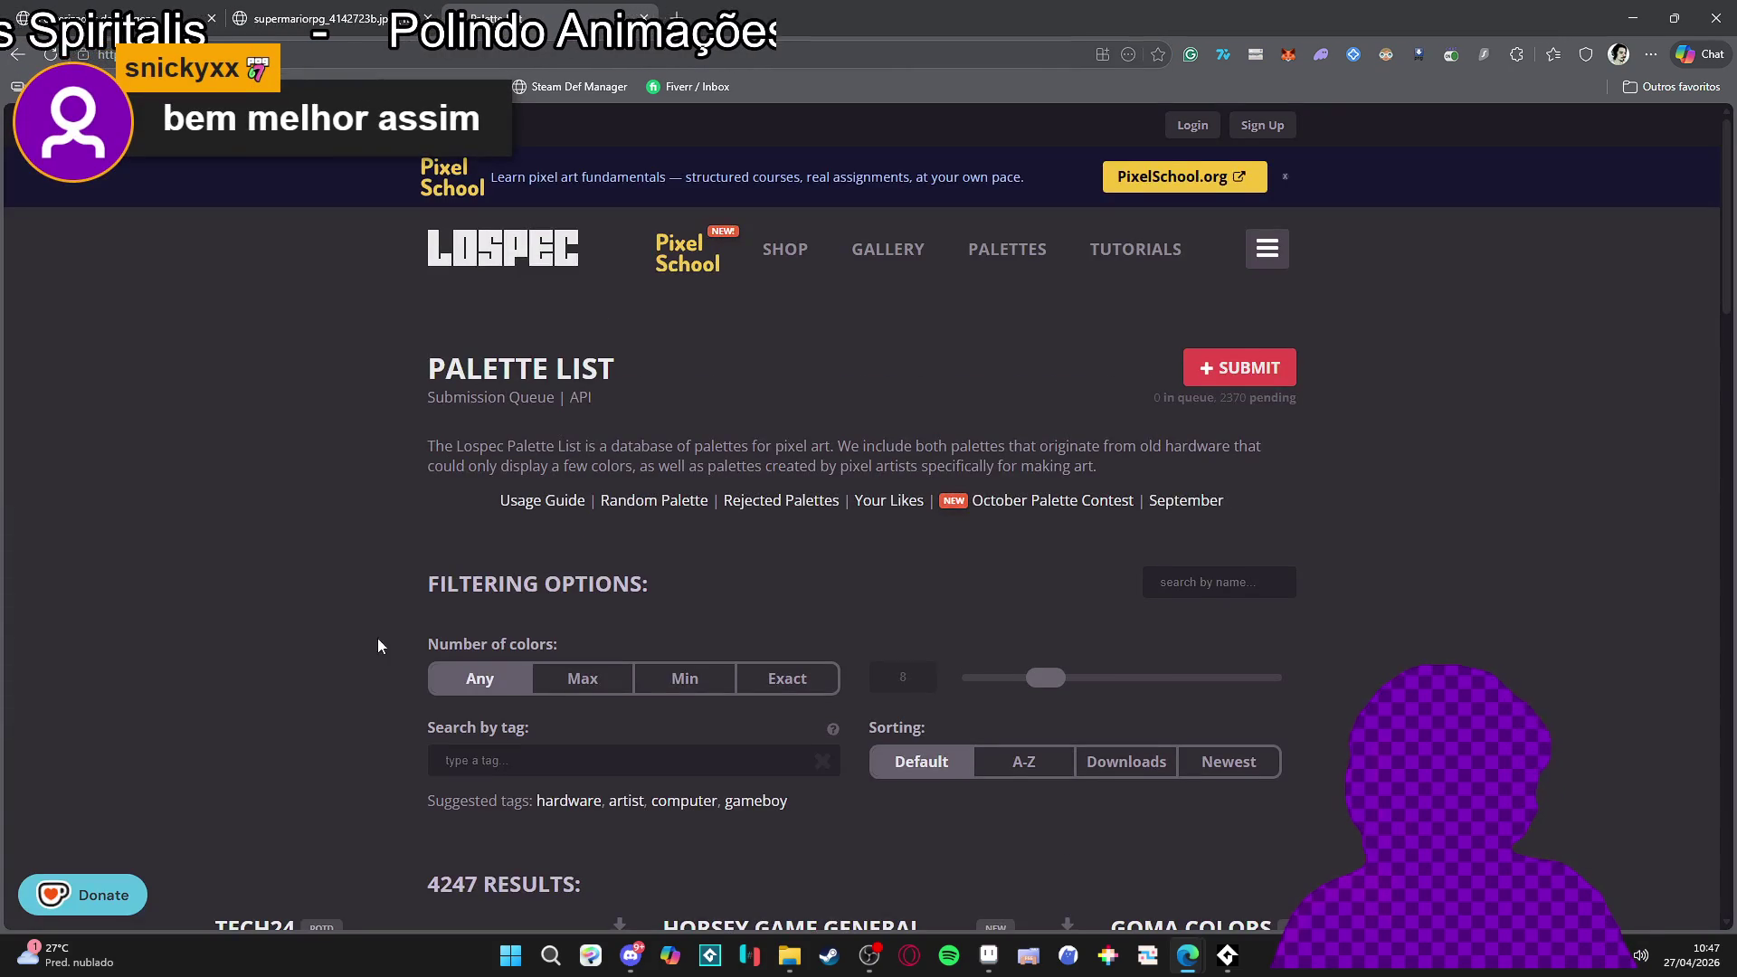
Open the NEON PULSE 8 page from Lospec's palette list, then return to the posterizer tab
scroll(313, 477, down, 5)
scroll(312, 477, down, 4)
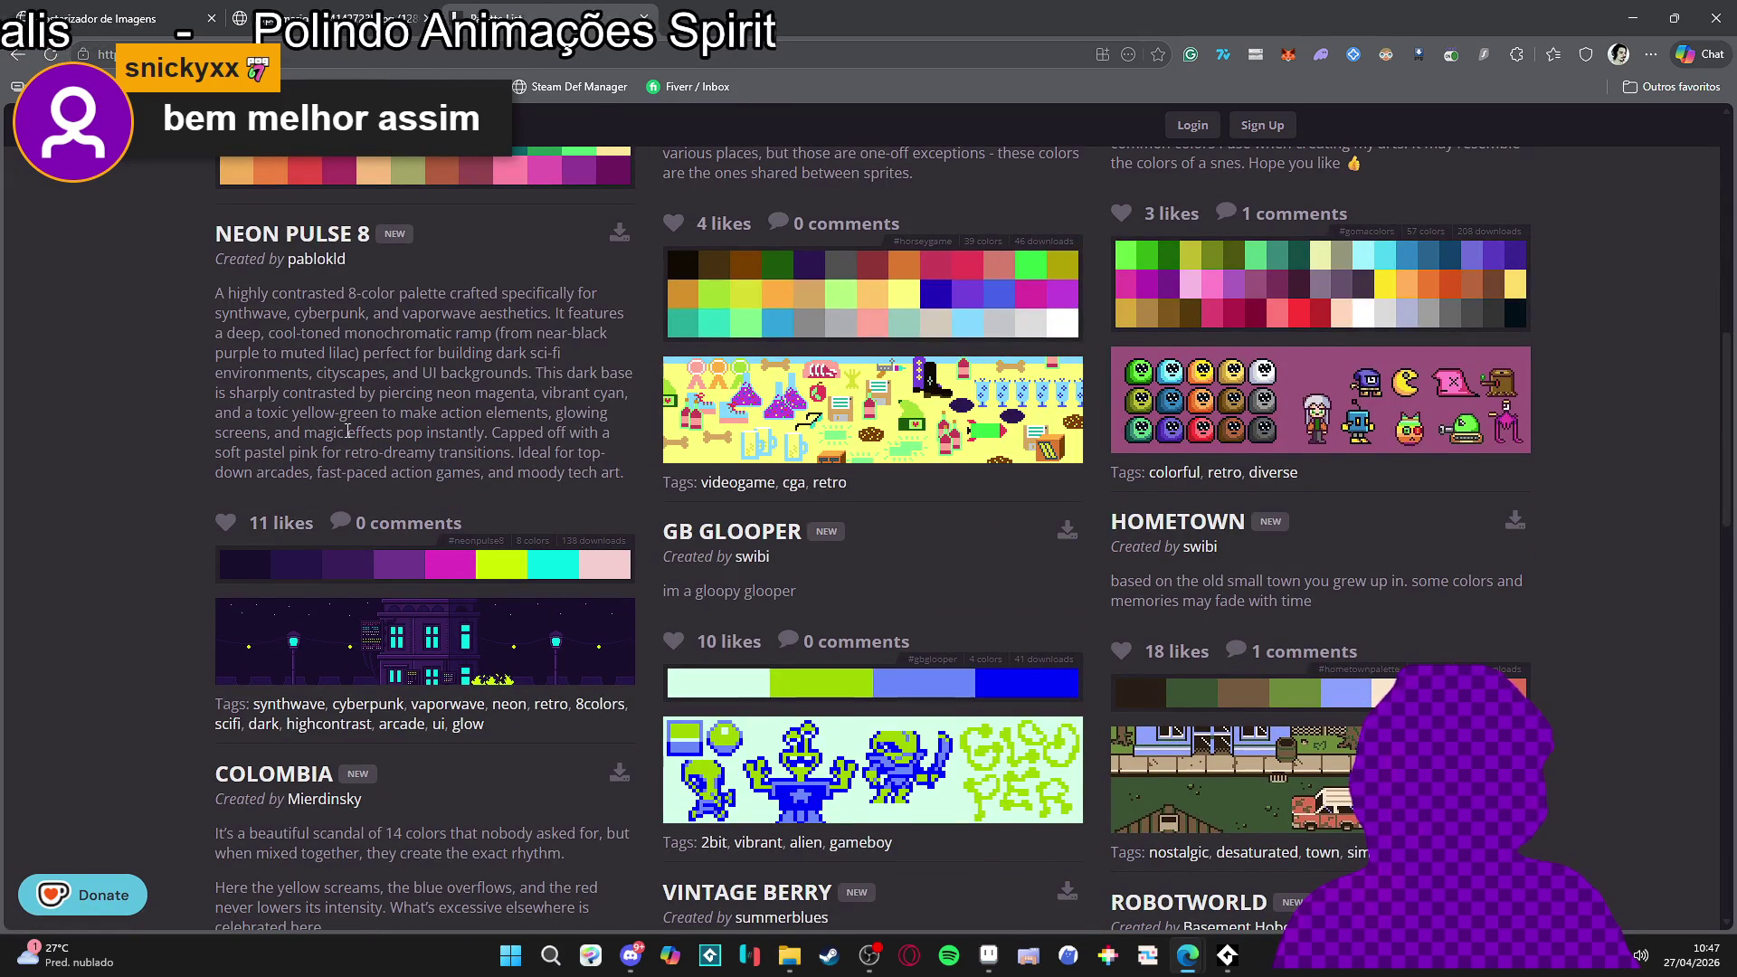
scroll(348, 432, down, 3)
scroll(398, 519, up, 4)
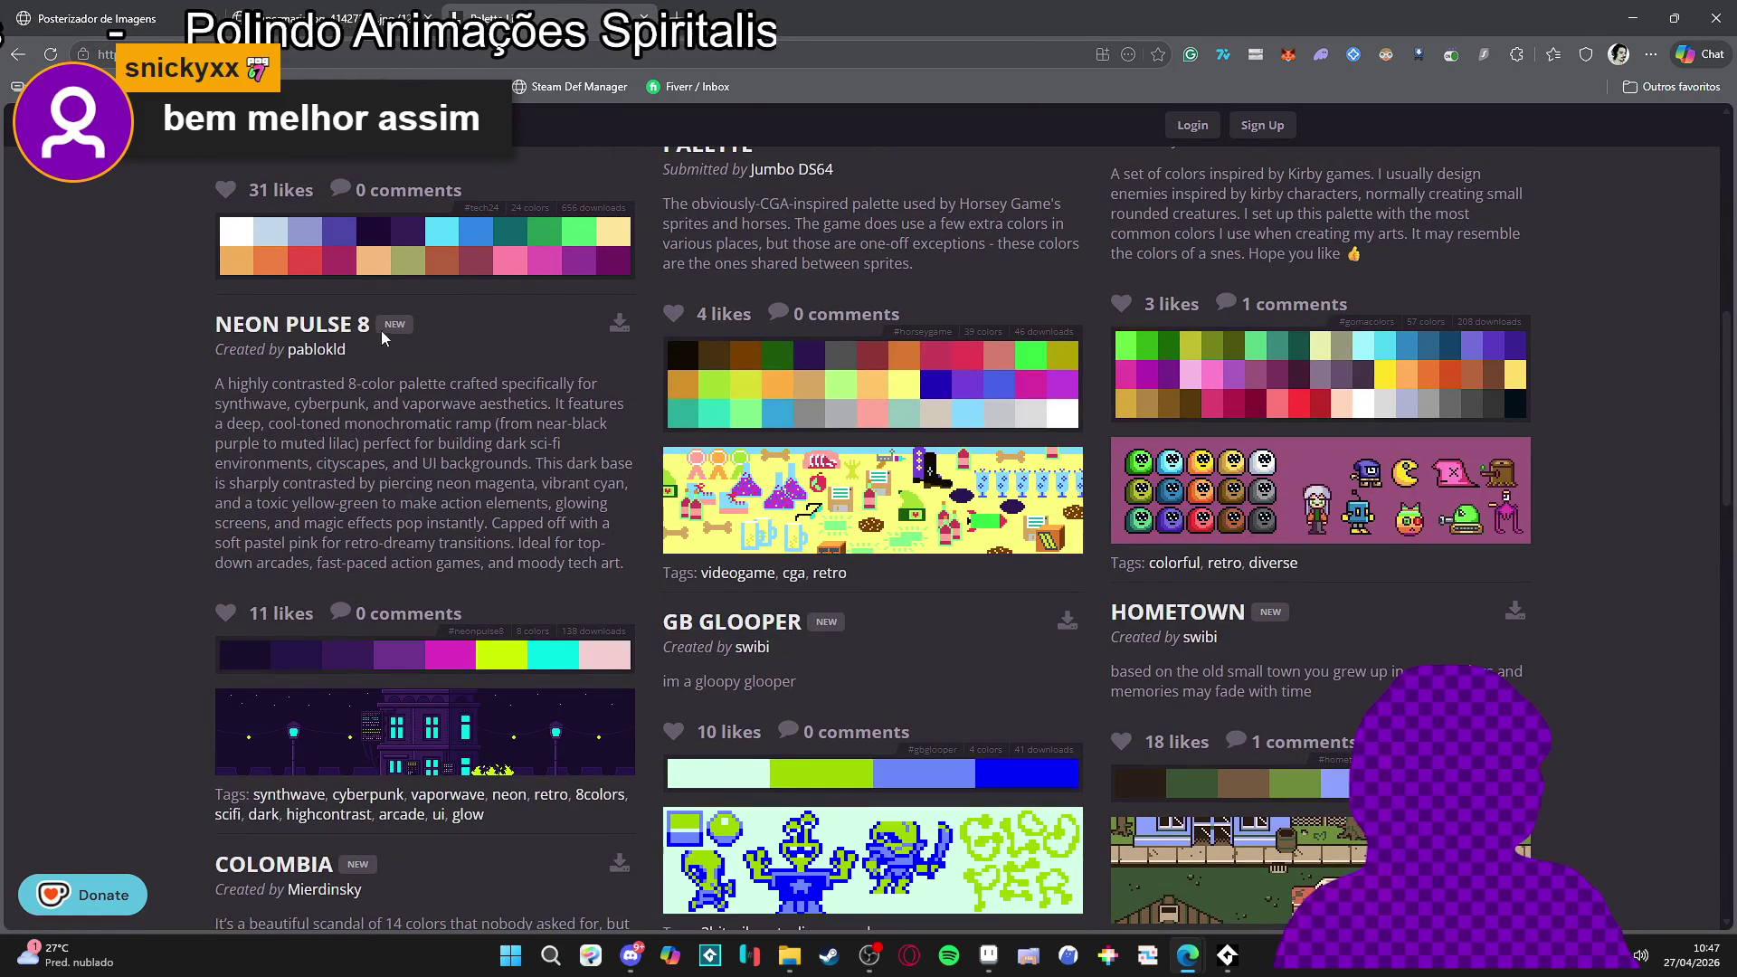
drag(376, 335, 200, 340)
click(240, 344)
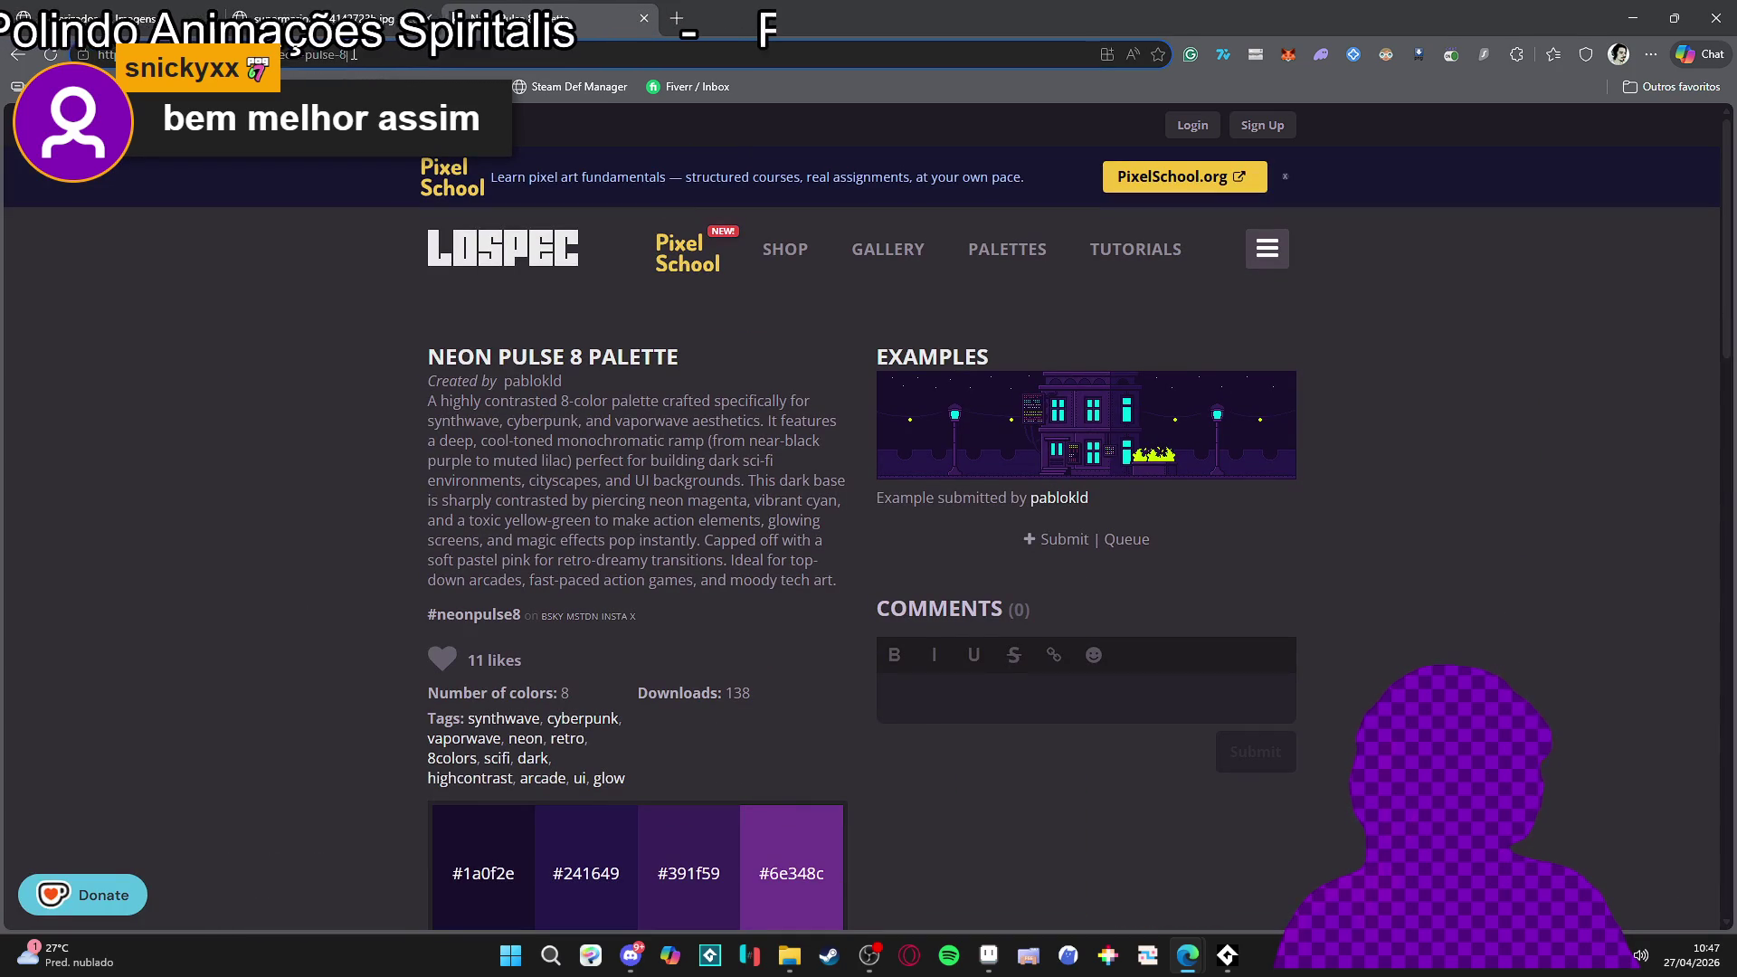
key(ctrl+Tab)
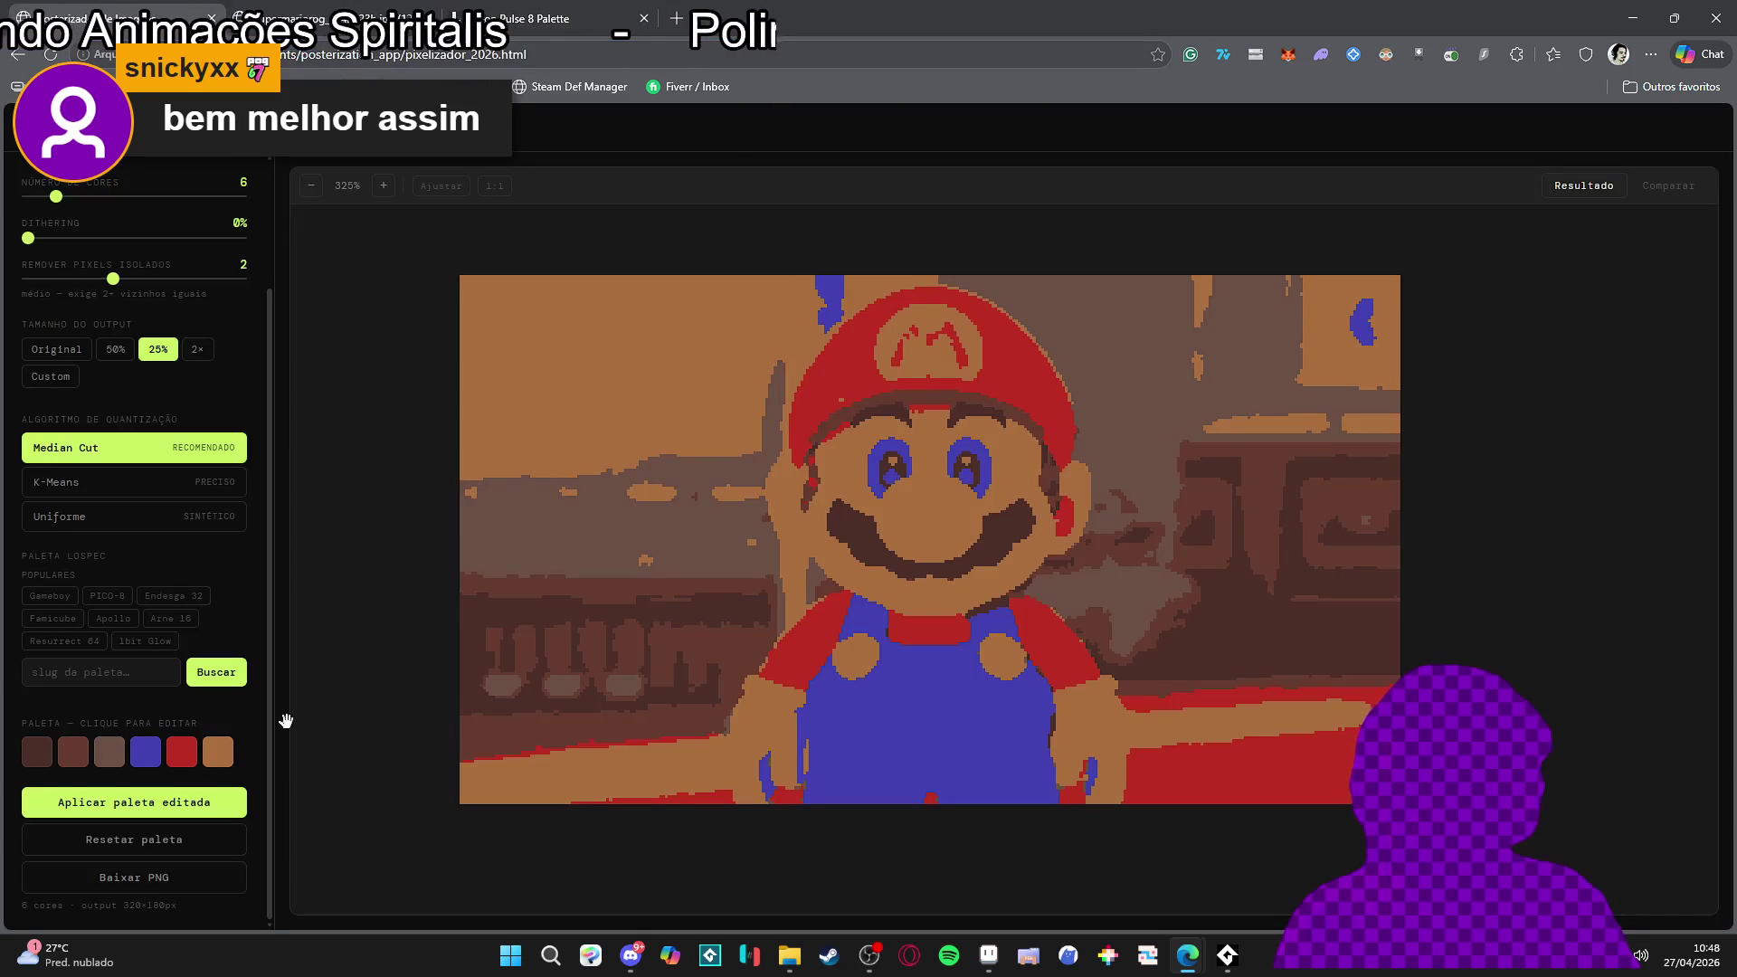
Load the neon-pulse-8 Lospec palette and apply it to the Mario image
click(217, 688)
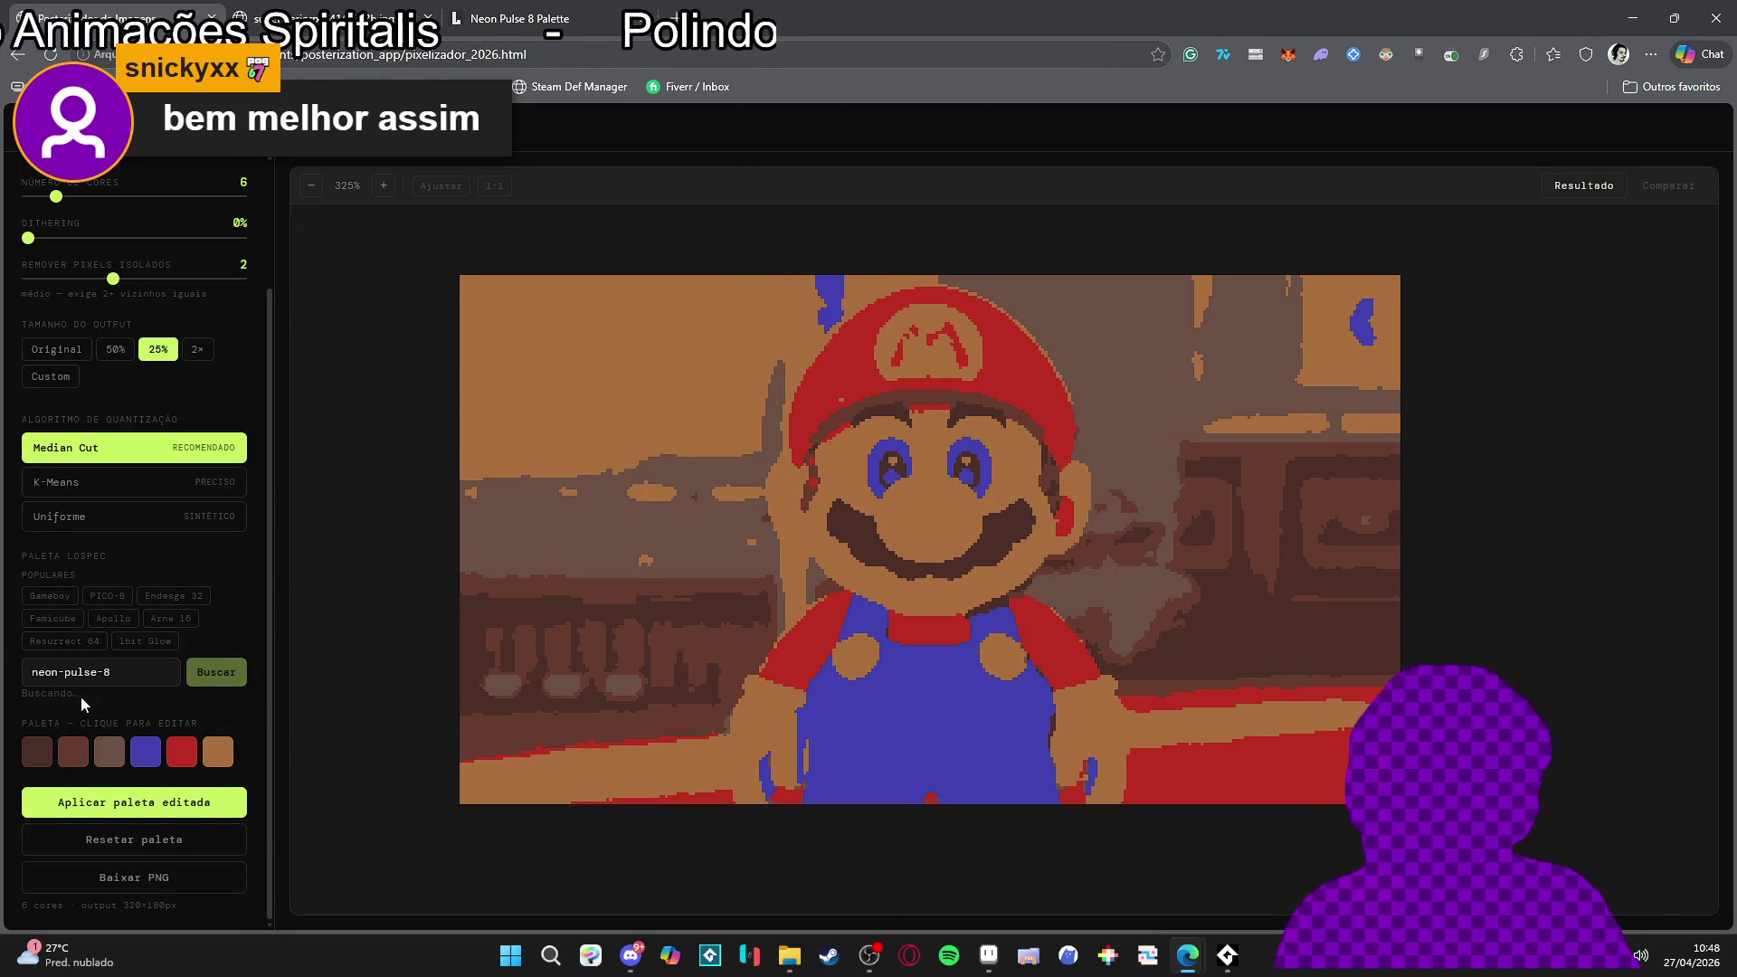
click(143, 795)
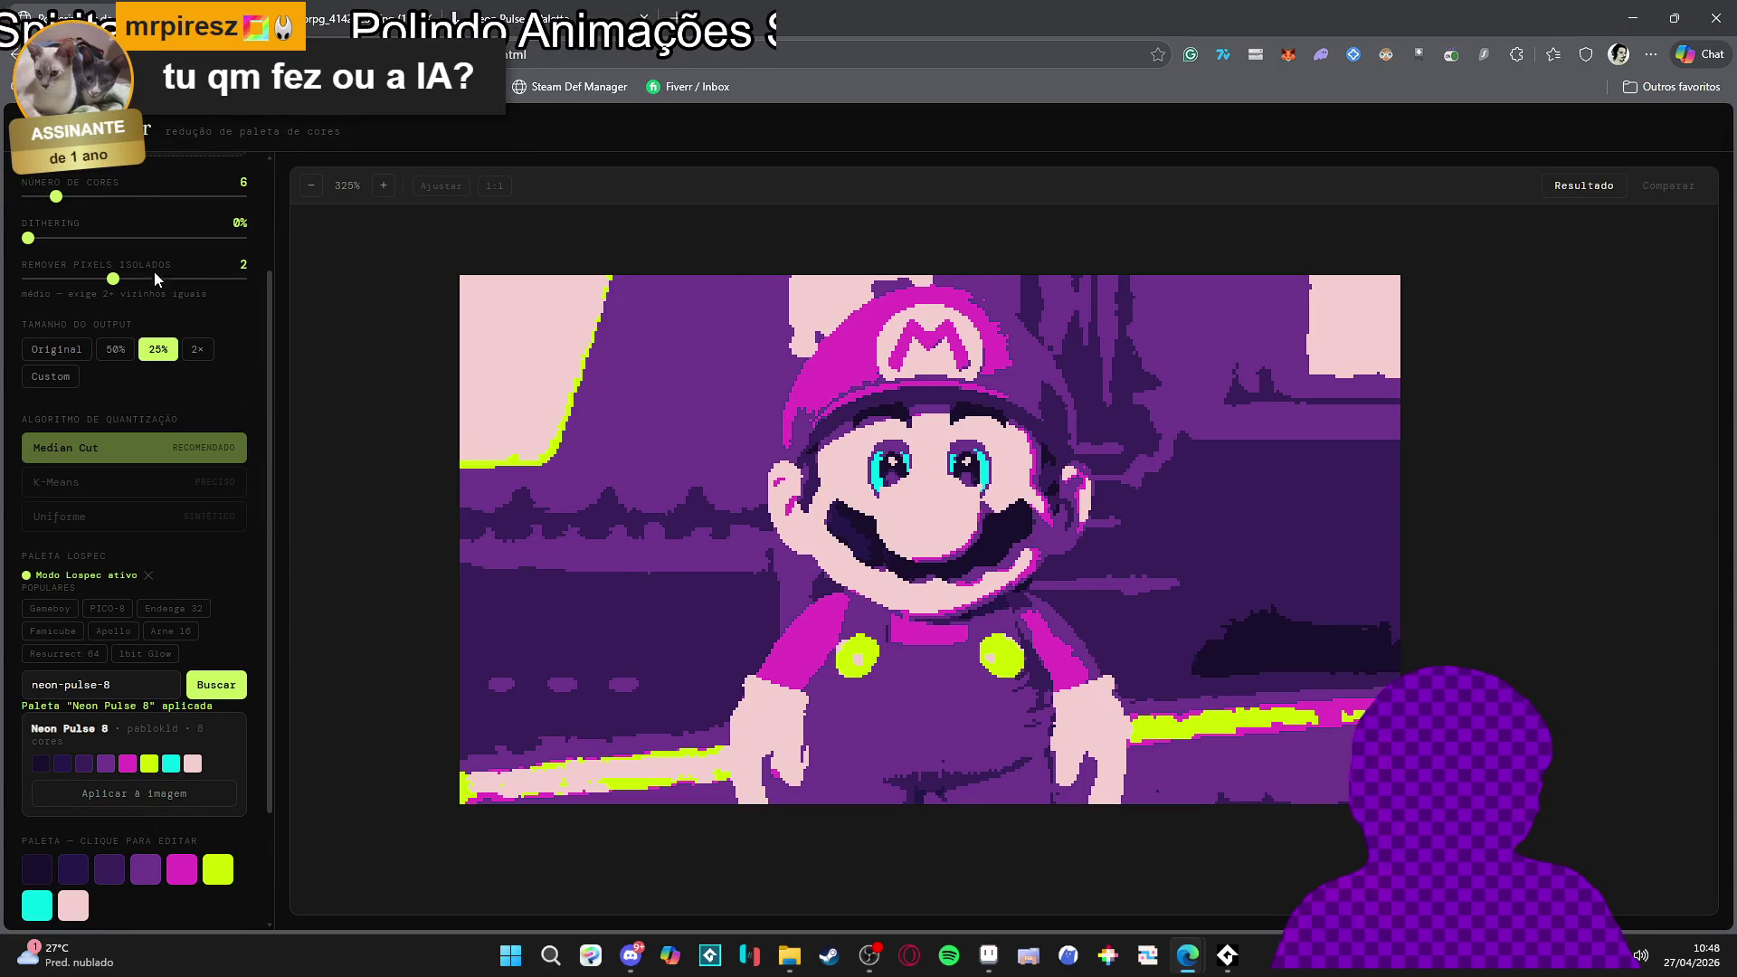
mouse_move(84, 280)
mouse_down()
mouse_move(180, 283)
mouse_move(77, 282)
mouse_up()
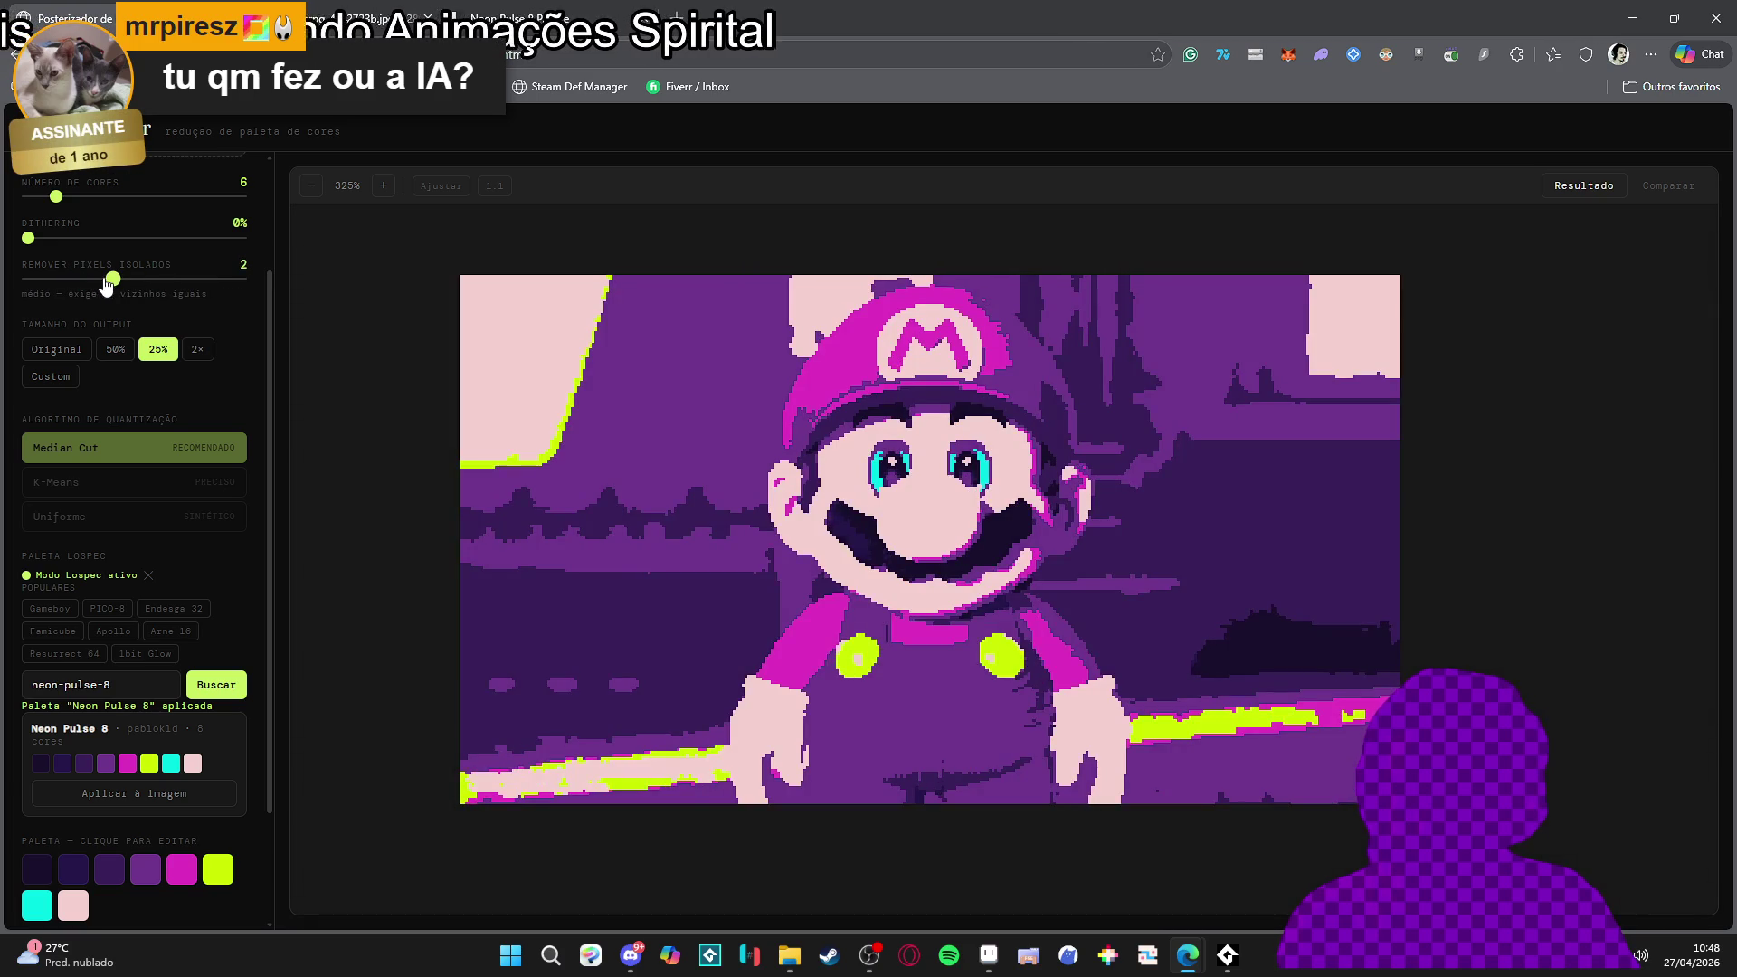
scroll(111, 879, down, 2)
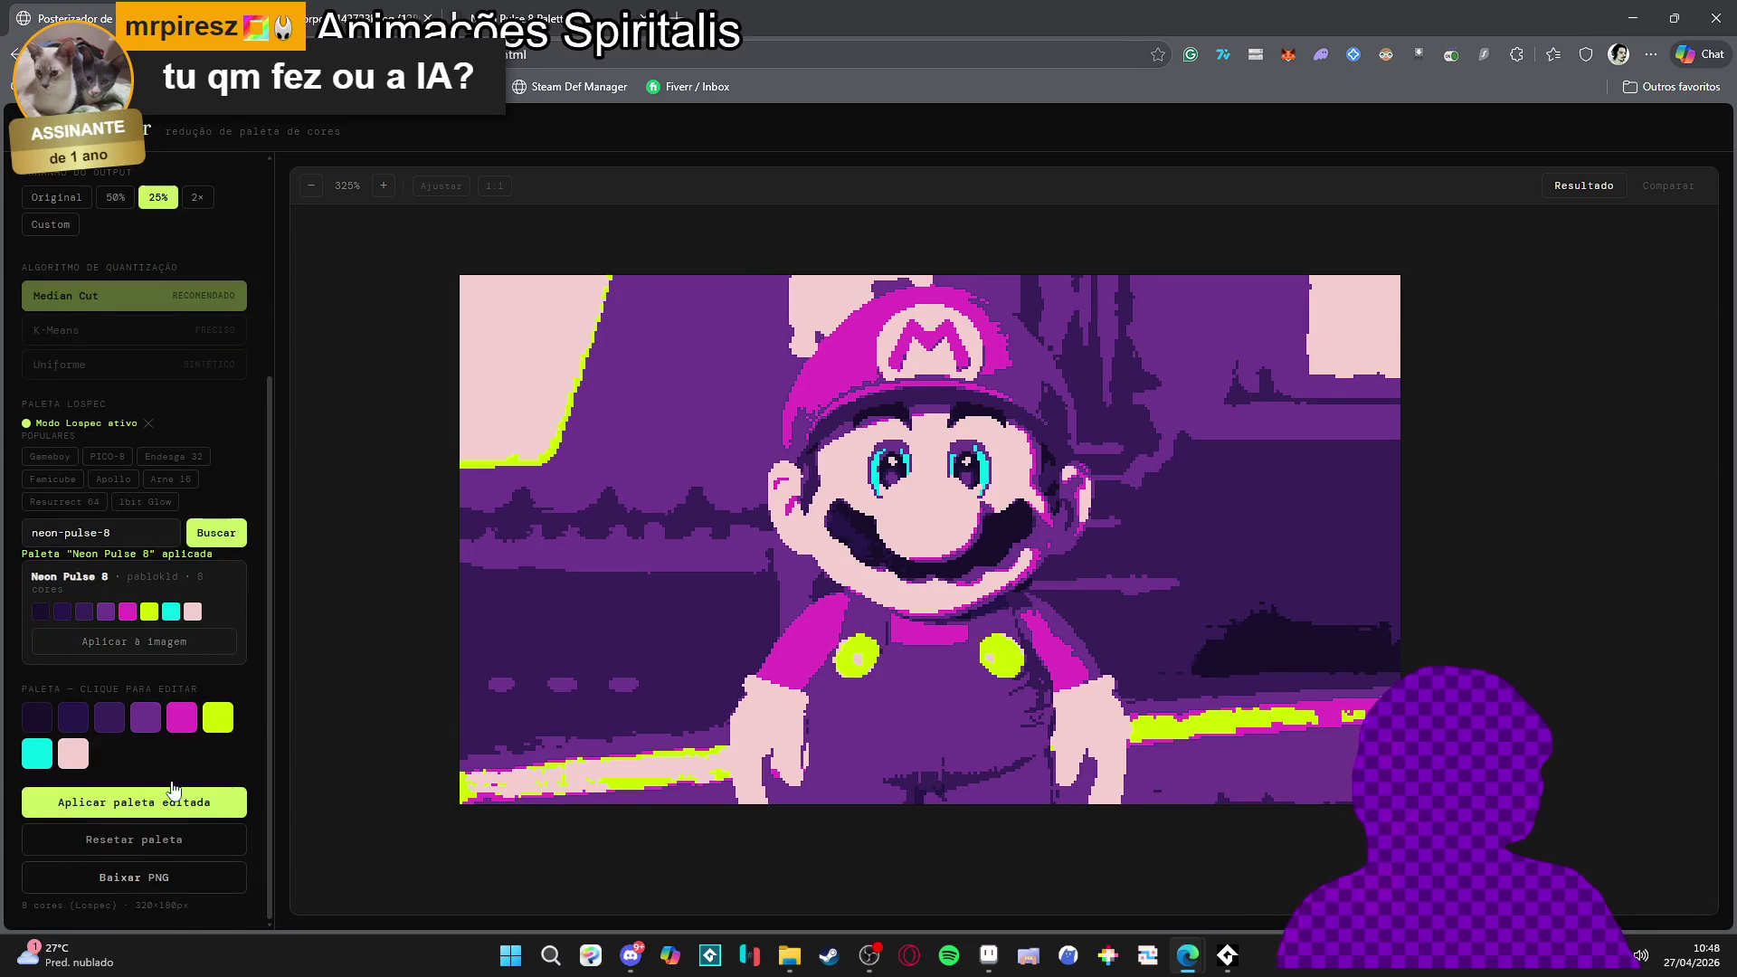
scroll(164, 828, up, 2)
scroll(135, 796, down, 2)
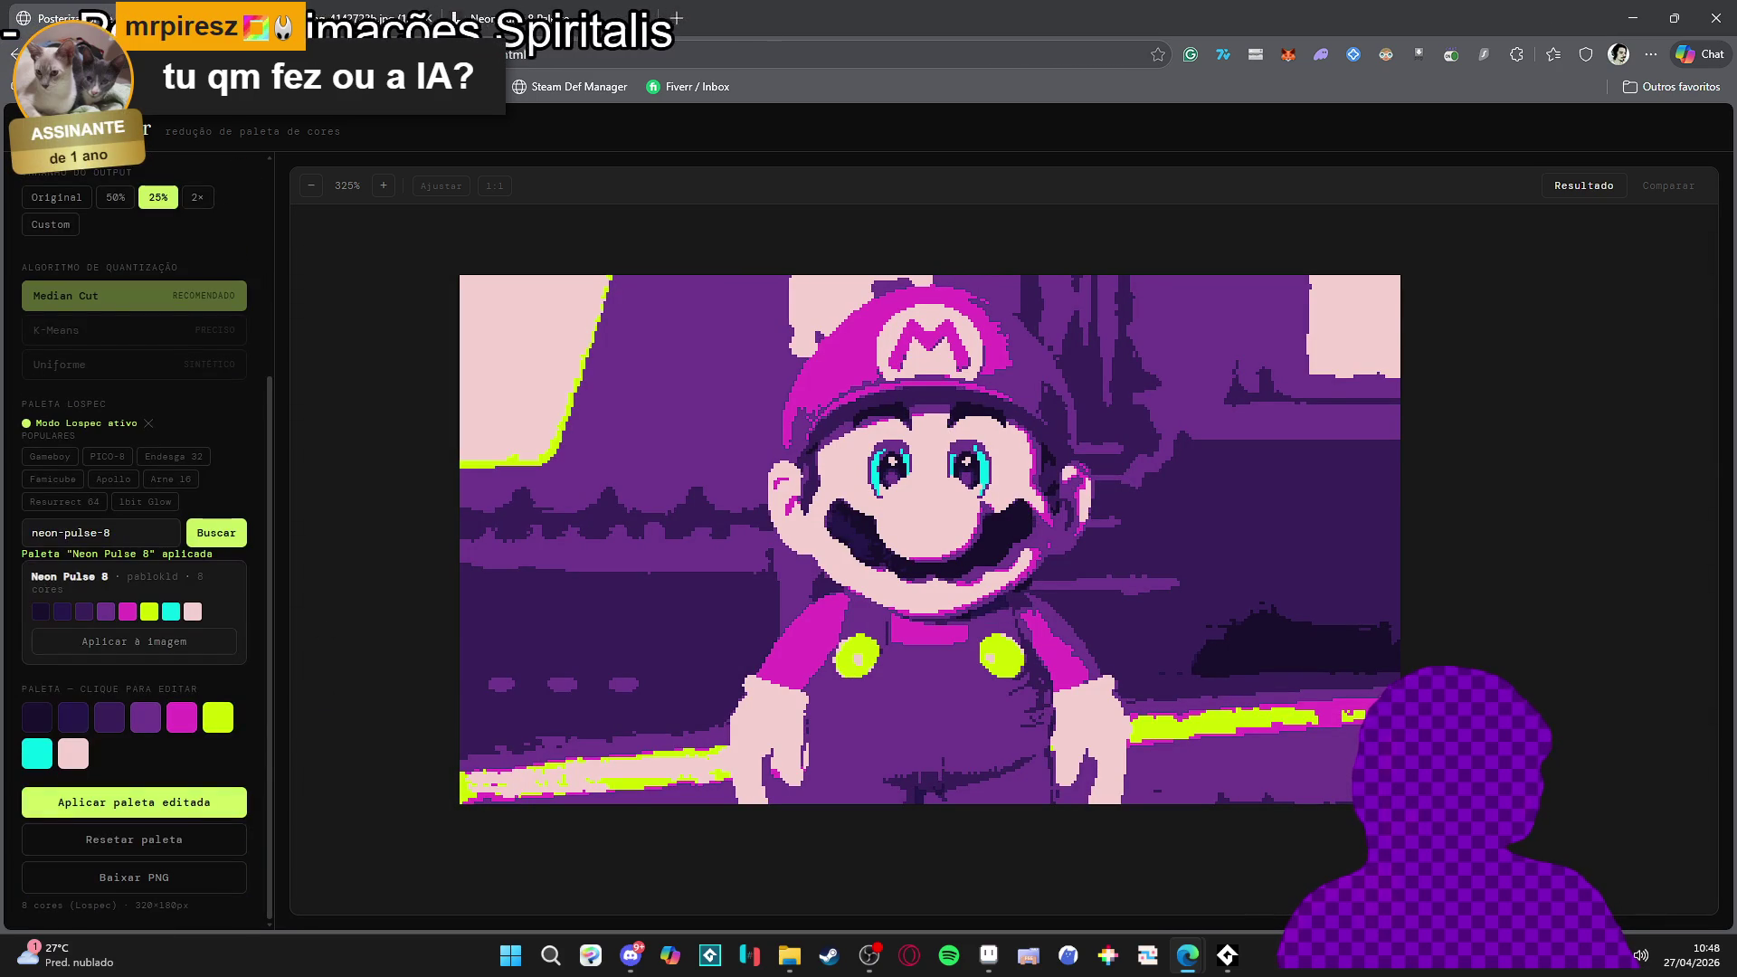
Change the pink swatch to pure red, apply the edited palette, and keep 25% output
click(88, 763)
drag(181, 543, 279, 512)
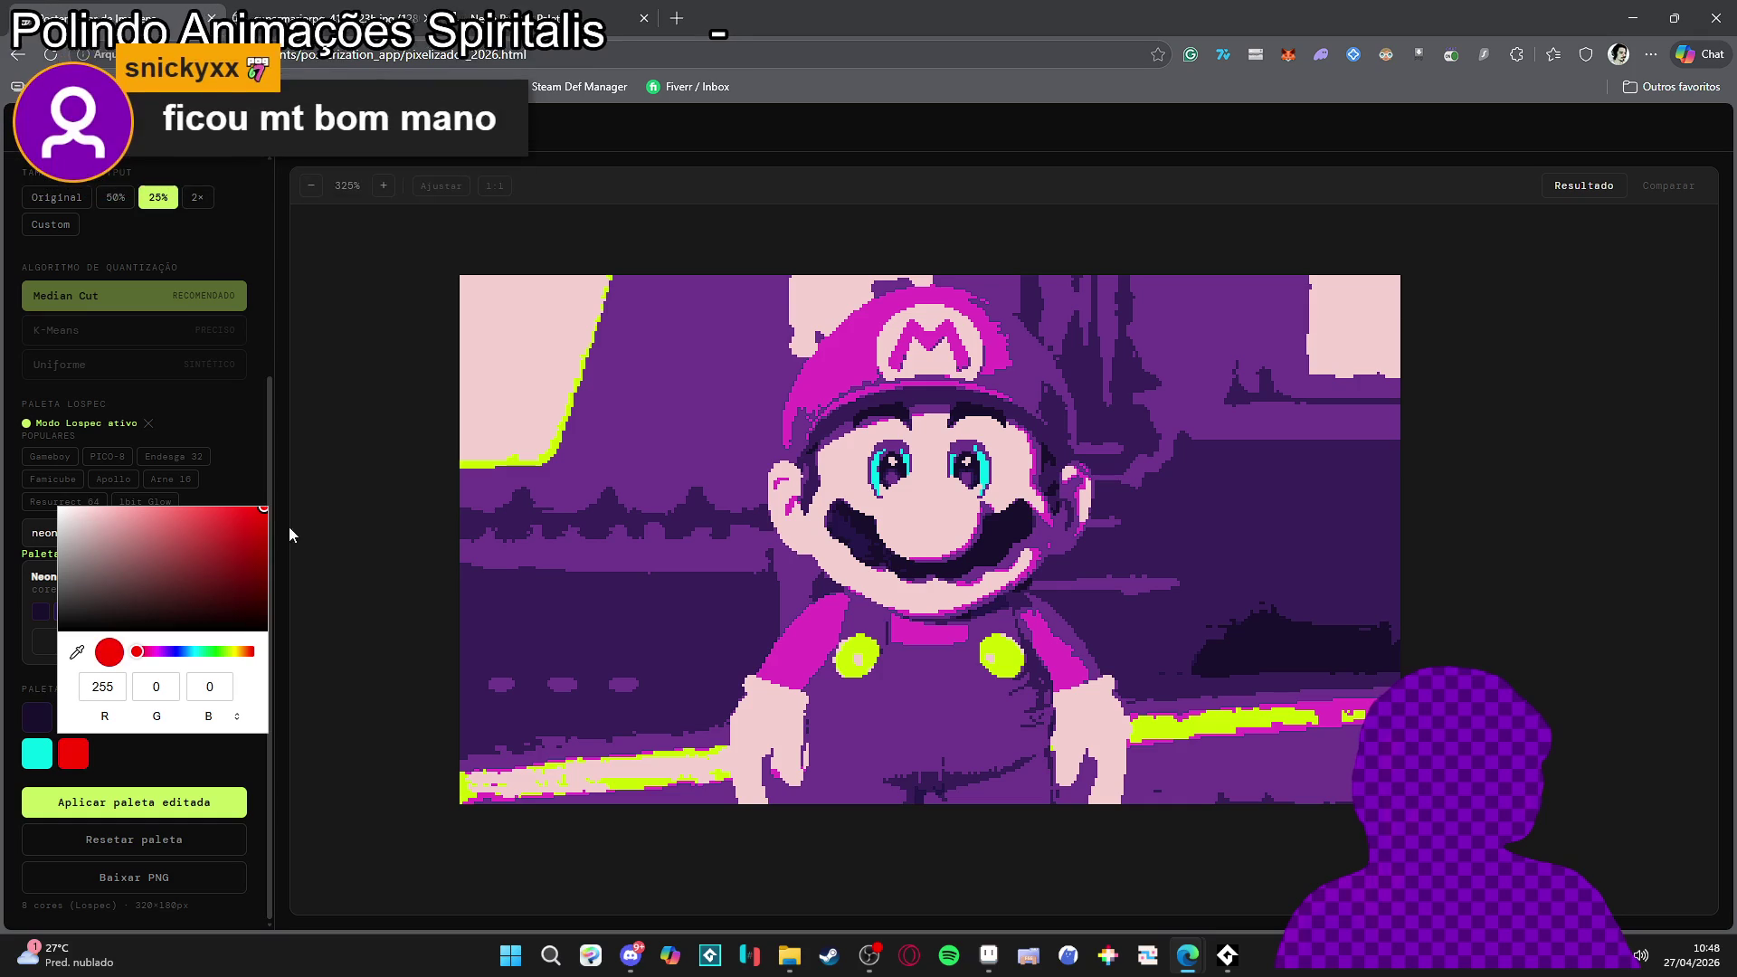
click(181, 802)
scroll(751, 546, up, 3)
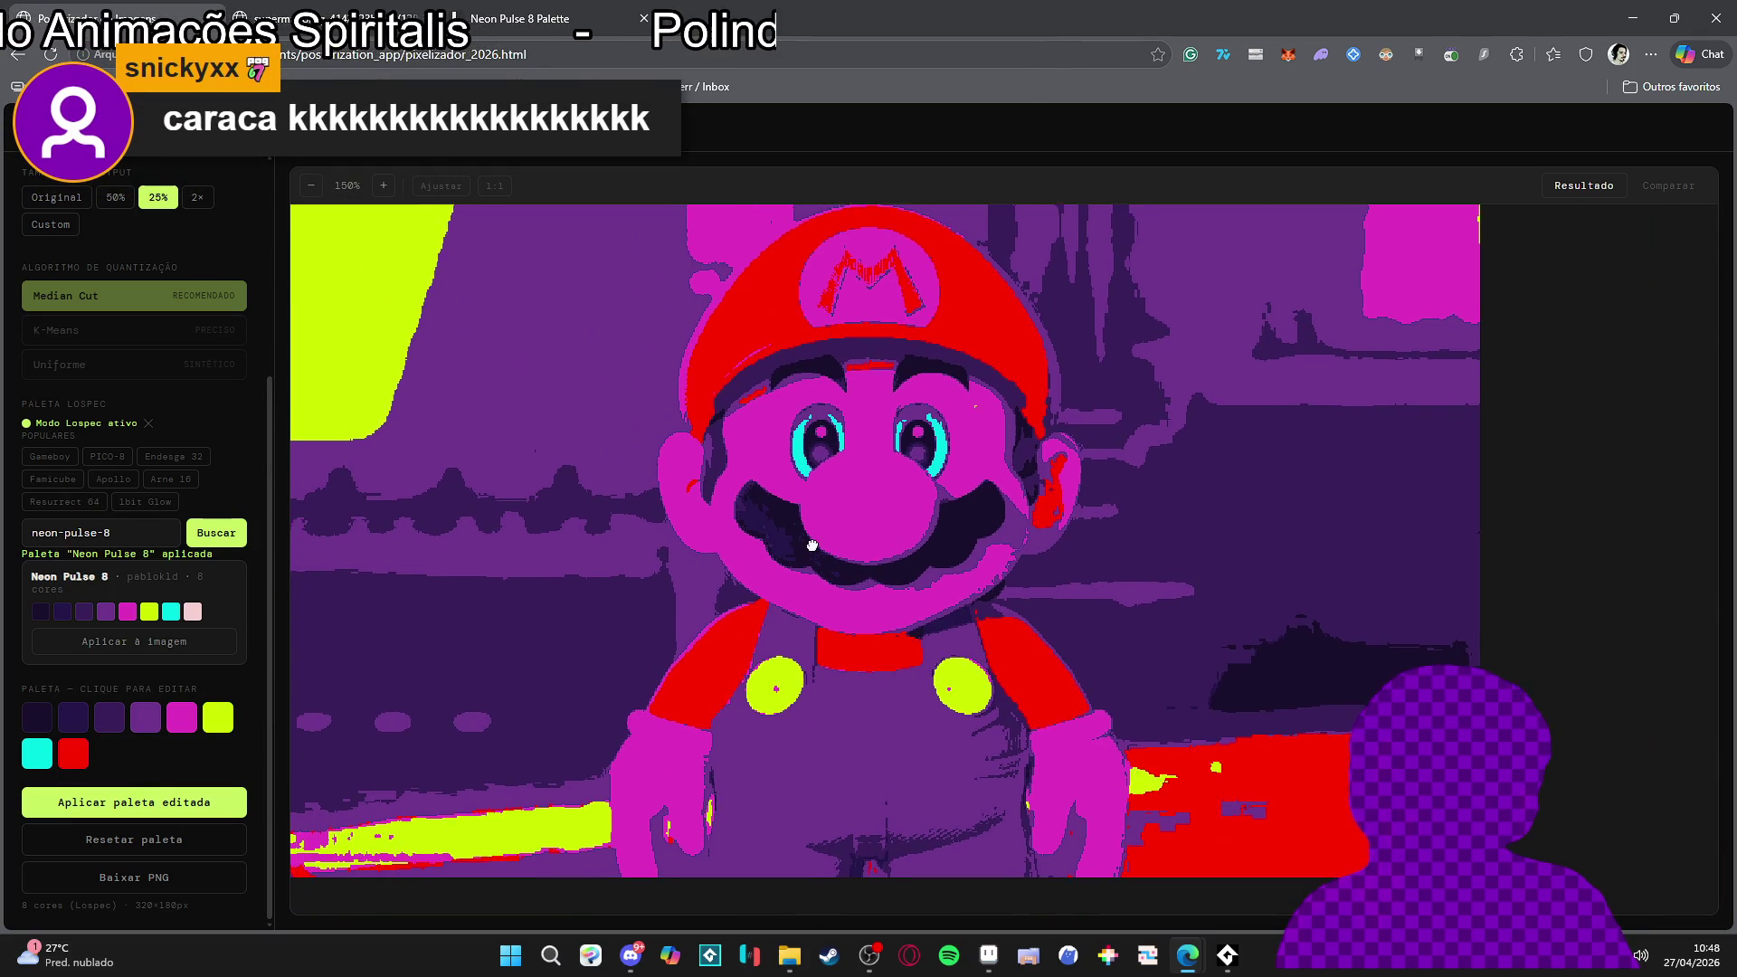
scroll(804, 547, down, 2)
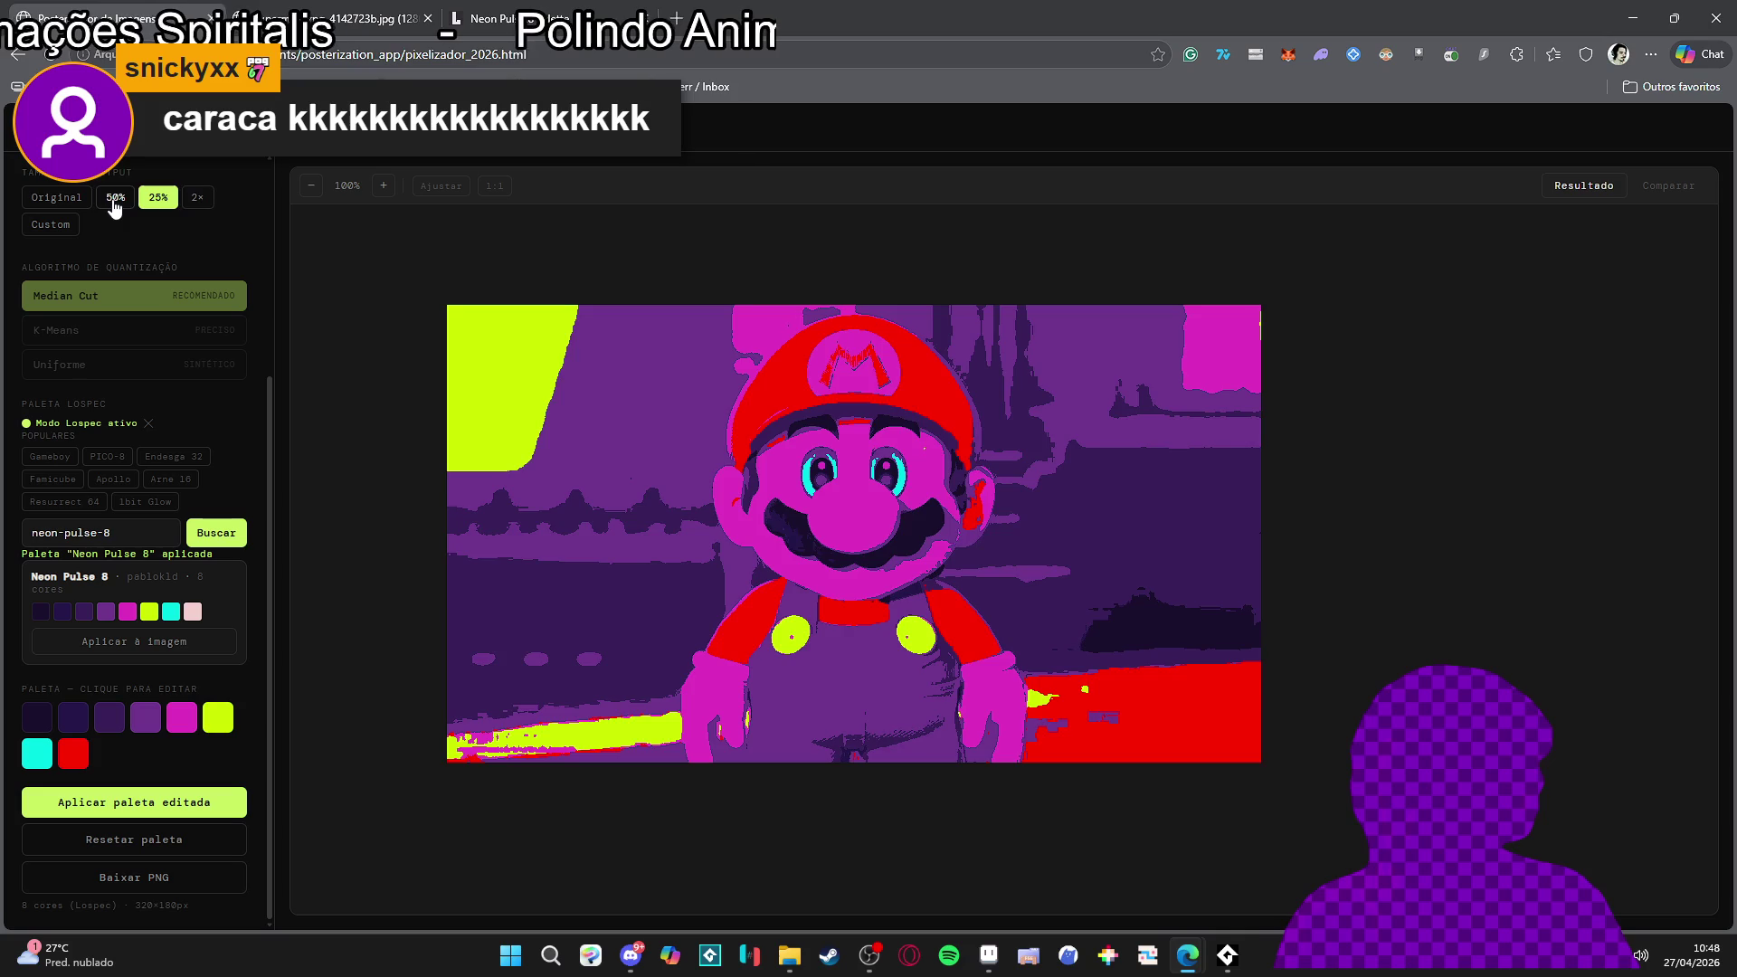
click(115, 197)
scroll(828, 534, up, 2)
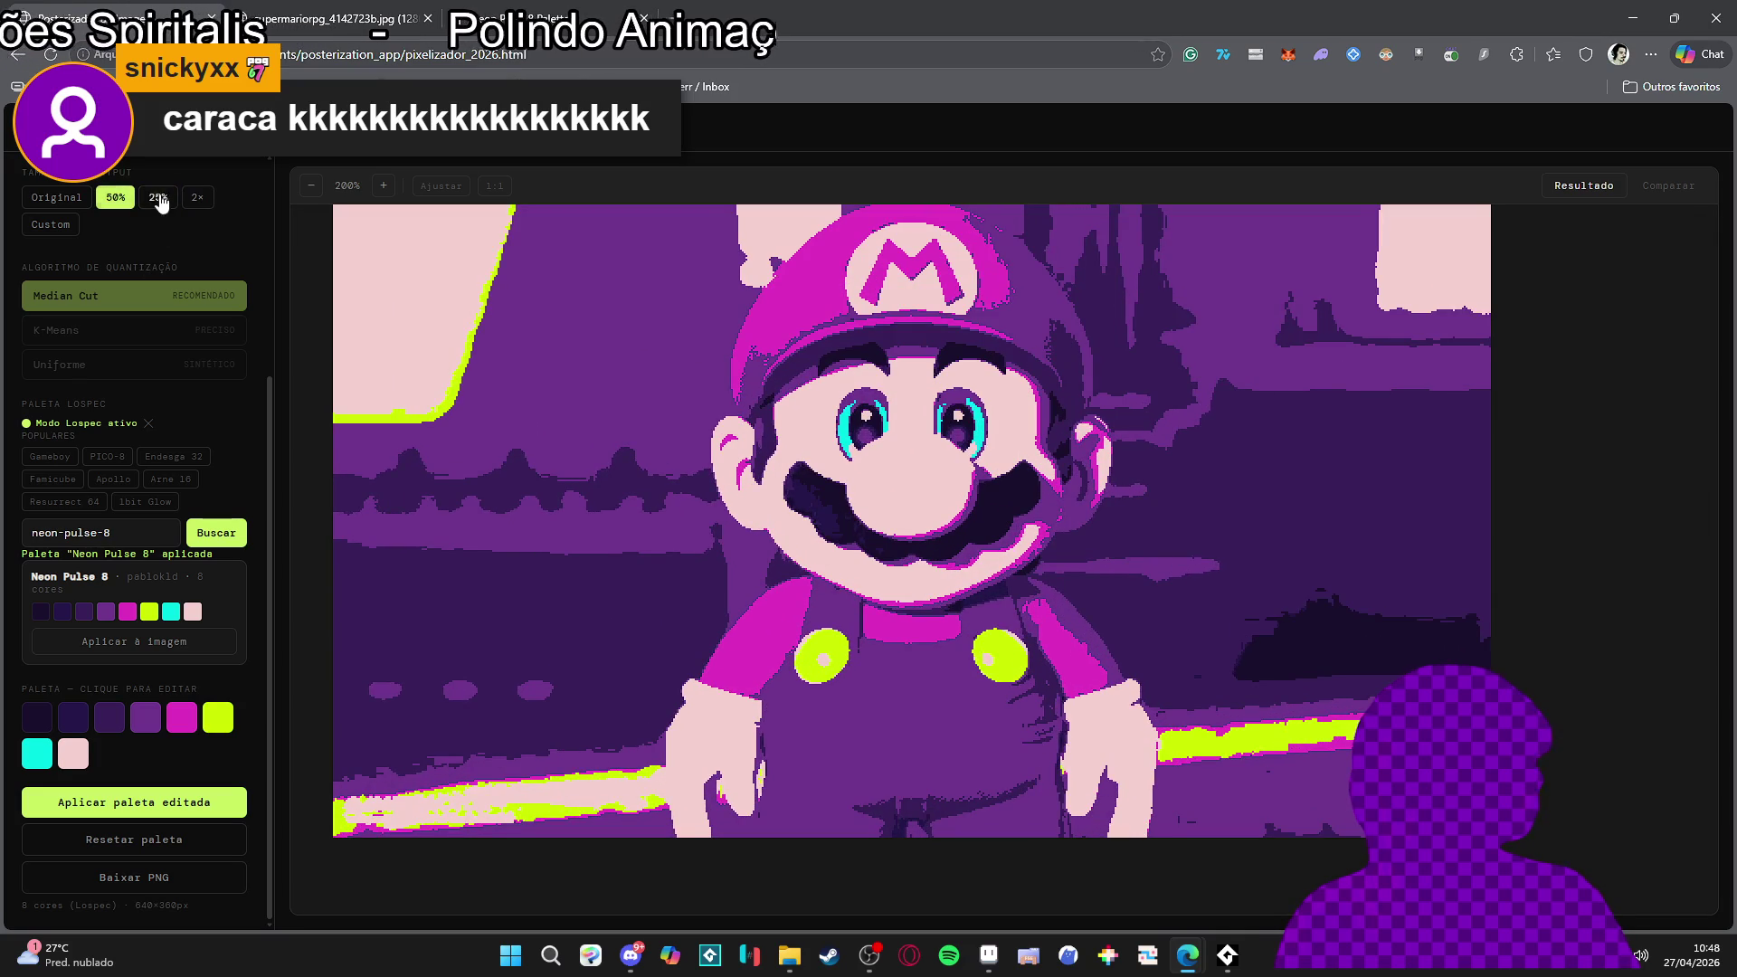
click(158, 198)
scroll(402, 693, up, 3)
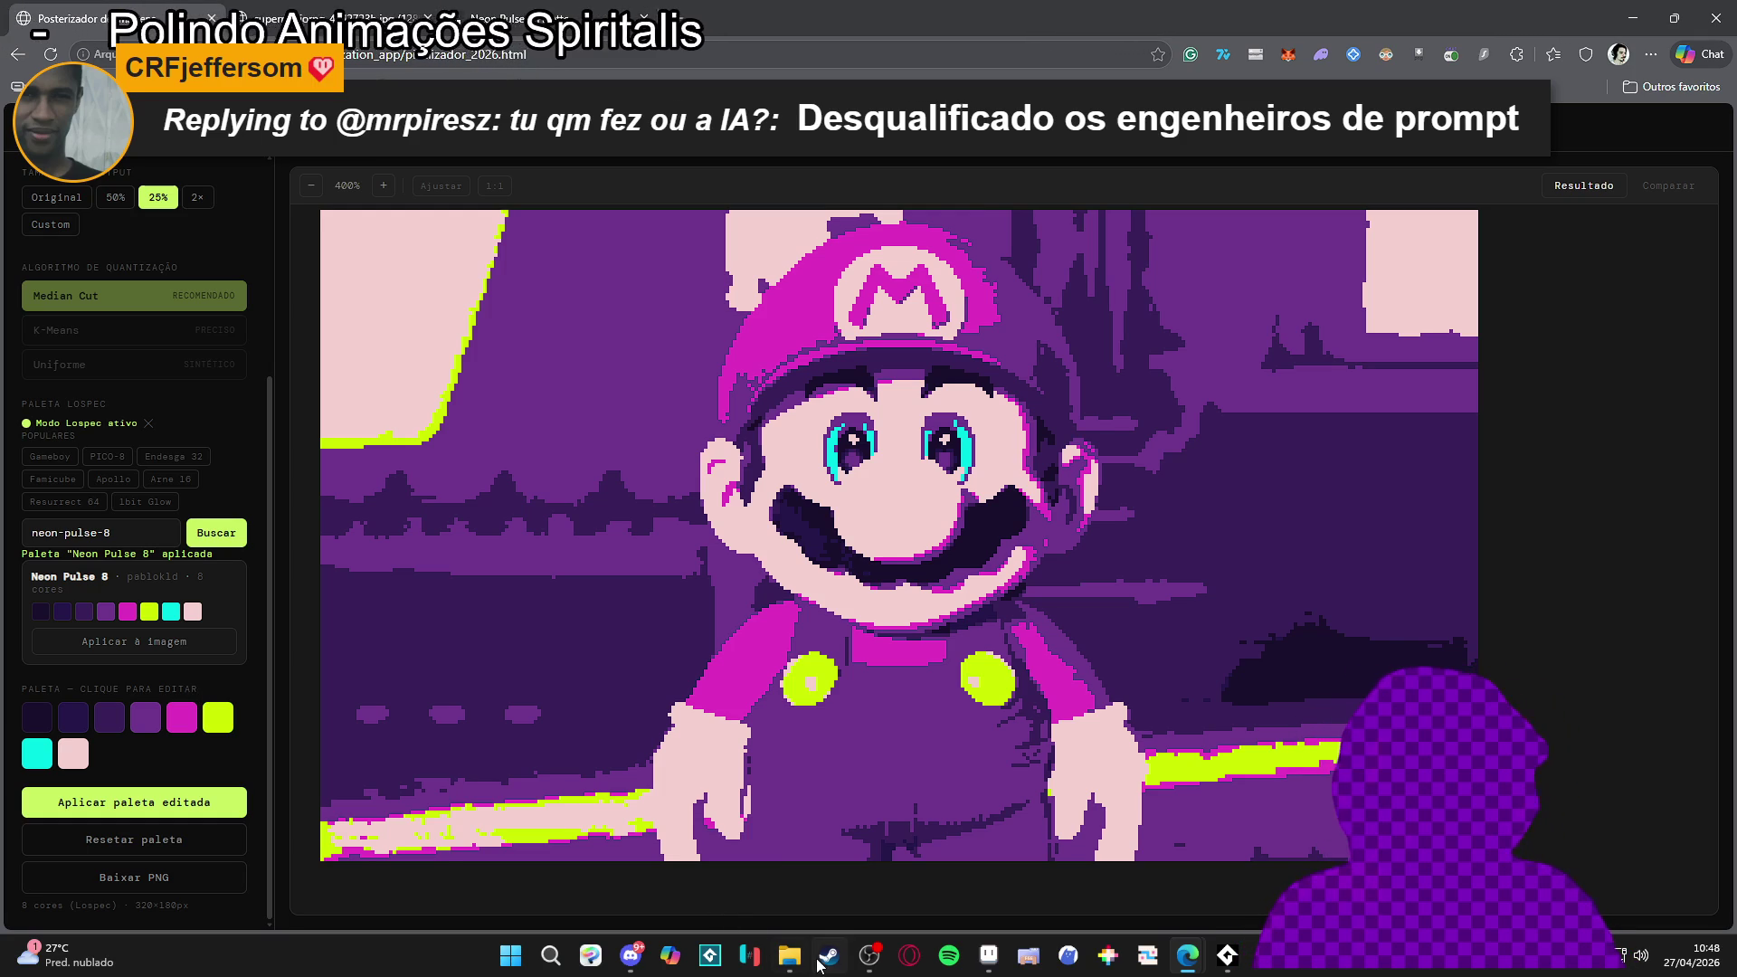
Check Aseprite's palette presets list, then return to the posterizer in the browser
click(989, 958)
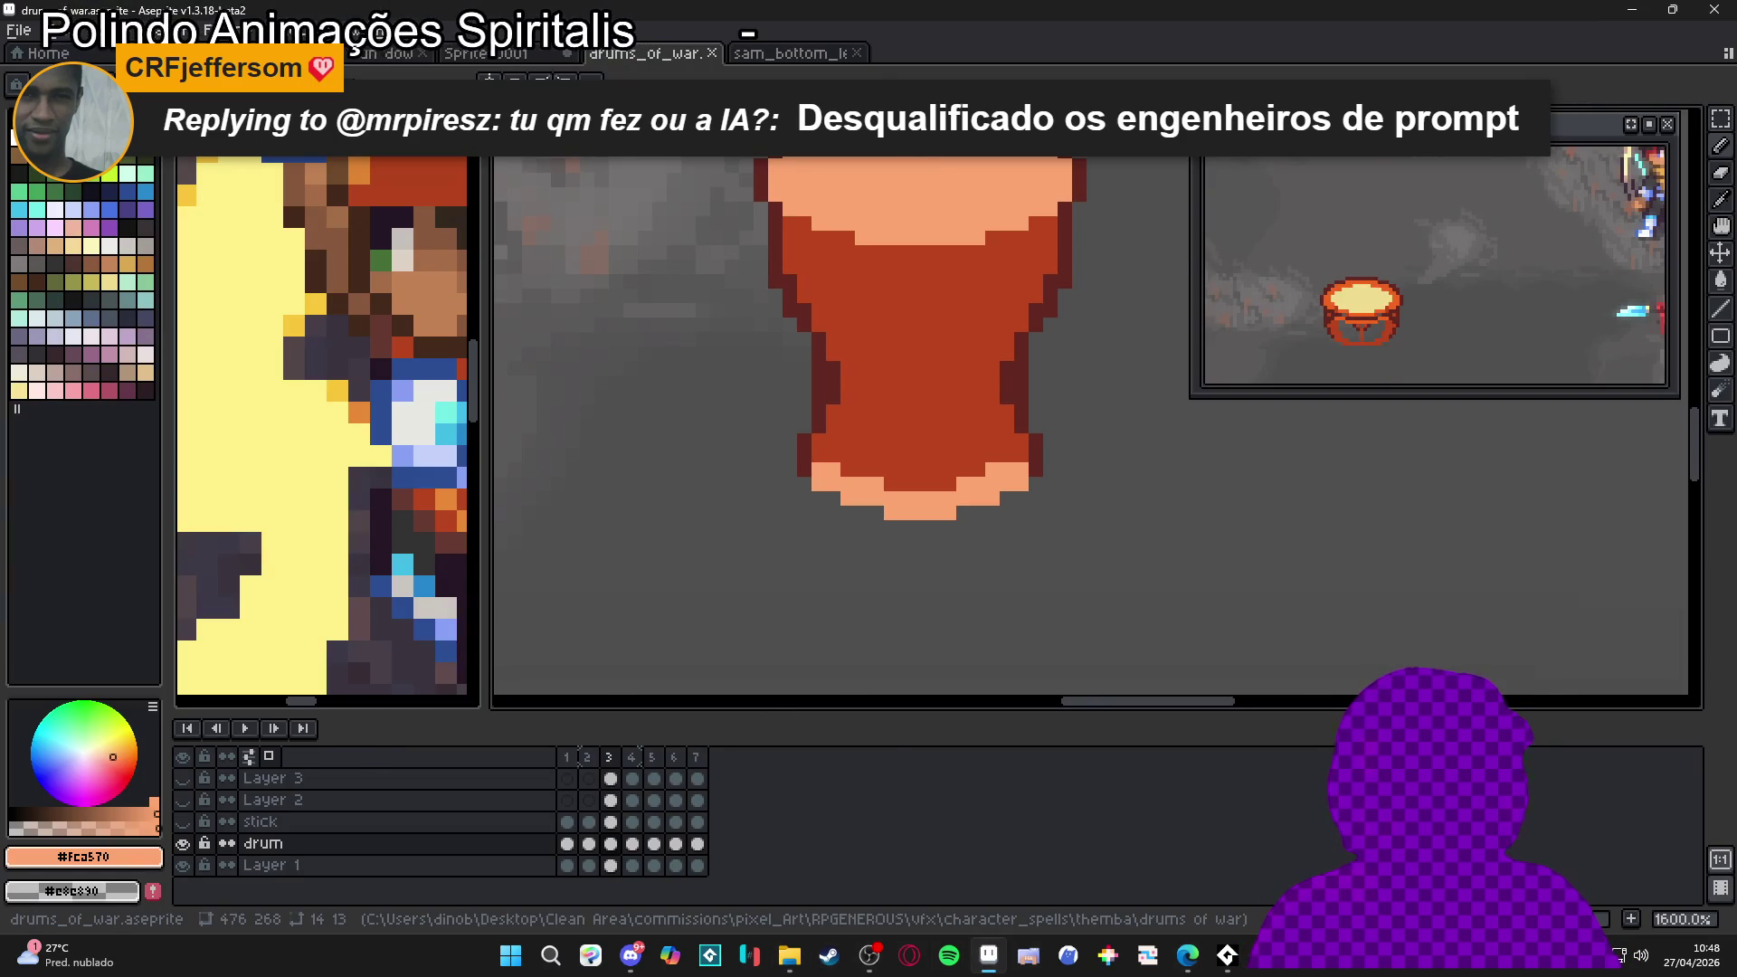
key(F4)
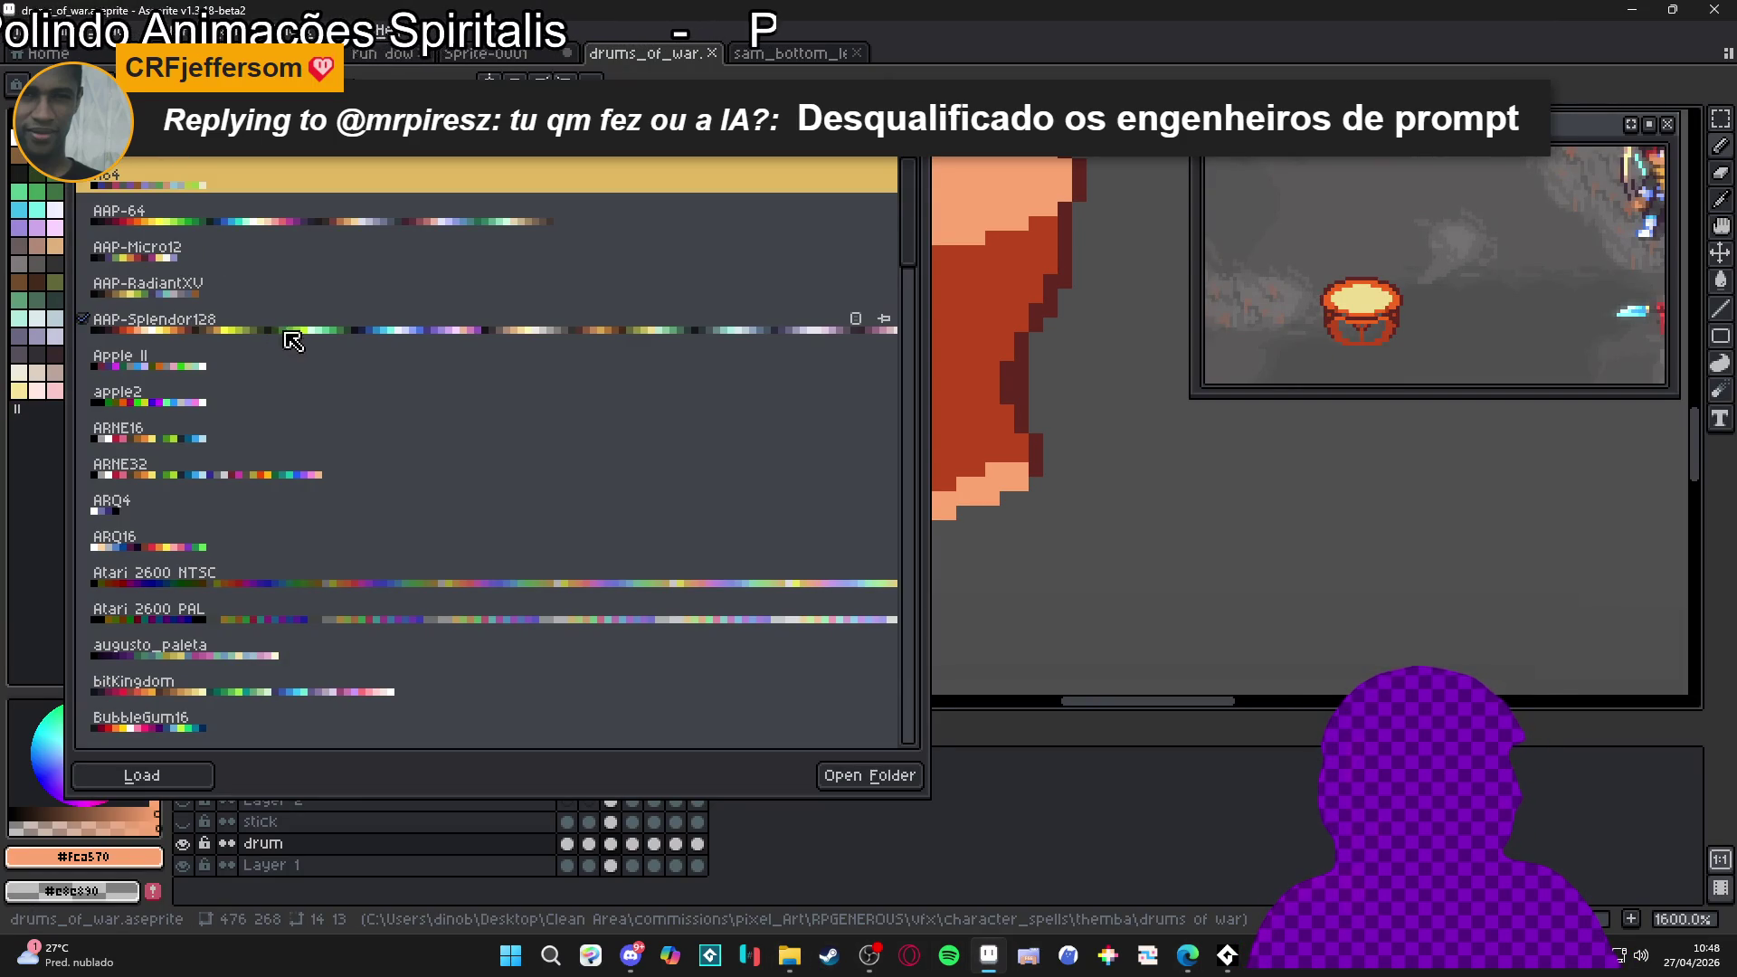
key(F4)
key(alt+Tab)
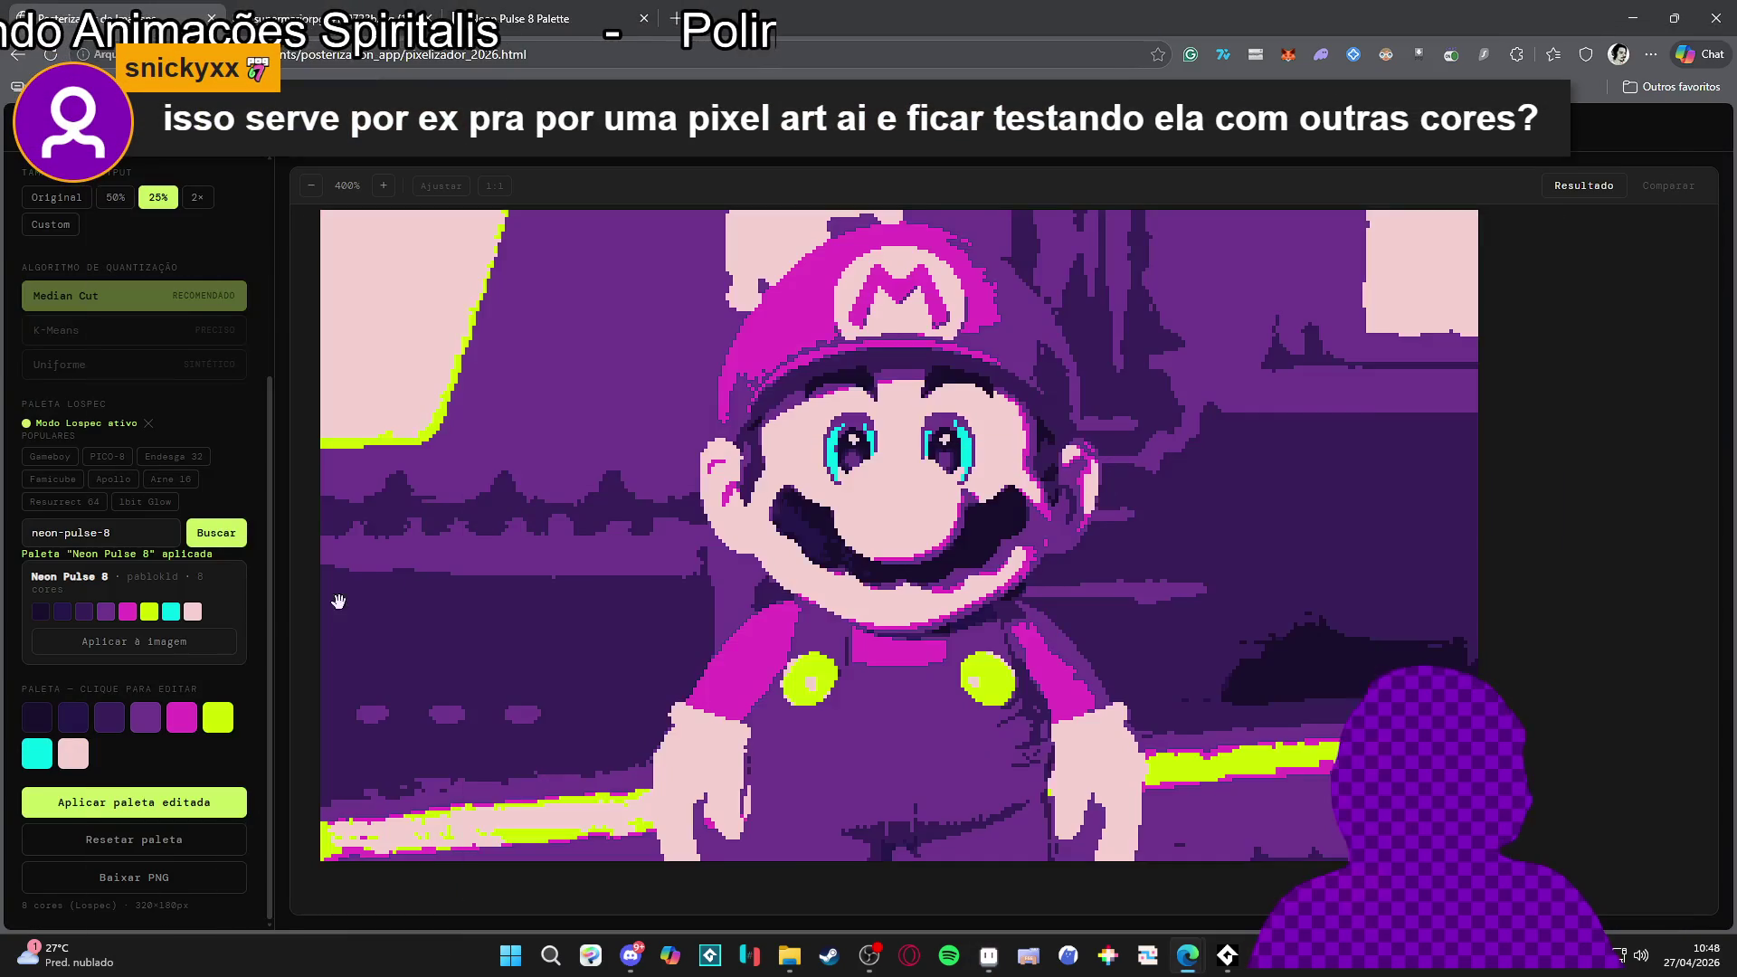
Search for the 'splendor 8' palette and look through the Lospec gallery
triple_click(134, 535)
text(splendo)
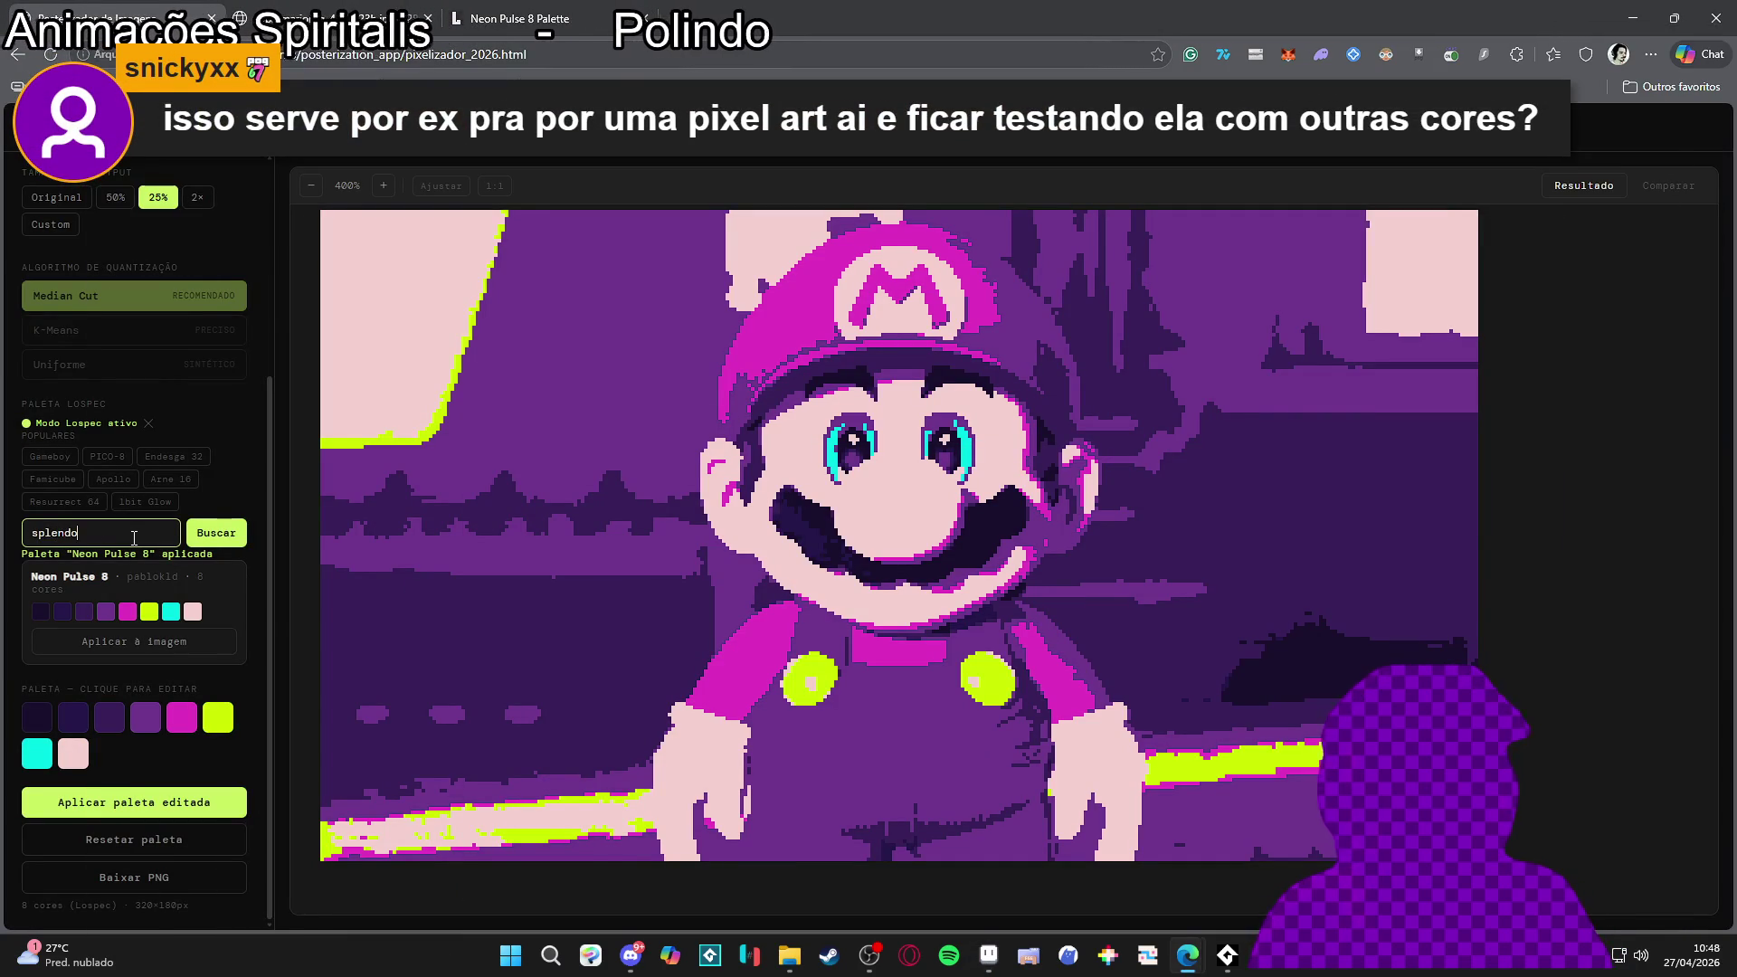
text(r 8)
key(Return)
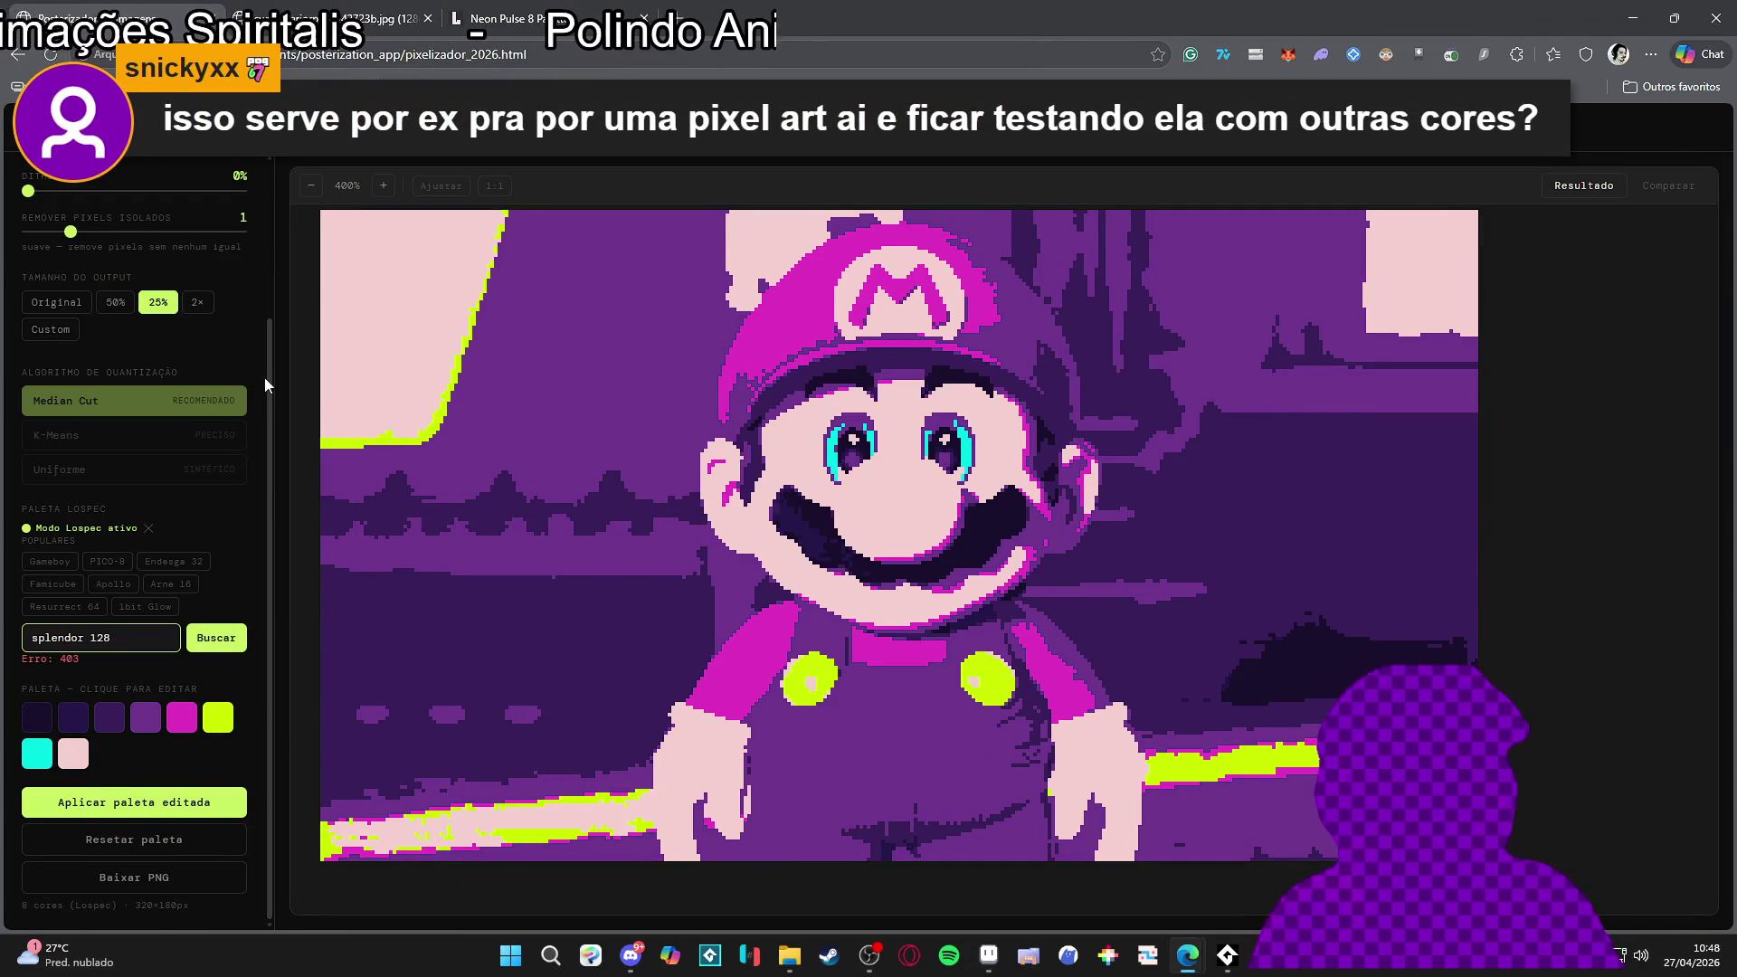
click(389, 11)
click(512, 10)
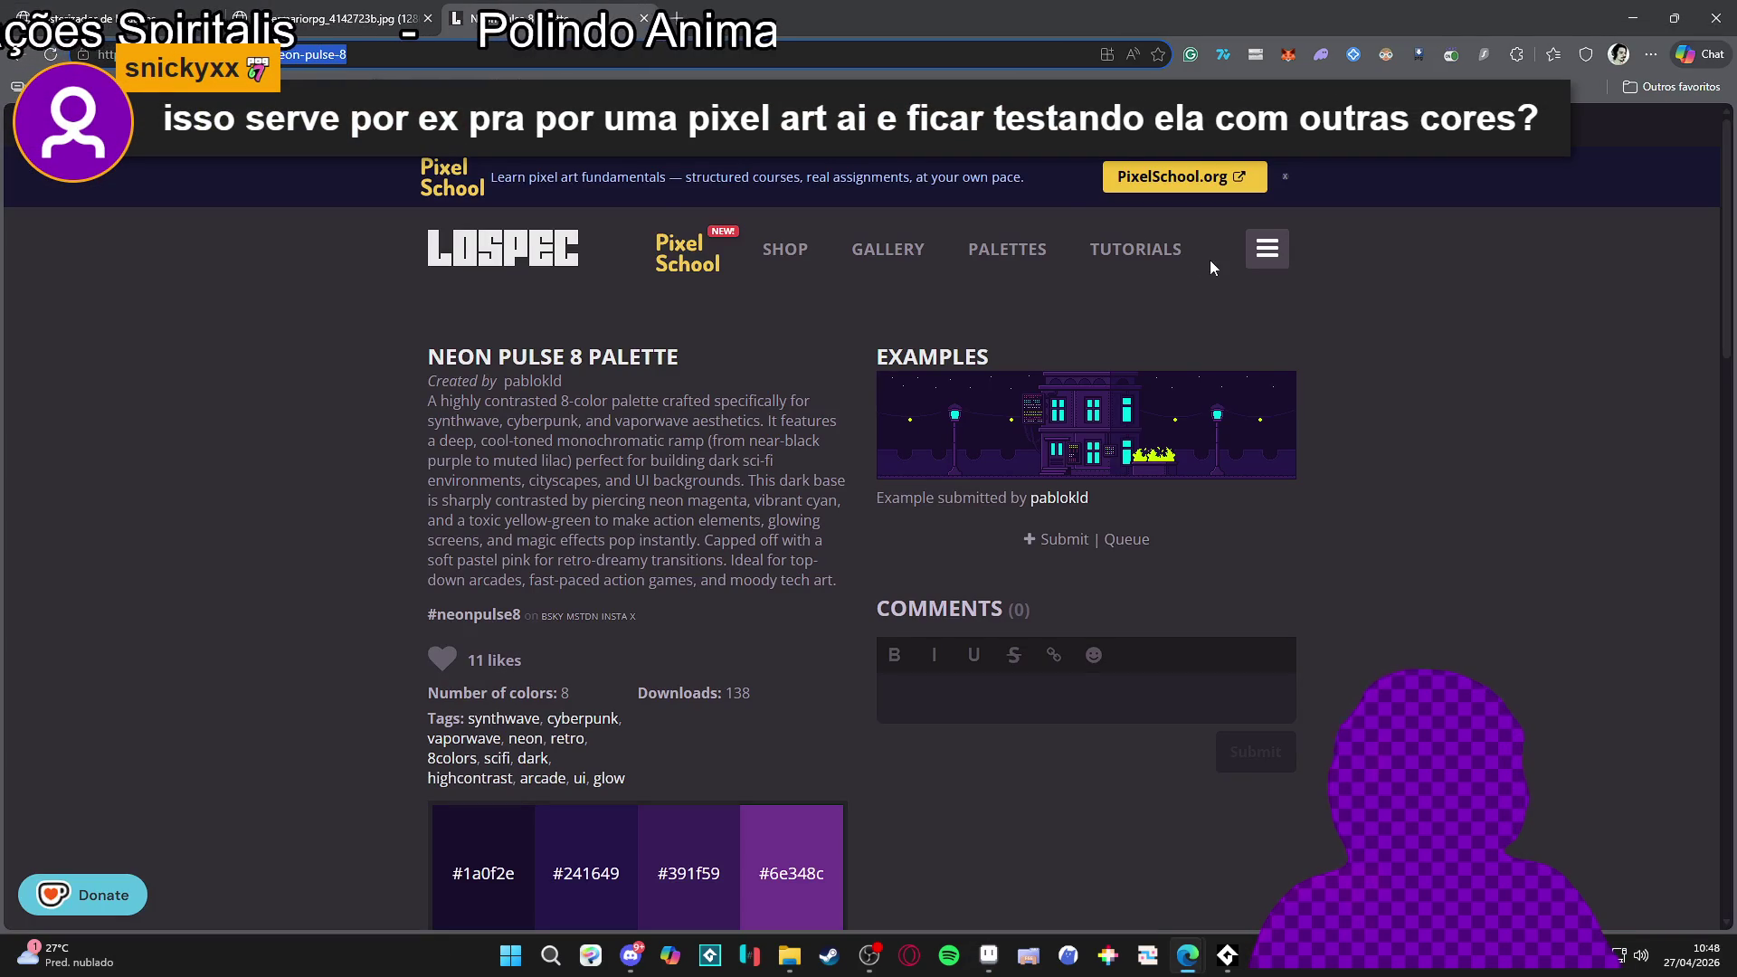
click(882, 262)
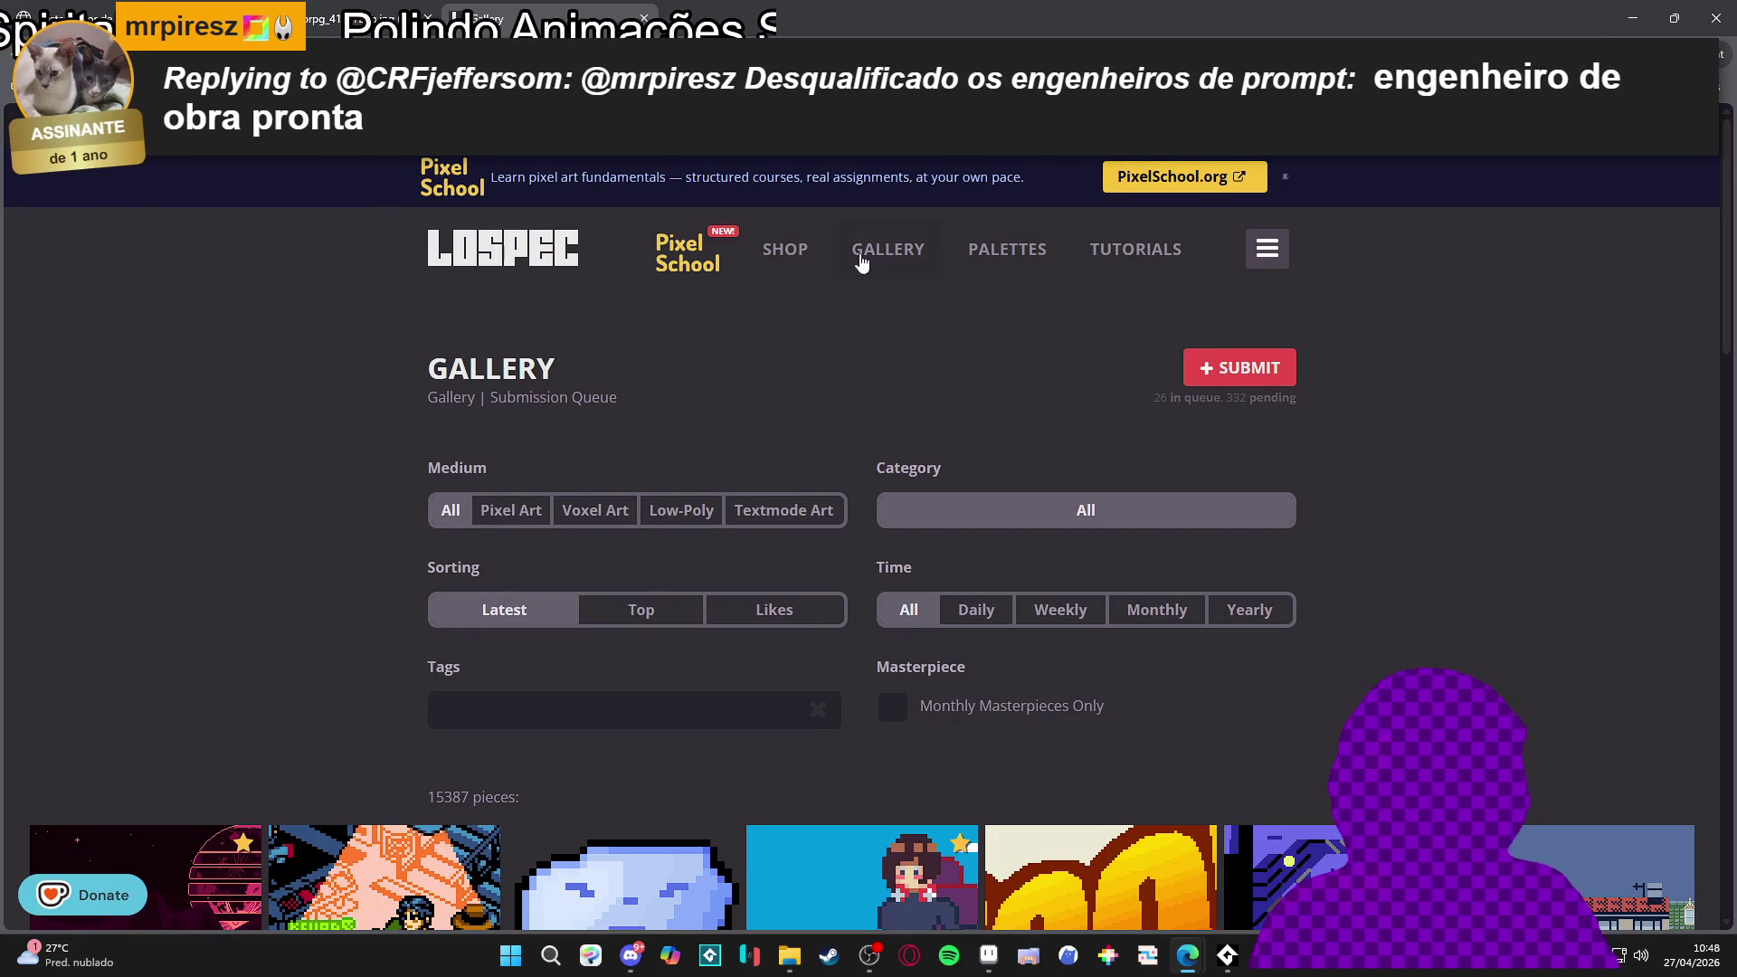
key(ctrl+shift+Tab)
key(ctrl+shift+Tab)
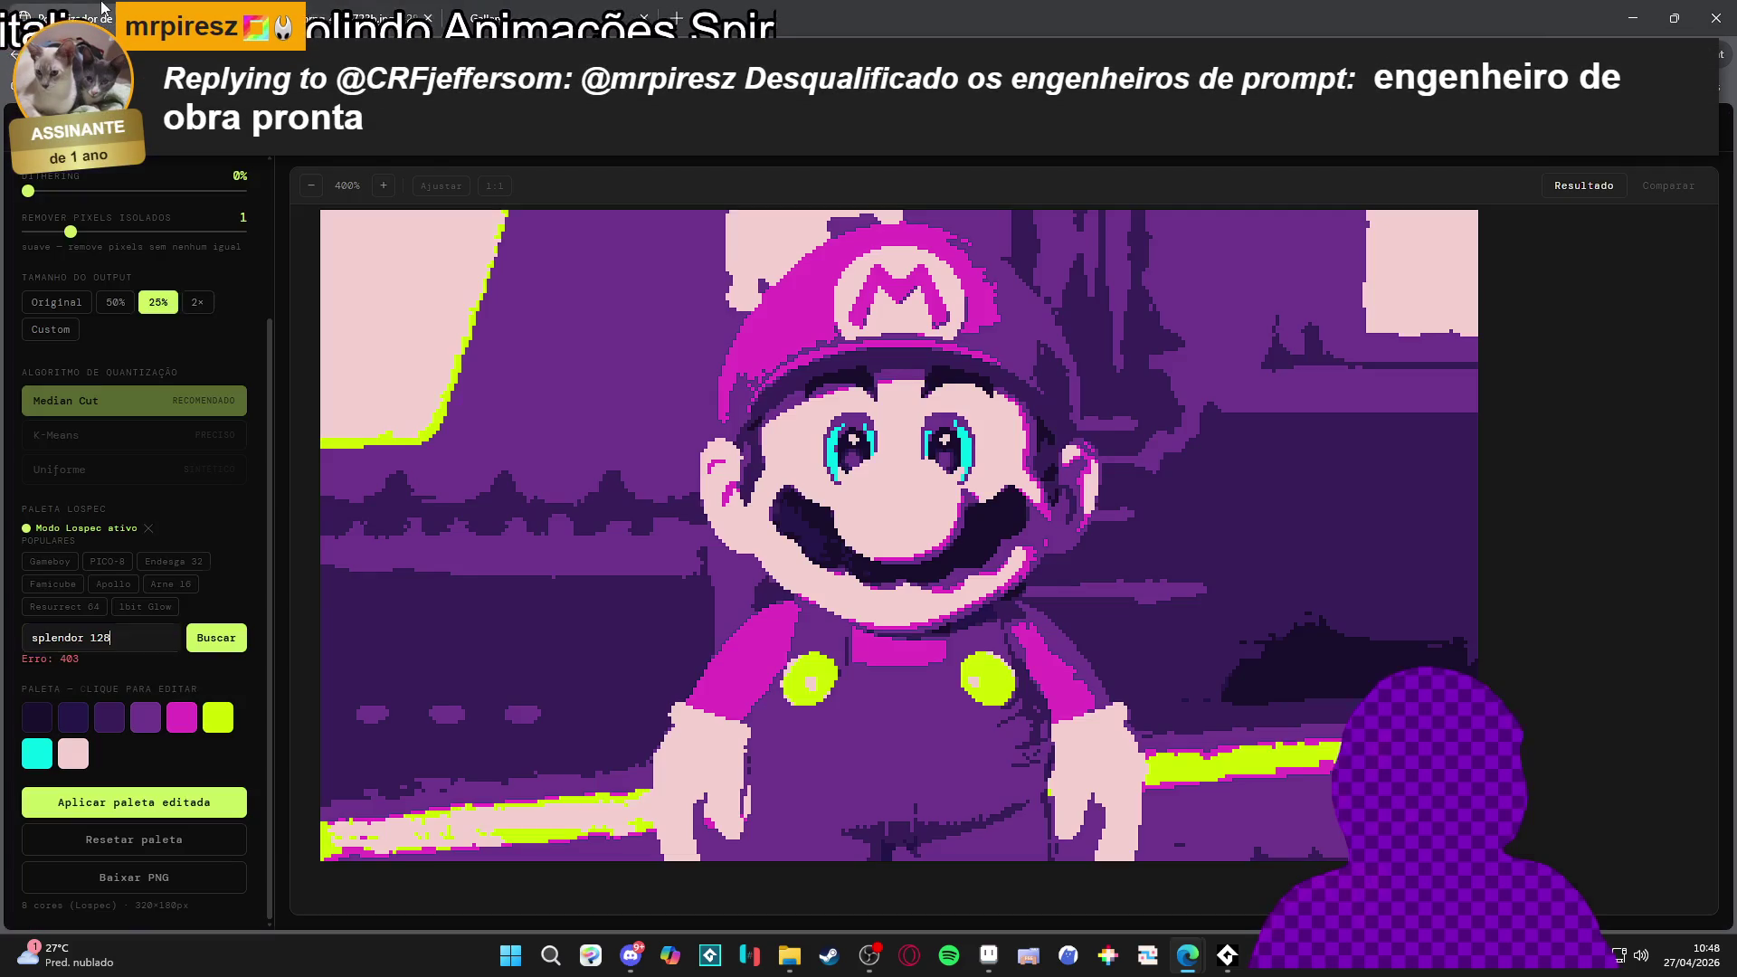
Raise the colour count to 7 and switch to the original Mario image tab
scroll(186, 336, up, 1)
mouse_move(56, 351)
mouse_down()
mouse_move(240, 353)
mouse_move(48, 371)
mouse_up()
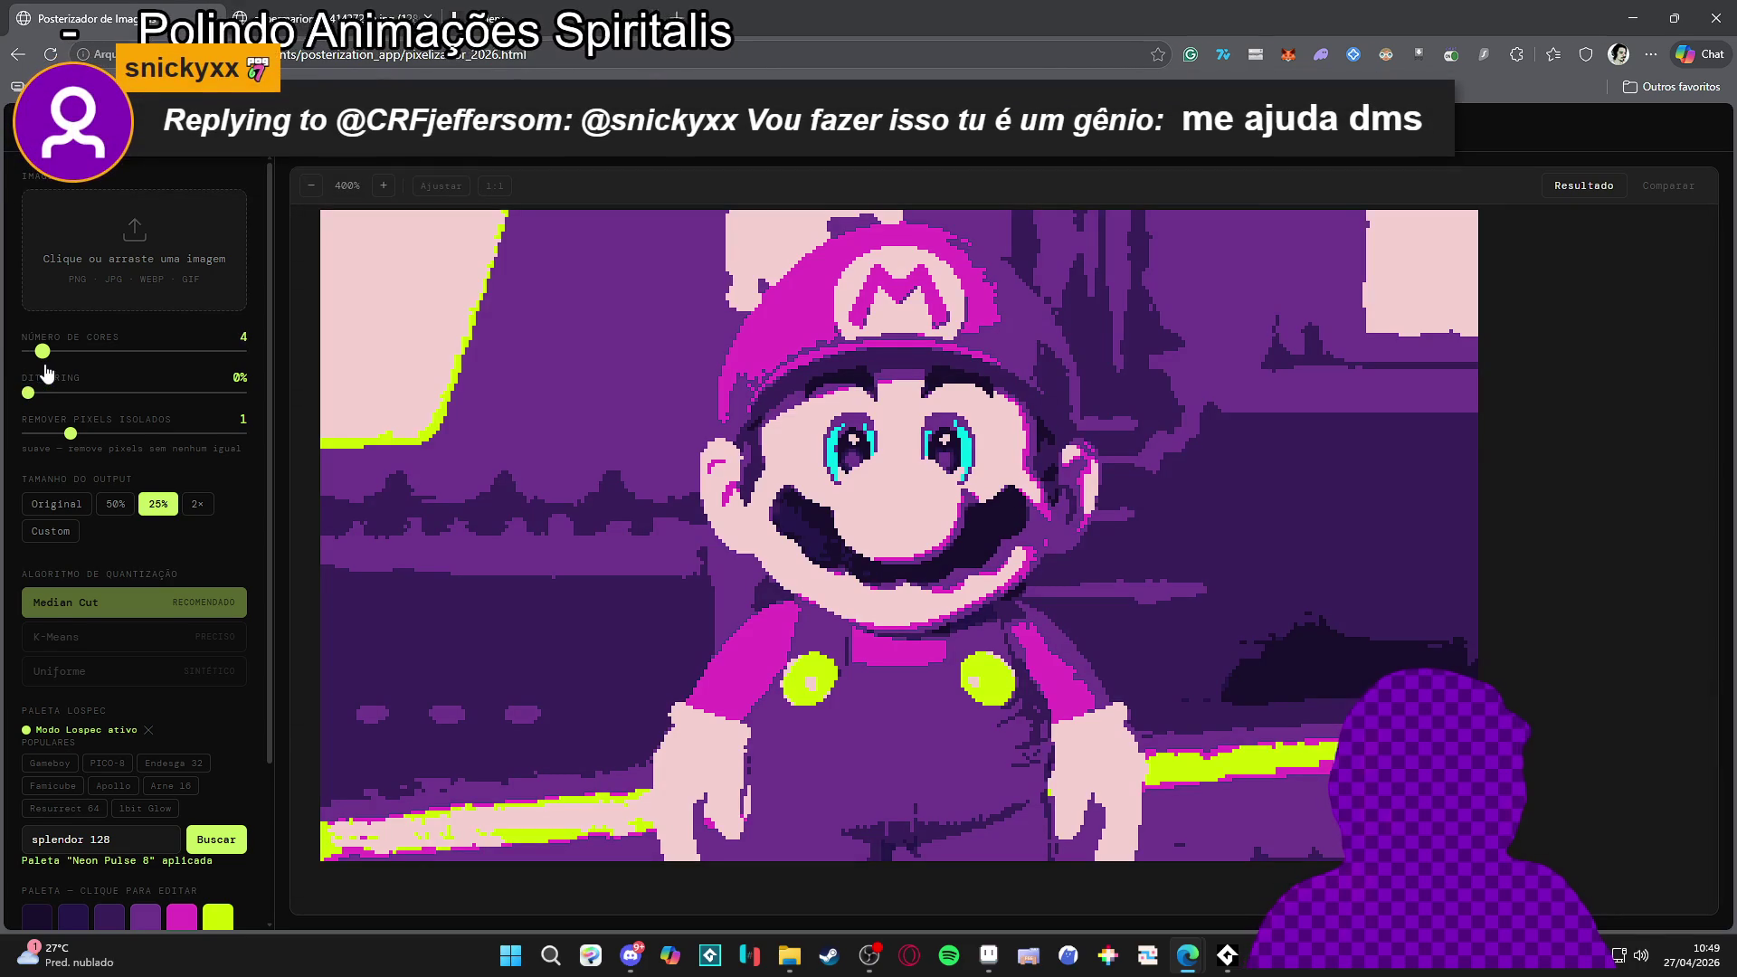
scroll(181, 687, down, 3)
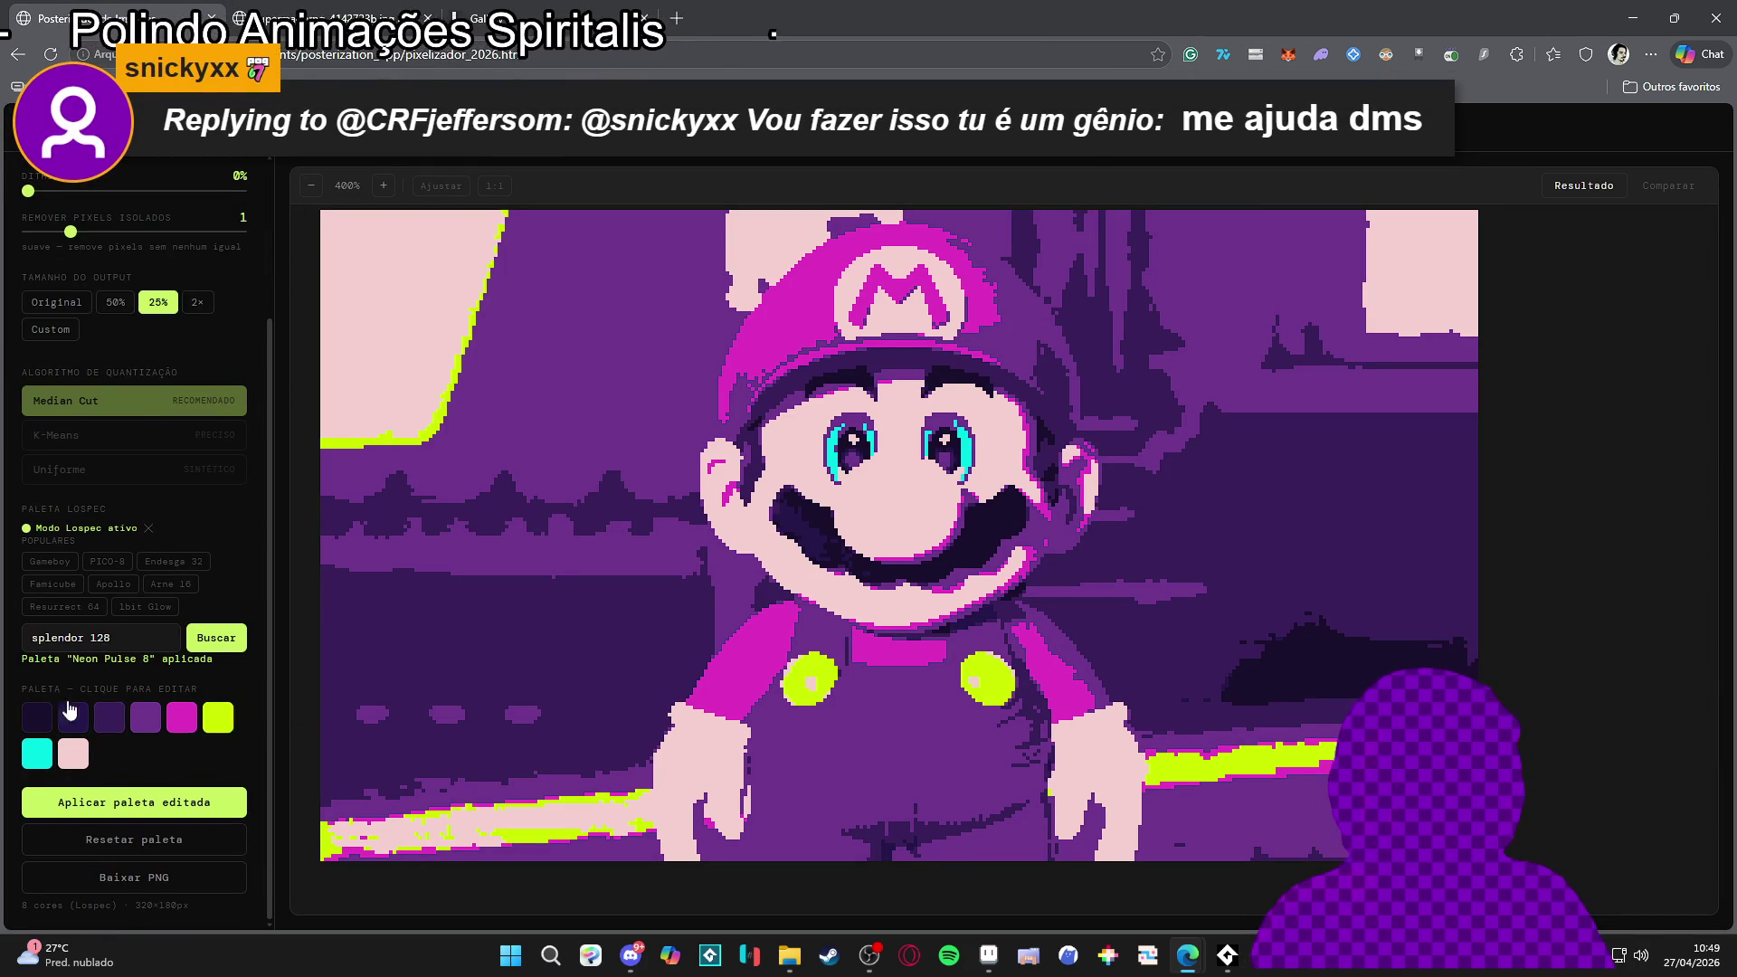
key(ctrl+Tab)
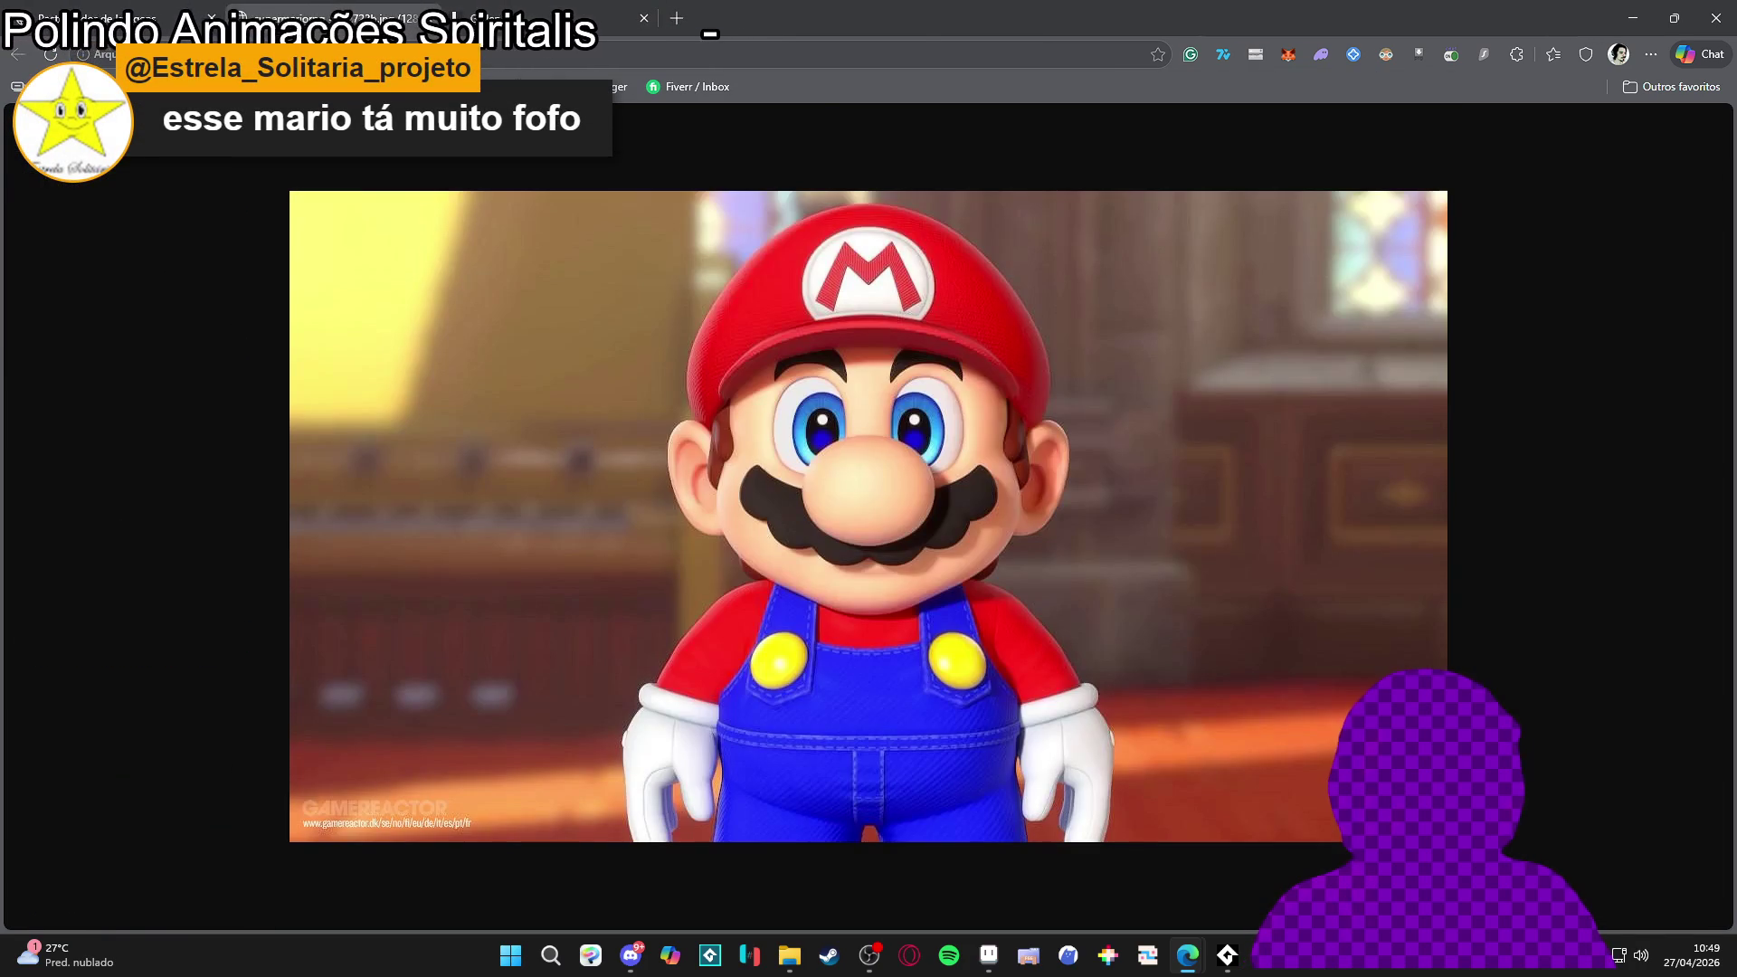
Find the AAP-Splendor128 palette on lospec.com by searching 'splendor'
key(ctrl+l)
text(lospec)
key(Return)
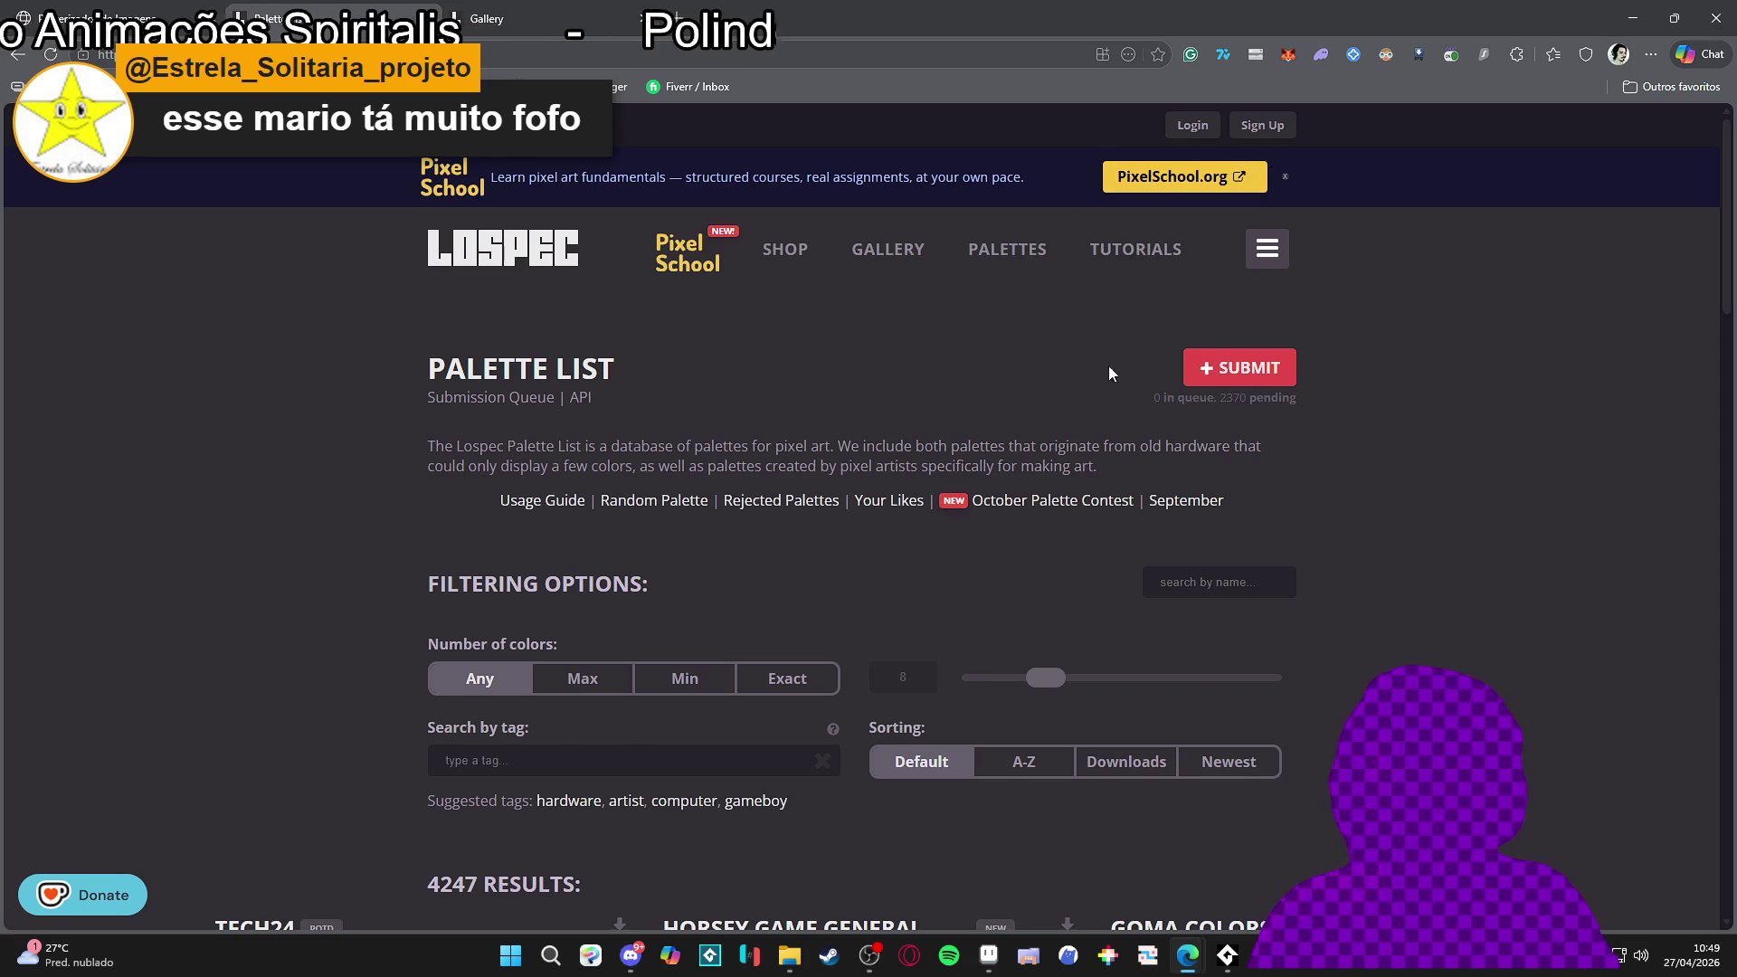
scroll(1046, 621, down, 5)
scroll(1068, 561, up, 5)
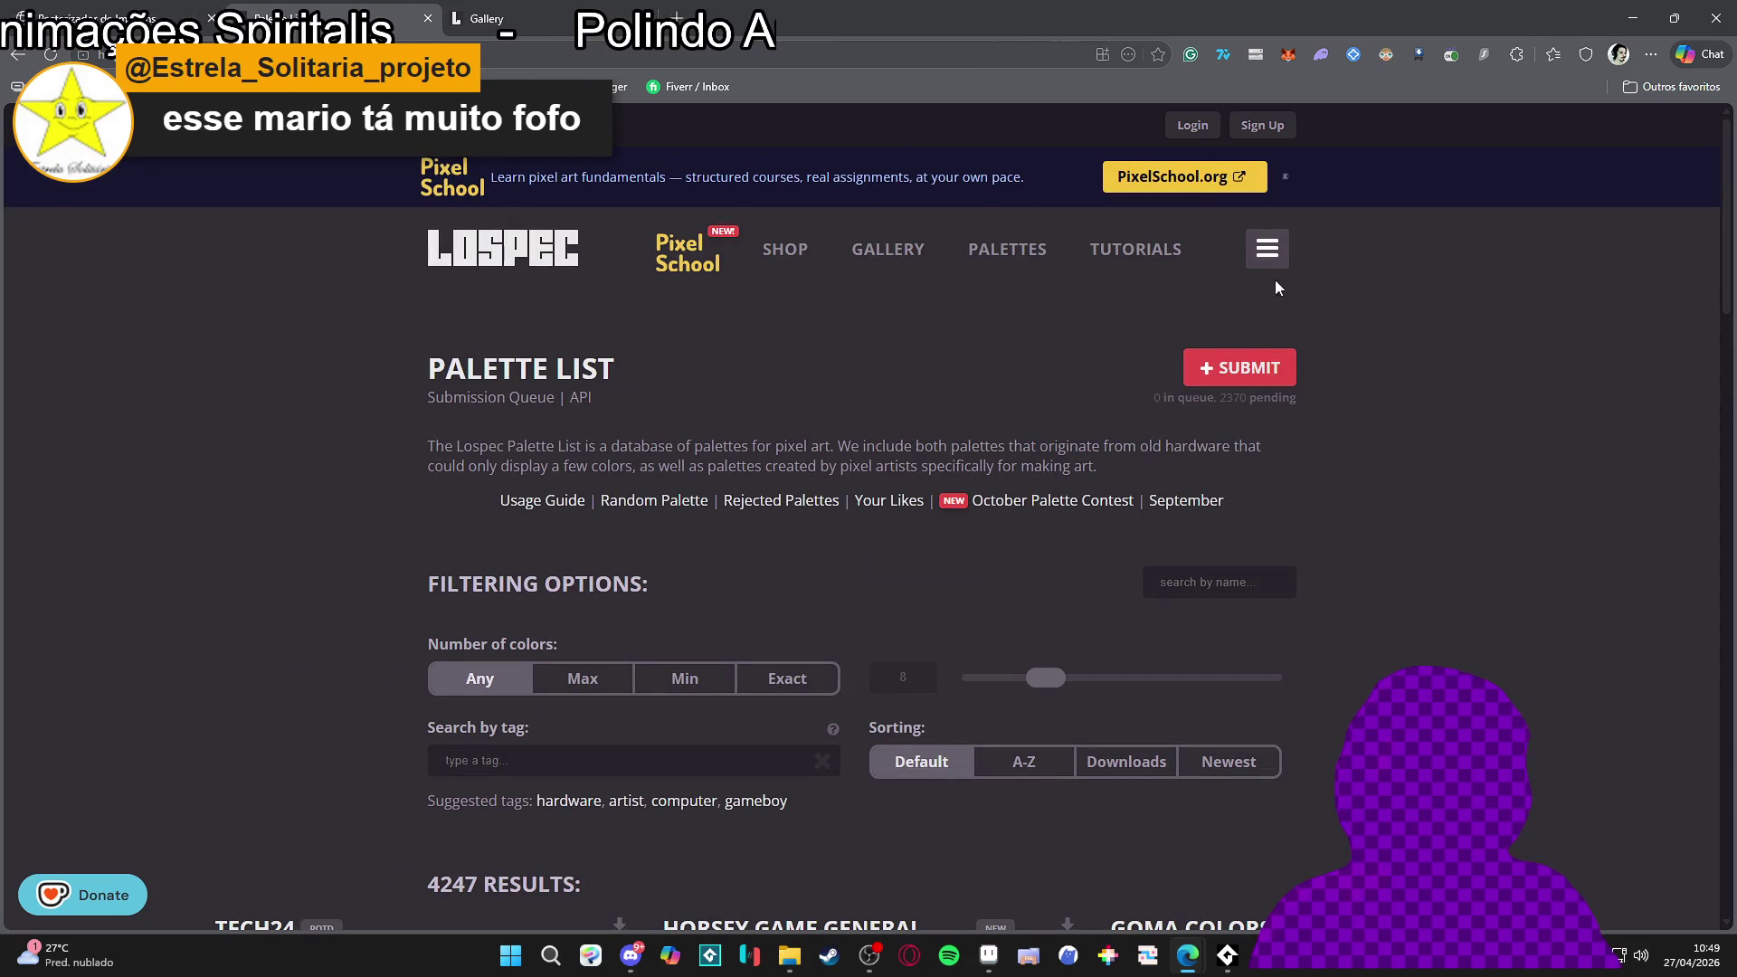
click(1237, 577)
text(s)
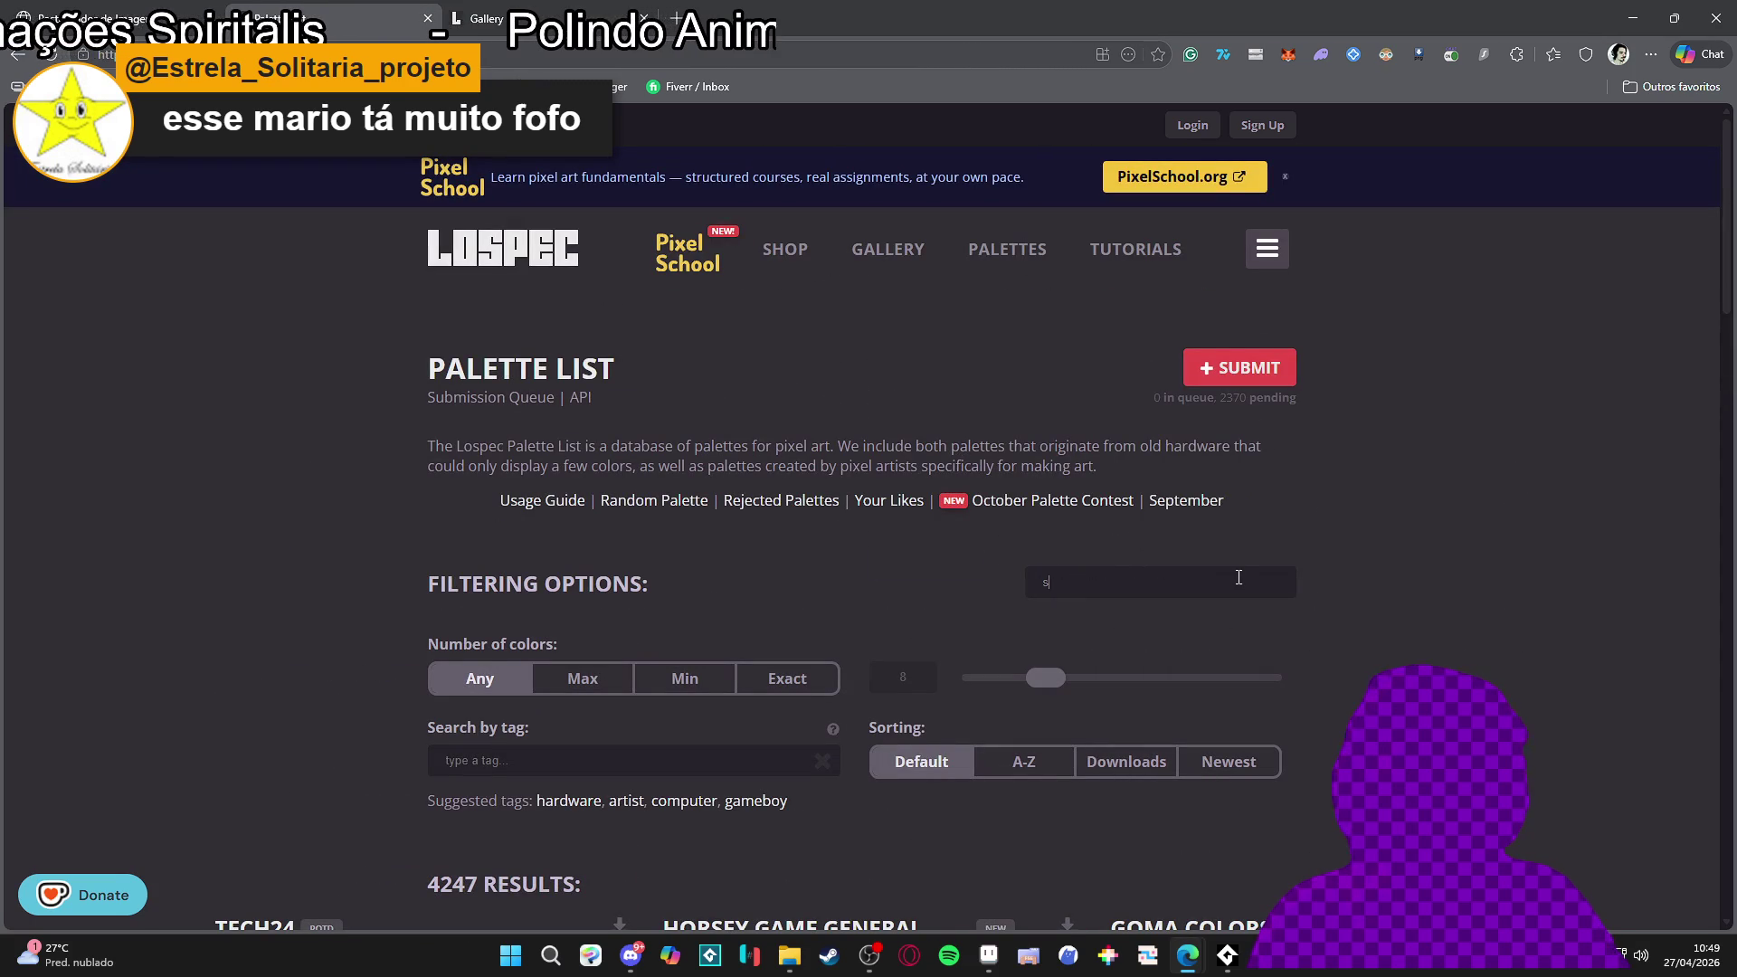
text(plendor)
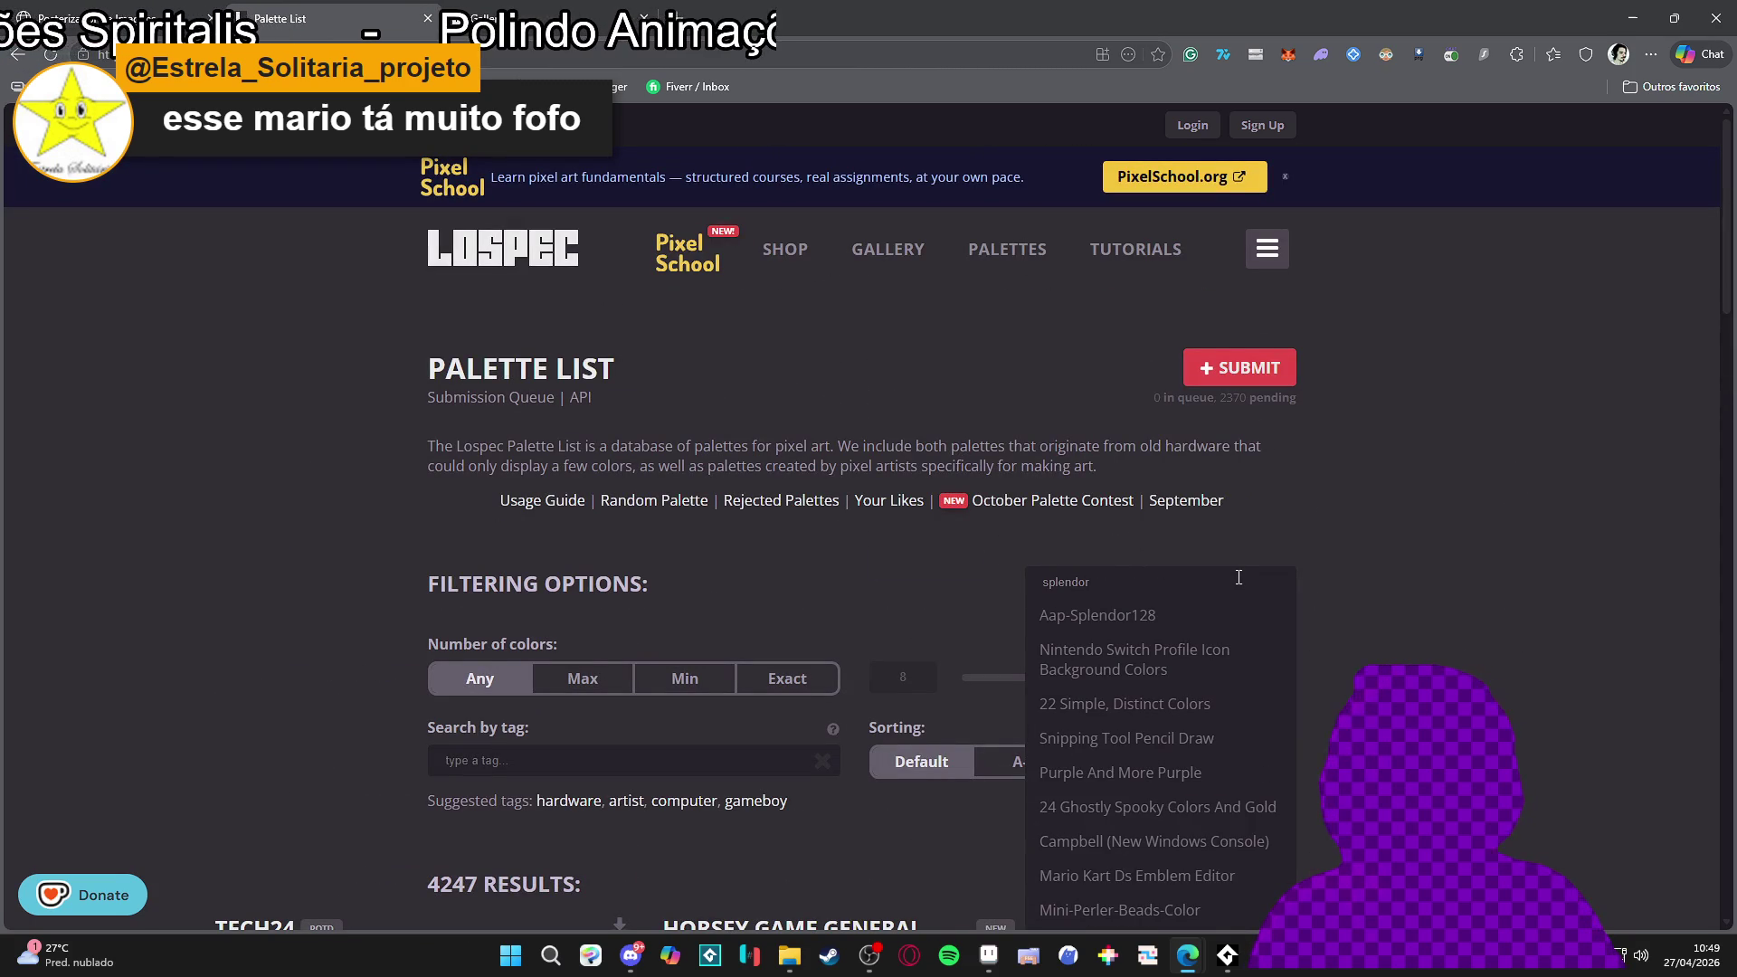
click(1172, 619)
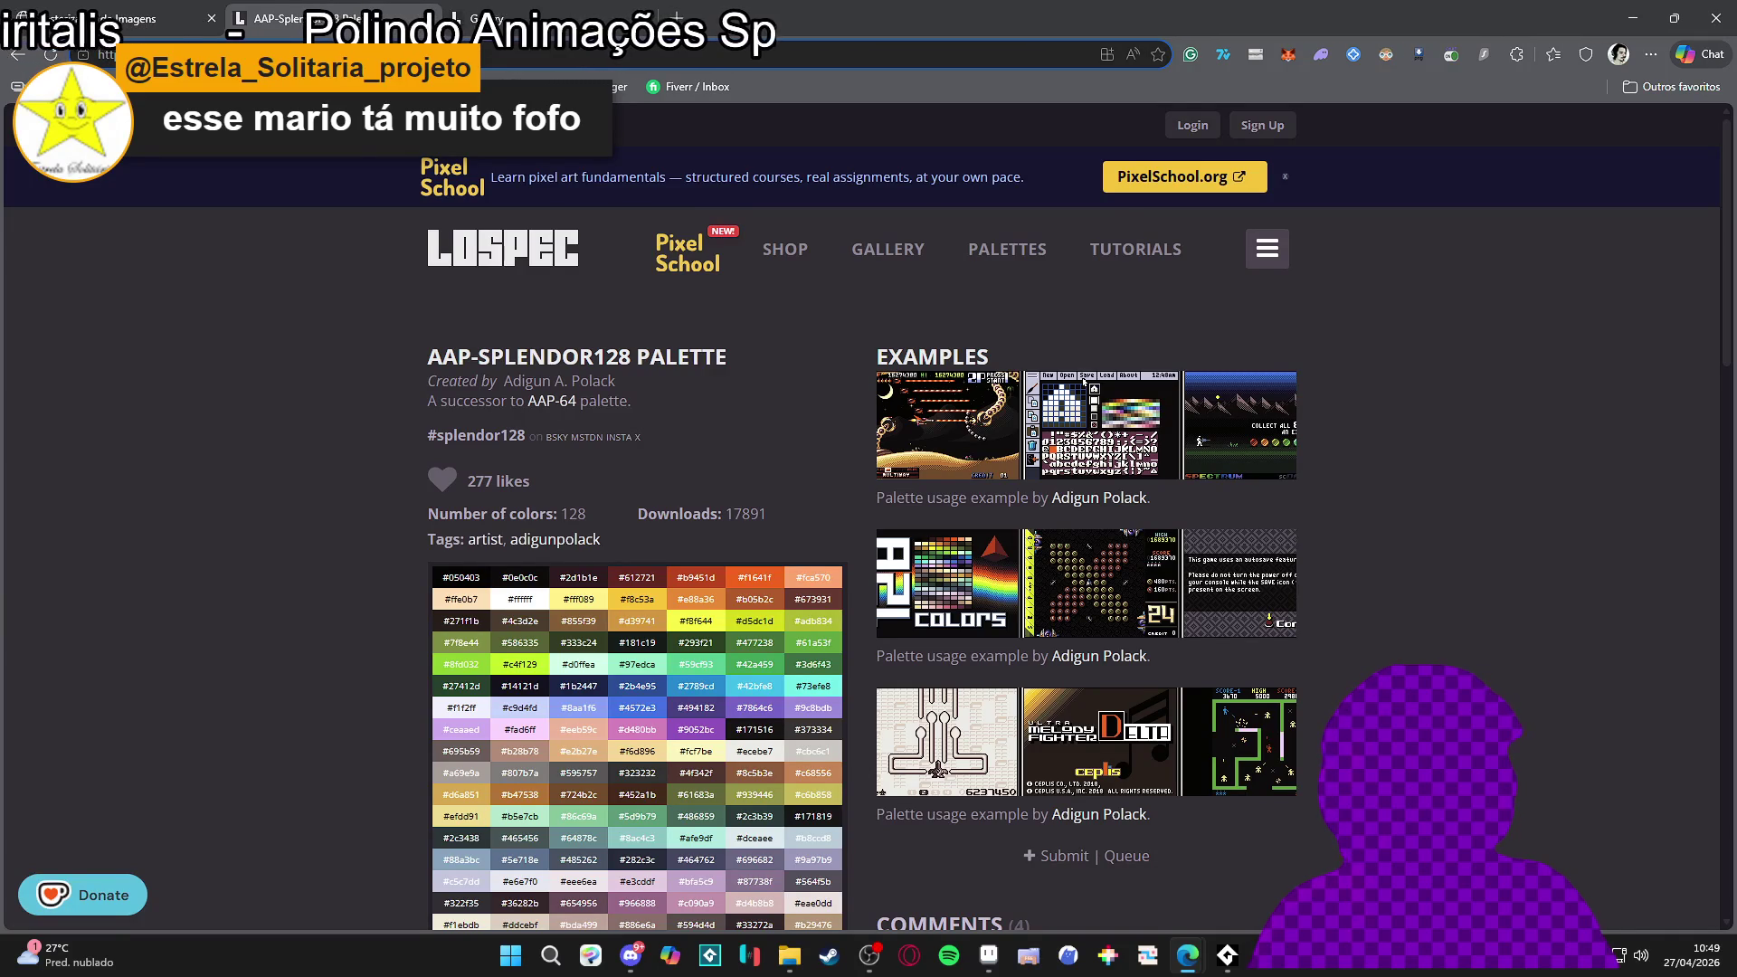
In the posterizer tab, replace the palette search text with aap-splendor128
click(155, 11)
triple_click(125, 639)
key(ctrl+v)
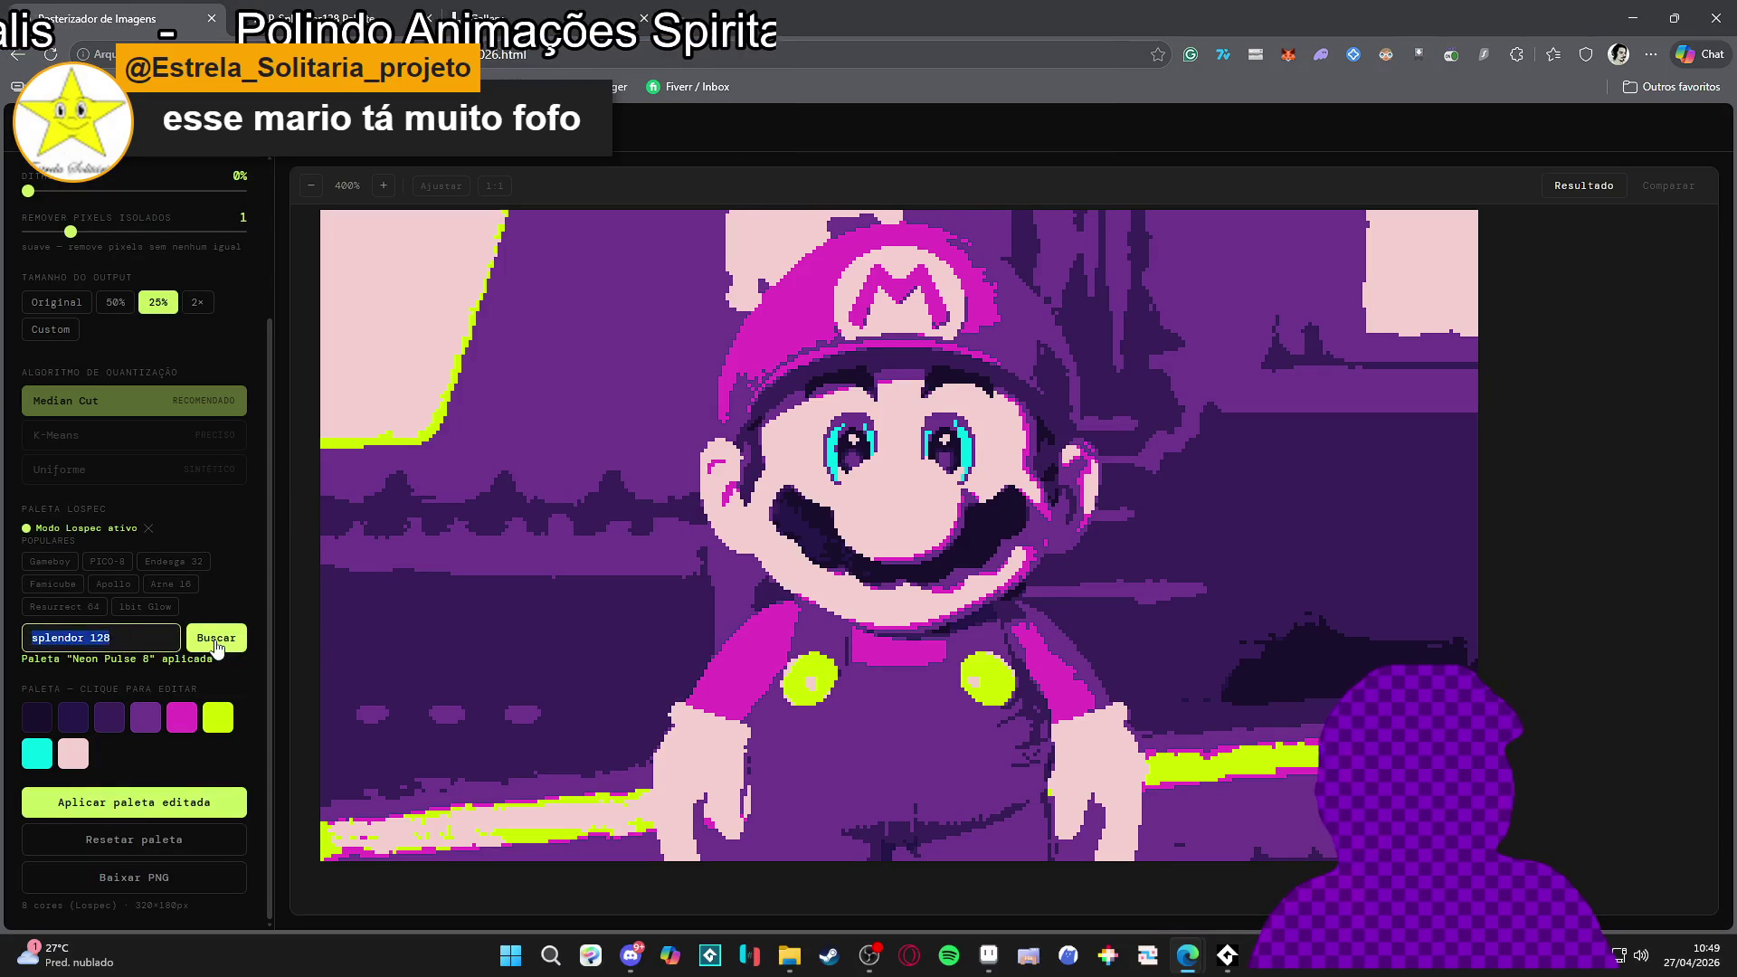
Load the AAP-Splendor128 palette and apply its 128 colours to the Mario image
key(Return)
scroll(163, 712, down, 4)
click(134, 689)
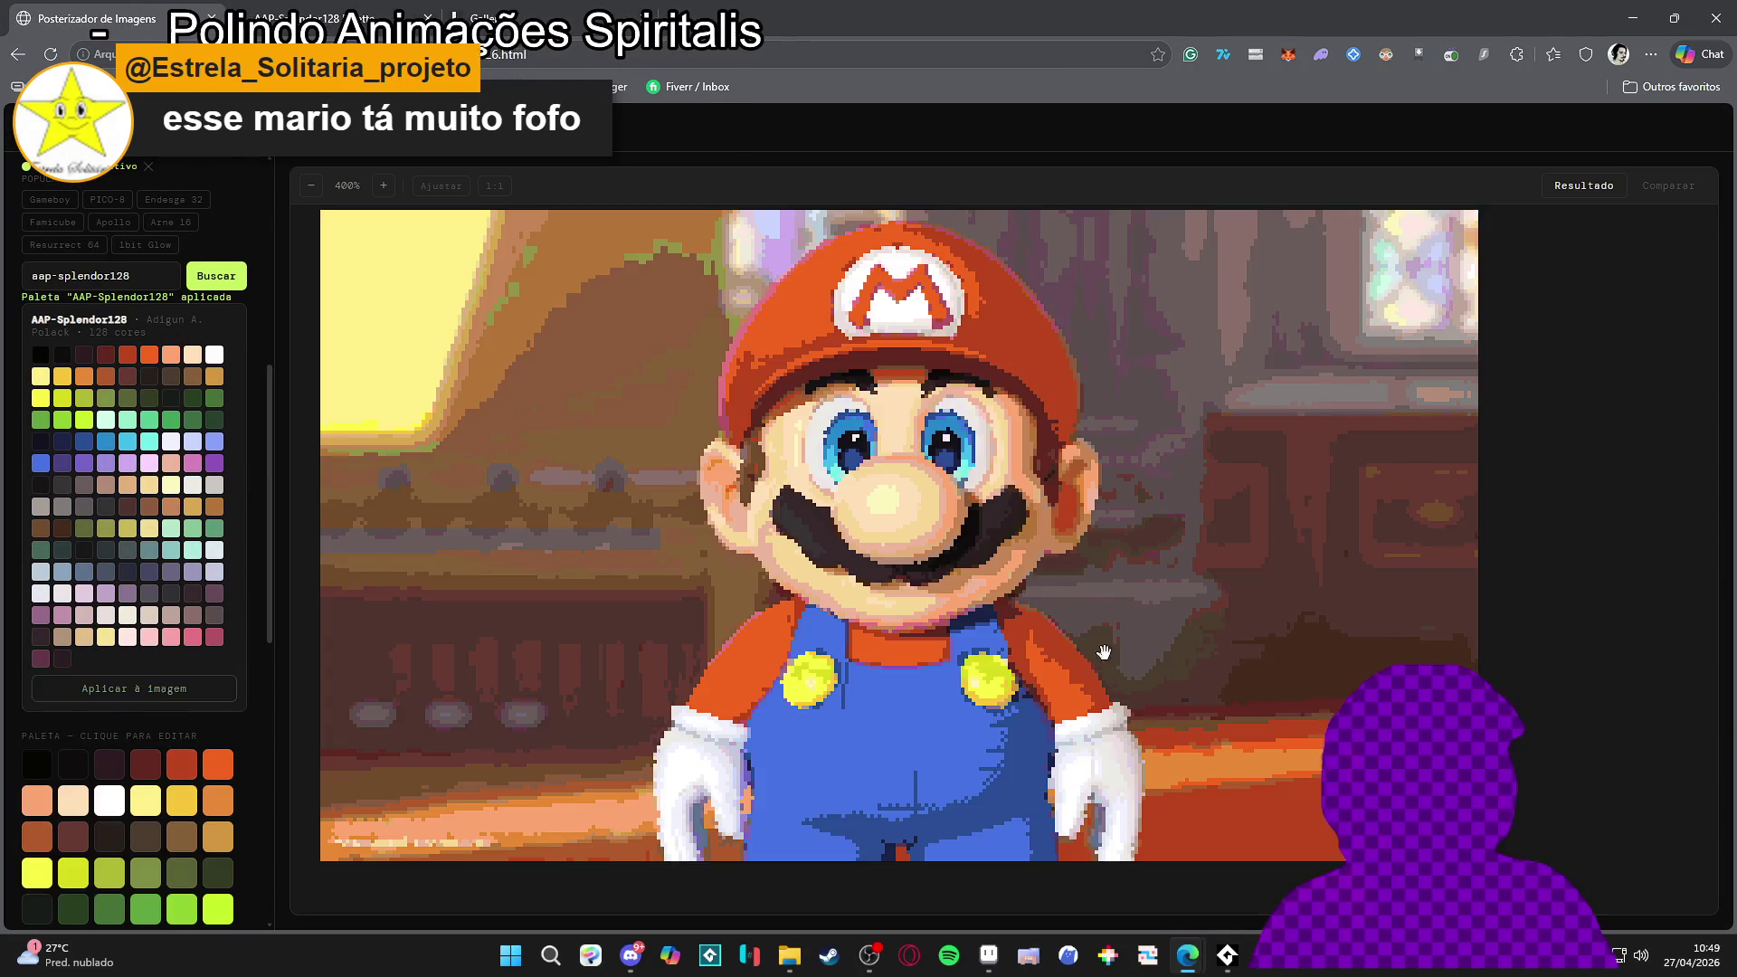
scroll(946, 613, down, 2)
drag(945, 613, 937, 617)
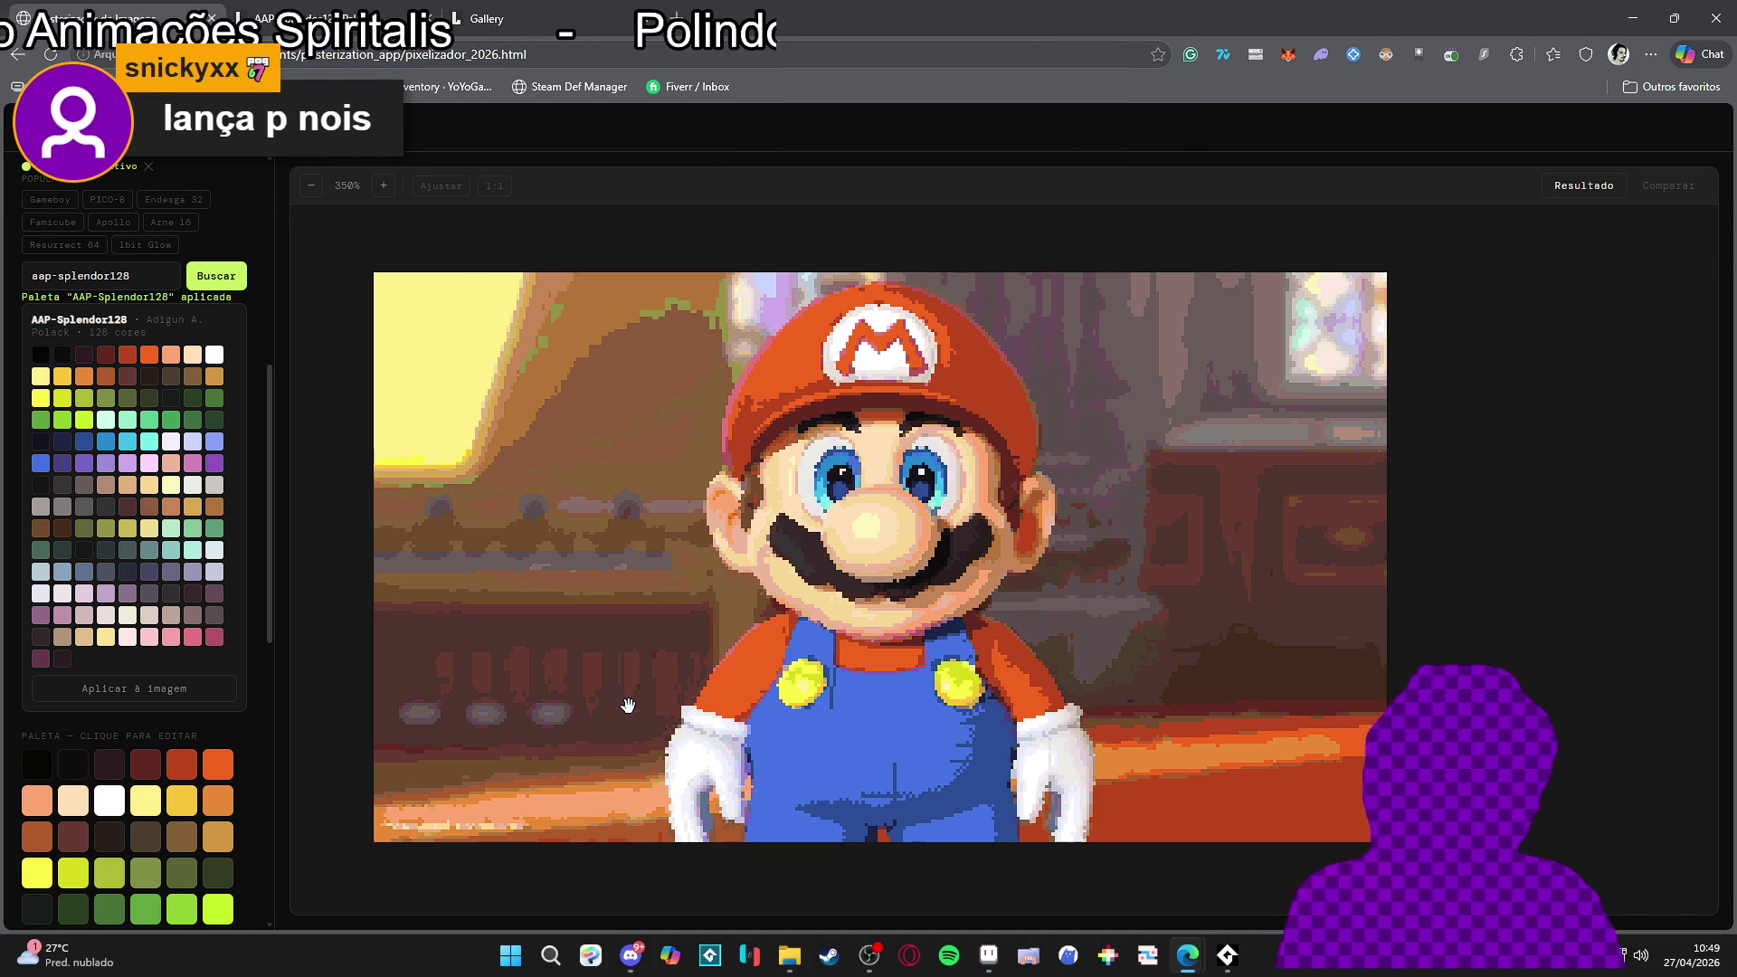
Close the Lospec palette list and copy the pixelated Mario result image to the clipboard
click(76, 695)
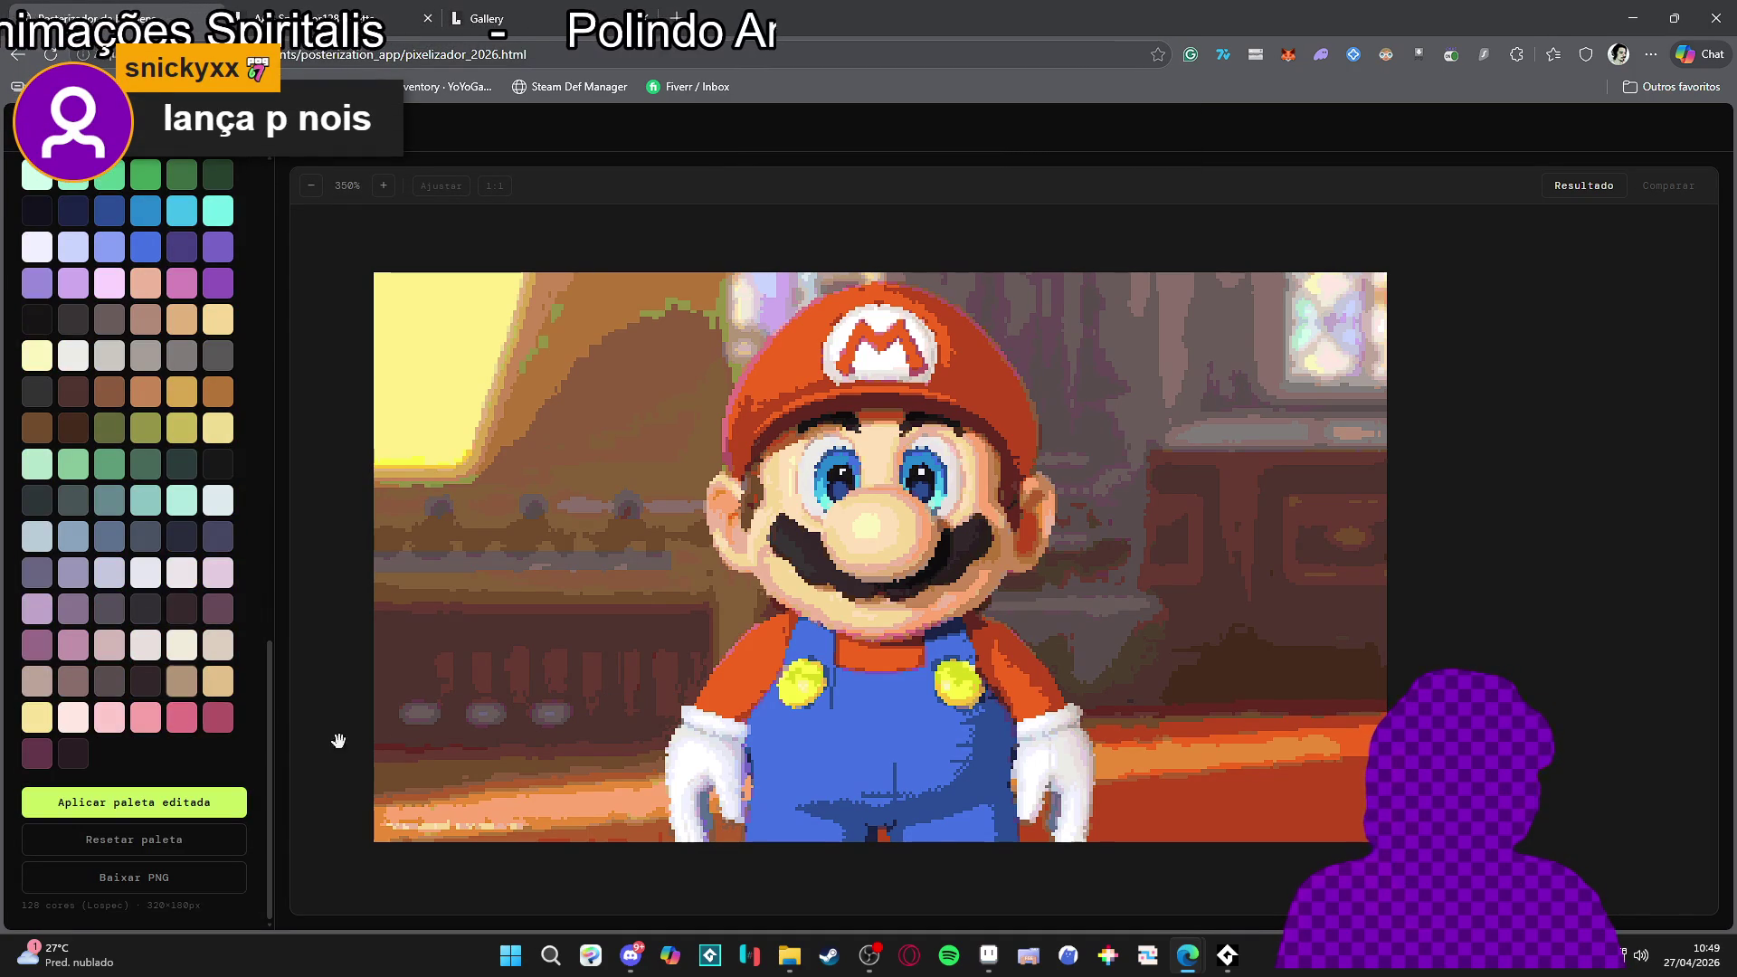
right_click(782, 505)
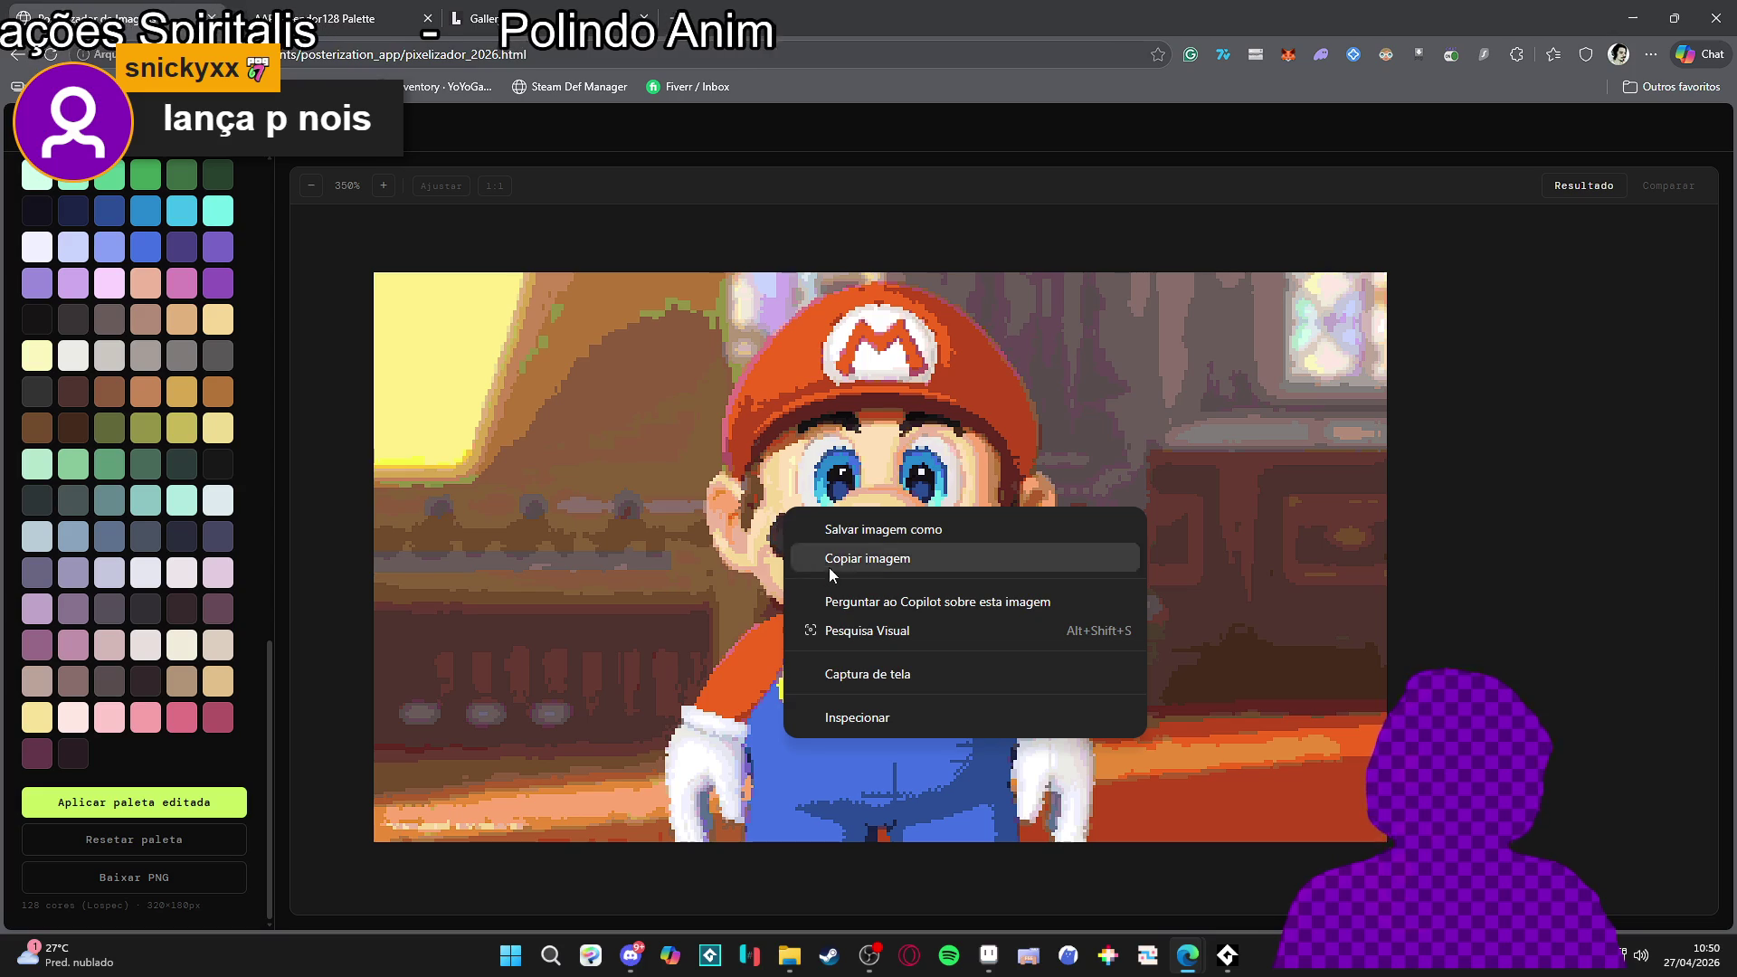
click(569, 600)
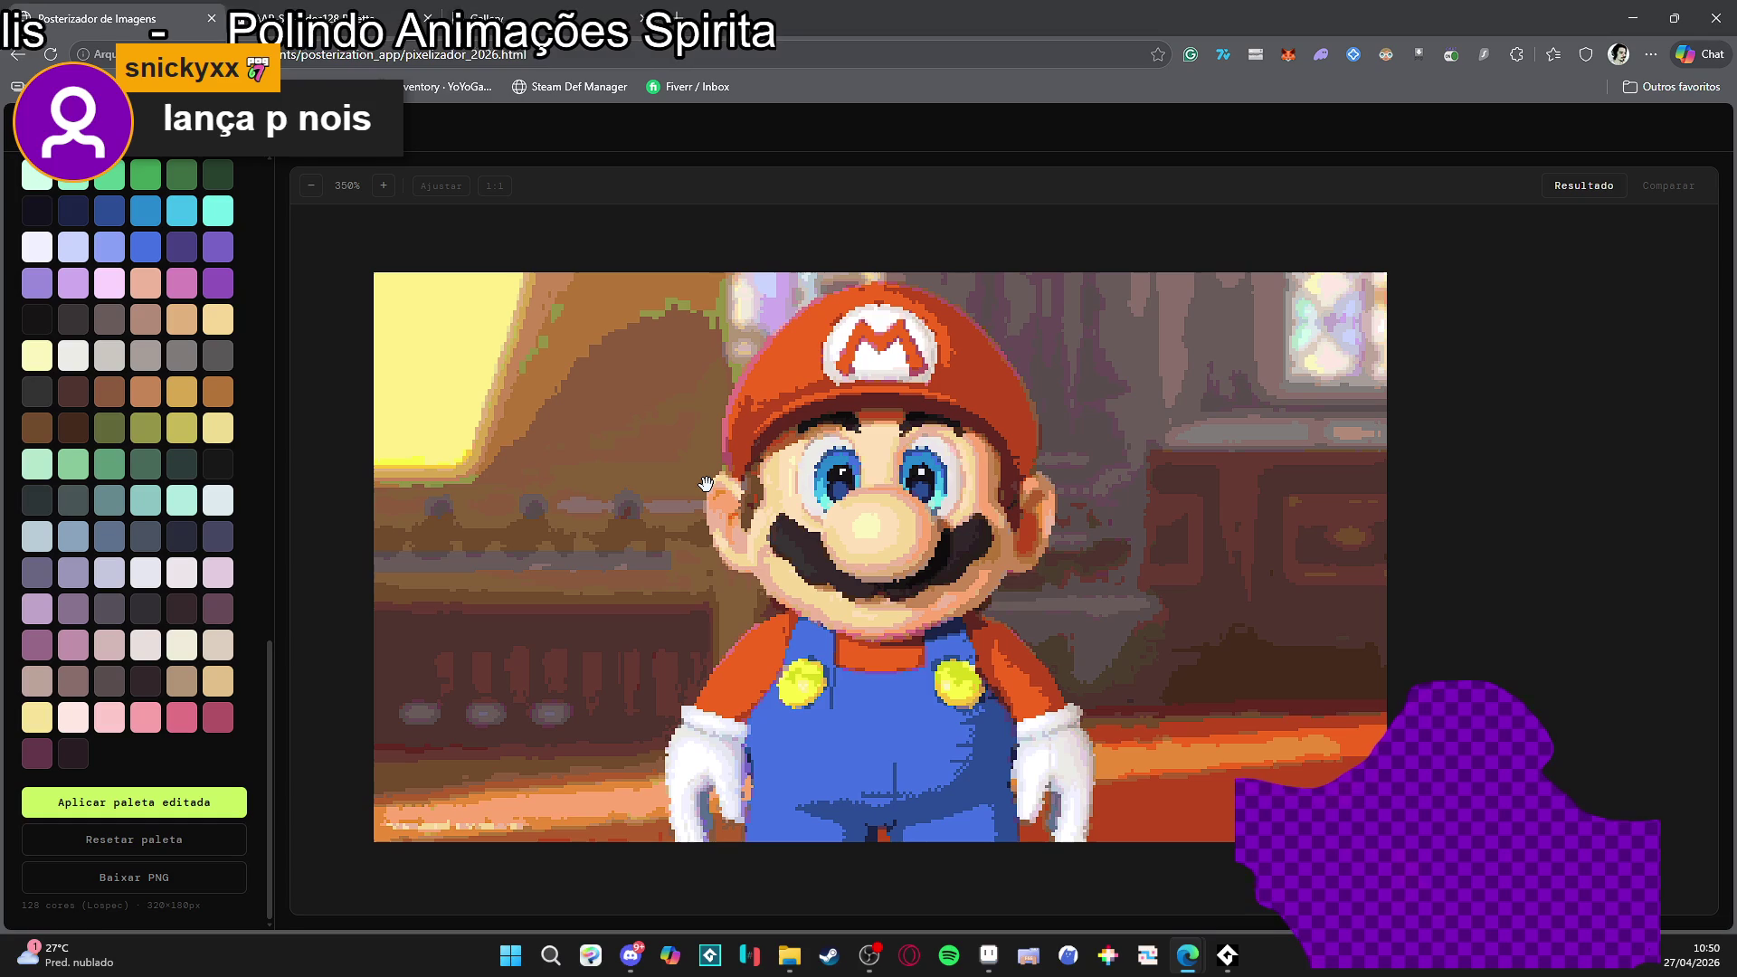
mouse_move(851, 493)
mouse_down()
mouse_move(851, 439)
mouse_move(805, 439)
mouse_up()
scroll(185, 438, up, 1)
scroll(185, 437, up, 10)
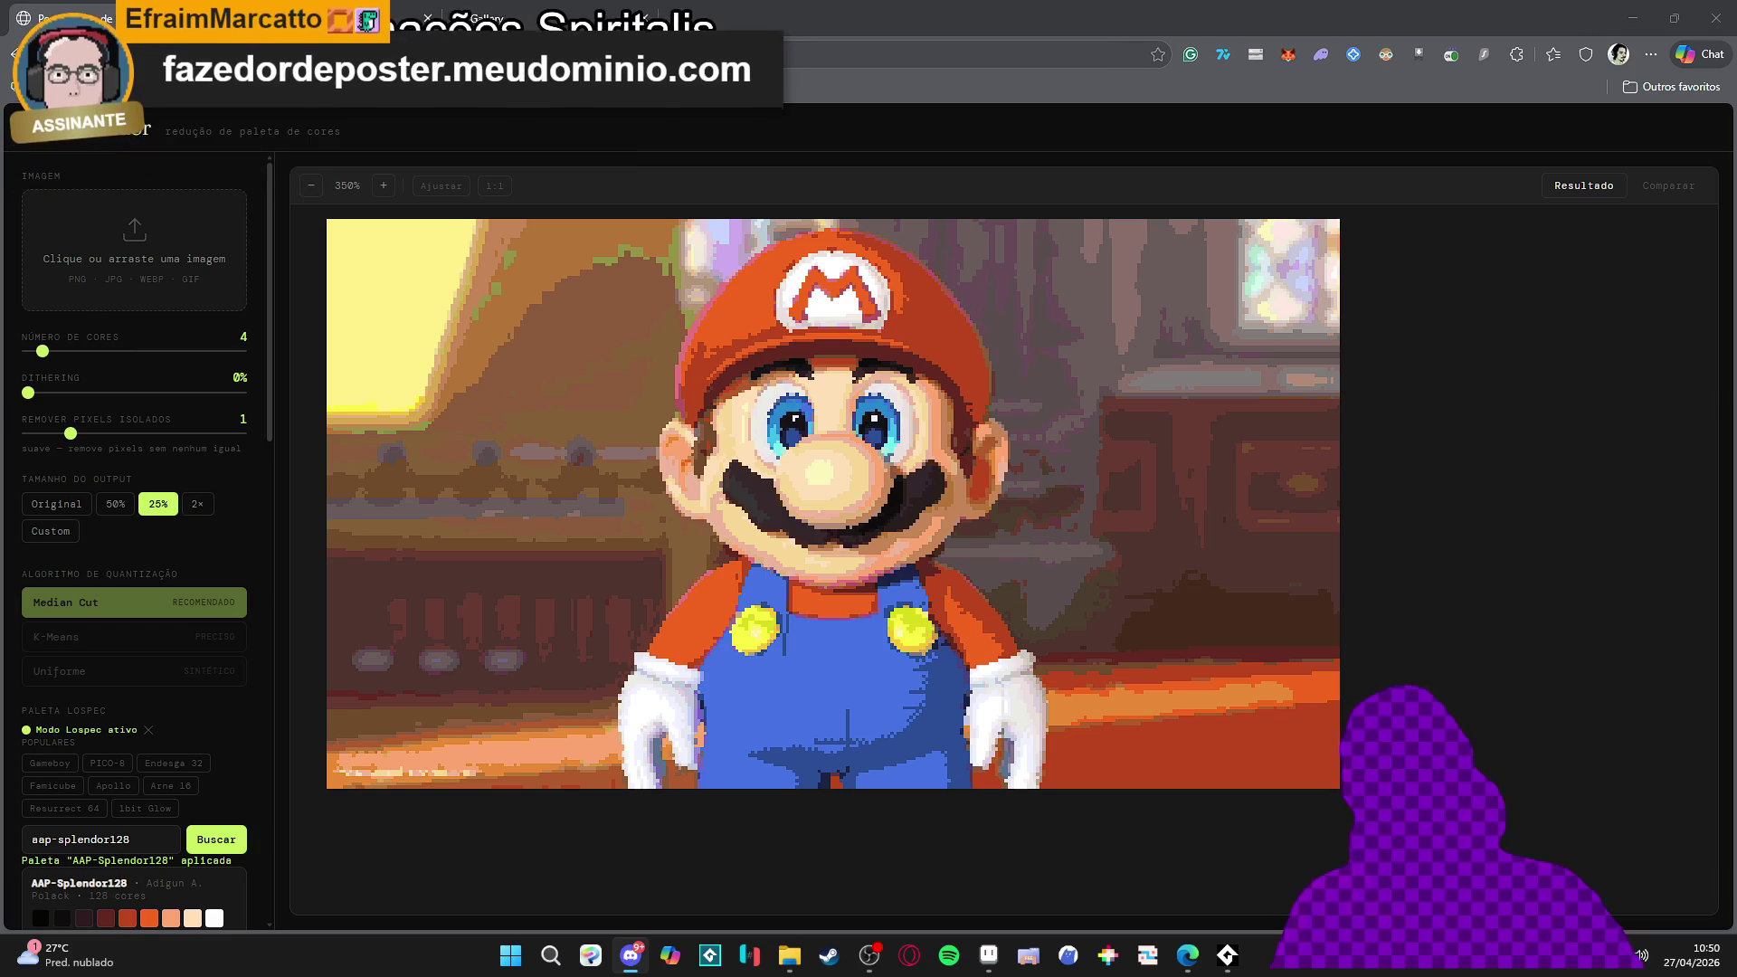
click(789, 954)
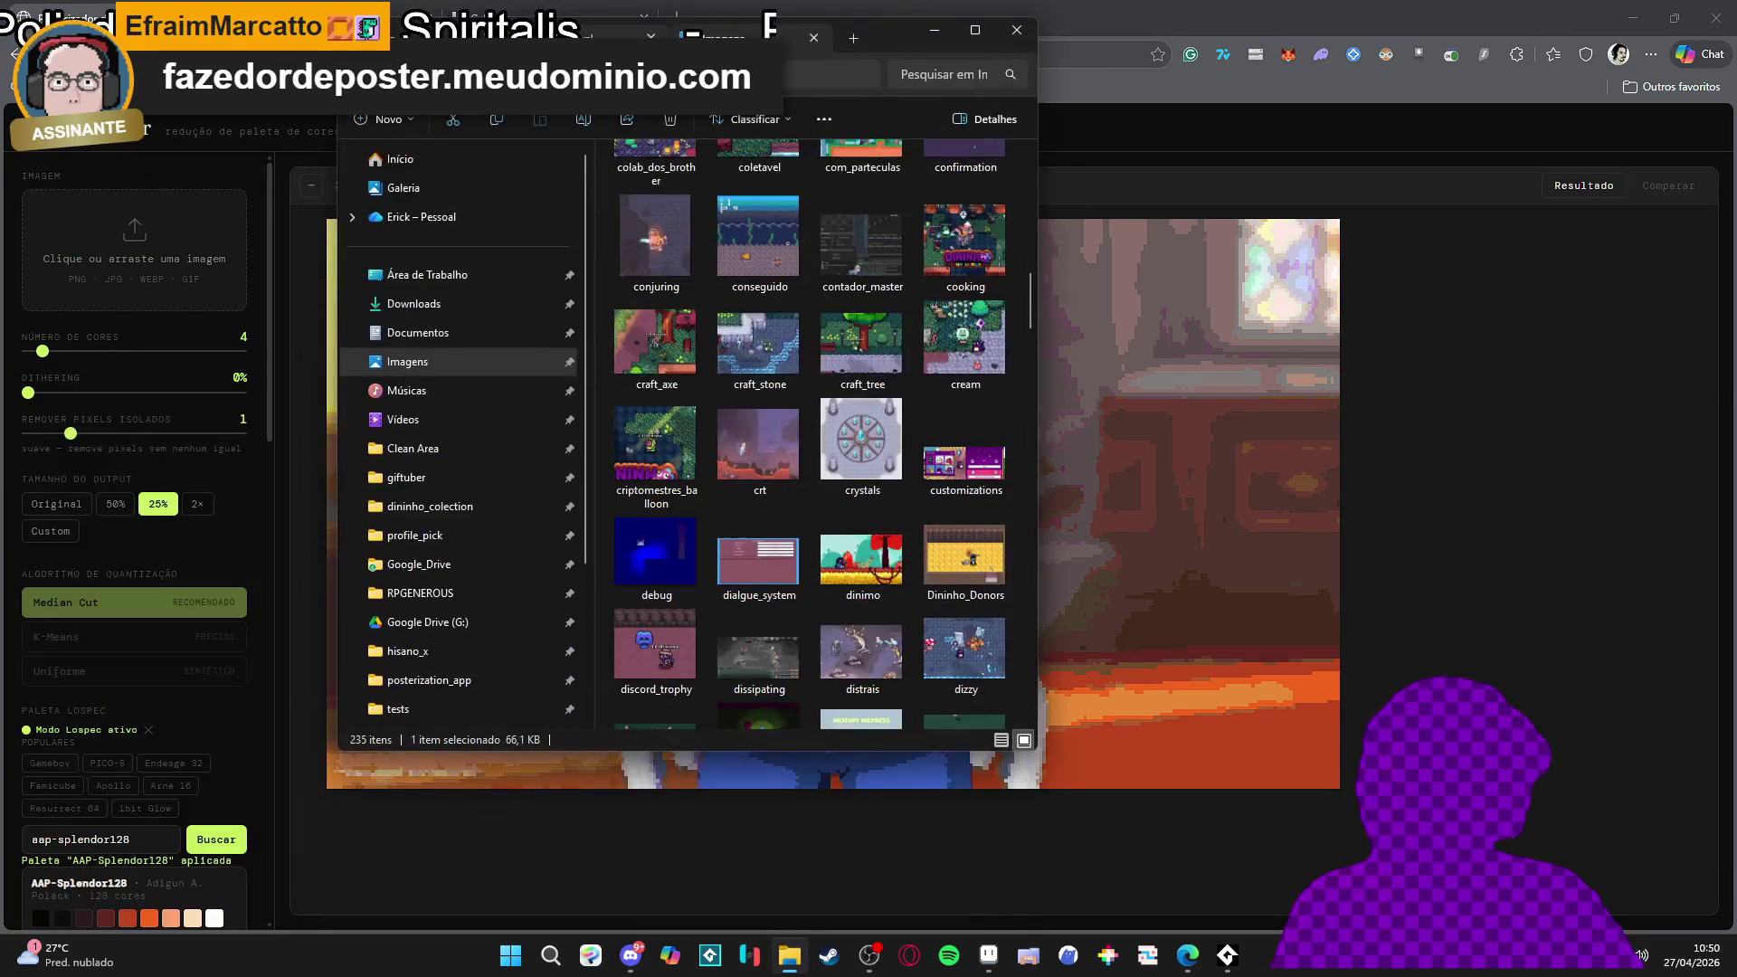
click(426, 579)
click(429, 679)
drag(720, 181, 688, 201)
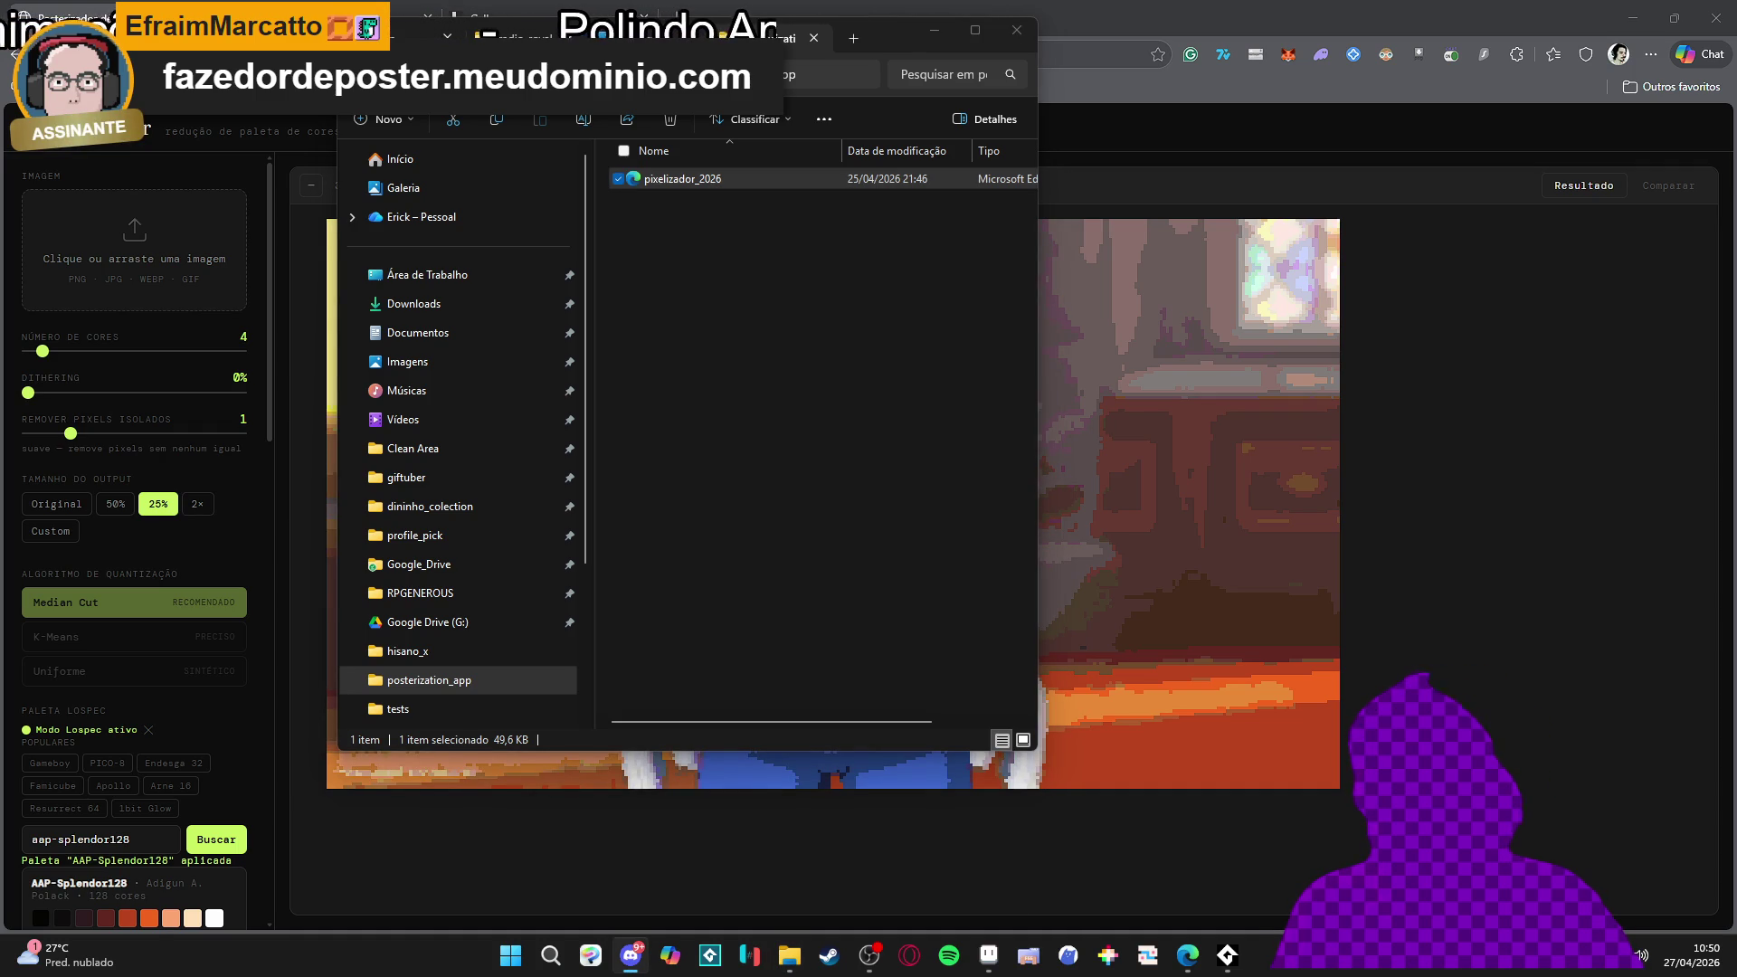
click(938, 31)
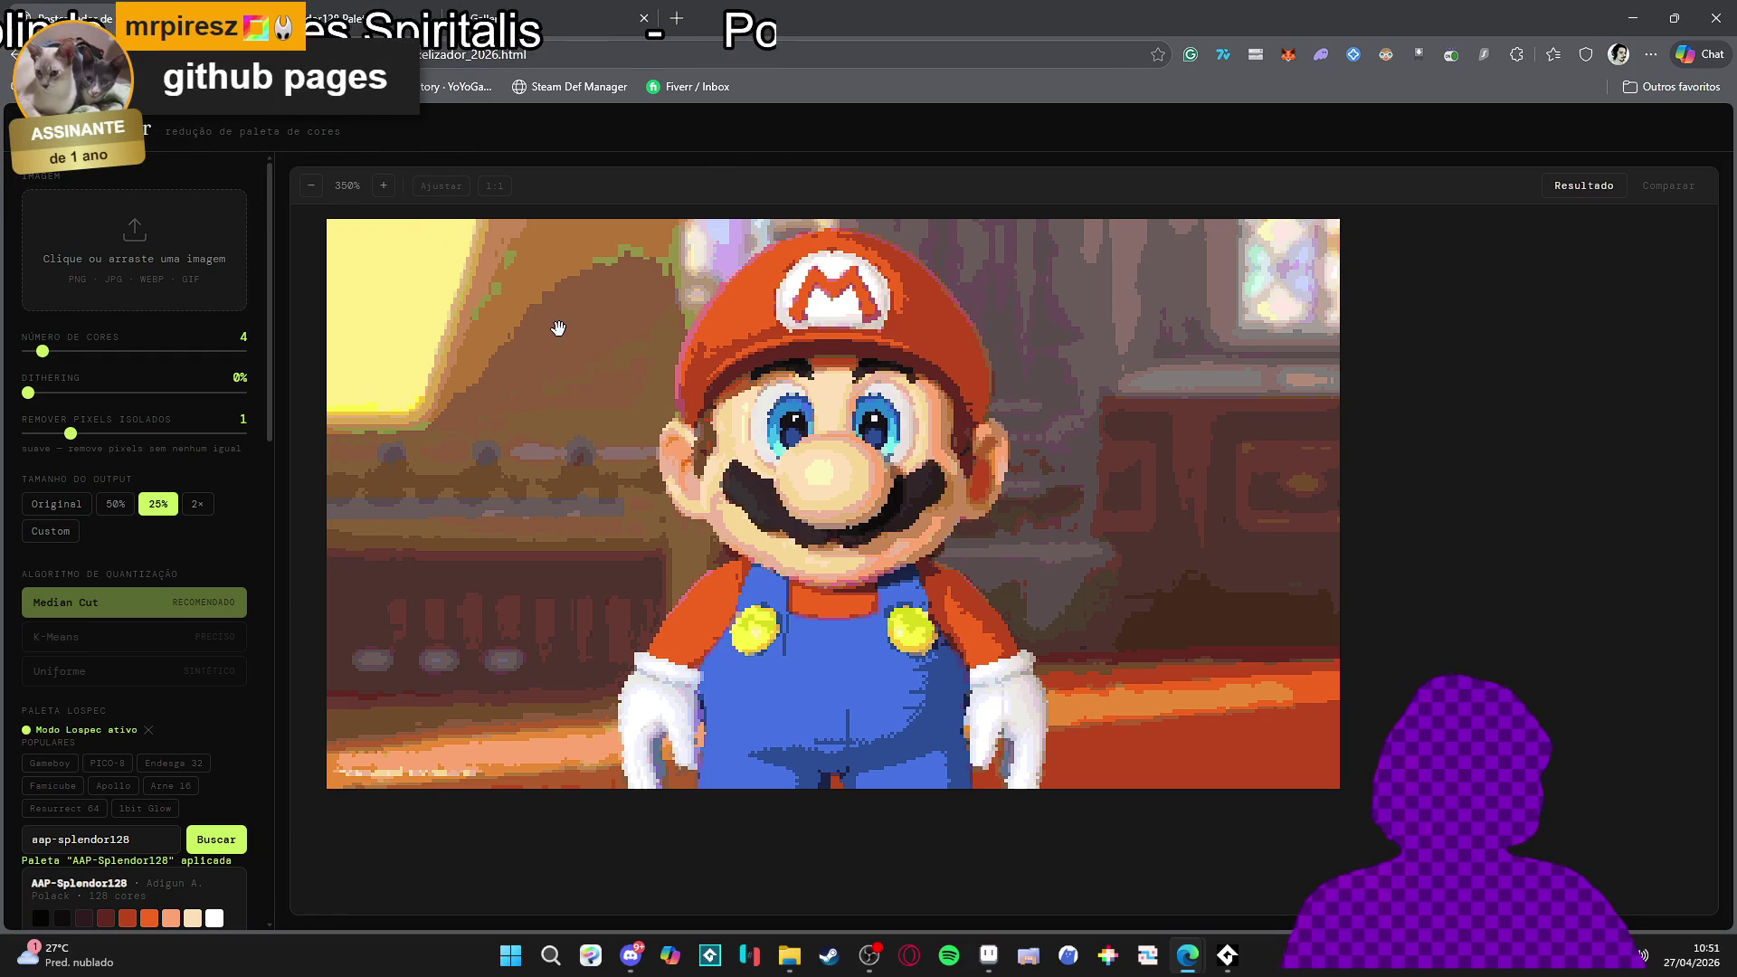
Review the palette sidebar and Mario image, then minimise everything to reveal the desktop
scroll(233, 499, down, 10)
scroll(233, 499, up, 10)
mouse_move(706, 429)
mouse_down()
mouse_move(786, 431)
mouse_move(824, 461)
mouse_up()
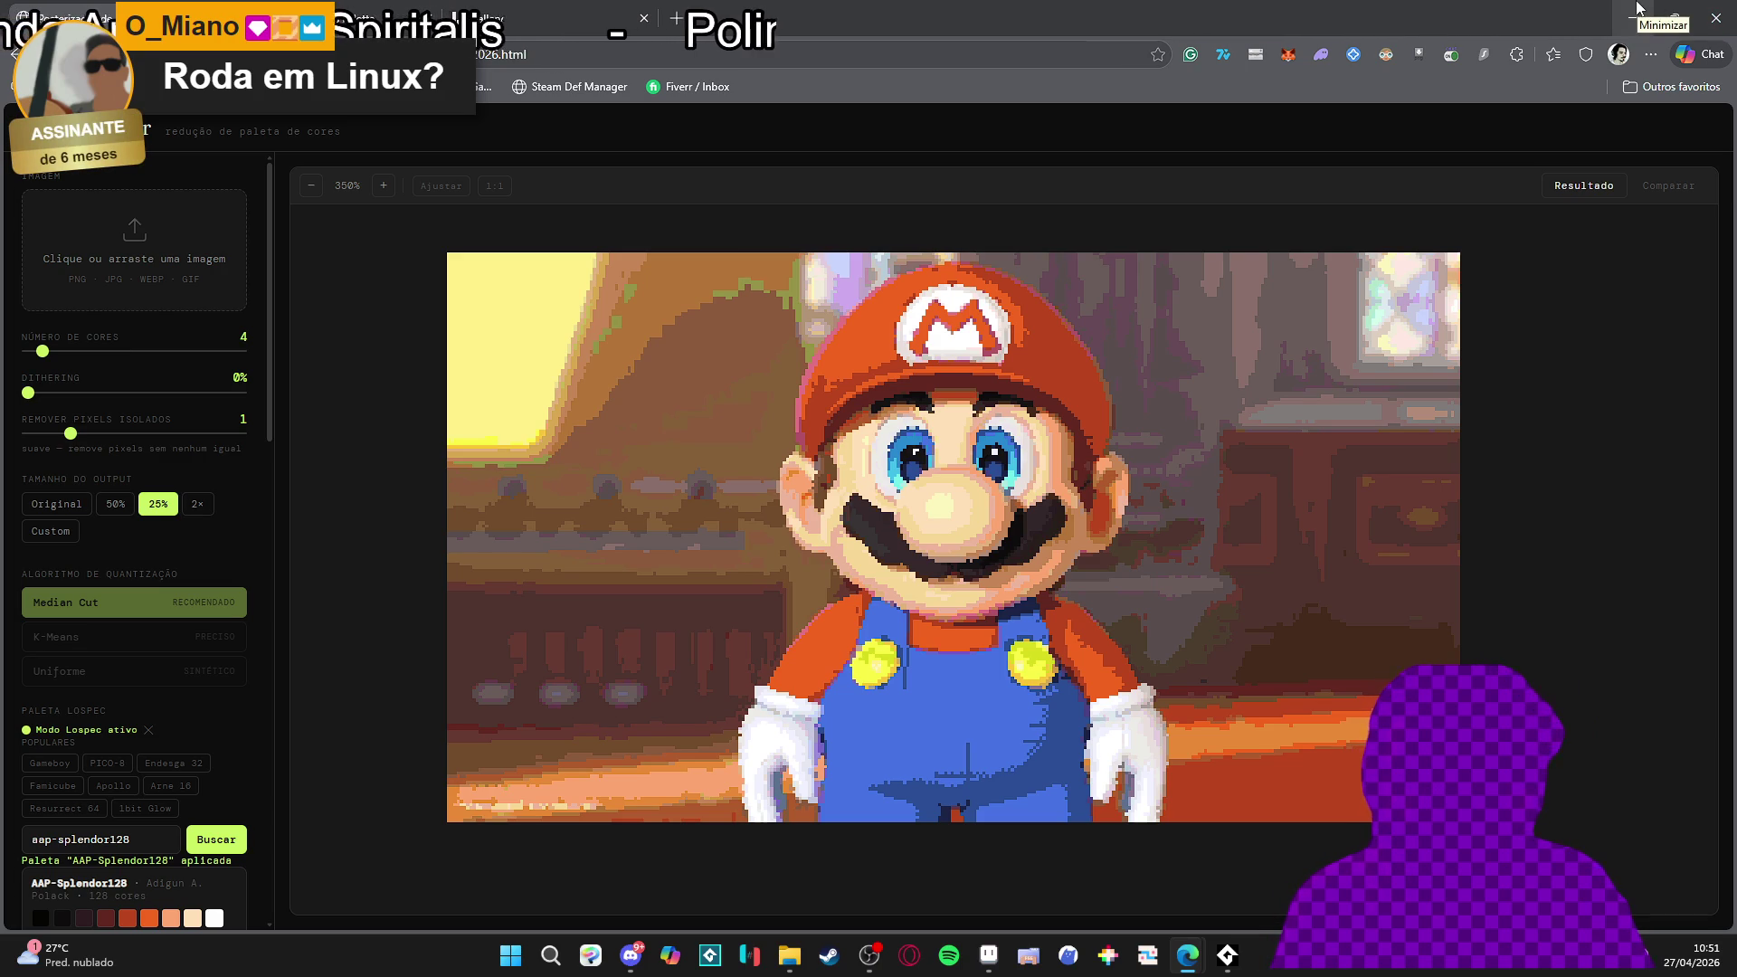
scroll(213, 440, down, 15)
scroll(199, 431, up, 8)
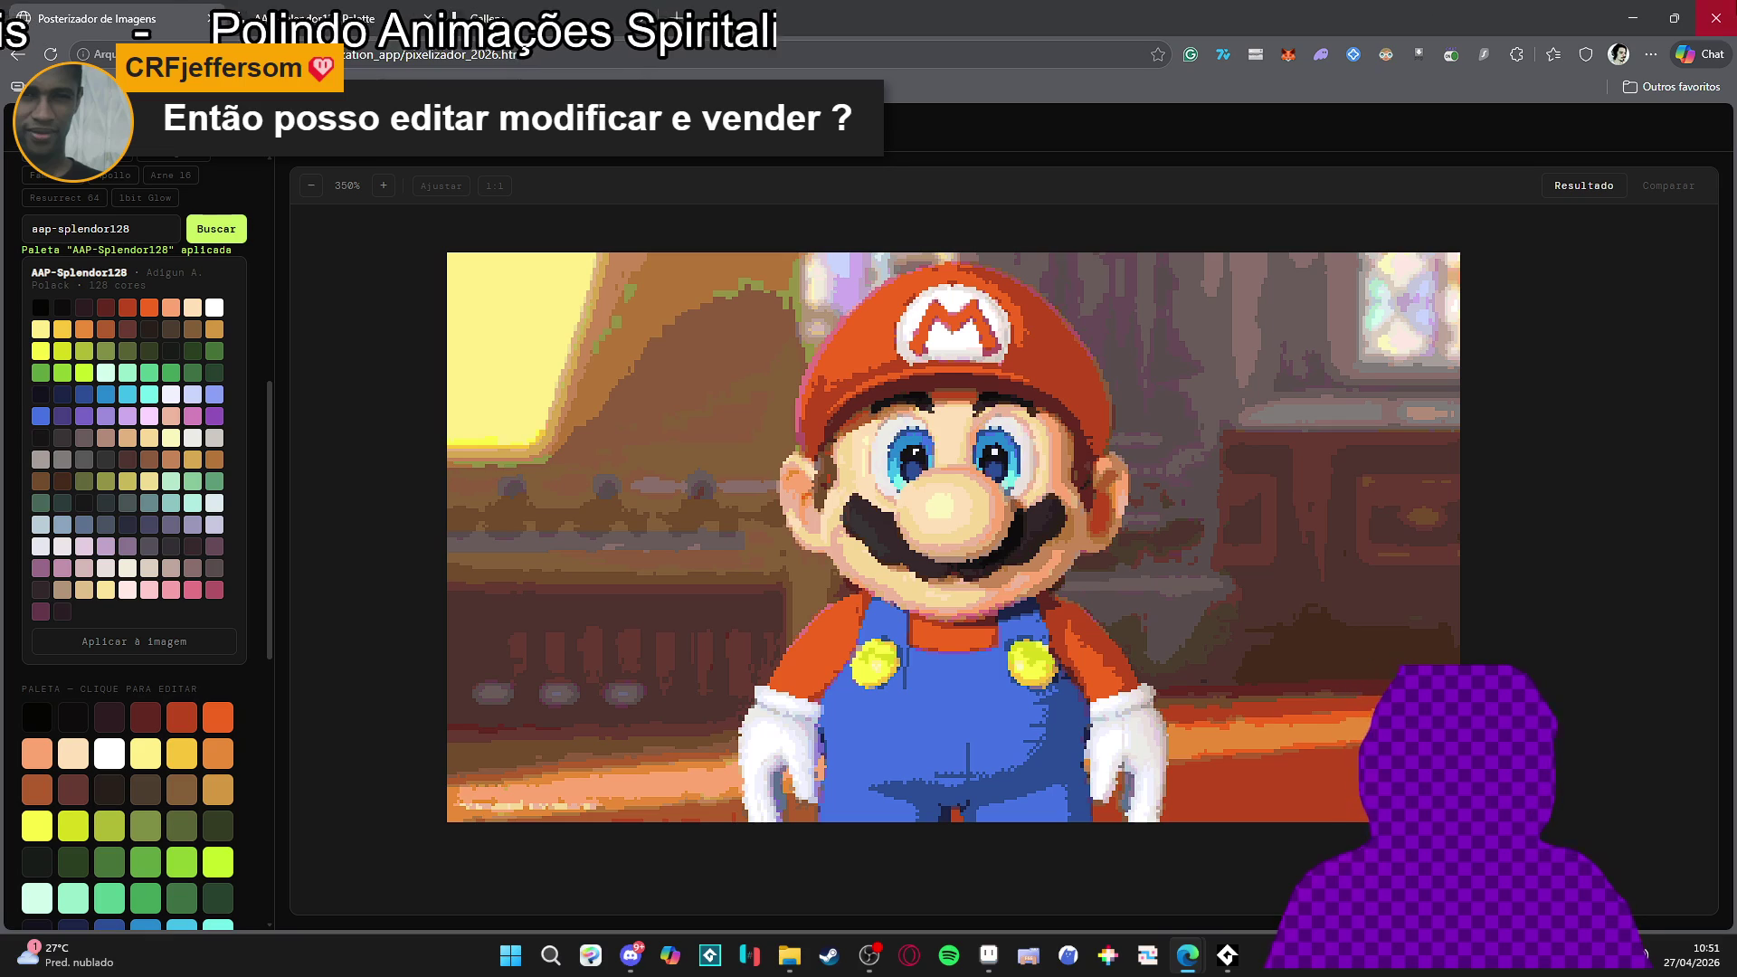
key(super+d)
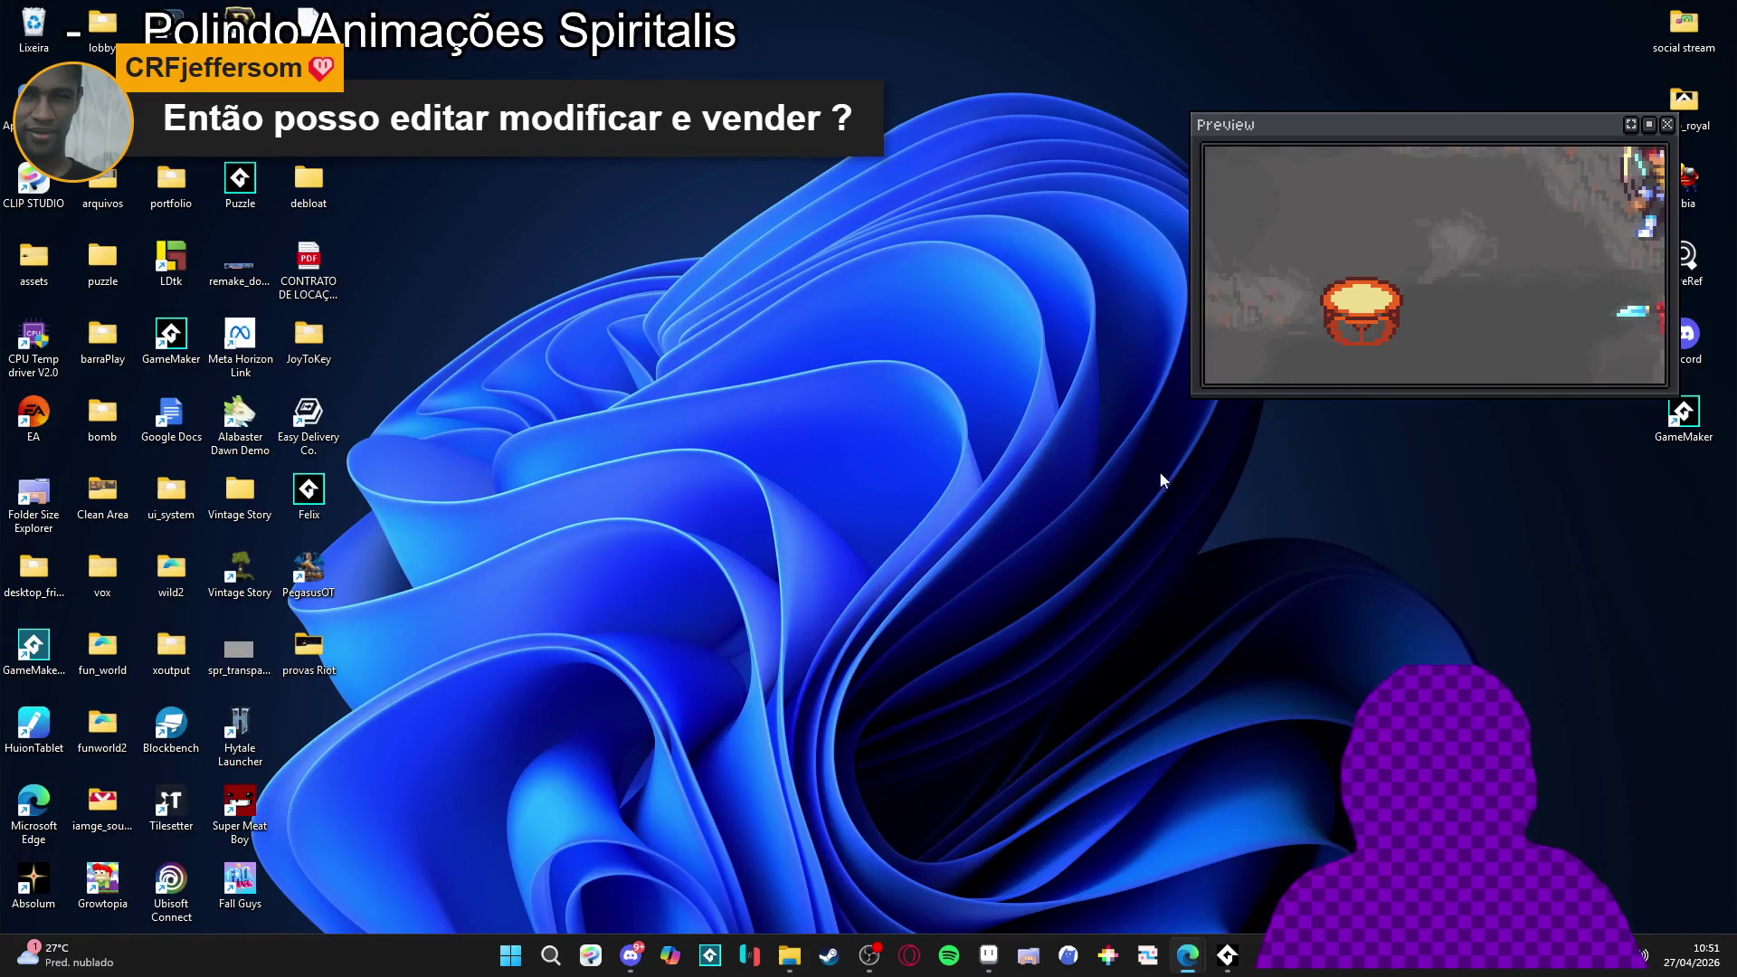
Back in Aseprite, try a light peach highlight stripe on the drum, then undo it
click(988, 956)
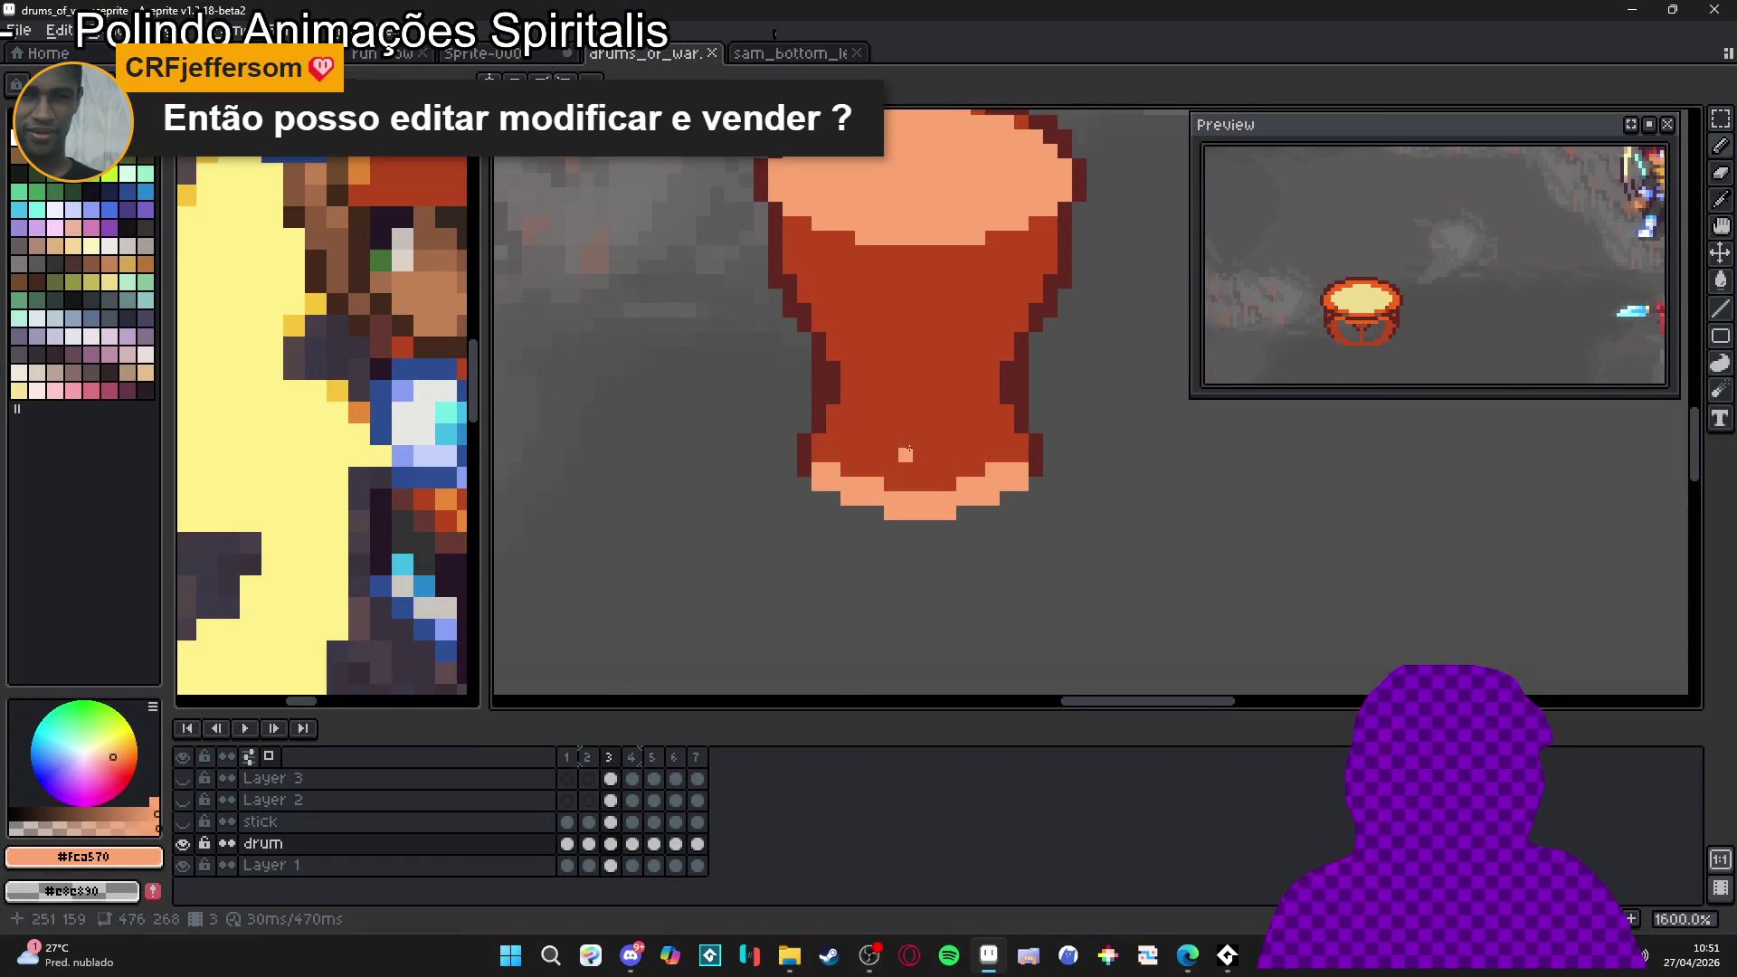
scroll(852, 476, down, 3)
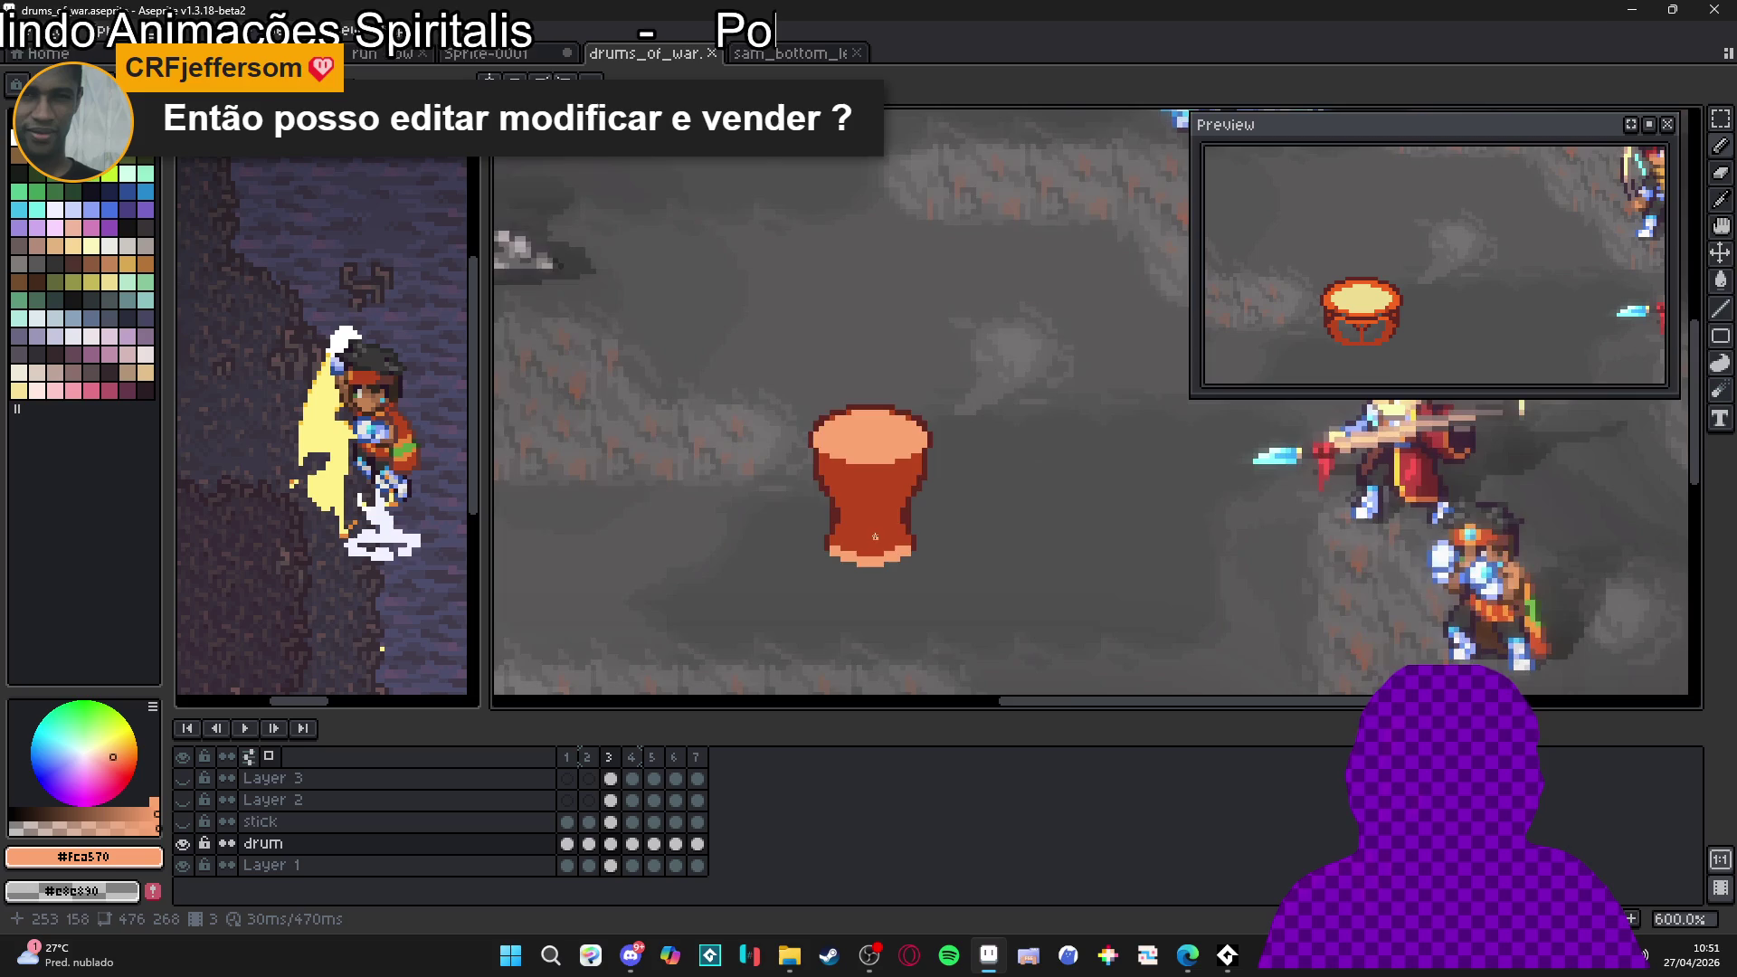
scroll(871, 422, up, 3)
drag(801, 606, 802, 561)
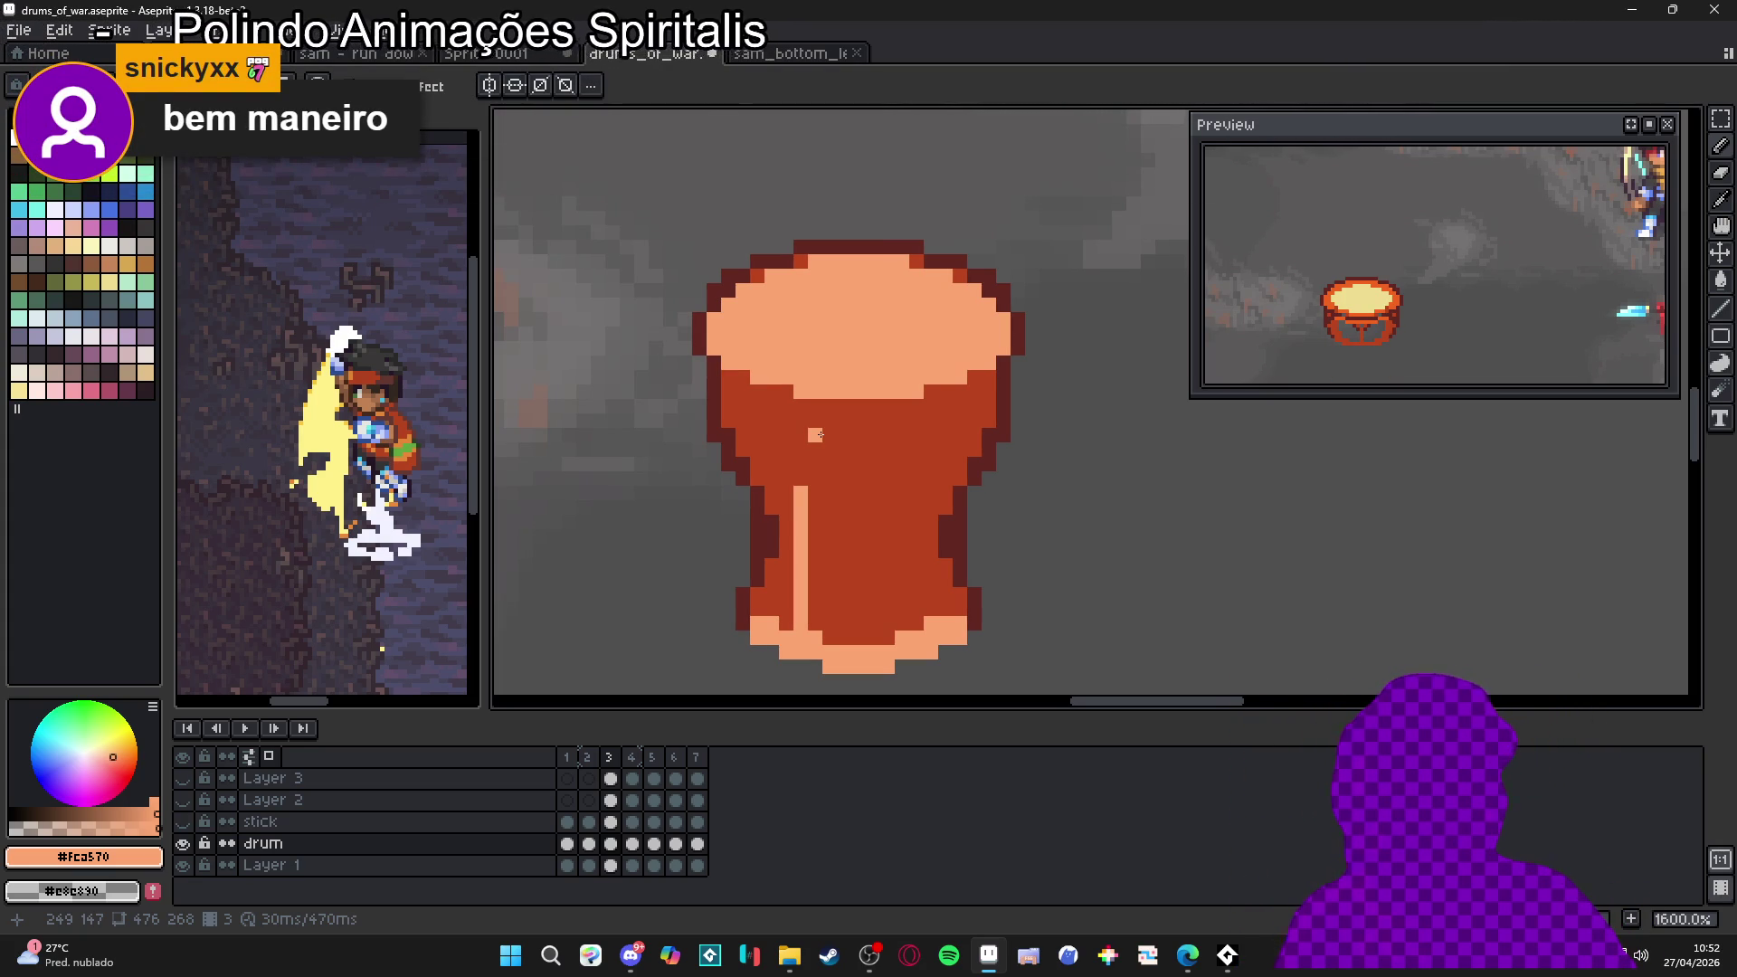
drag(813, 609, 812, 636)
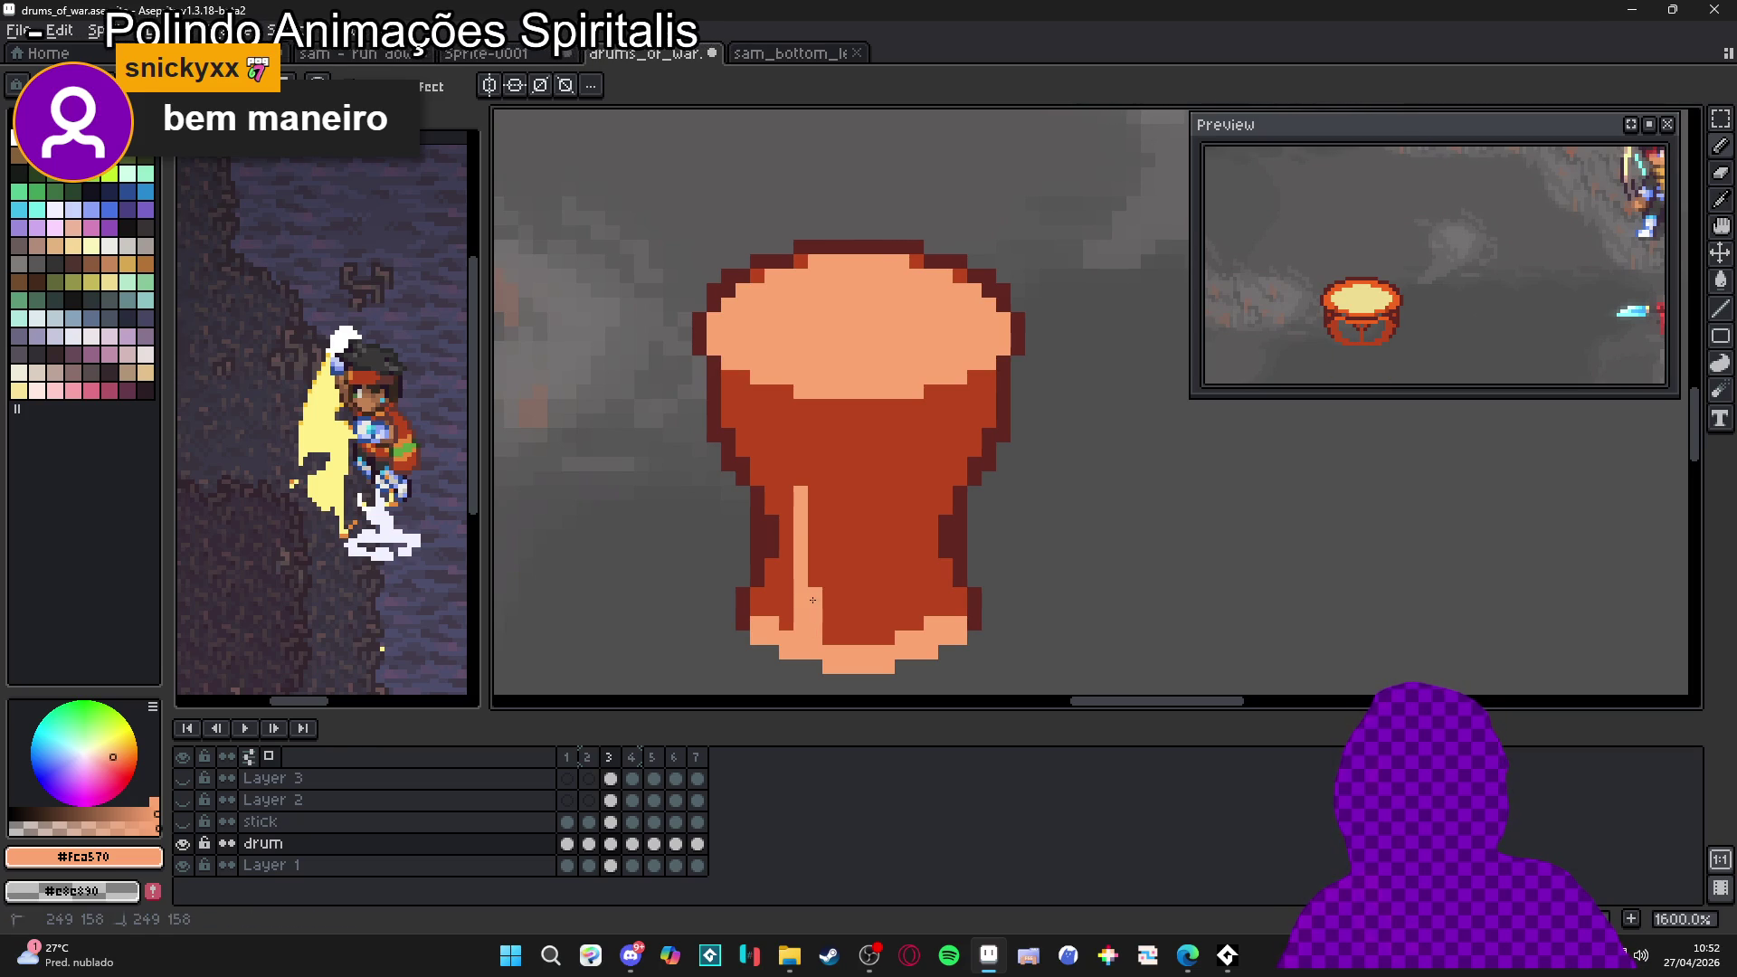
drag(801, 447, 802, 400)
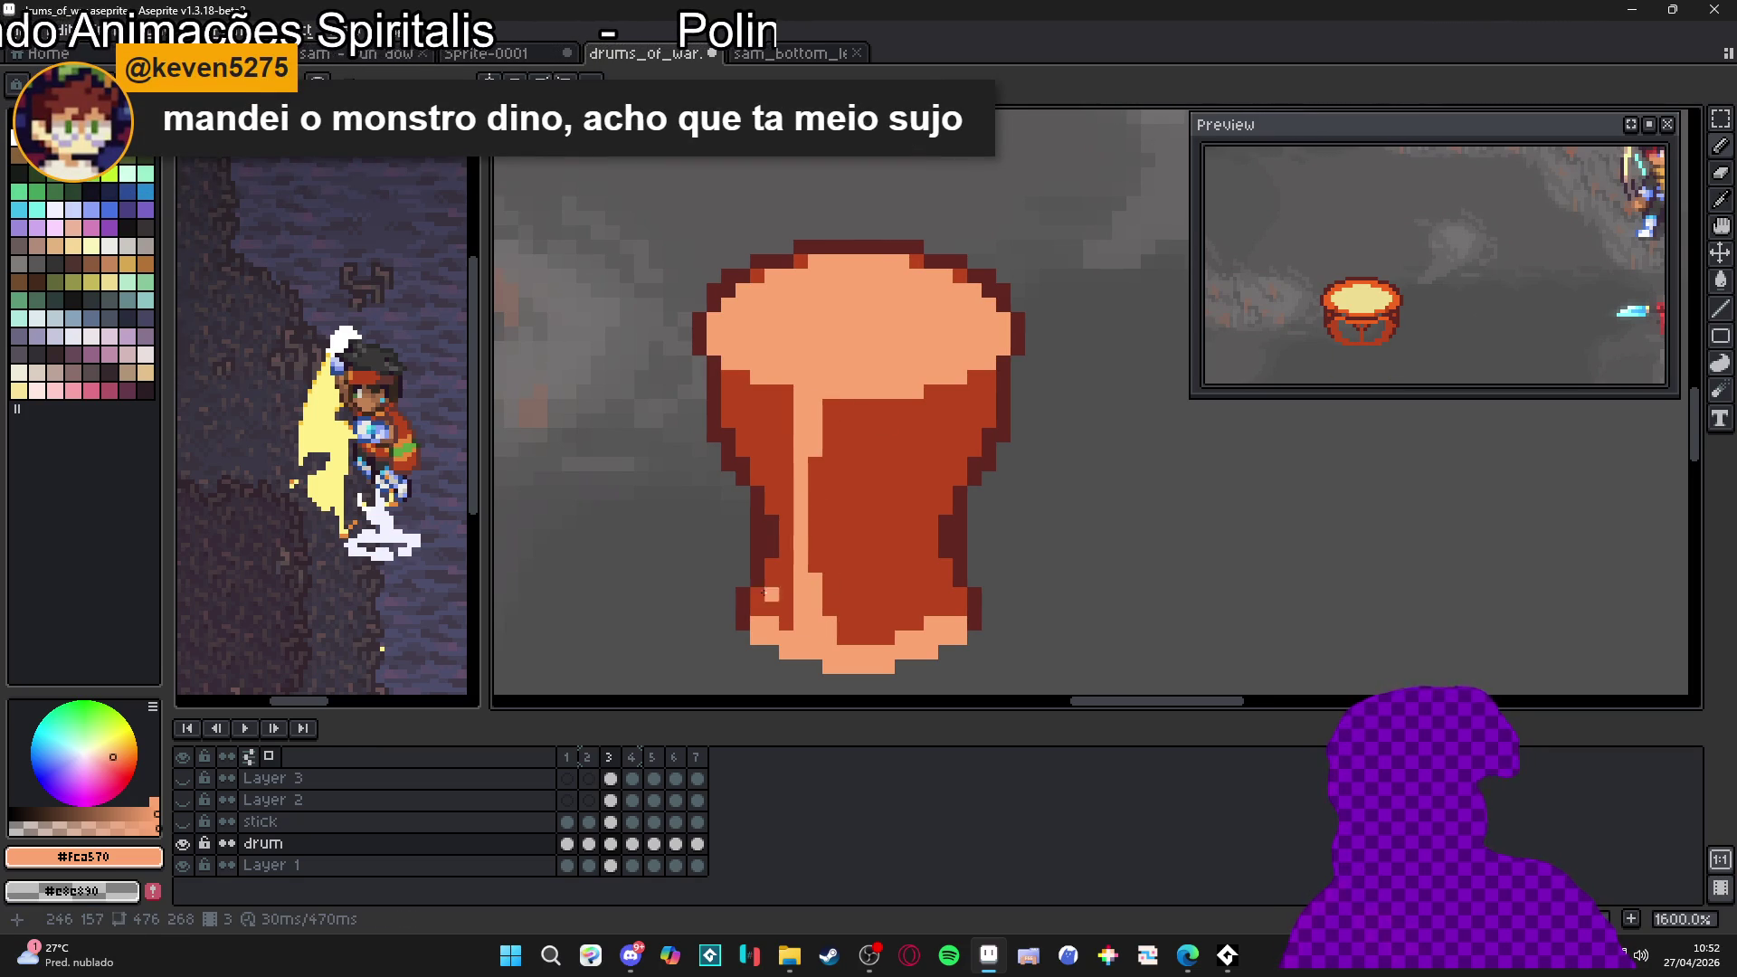
key(ctrl+z)
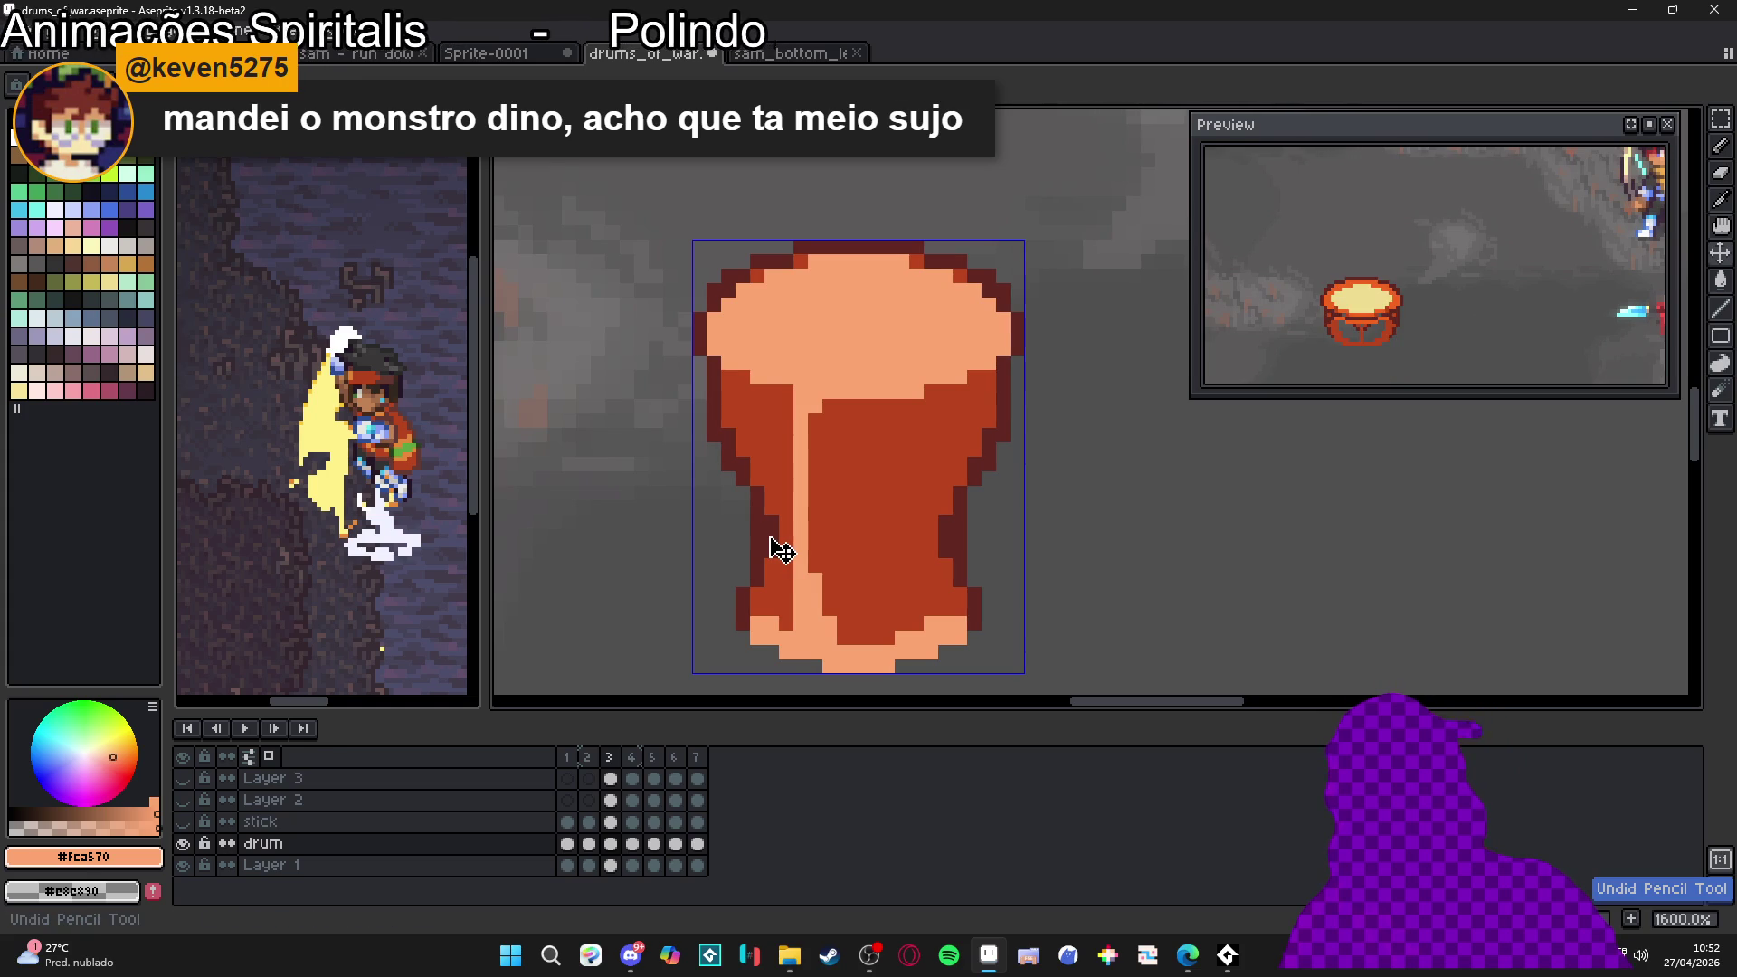
key(ctrl+z)
key(ctrl+z)
key(ctrl+z)
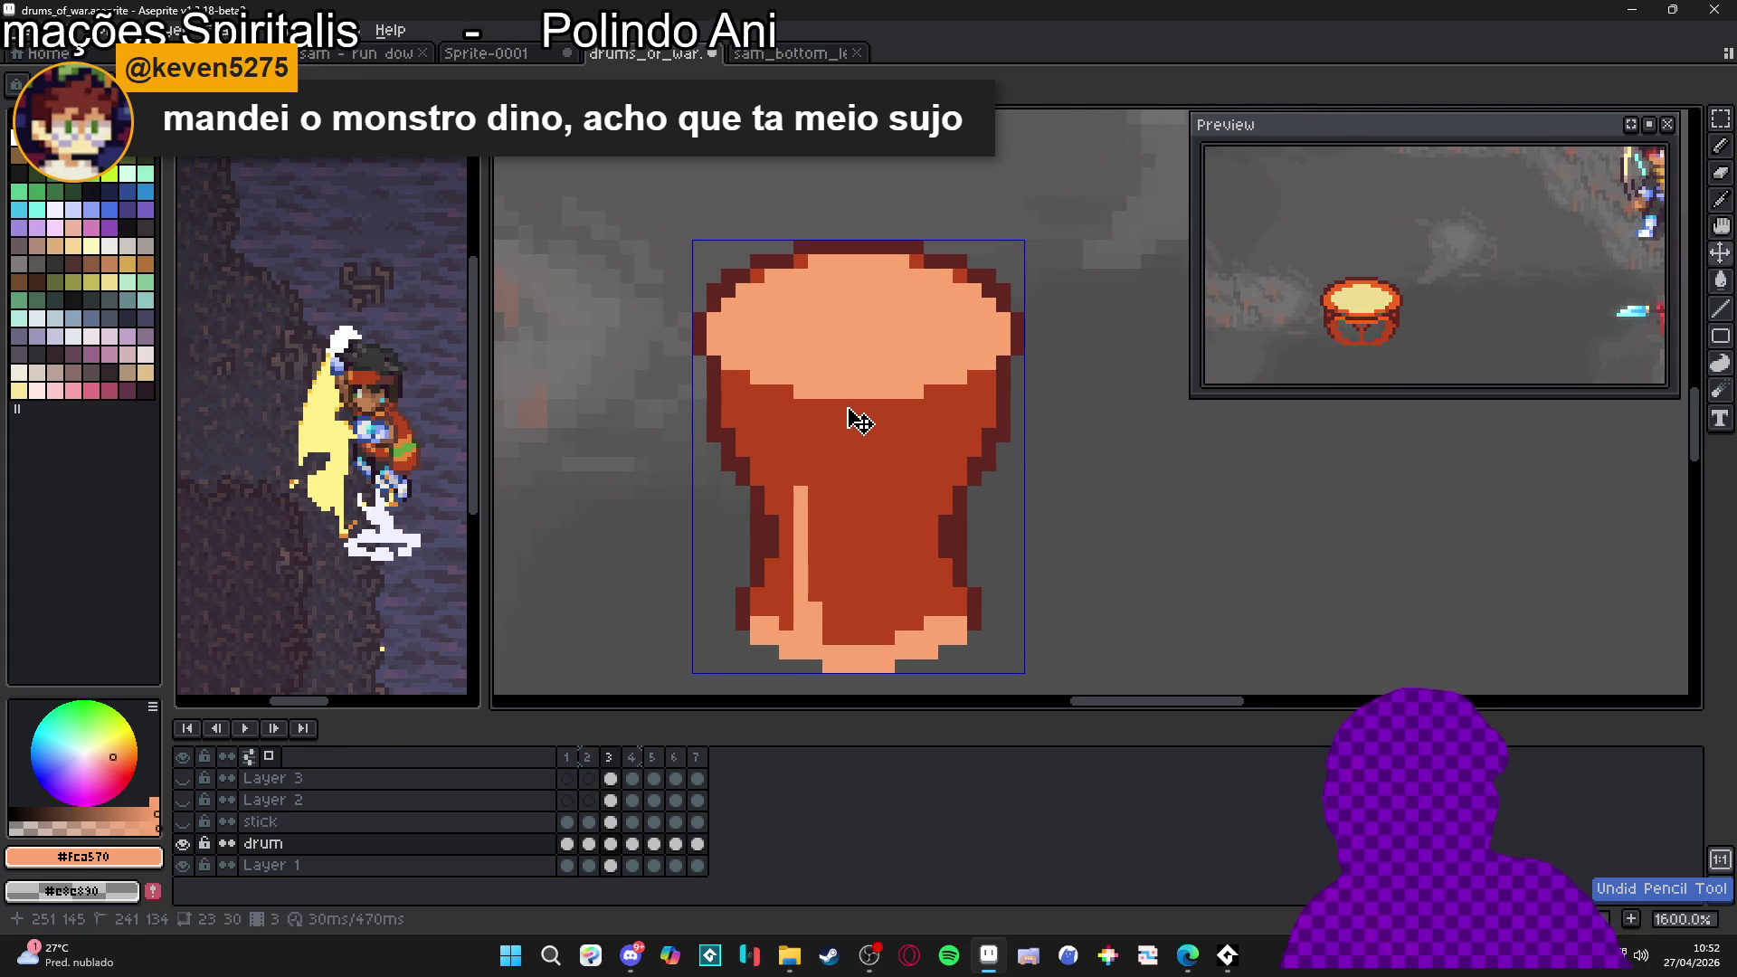
key(ctrl+z)
key(ctrl+z)
key(ctrl+z)
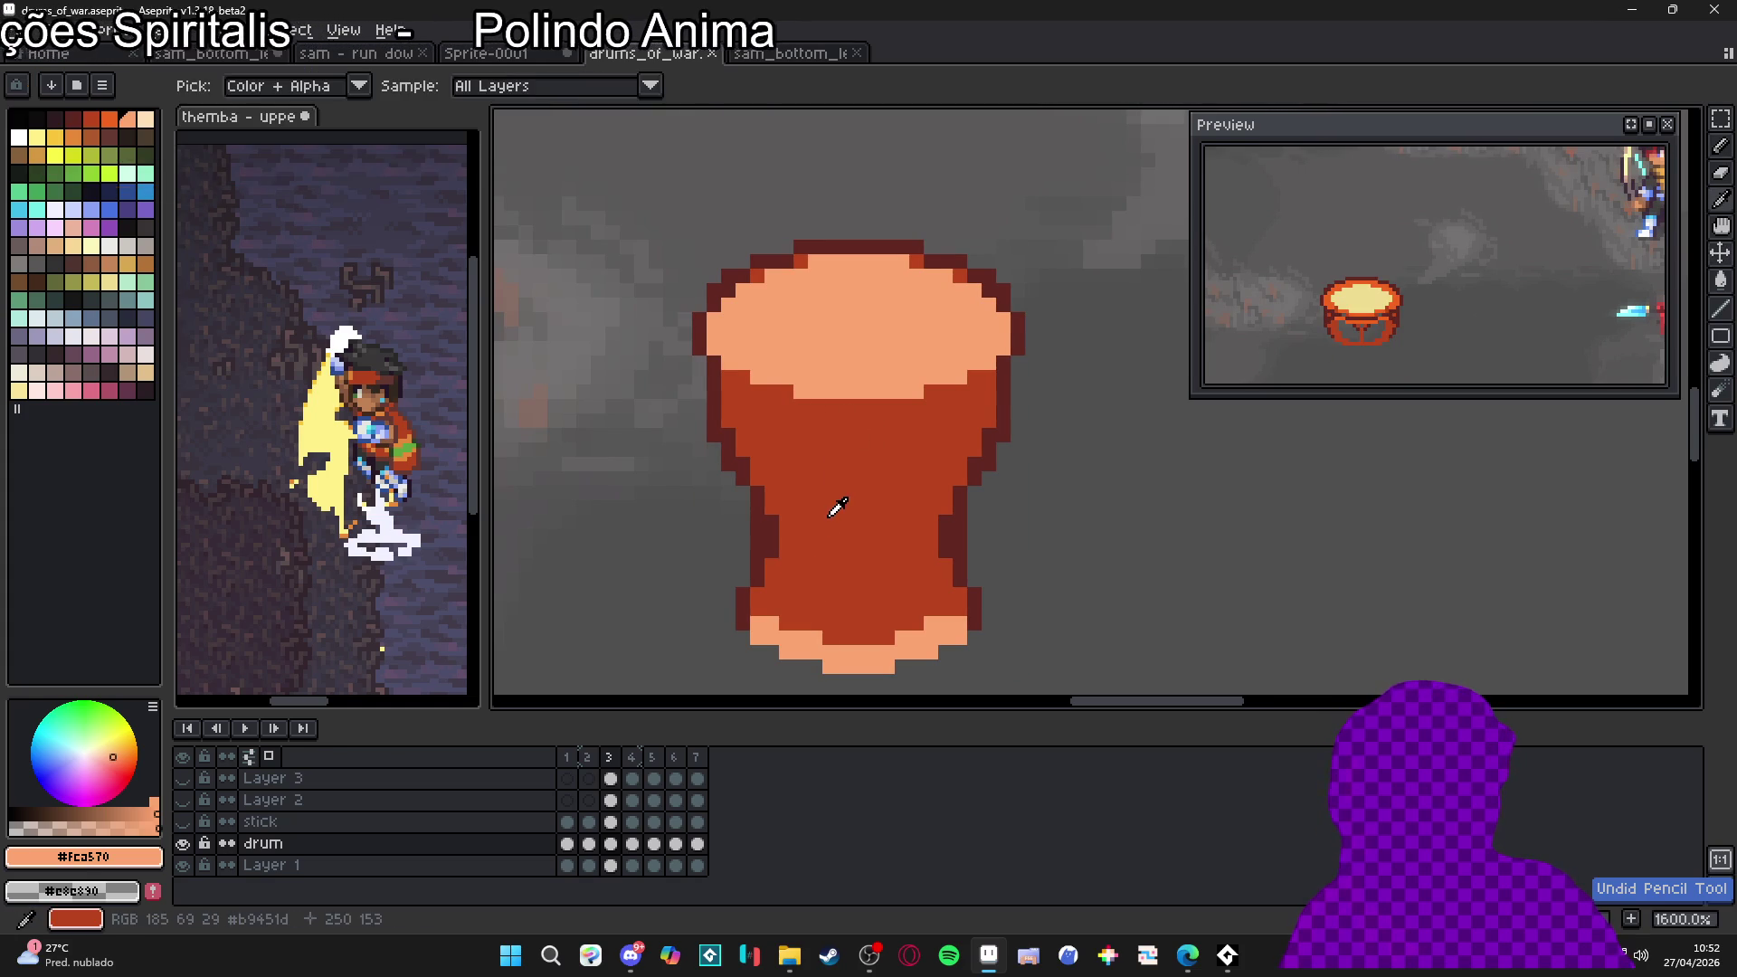
Eyedrop the drum's orange and peach colours, test an orange block, then undo it
alt+click(837, 509)
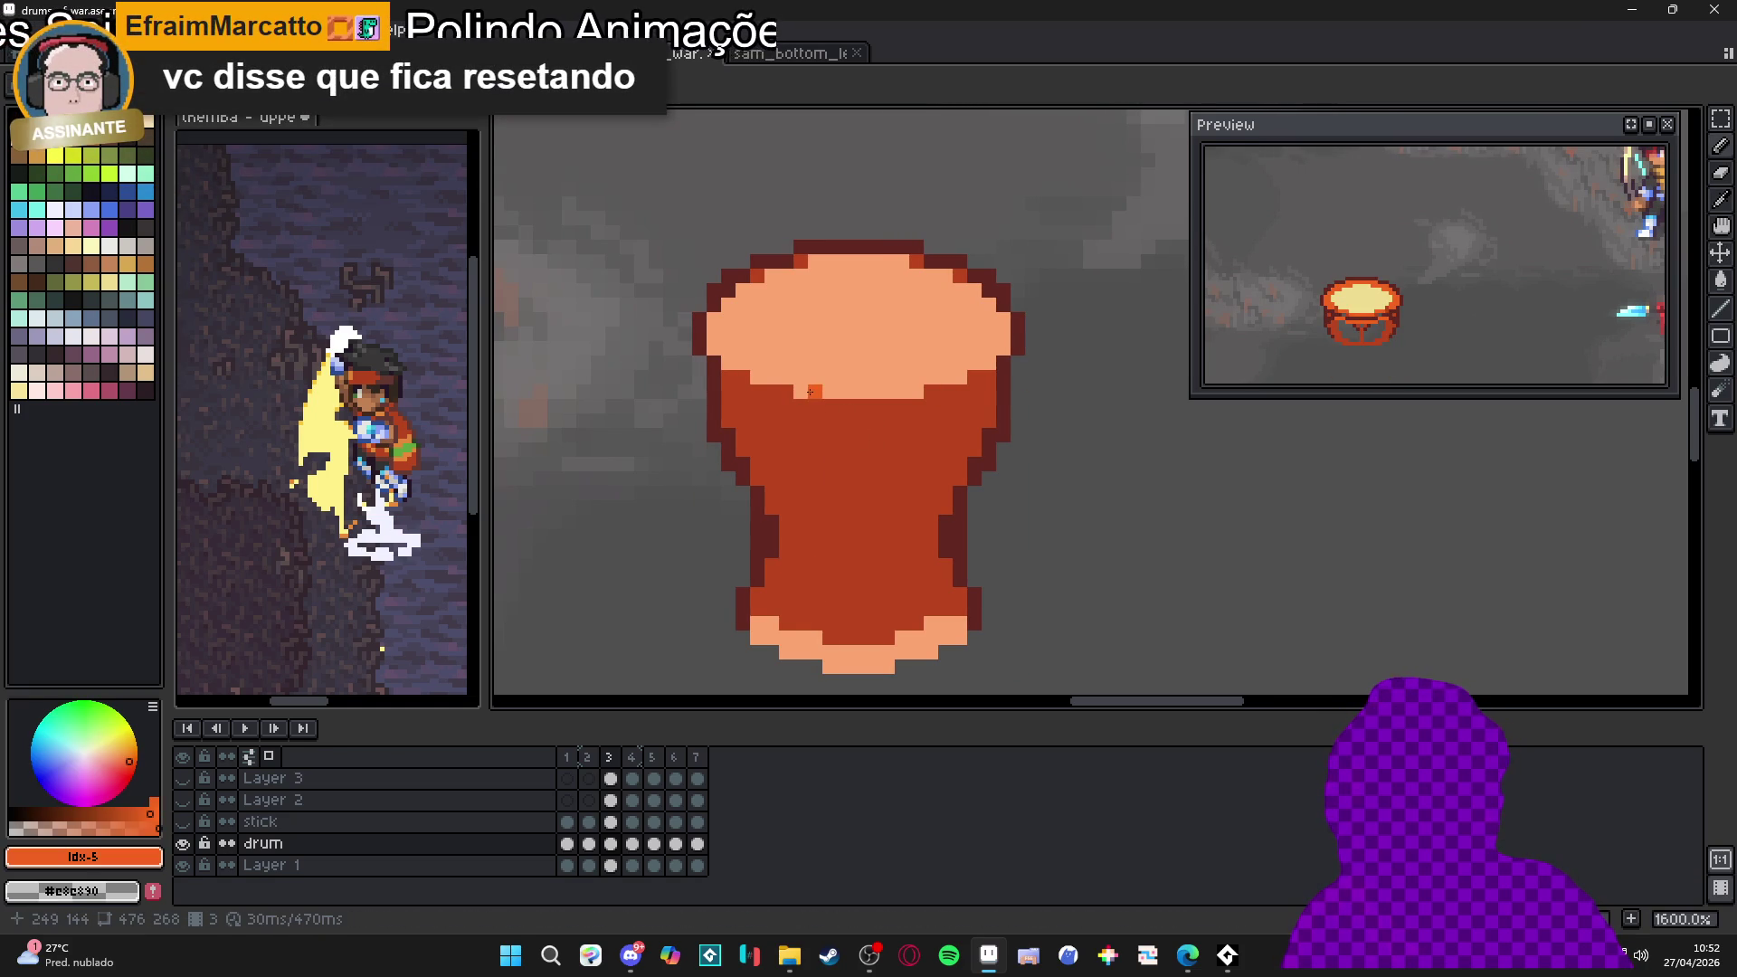
alt+click(801, 345)
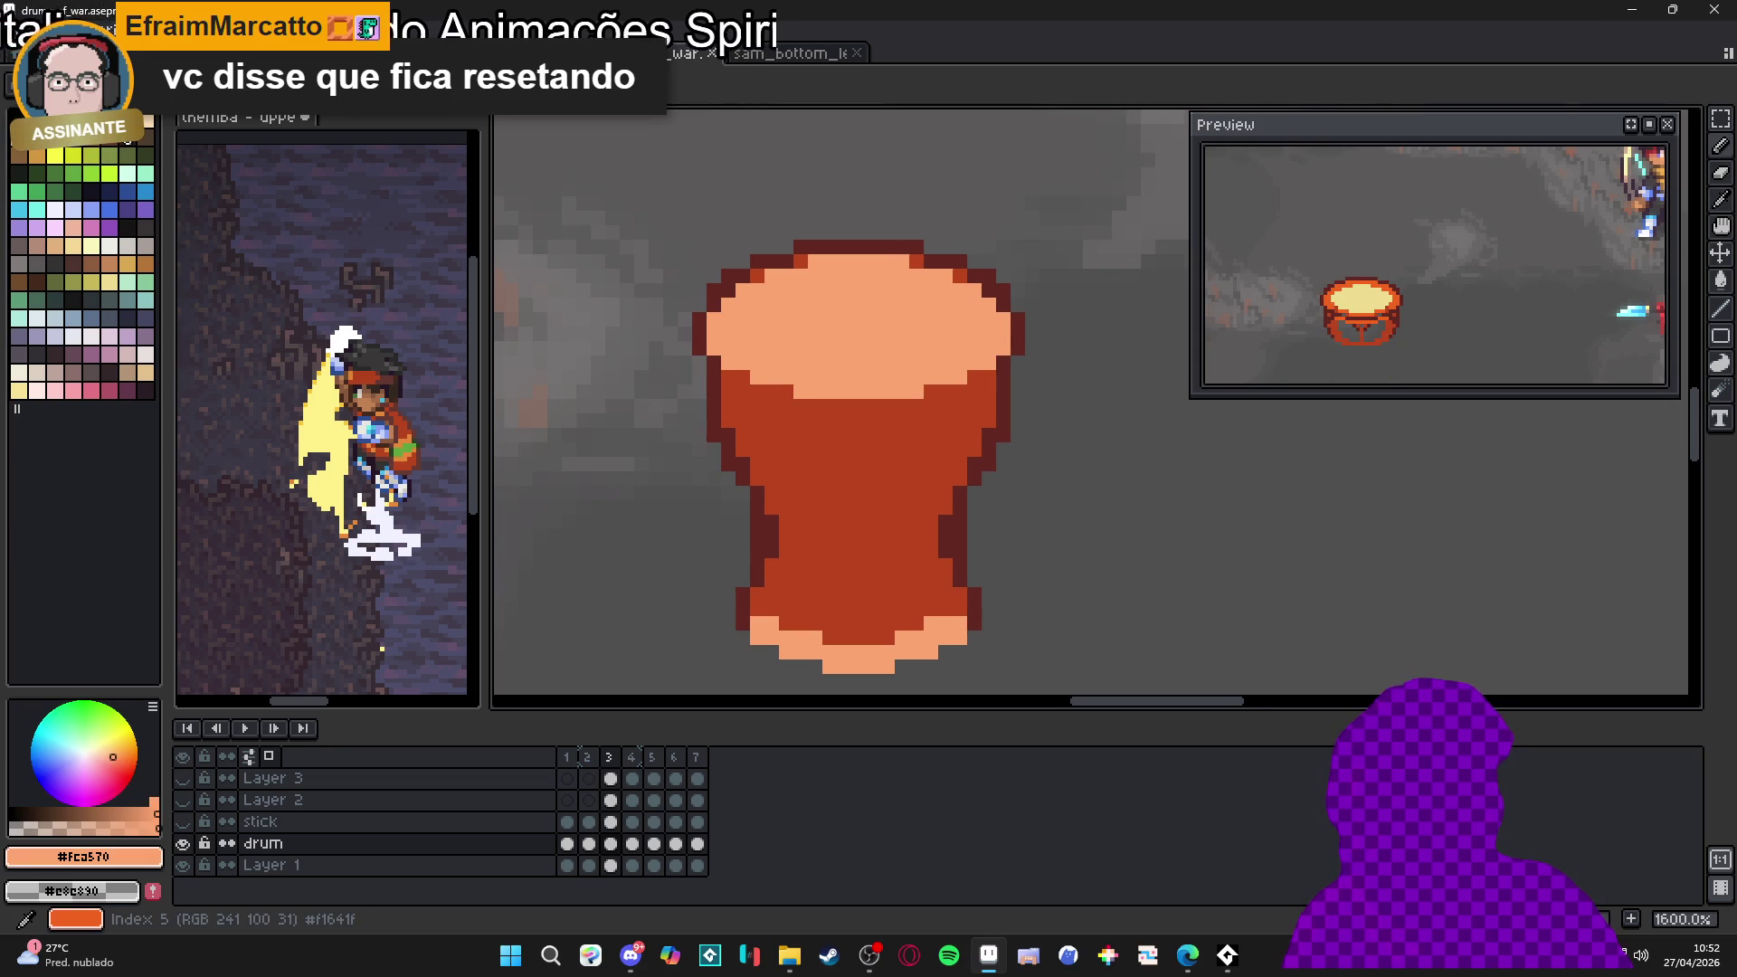
click(110, 120)
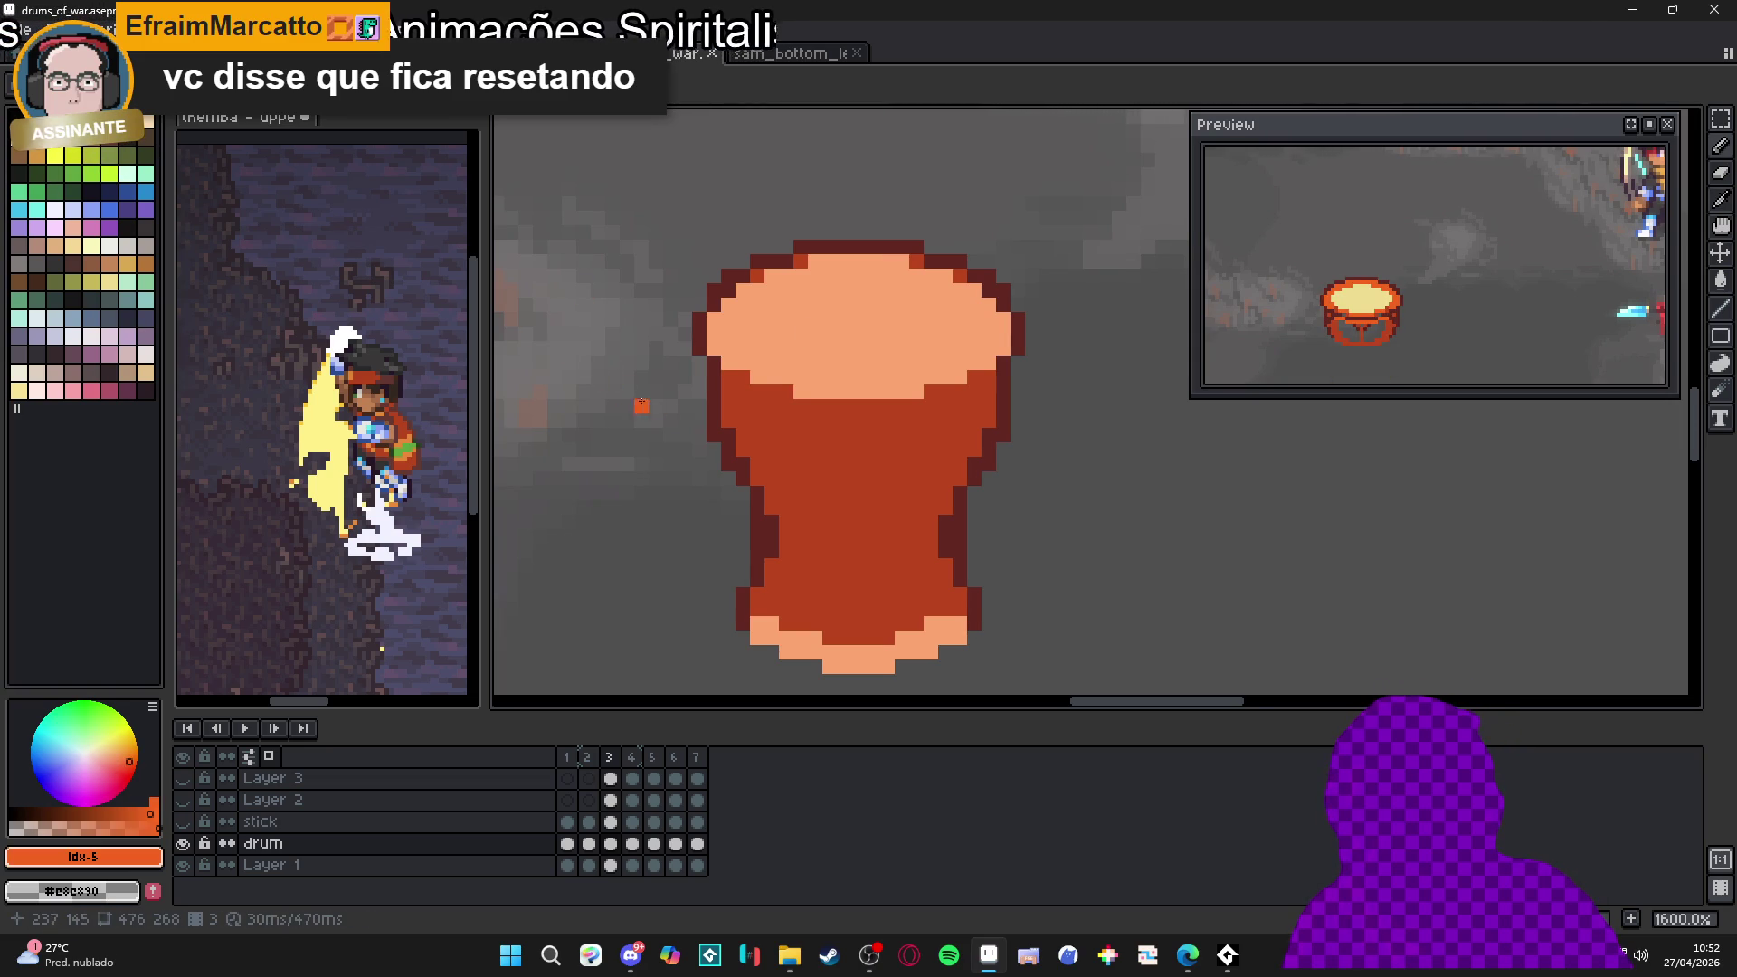
scroll(748, 384, up, 2)
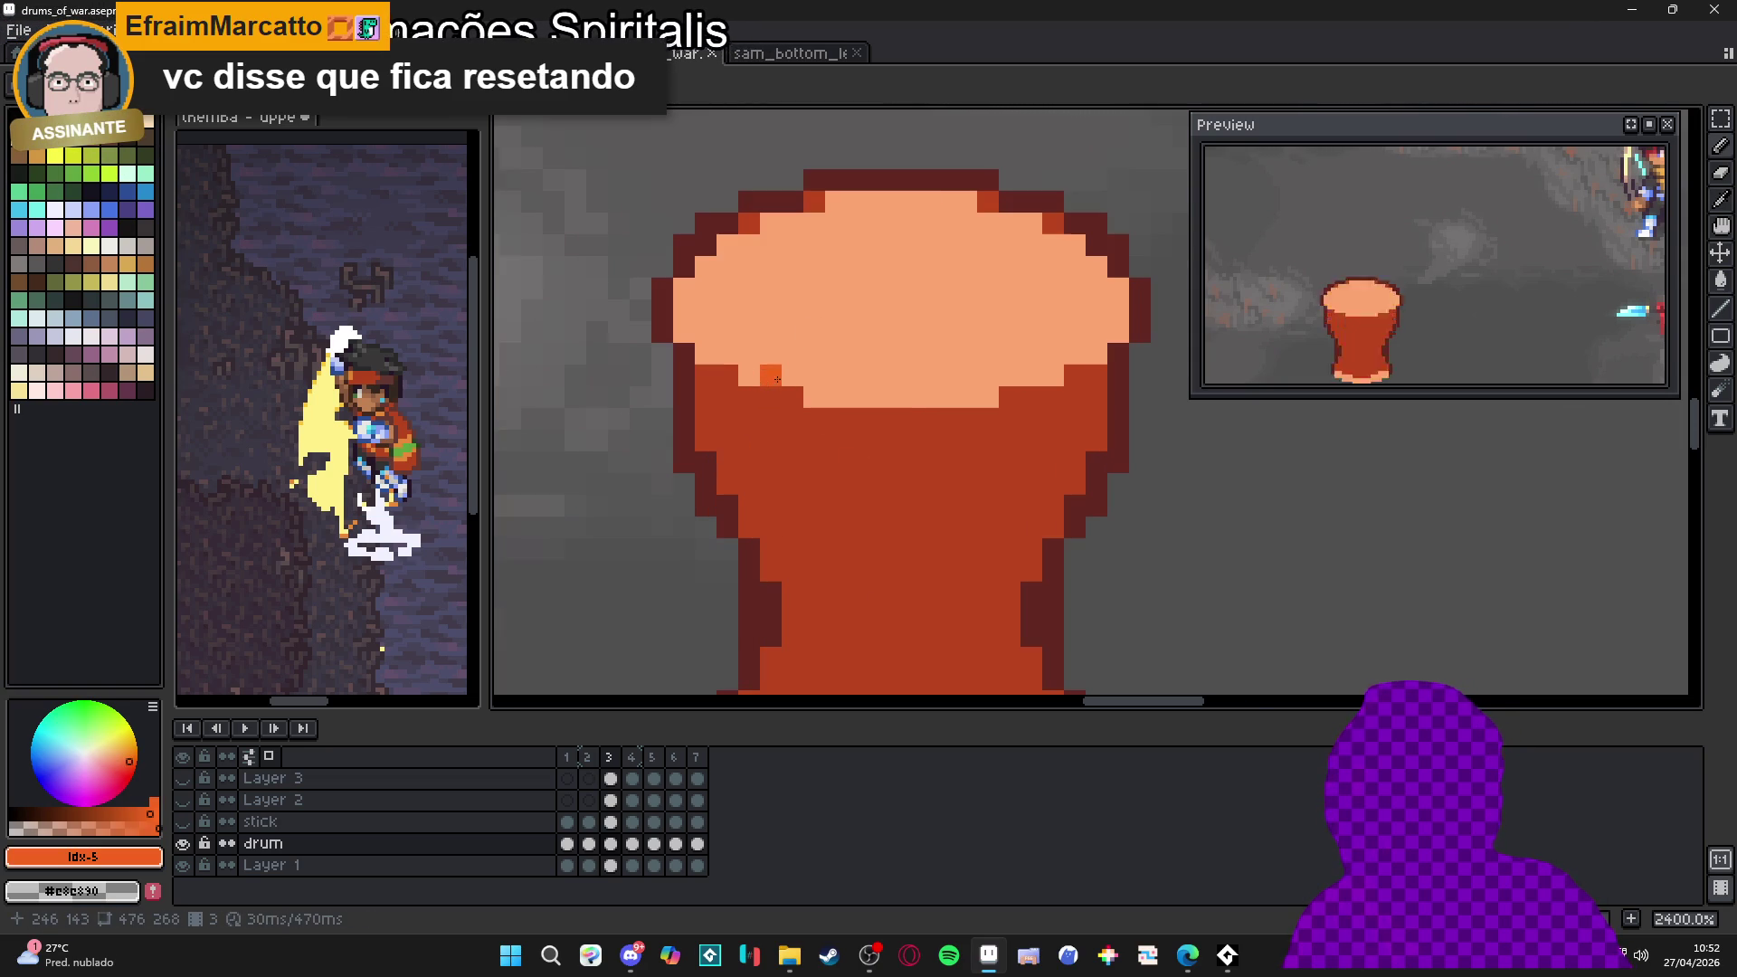
scroll(793, 402, down, 2)
mouse_move(788, 268)
mouse_down()
mouse_move(818, 284)
mouse_move(769, 271)
mouse_move(781, 237)
mouse_up()
key(ctrl+z)
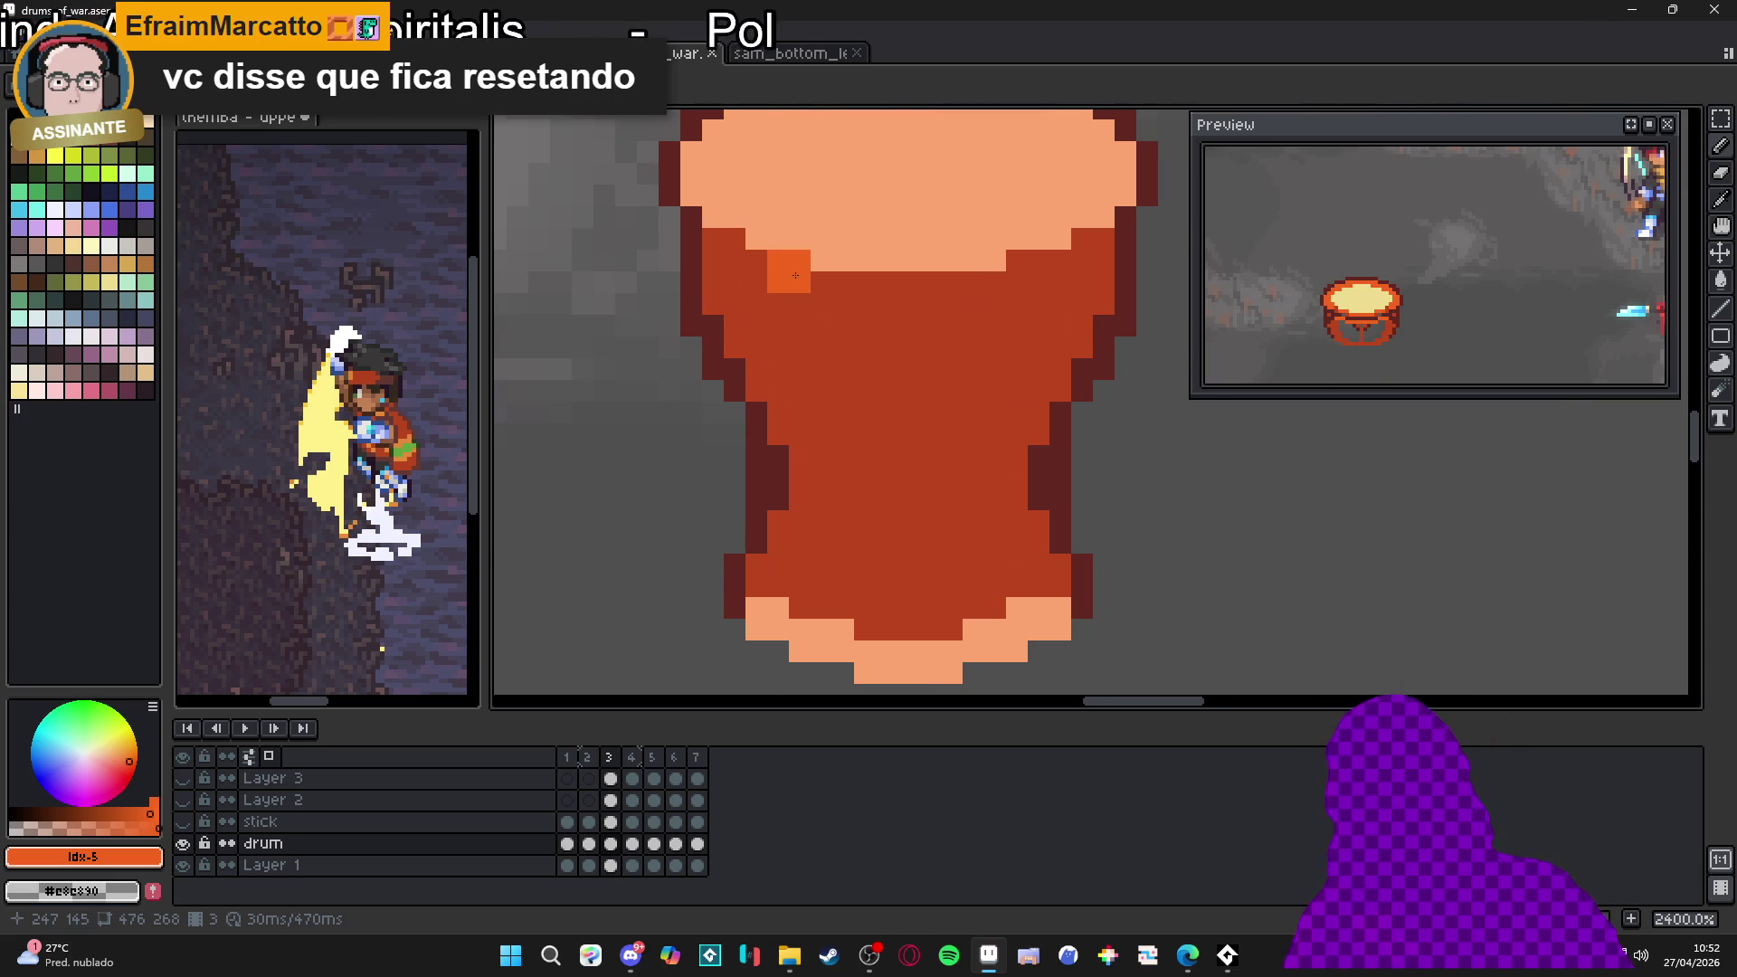
Bring the palette-reduction web page back to the front
scroll(919, 396, down, 3)
mouse_move(1194, 959)
click(1240, 869)
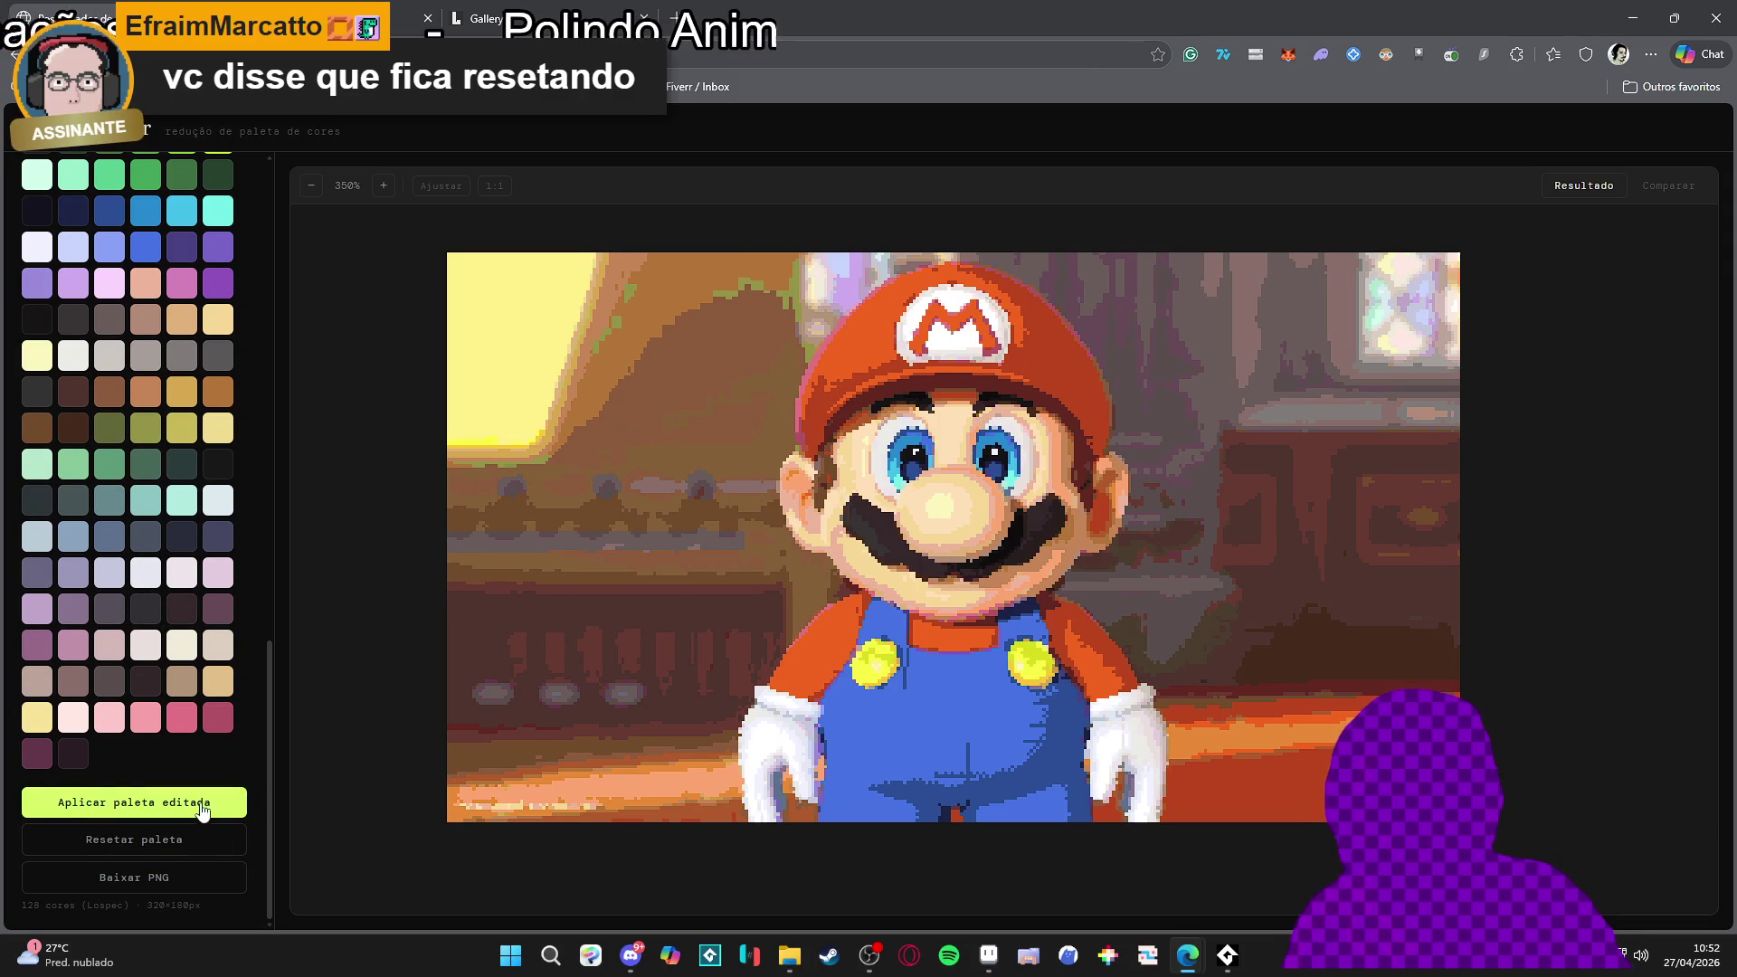
Reset the palette, edit the last dark swatch, apply it to Mario, and minimise the browser
click(190, 857)
scroll(139, 837, down, 5)
click(73, 845)
click(190, 891)
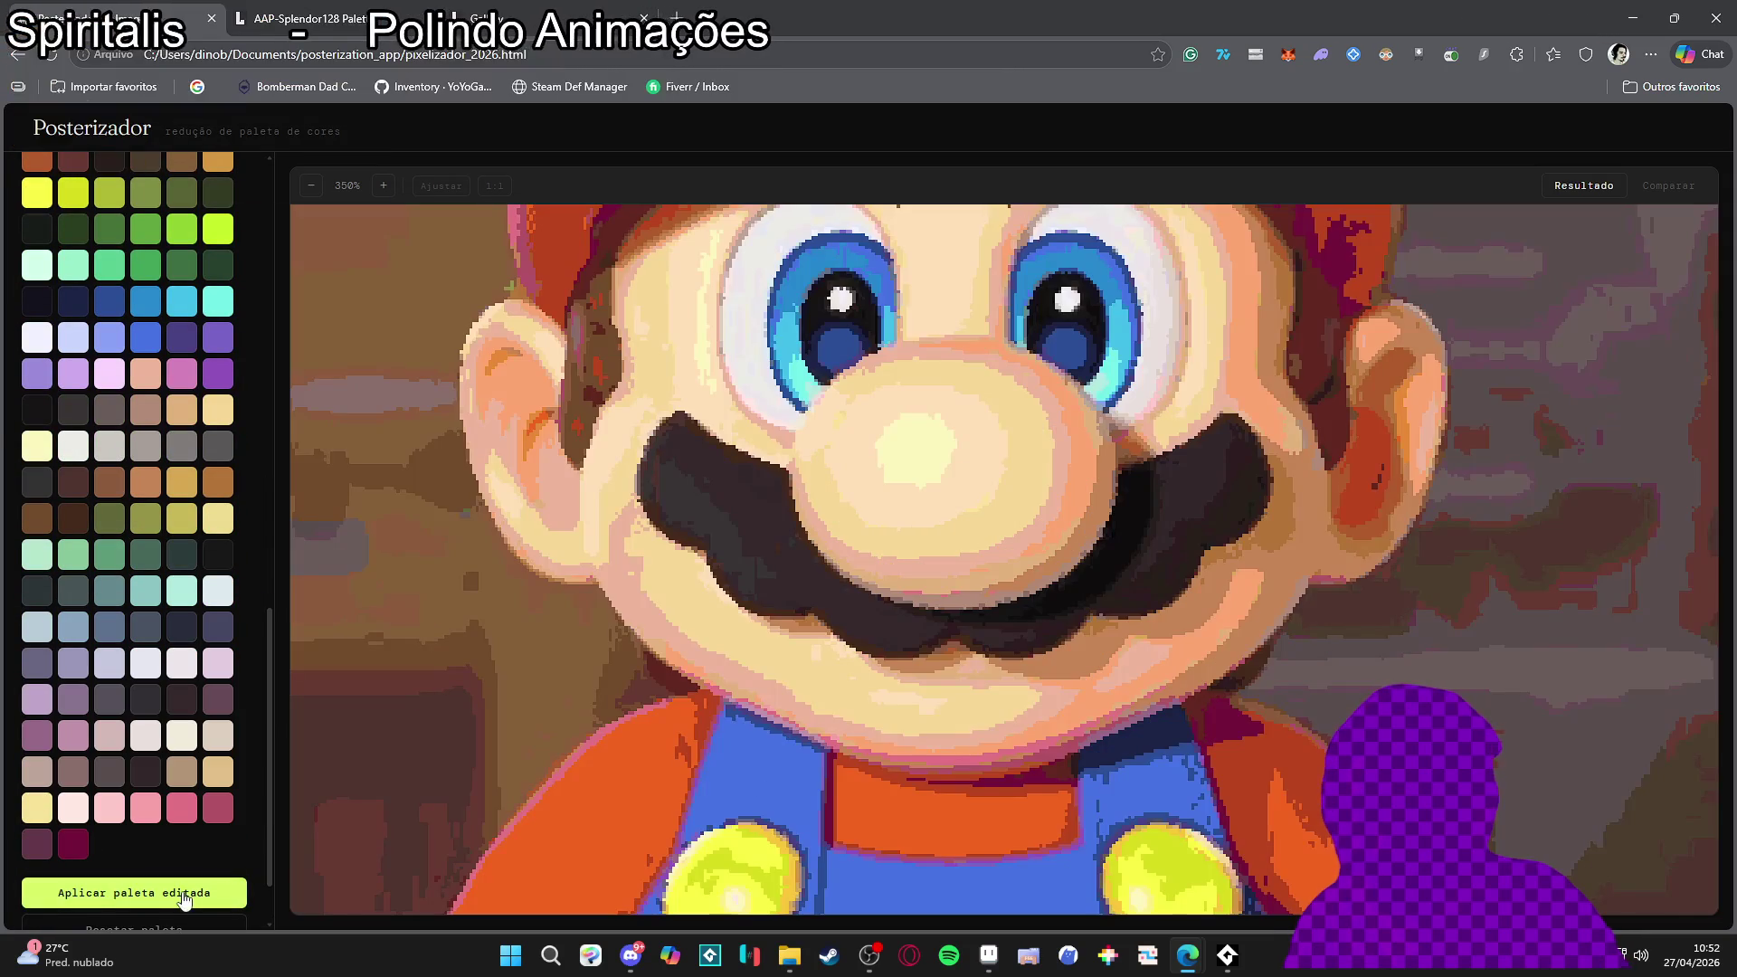
scroll(186, 341, up, 15)
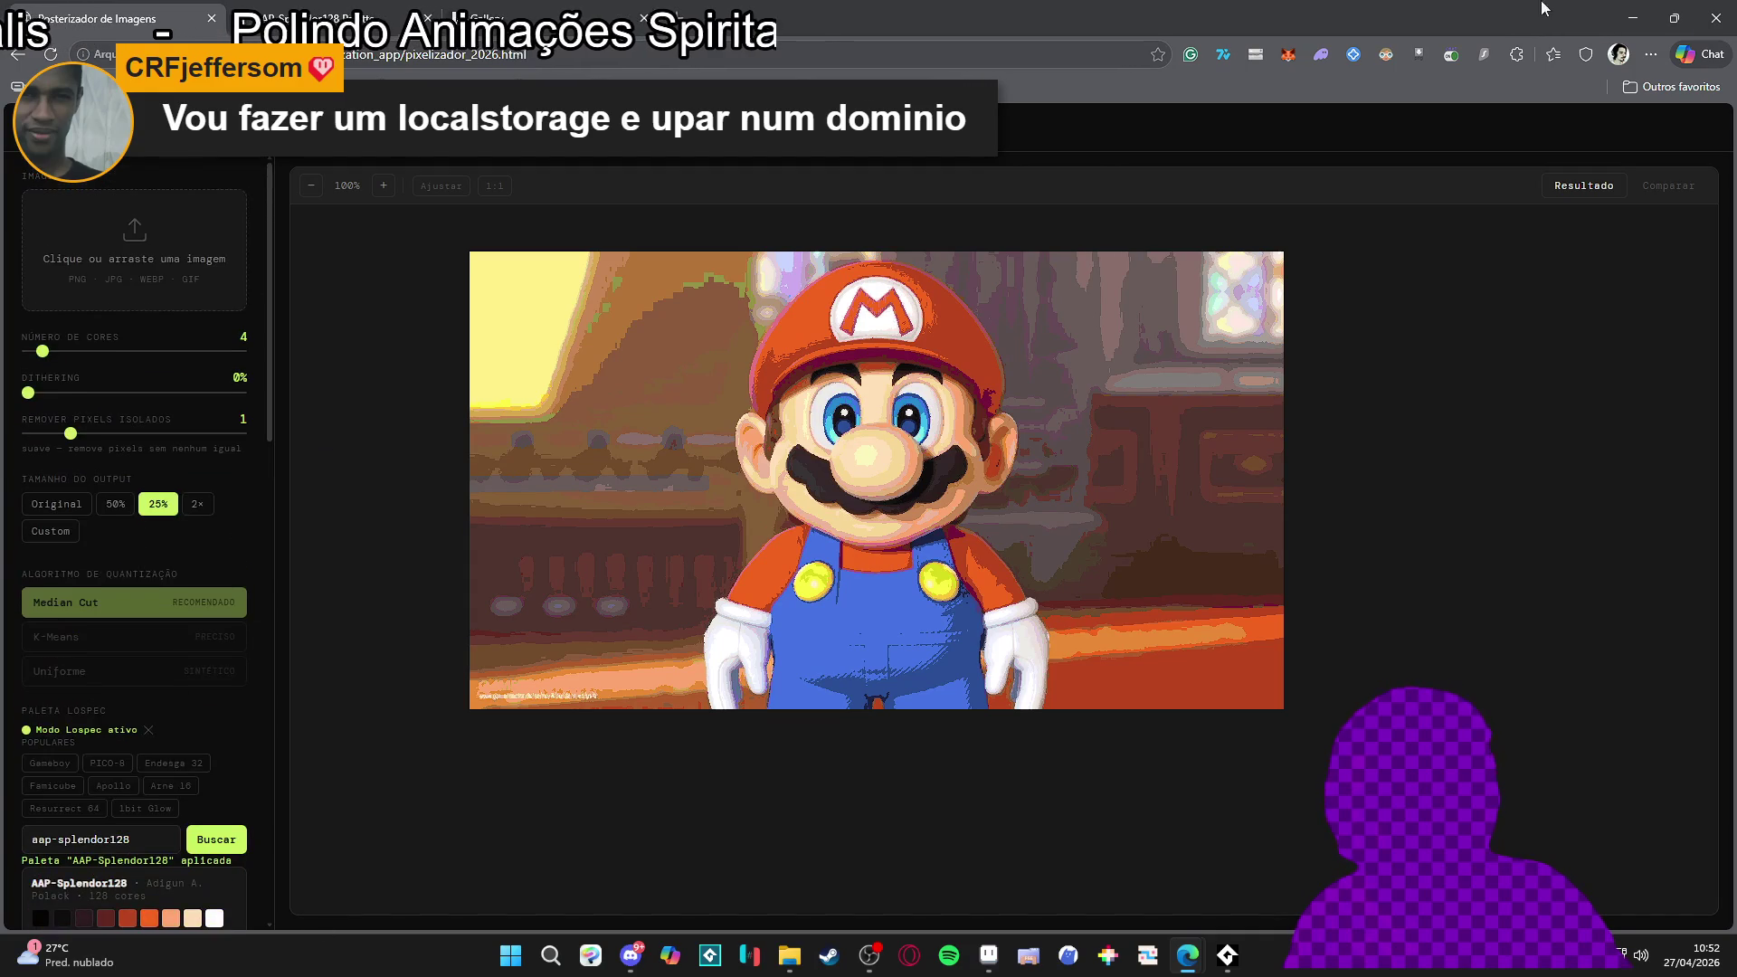
click(1634, 18)
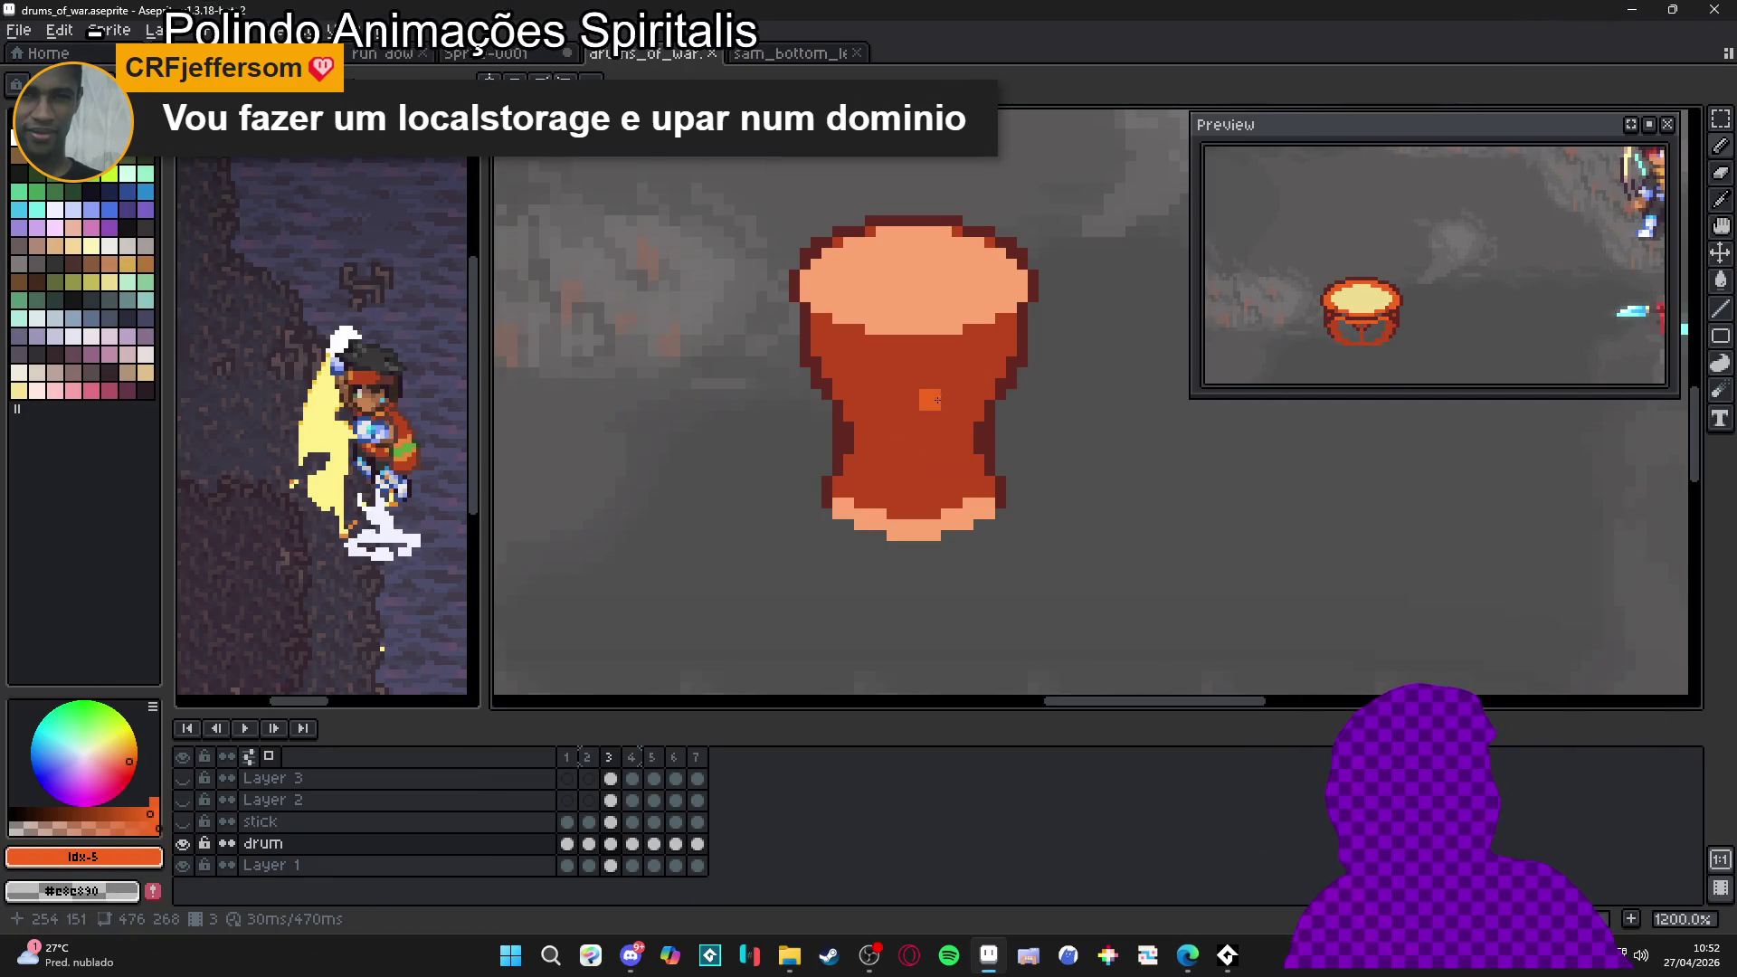
Test an orange line and a peach highlight stripe on the drum, then undo both
drag(921, 397, 876, 439)
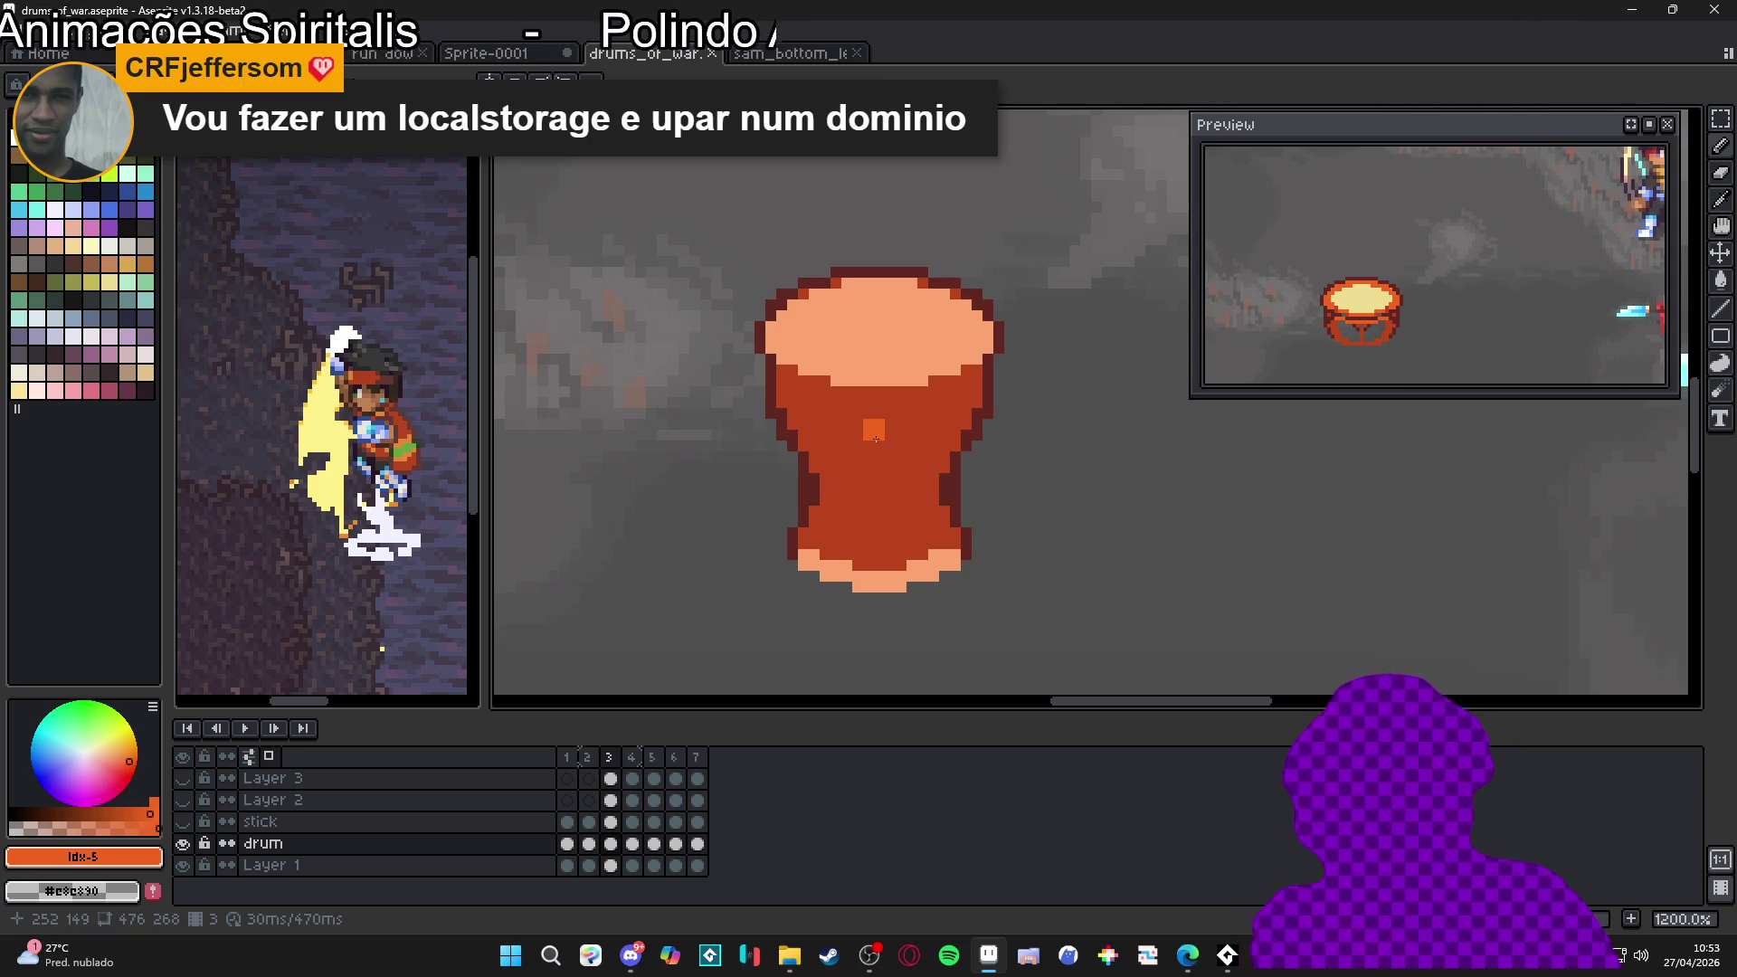
scroll(834, 425, up, 1)
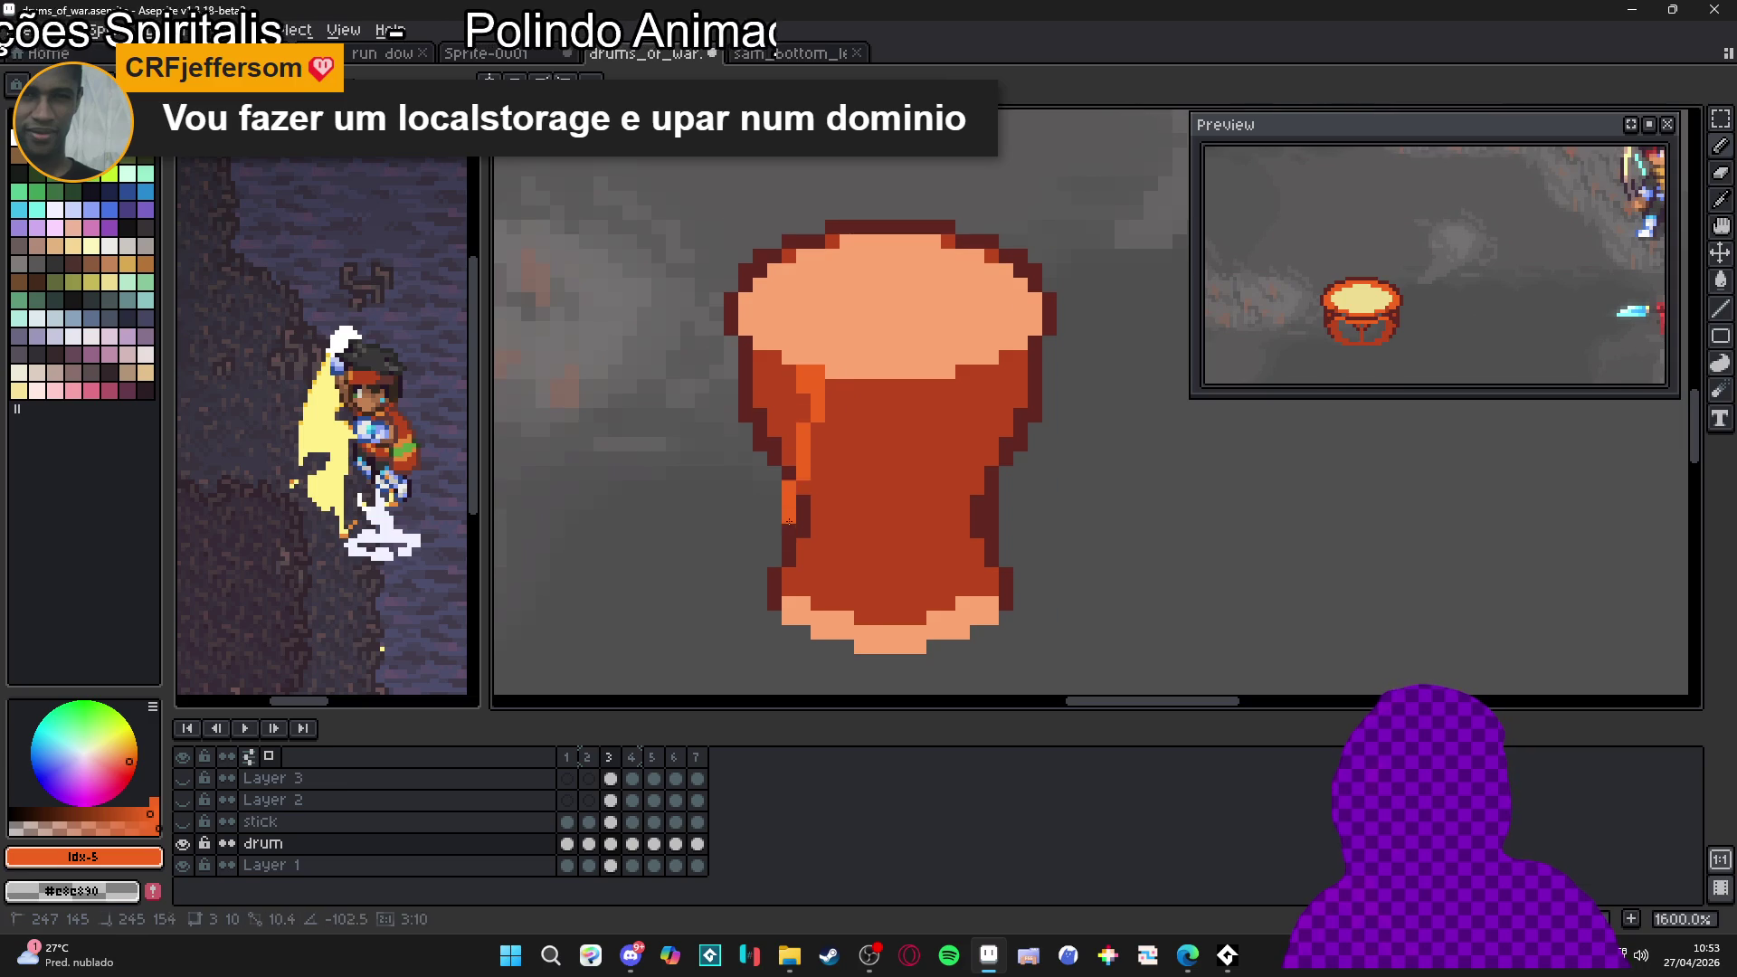
shift+click(824, 606)
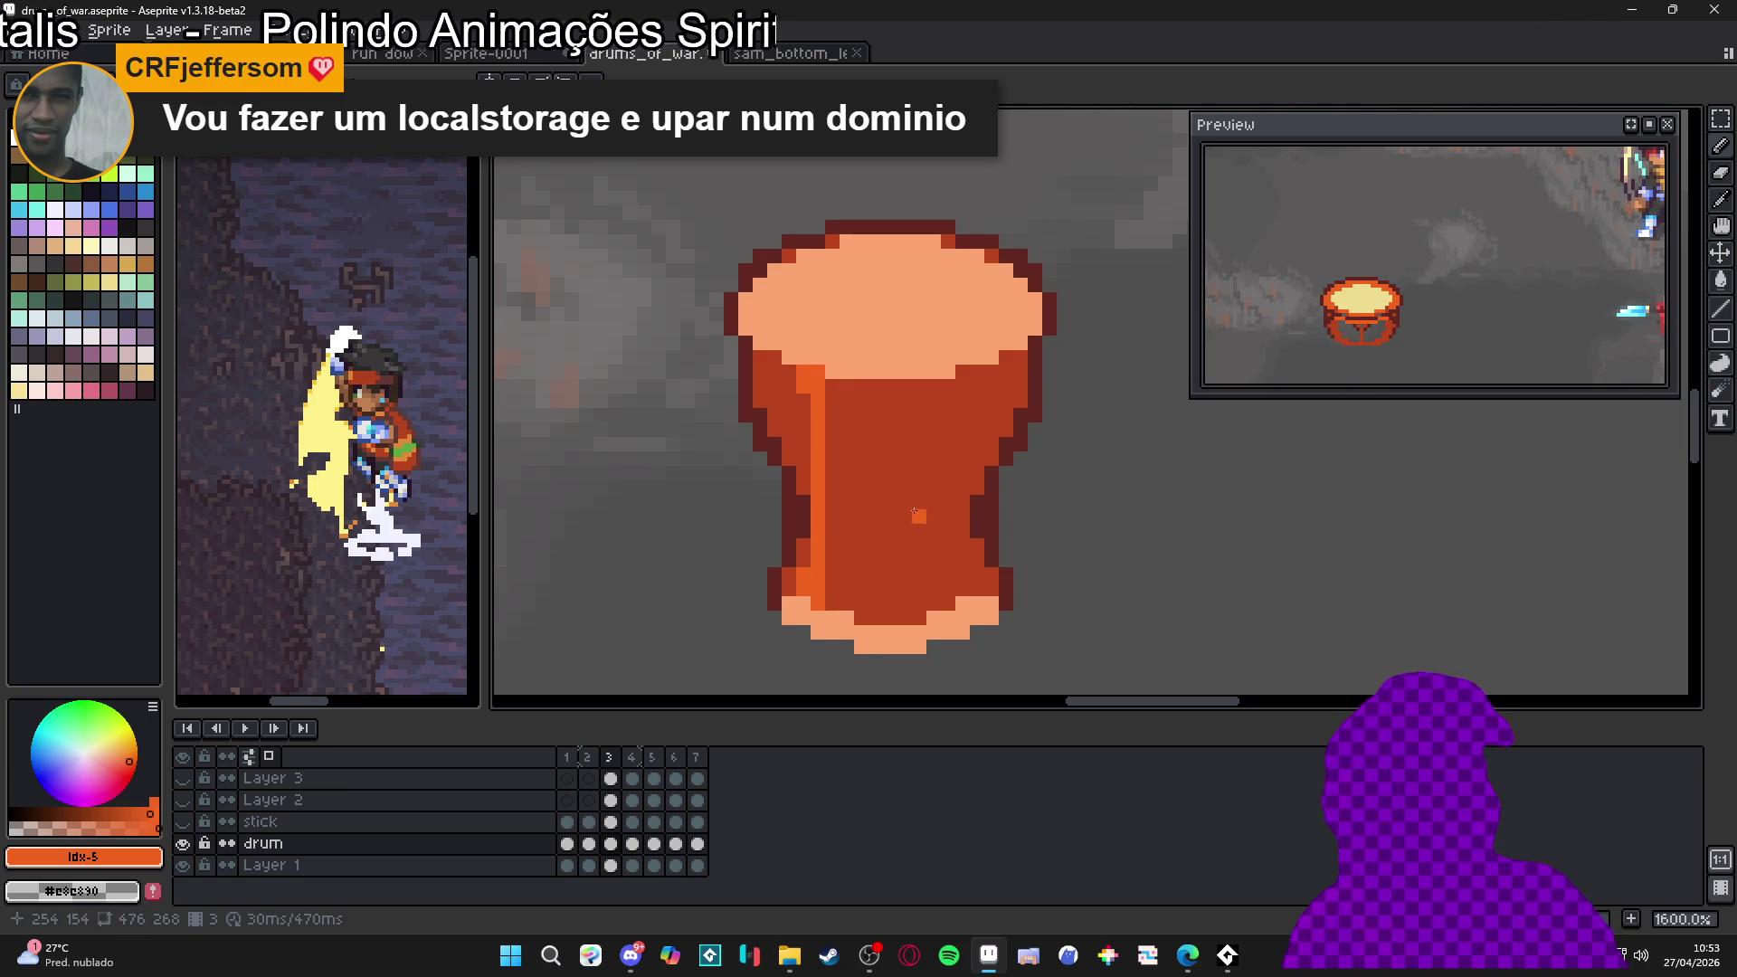
scroll(891, 445, up, 2)
alt+click(817, 425)
drag(816, 434, 816, 467)
click(795, 457)
shift+click(816, 523)
drag(816, 538, 816, 367)
key(ctrl+z)
key(ctrl+z)
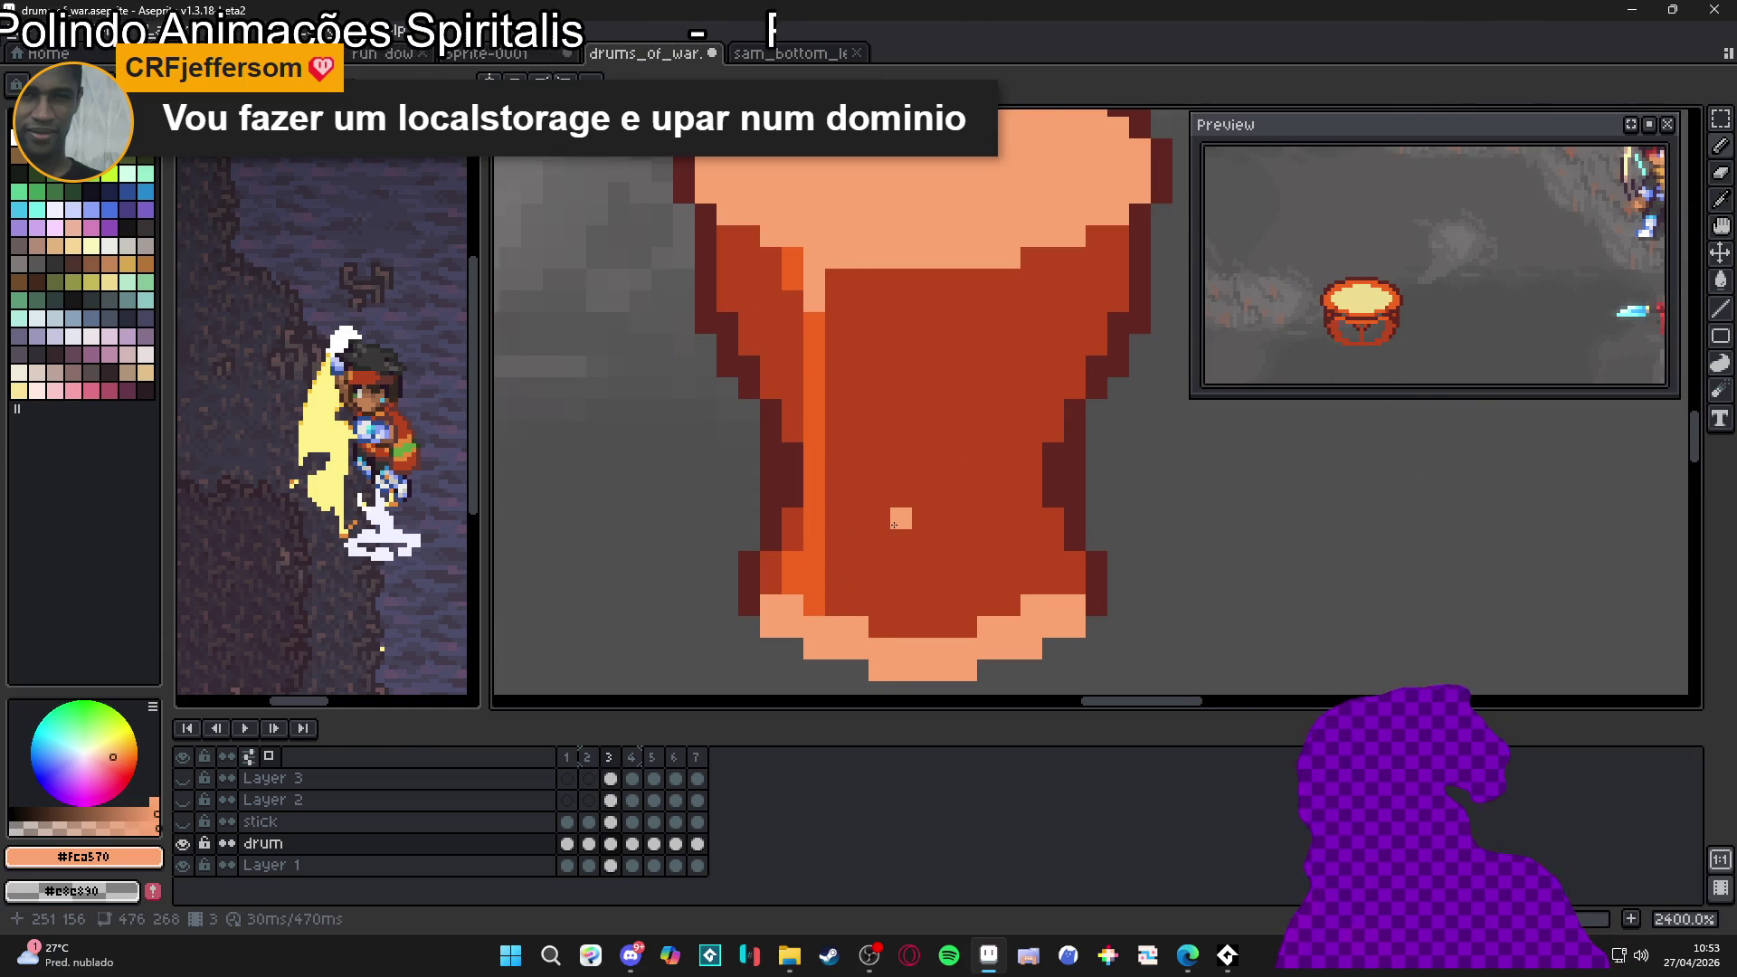
key(ctrl+z)
key(ctrl+z)
key(ctrl+z)
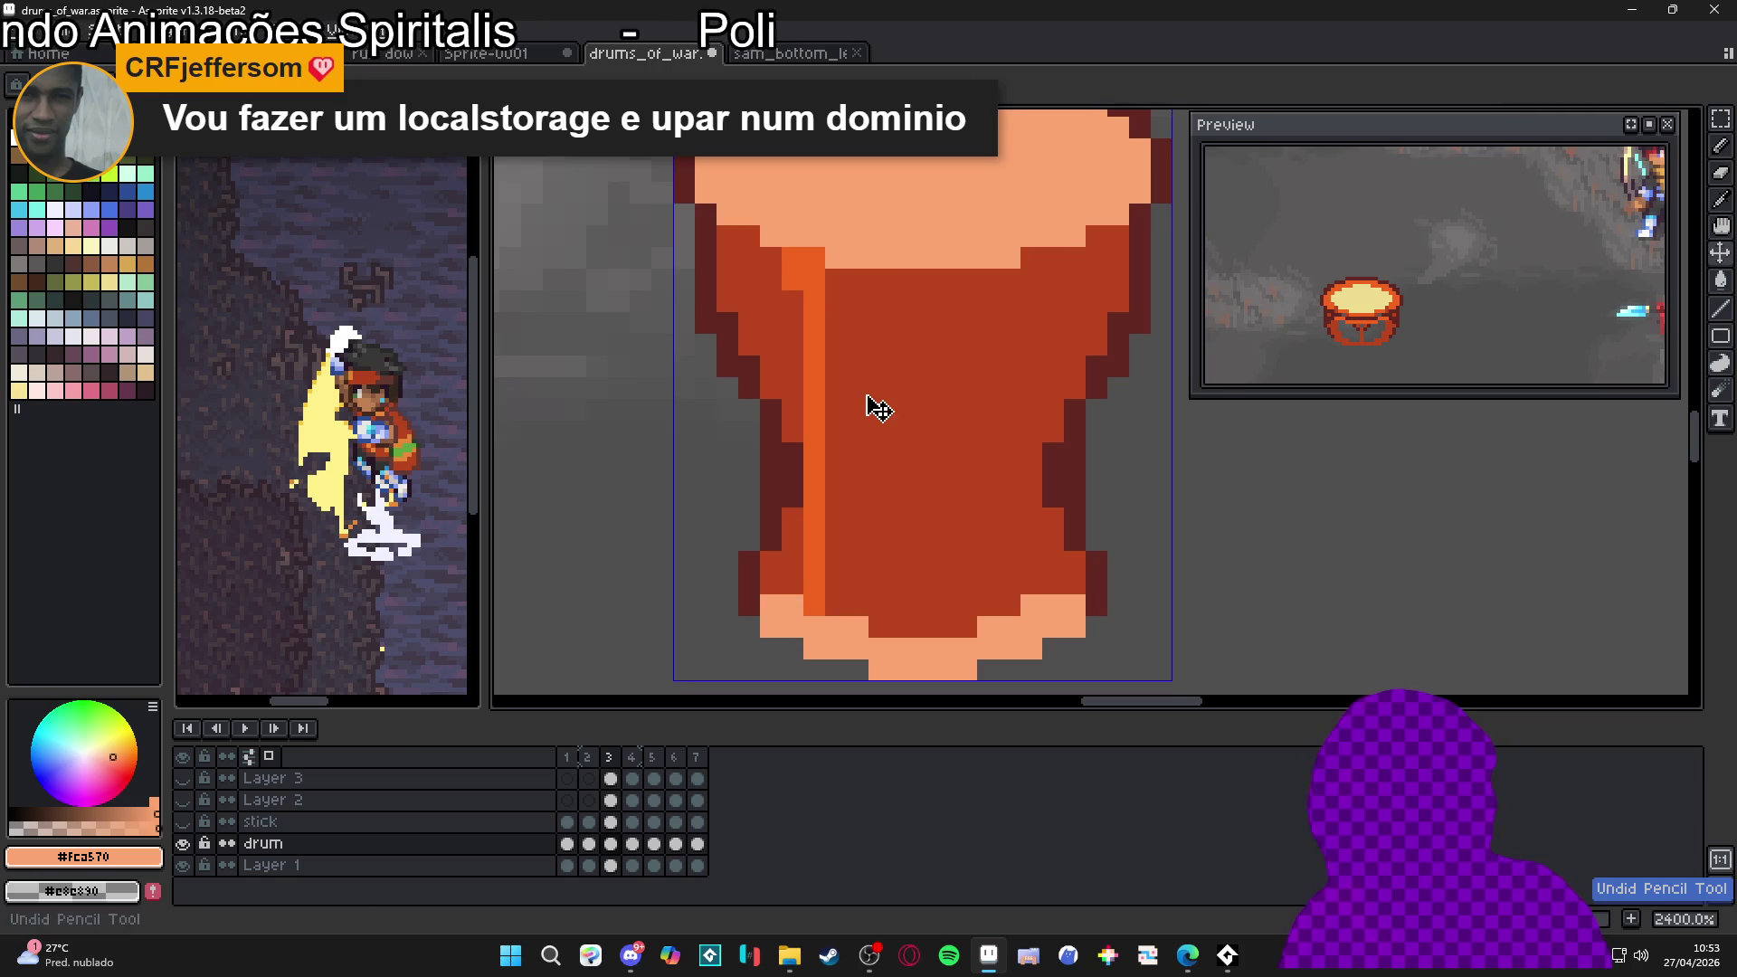
Sample the drum's orange and peach, then paint light orange under the drum top's left edge
alt+click(813, 280)
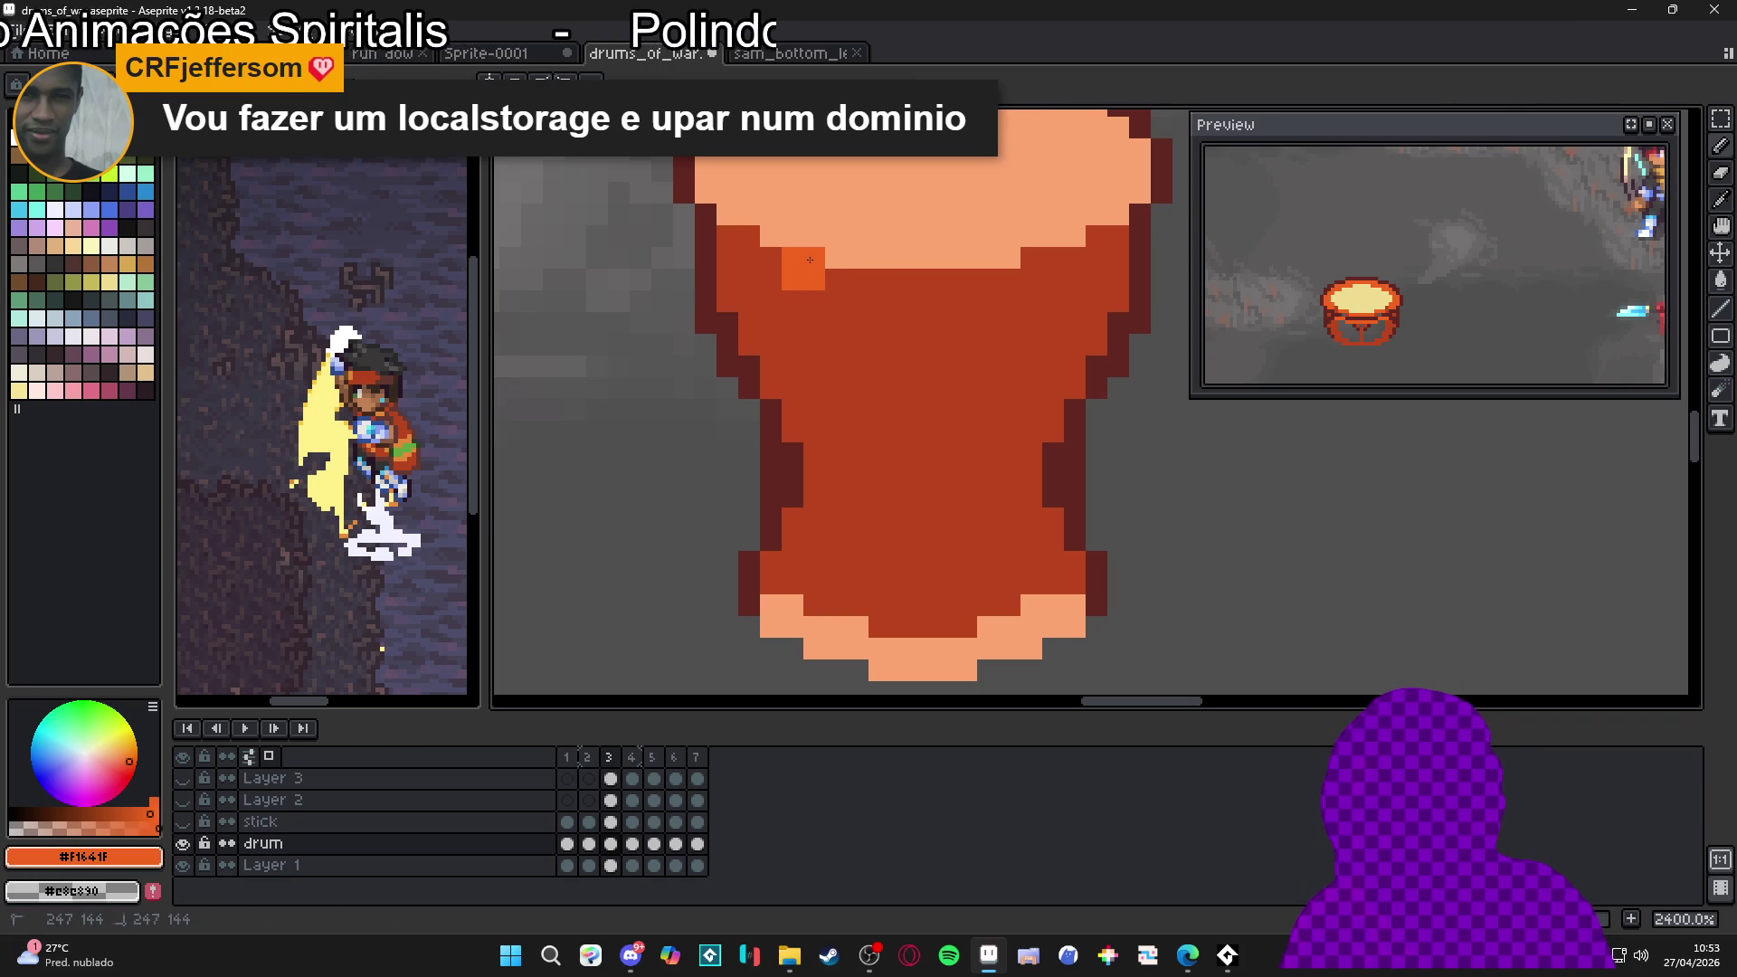
alt+click(814, 236)
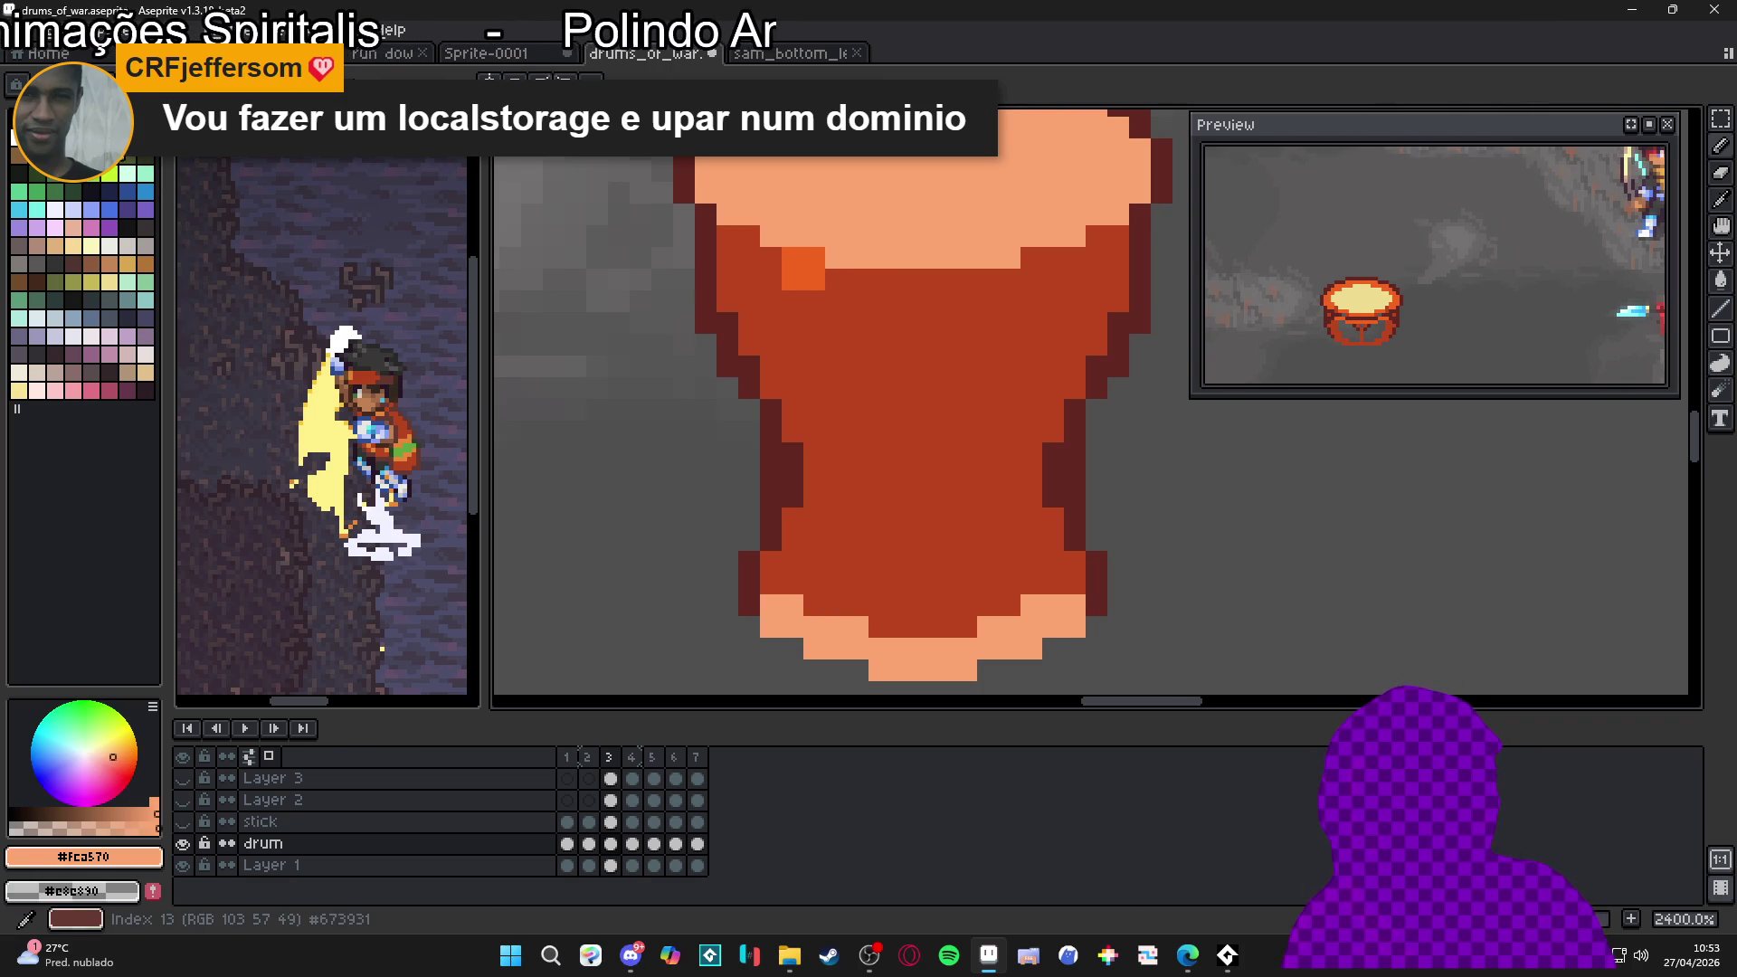
key(])
click(793, 236)
click(836, 258)
right_click(819, 255)
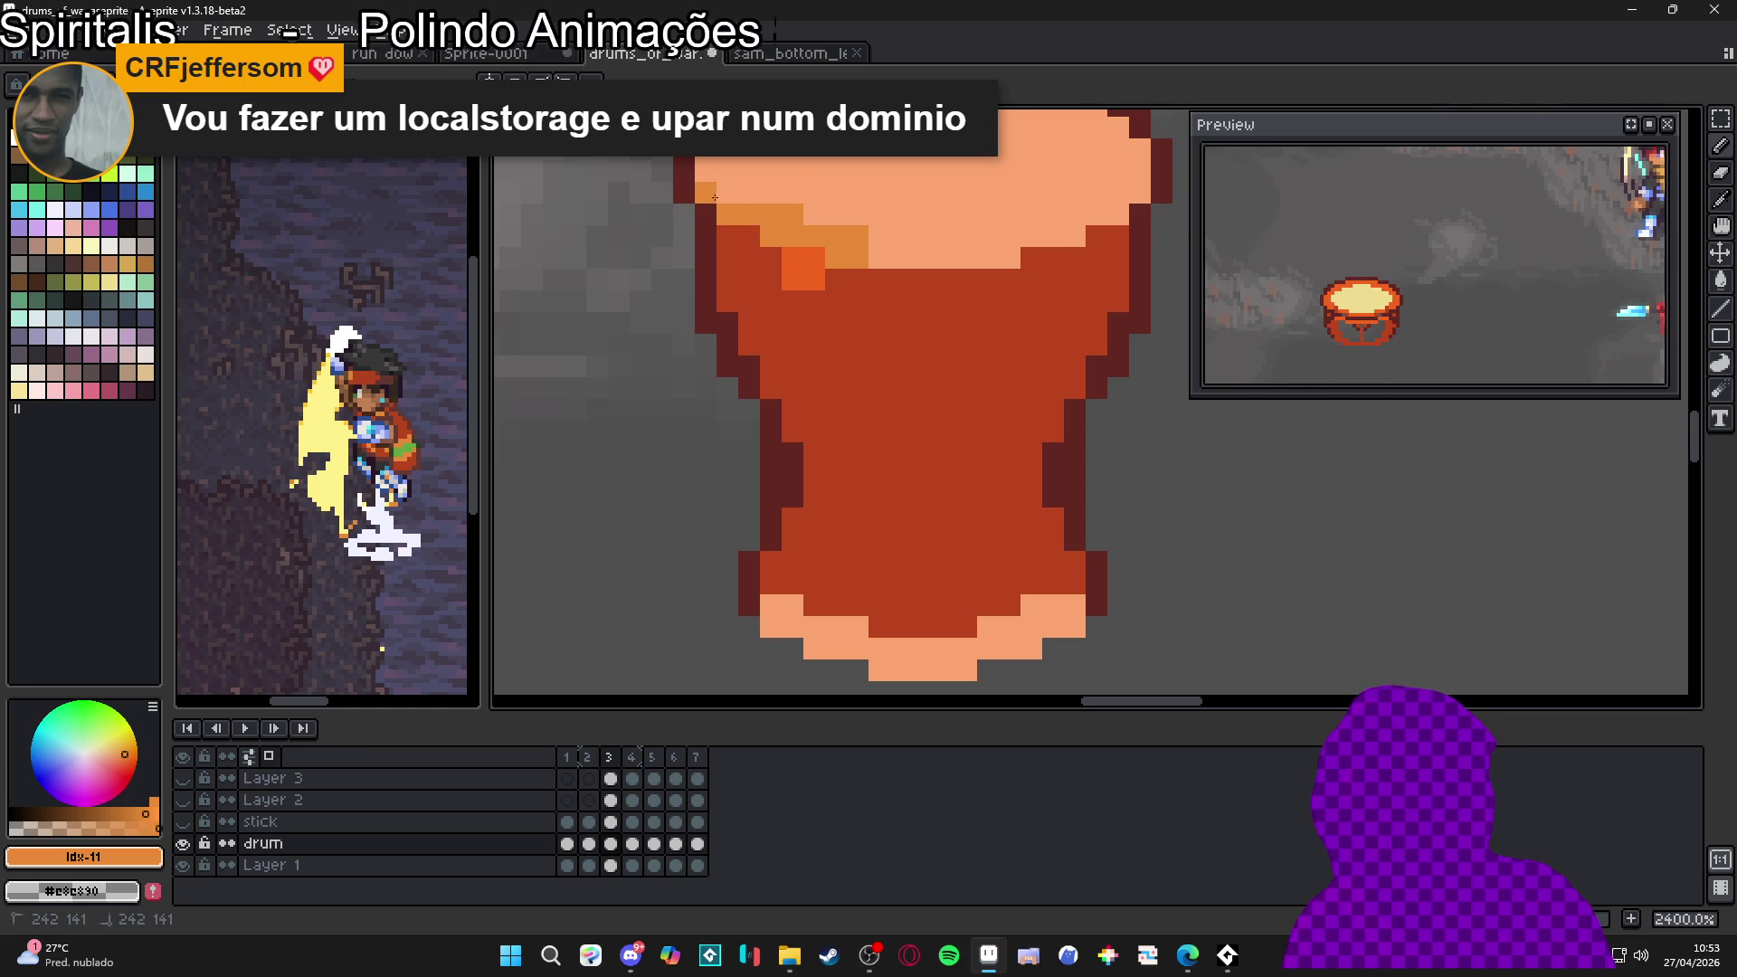
mouse_move(858, 219)
mouse_down()
mouse_move(813, 373)
mouse_move(865, 414)
mouse_move(955, 415)
mouse_up()
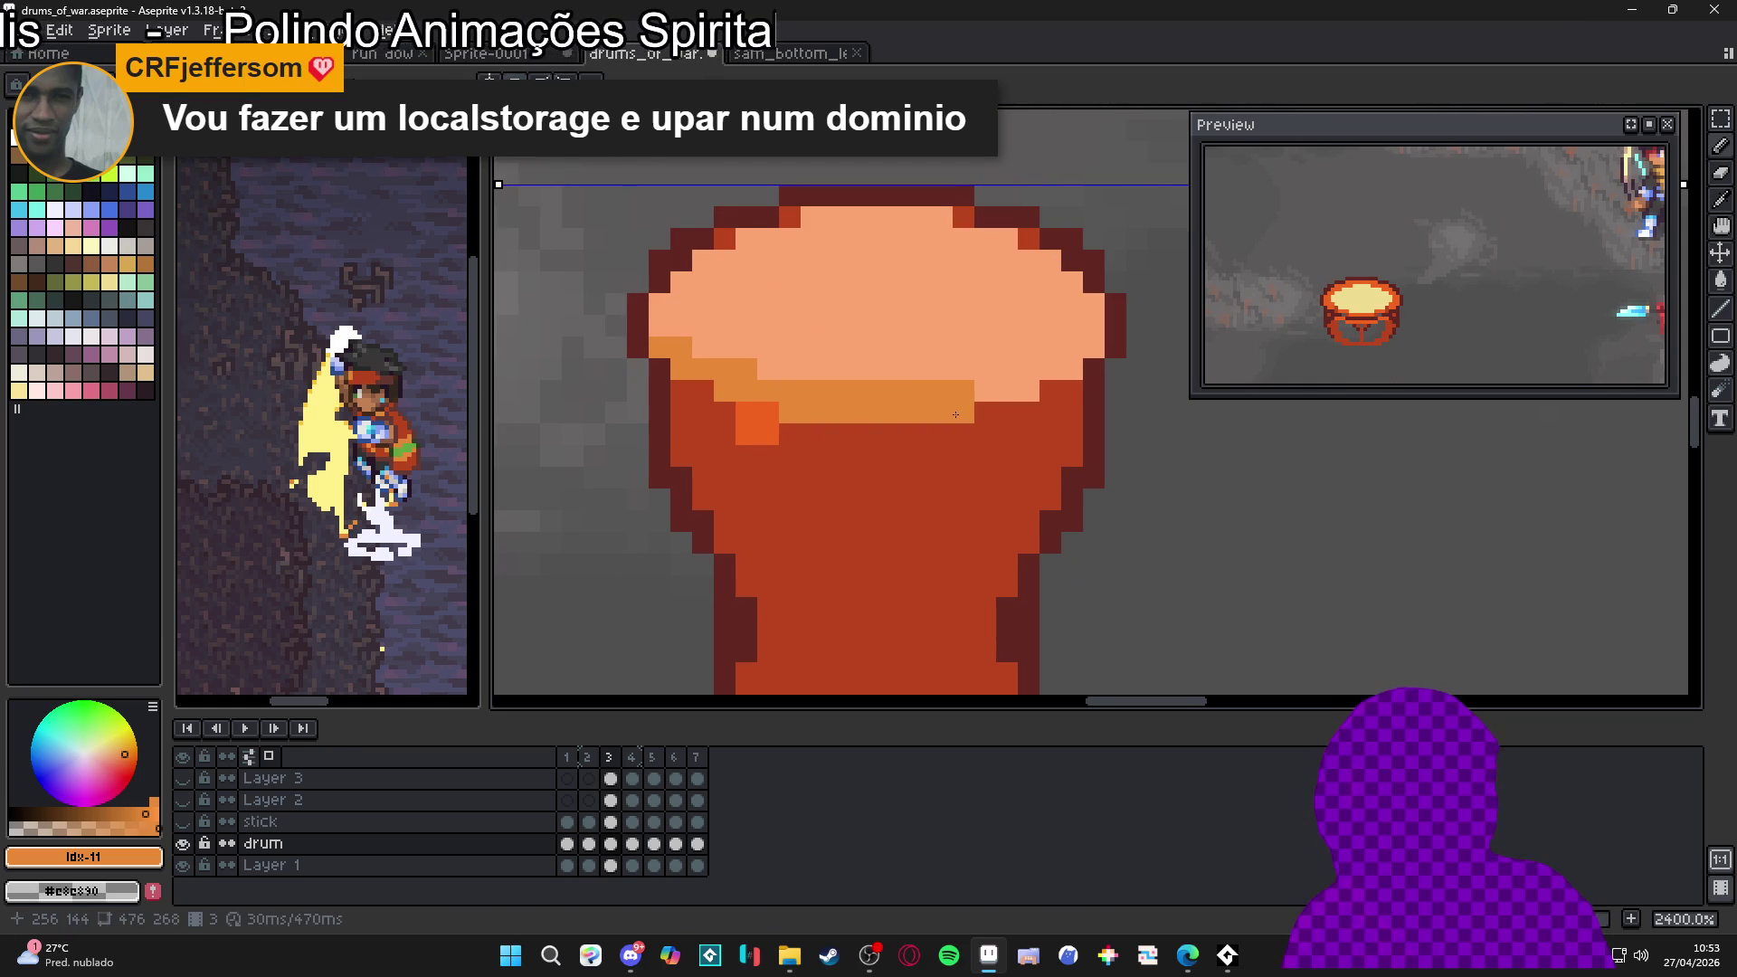
Turn on vertical symmetry and paint a mirrored orange band under the drum's top
key(ctrl+z)
click(542, 81)
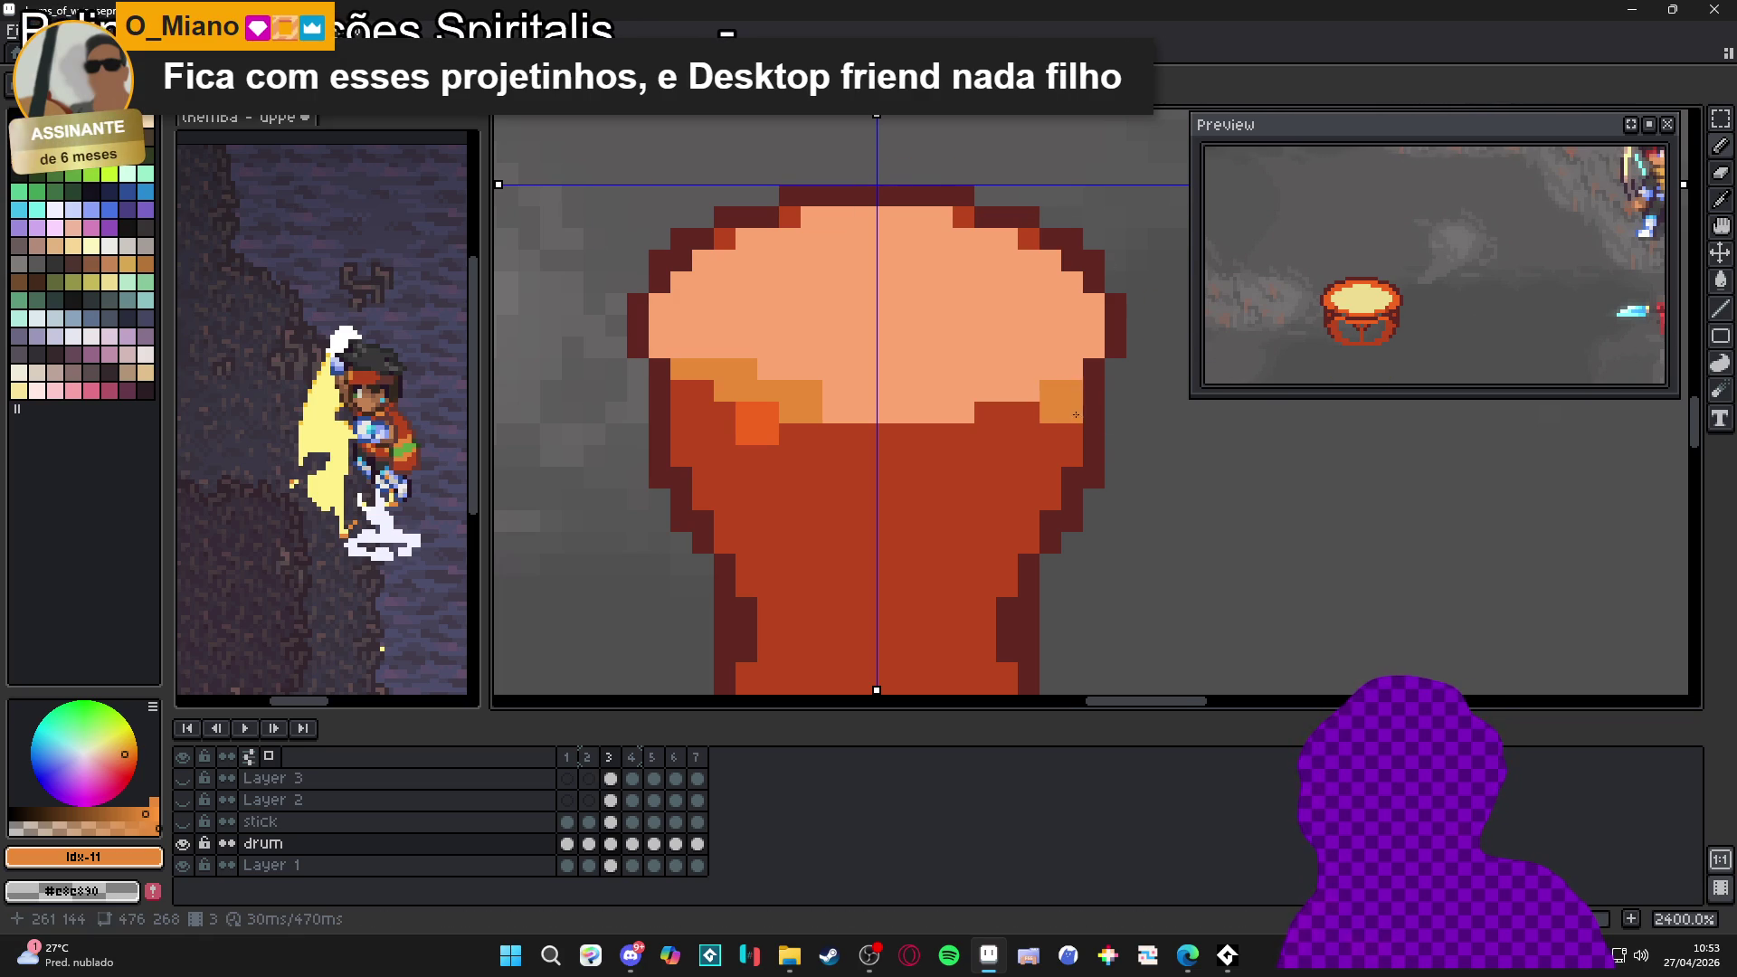
scroll(983, 409, right, 2)
scroll(983, 409, up, 1)
mouse_move(790, 421)
mouse_down()
mouse_move(864, 426)
mouse_move(1038, 371)
mouse_up()
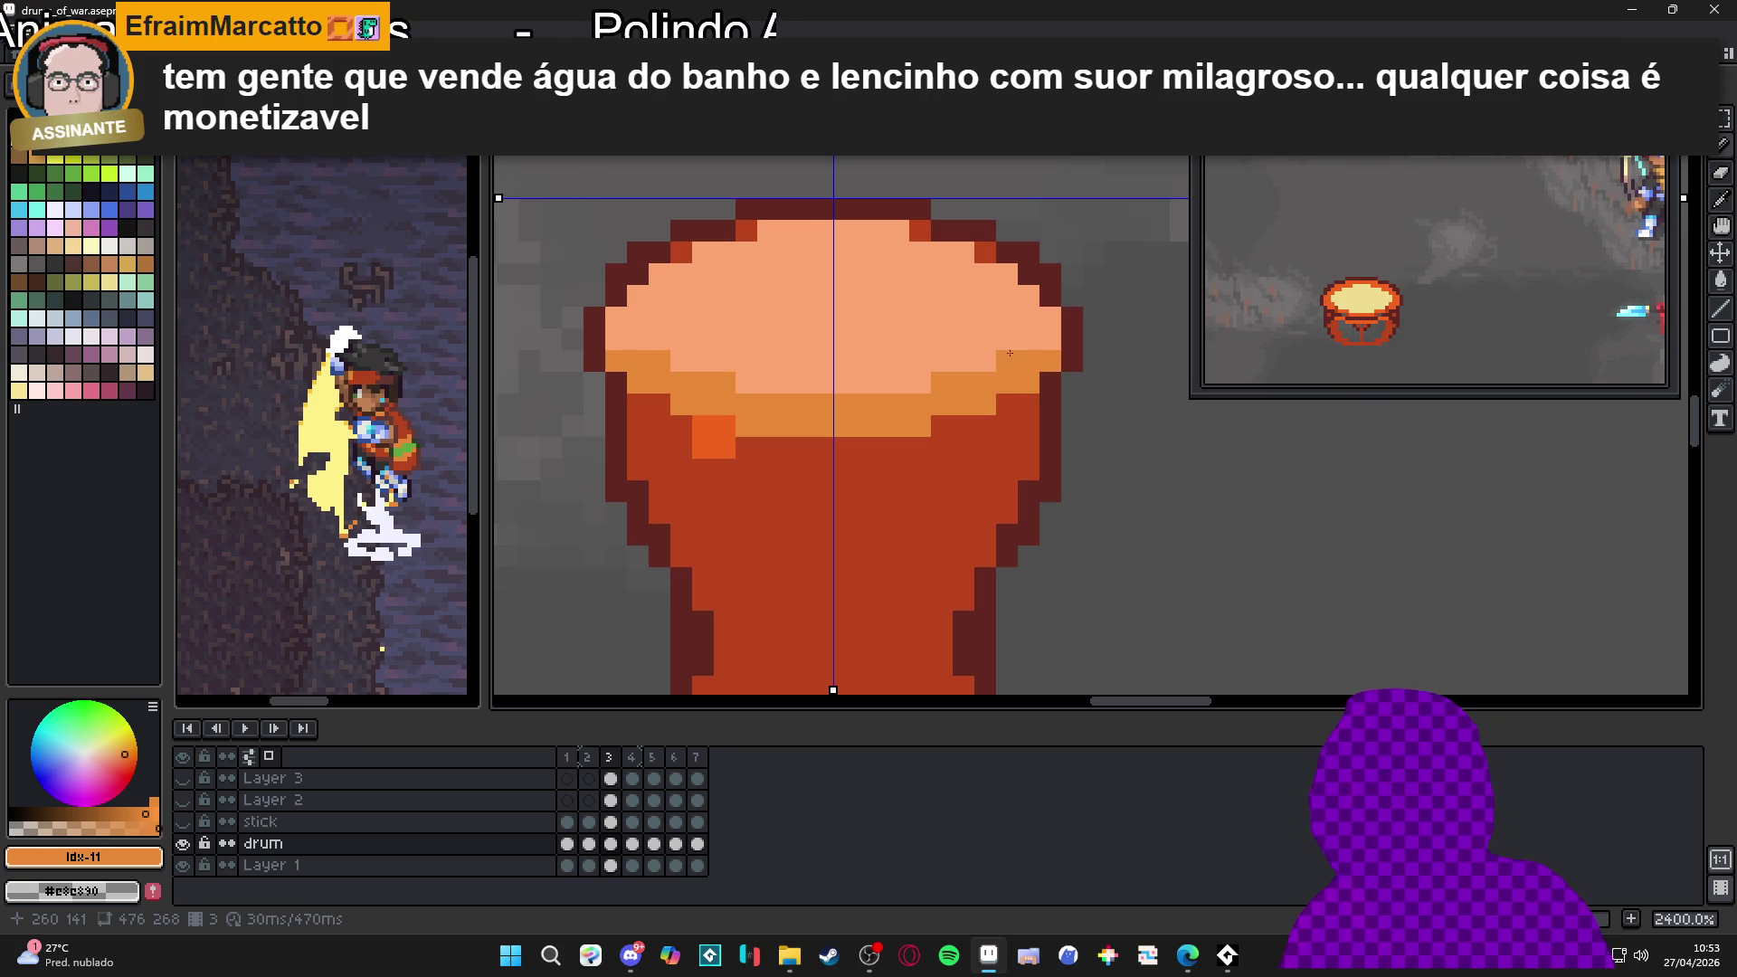
alt+click(1014, 339)
click(1007, 361)
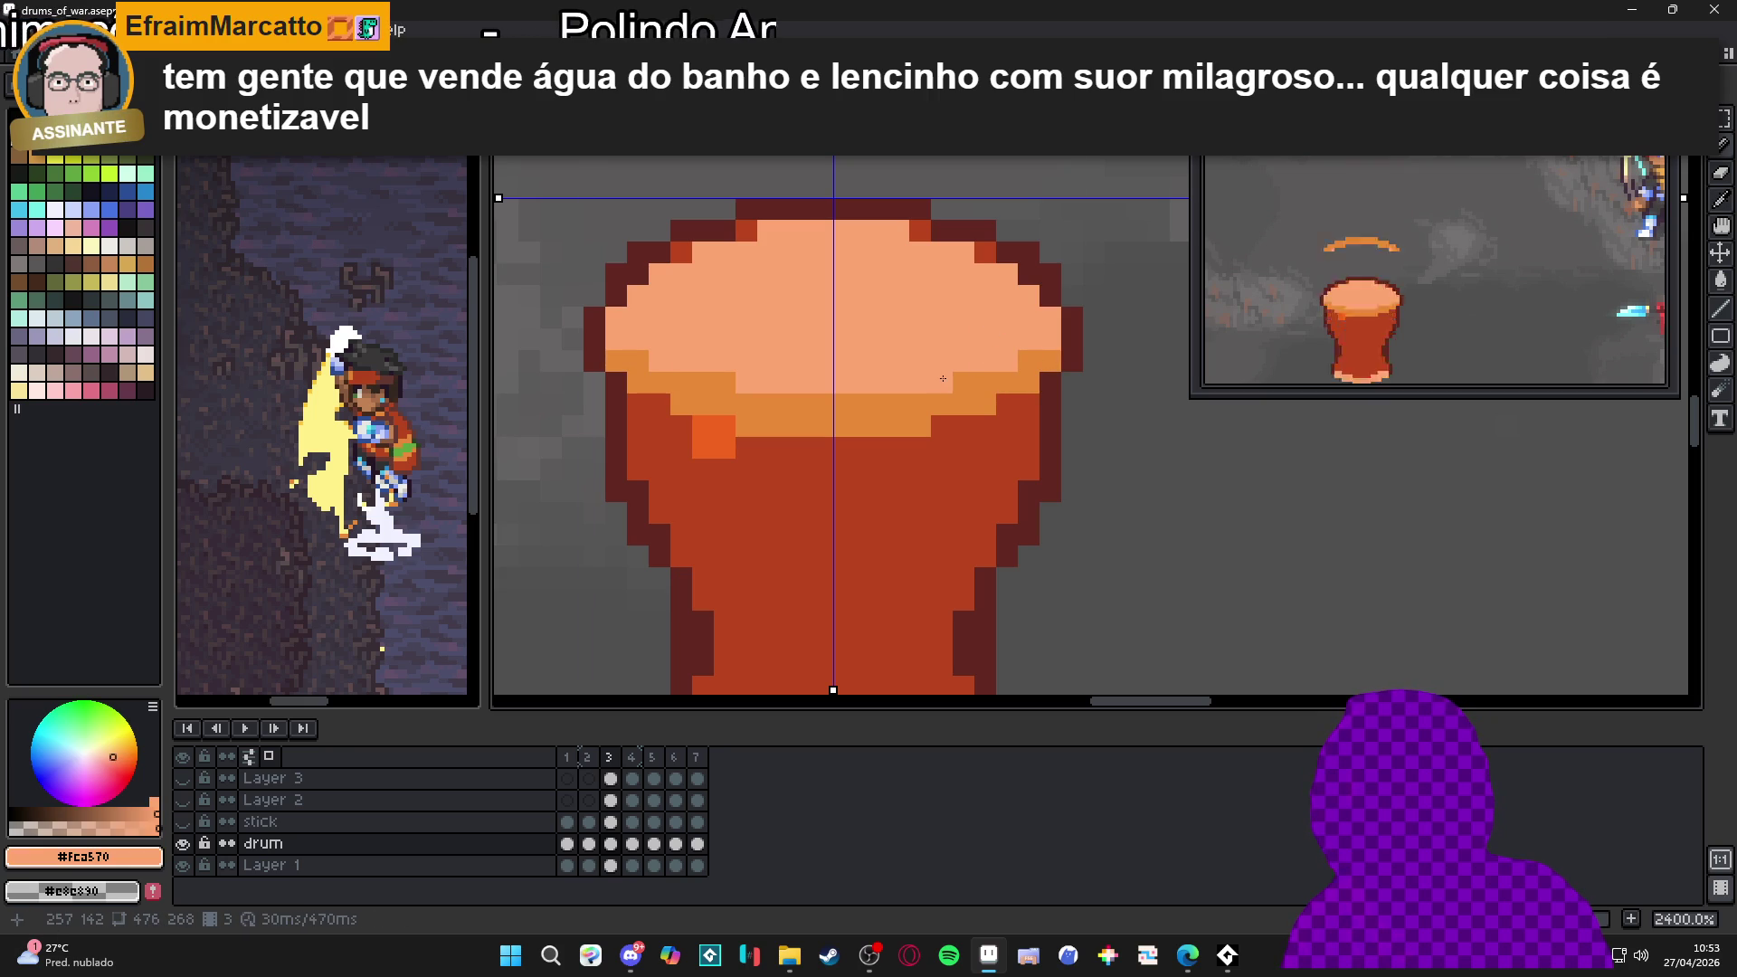
alt+click(758, 462)
Recolour the left part of the drum's peach bottom edge orange
click(714, 437)
alt+click(788, 403)
scroll(774, 421, down, 3)
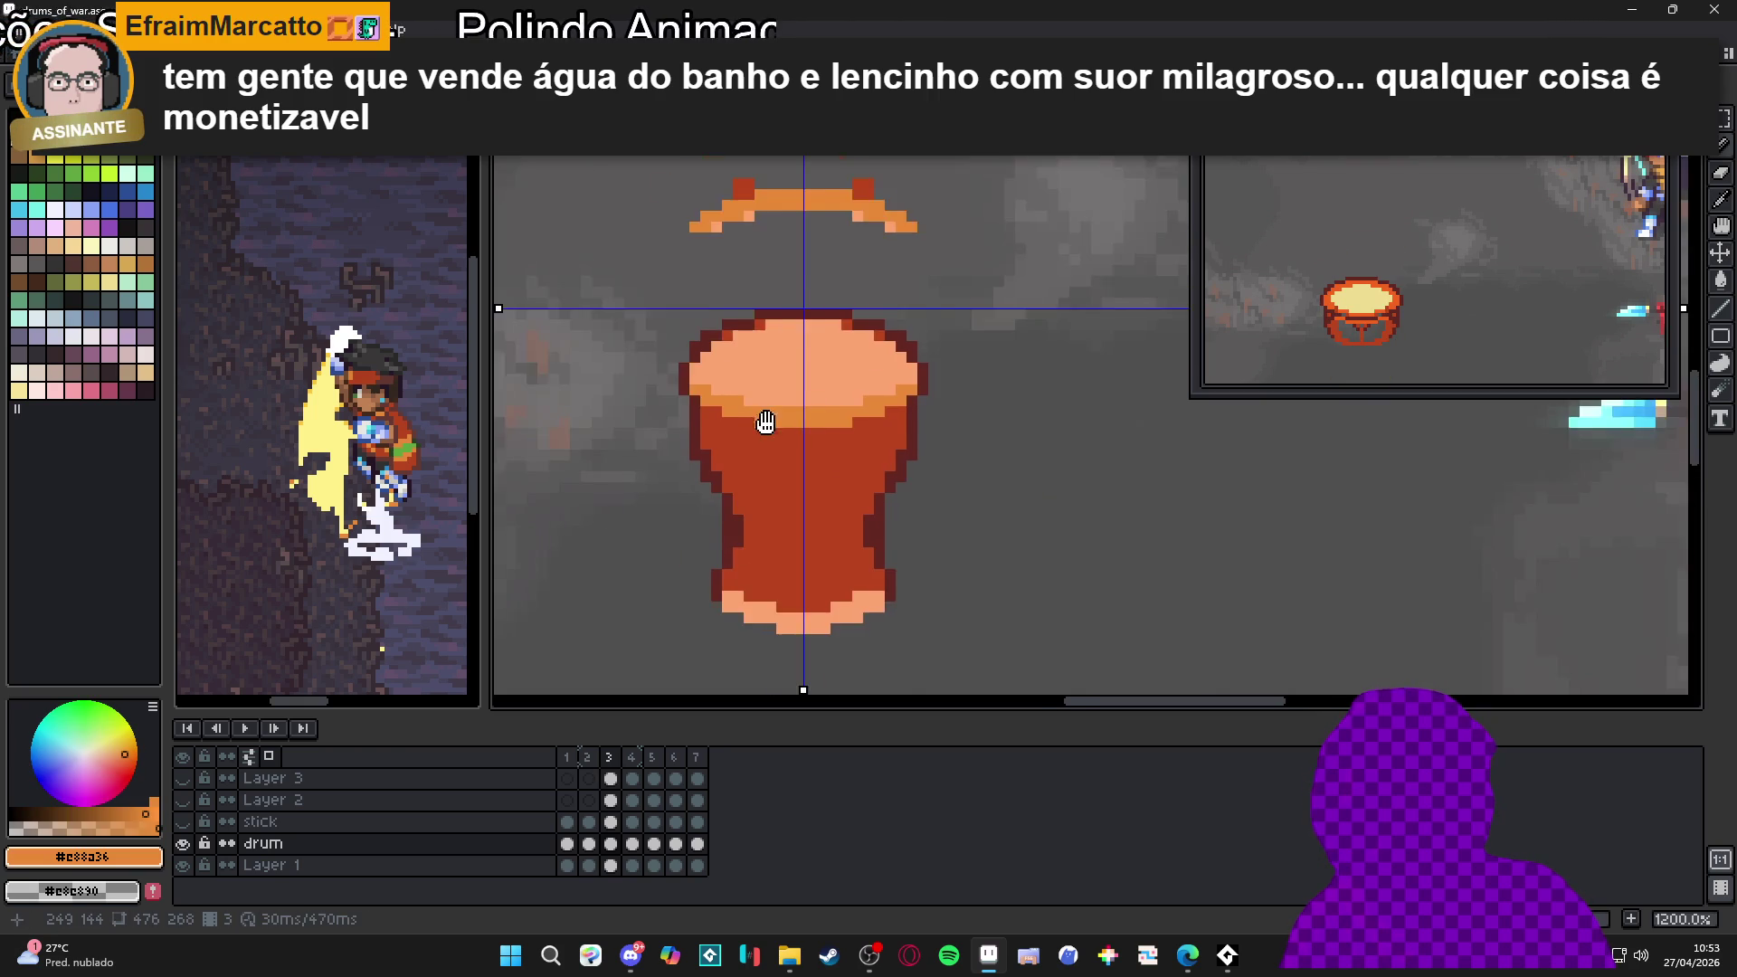
scroll(797, 669, up, 3)
click(712, 530)
click(742, 542)
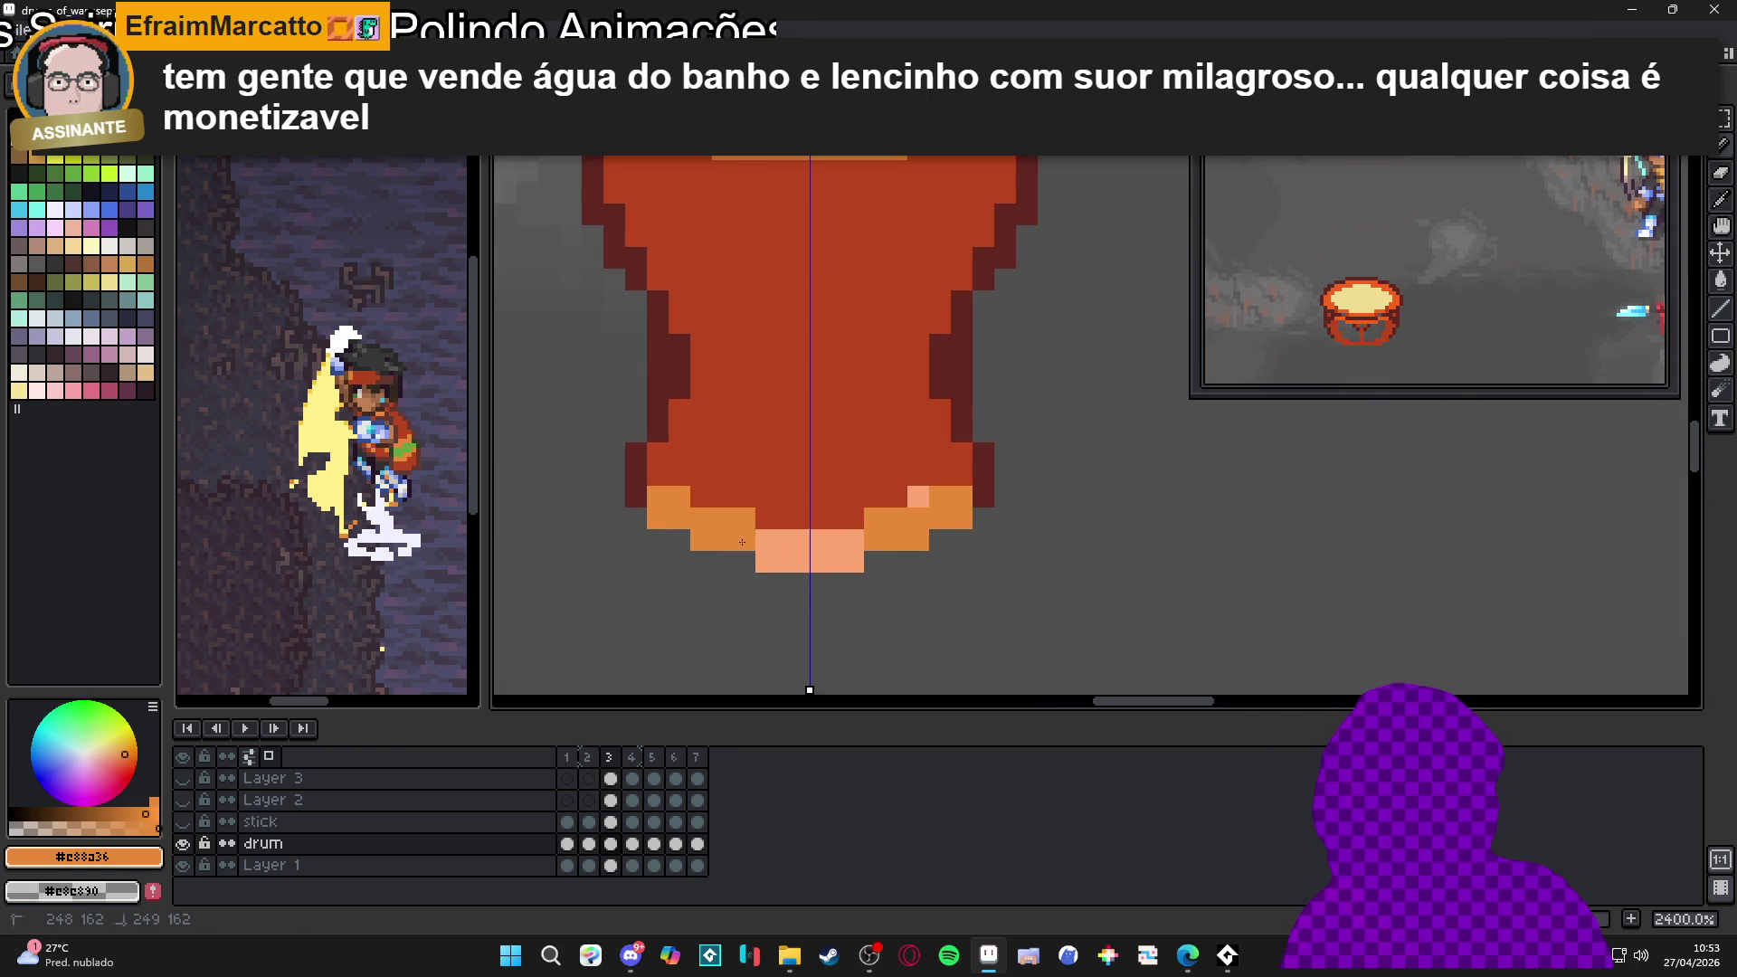
click(767, 540)
drag(769, 562, 810, 562)
Finish the orange bottom edge and pick up the drum's red body colour
scroll(996, 493, up, 1)
click(891, 499)
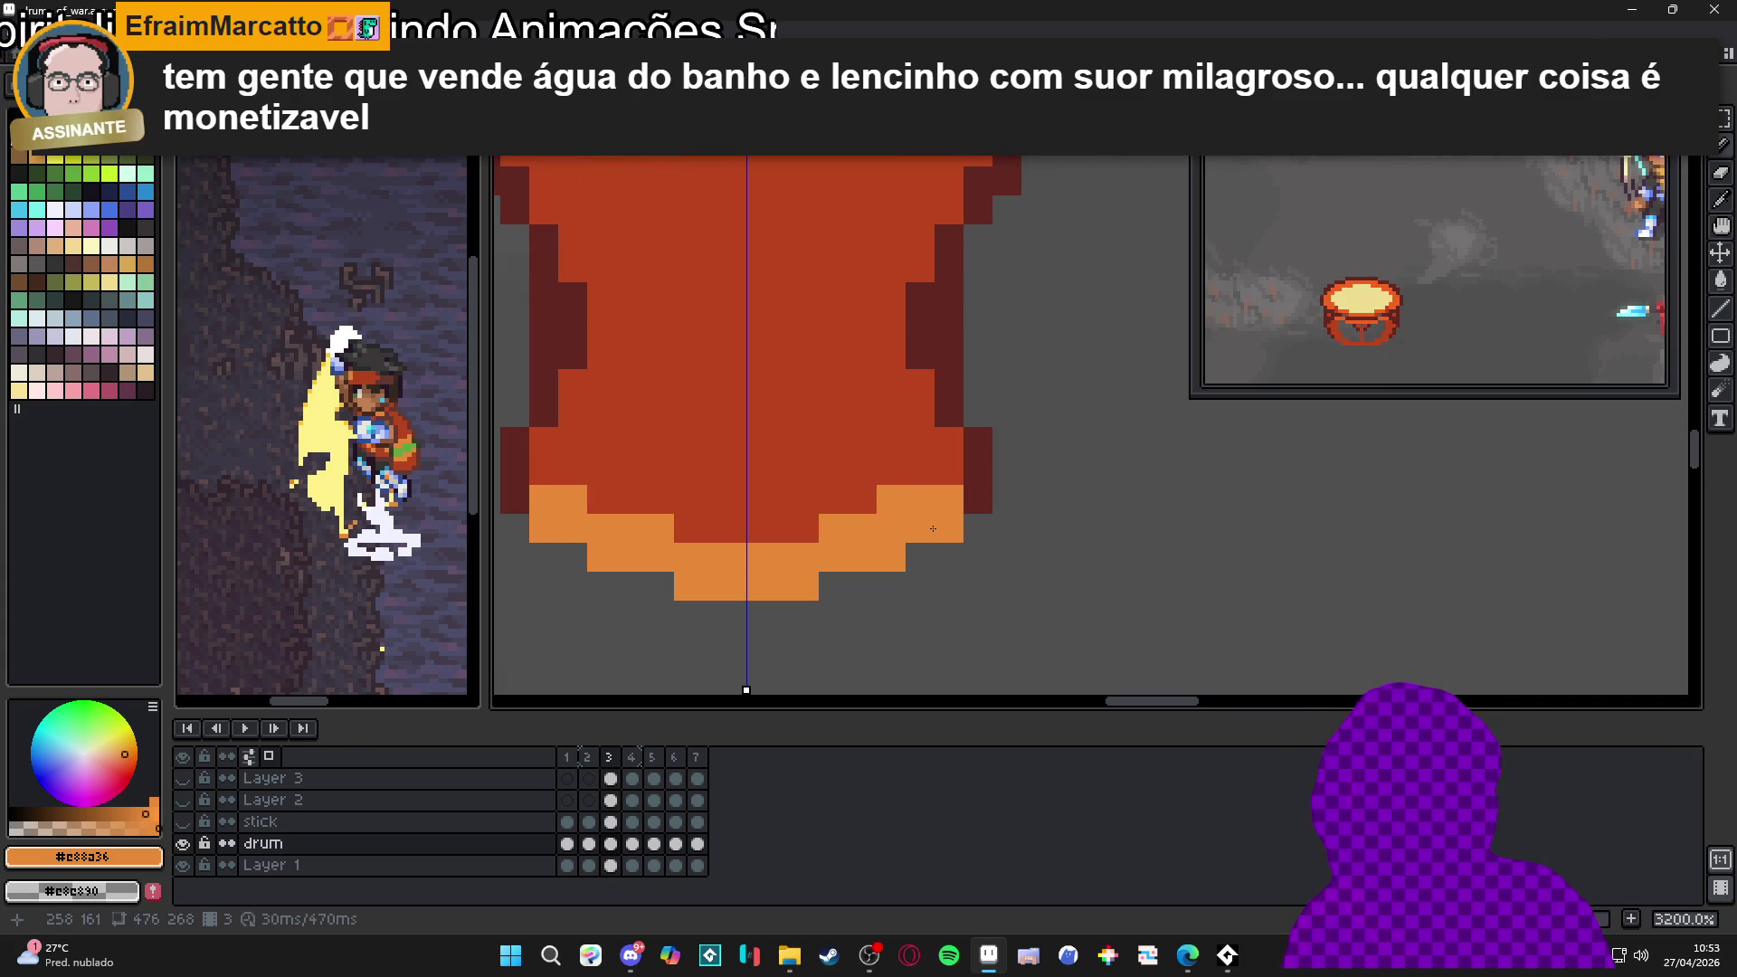
scroll(933, 529, down, 1)
alt+click(746, 522)
drag(744, 522, 727, 533)
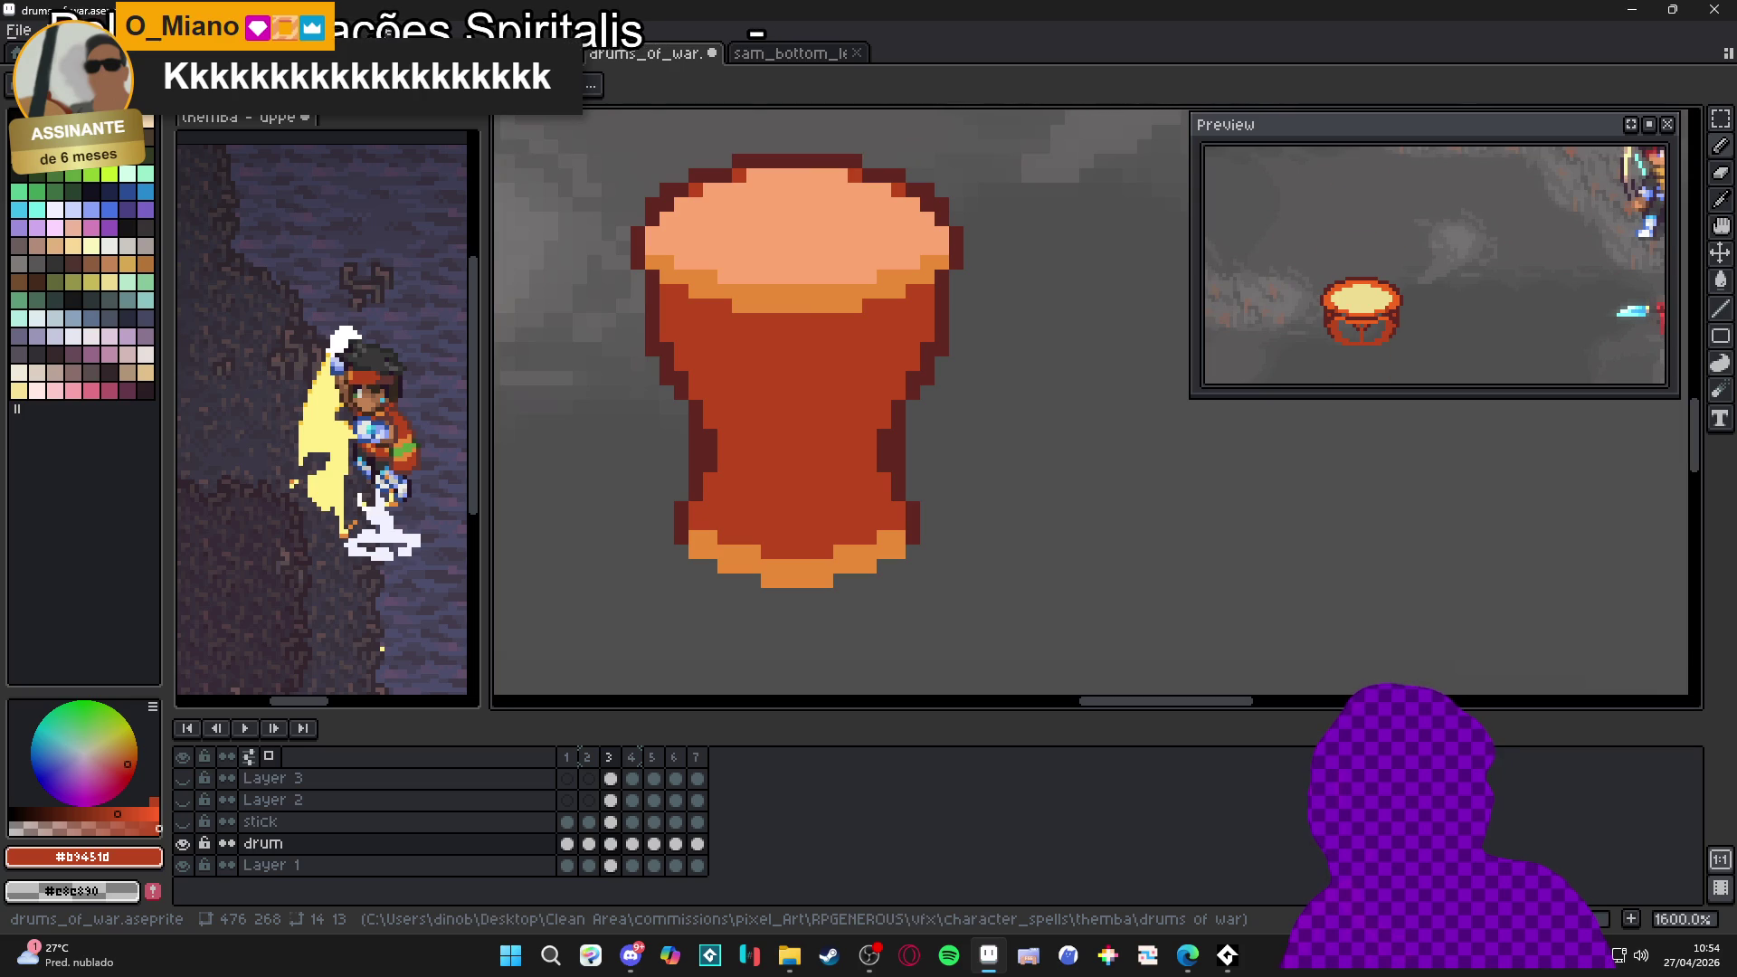
scroll(777, 310, down, 4)
scroll(774, 303, up, 1)
scroll(776, 309, down, 1)
scroll(776, 310, down, 3)
scroll(806, 311, up, 6)
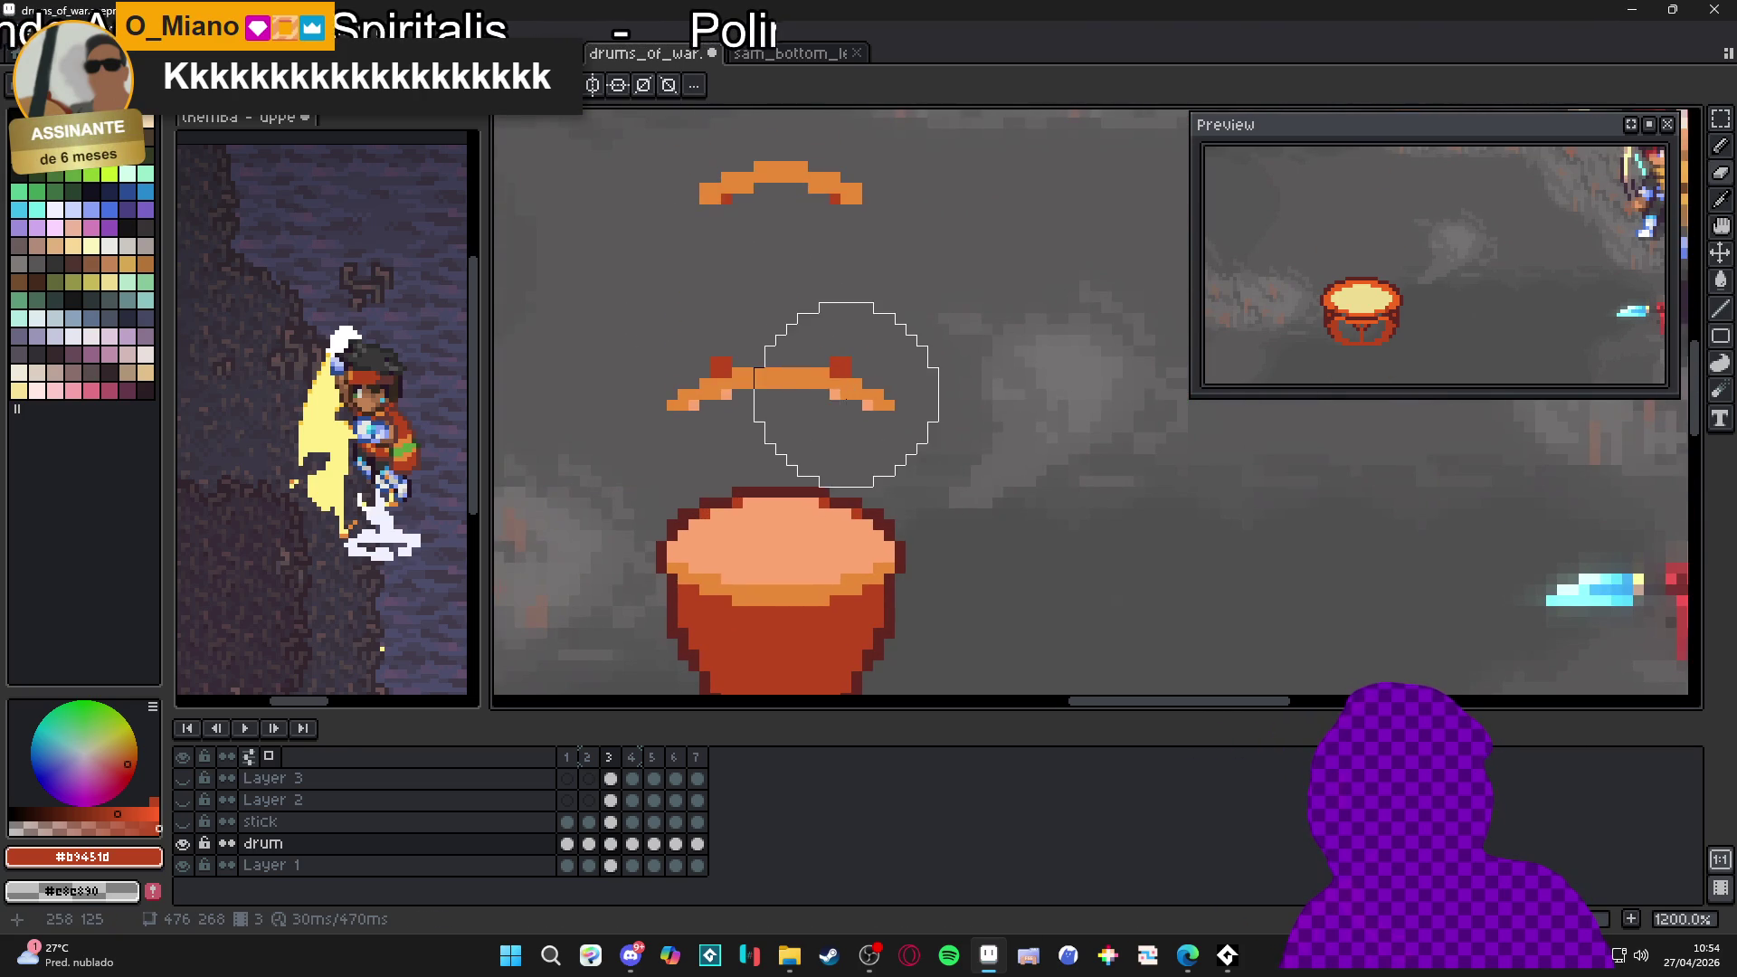
scroll(756, 368, down, 5)
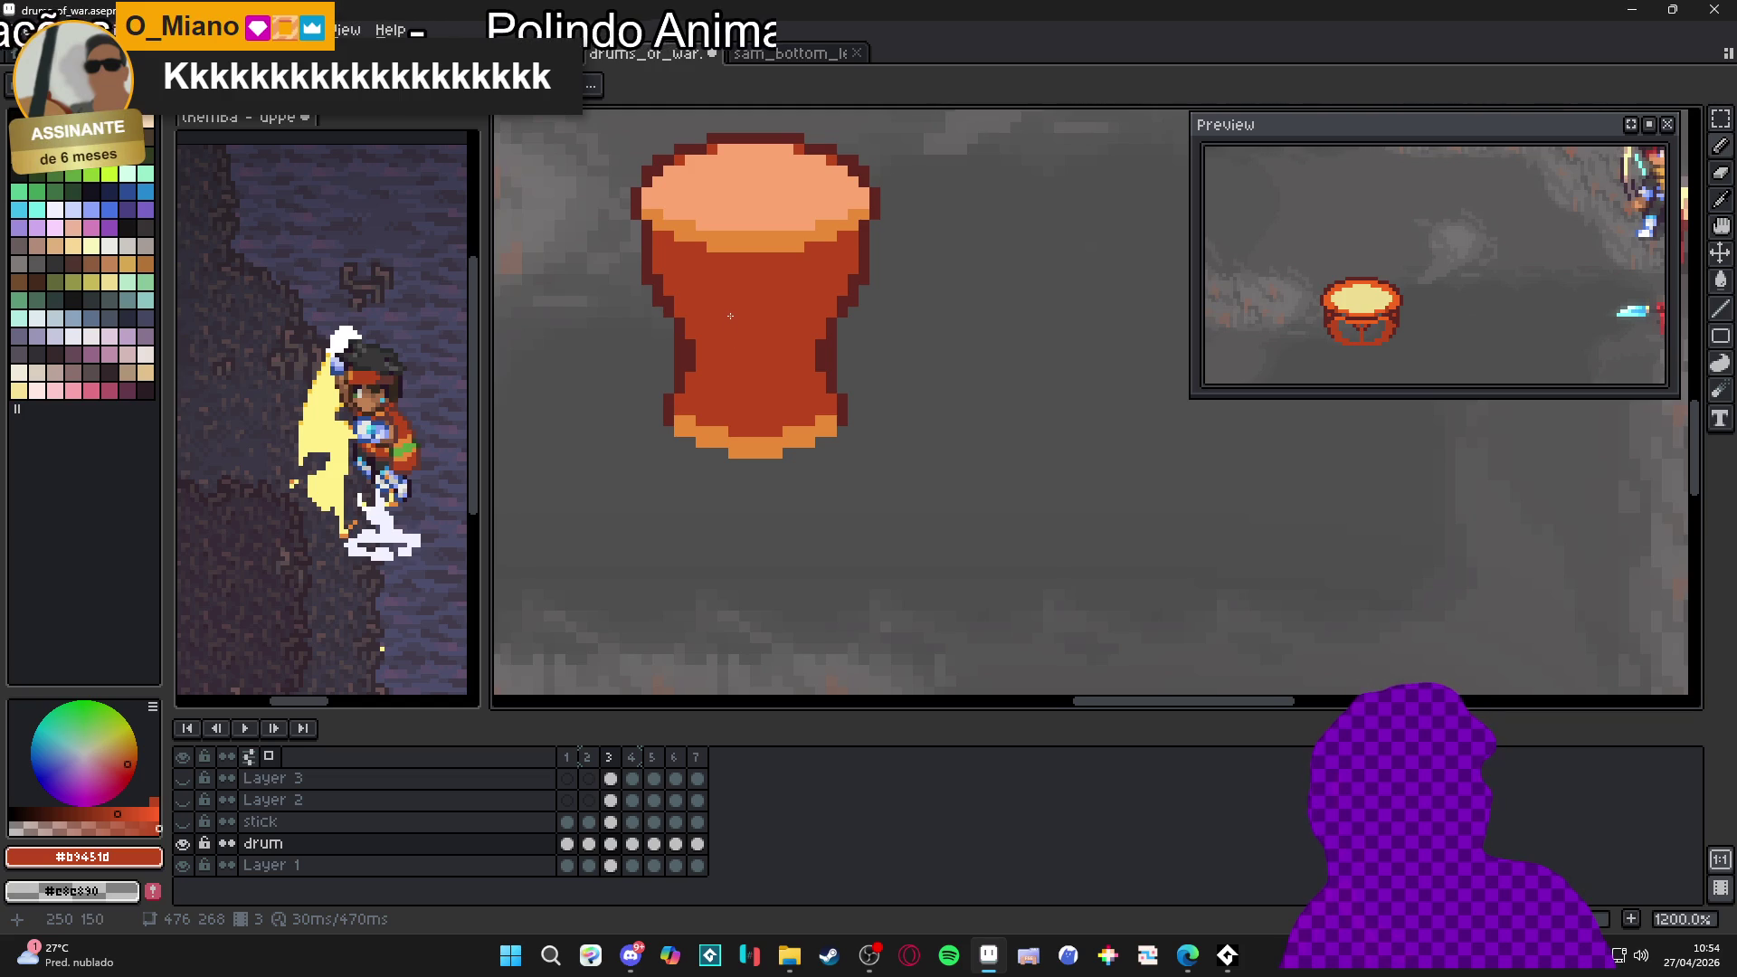
scroll(731, 316, up, 1)
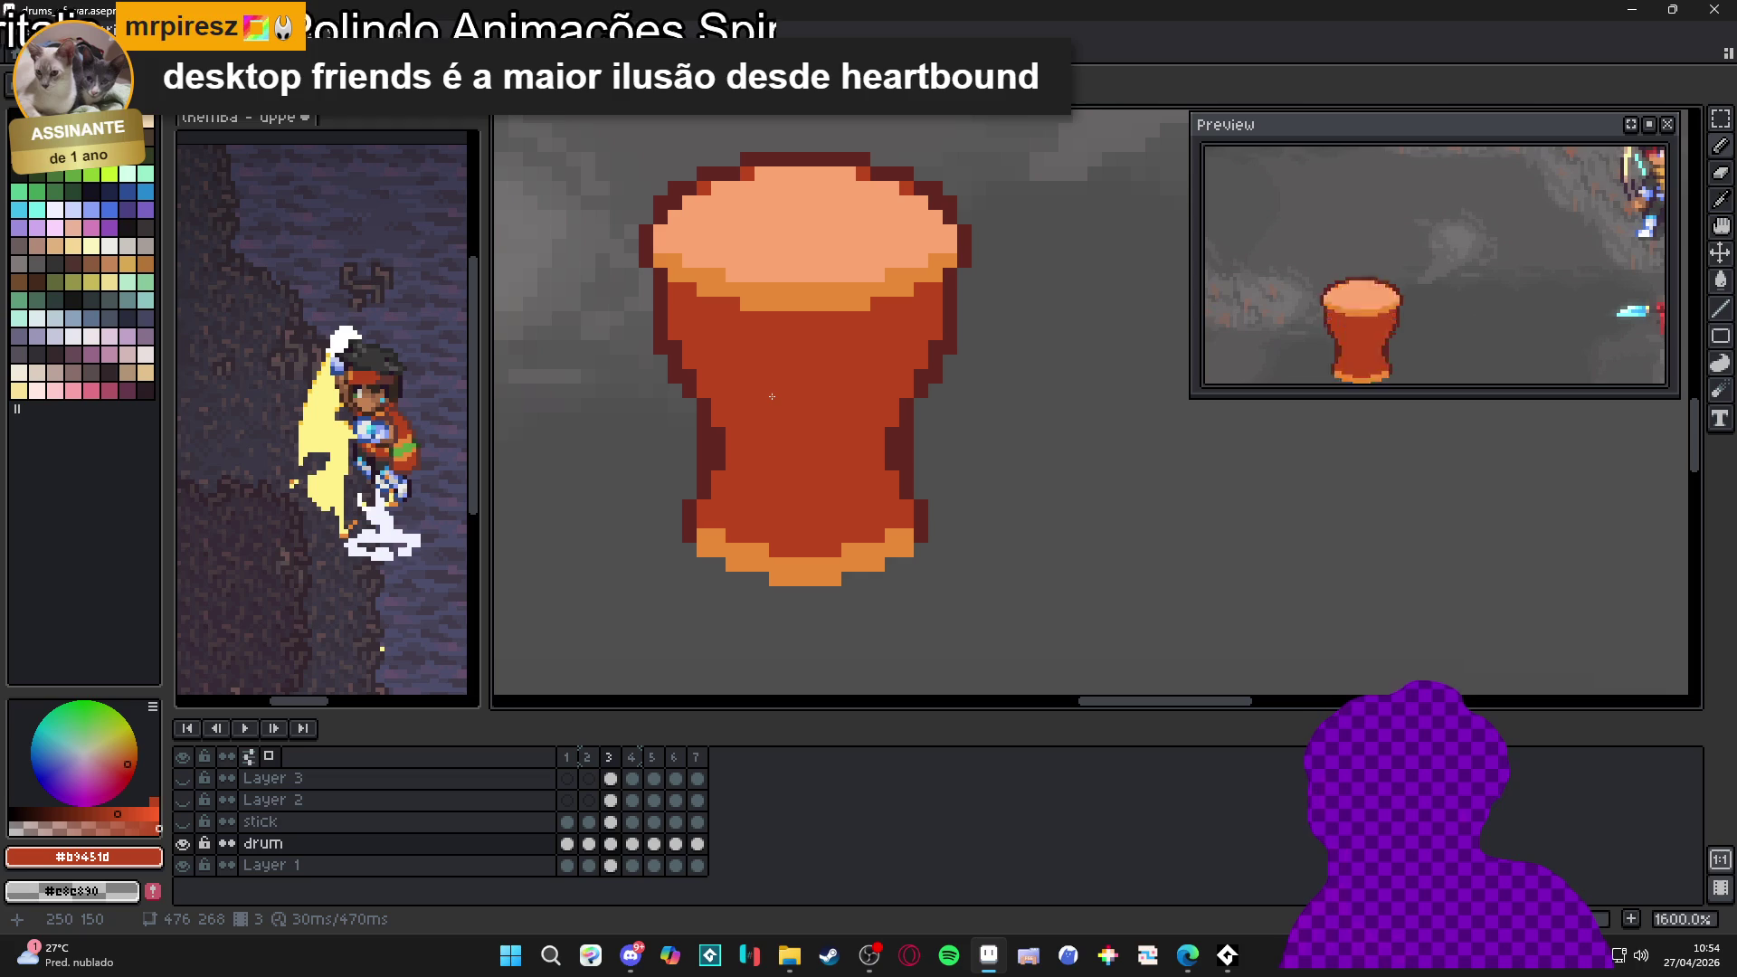
scroll(745, 297, up, 2)
Draw light orange vertical lines down the drum body's left side and centre
alt+click(758, 291)
mouse_move(744, 297)
mouse_down()
mouse_move(740, 317)
mouse_move(733, 233)
mouse_up()
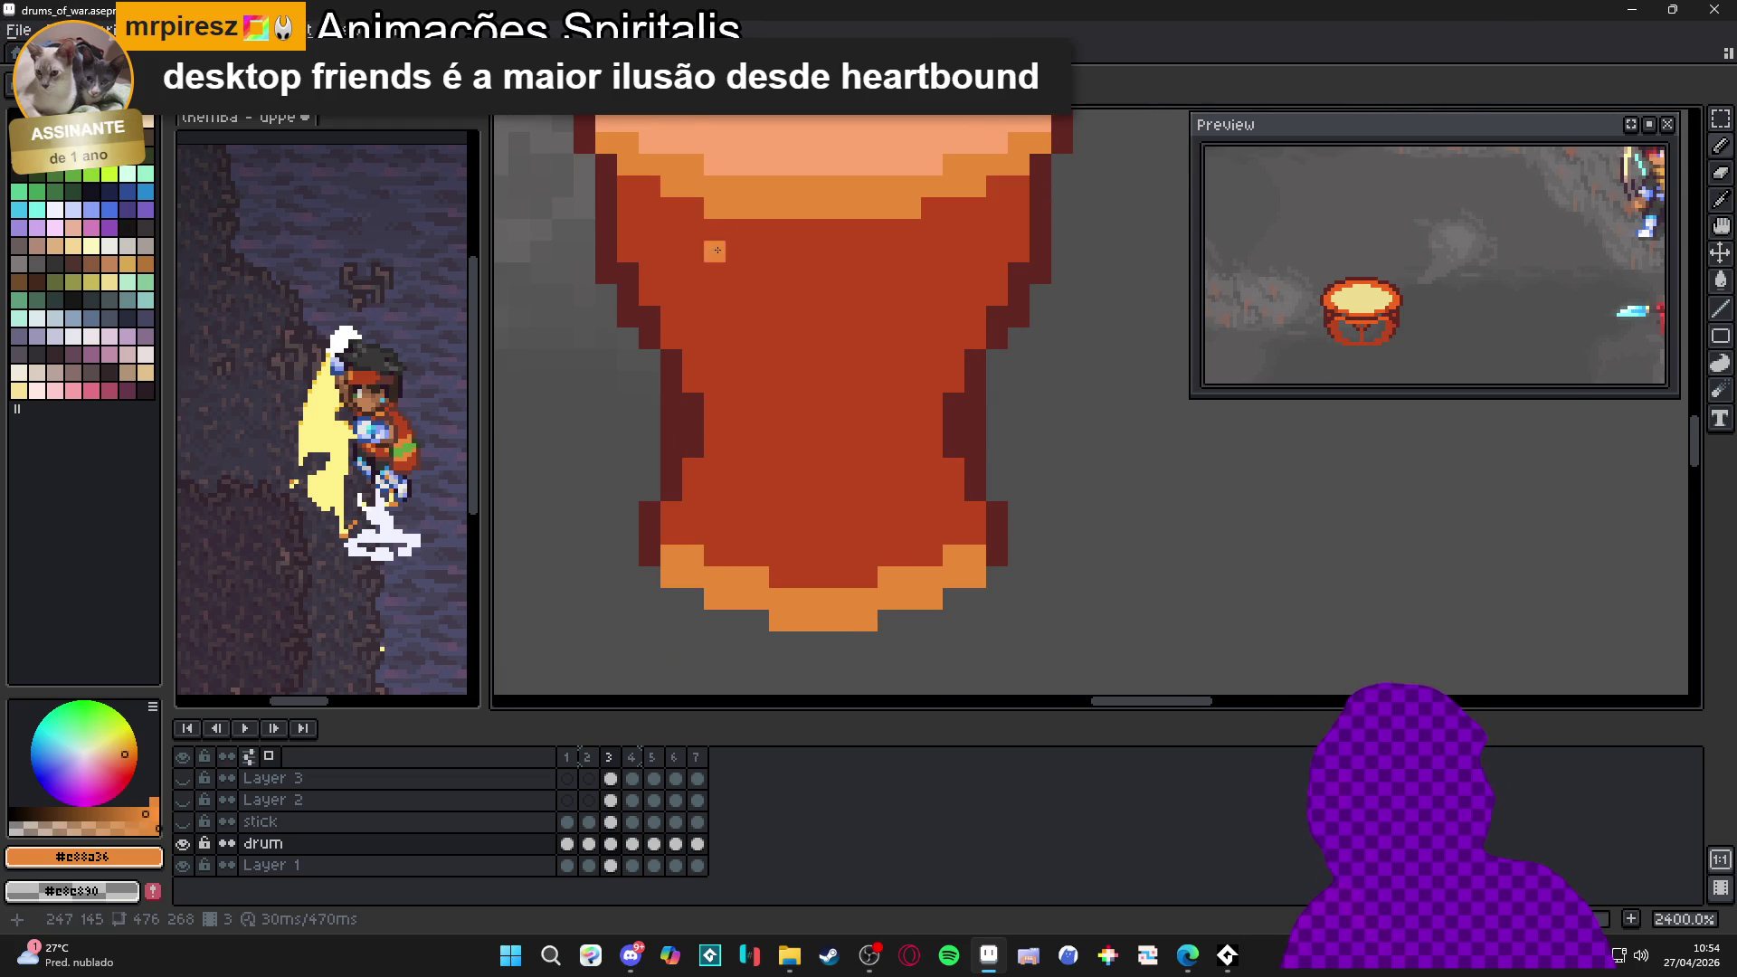
shift+click(749, 581)
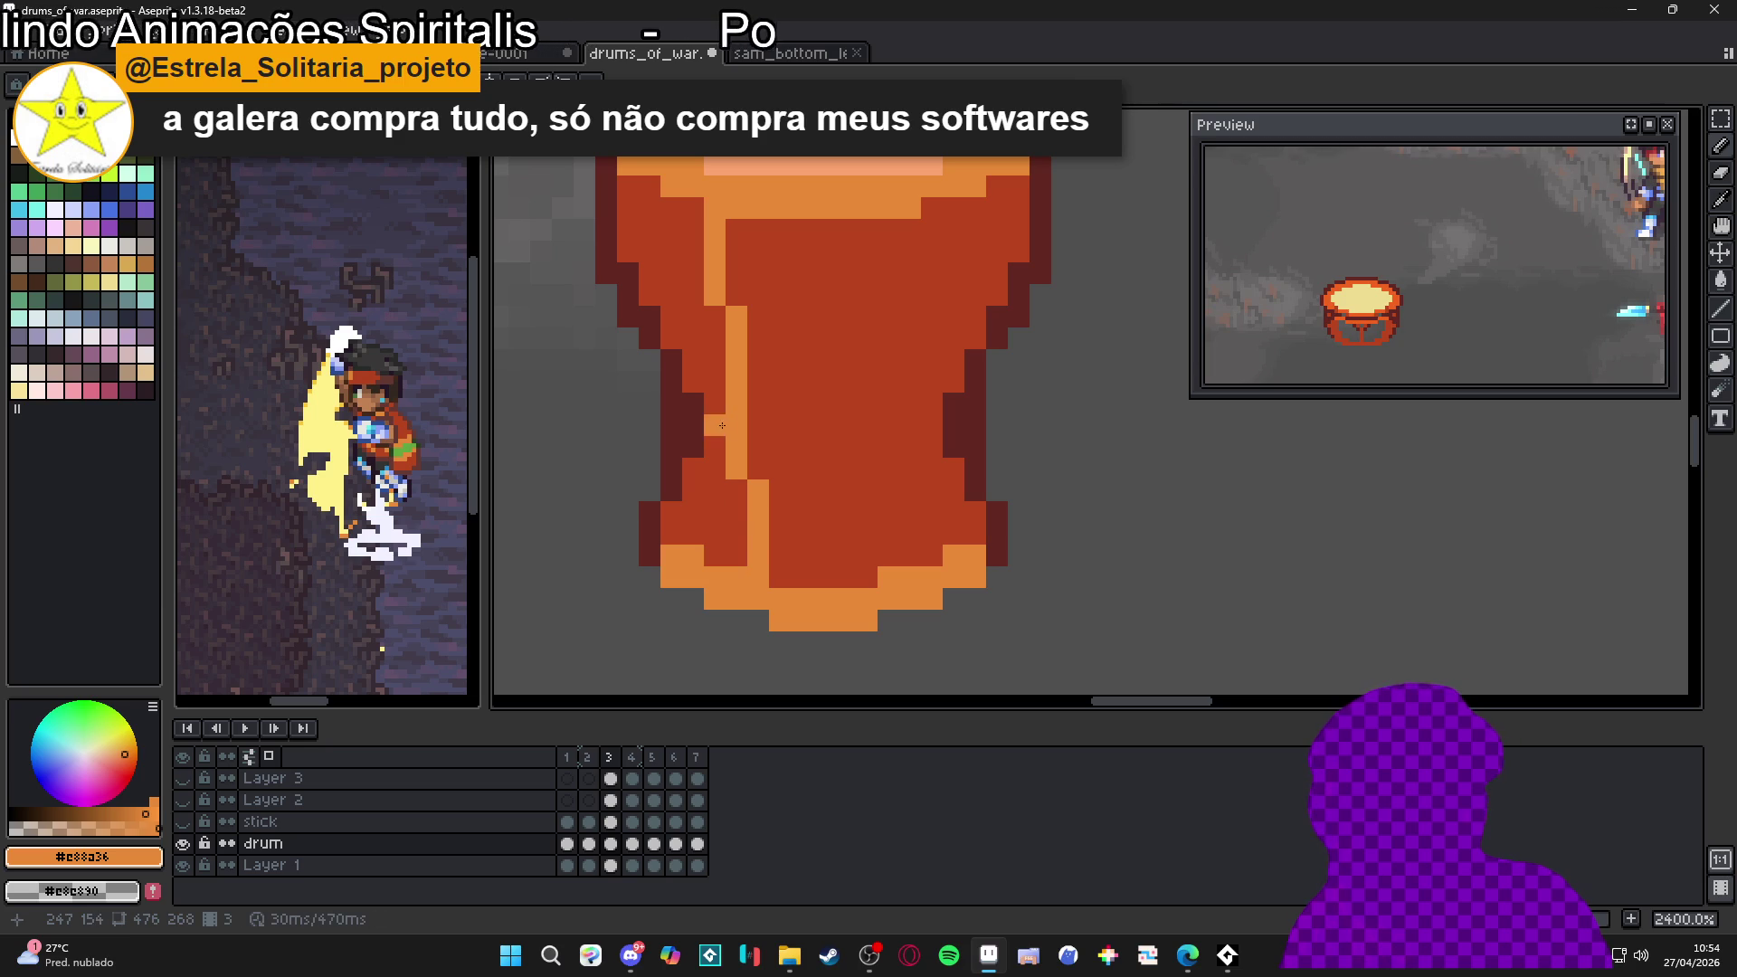
drag(727, 239, 776, 569)
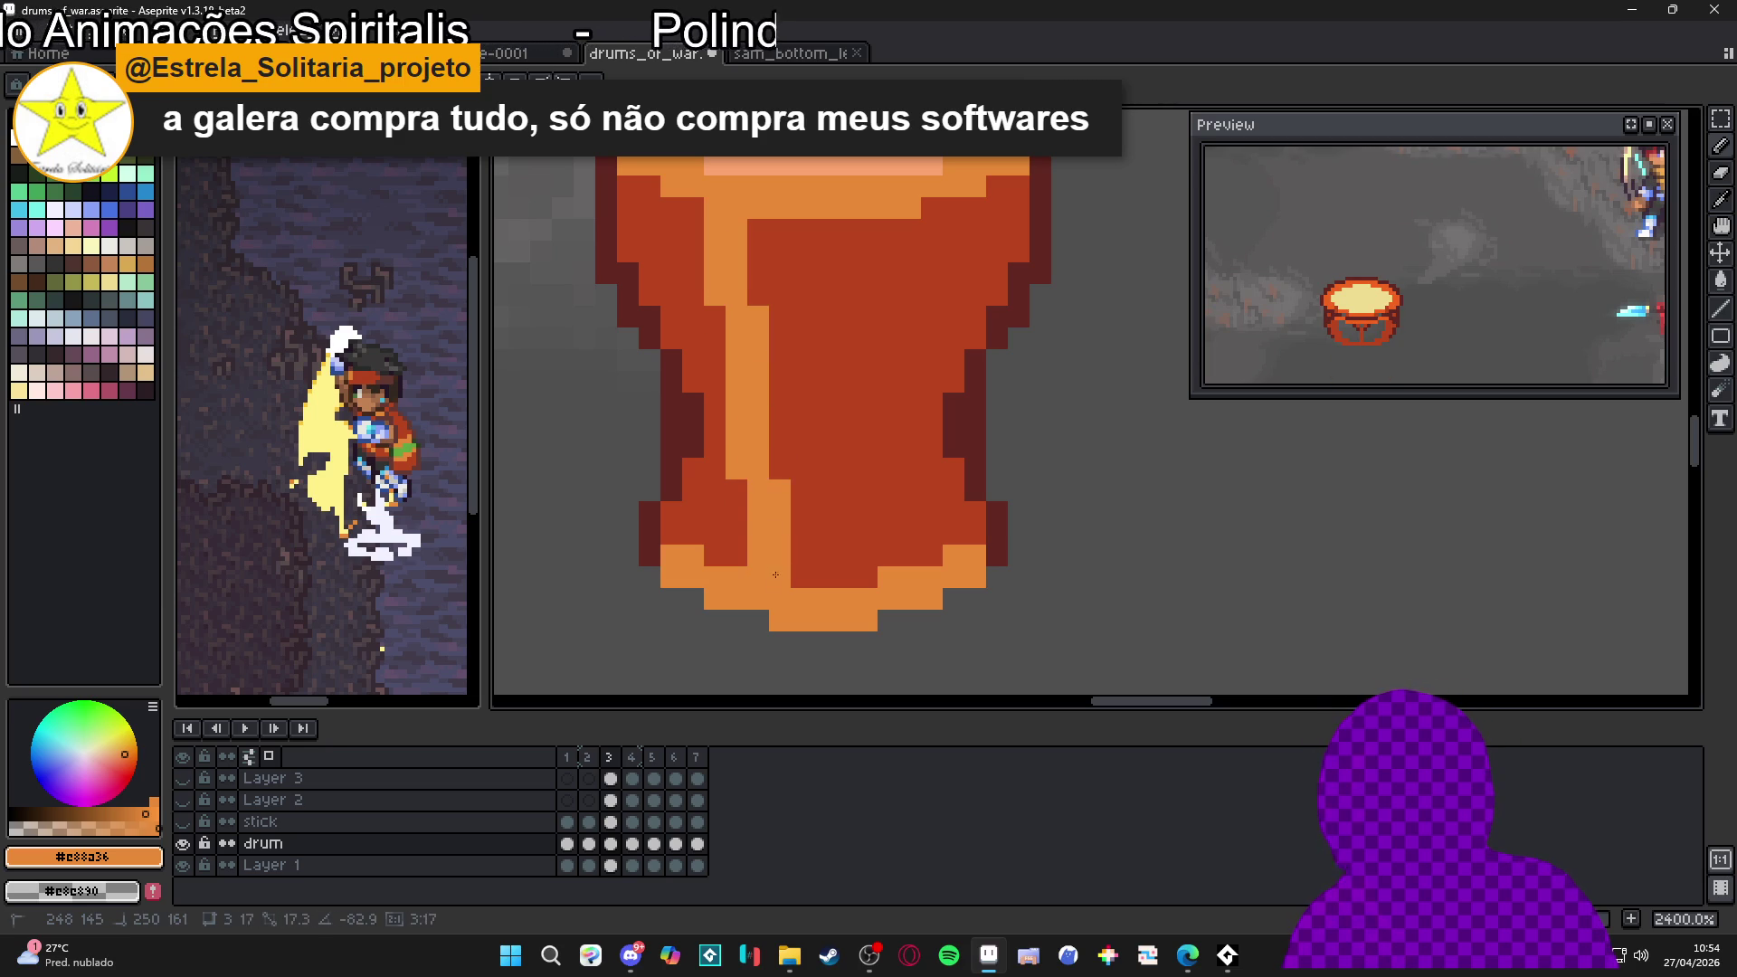
scroll(851, 398, down, 3)
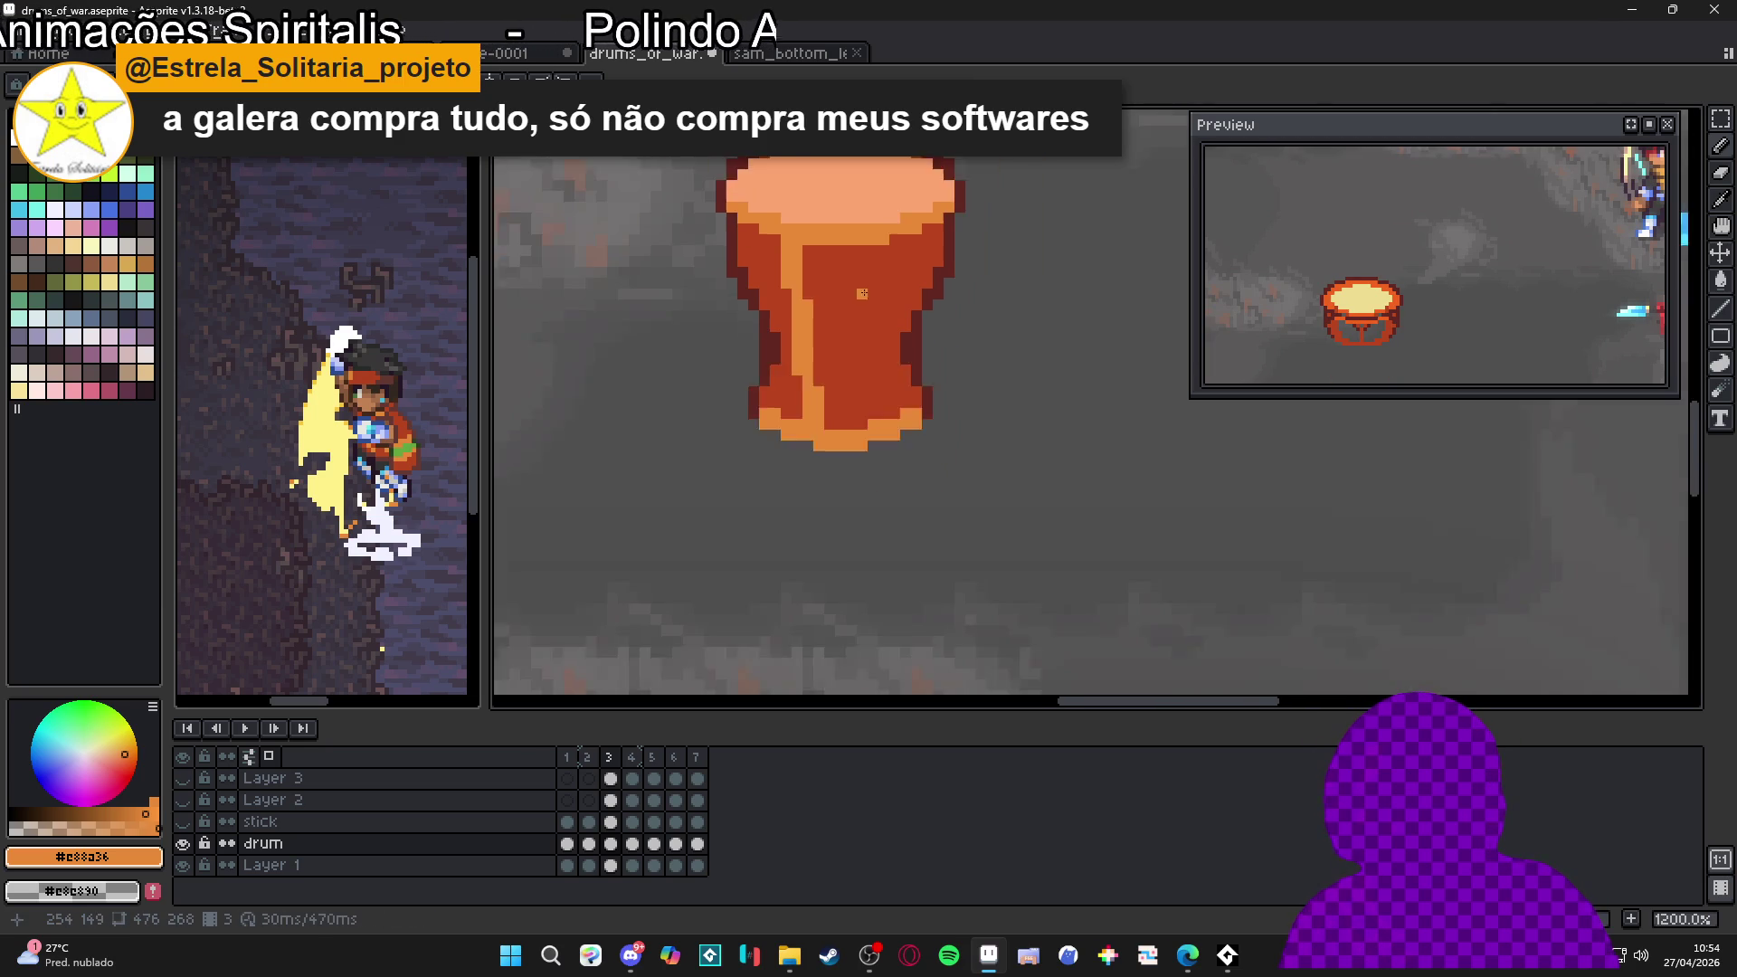
drag(810, 344, 816, 349)
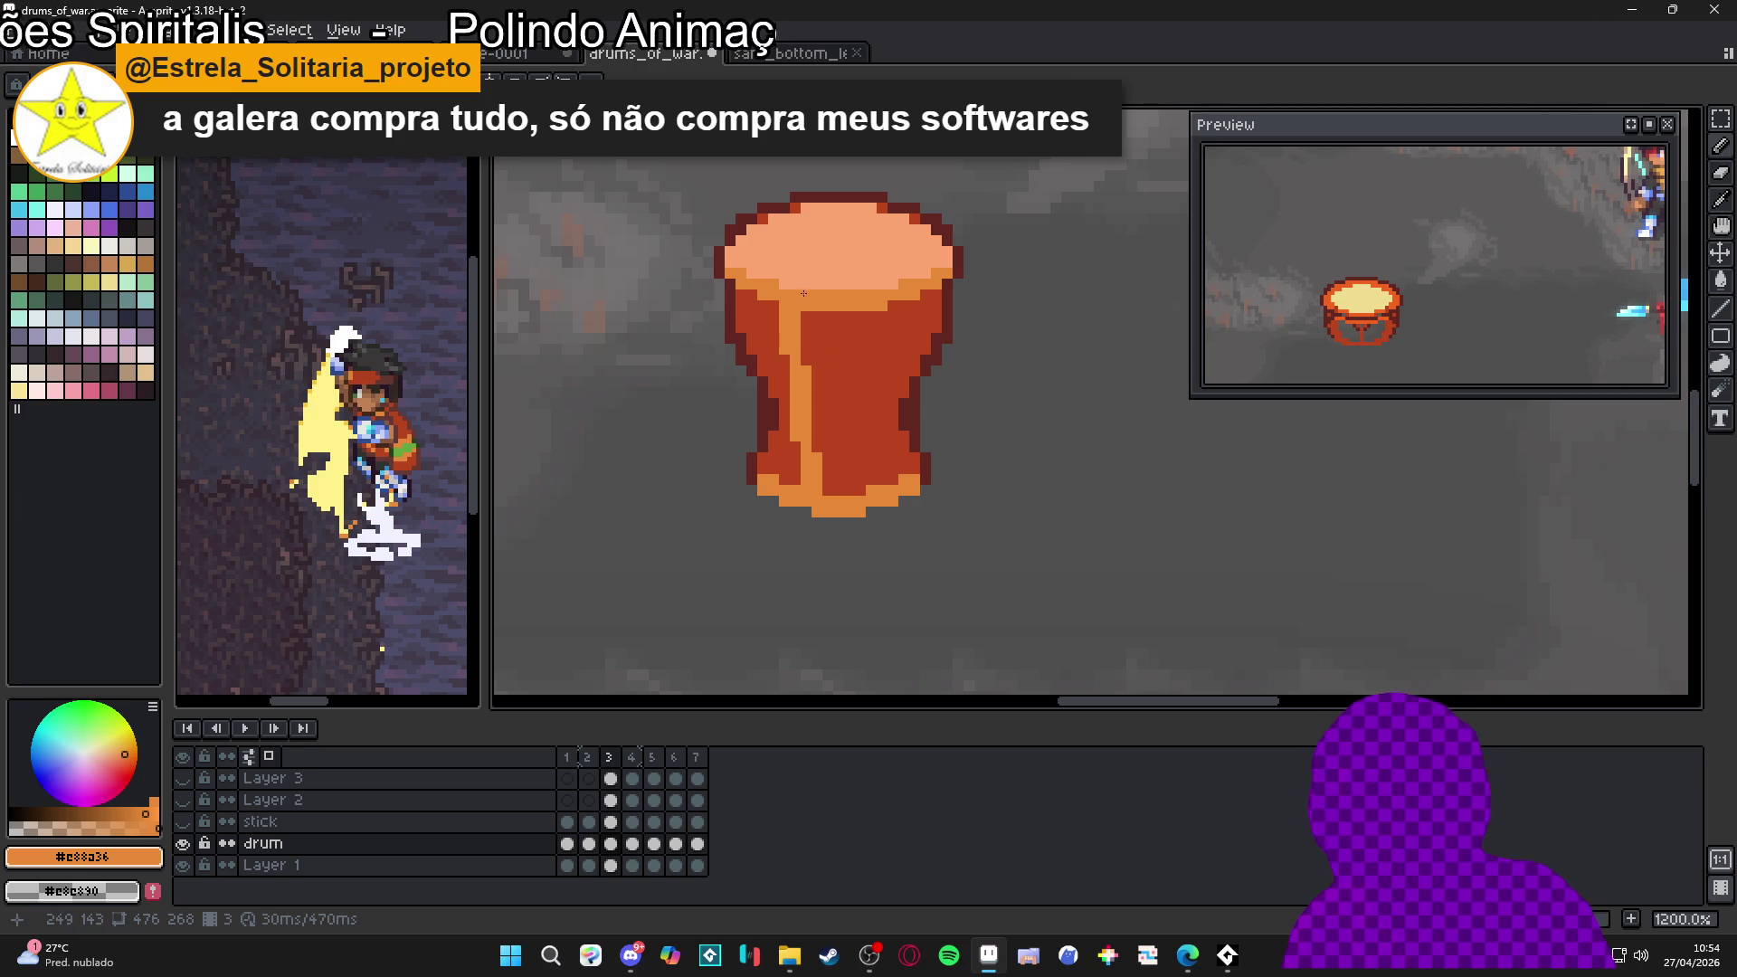
scroll(882, 320, up, 1)
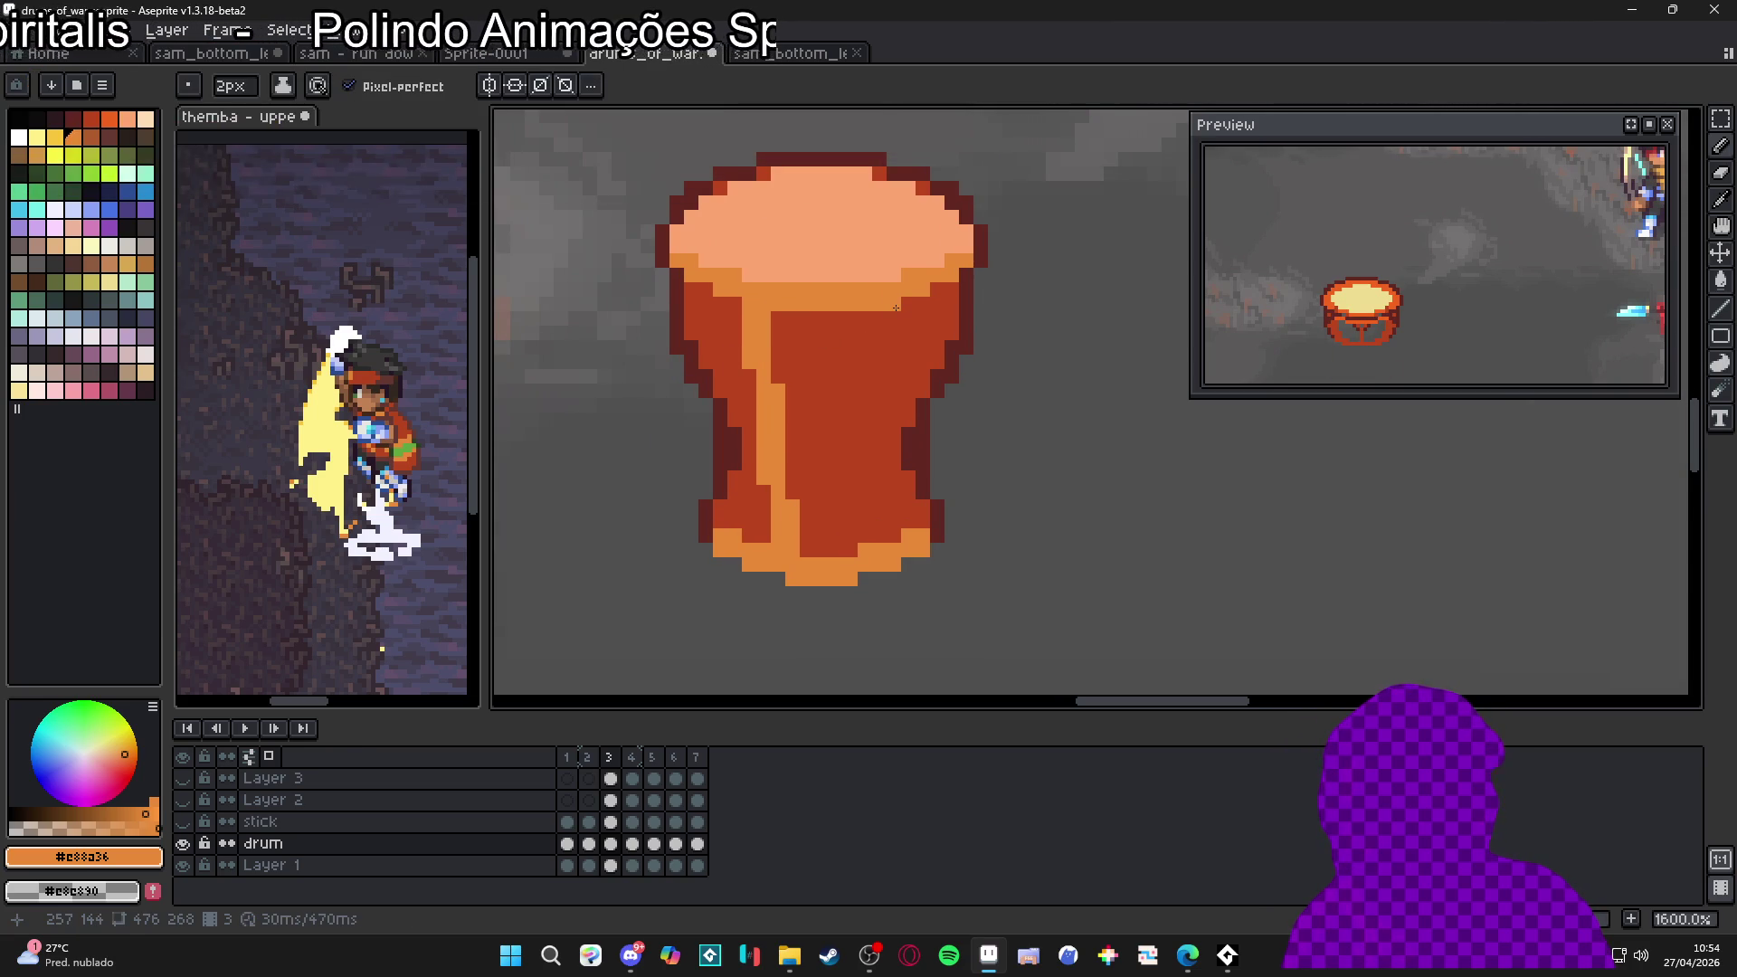
mouse_move(896, 307)
mouse_down()
mouse_move(855, 556)
mouse_move(878, 577)
mouse_up()
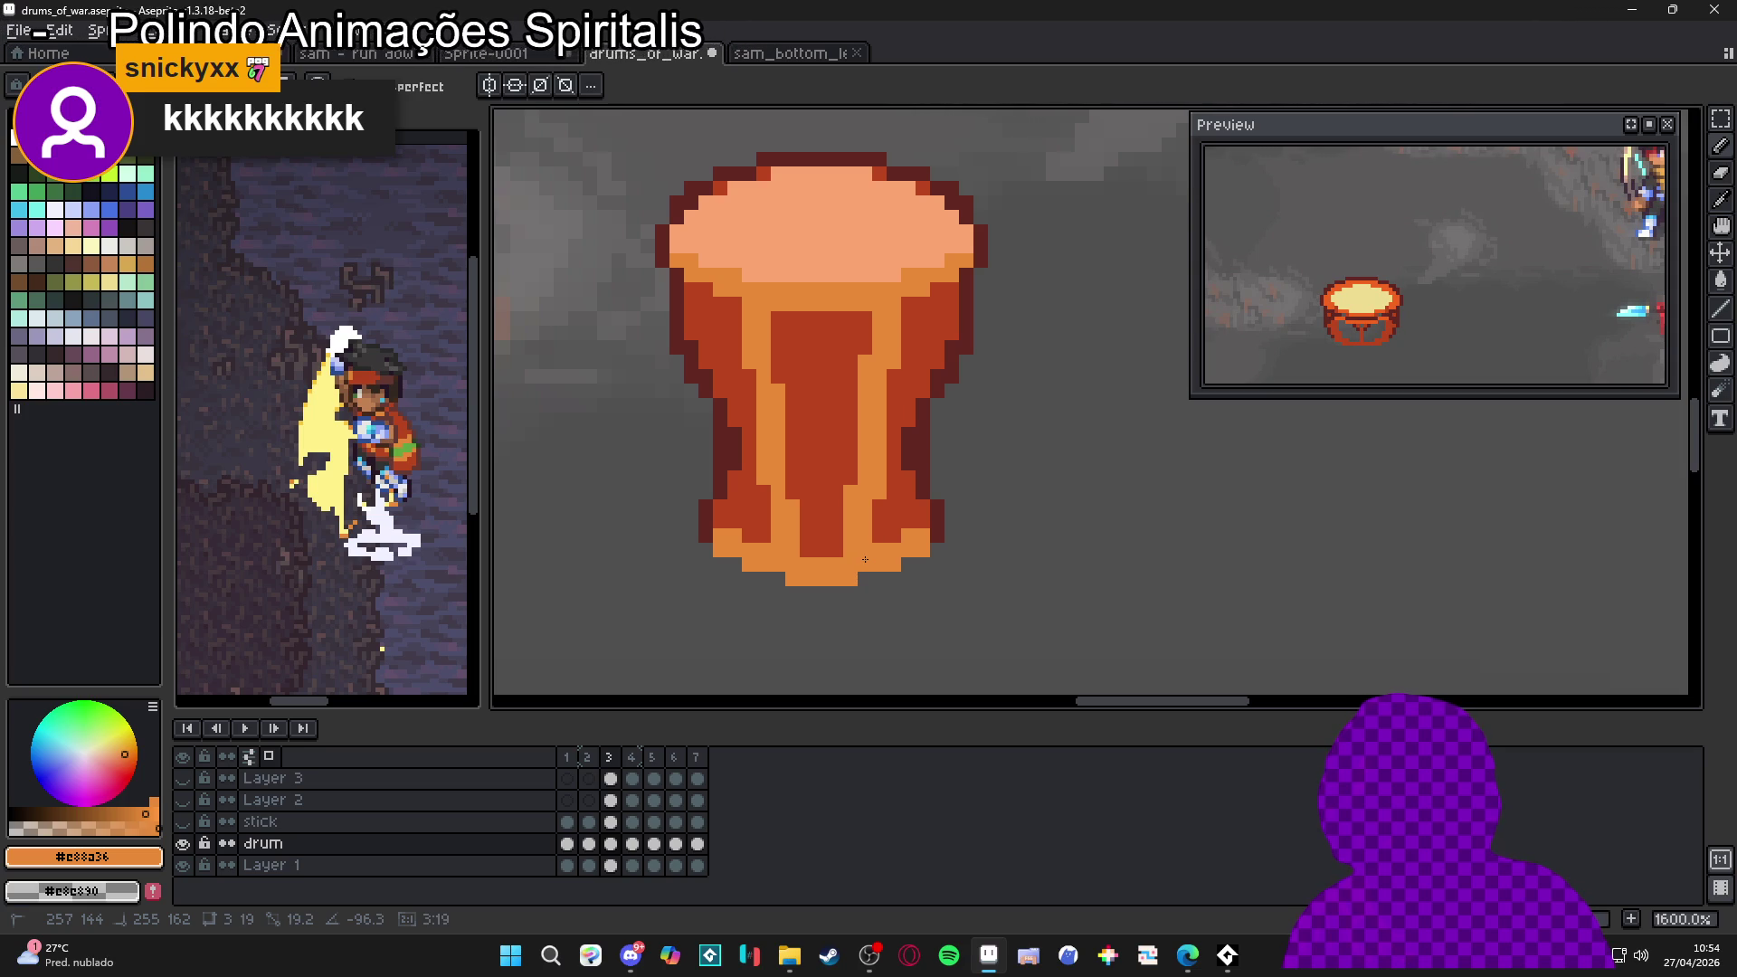
Undo the centre line and select the light stripe with the Rectangular Marquee
key(ctrl+z)
key(w)
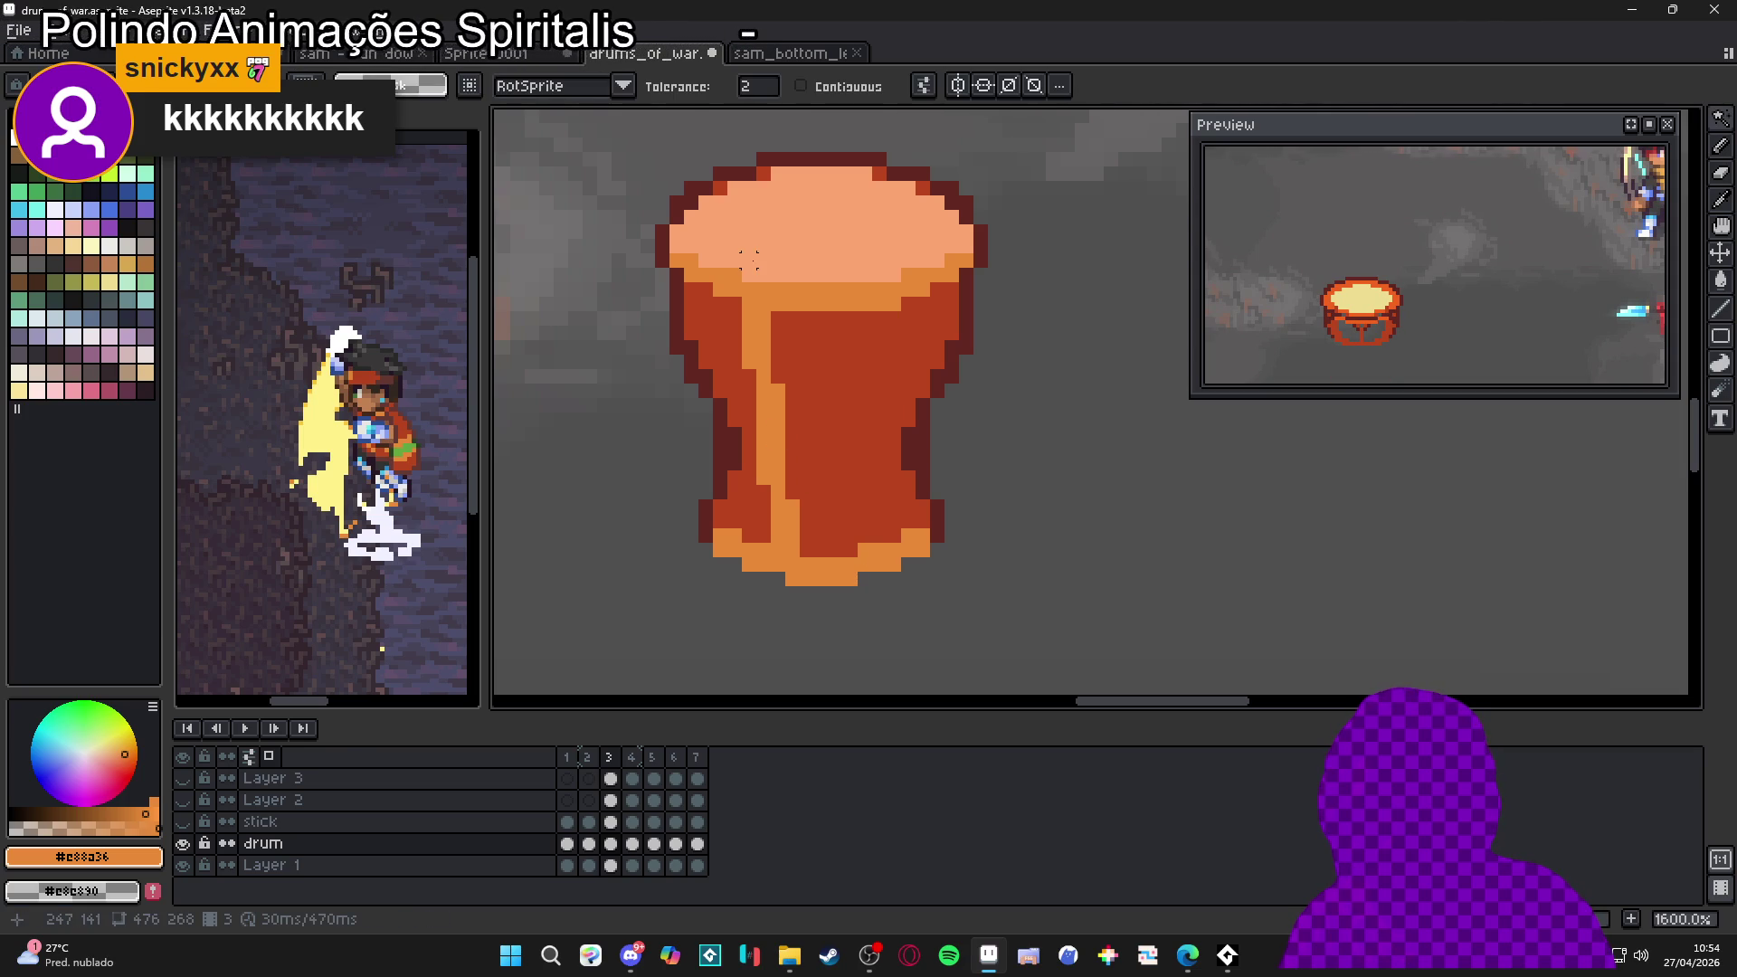
key(m)
scroll(769, 272, up, 1)
drag(738, 298, 770, 402)
drag(815, 688, 769, 593)
scroll(765, 436, up, 3)
drag(776, 450, 819, 692)
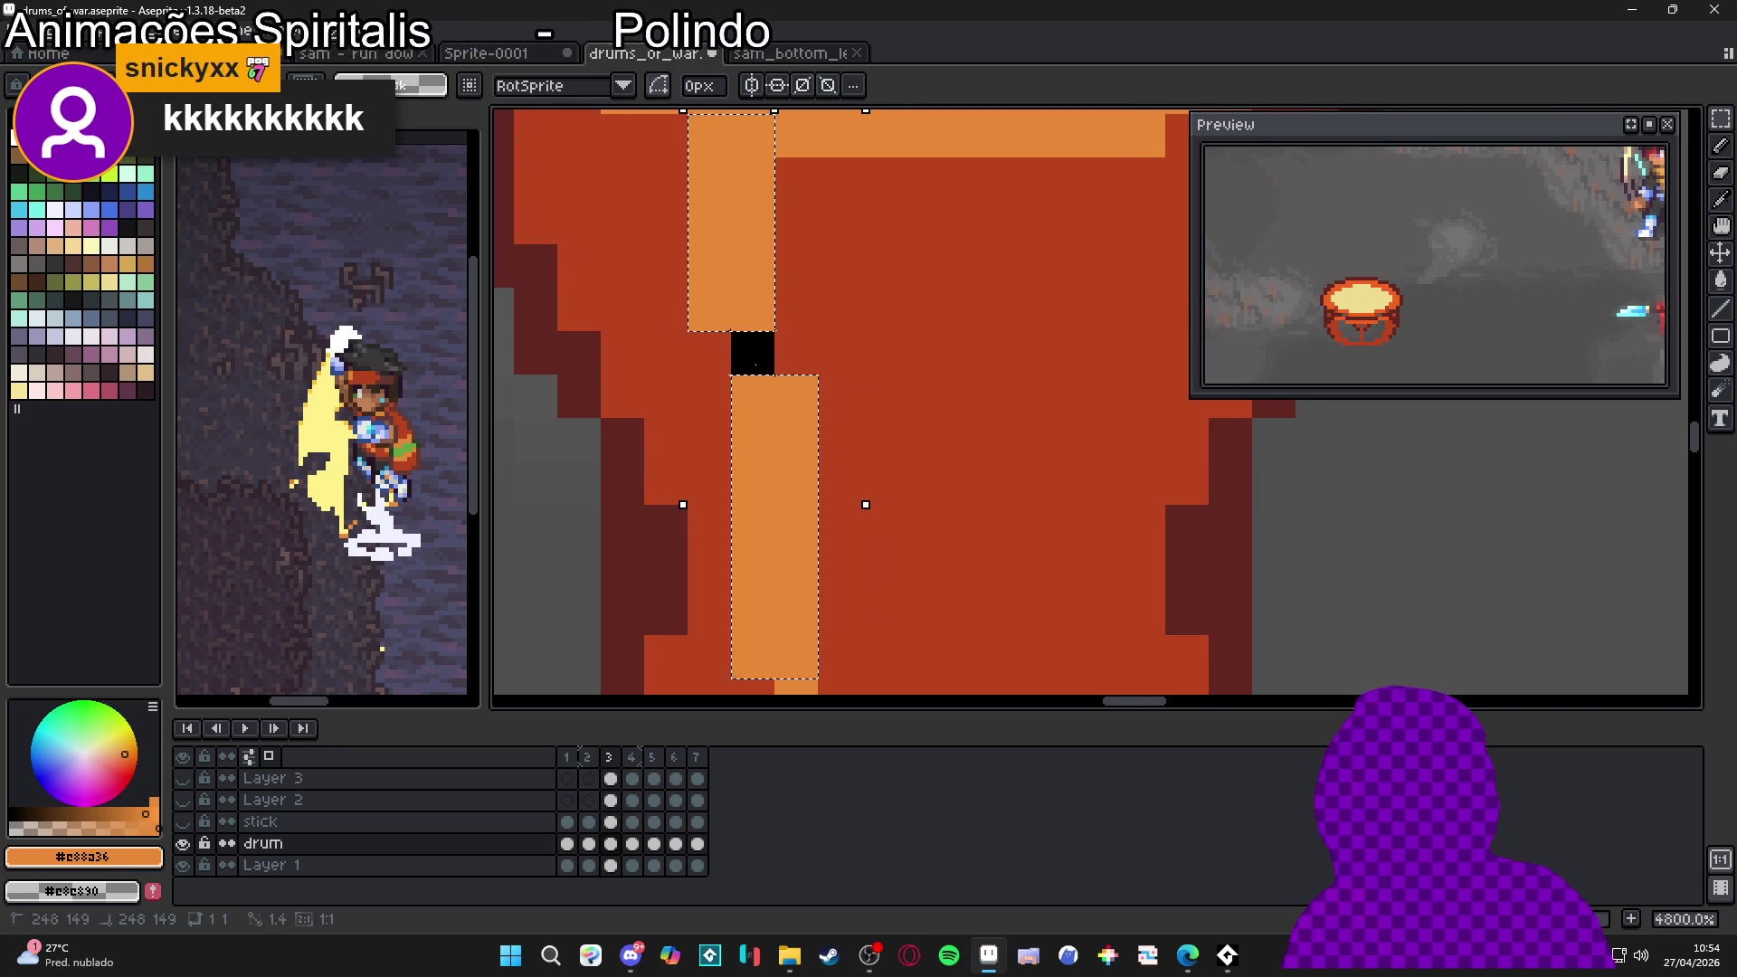
scroll(752, 371, down, 2)
scroll(774, 417, down, 2)
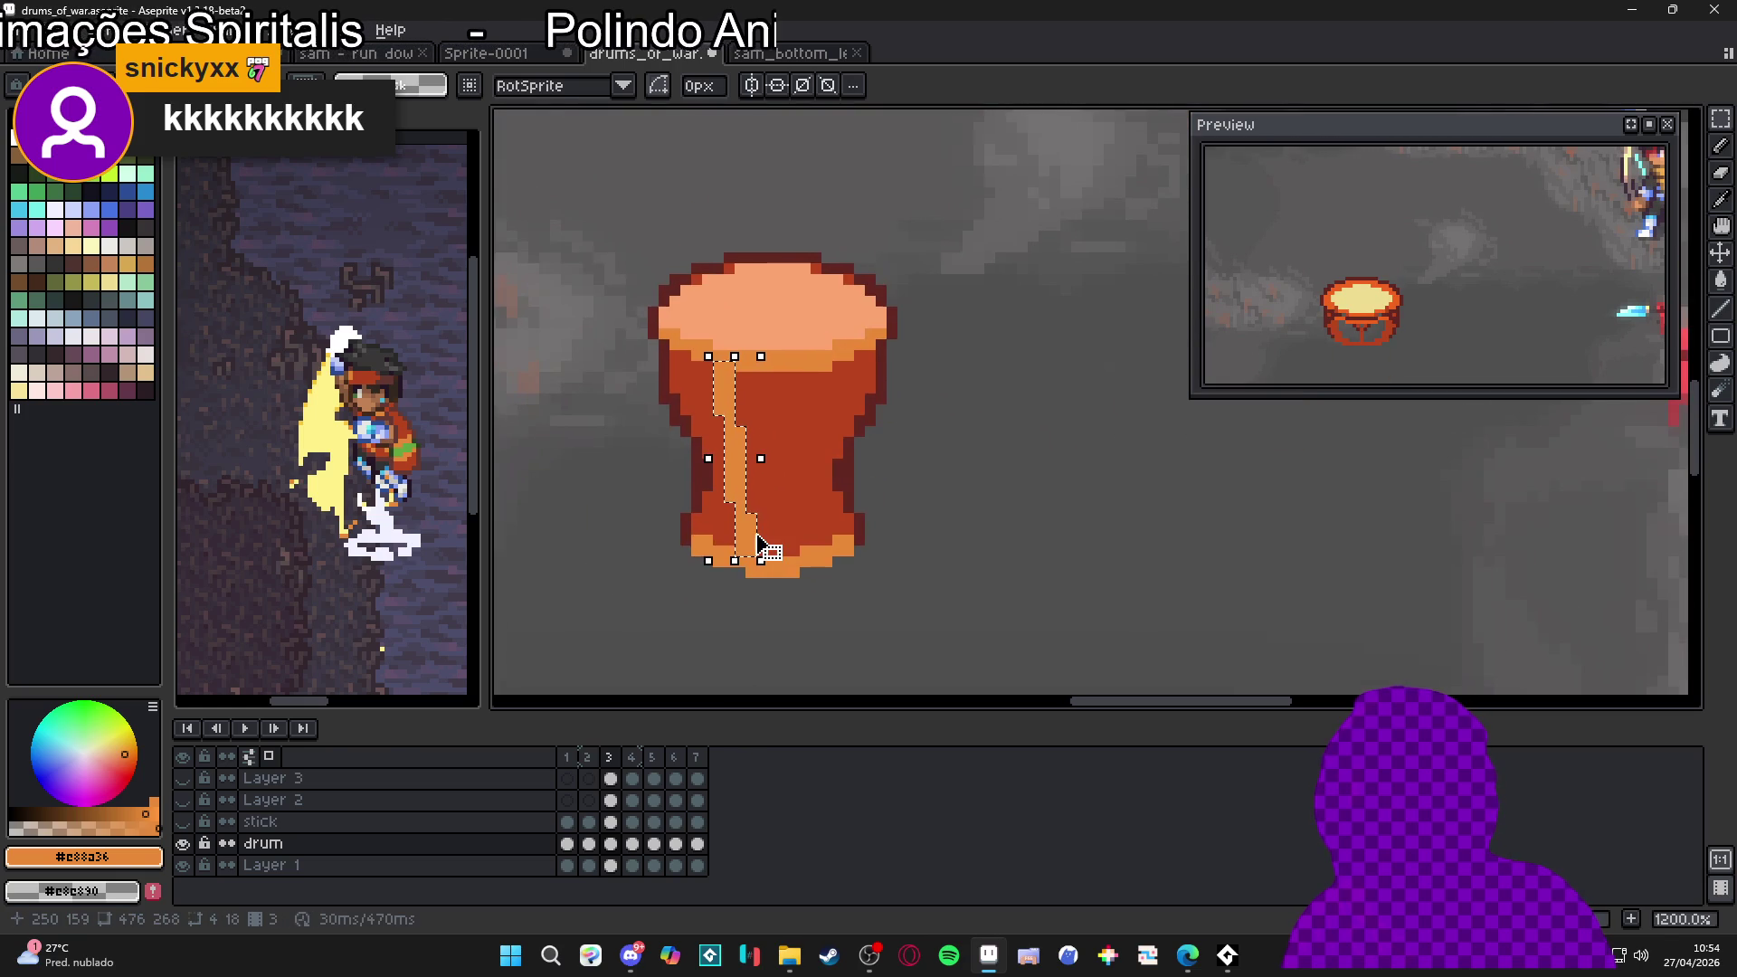
Move the selected stripe onto the drum's right side and touch up pixels near the base
key(shift+Right)
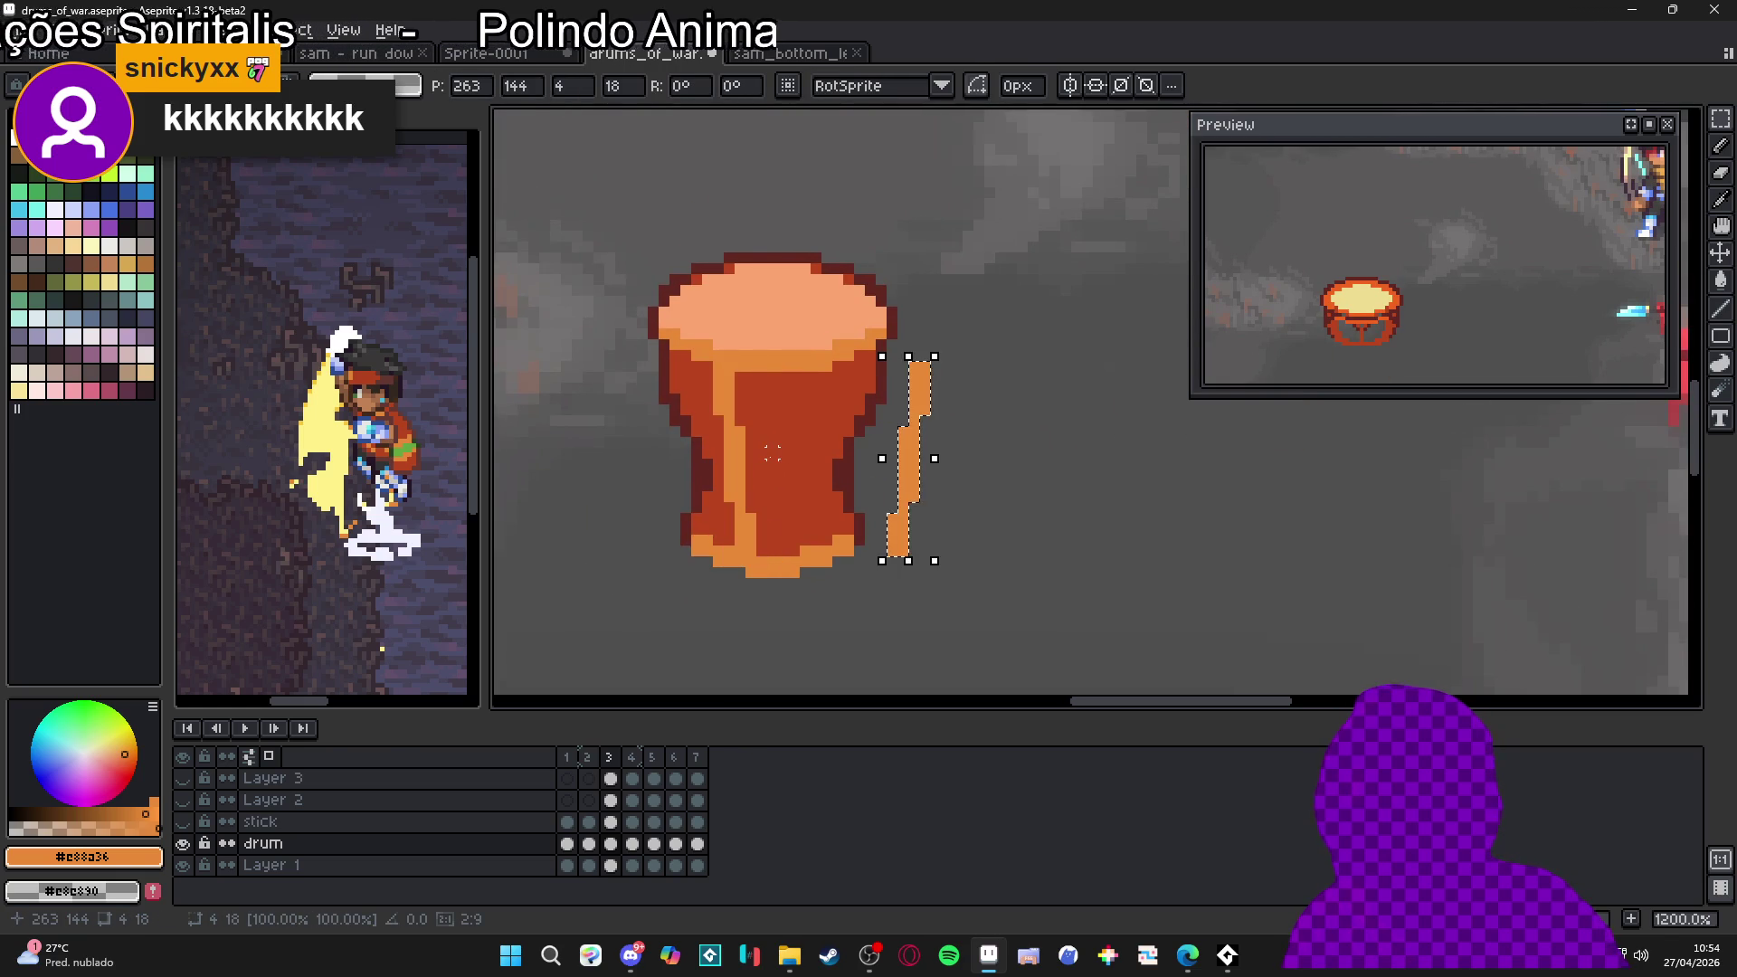
scroll(814, 452, up, 2)
drag(1016, 485, 819, 475)
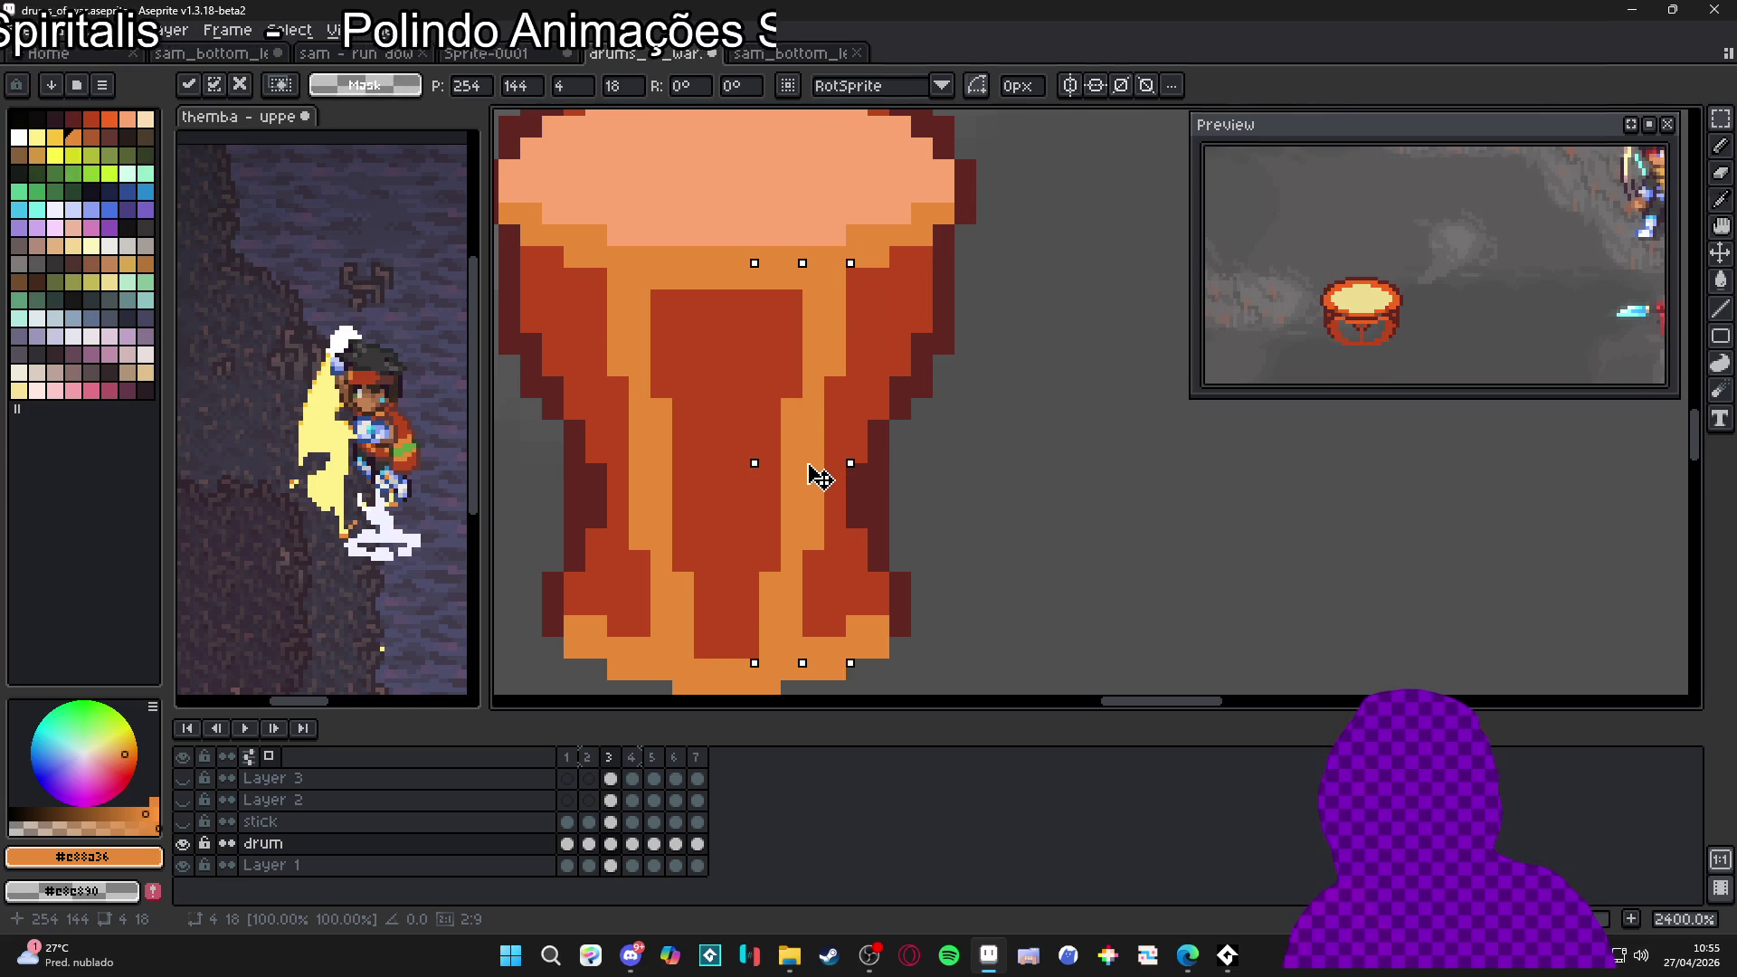
scroll(819, 476, down, 2)
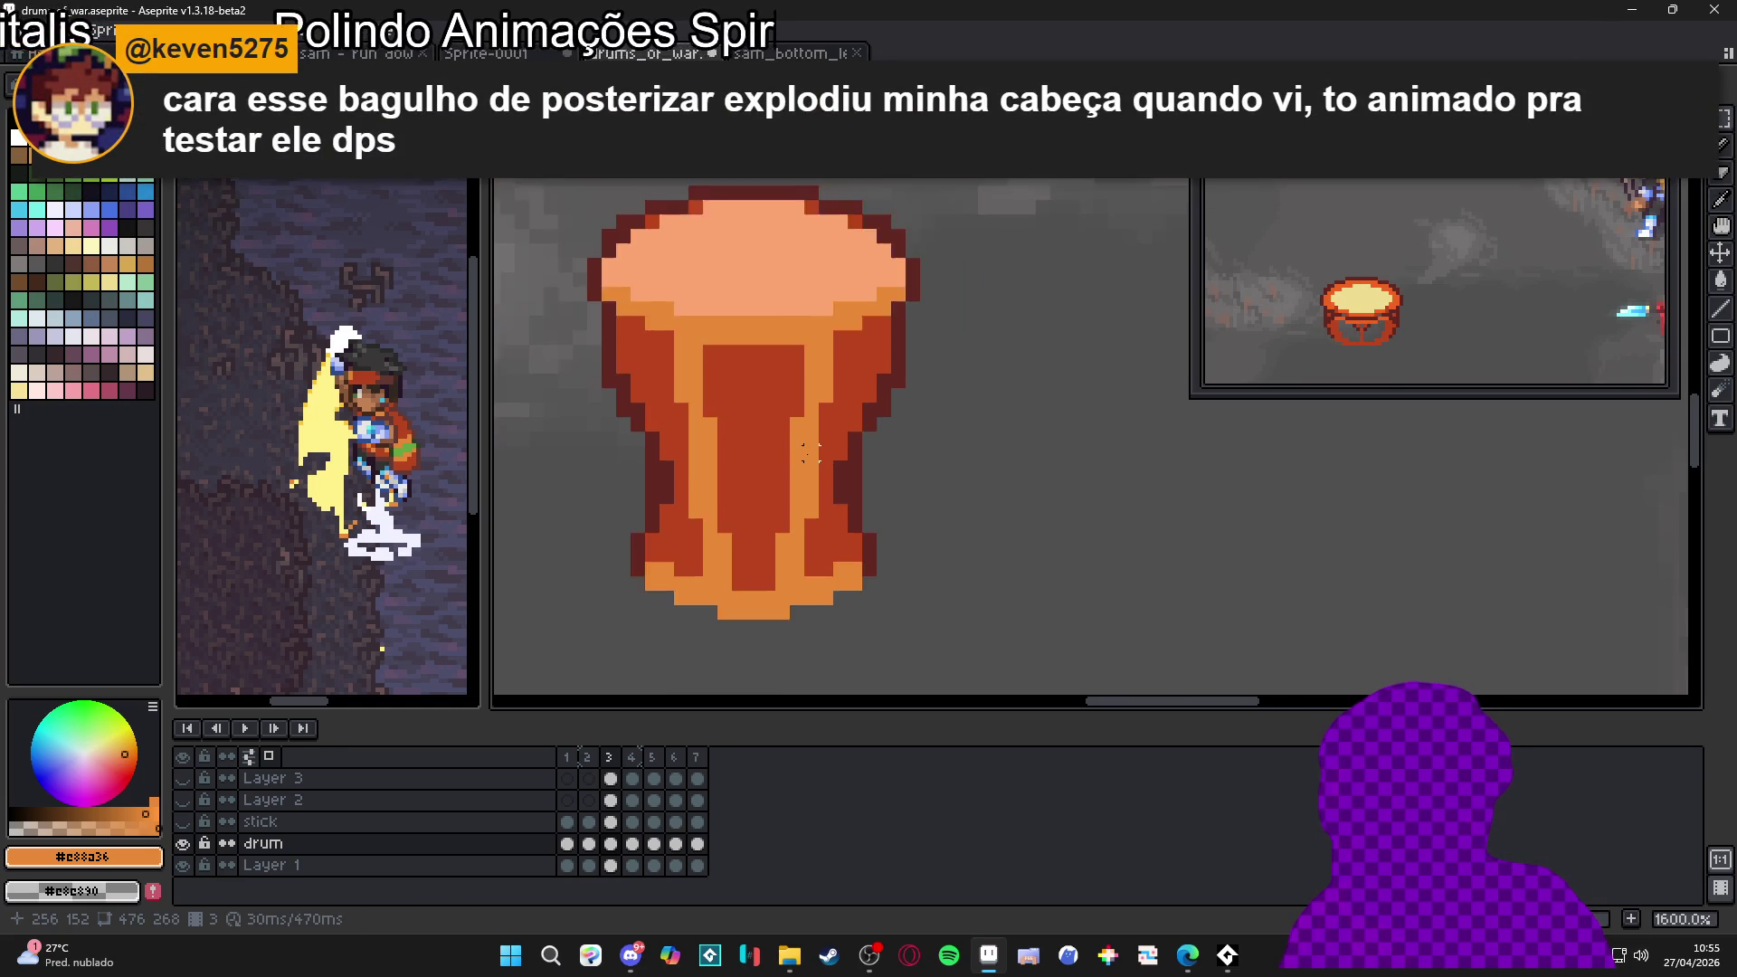
scroll(782, 390, up, 1)
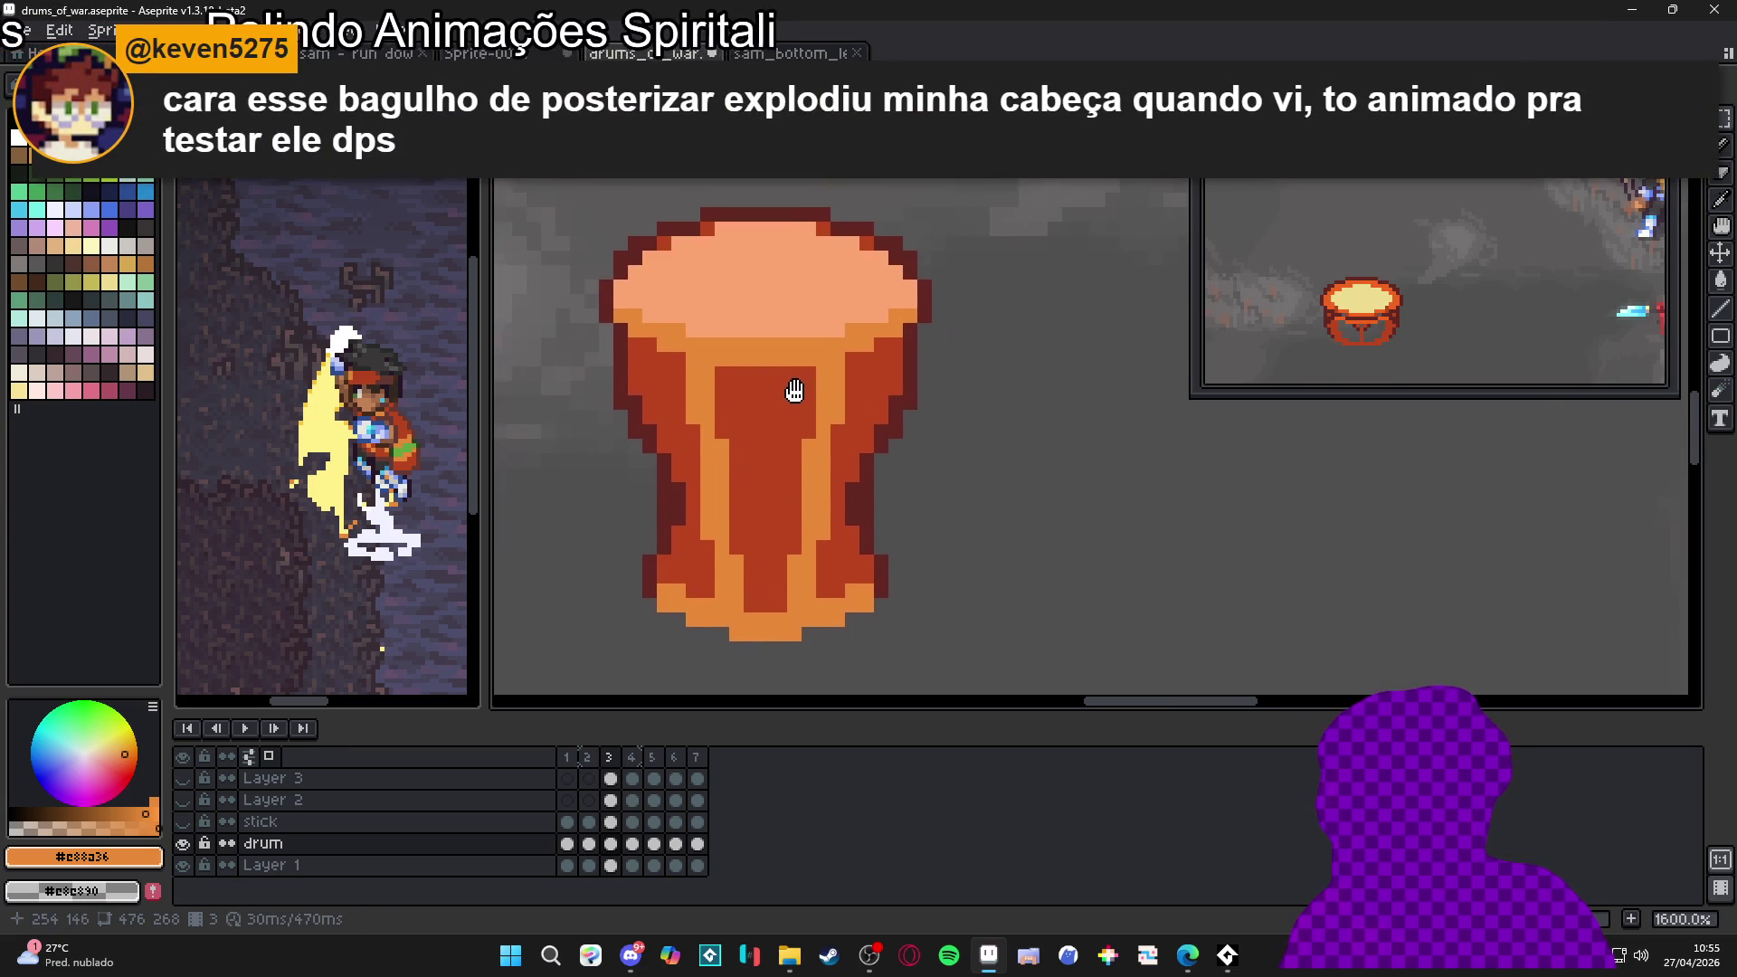
drag(684, 354, 711, 368)
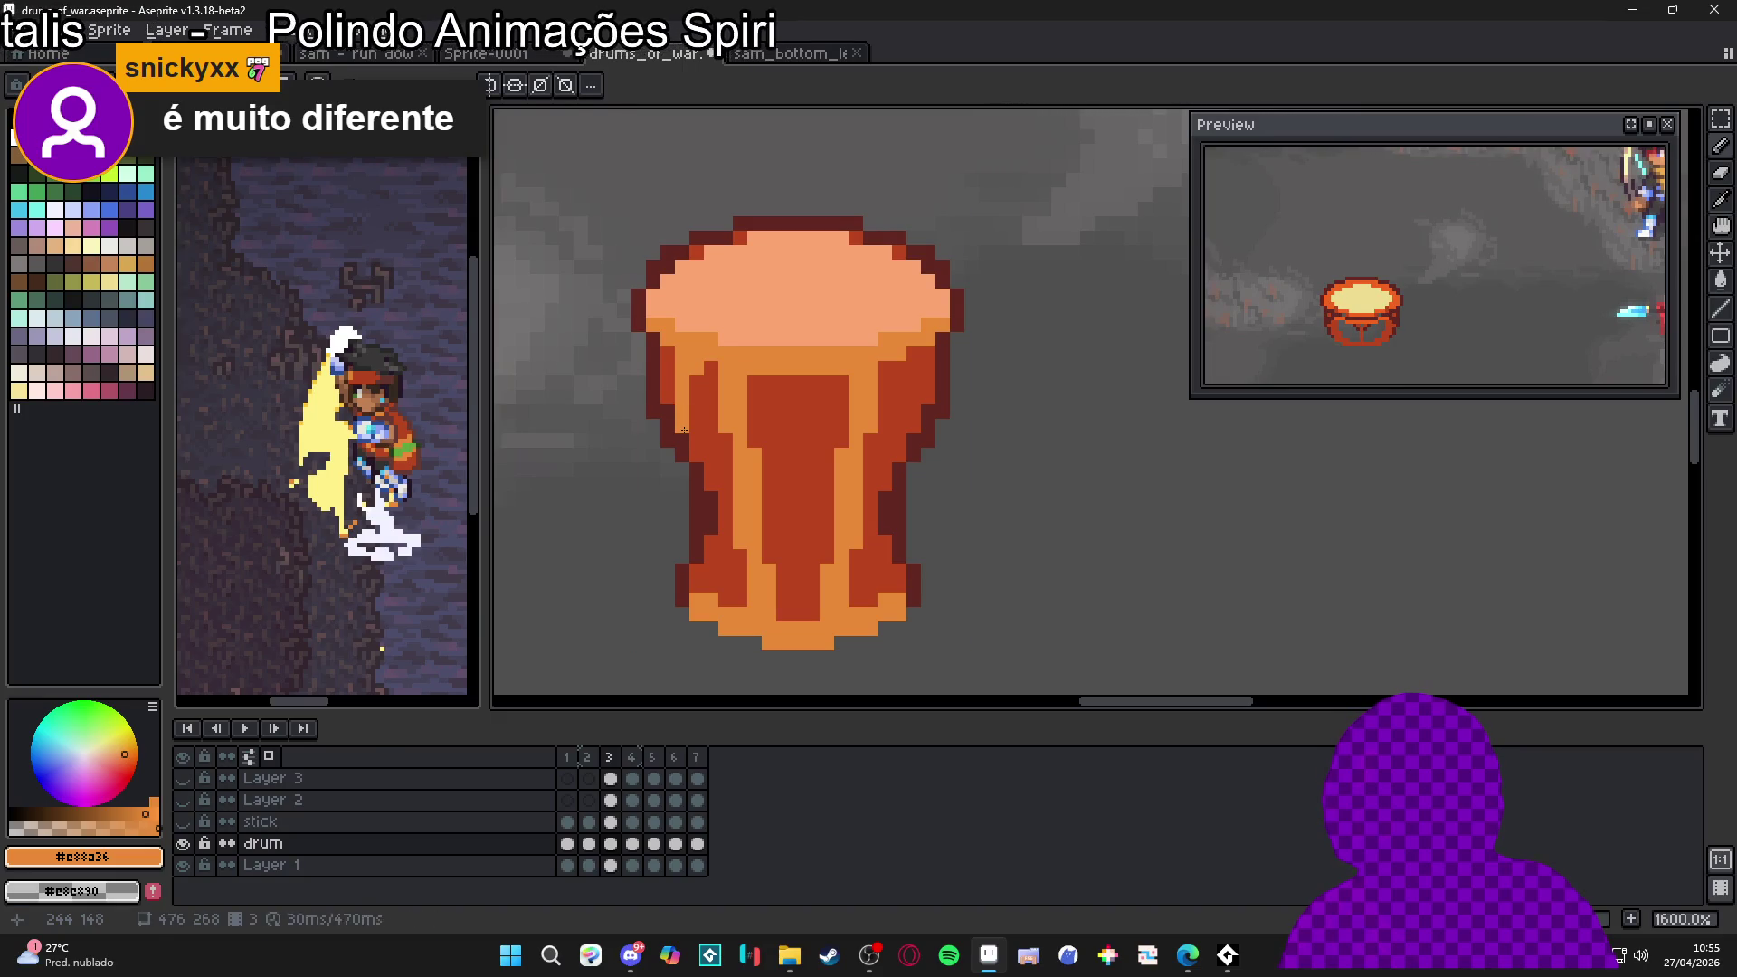
Marquee-select the drum's left orange highlight stripe, move it, and commit the change
scroll(782, 424, down, 4)
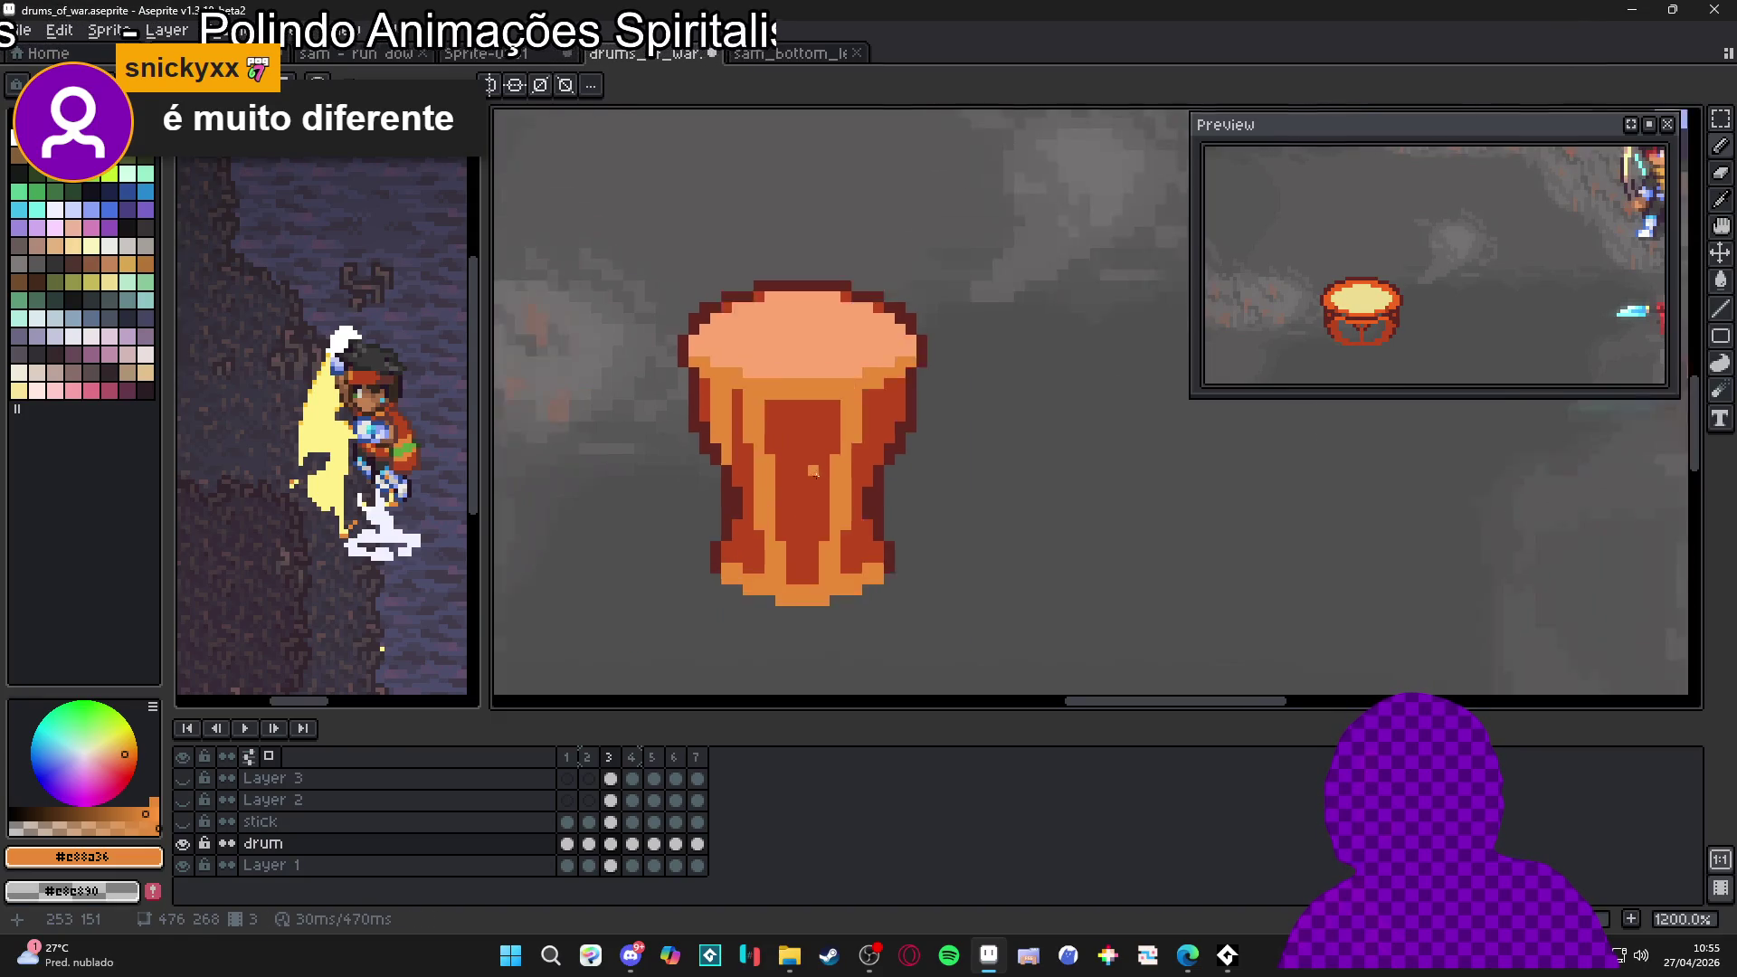
scroll(722, 493, up, 5)
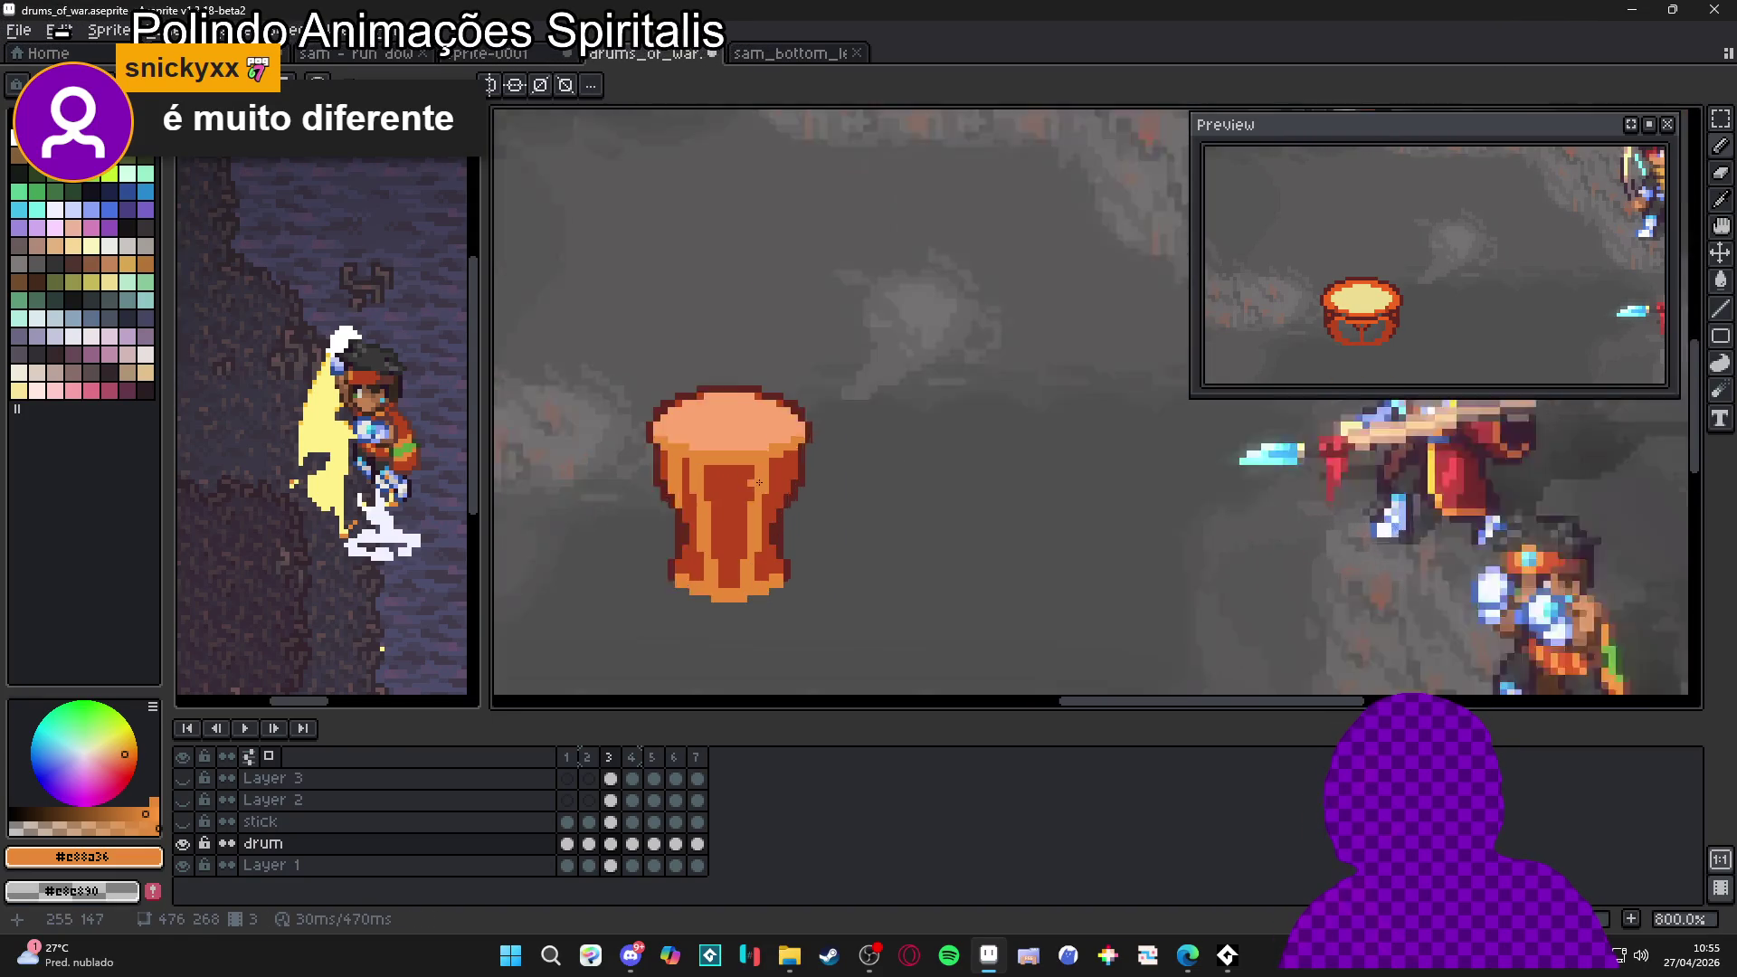
key(m)
mouse_move(603, 409)
mouse_down()
mouse_move(648, 543)
mouse_move(613, 547)
mouse_move(631, 523)
mouse_move(787, 527)
mouse_up()
scroll(636, 544, up, 3)
scroll(650, 547, down, 6)
key(b)
Zoom out to check the drum against the battle scene, then select the whole drum
scroll(669, 601, down, 2)
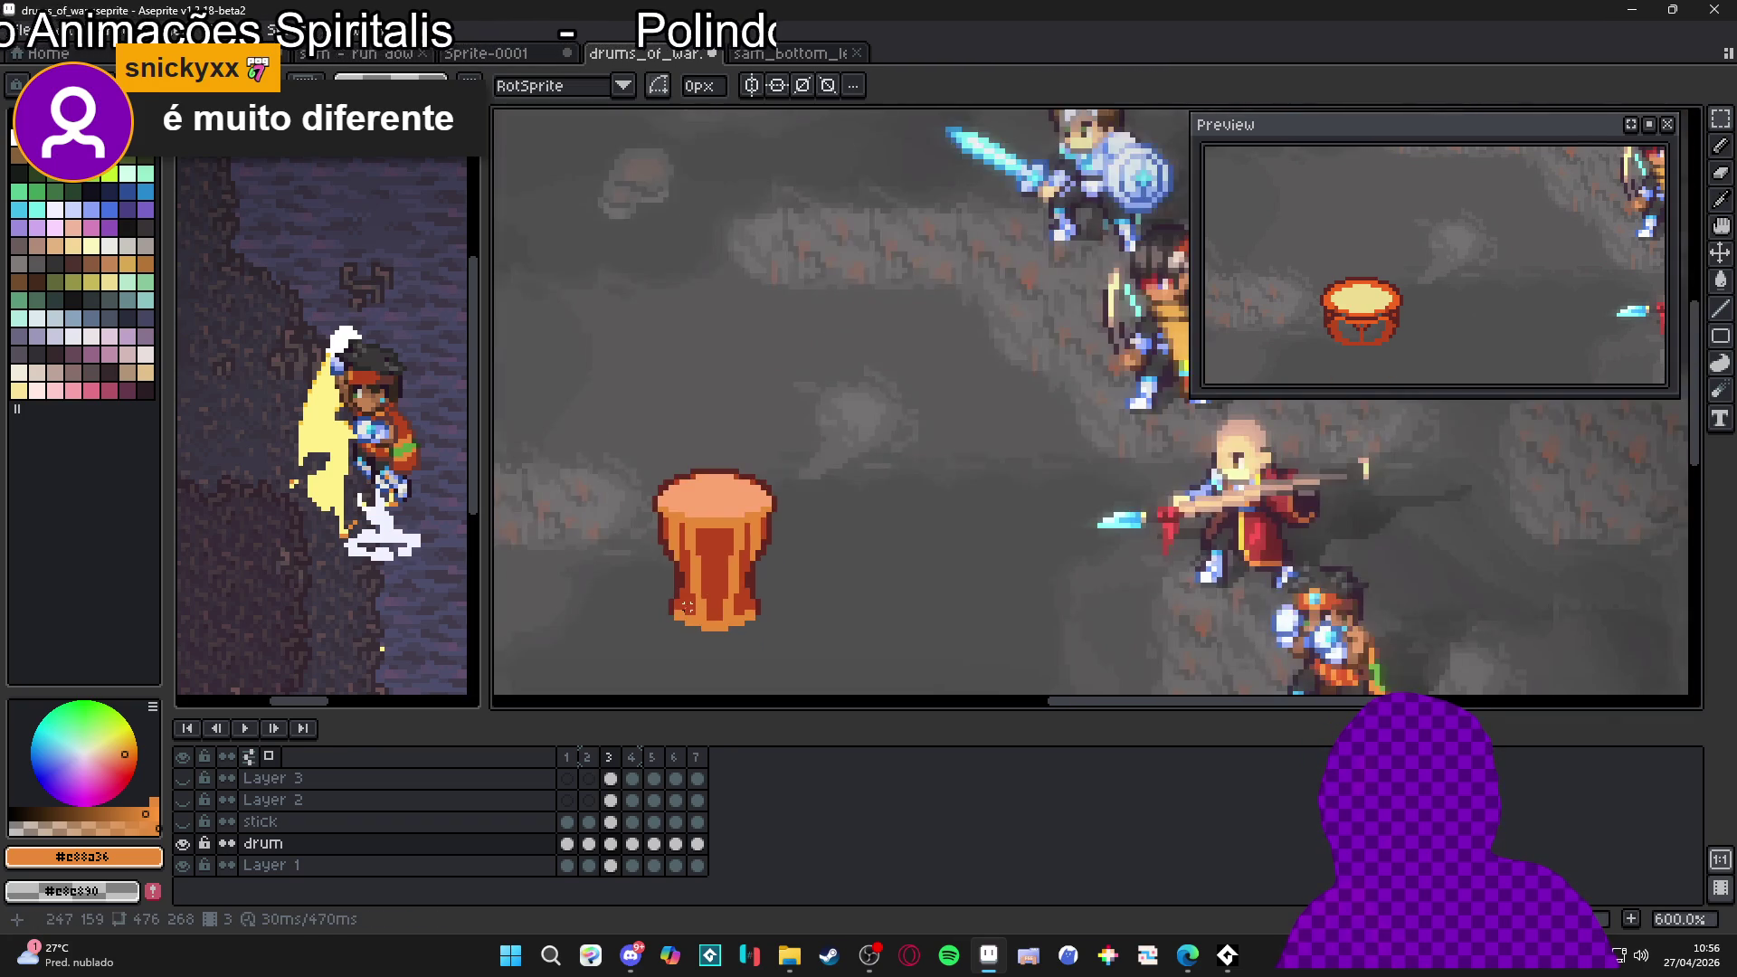
scroll(669, 602, up, 3)
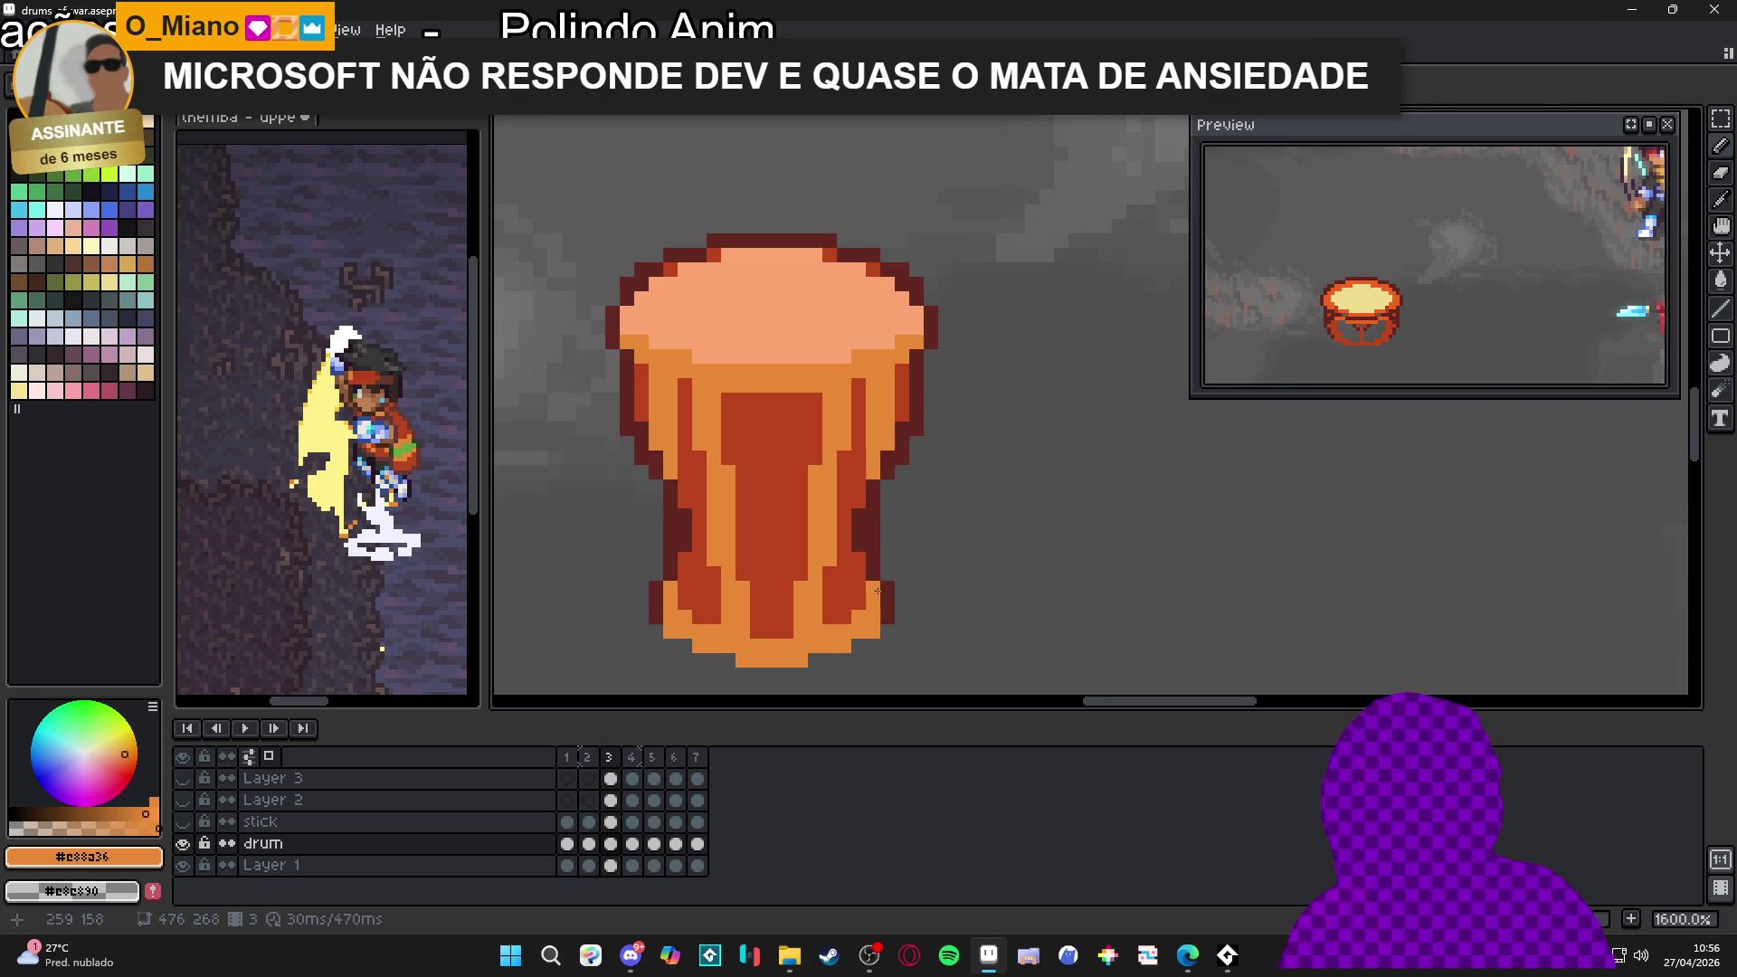
scroll(876, 582, down, 3)
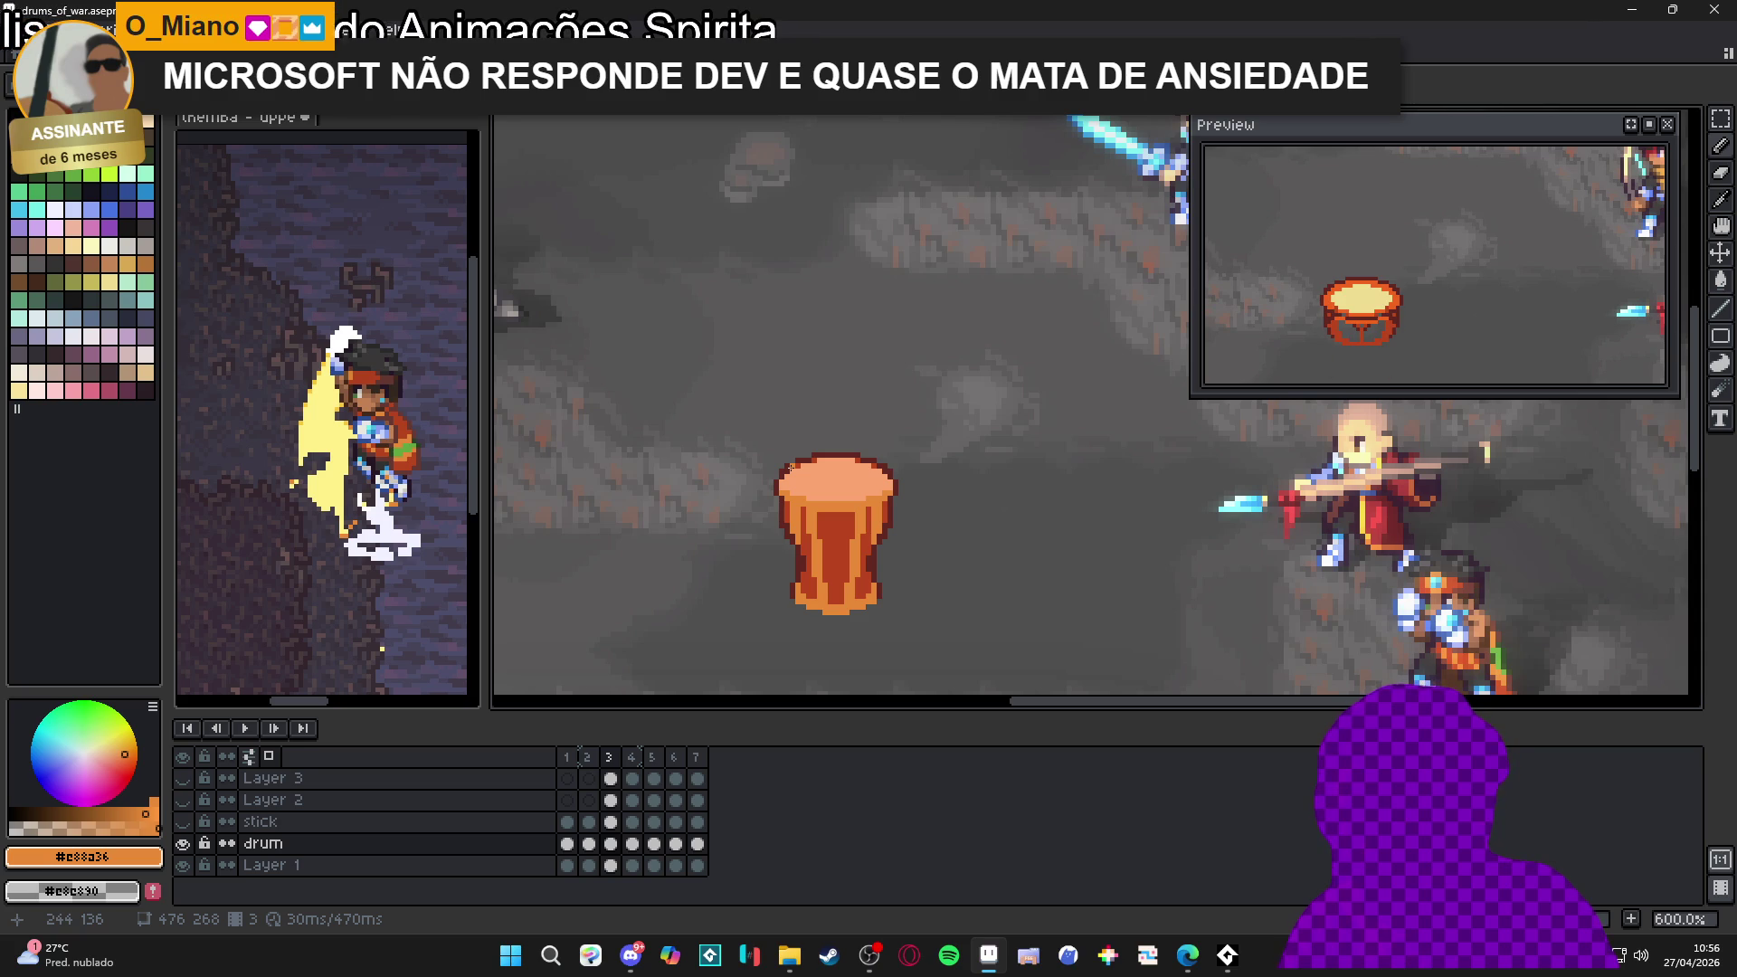
scroll(790, 468, down, 1)
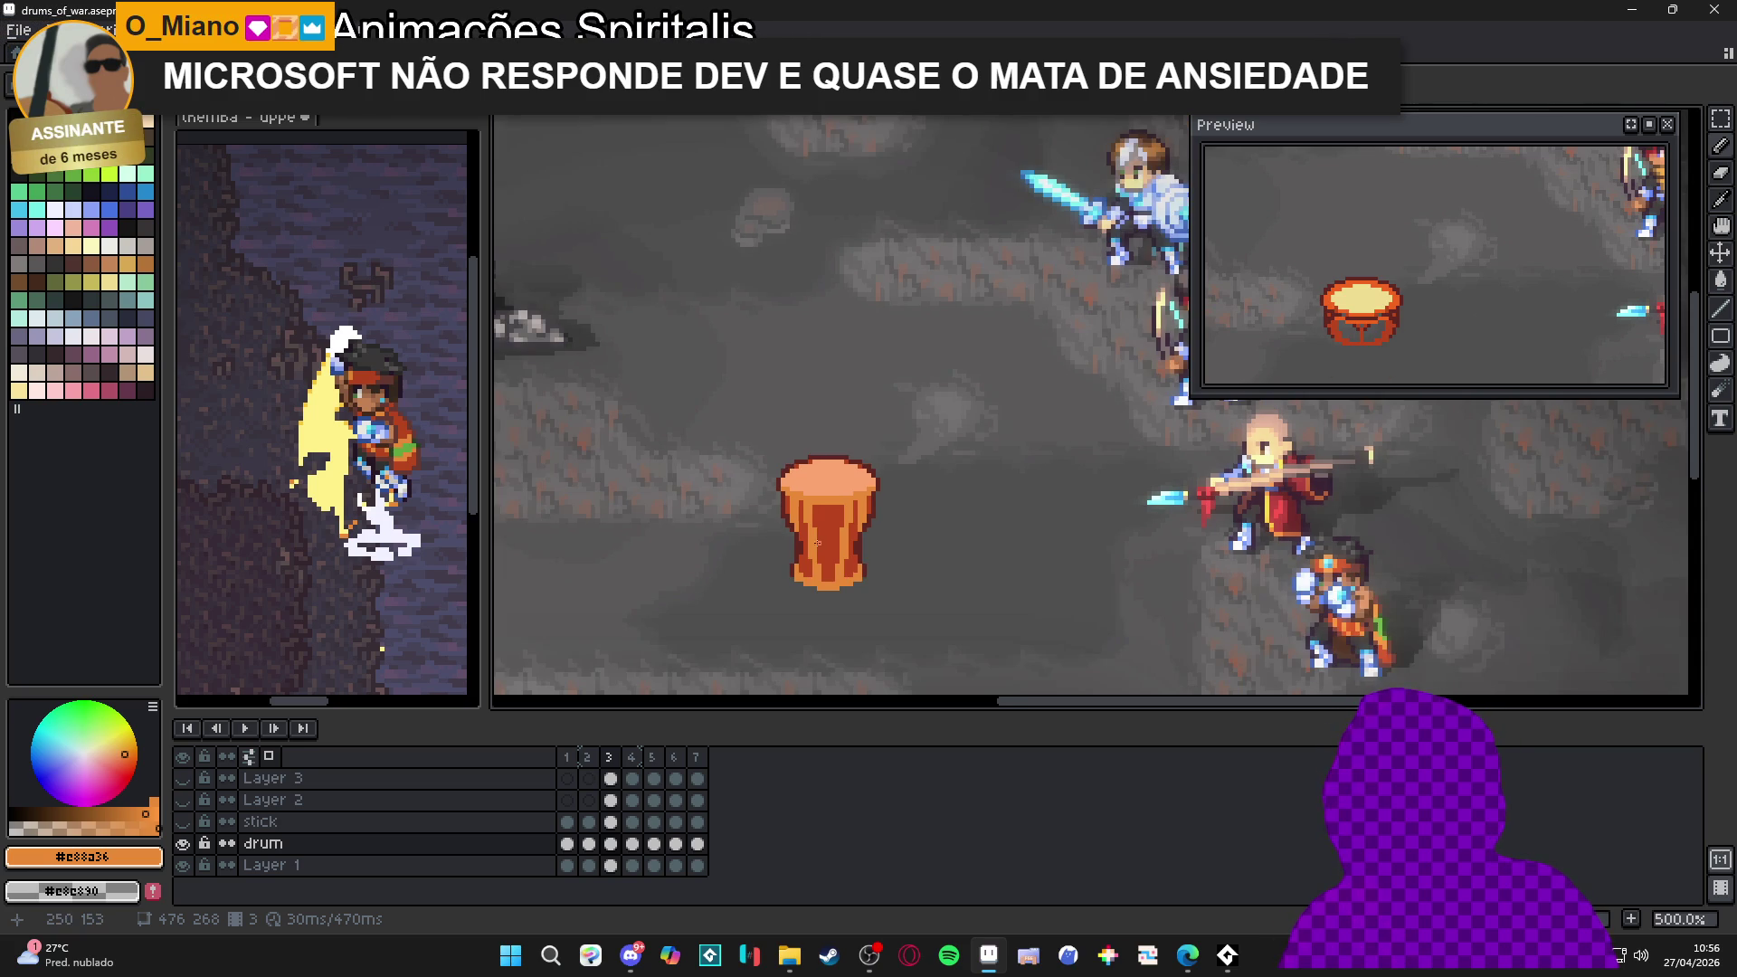
scroll(818, 542, up, 4)
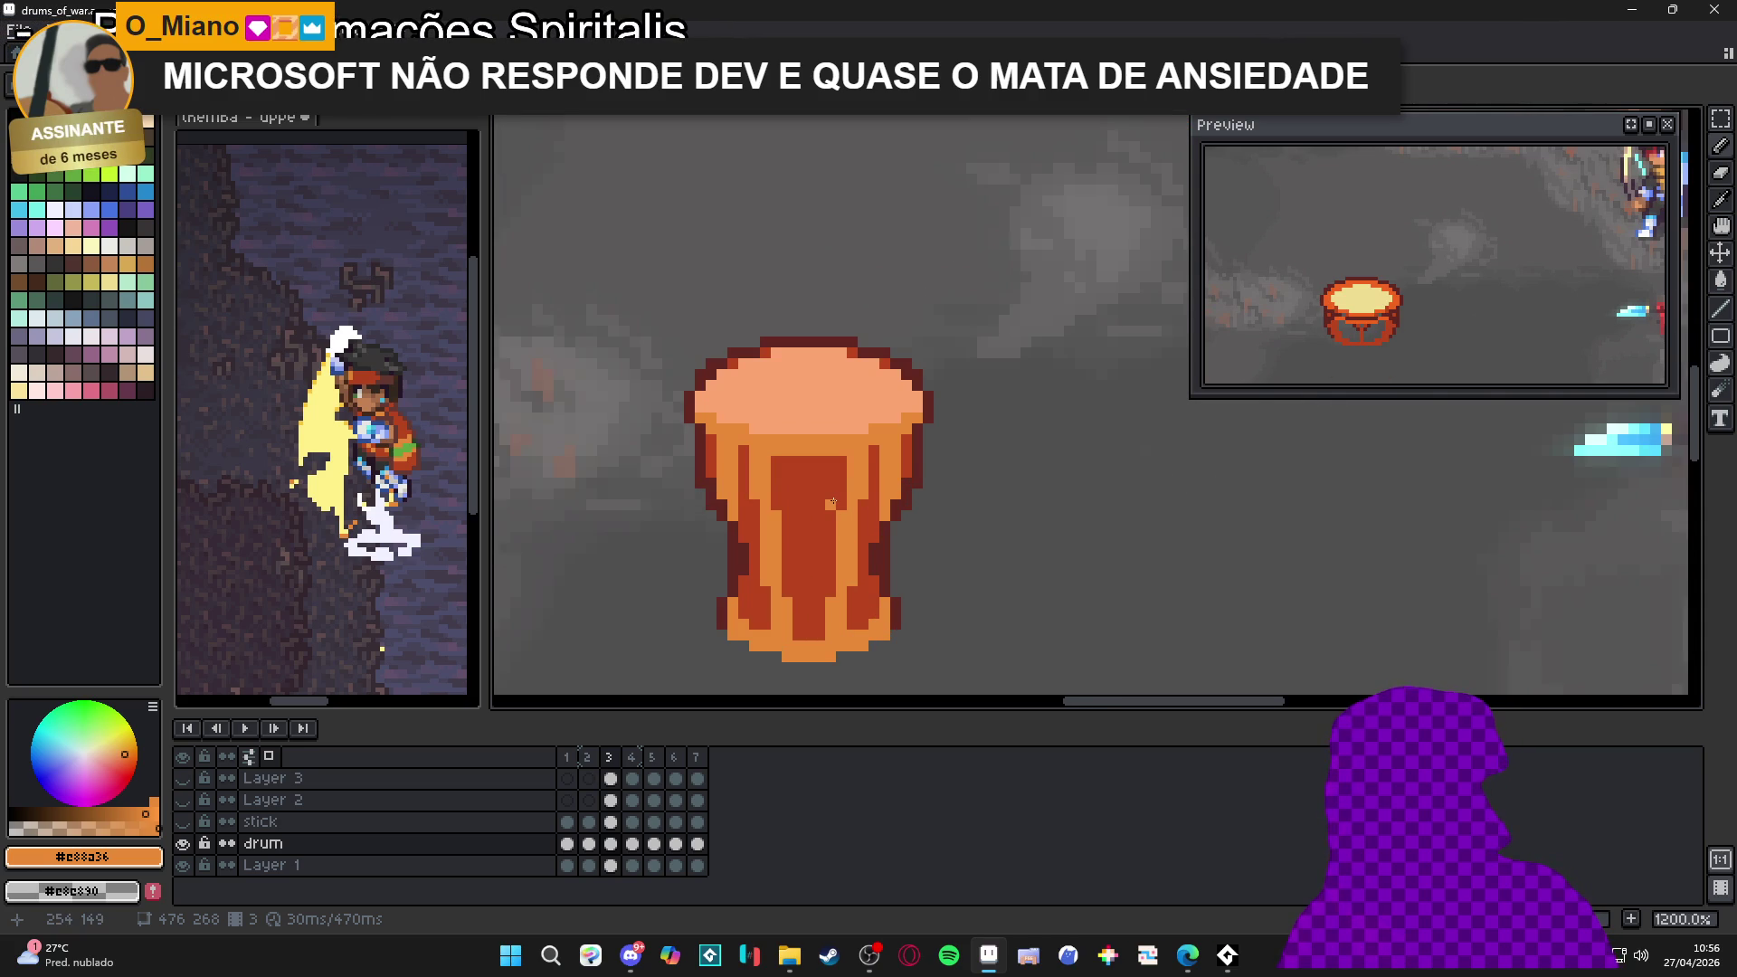
scroll(832, 502, down, 4)
scroll(832, 545, down, 2)
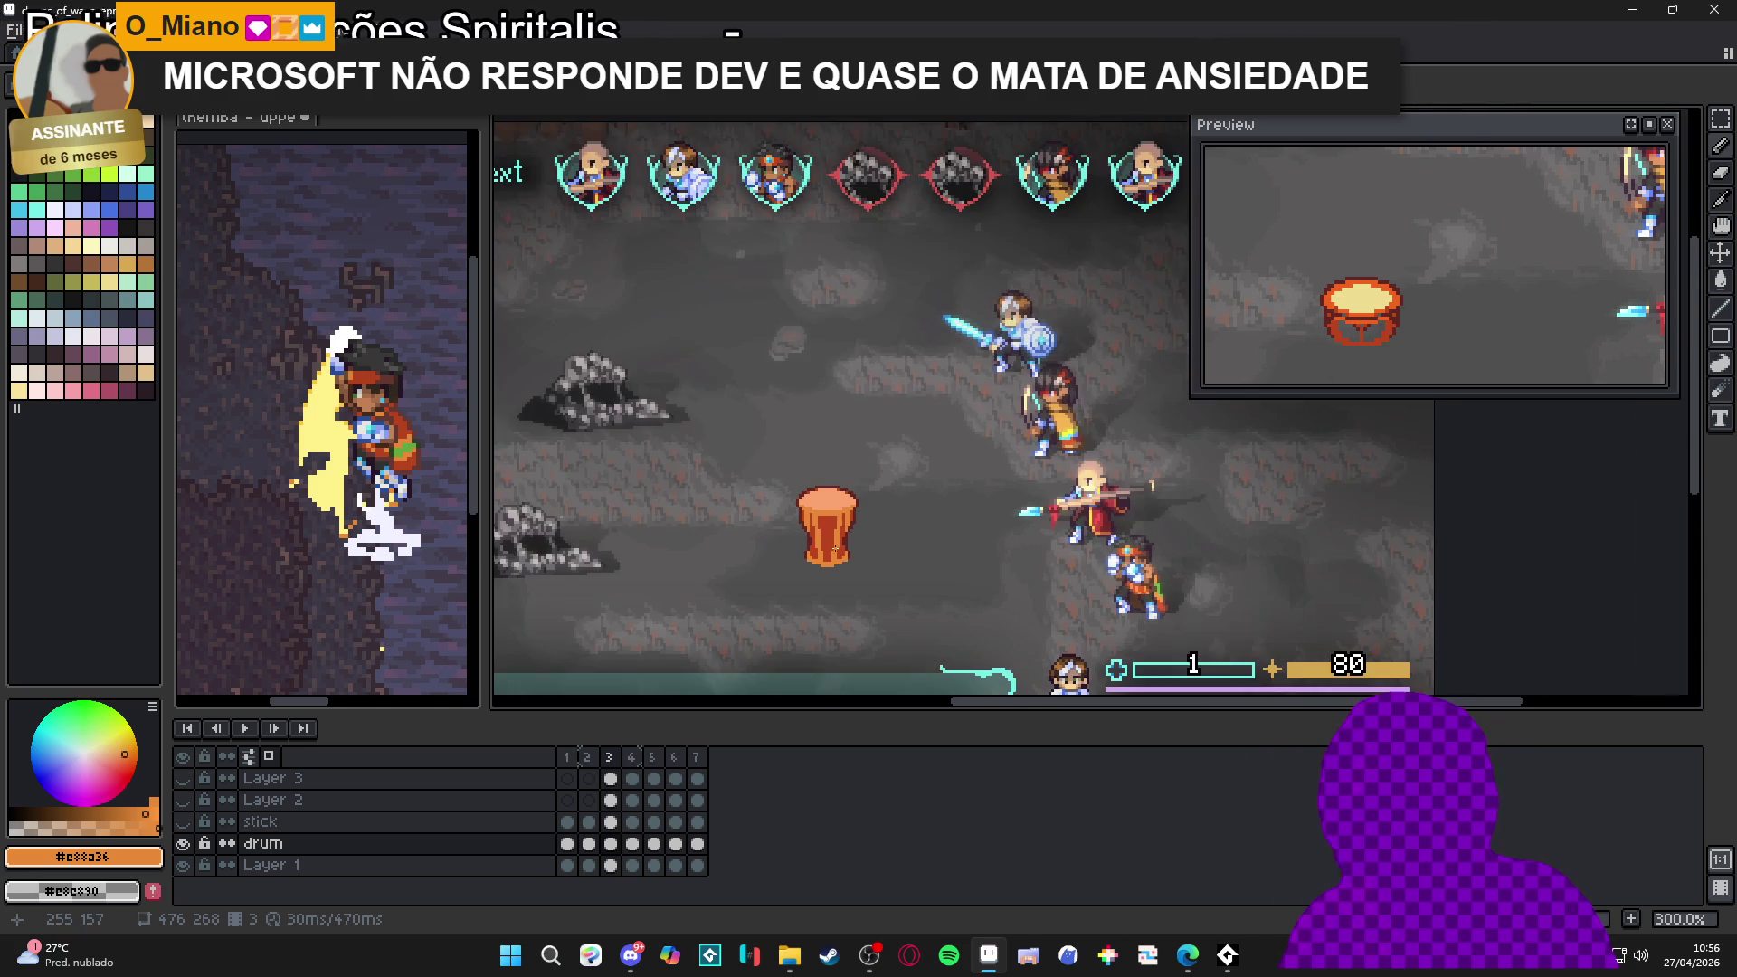
scroll(827, 544, up, 2)
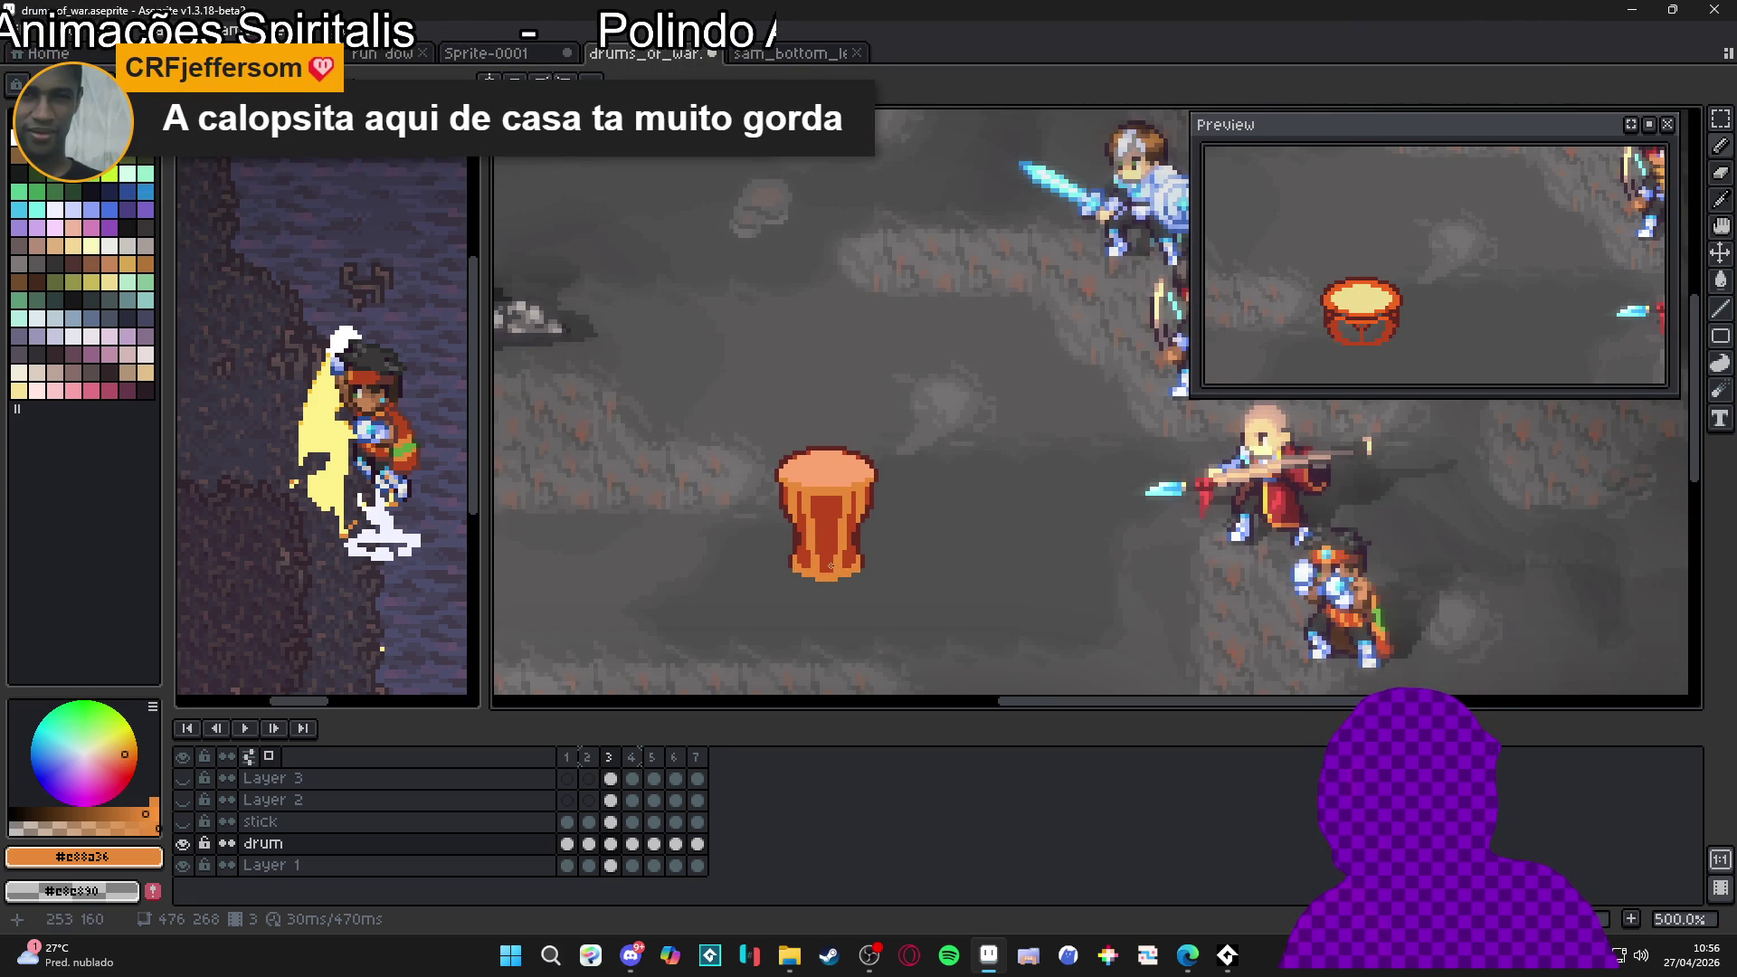
ctrl+click(827, 555)
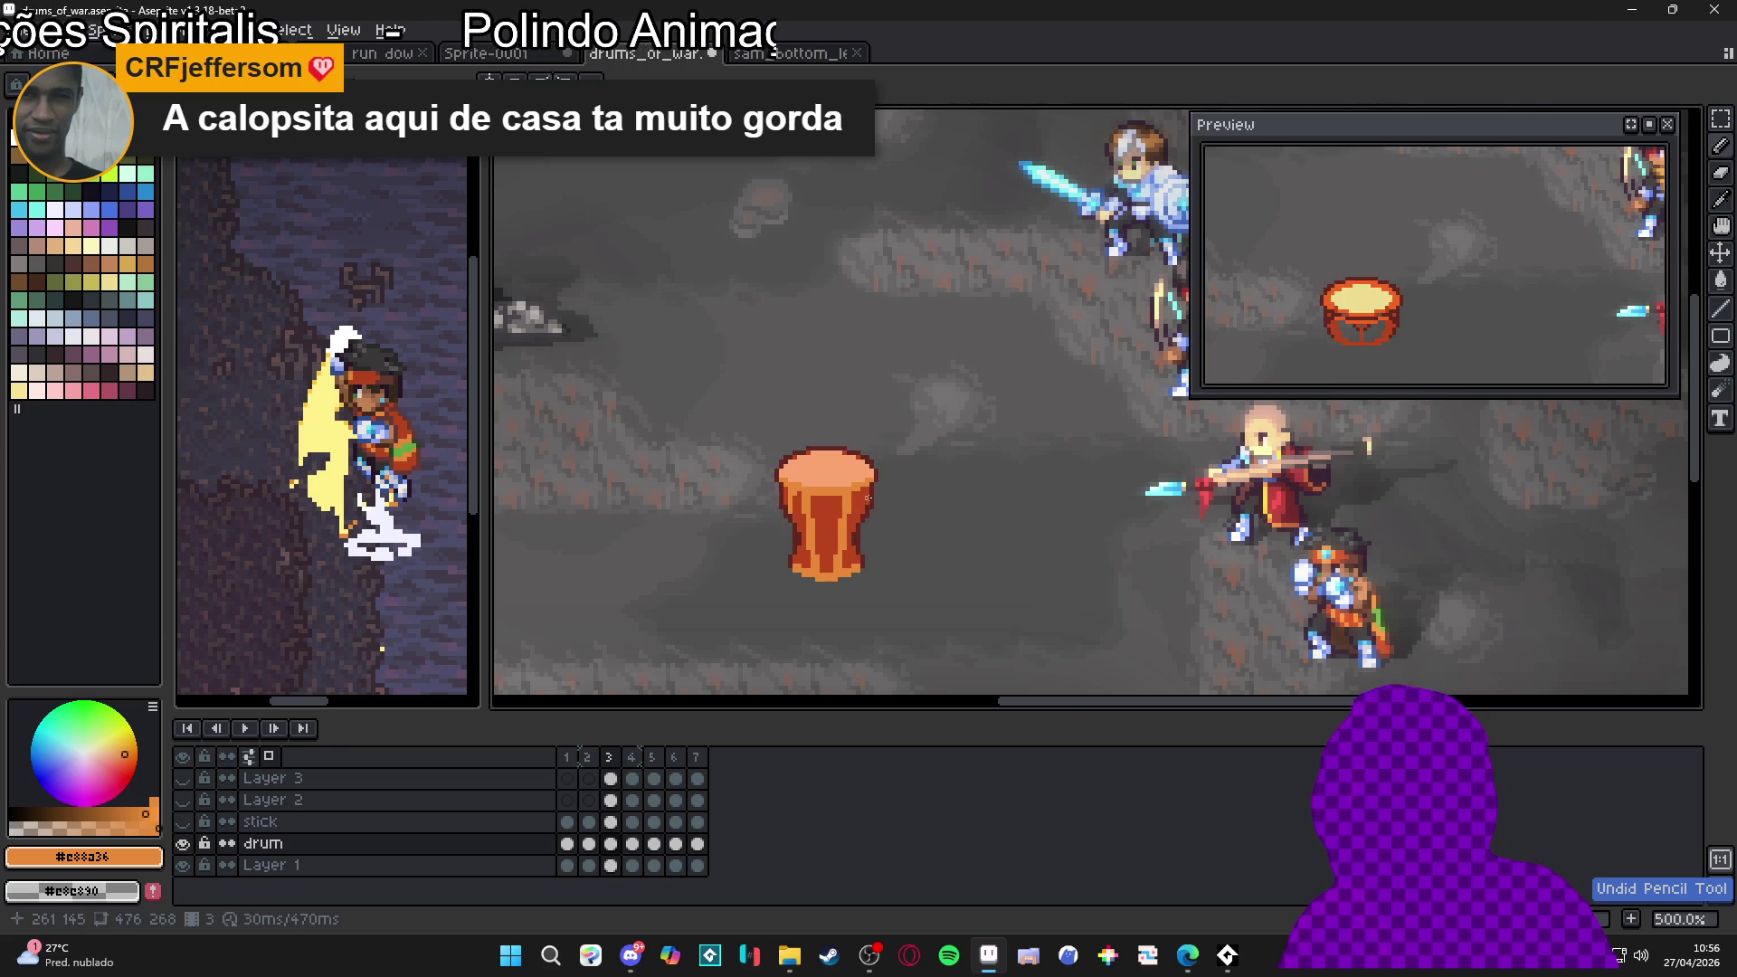
Undo the last Pencil stroke and clear the selection around the drum
scroll(857, 531, up, 3)
key(ctrl+z)
key(ctrl+d)
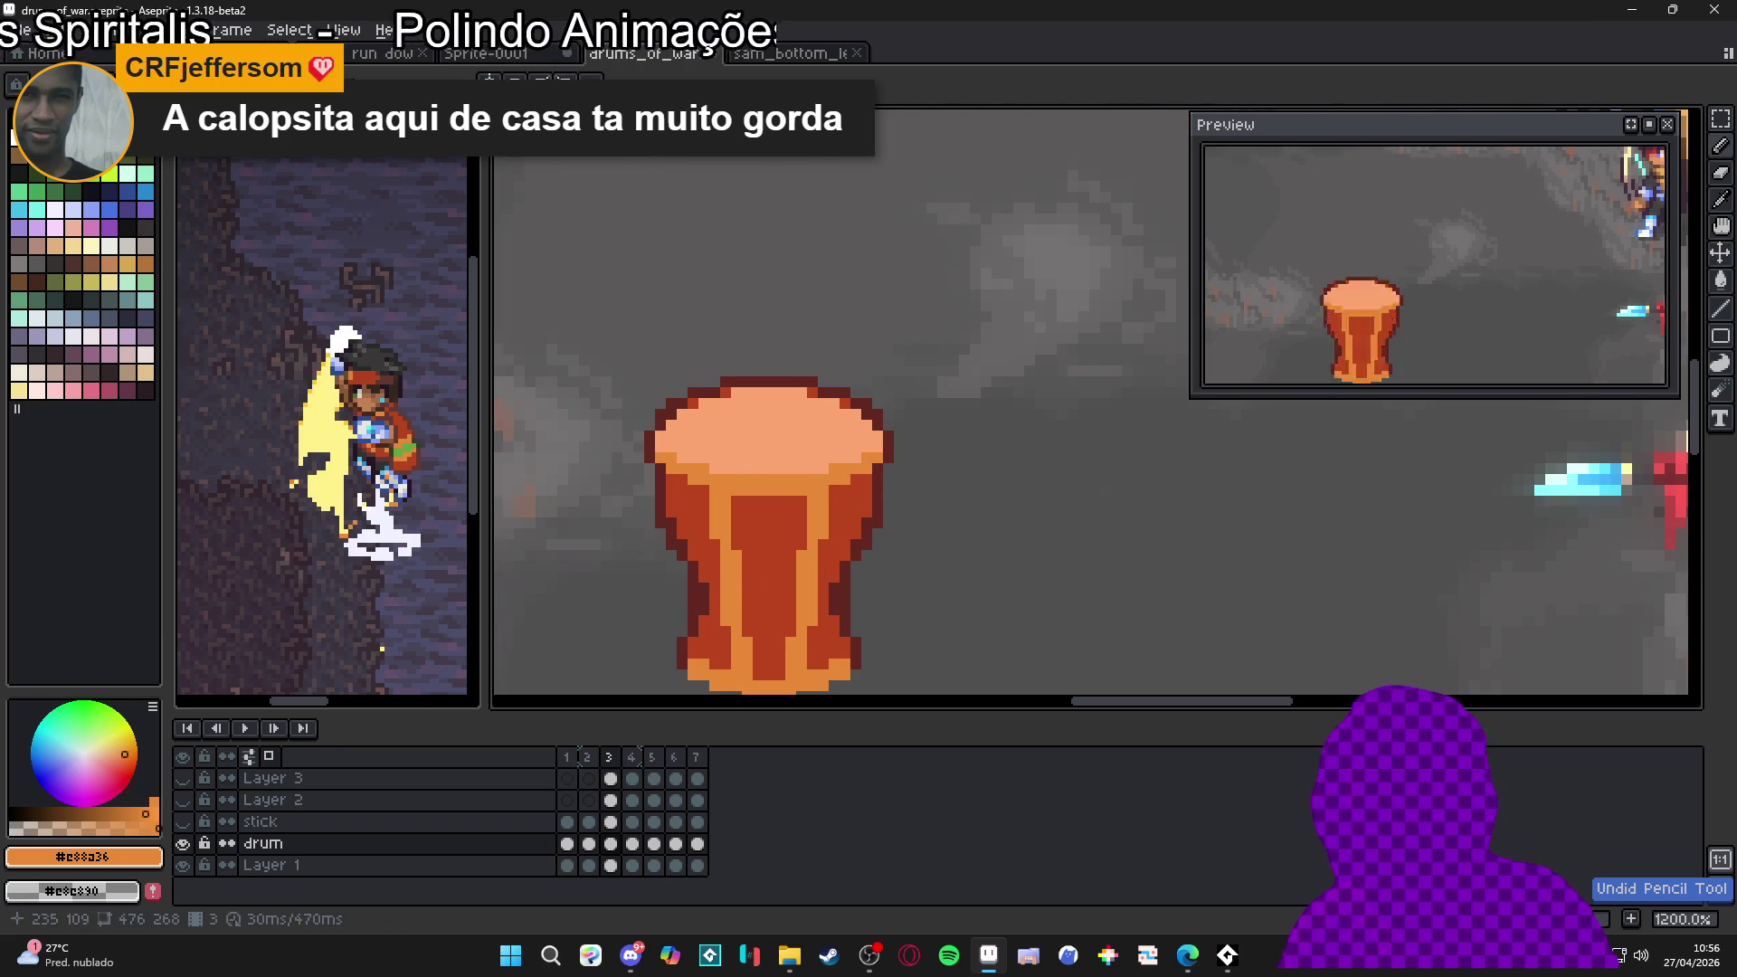
scroll(803, 417, up, 3)
Paint symmetrical orange pixels along the drum's upper edge and rim, then start a new sprite
drag(868, 502, 882, 499)
click(862, 523)
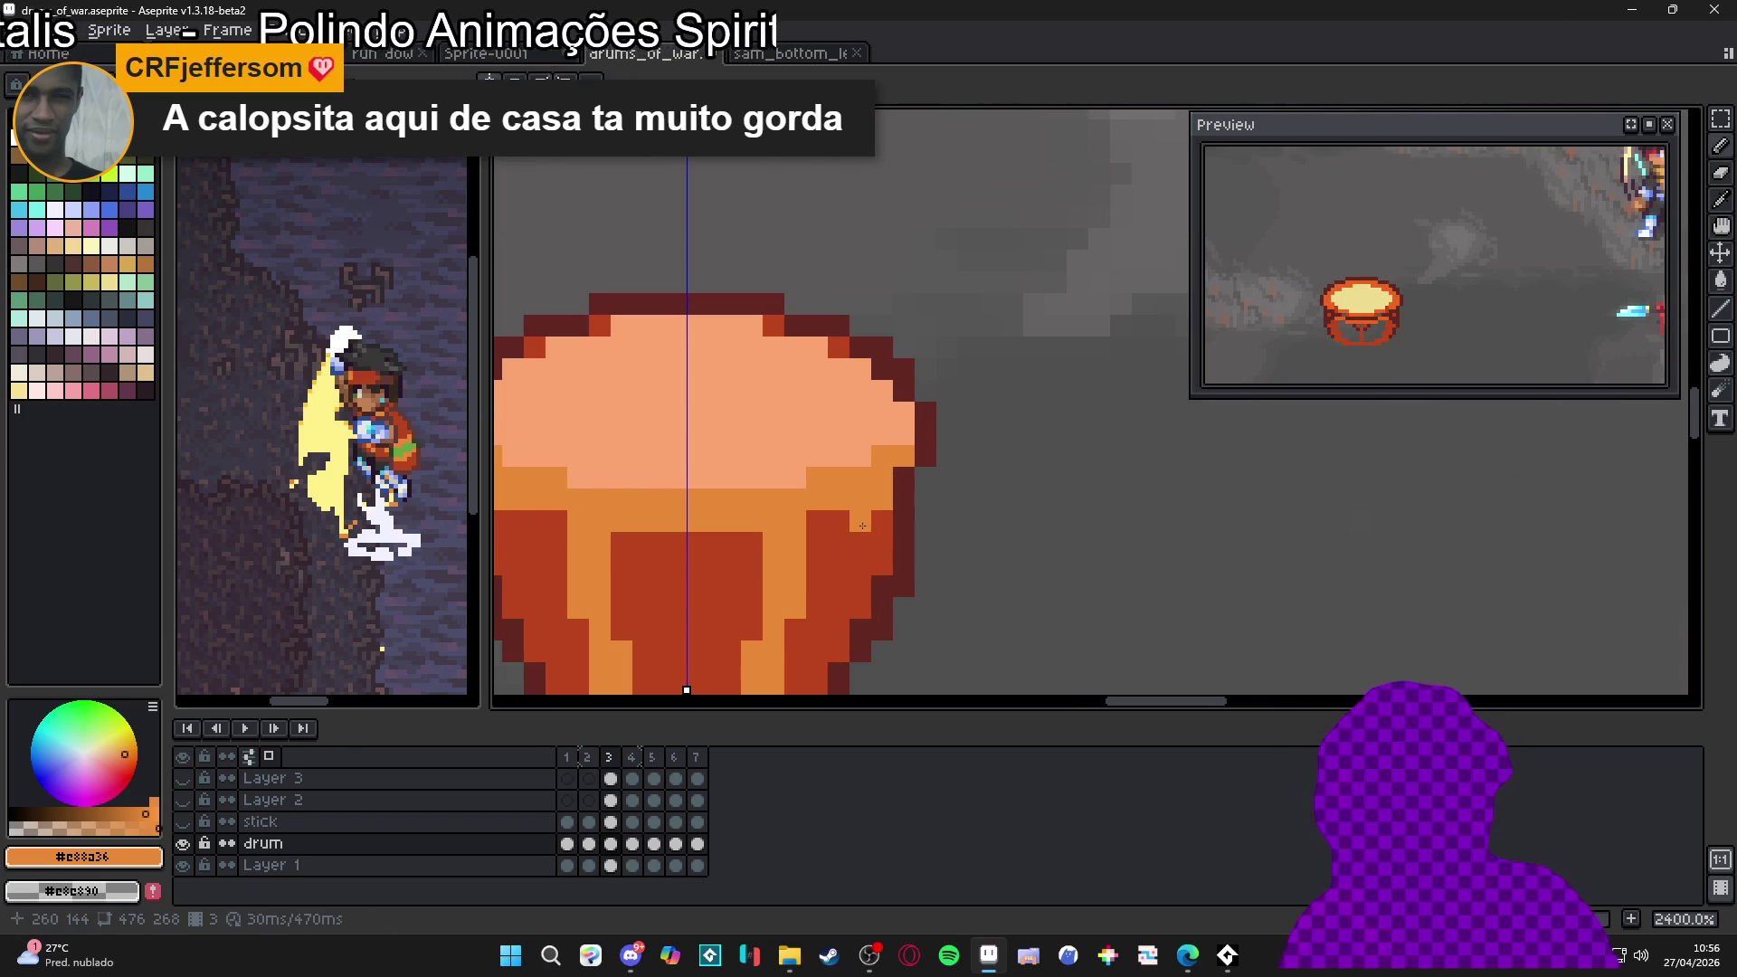
click(862, 526)
key(ctrl+z)
click(880, 542)
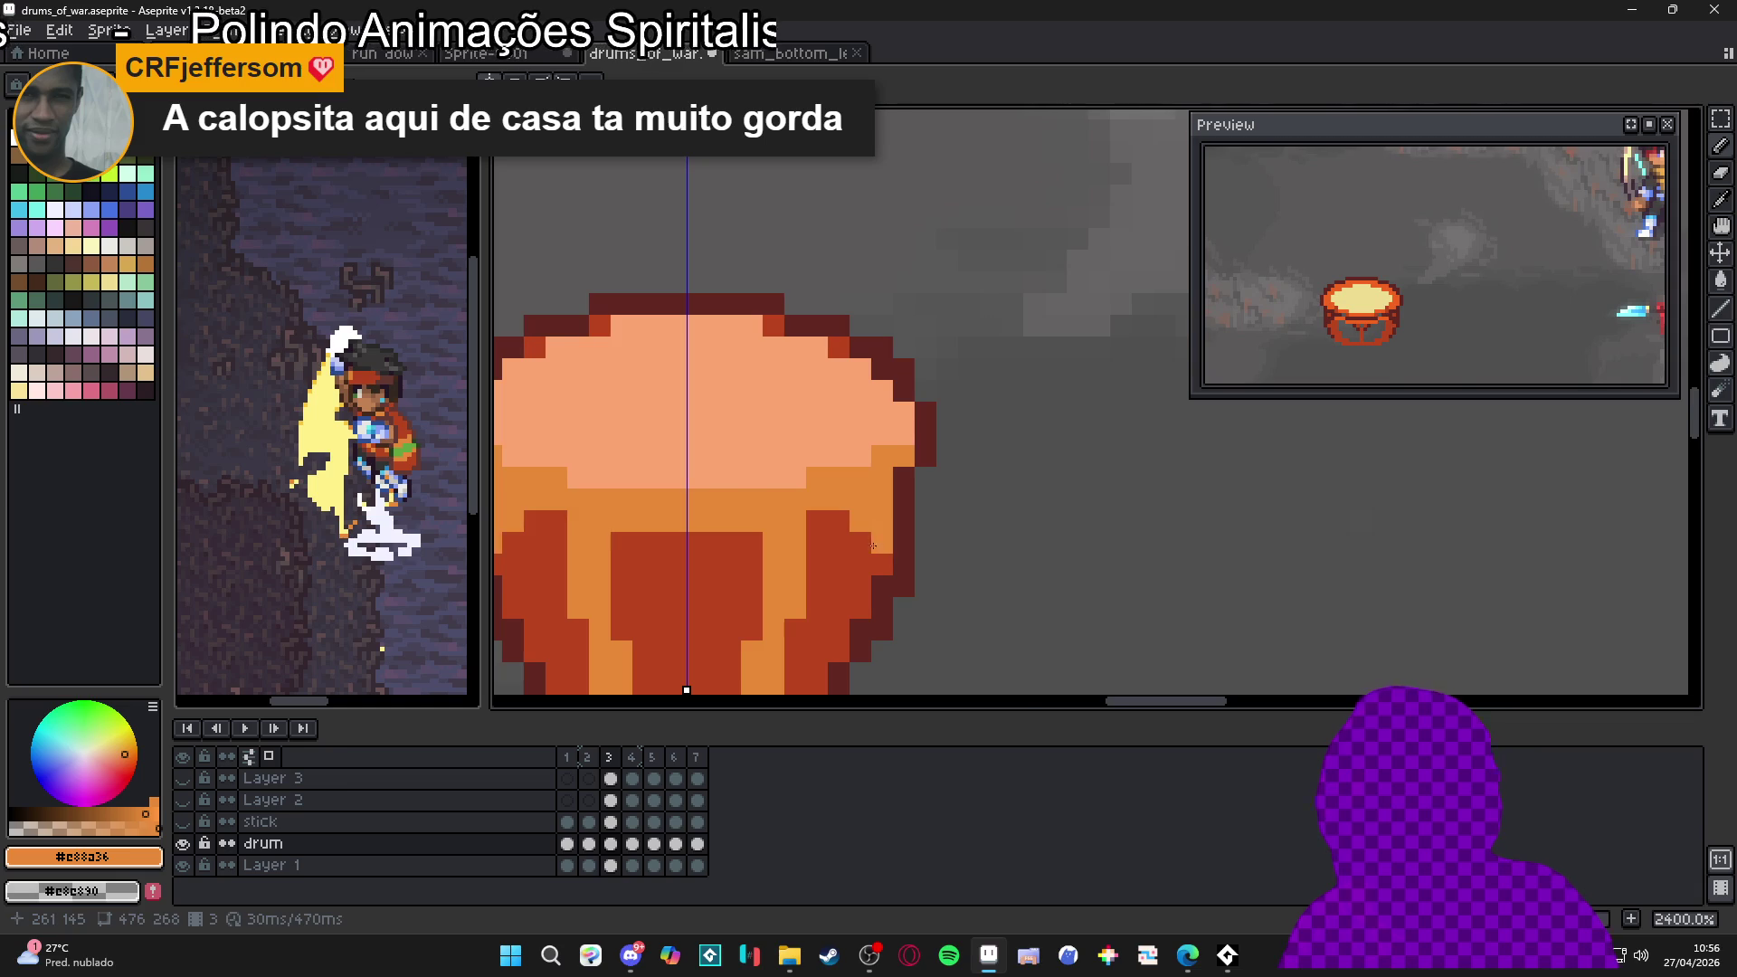
scroll(880, 543, down, 6)
scroll(822, 574, up, 3)
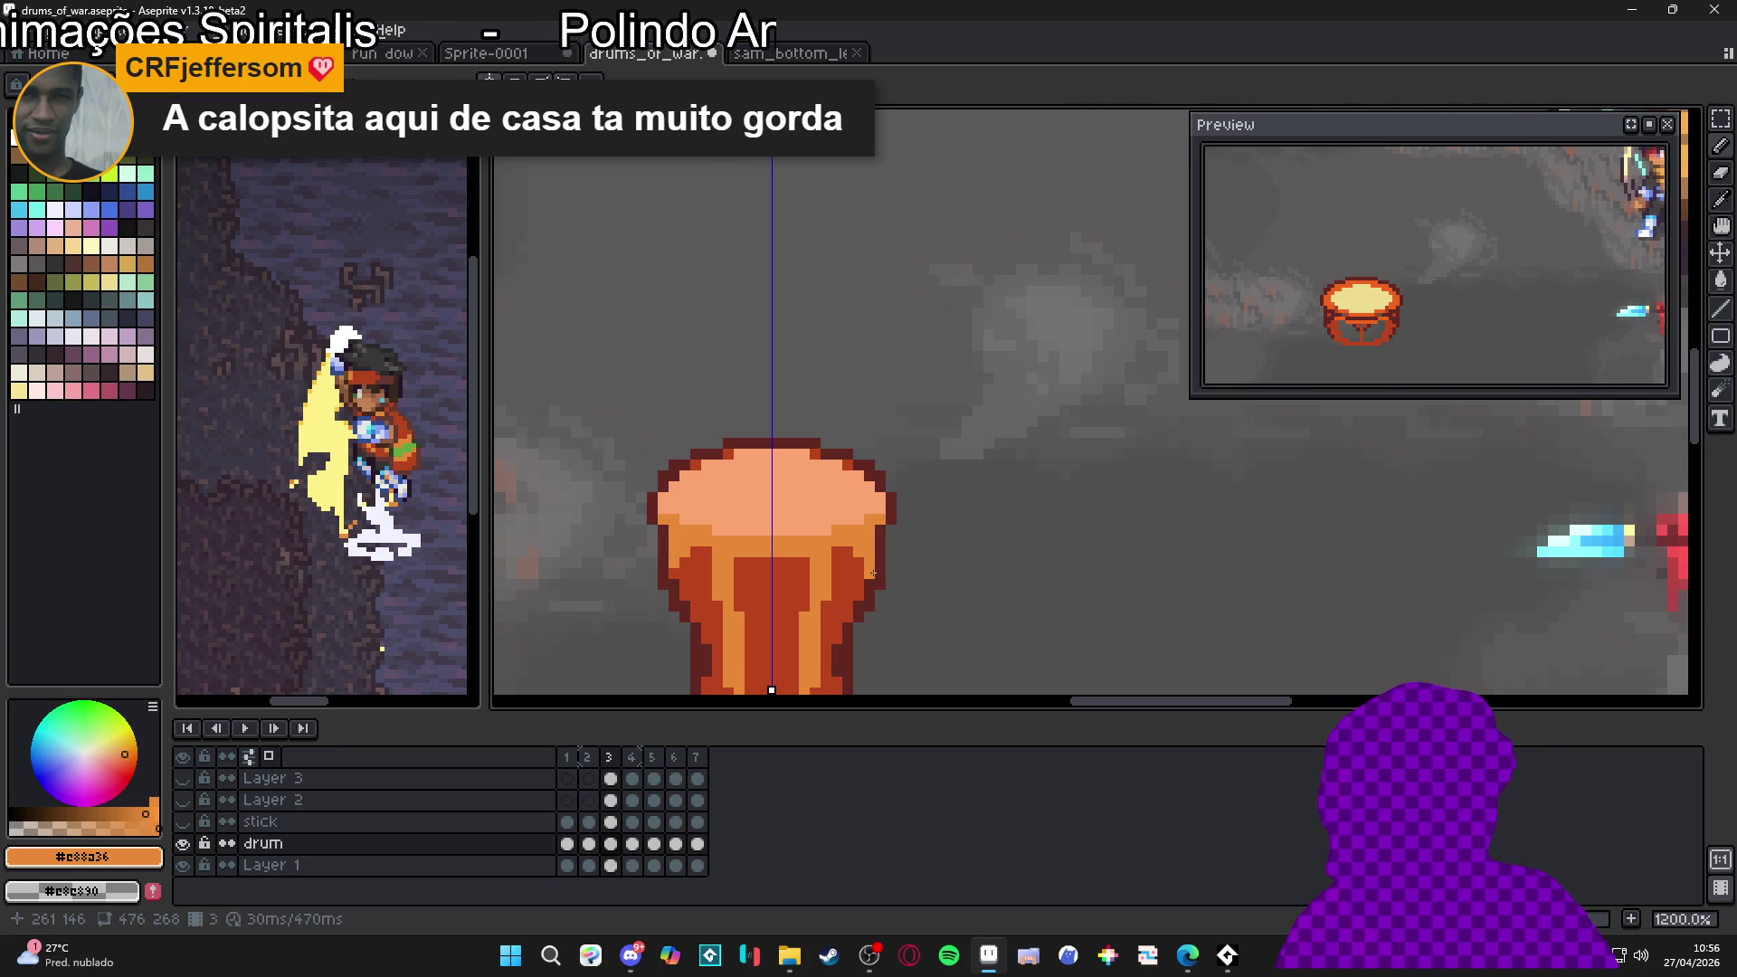
scroll(875, 573, down, 2)
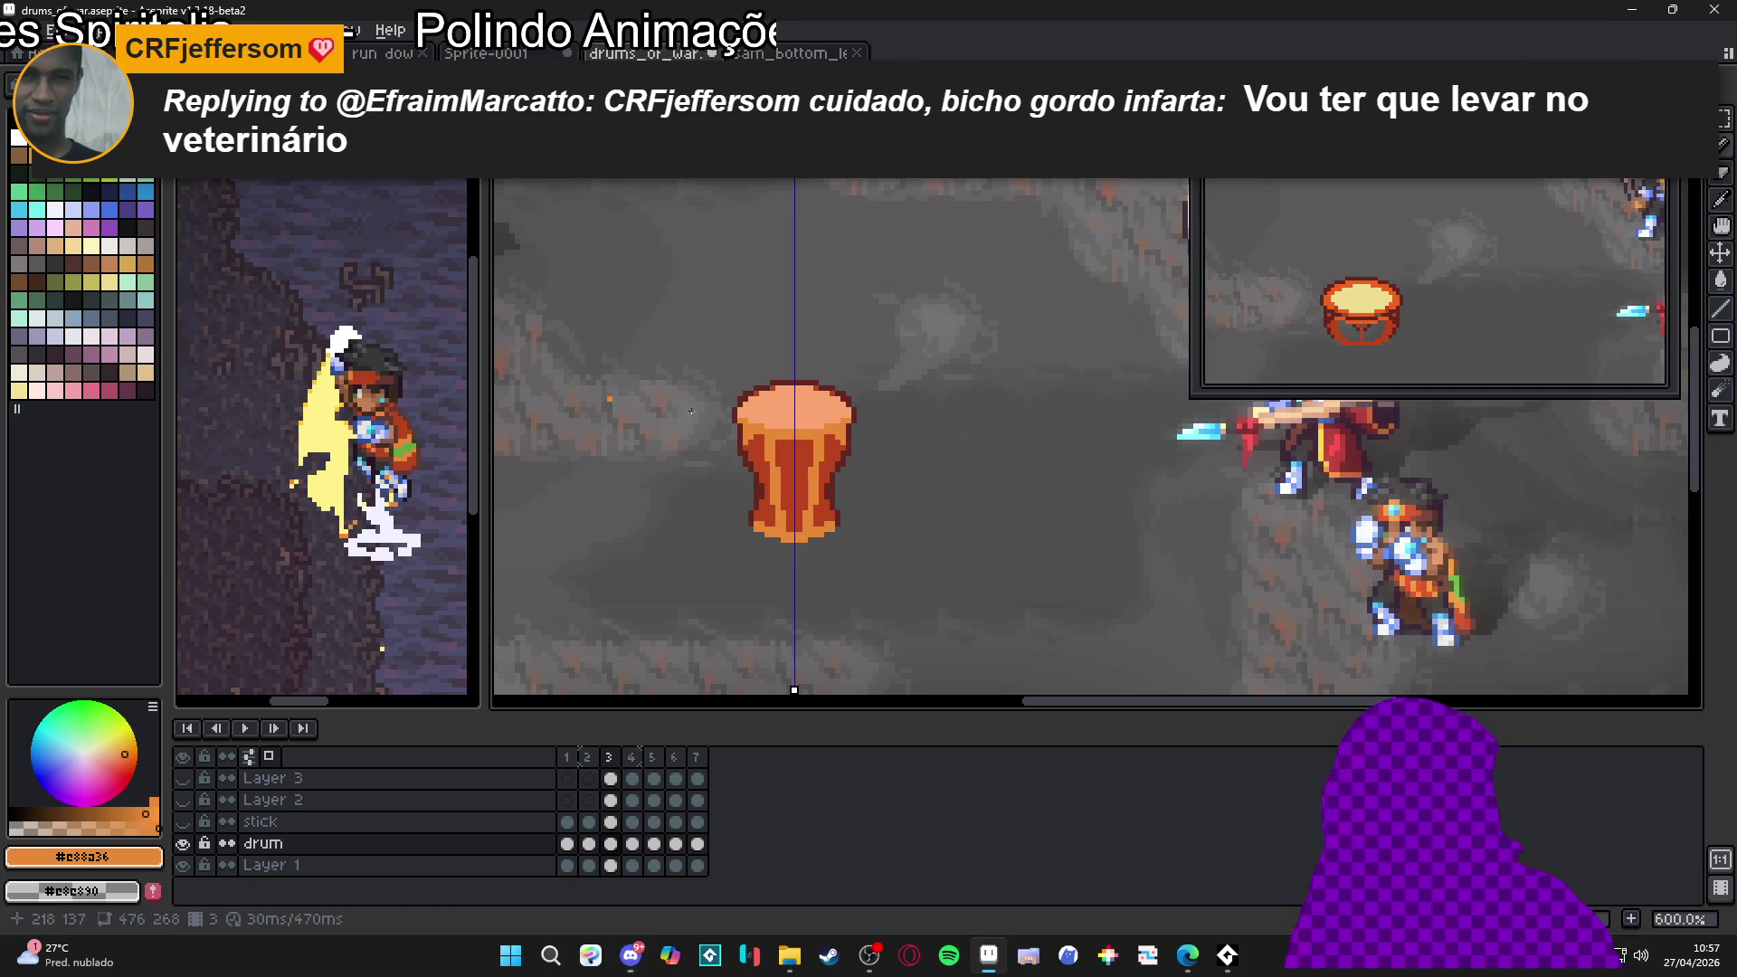
key(ctrl+n)
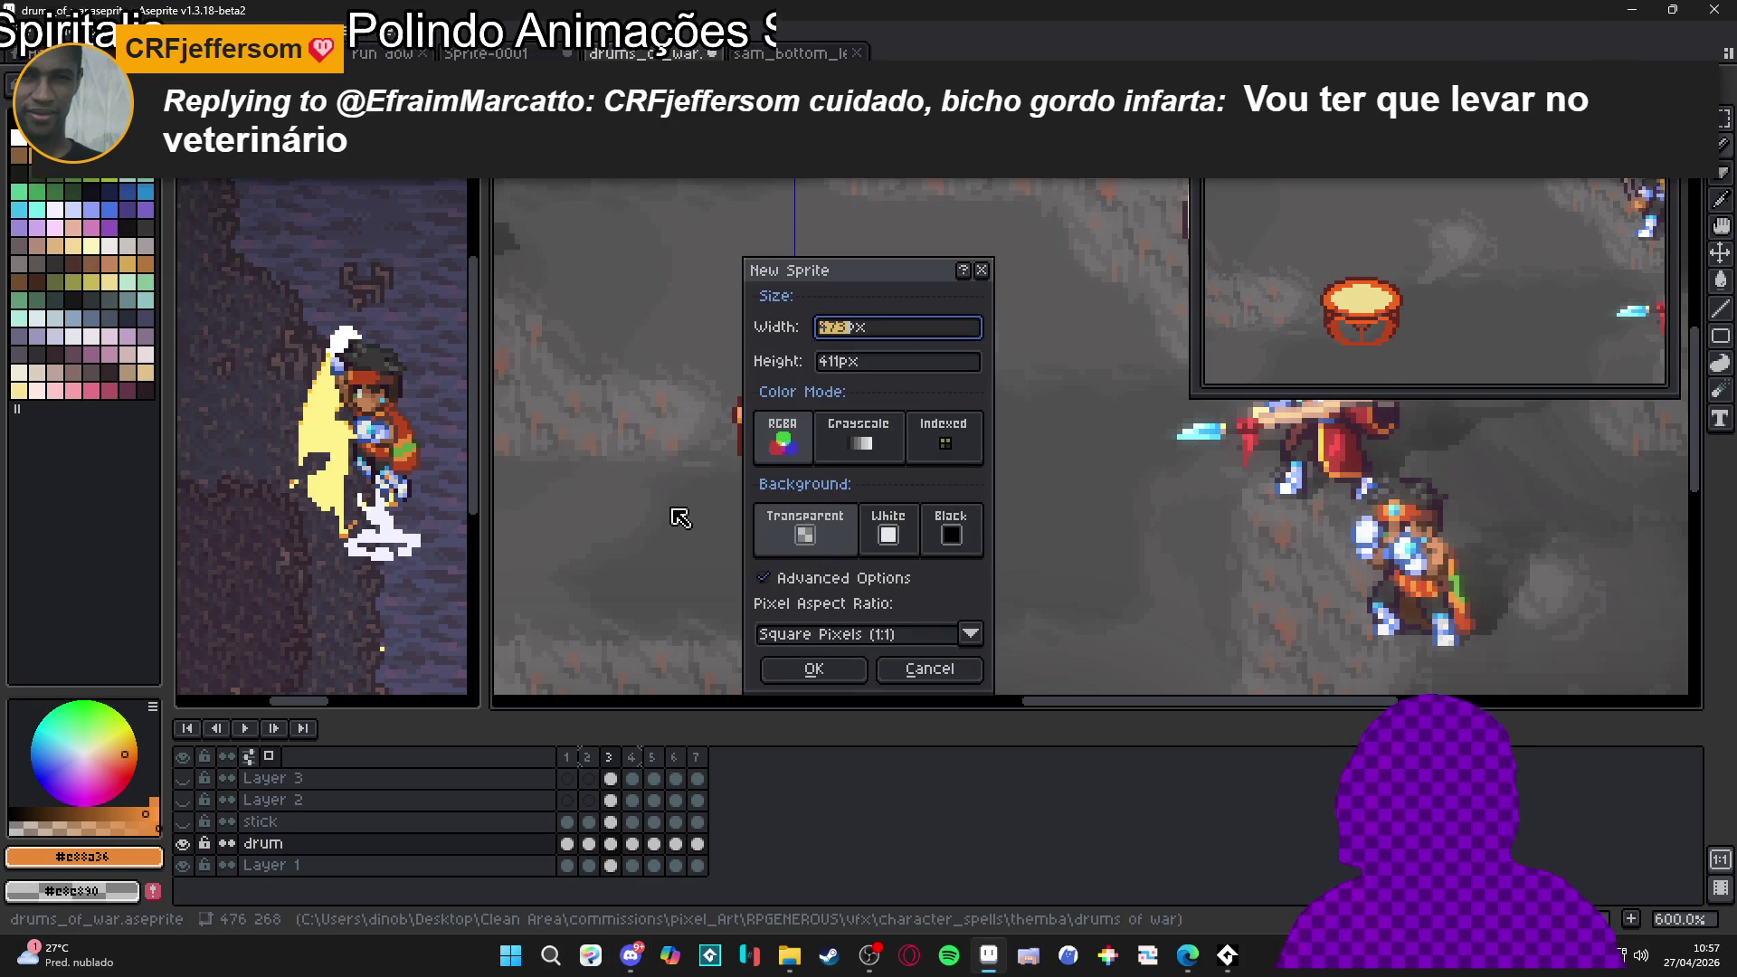
Create the new 473 × 411 sprite and paste the serpent creature image into it
click(809, 663)
key(ctrl+v)
scroll(993, 422, up, 8)
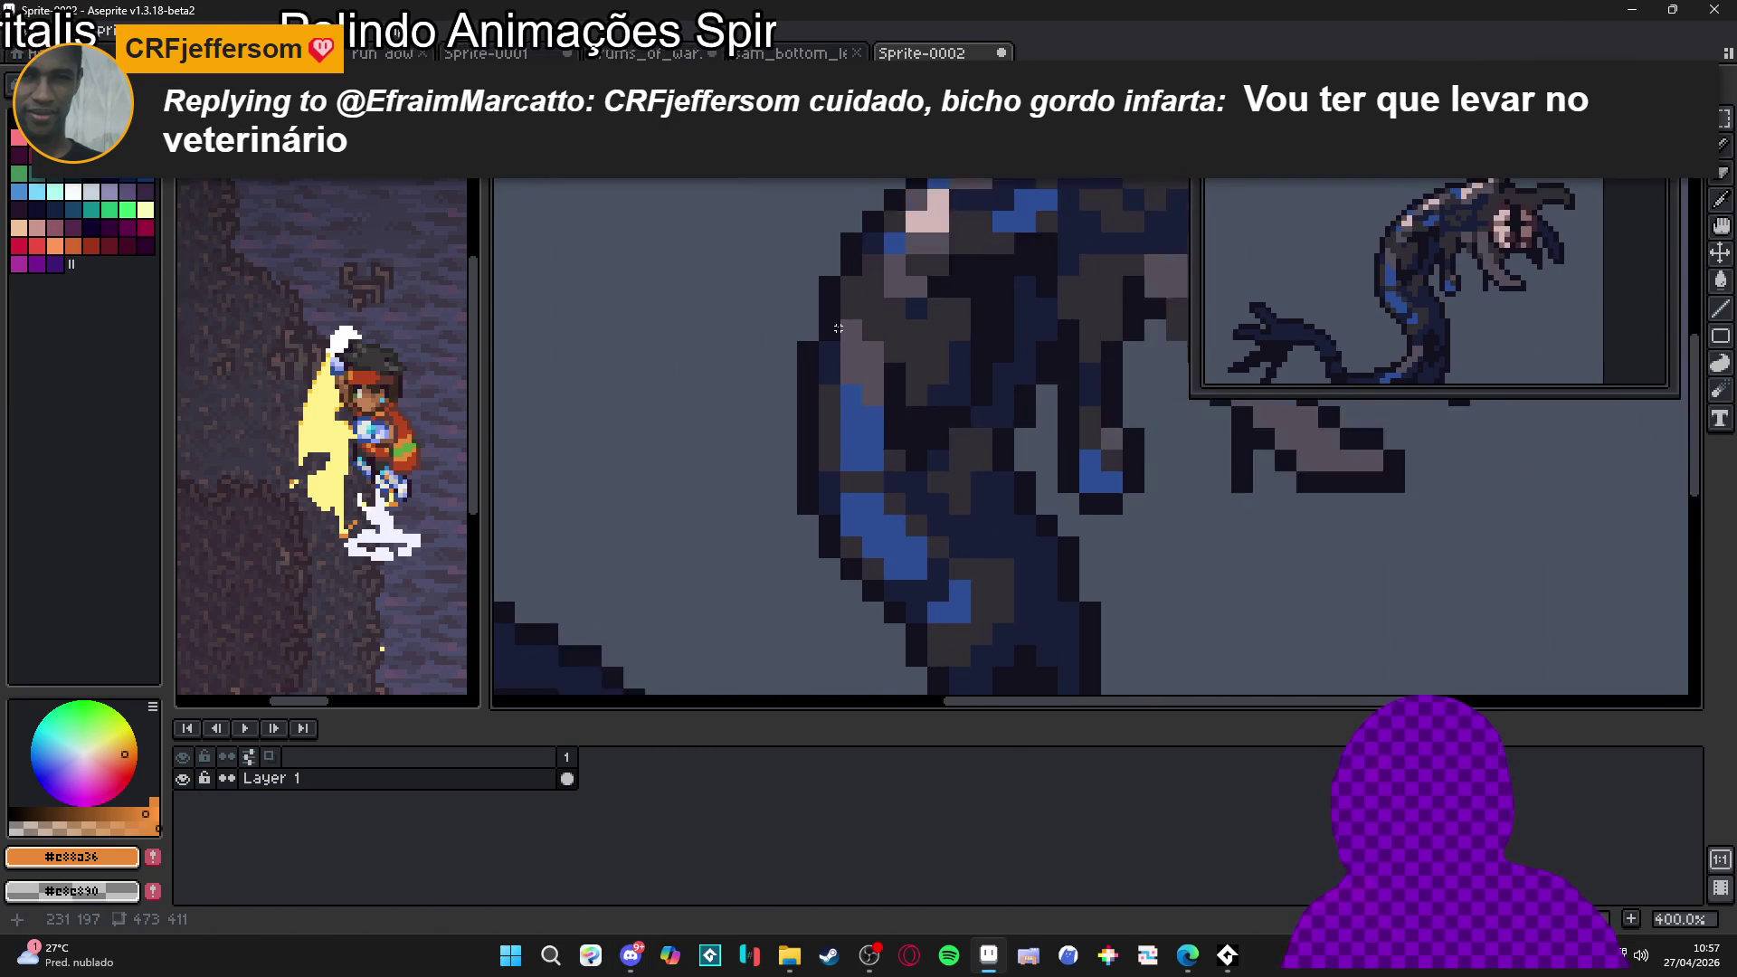
drag(788, 331, 870, 252)
key(ctrl+d)
Resize the sprite to 78 × 67 px with width 78 and locked ratio
click(93, 31)
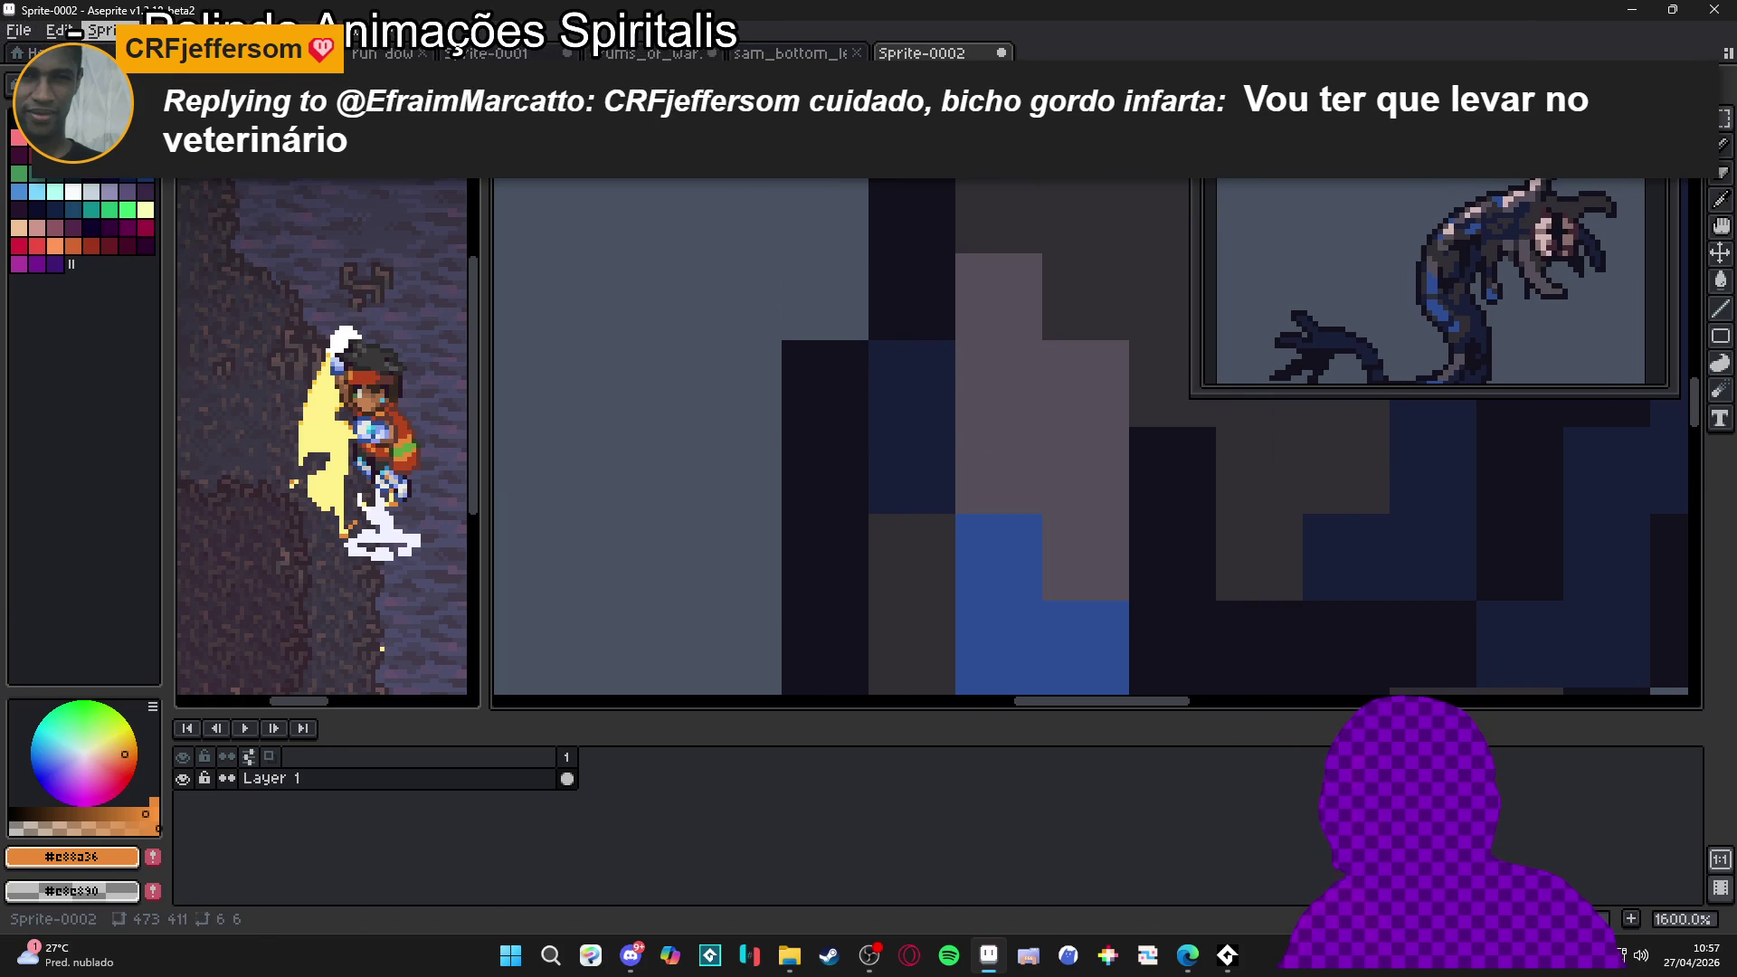
click(127, 117)
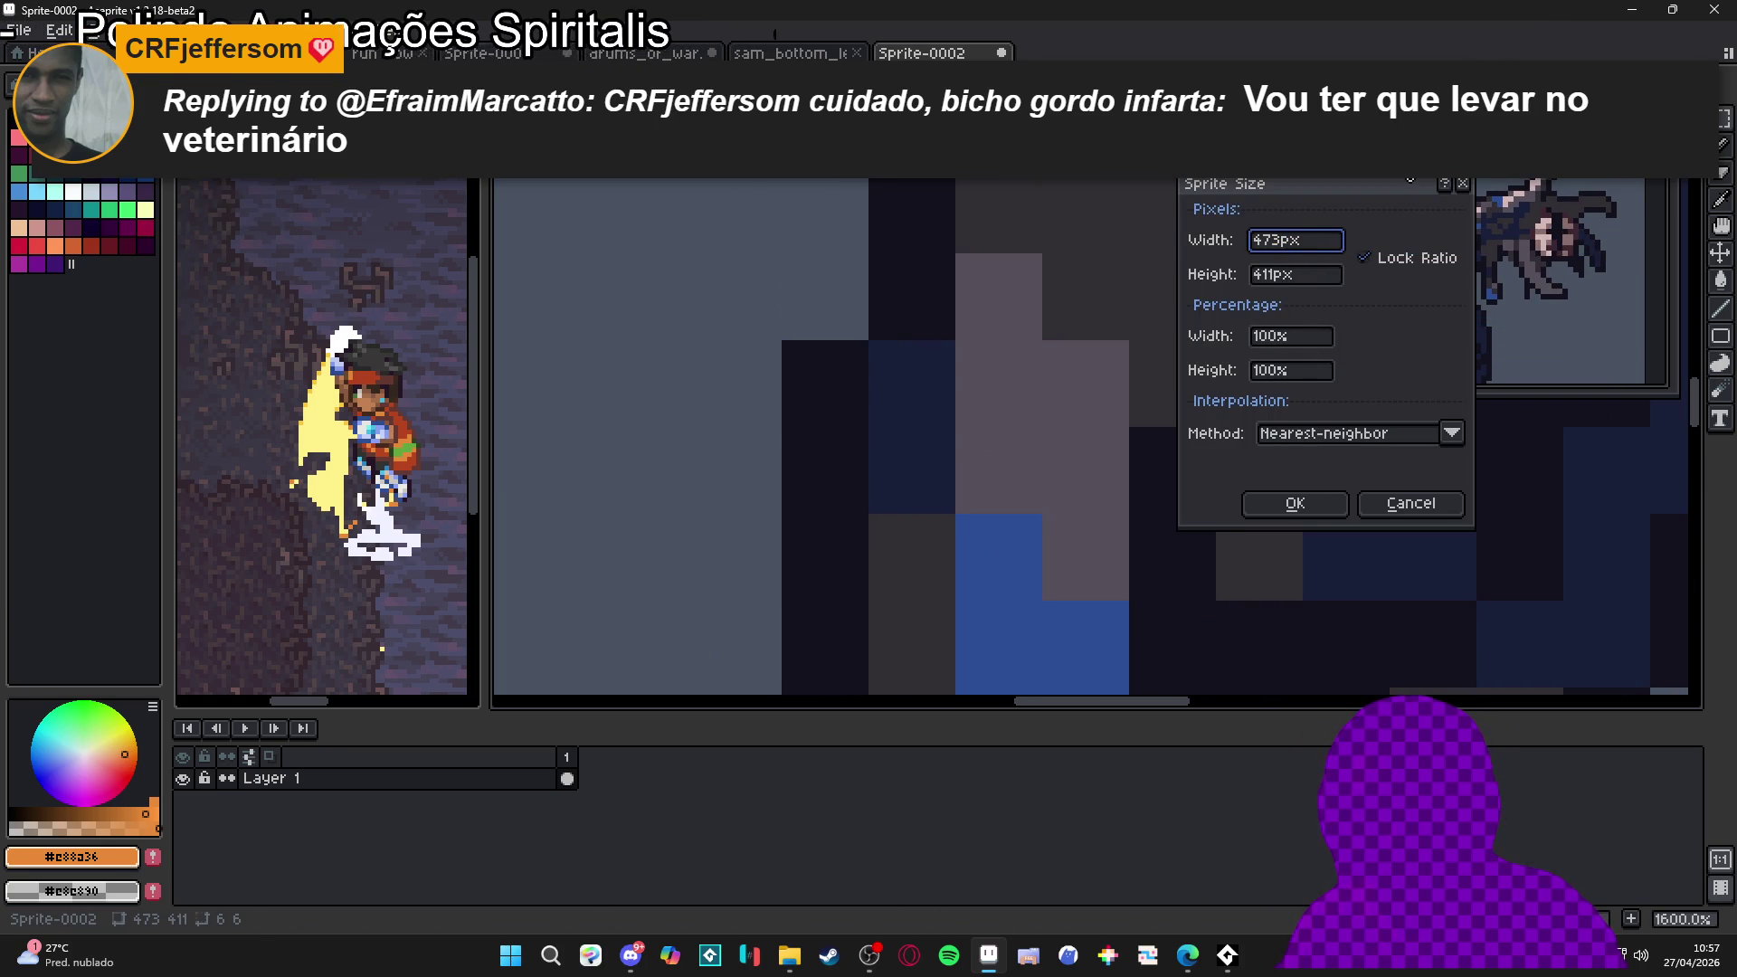
text(78)
click(1295, 503)
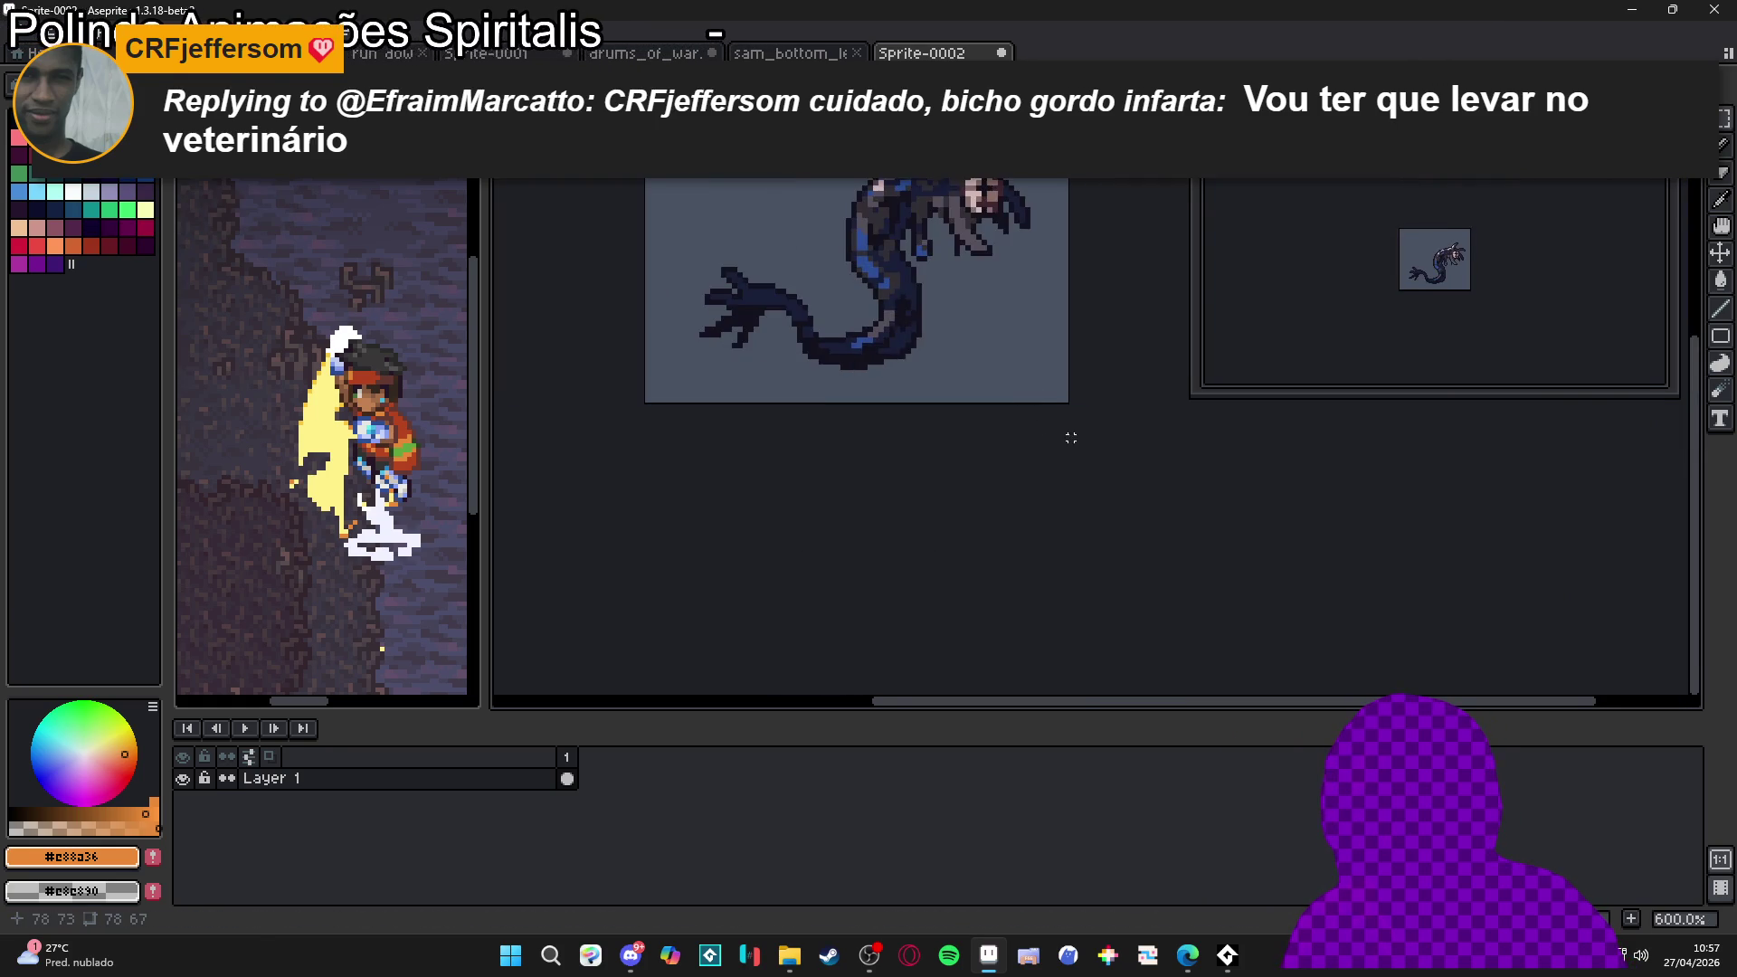
Pick the creature's darkest outline colour and zoom in on the resized sprite
scroll(942, 473, up, 5)
alt+click(849, 323)
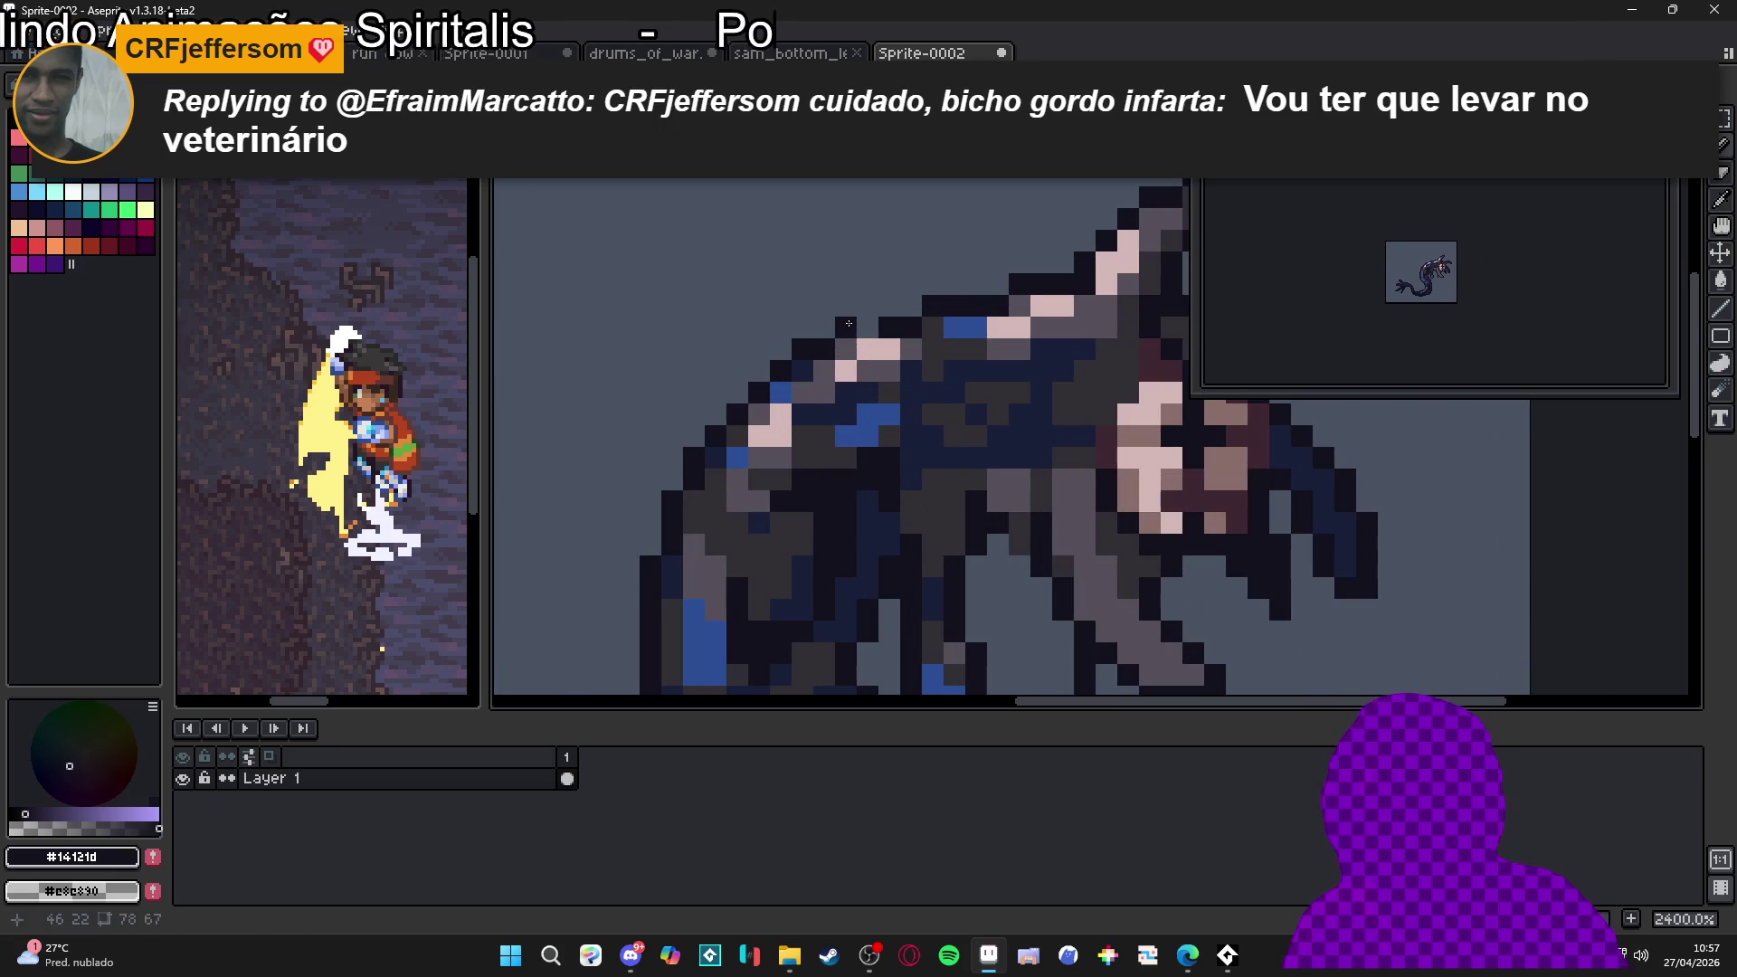
scroll(849, 323, down, 5)
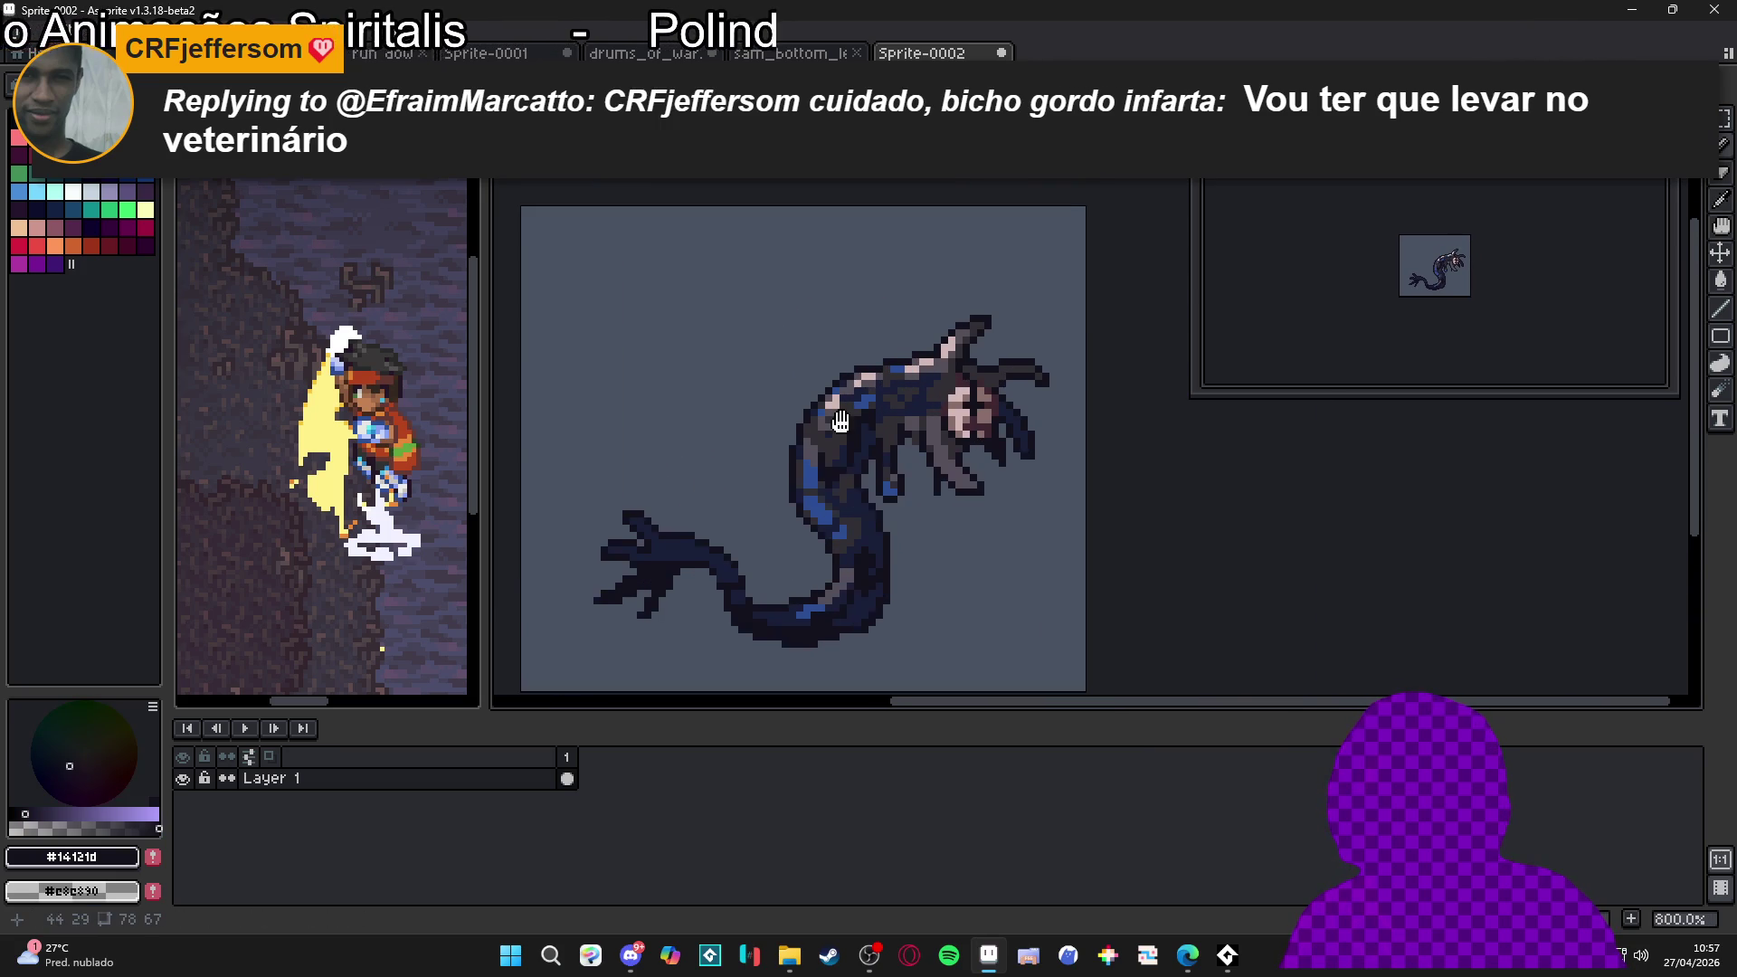
scroll(859, 394, down, 2)
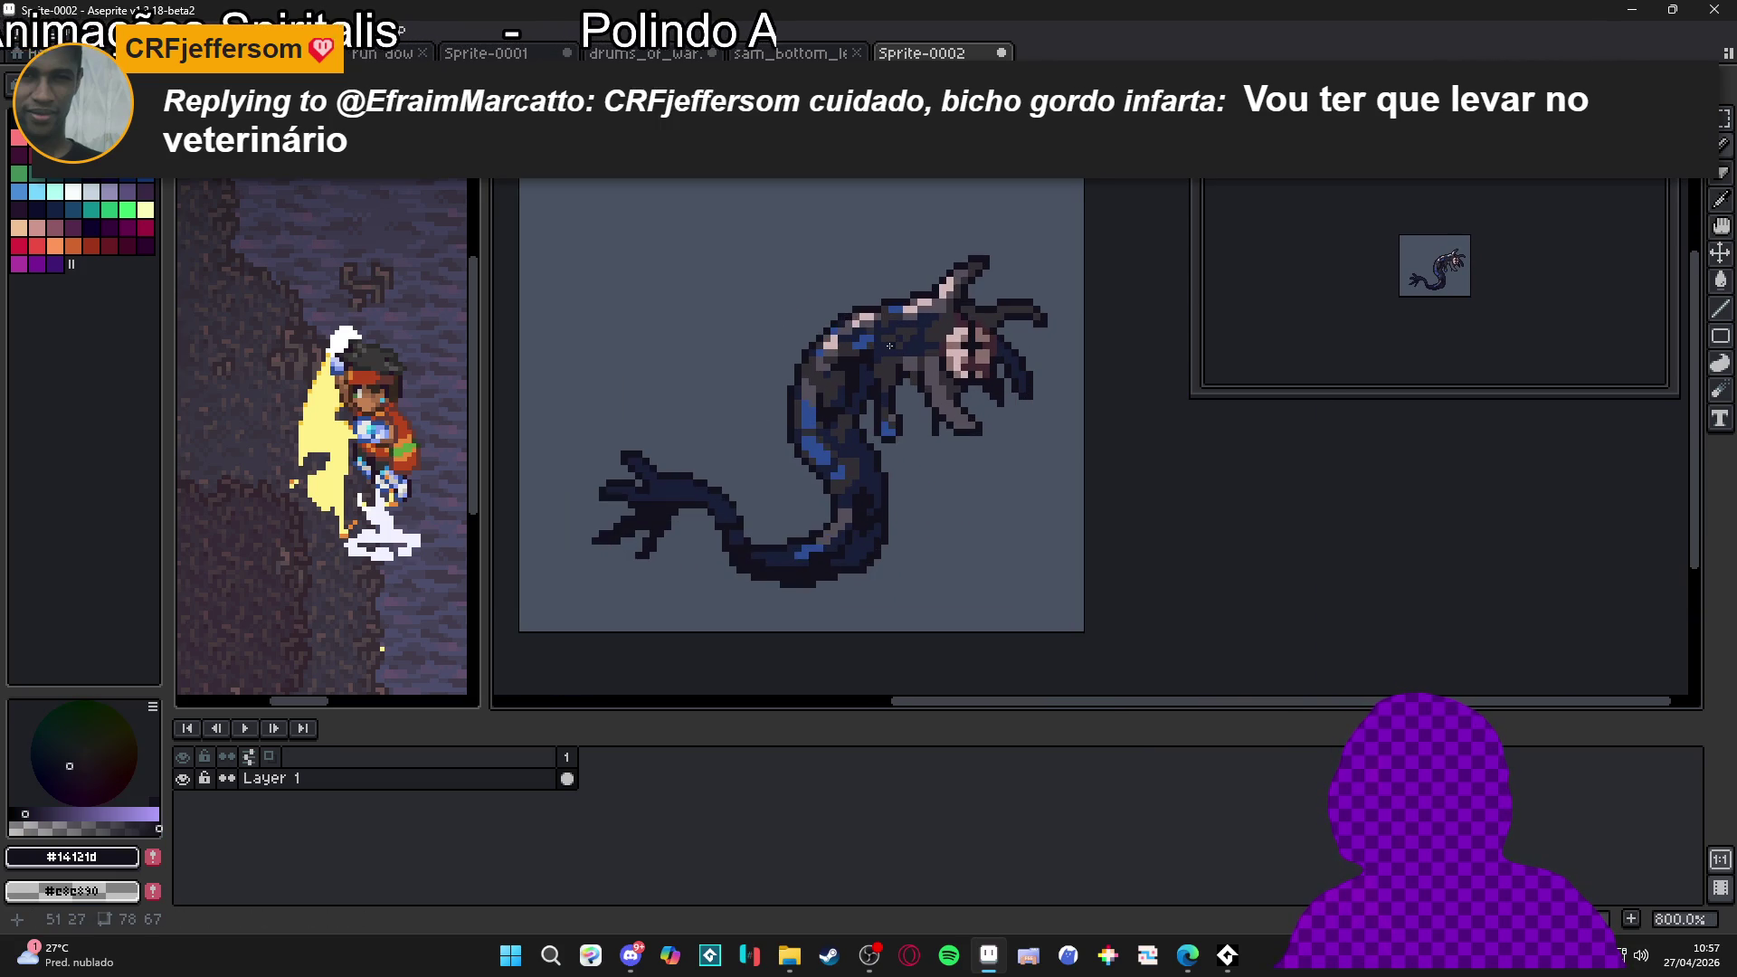
scroll(888, 346, up, 2)
scroll(850, 382, up, 1)
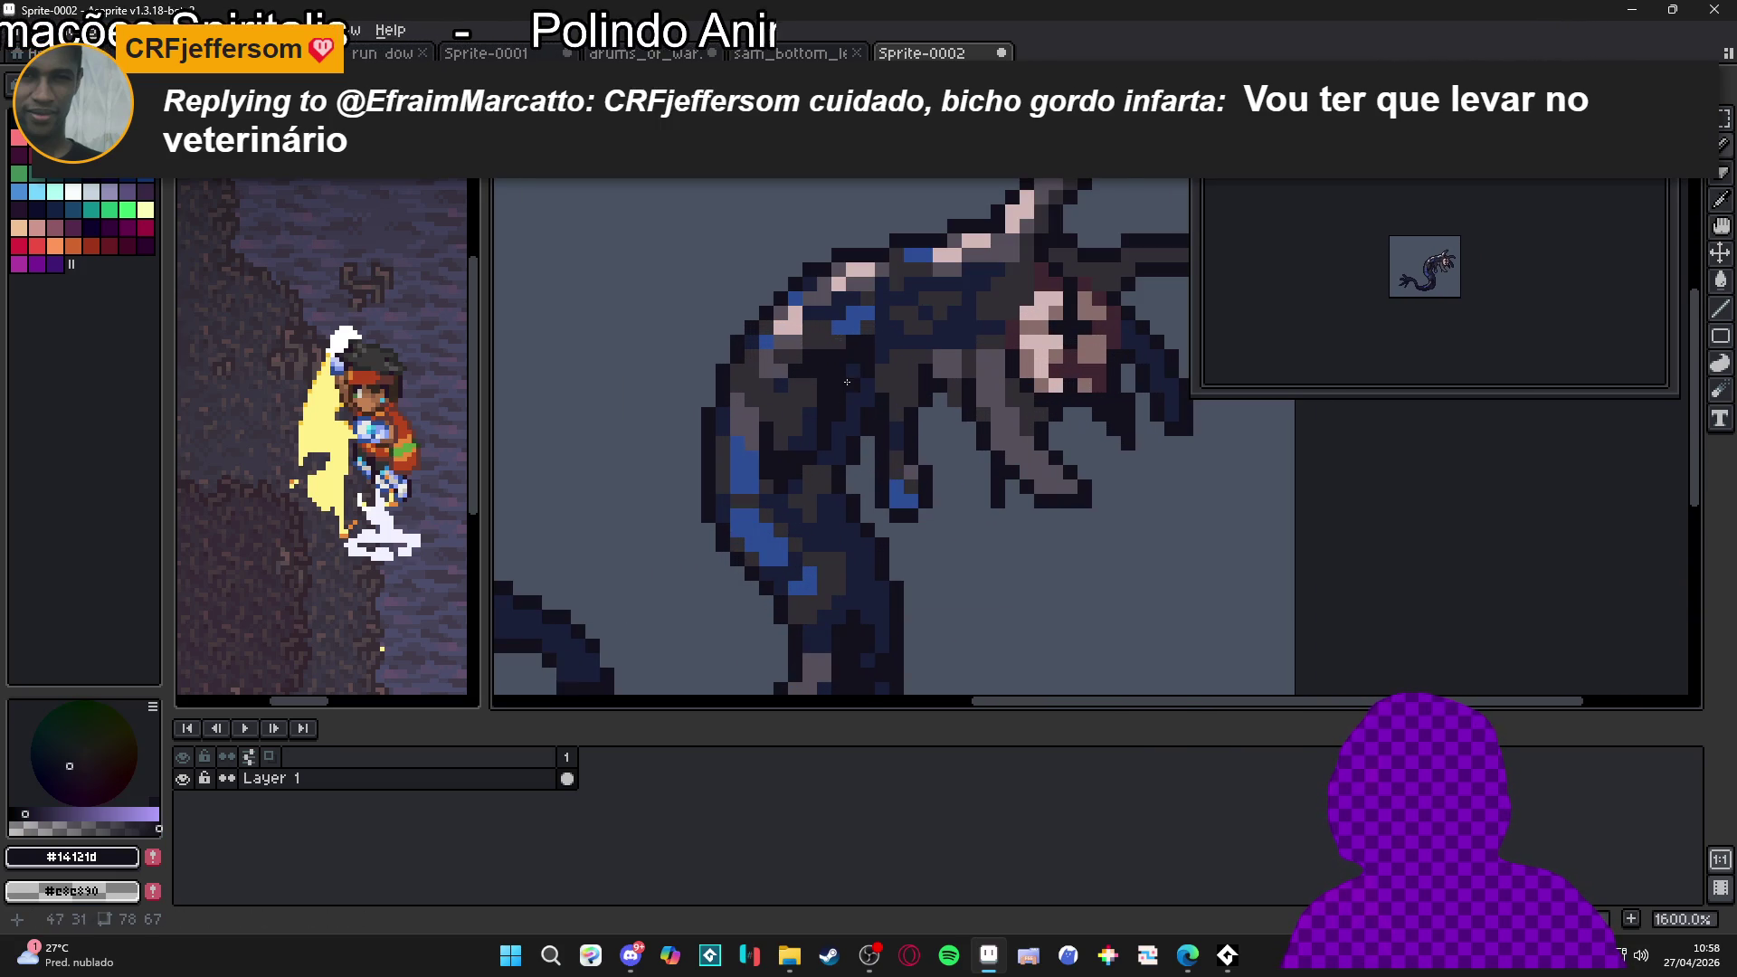
Eyedrop dark grey #322F35 and paint over the pink and blue back highlights
alt+click(823, 329)
scroll(808, 362, down, 2)
scroll(809, 362, up, 3)
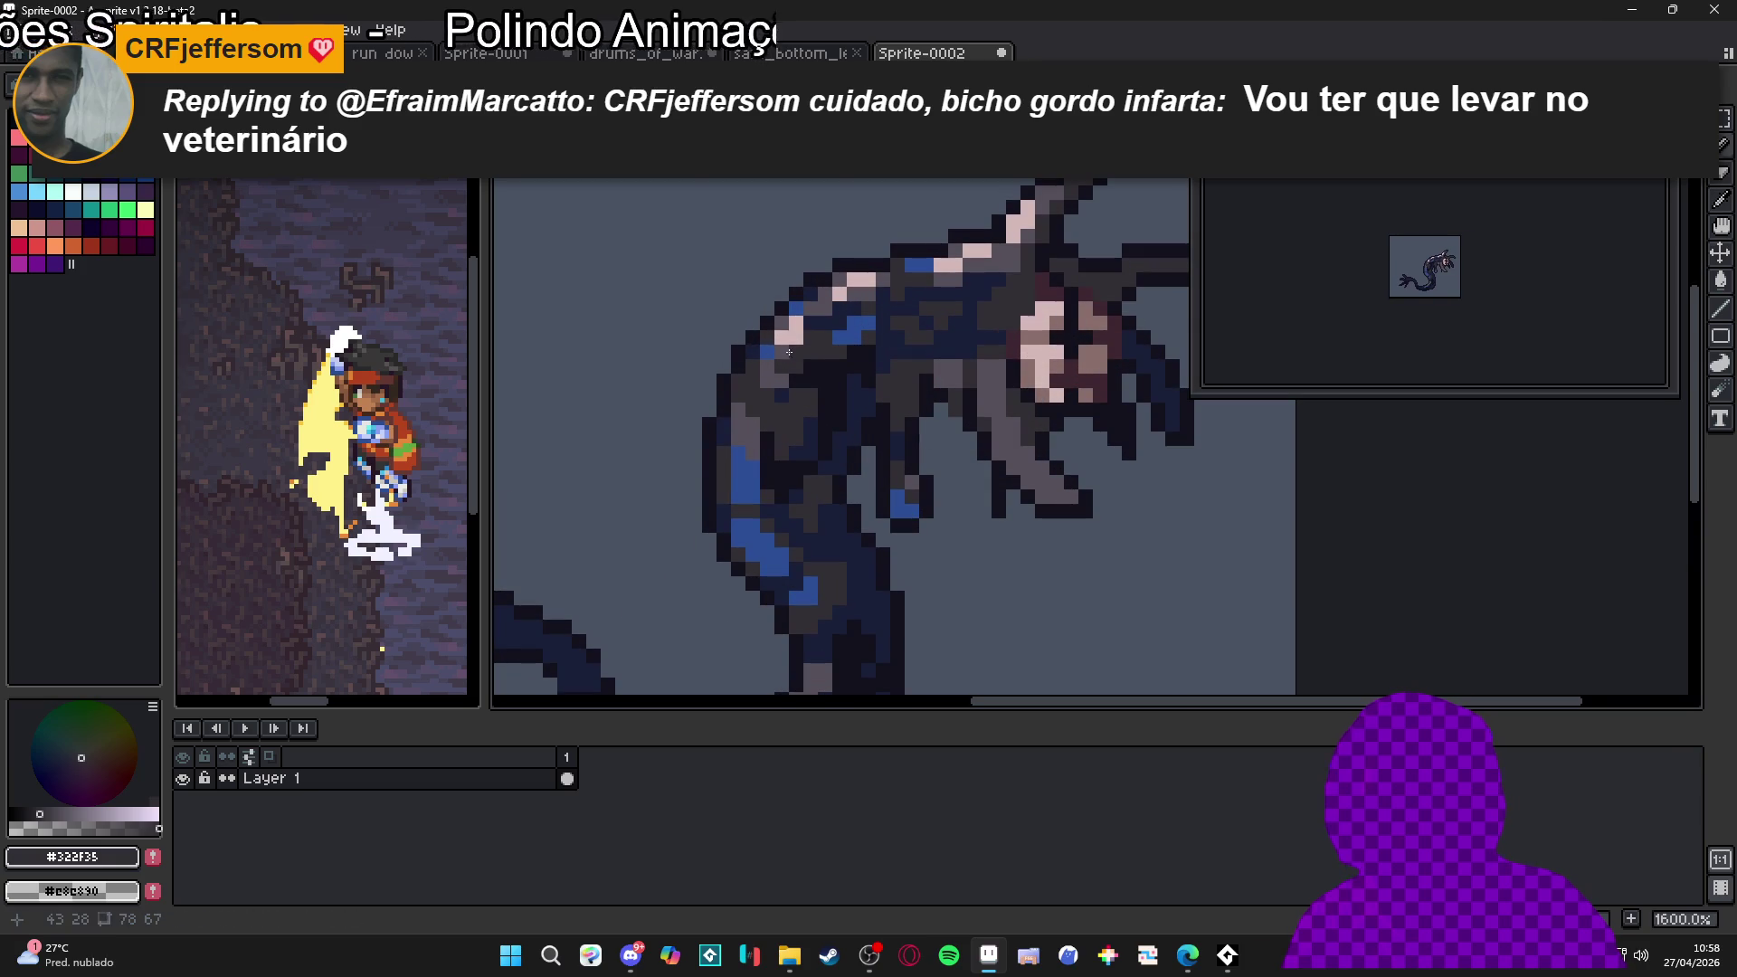
drag(858, 284, 1011, 259)
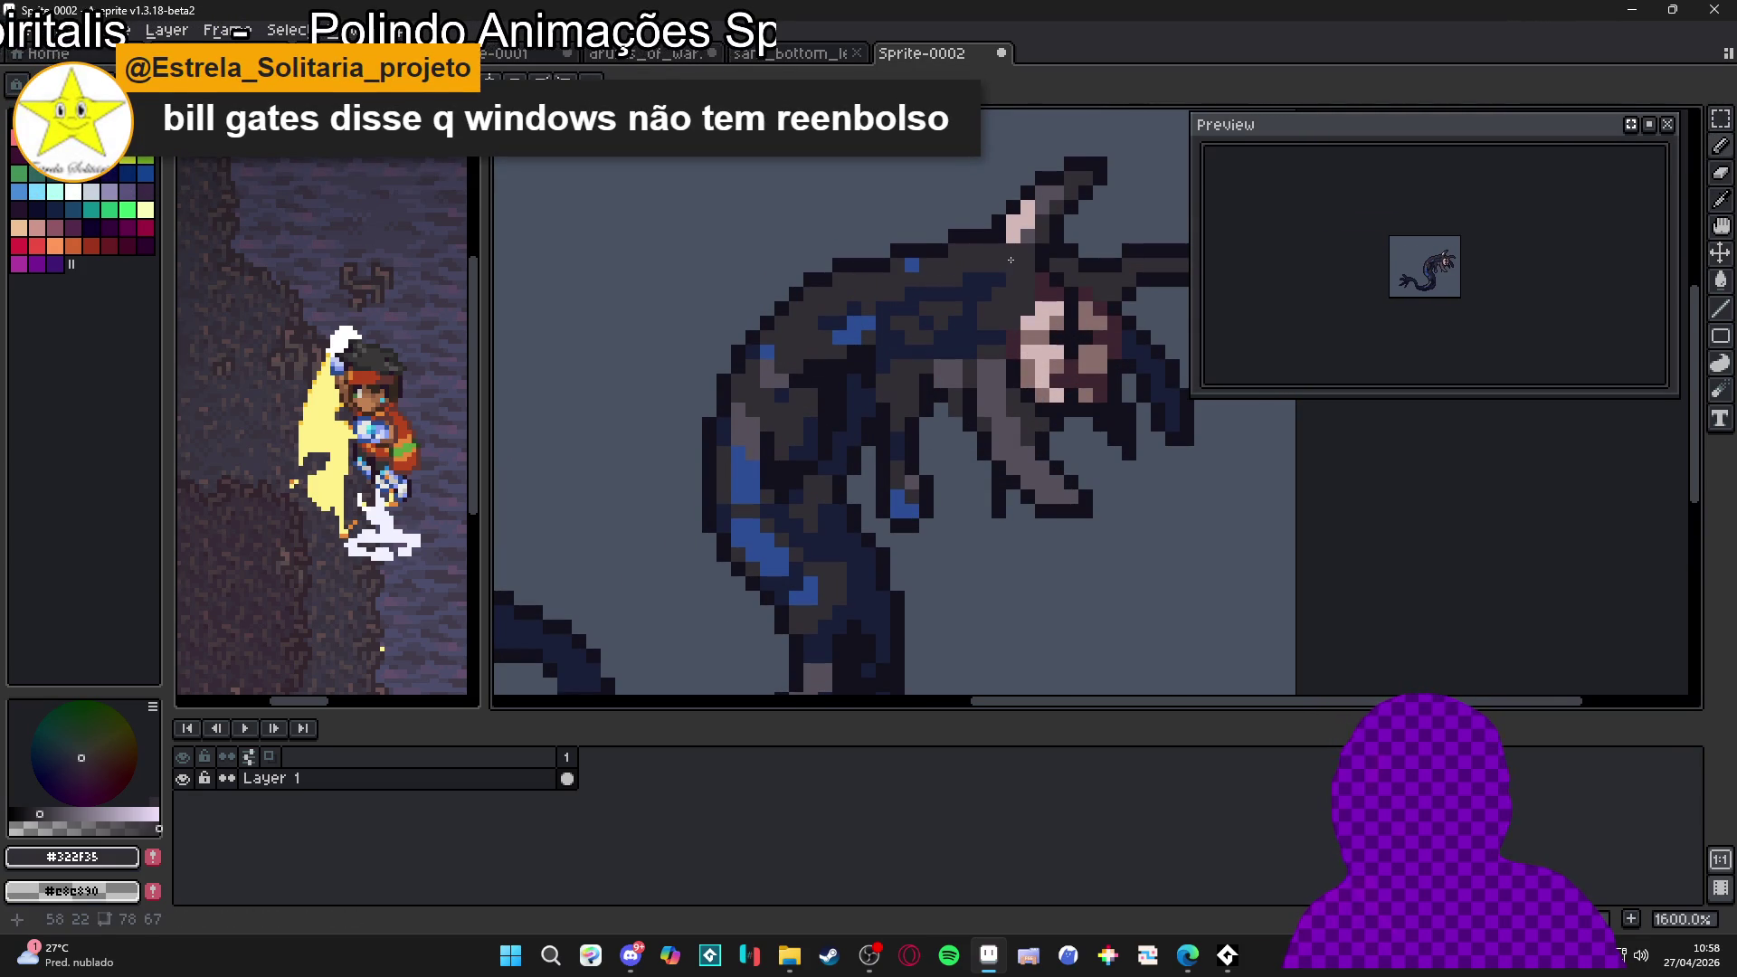
mouse_move(826, 323)
mouse_down()
mouse_move(855, 316)
mouse_move(851, 355)
mouse_move(777, 398)
mouse_move(746, 495)
mouse_up()
drag(822, 370, 808, 394)
mouse_move(876, 341)
mouse_down()
mouse_move(914, 304)
mouse_move(968, 321)
mouse_move(769, 475)
mouse_move(811, 467)
mouse_move(806, 488)
mouse_up()
Eyedrop navy #191F39 and add navy shading strokes down the body and belly
alt+click(845, 514)
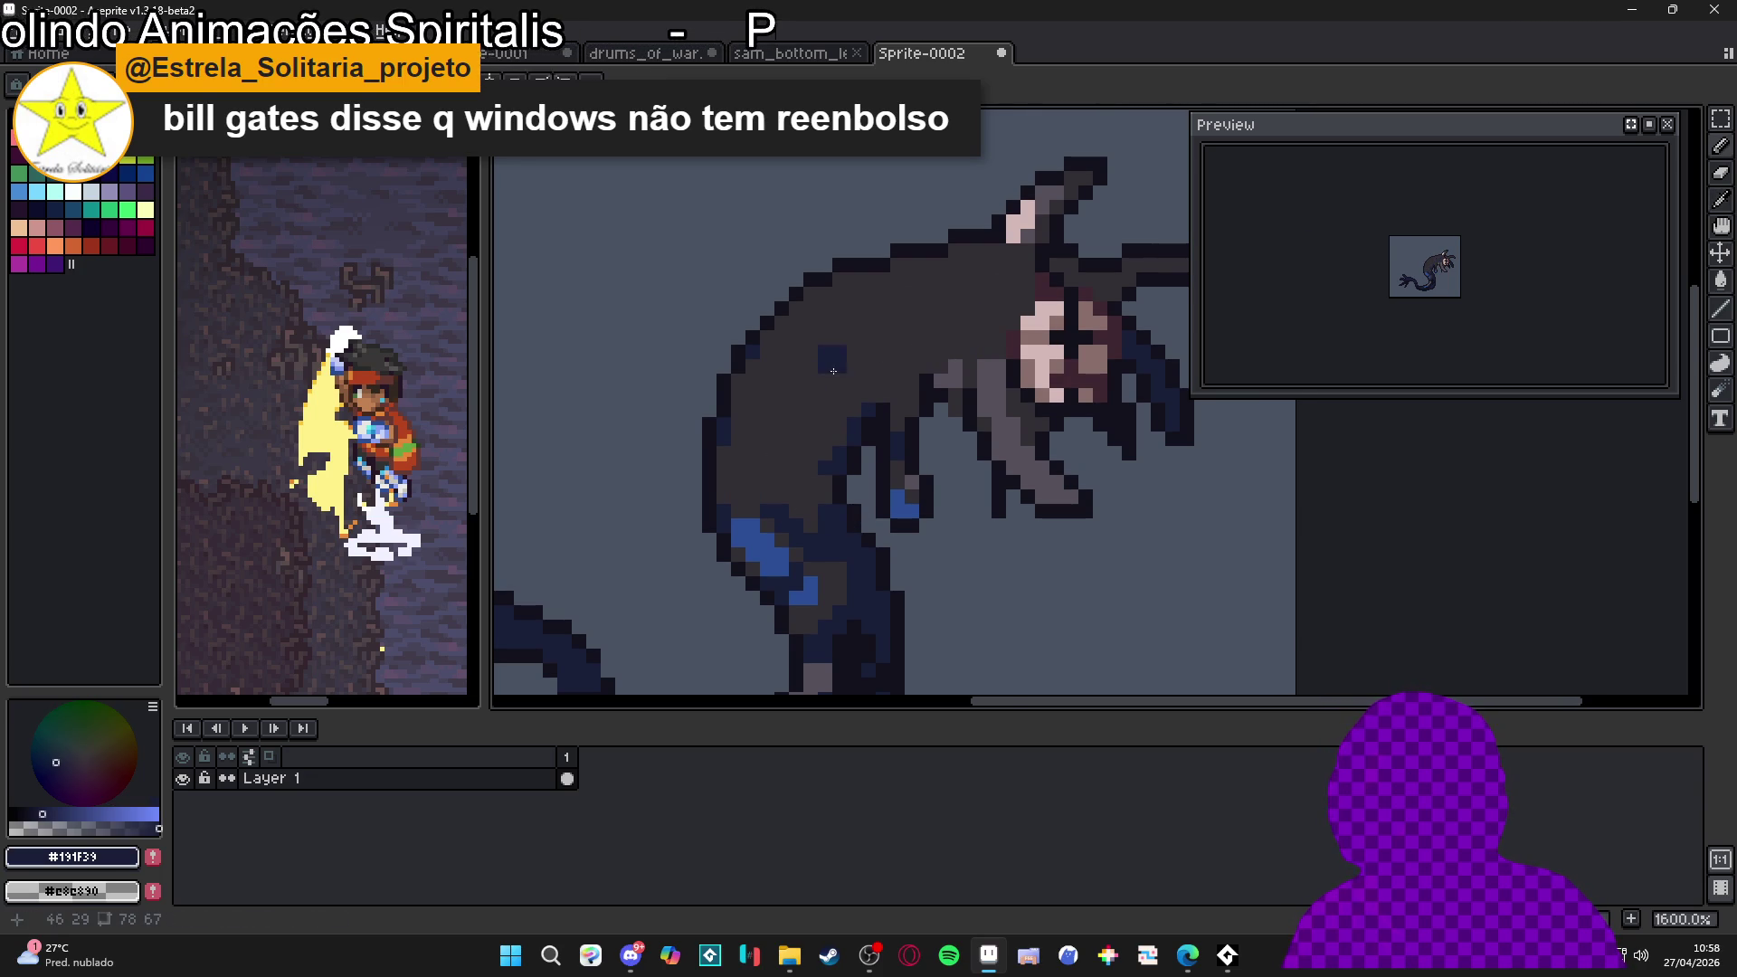
scroll(832, 367, up, 2)
mouse_move(825, 358)
mouse_down()
mouse_move(803, 561)
mouse_move(783, 520)
mouse_move(720, 531)
mouse_move(743, 449)
mouse_up()
mouse_move(712, 539)
mouse_down()
mouse_move(690, 573)
mouse_move(745, 611)
mouse_move(799, 571)
mouse_up()
scroll(799, 571, up, 2)
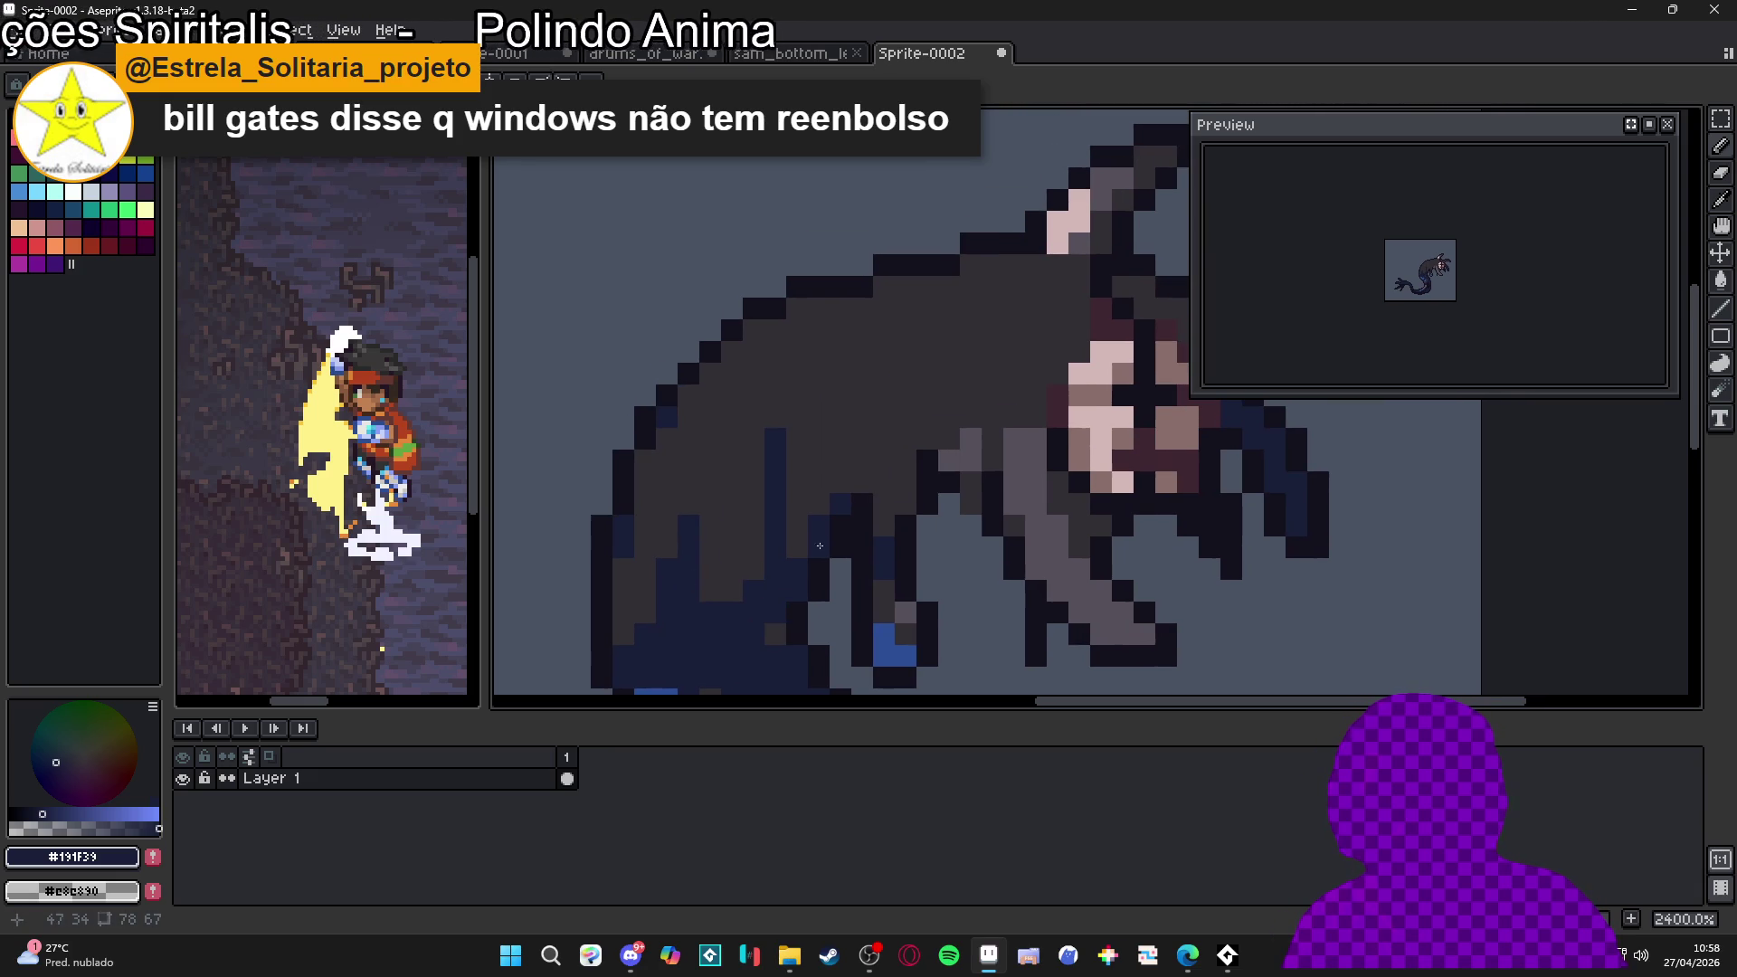
click(863, 463)
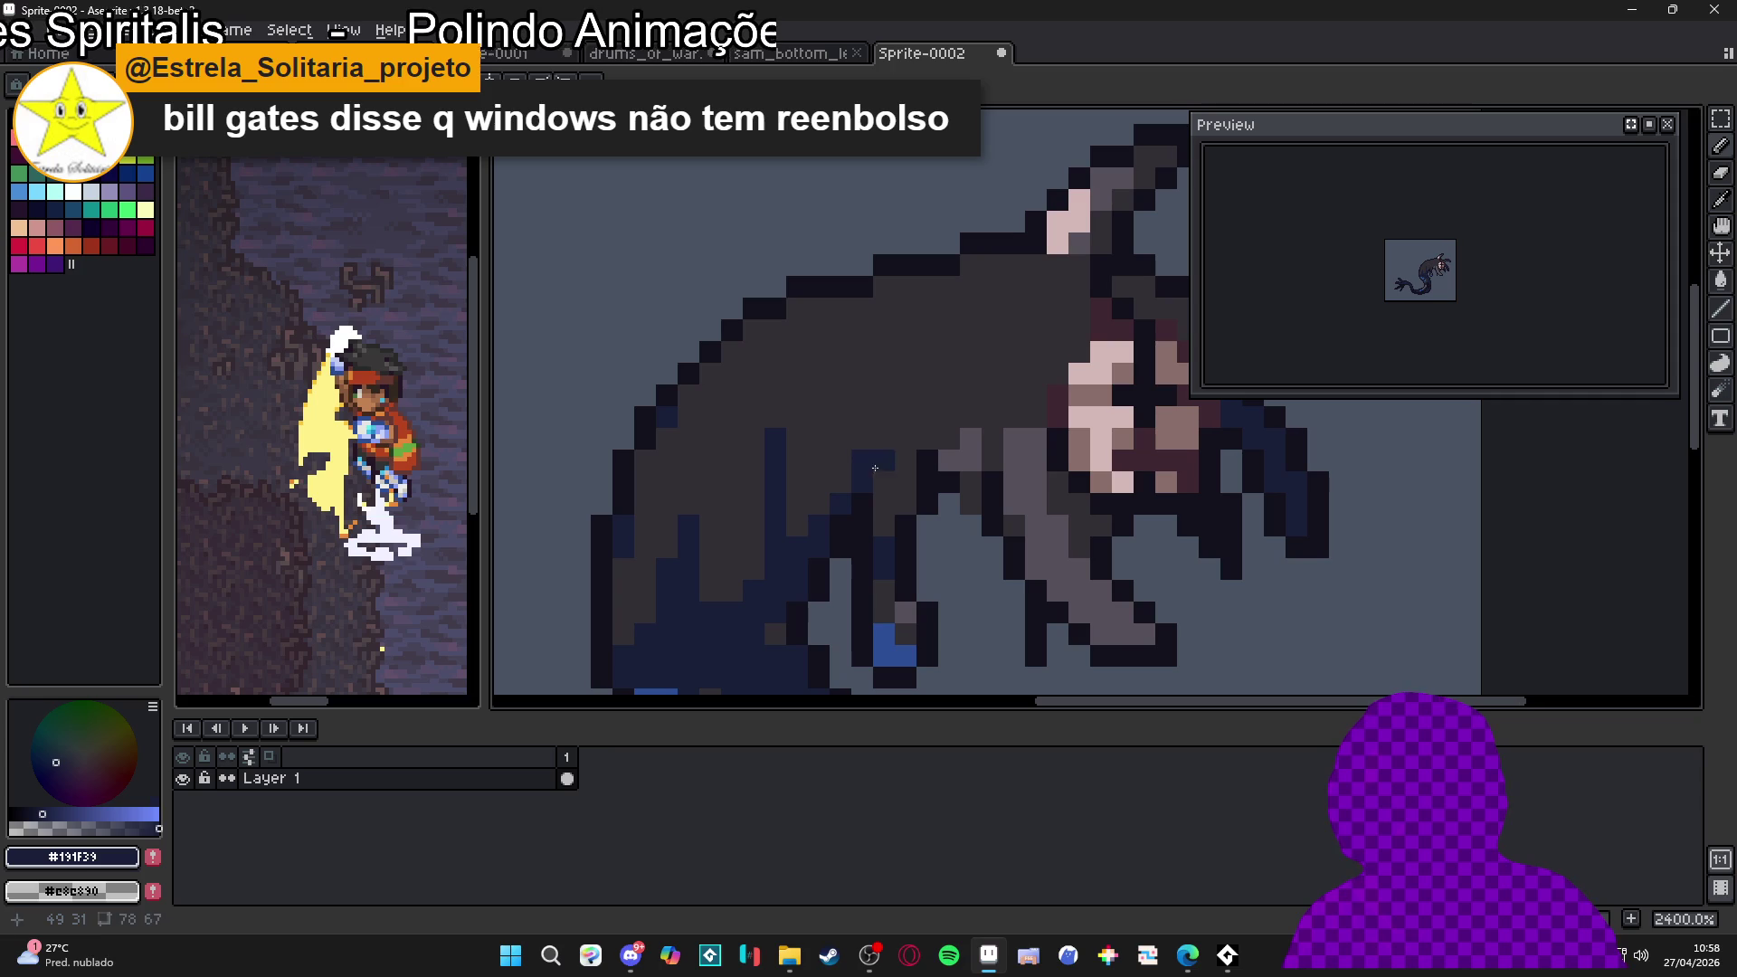
click(798, 505)
click(798, 527)
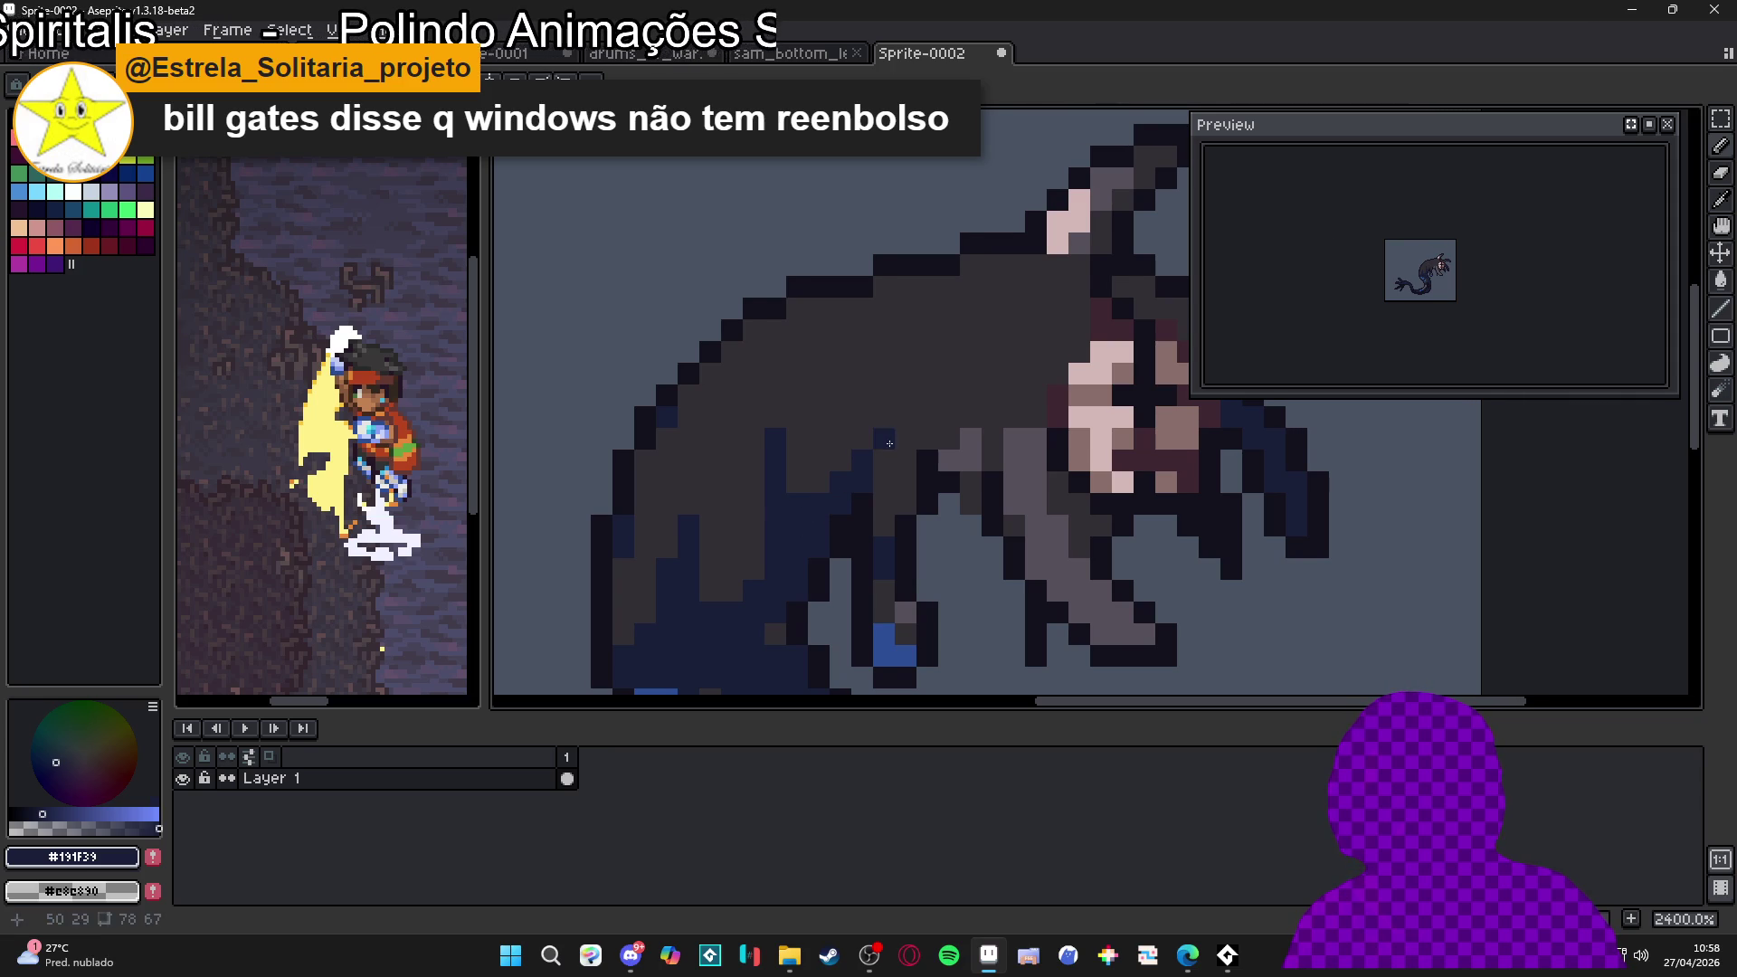
Add more navy pixels and a diagonal navy line, darkening pixels beside the face grey
scroll(778, 453, up, 2)
click(765, 422)
click(852, 488)
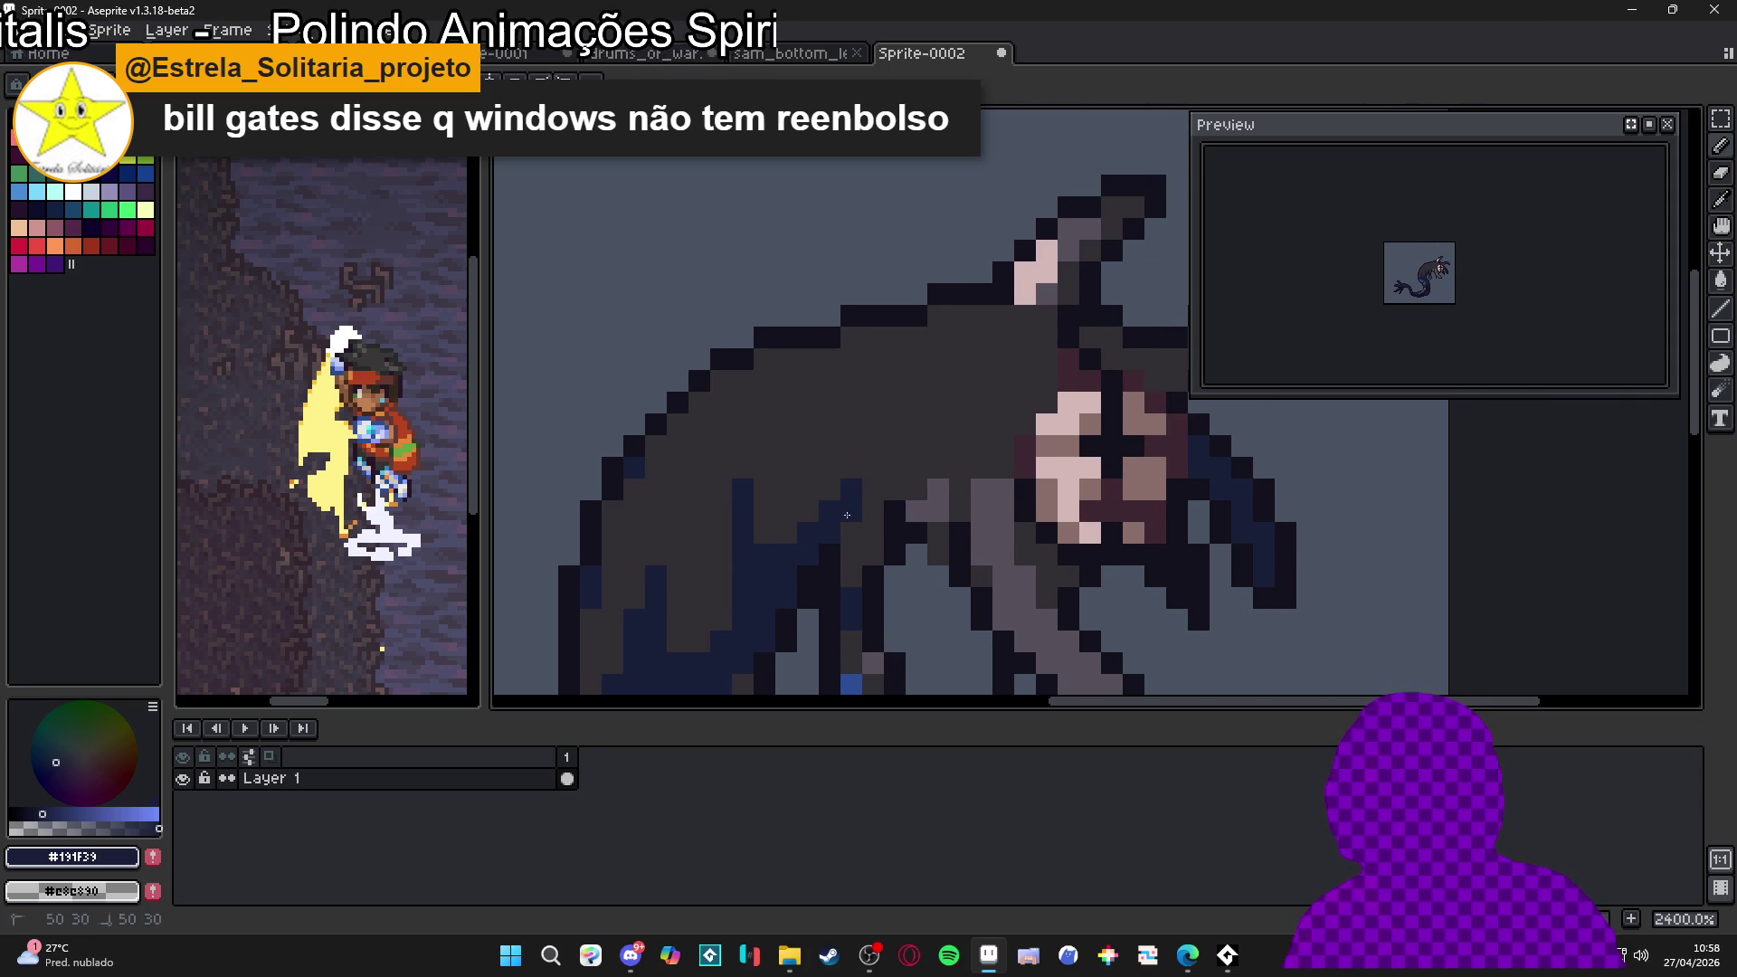
mouse_move(845, 471)
mouse_down()
mouse_move(852, 399)
mouse_move(914, 404)
mouse_up()
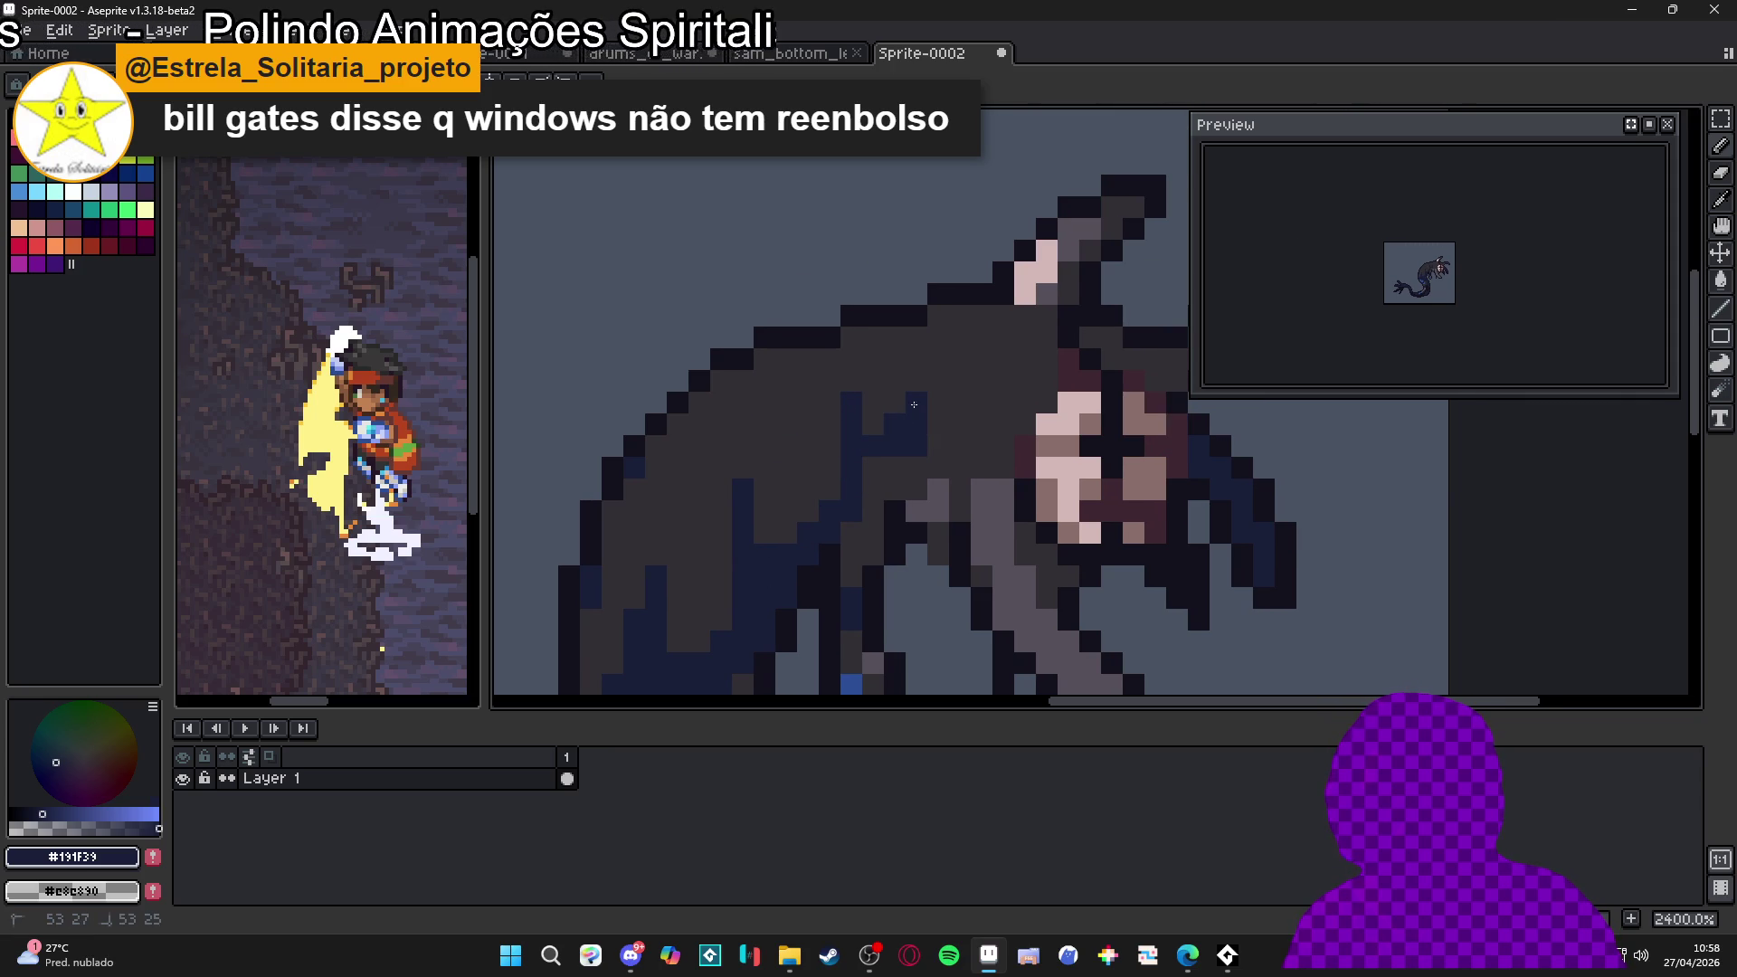
mouse_move(911, 482)
mouse_down()
mouse_move(972, 423)
mouse_move(1004, 466)
mouse_move(1026, 359)
mouse_move(1009, 394)
mouse_up()
scroll(1485, 288, up, 4)
alt+click(1047, 372)
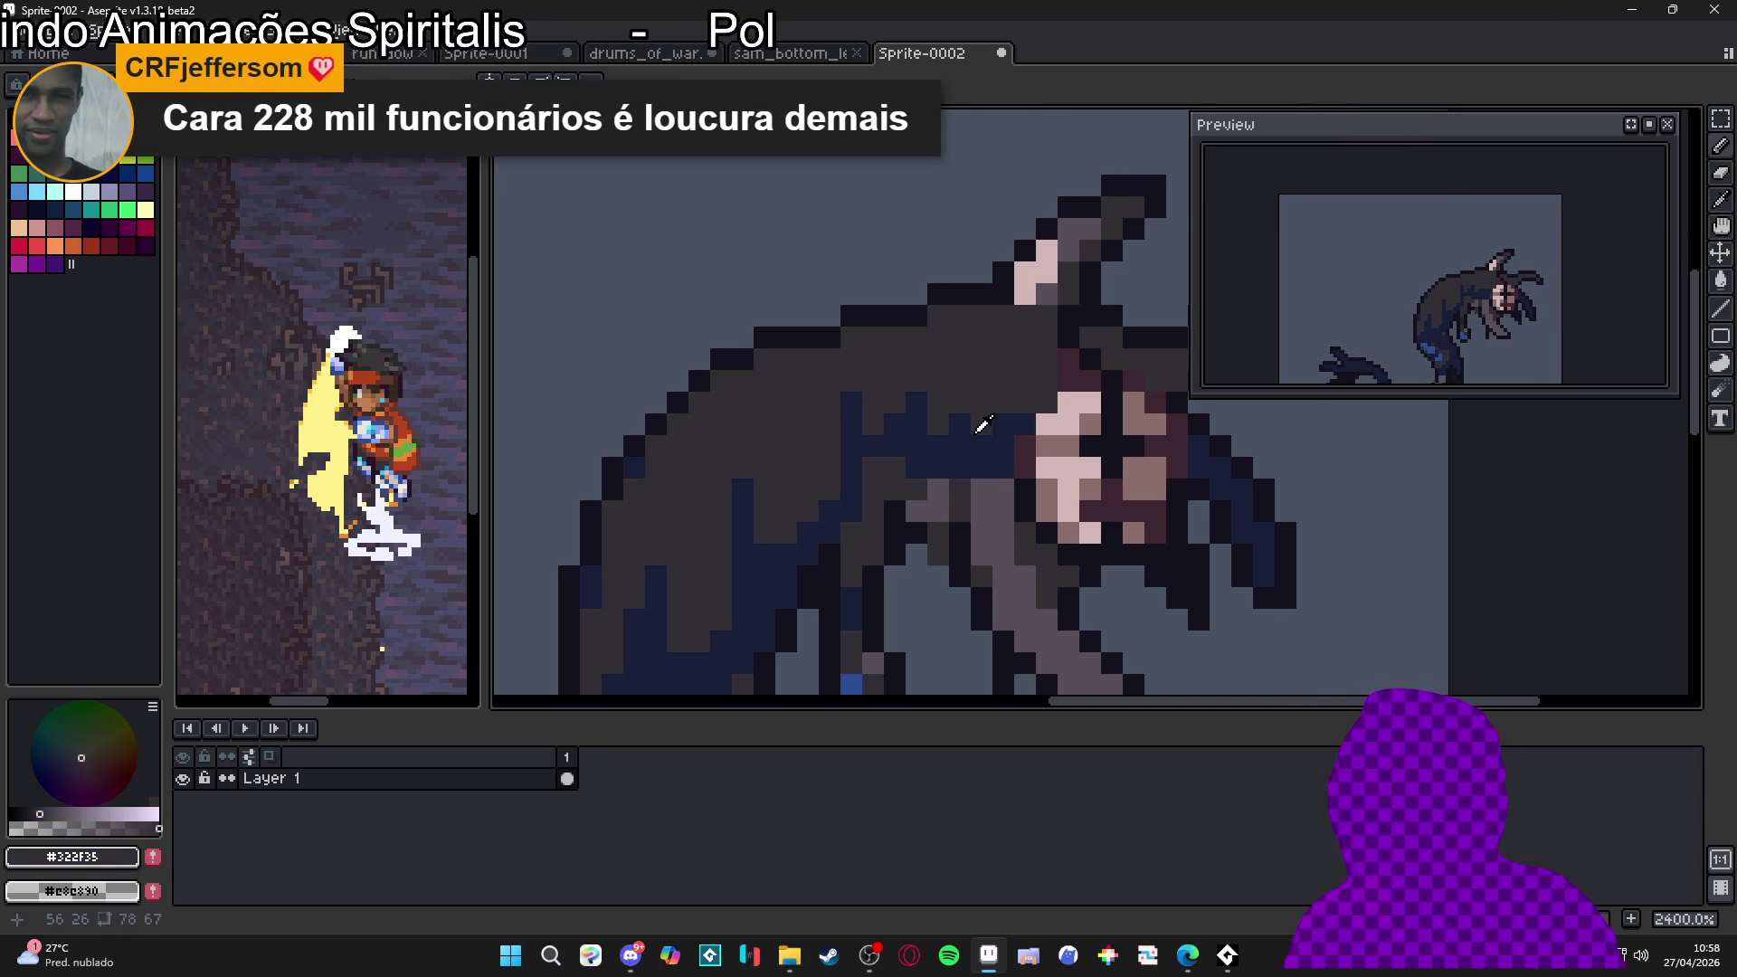
scroll(896, 427, down, 2)
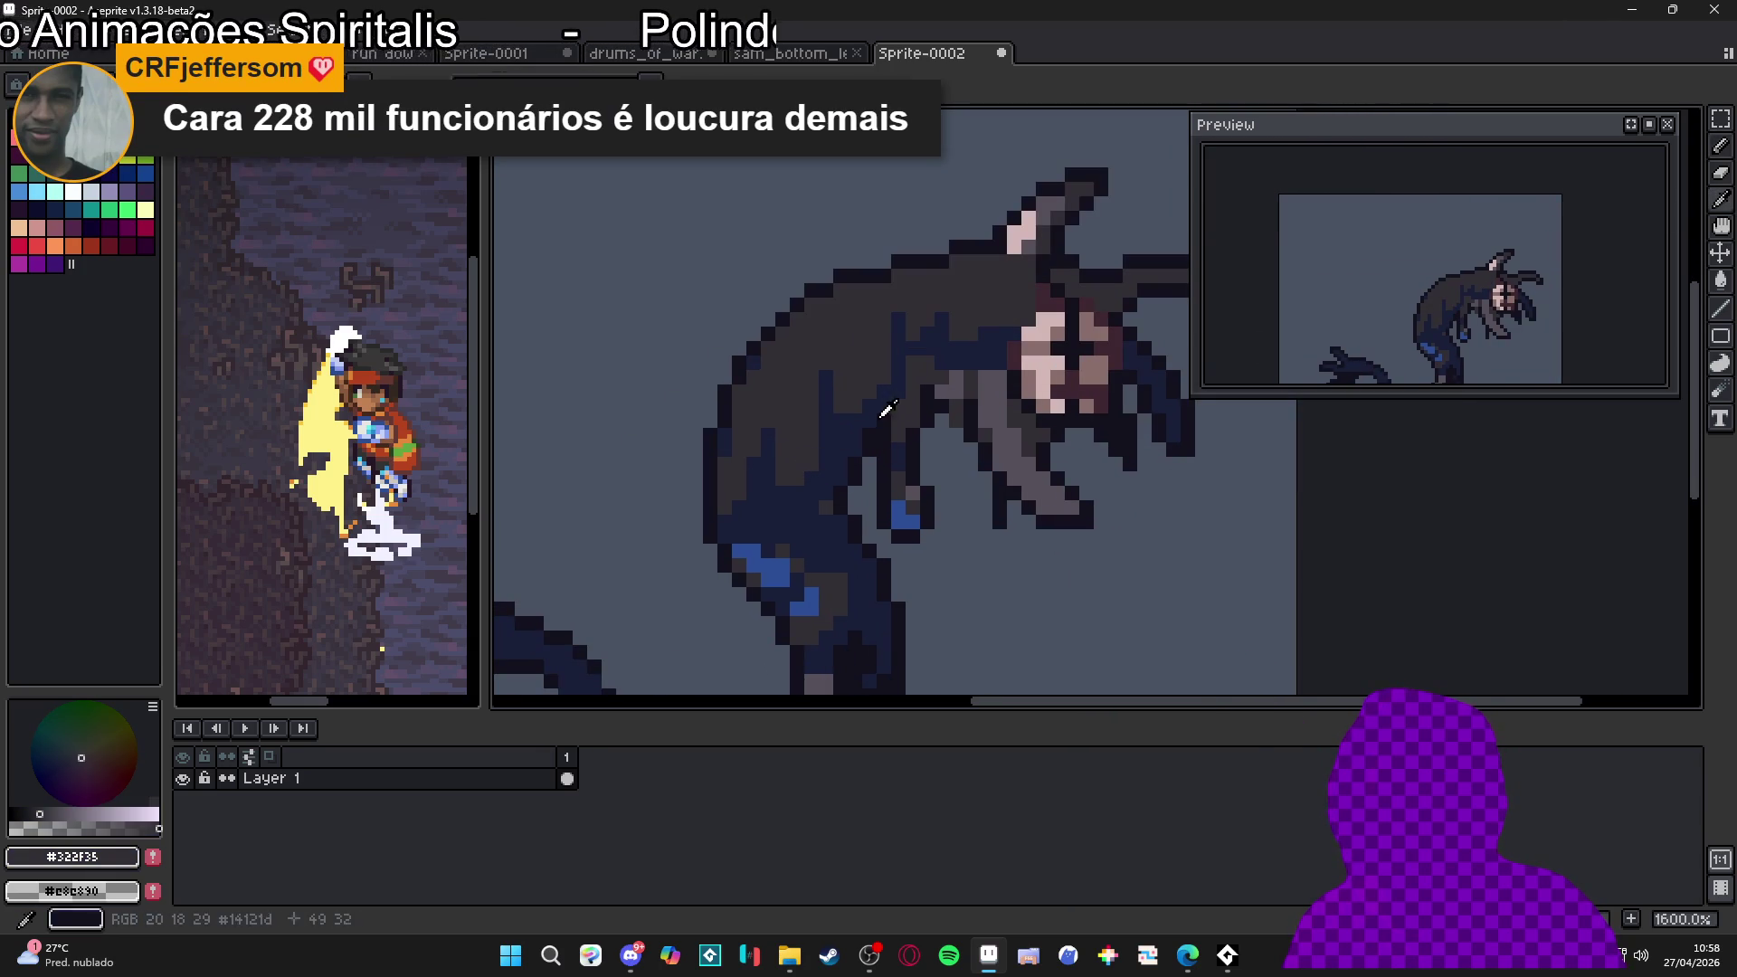
Pick light grey #564F5B and pencil highlight pixels along the creature's dark hair
alt+click(900, 407)
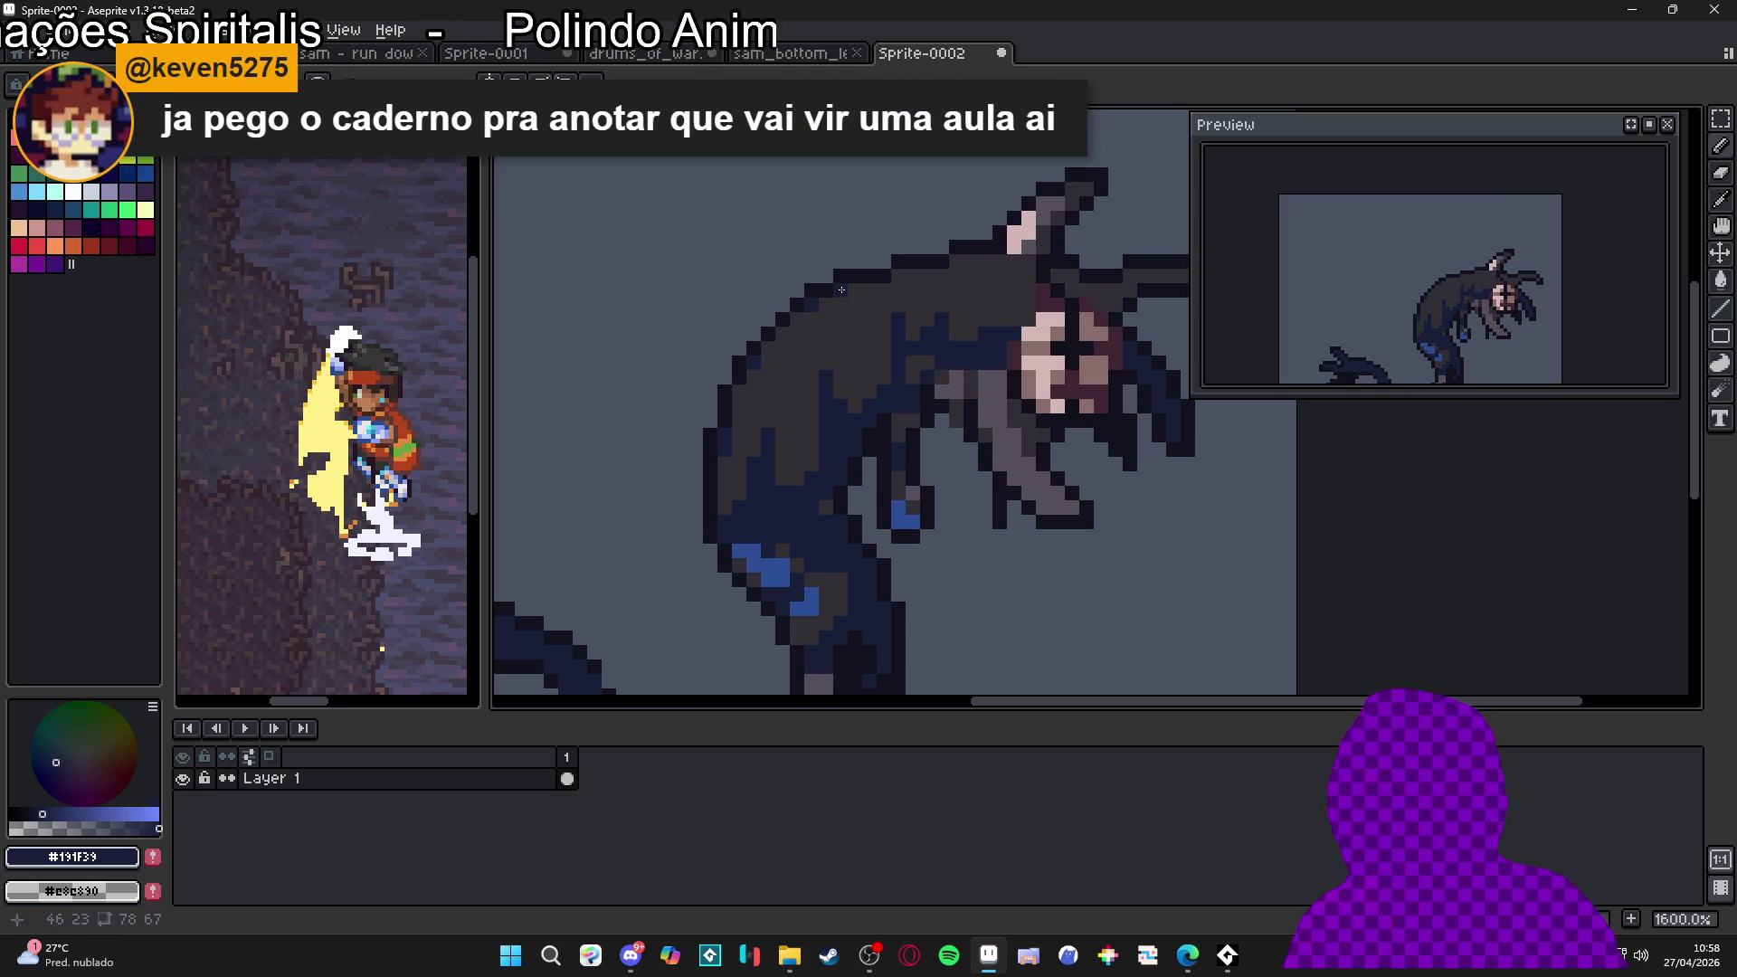
scroll(960, 265, up, 2)
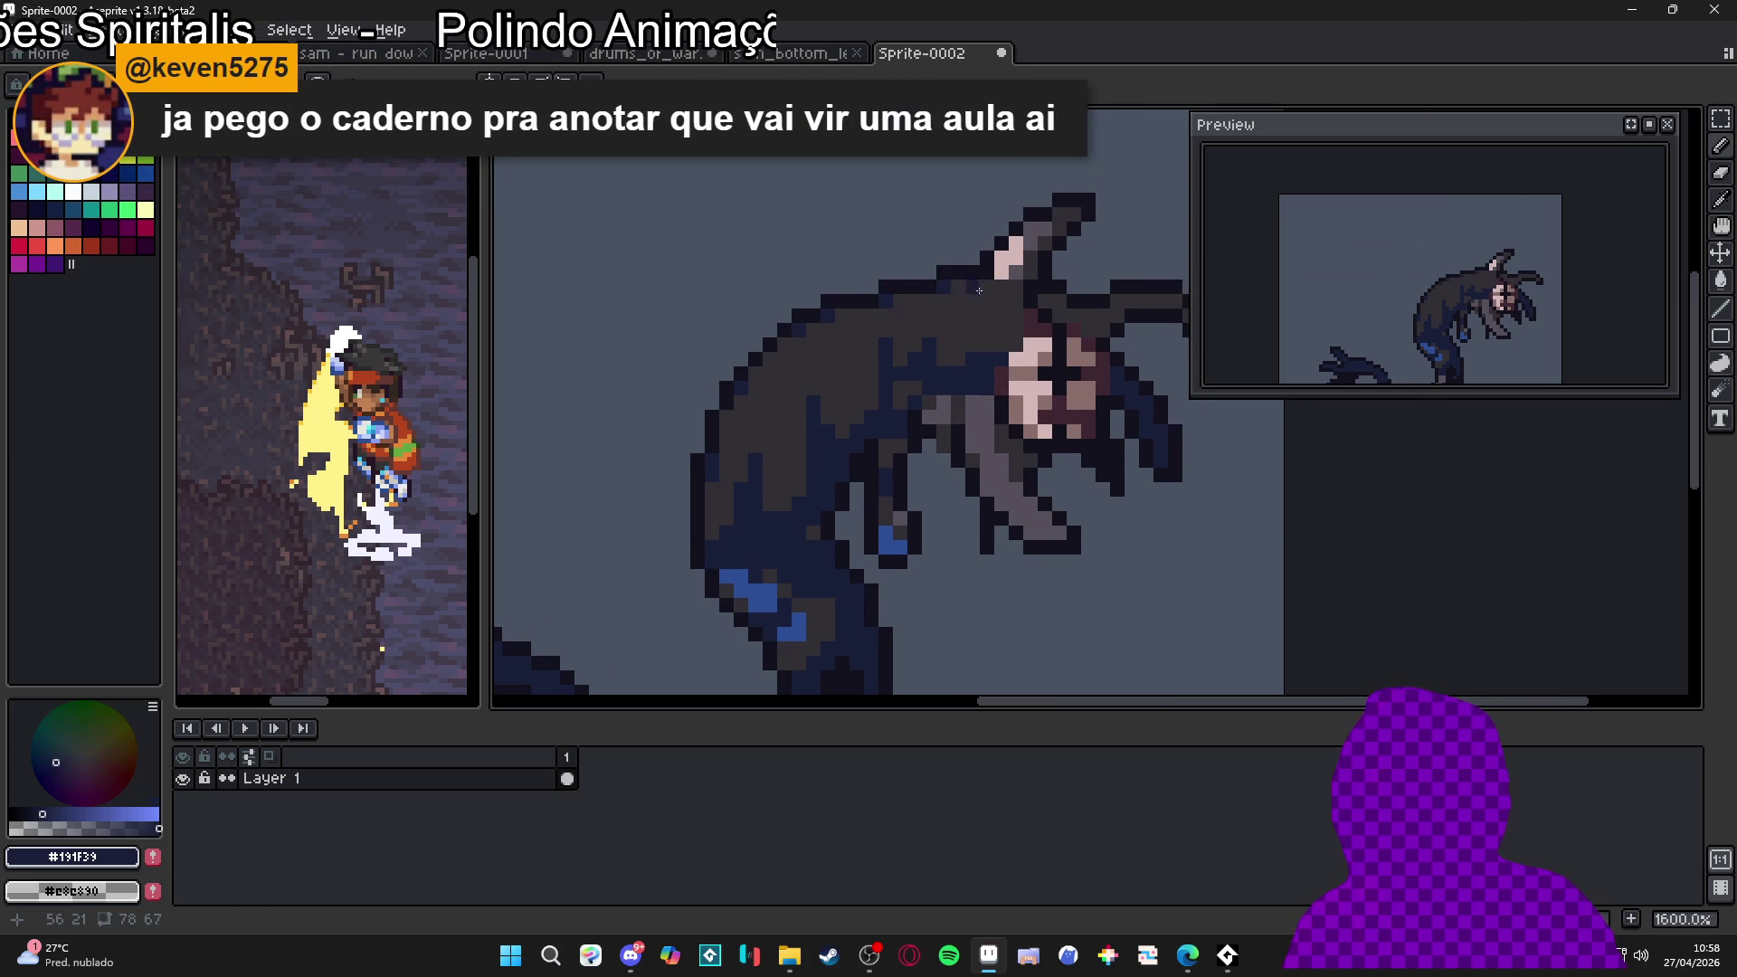
alt+click(1013, 271)
mouse_move(841, 341)
mouse_down()
mouse_move(823, 290)
mouse_move(886, 342)
mouse_move(996, 317)
mouse_move(1006, 336)
mouse_move(1015, 321)
mouse_up()
click(821, 272)
click(799, 318)
scroll(900, 334, down, 3)
scroll(900, 334, left, 3)
mouse_move(803, 308)
mouse_down()
mouse_move(782, 402)
mouse_move(803, 398)
mouse_move(782, 421)
mouse_up()
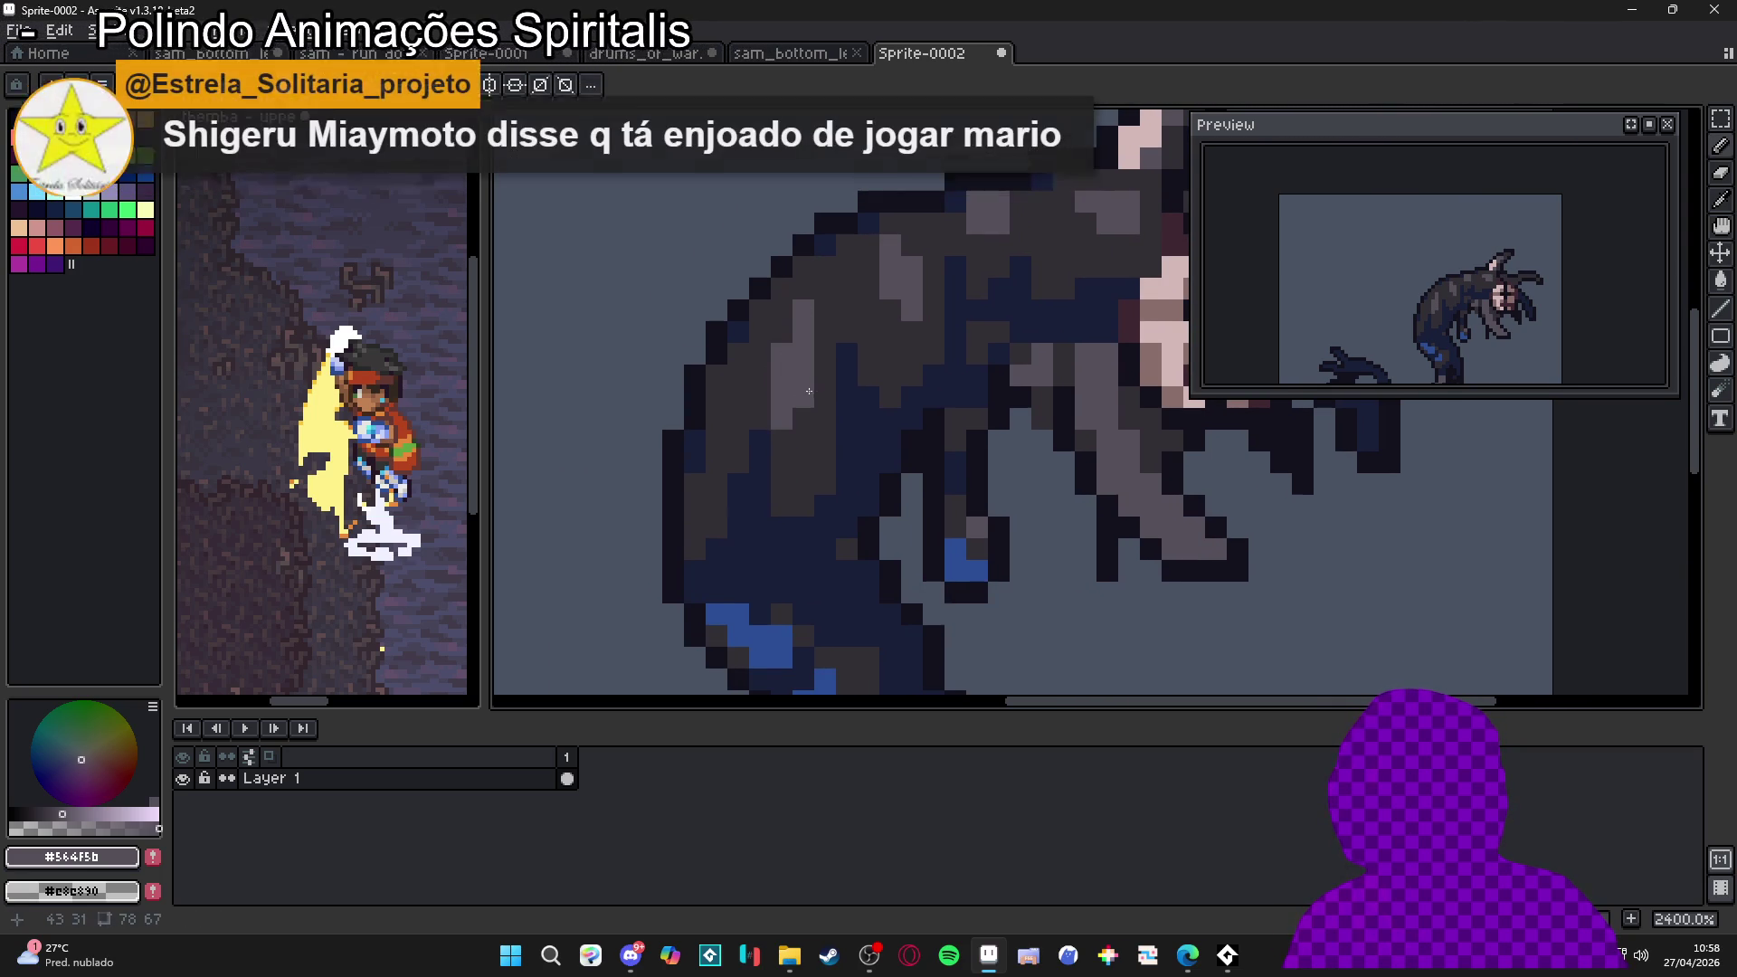
Repaint the pink hair-spike pixels grey and bring the creature's tail into view
scroll(711, 412, down, 2)
scroll(905, 361, up, 2)
drag(940, 322, 928, 288)
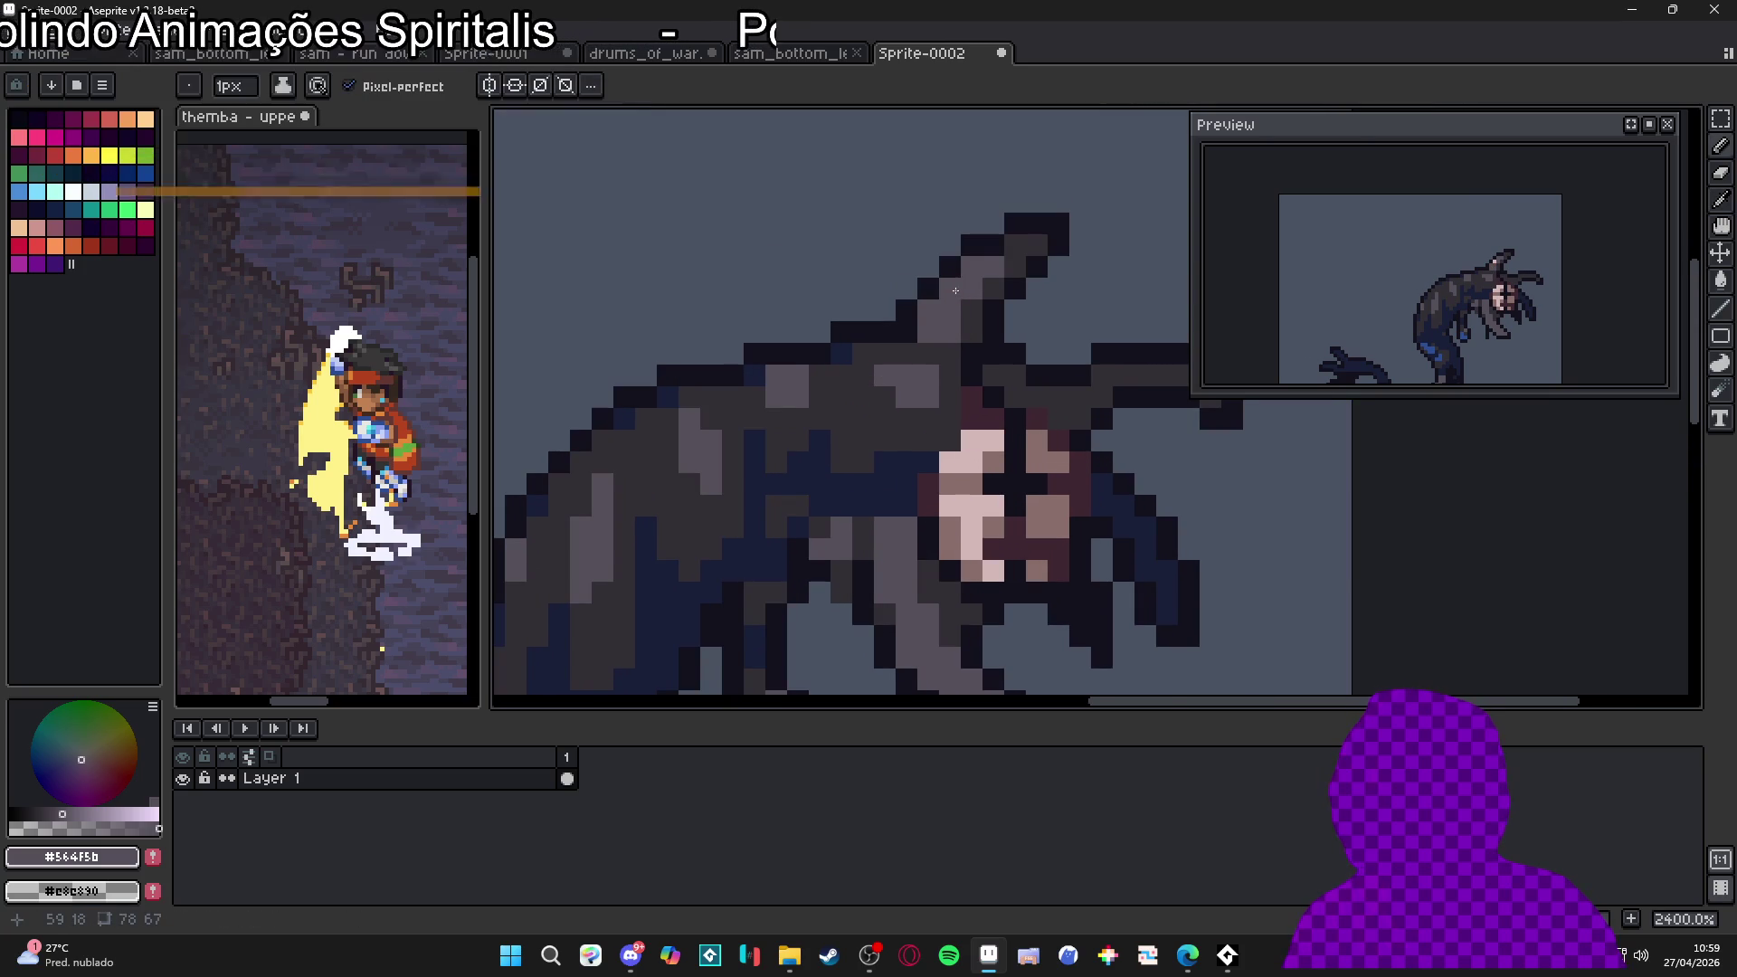
scroll(908, 382, down, 2)
scroll(851, 398, down, 2)
scroll(798, 403, up, 2)
mouse_move(798, 404)
mouse_down()
mouse_move(756, 443)
mouse_move(769, 405)
mouse_up()
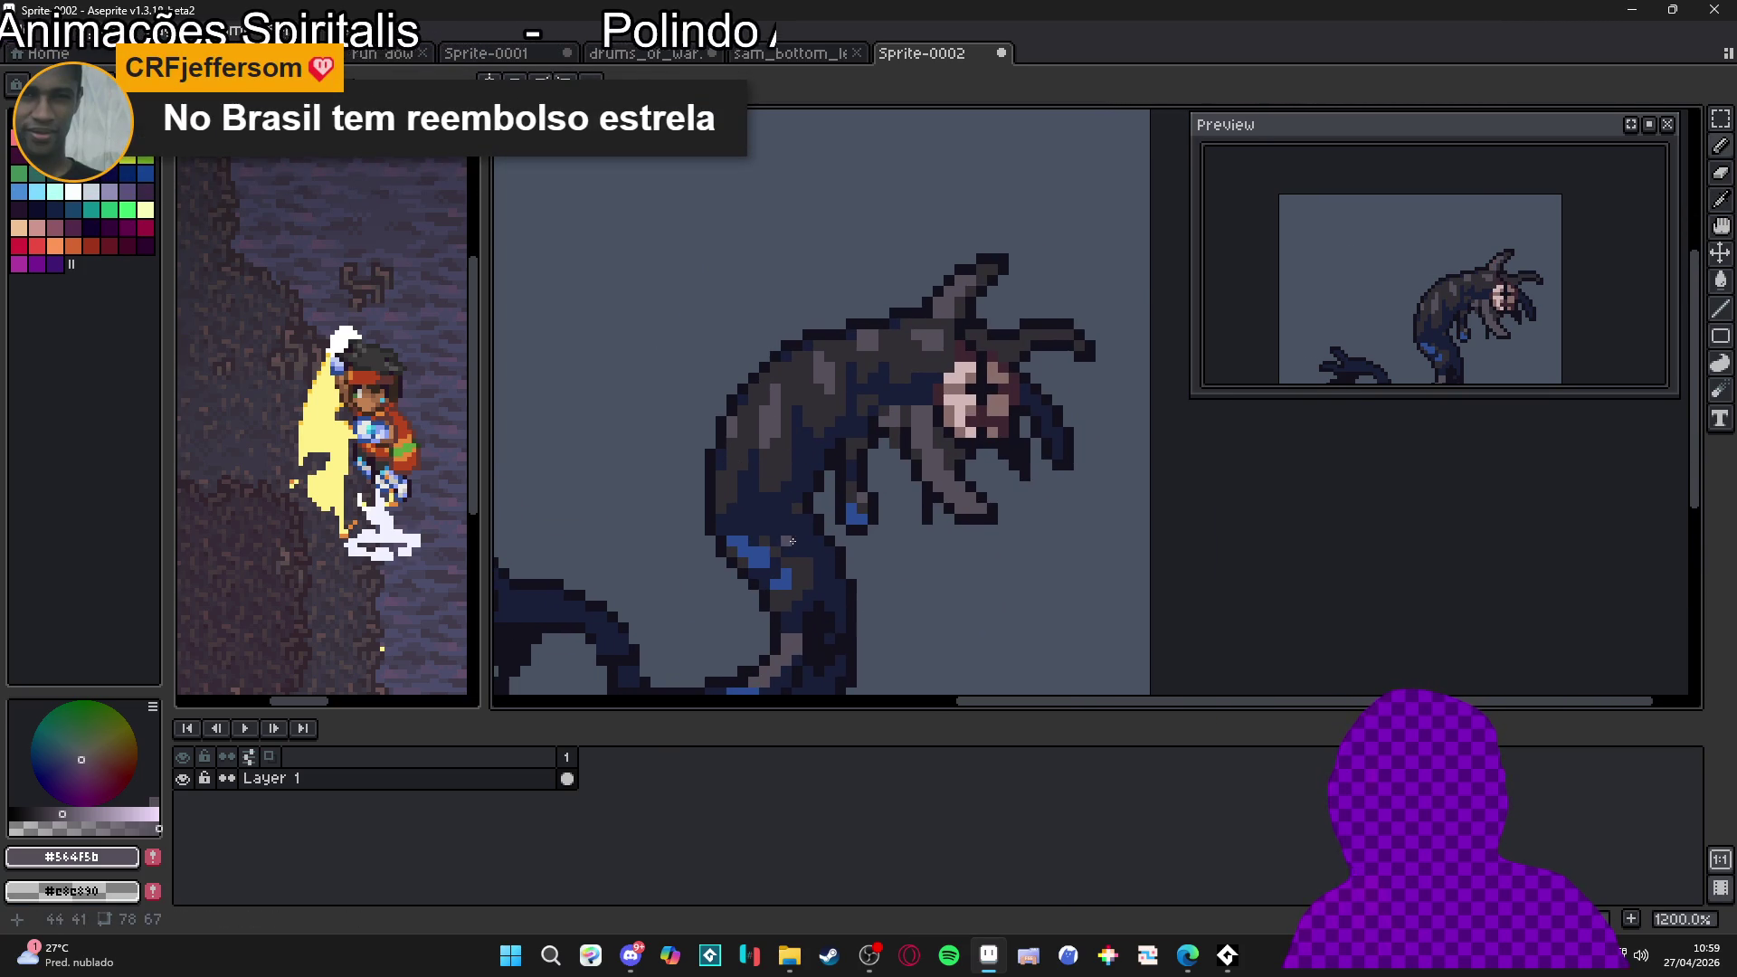
scroll(783, 547, up, 1)
Darken the lighter pixels around the blue patch with dark grey #322F35
alt+click(769, 554)
scroll(815, 408, up, 3)
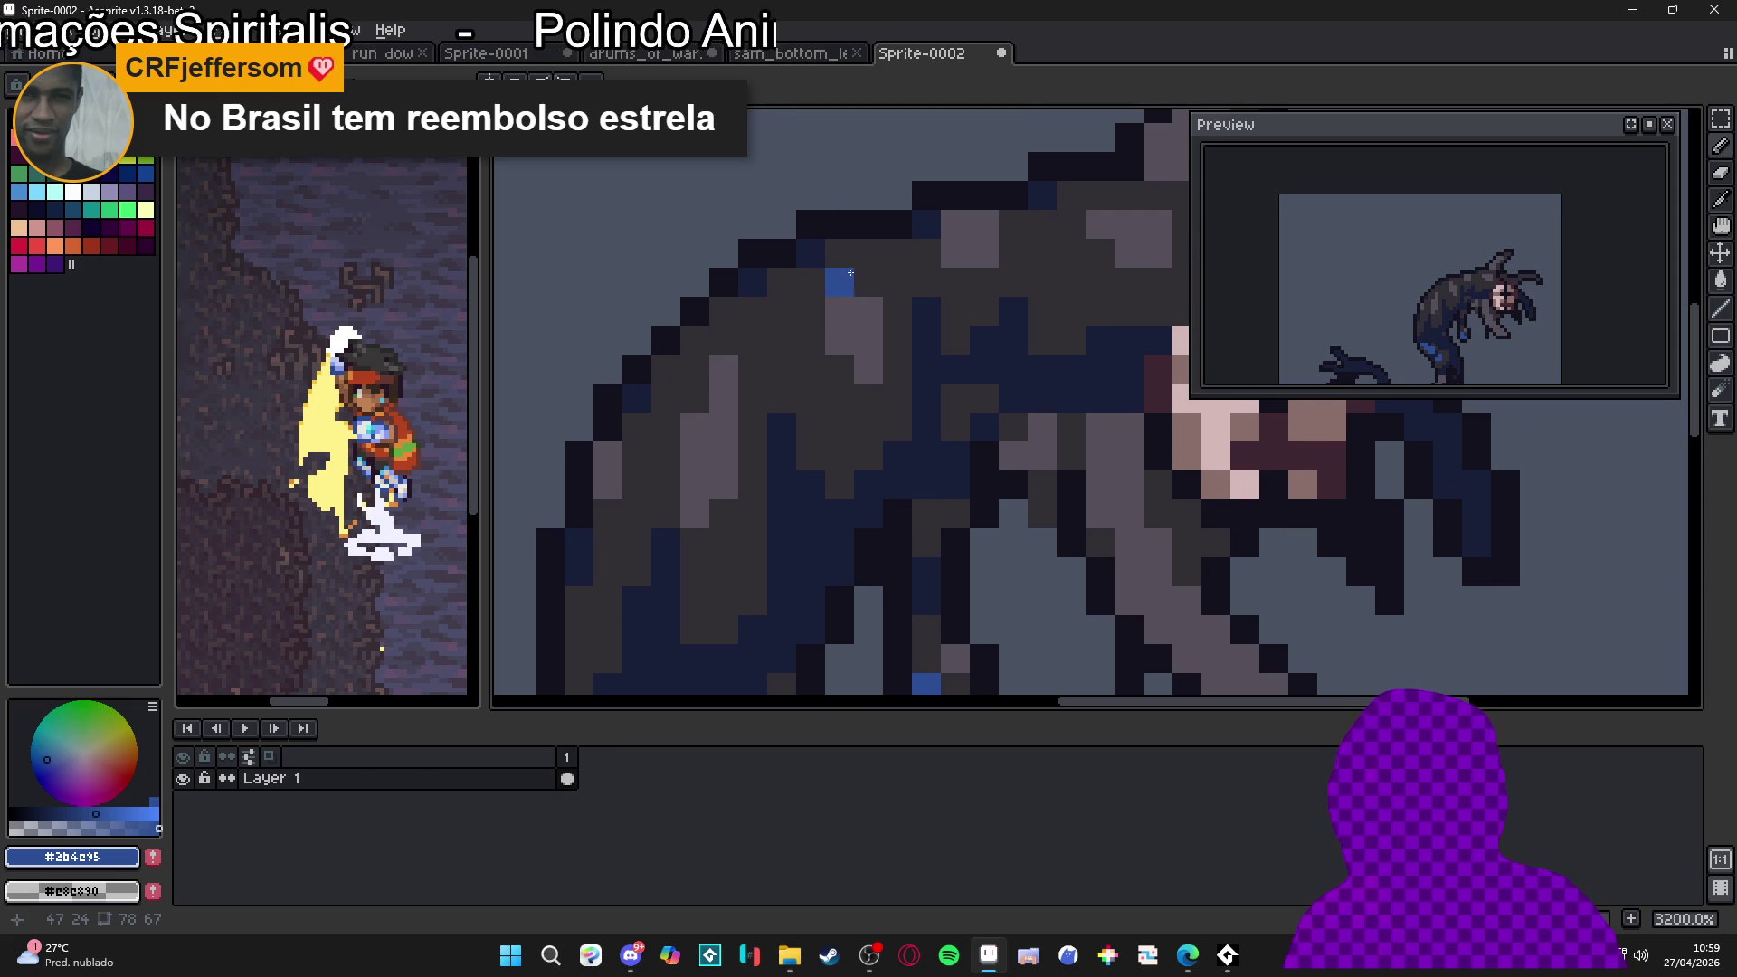
alt+click(815, 342)
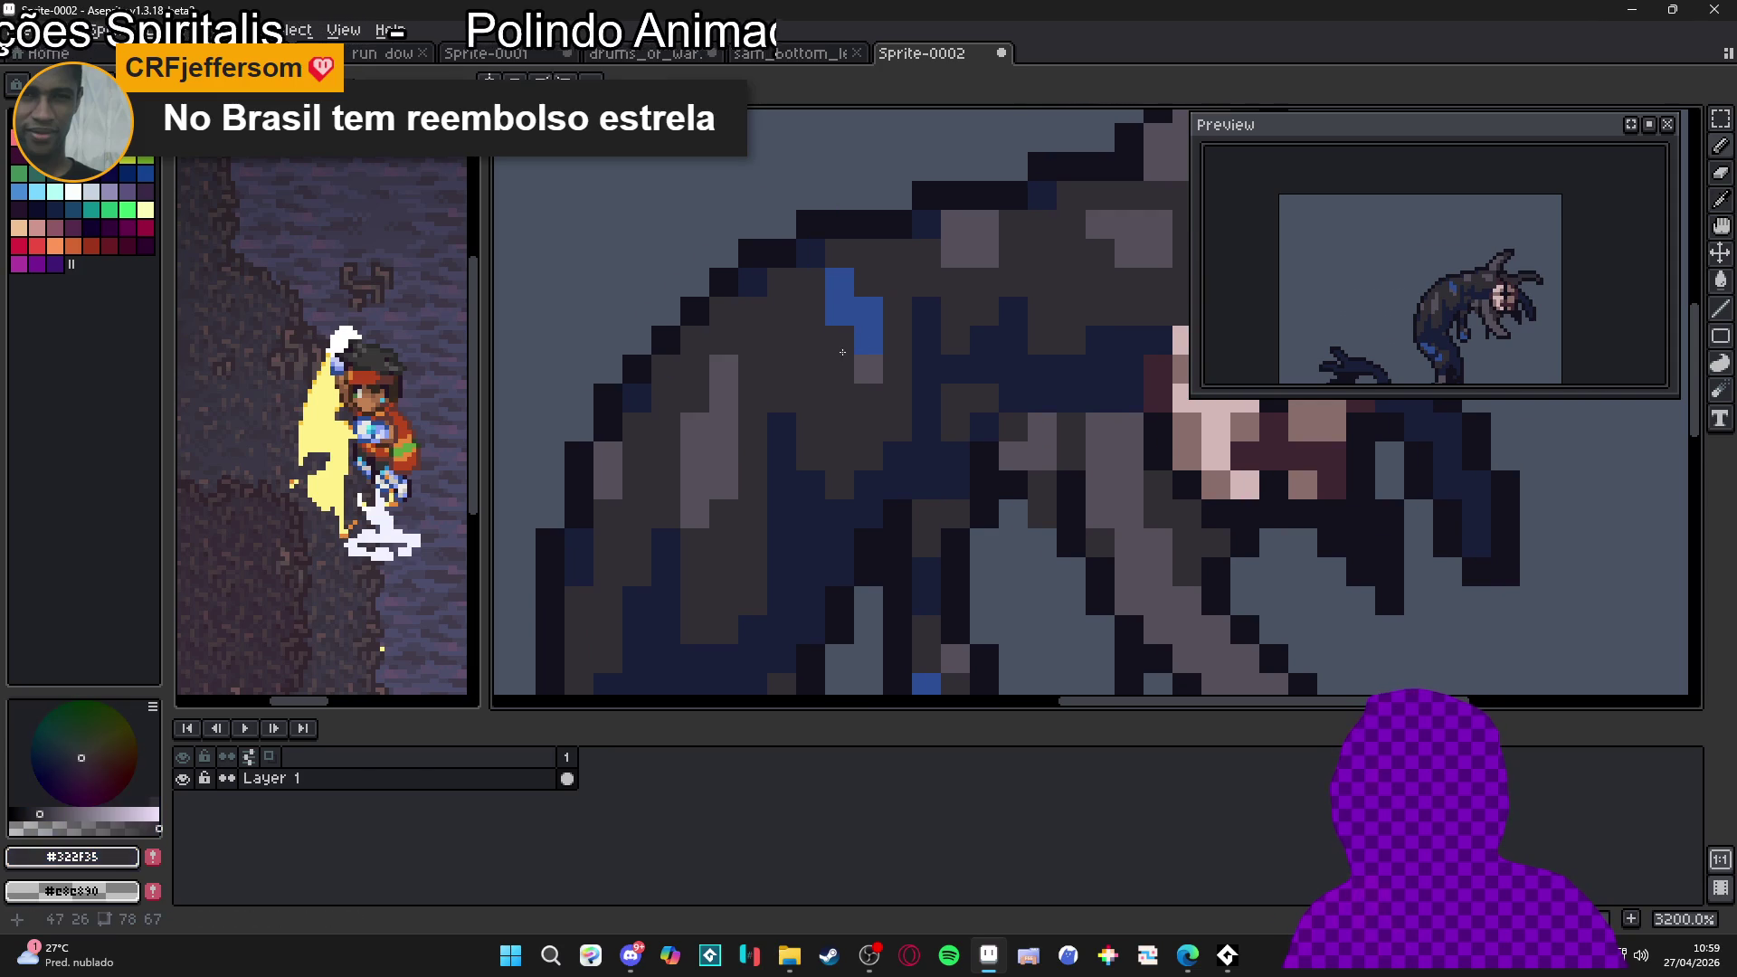
click(834, 349)
click(869, 368)
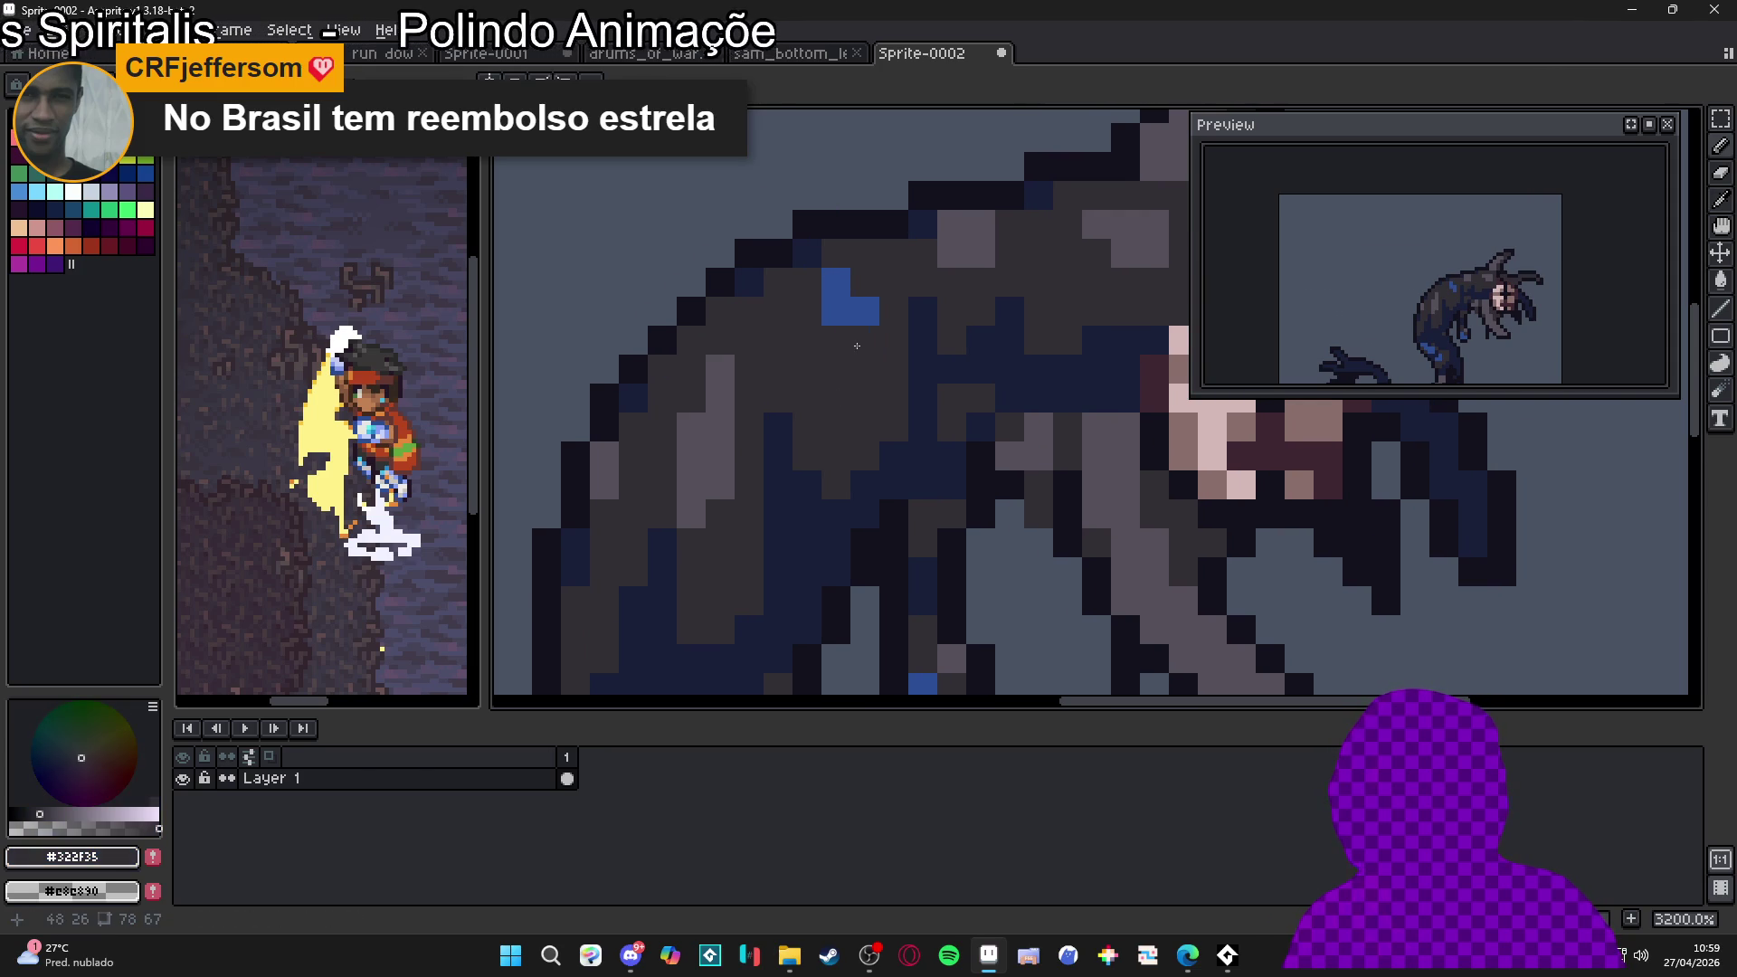
drag(855, 337, 845, 357)
scroll(822, 387, down, 1)
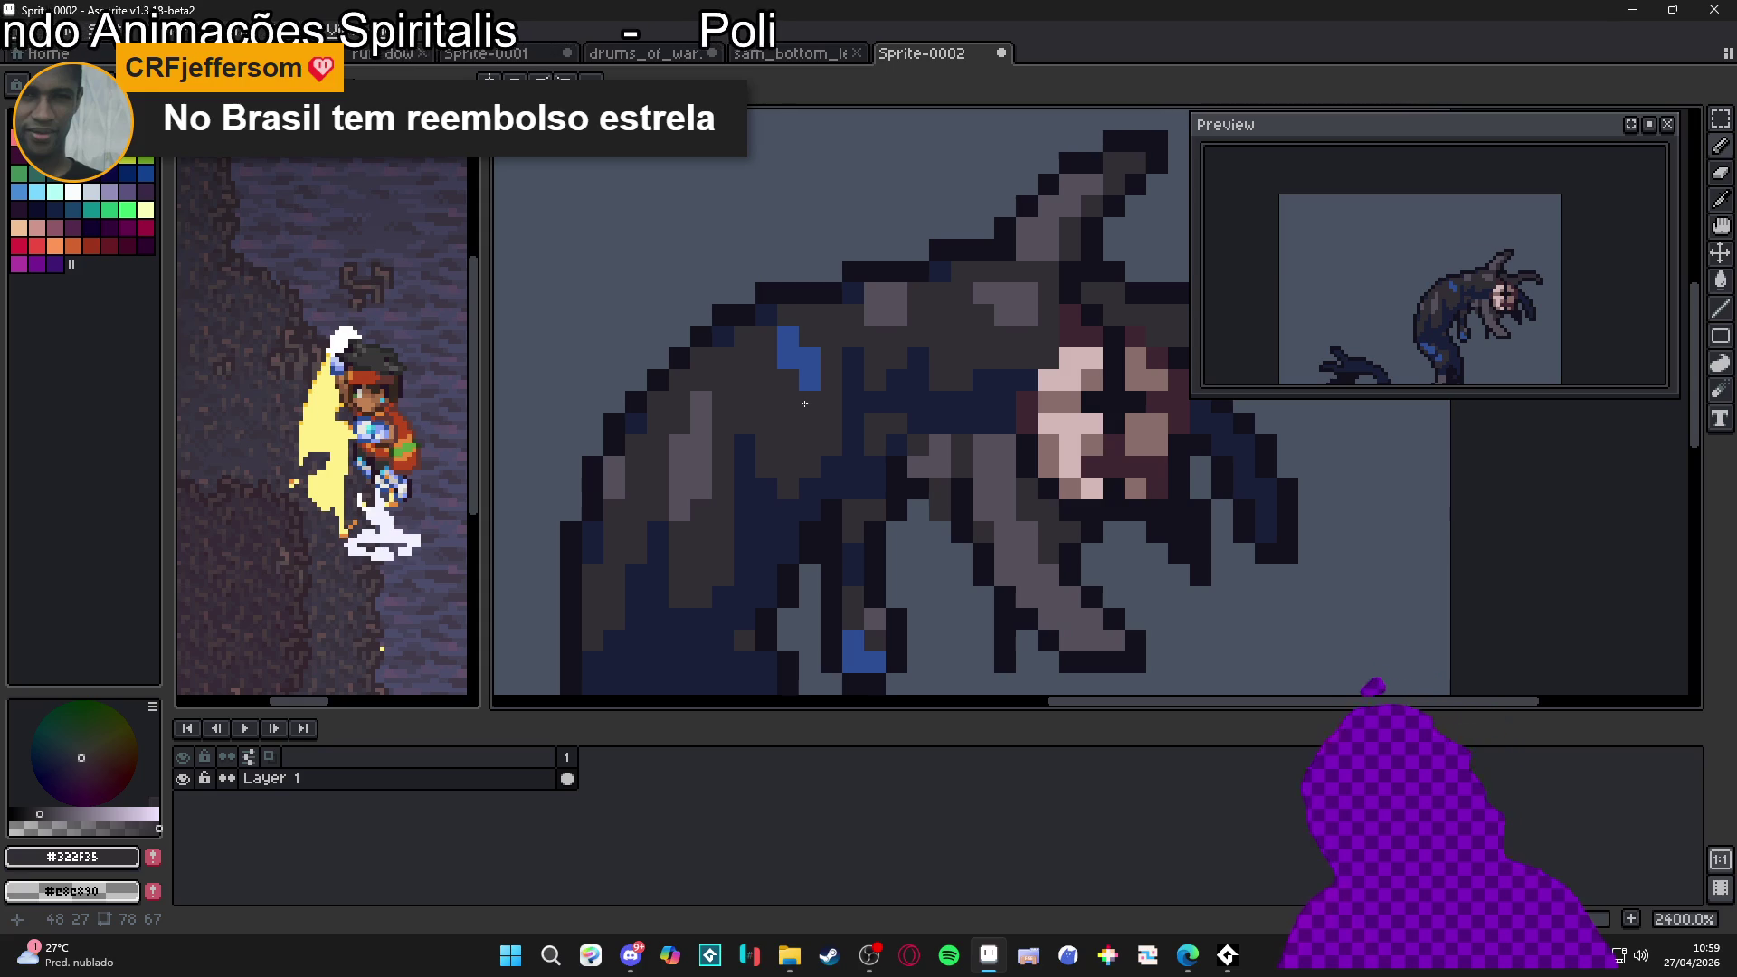
Paint a diagonal dark stroke up the hair spike and add light grey hair pixels
scroll(804, 404, down, 4)
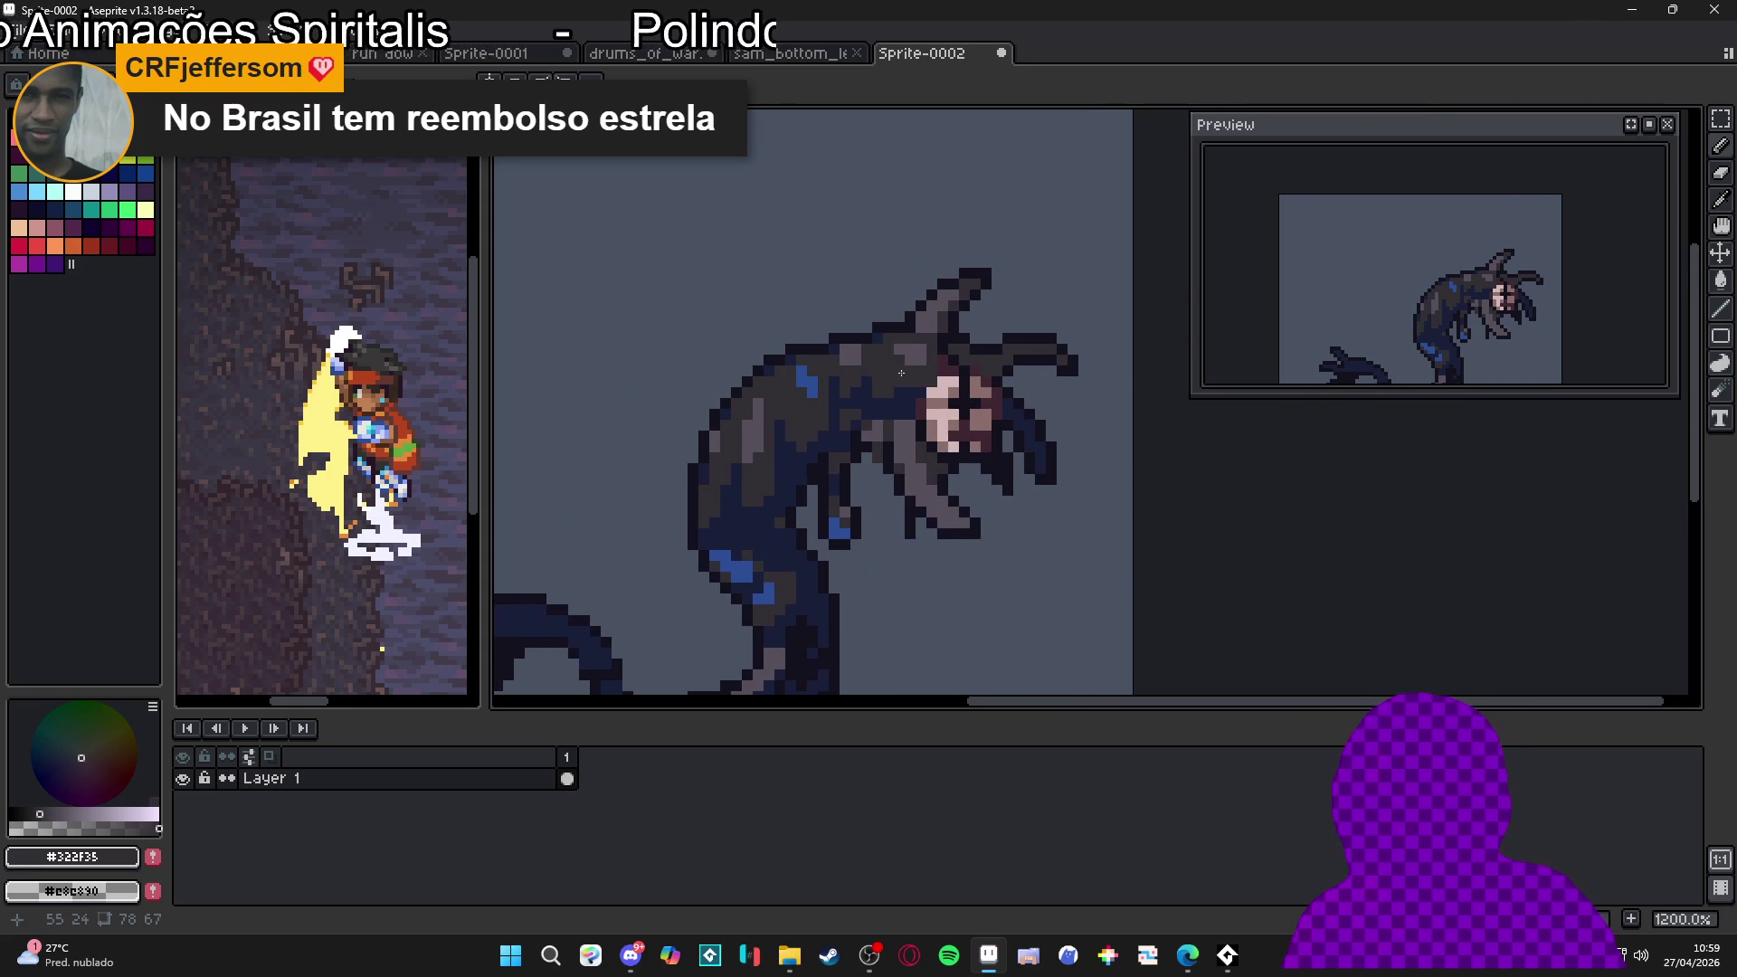
scroll(946, 299, up, 4)
mouse_move(947, 272)
mouse_down()
mouse_move(1002, 217)
mouse_move(932, 261)
mouse_up()
alt+click(931, 340)
scroll(785, 386, down, 5)
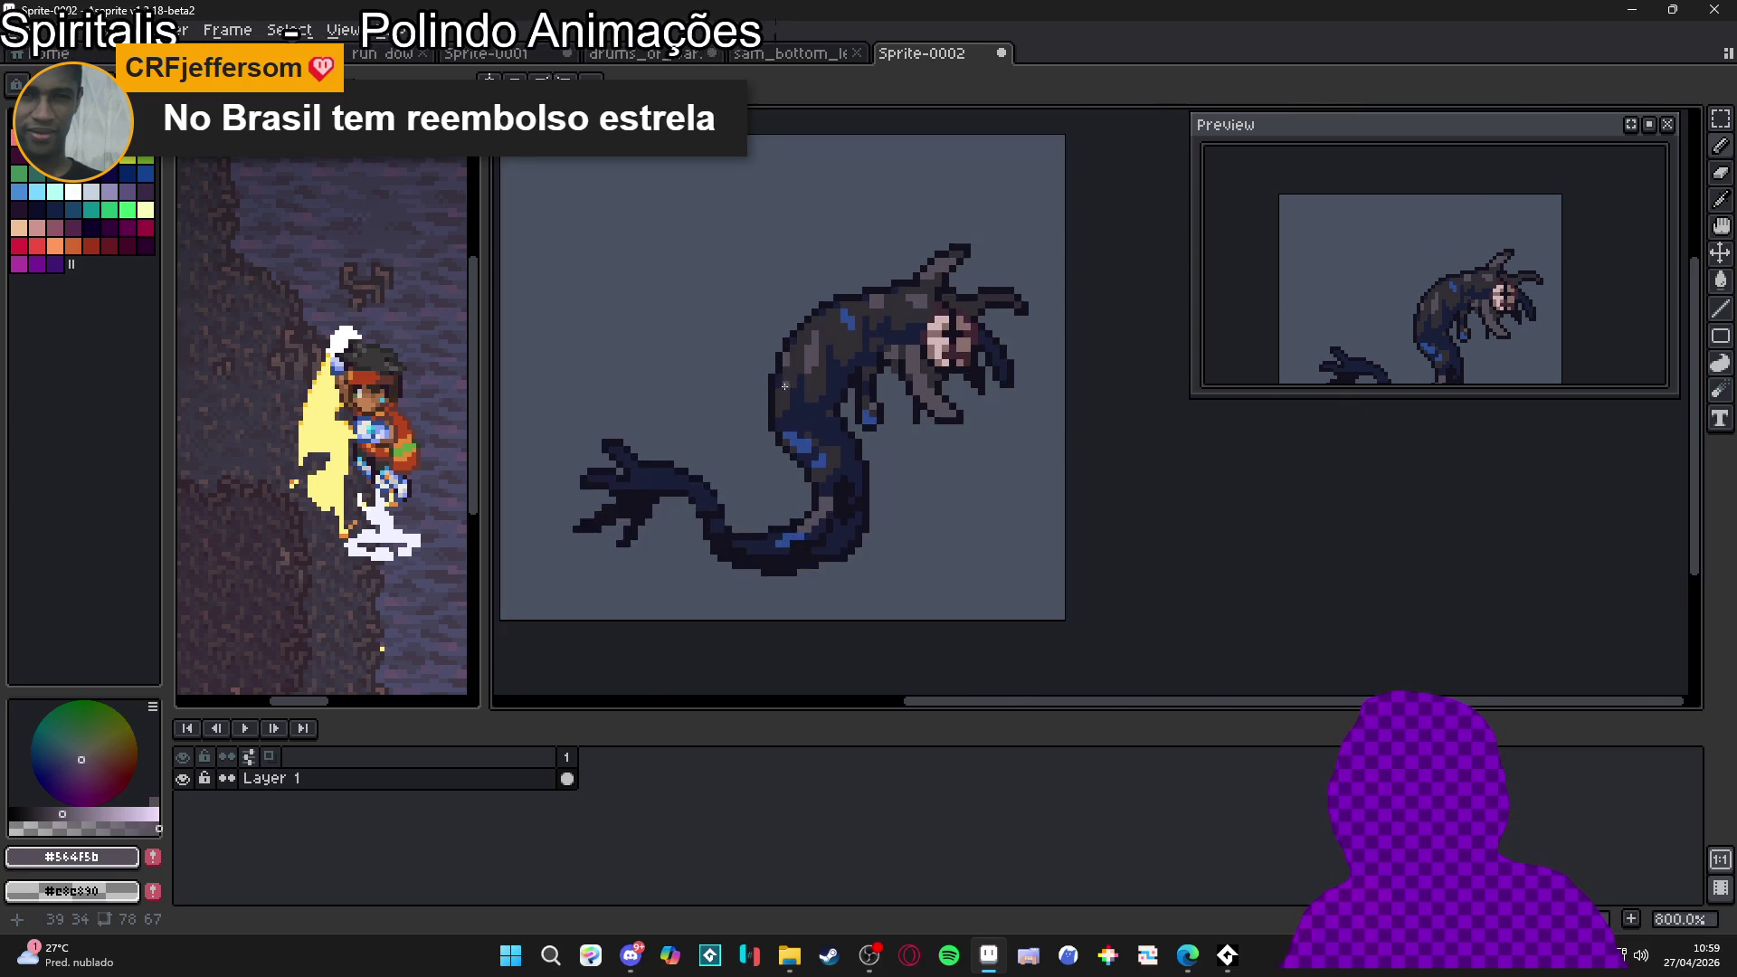
scroll(824, 389, up, 3)
Place a #14121D outline pixel on the body, then sample navy #191F39 as the drawing colour
alt+click(891, 339)
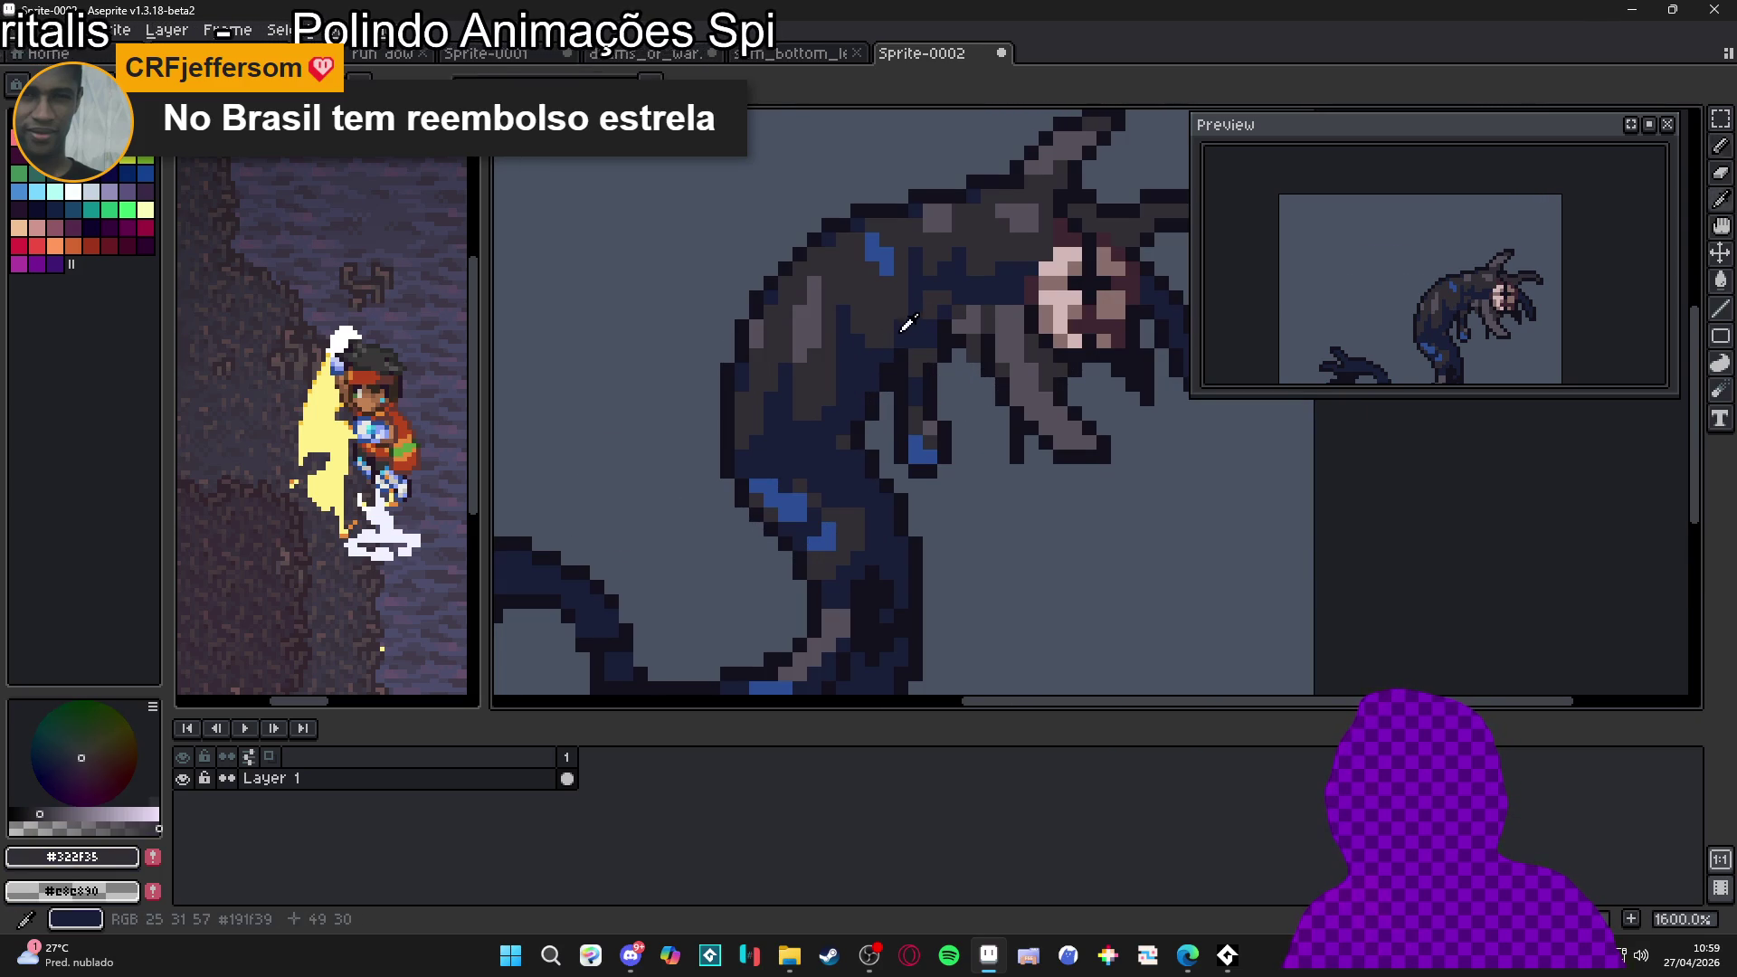
alt+click(896, 337)
scroll(869, 425, down, 2)
scroll(869, 426, up, 2)
drag(842, 391, 839, 359)
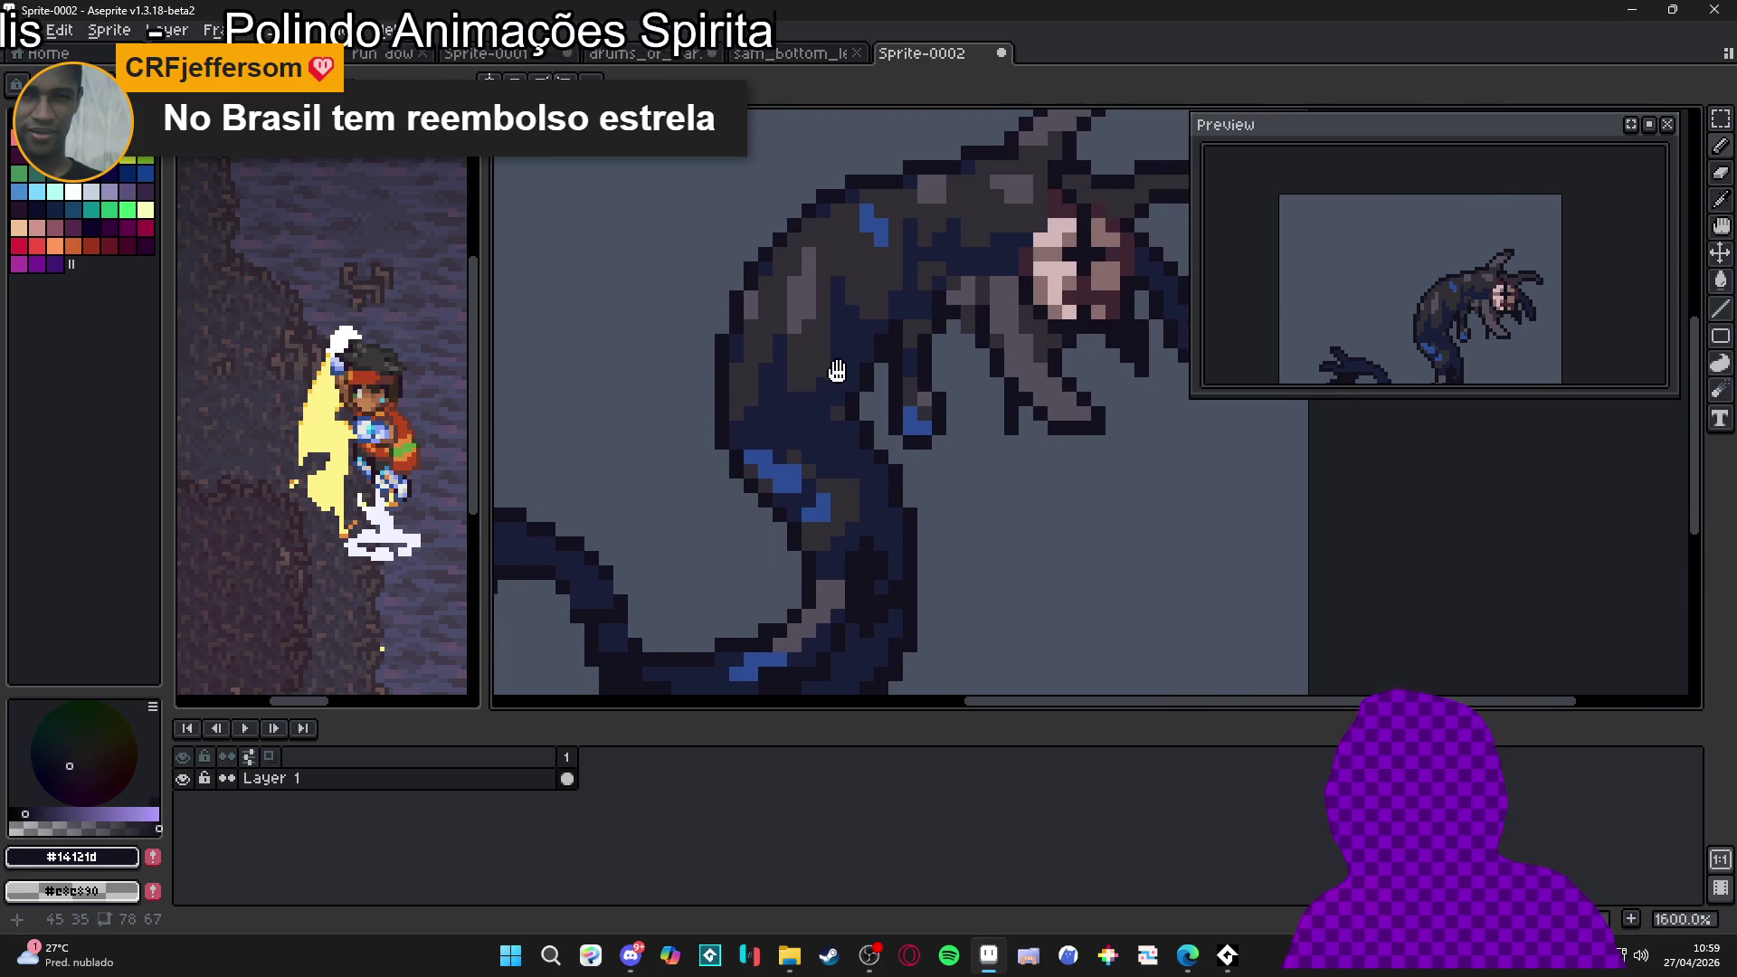
scroll(840, 359, up, 2)
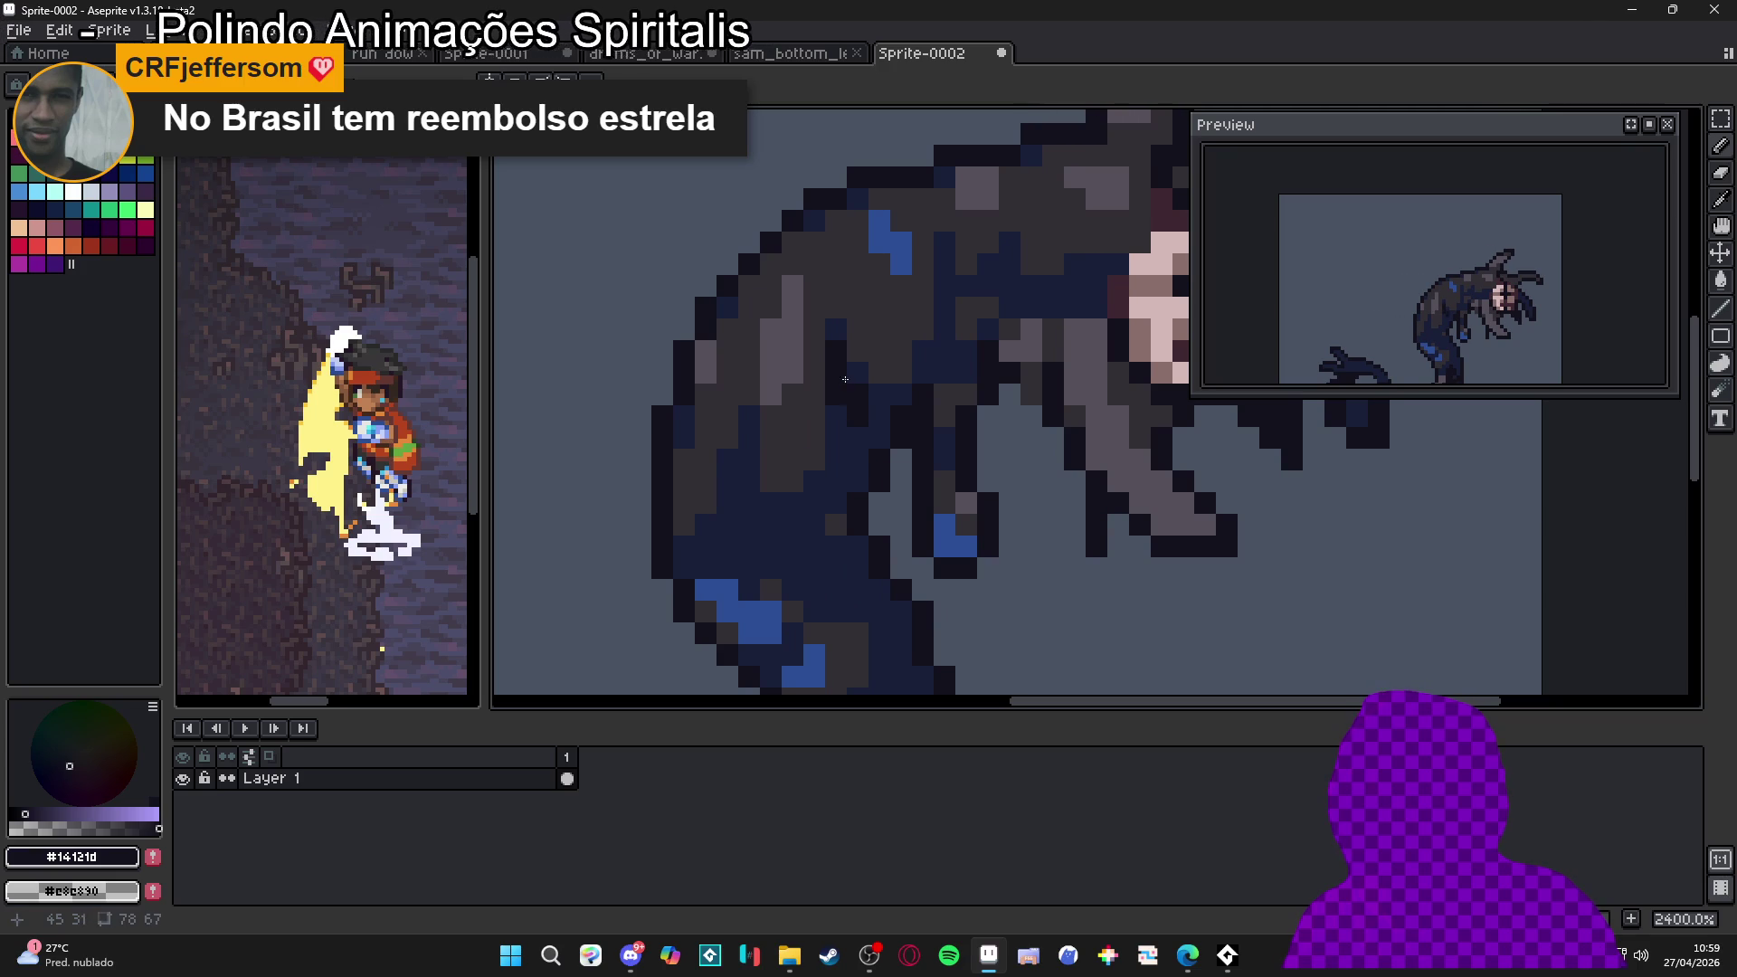
click(749, 480)
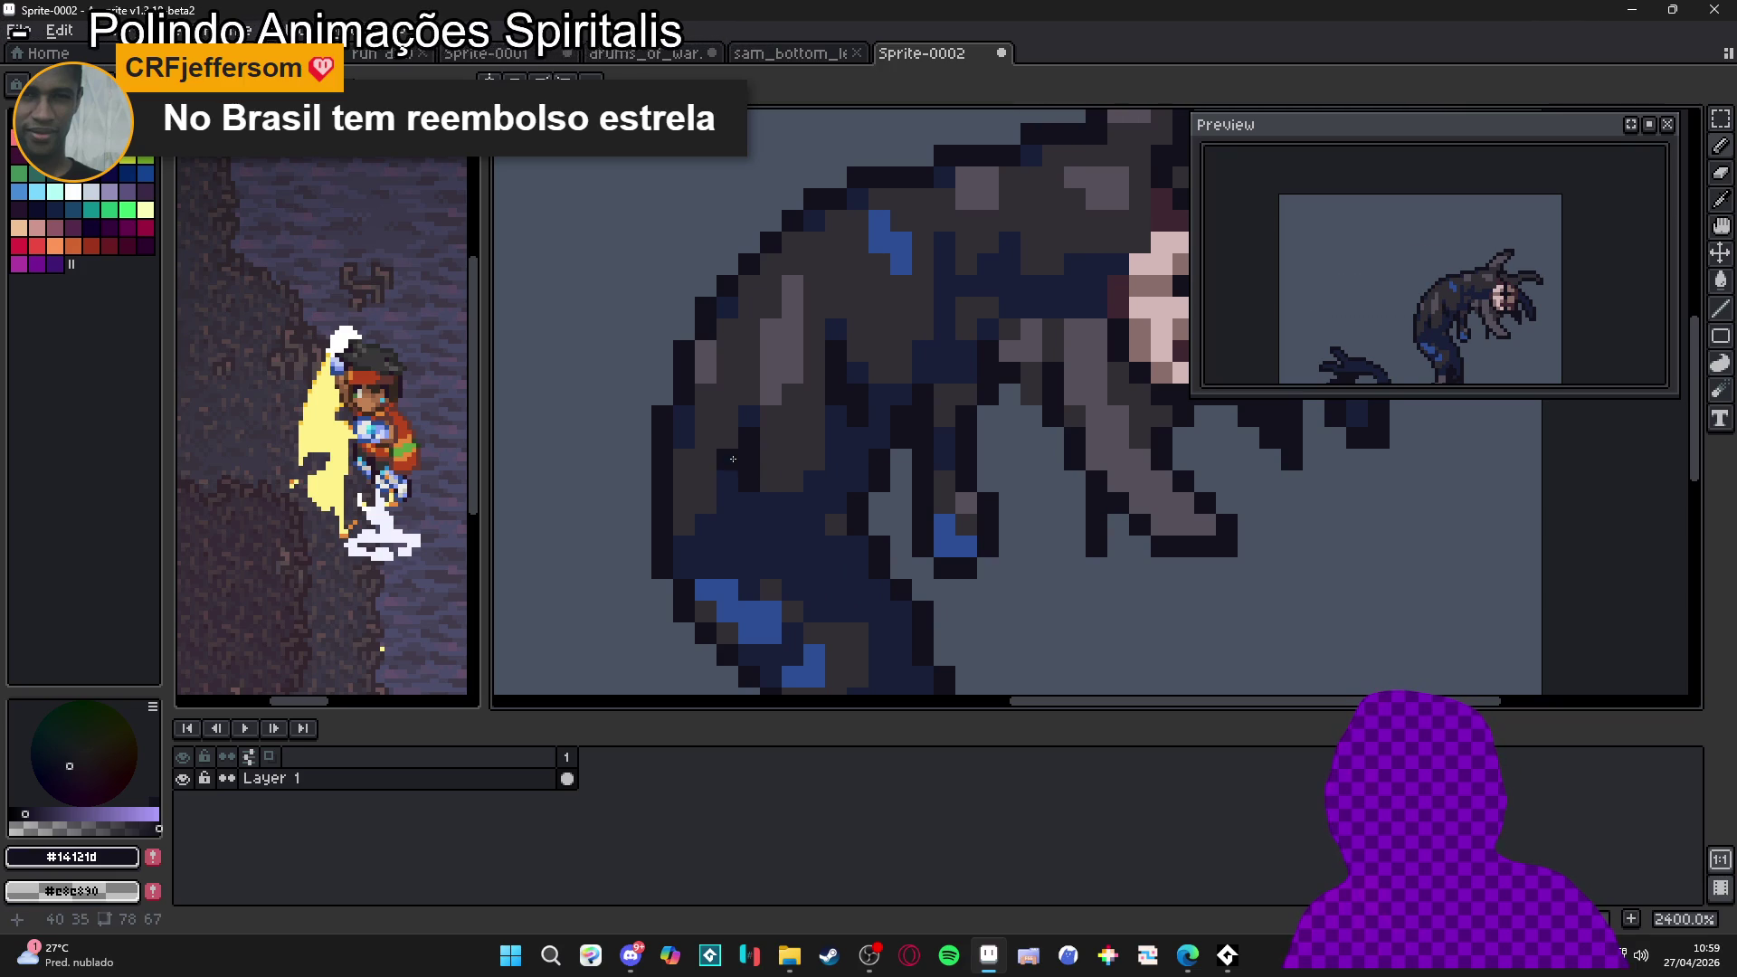
drag(859, 481, 829, 533)
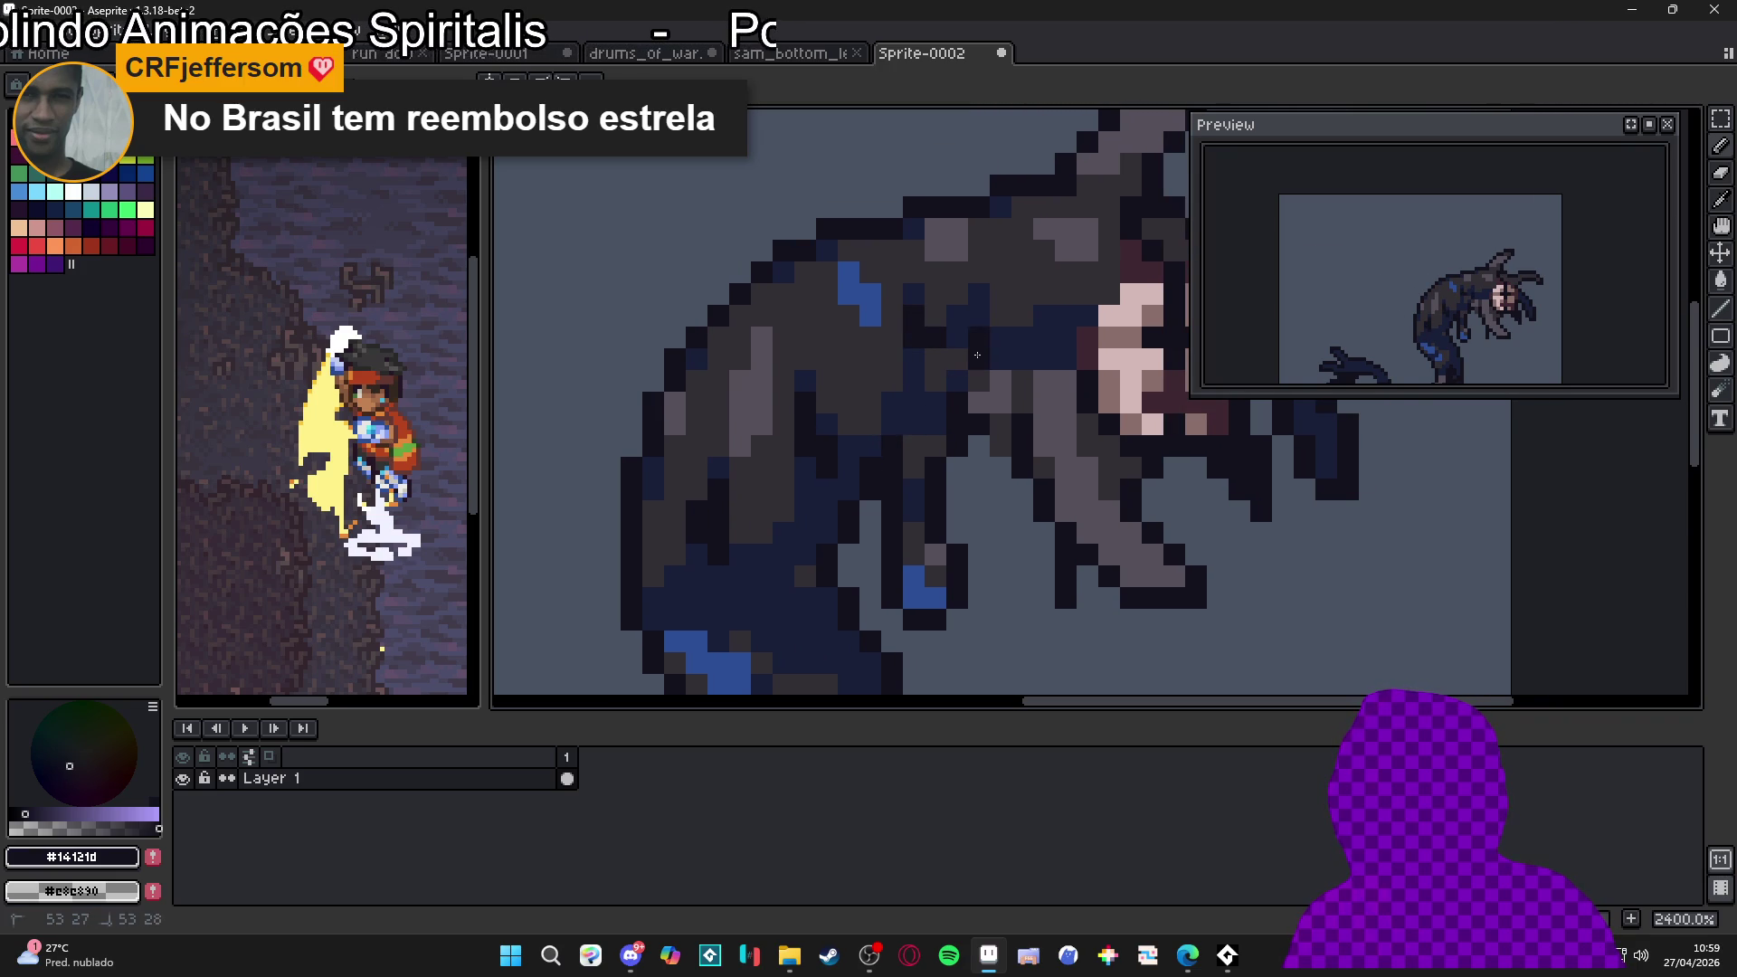
alt+click(857, 436)
scroll(857, 435, down, 4)
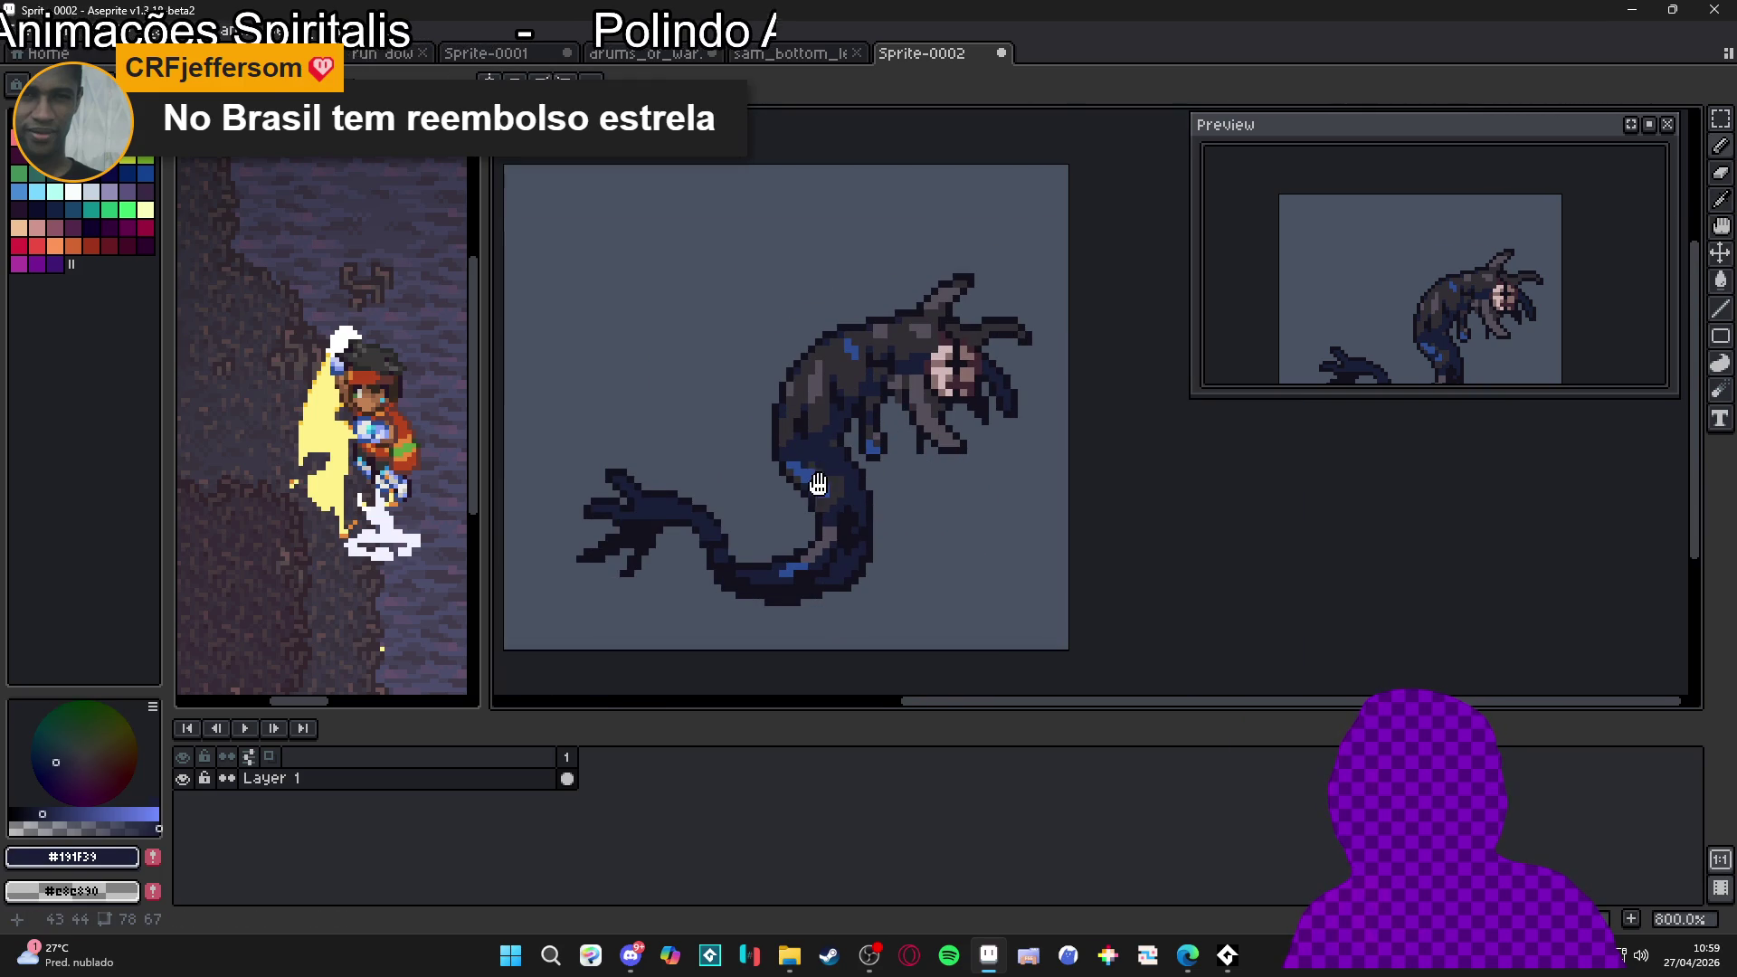
With a 2px pencil, paint dark navy over the blue pixels on the serpent's body
drag(742, 449, 734, 369)
scroll(817, 402, up, 3)
key(plus)
mouse_move(774, 439)
mouse_down()
mouse_move(834, 449)
mouse_move(831, 492)
mouse_up()
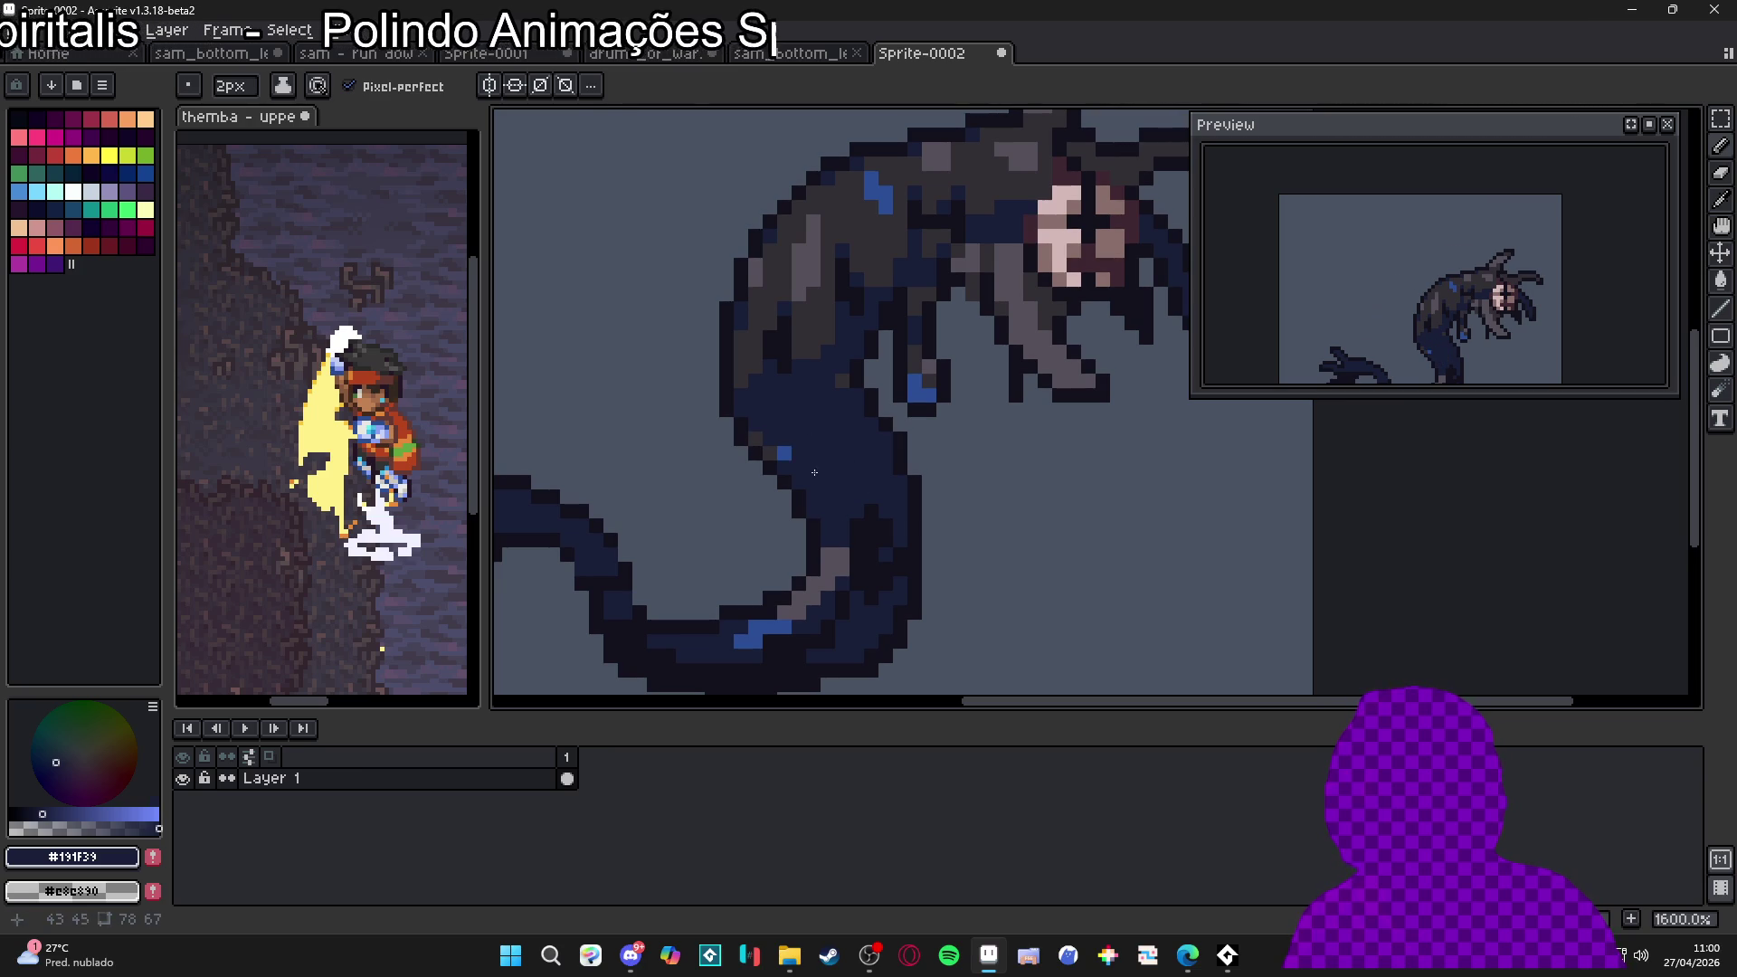
key(minus)
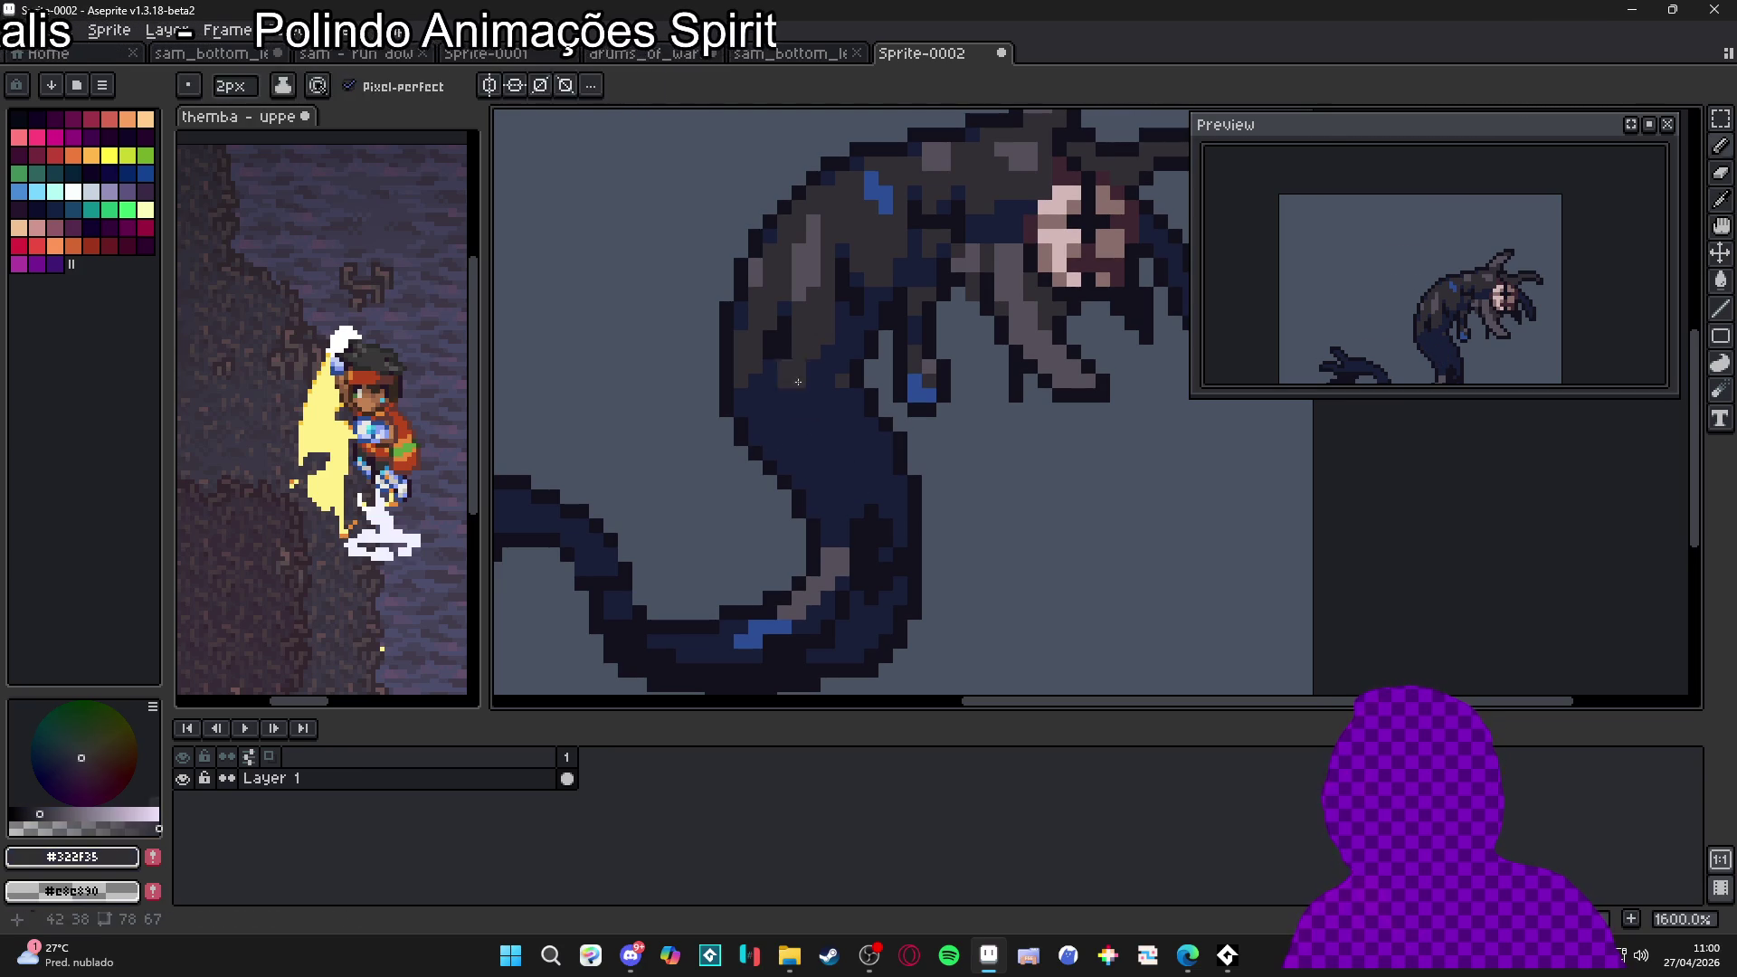
Touch up body pixels alternating near-black #14121D and navy #191F39, then pick dark grey #322F35
alt+click(785, 386)
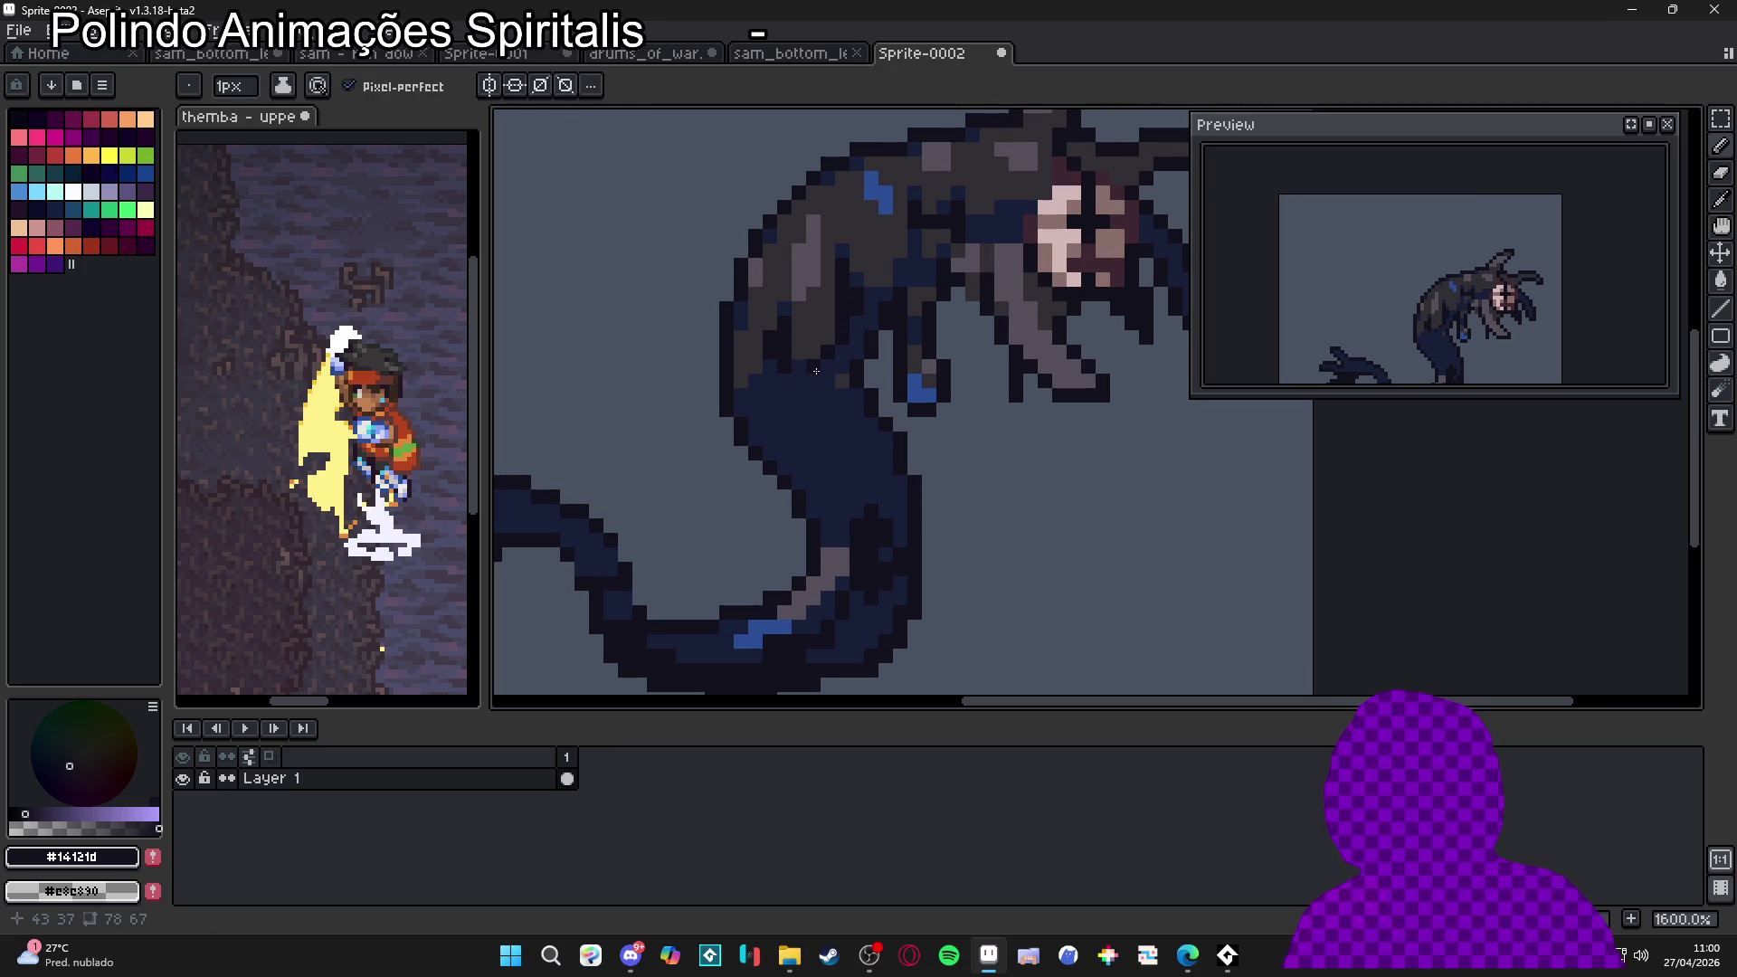
alt+click(852, 371)
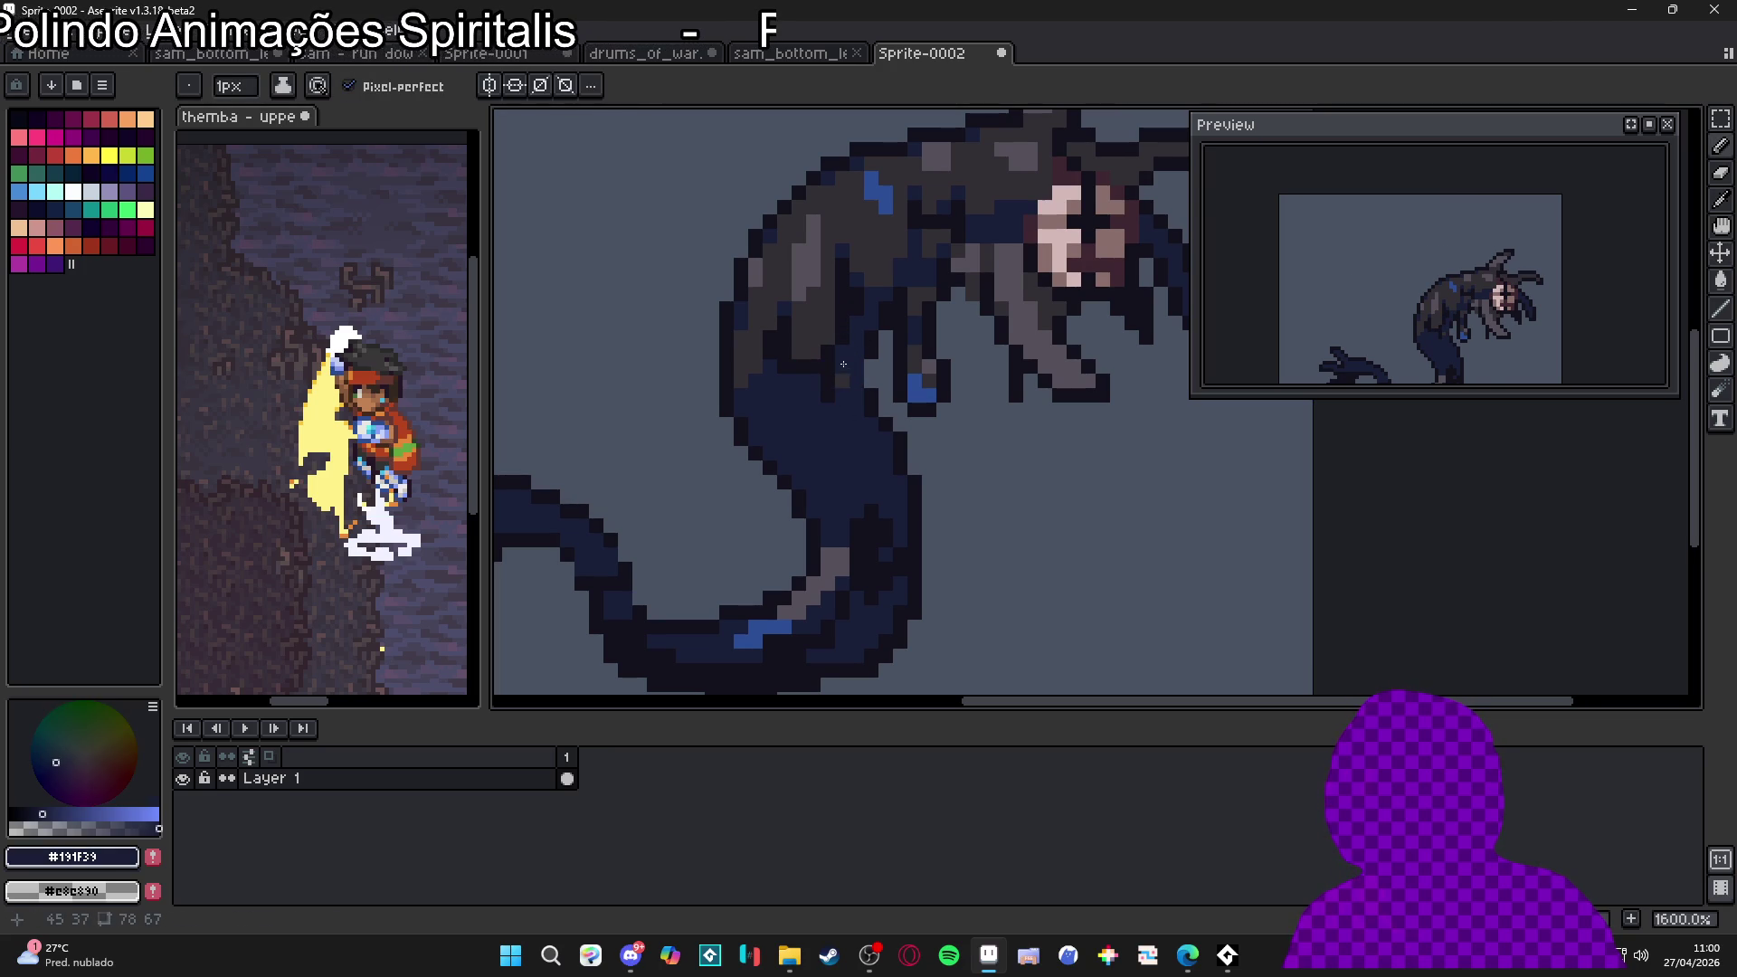
alt+click(833, 412)
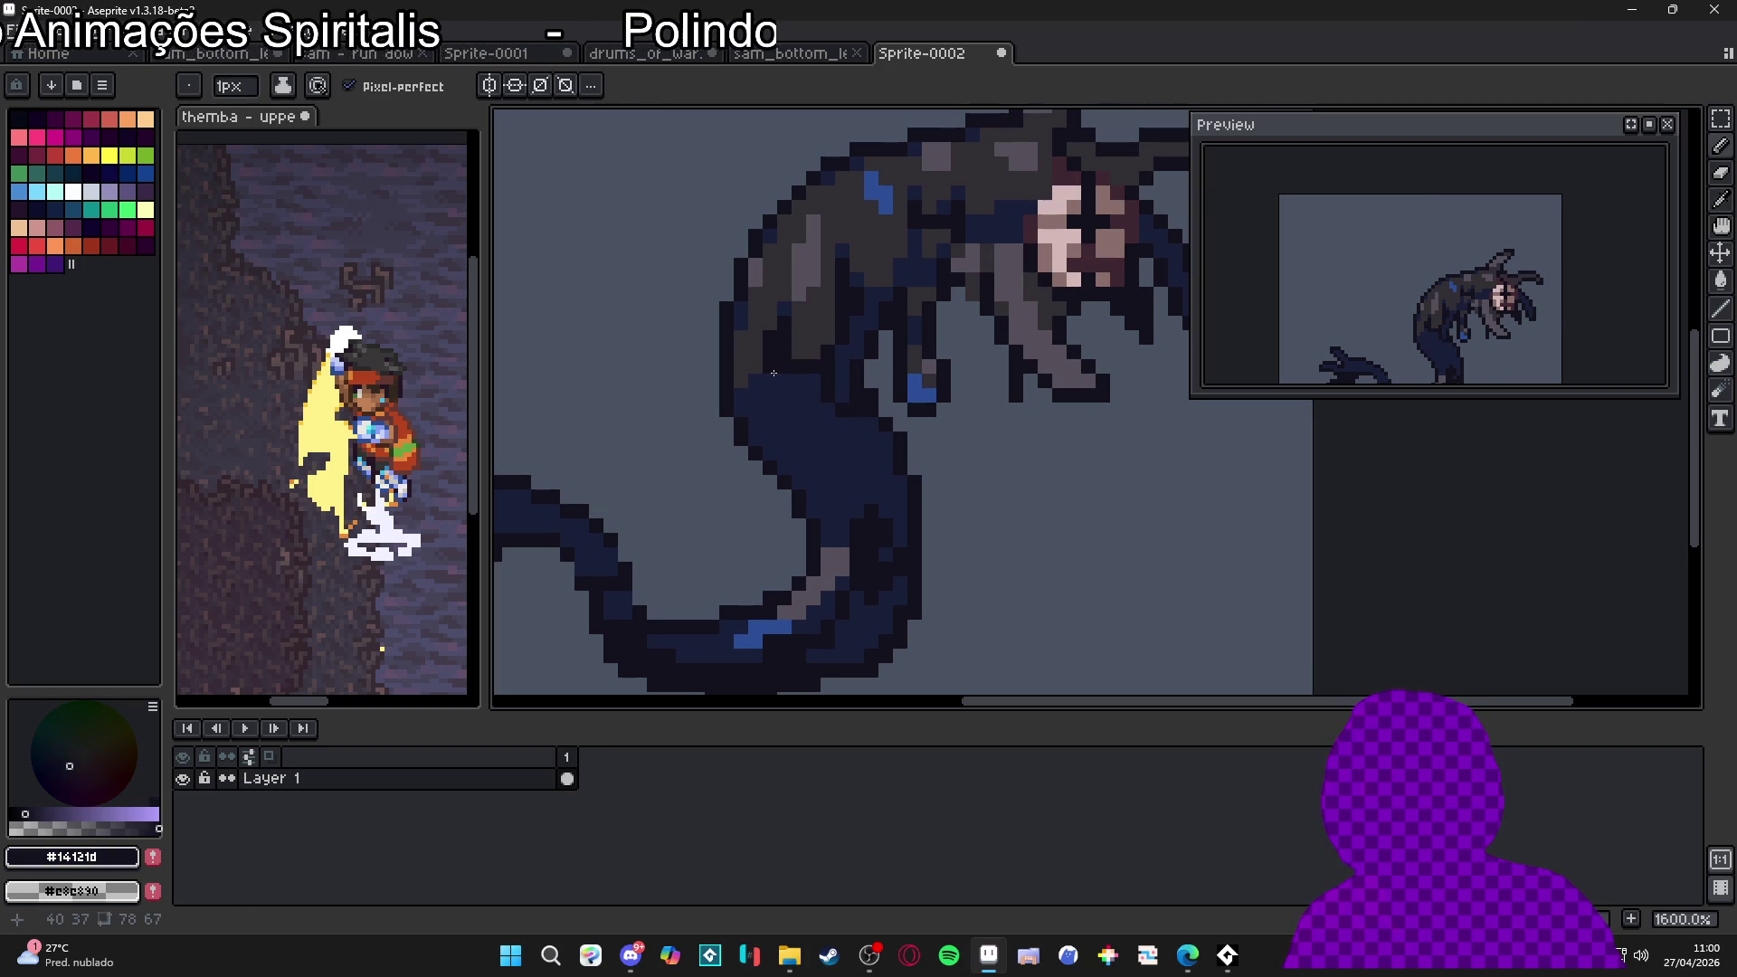
alt+click(769, 408)
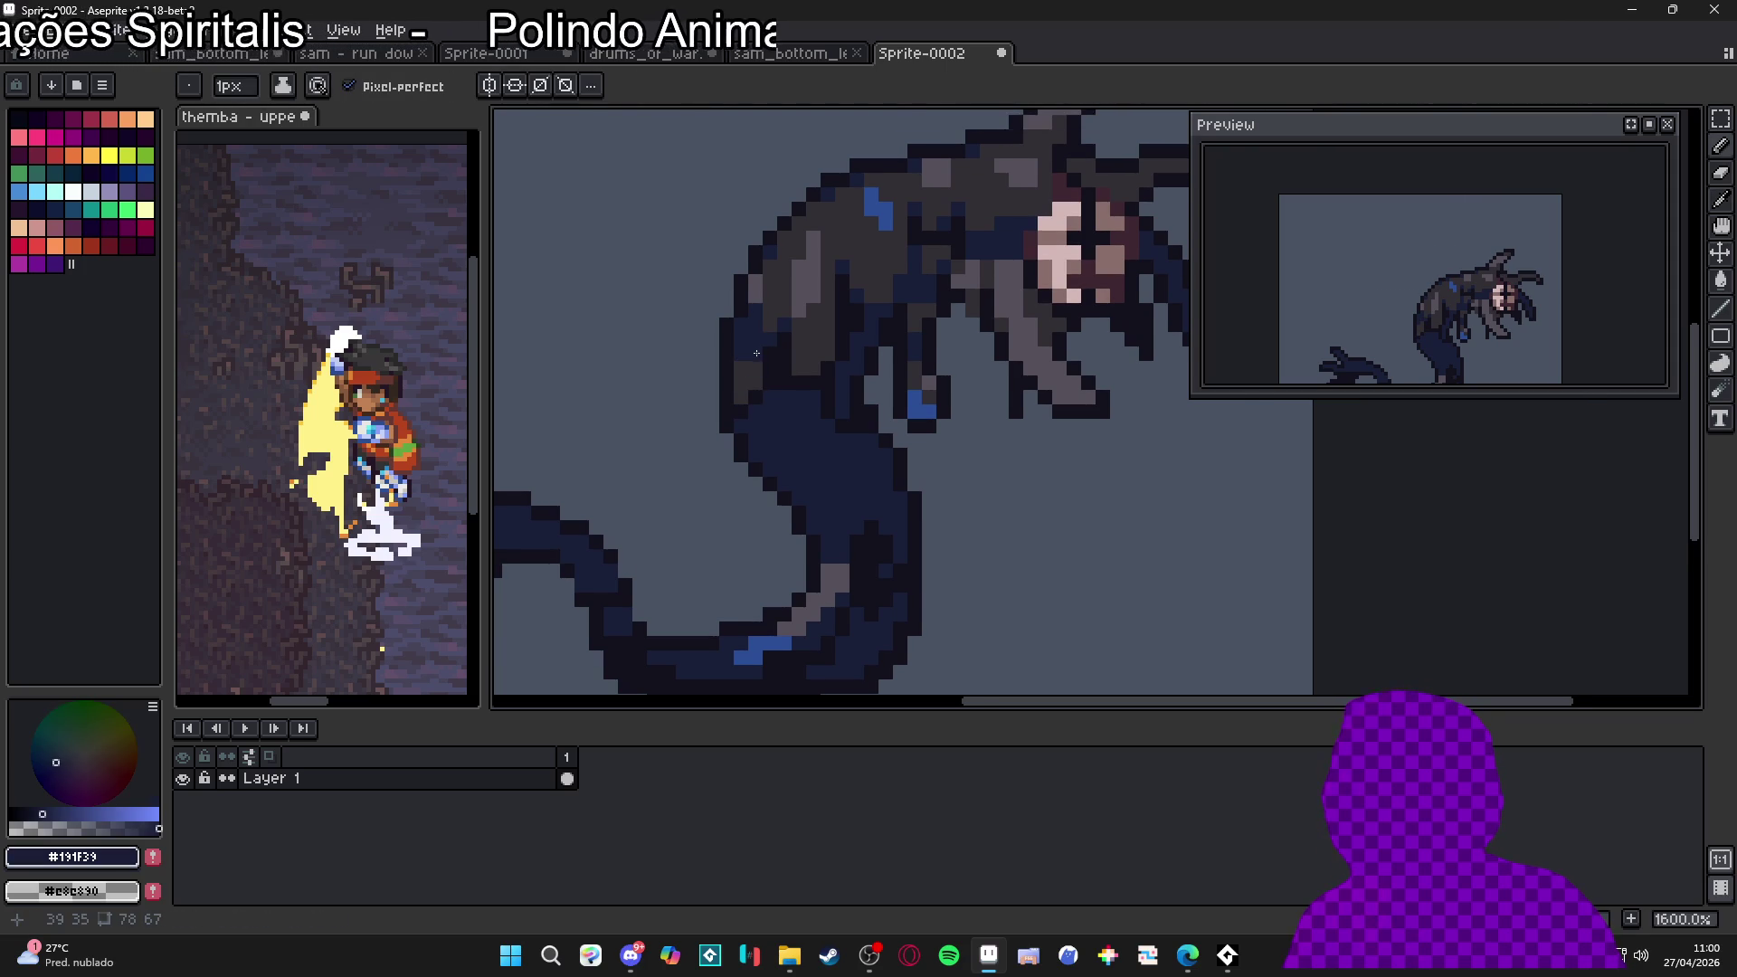
scroll(758, 316, up, 2)
scroll(780, 334, down, 2)
alt+click(808, 407)
key(plus)
Add 1px light grey #564F5B shading beside the blue patch on the upper back
alt+click(926, 283)
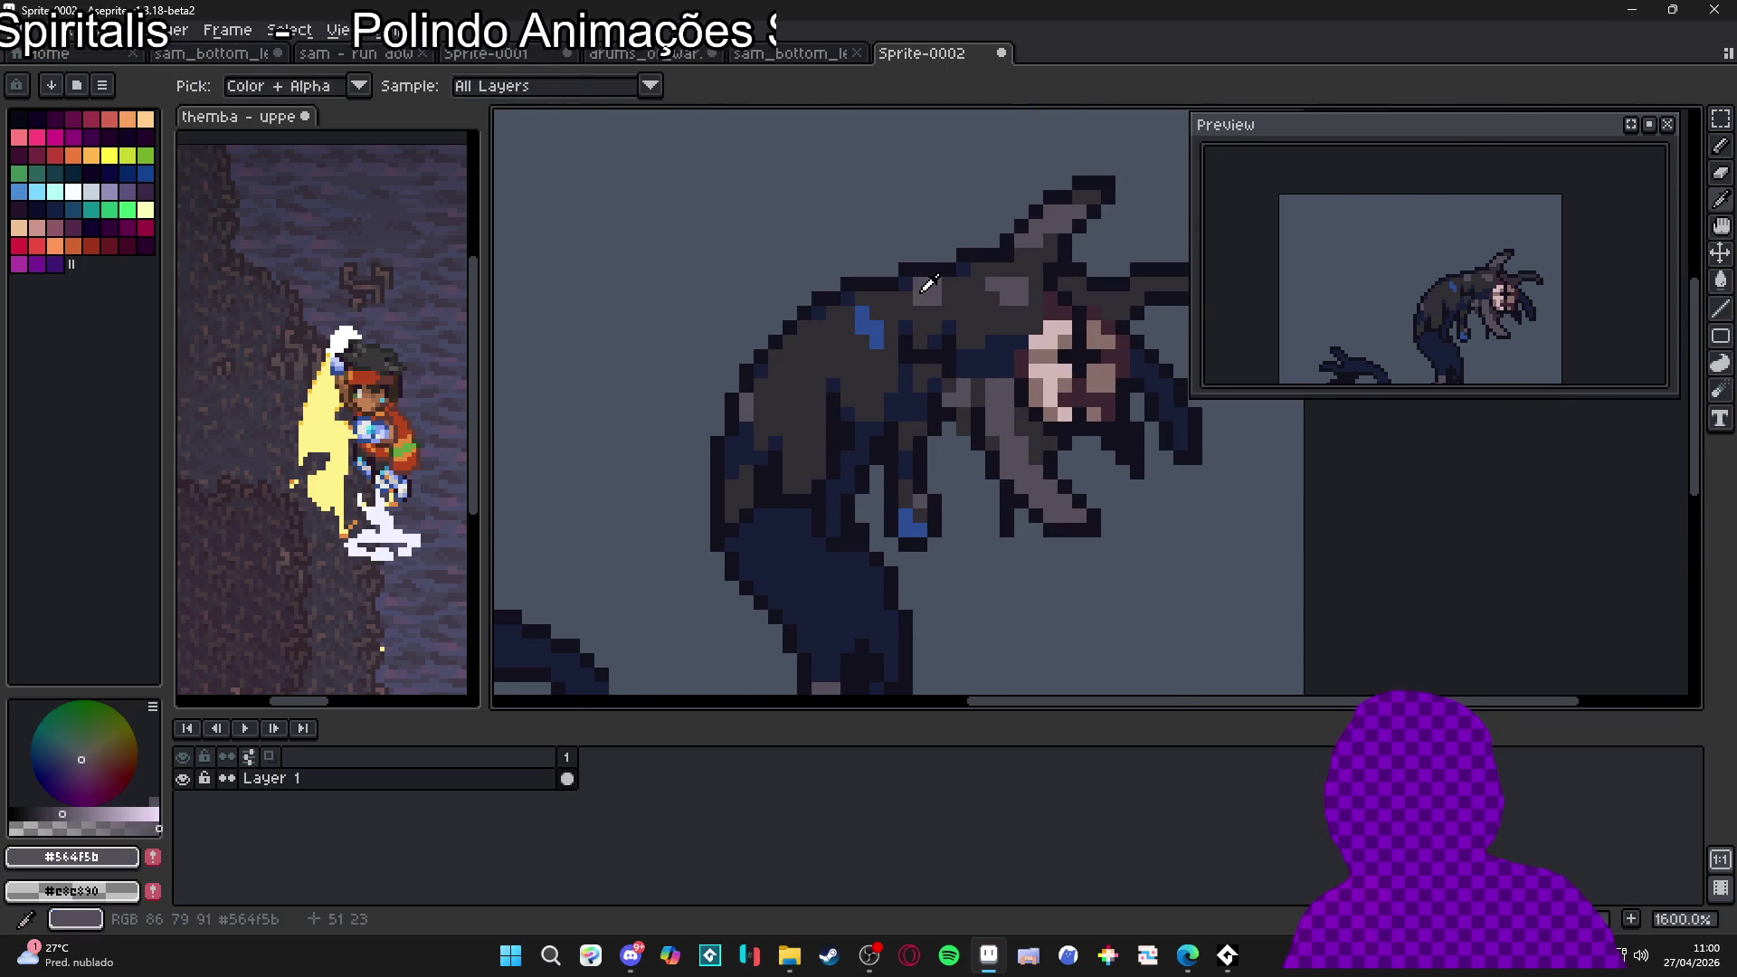
key(minus)
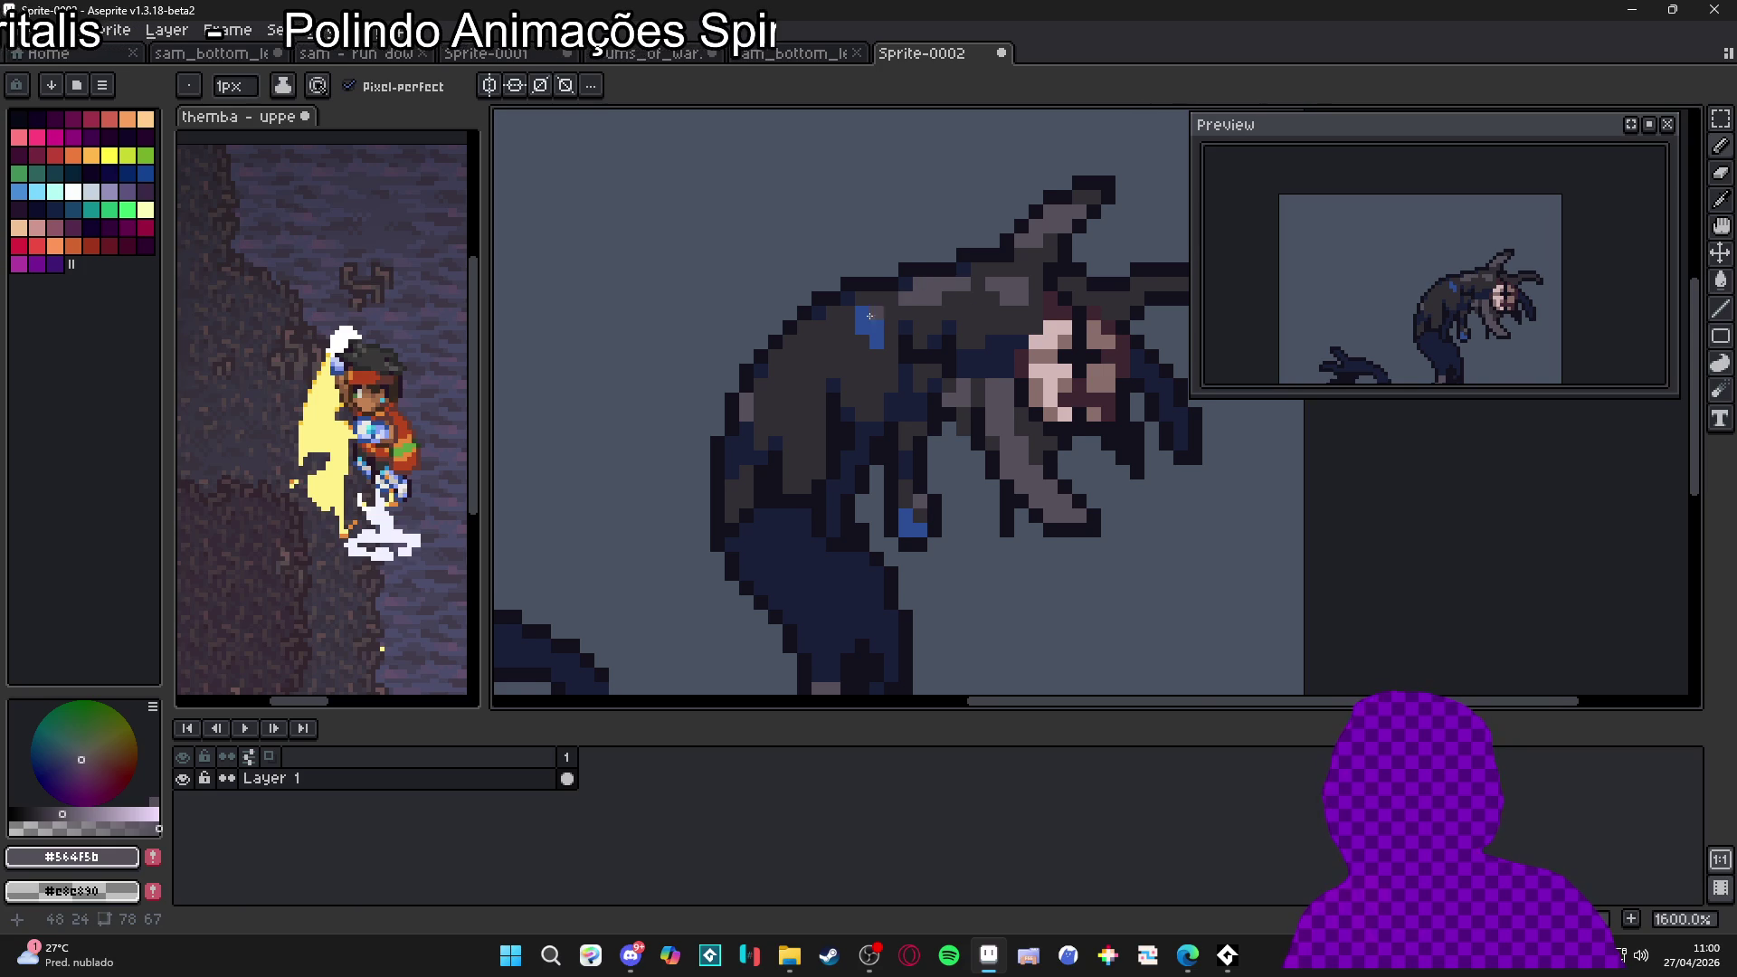
scroll(921, 299, left, 1)
click(858, 337)
click(830, 349)
click(825, 353)
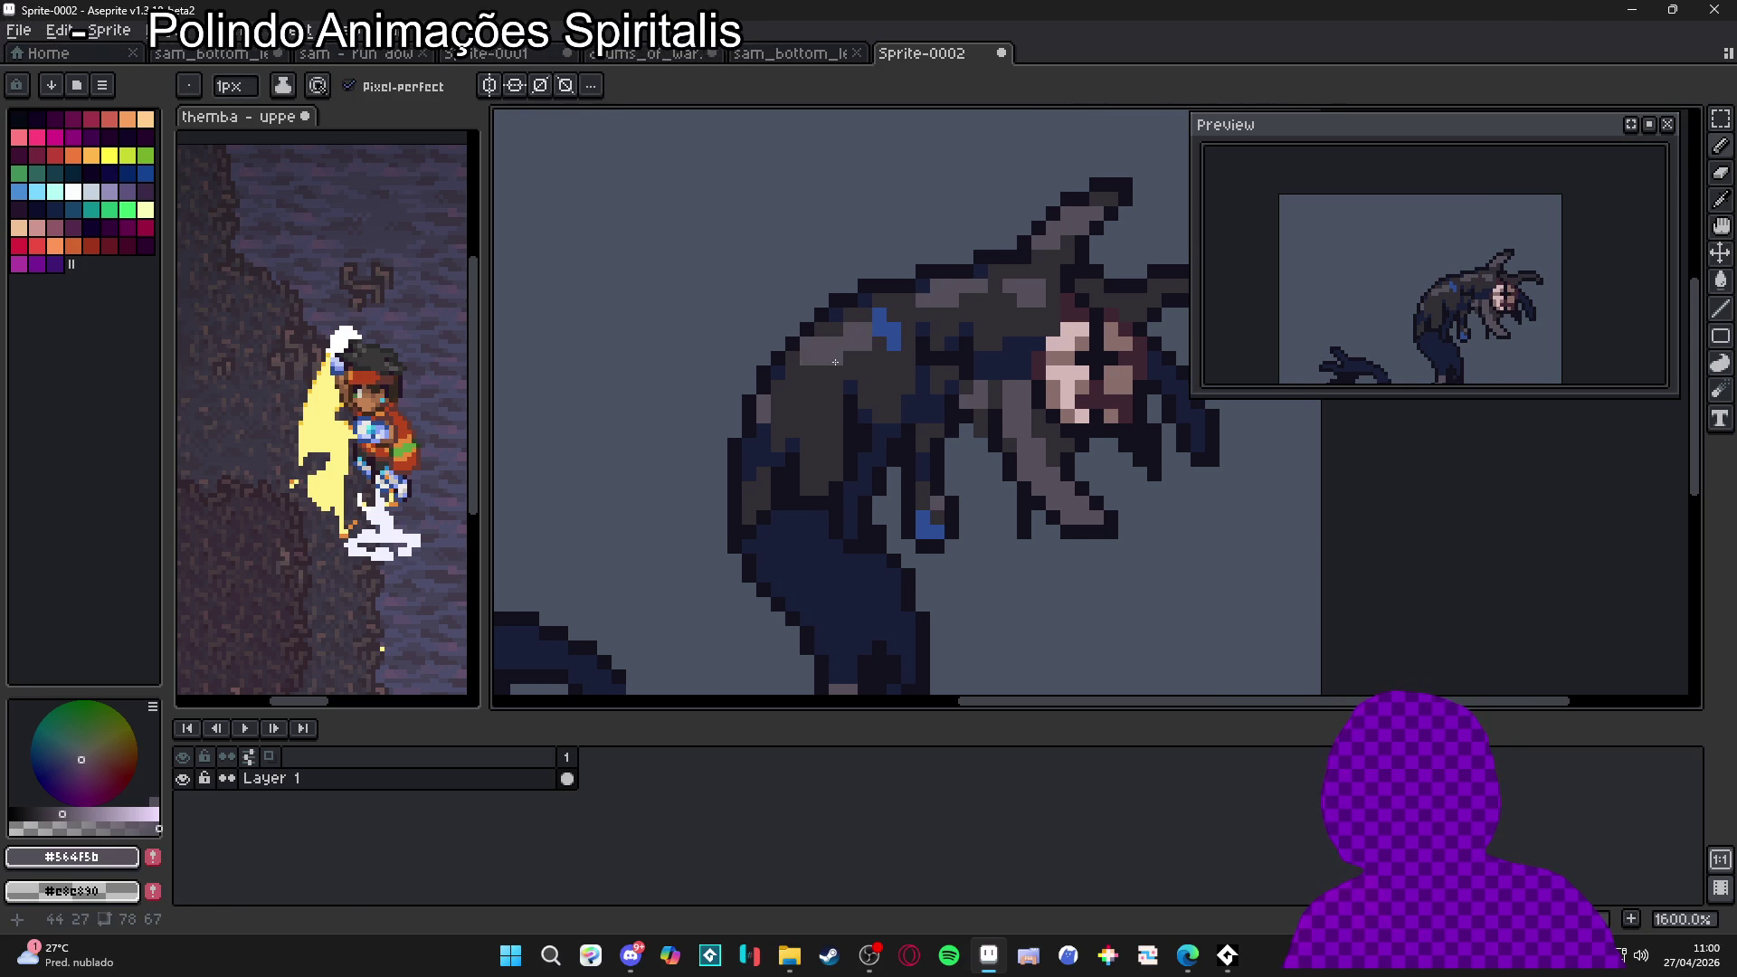
drag(811, 380, 820, 387)
alt+click(826, 384)
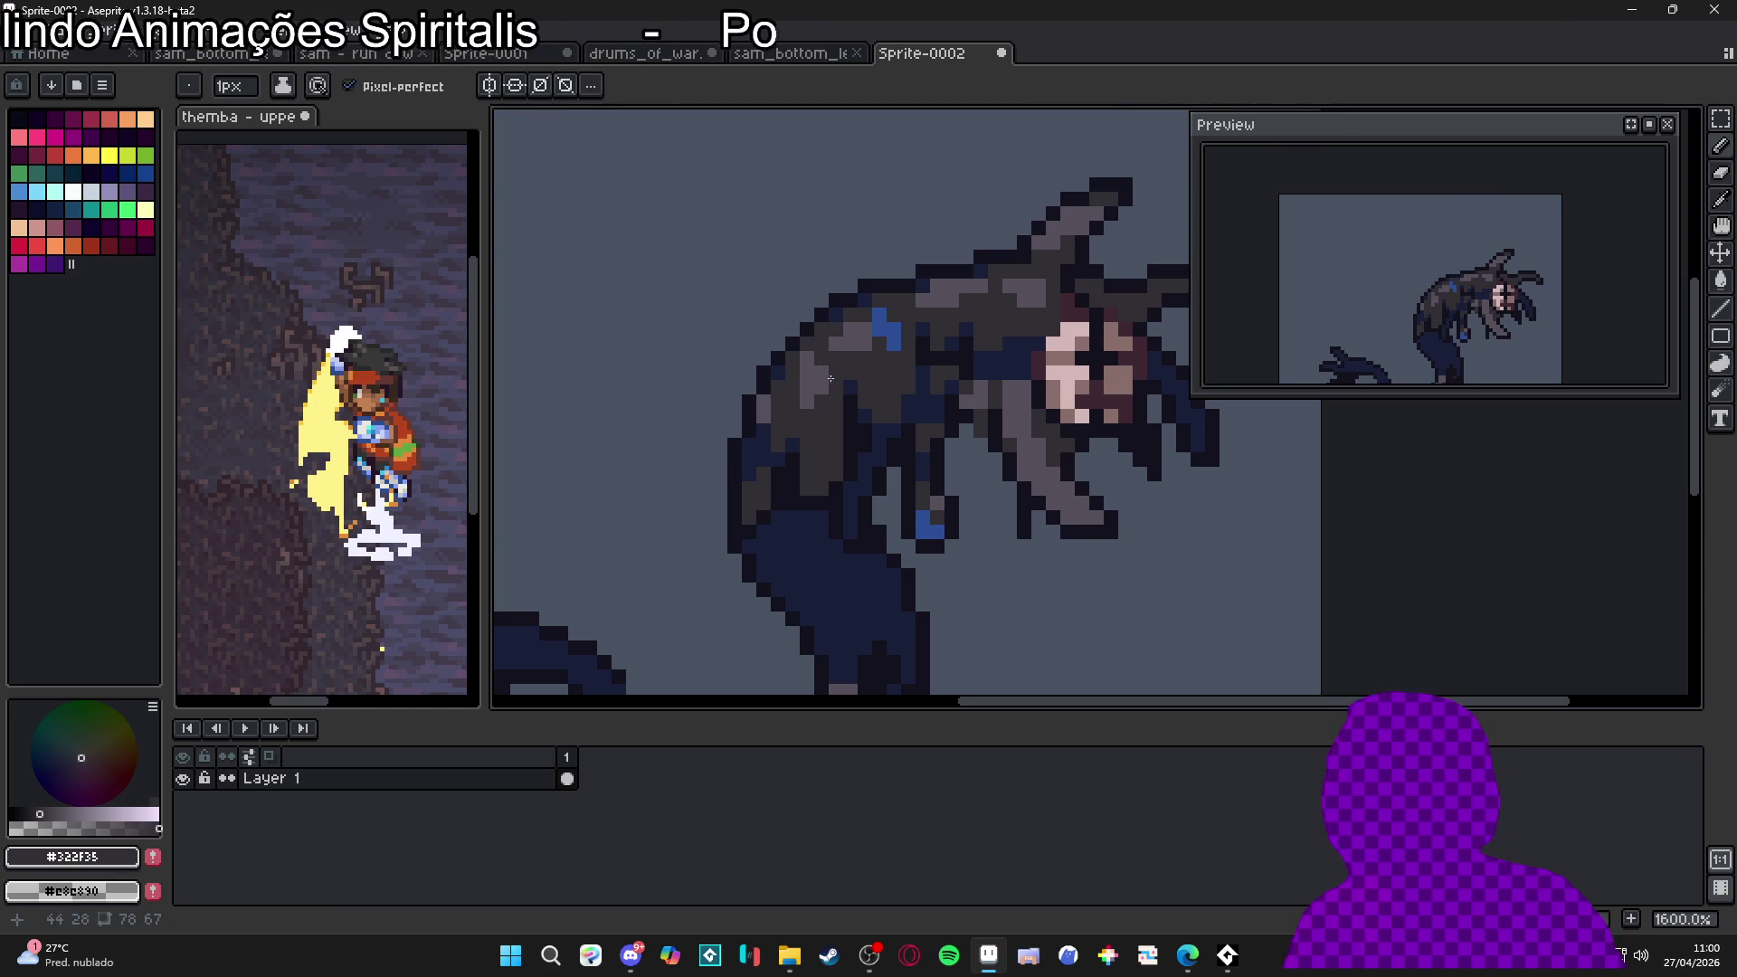
scroll(861, 351, down, 3)
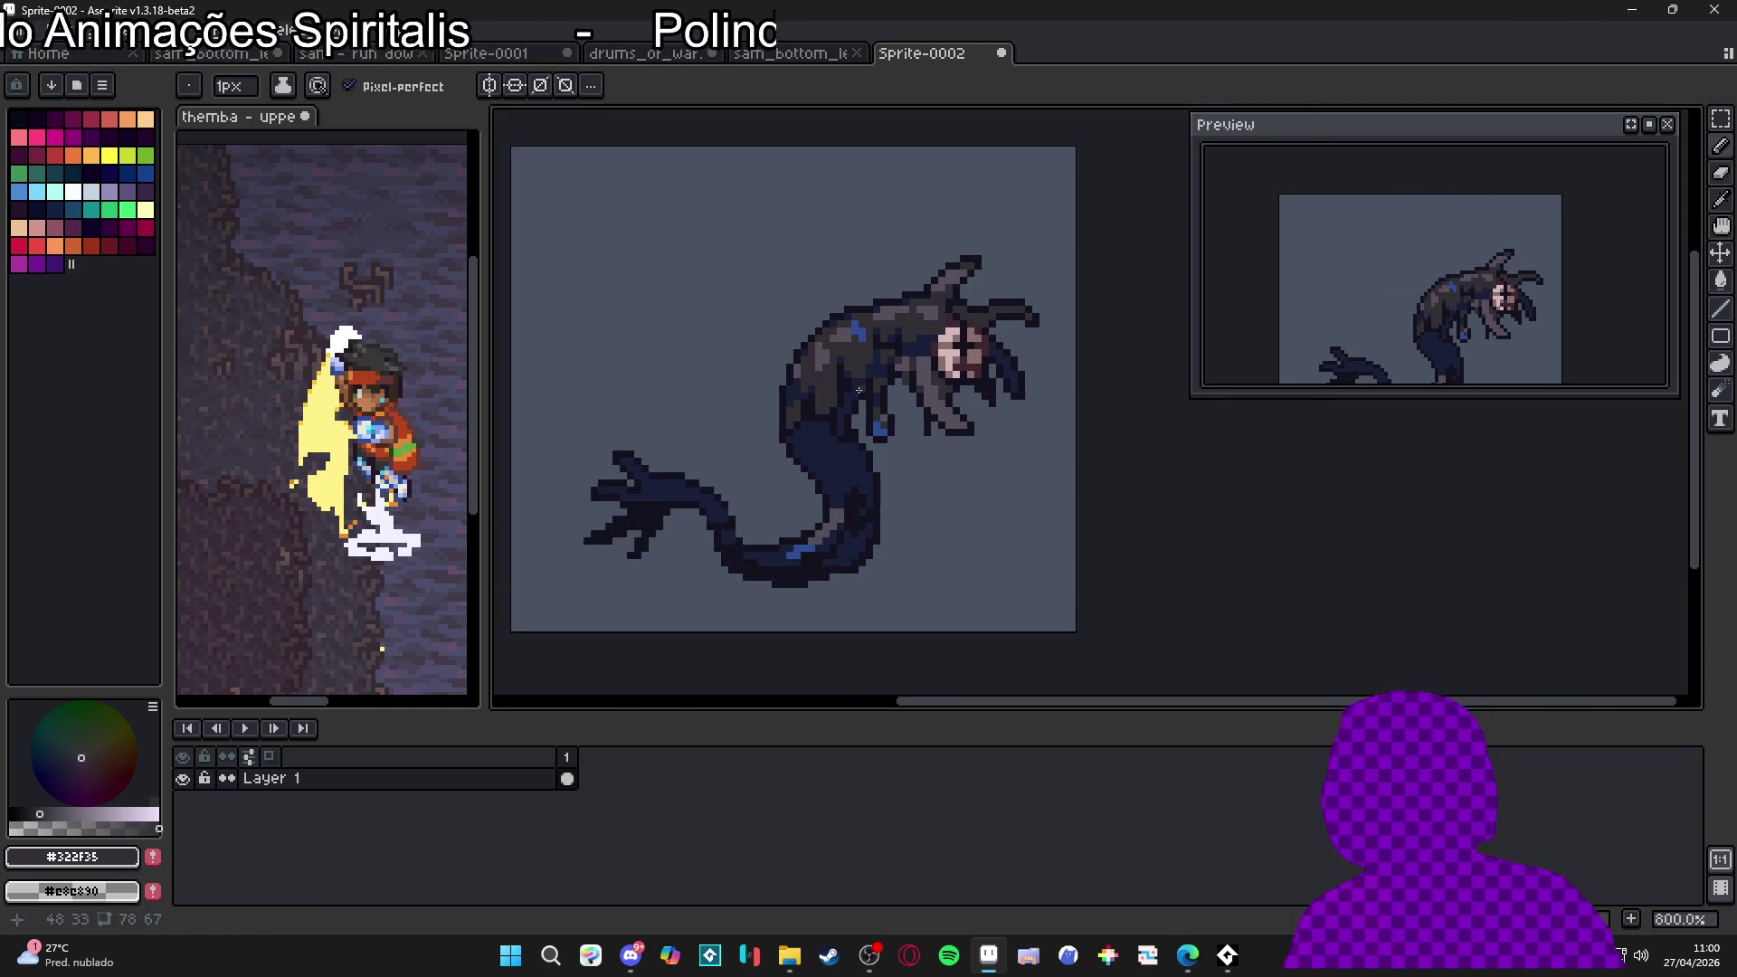
Pick the near-black #14121d from the canvas and darken four pixels along the body's edge
scroll(829, 372, up, 3)
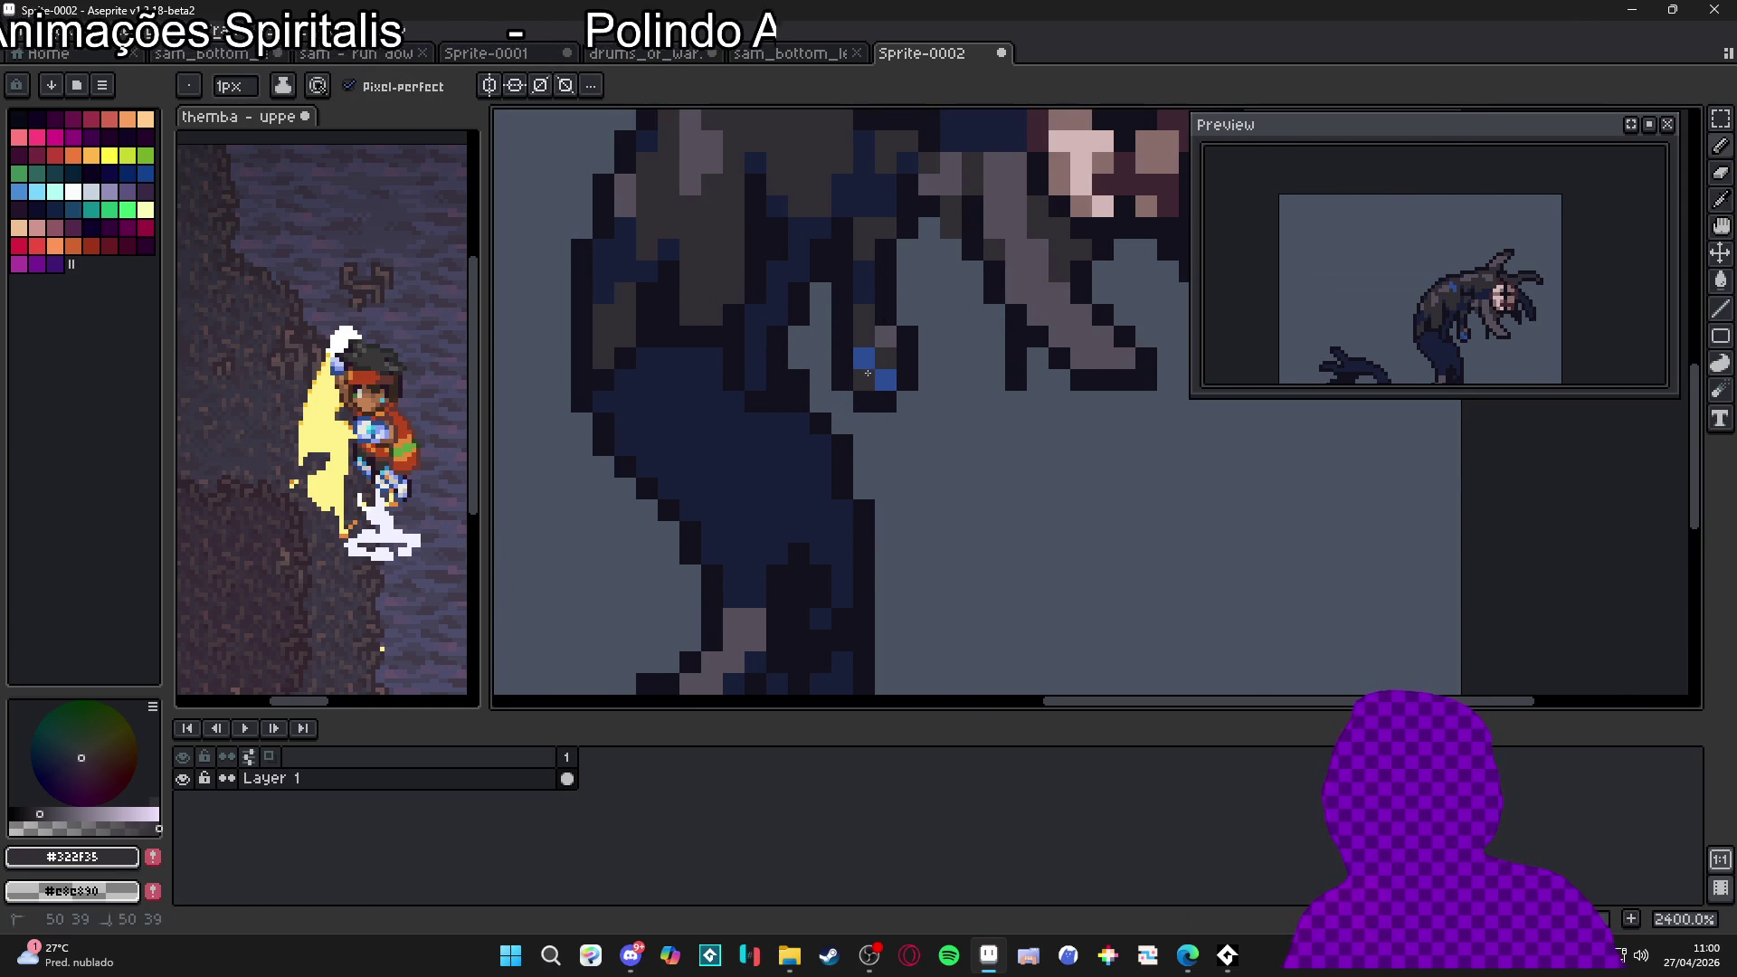
scroll(874, 367, down, 3)
scroll(896, 464, up, 3)
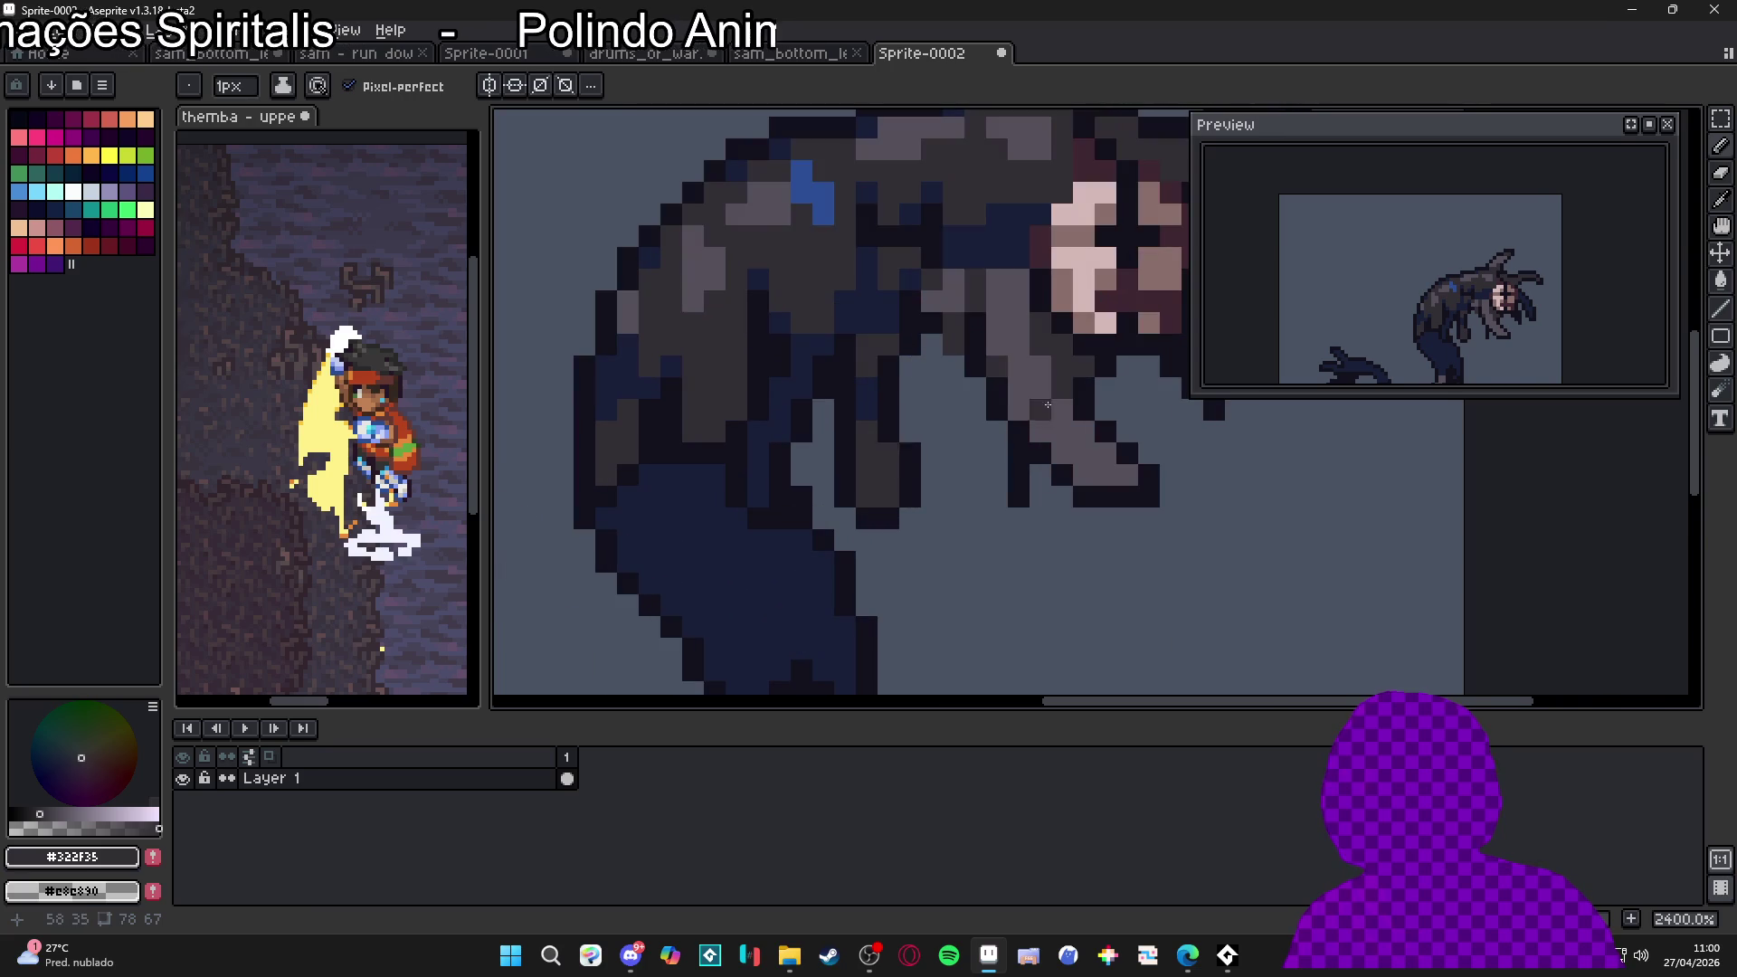
scroll(1035, 409, down, 3)
scroll(849, 571, up, 1)
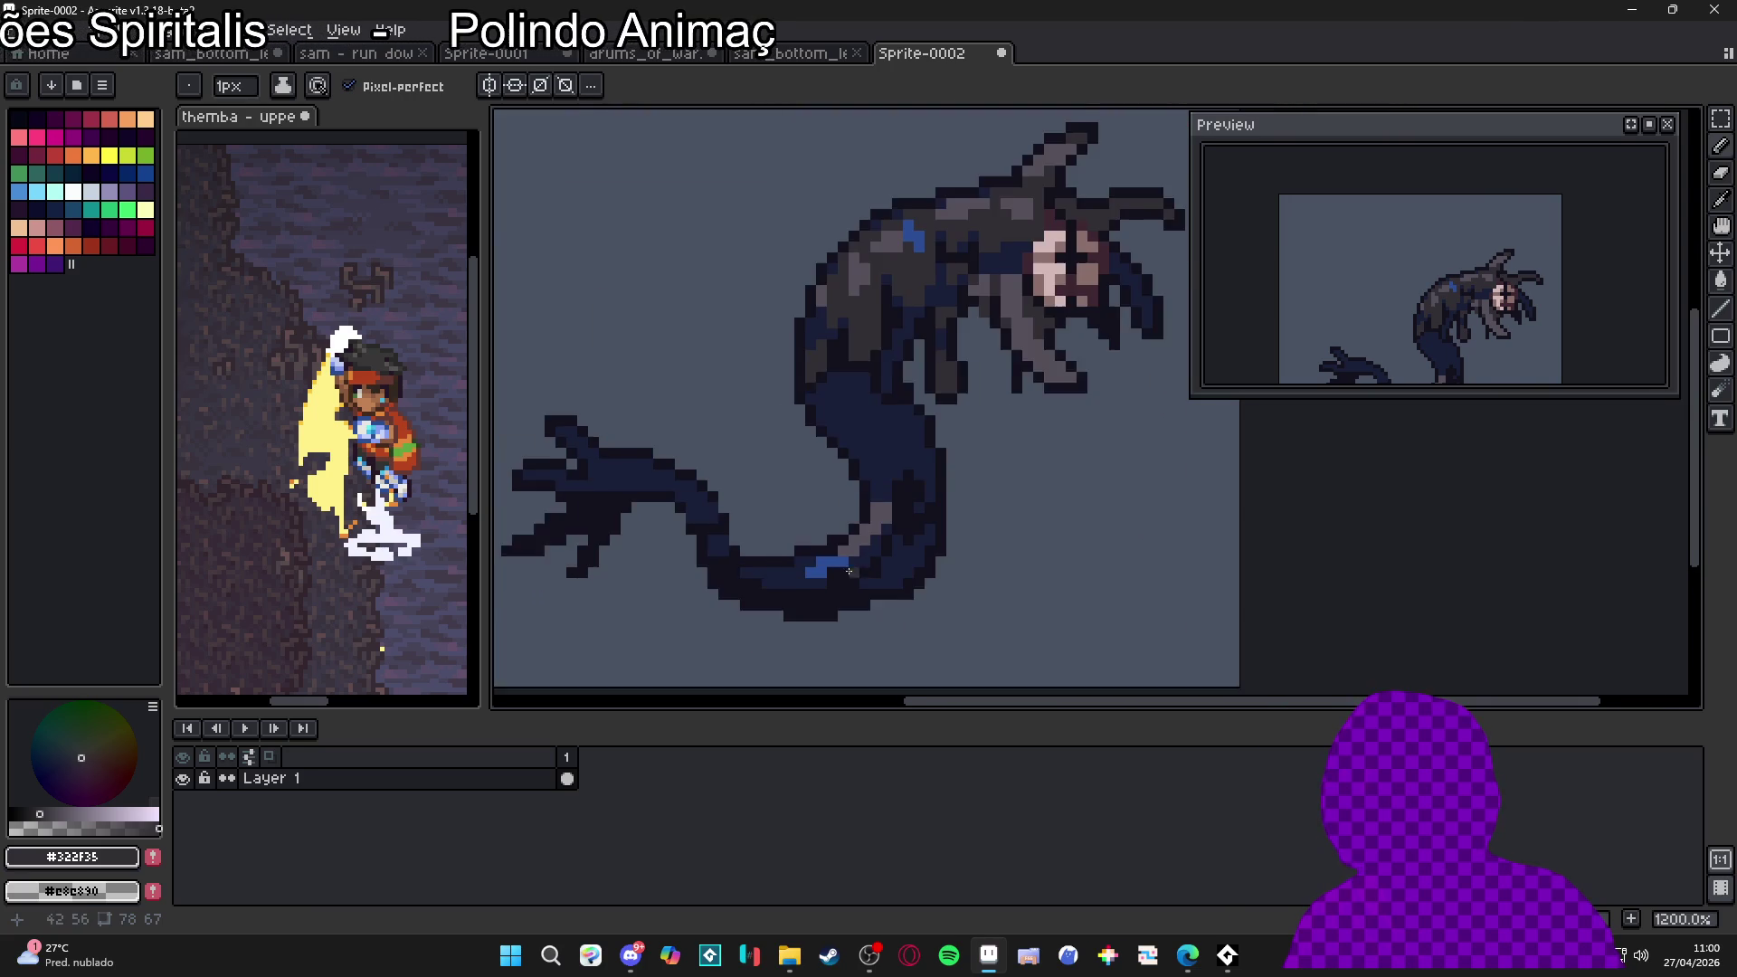
scroll(851, 534, up, 2)
scroll(905, 389, up, 1)
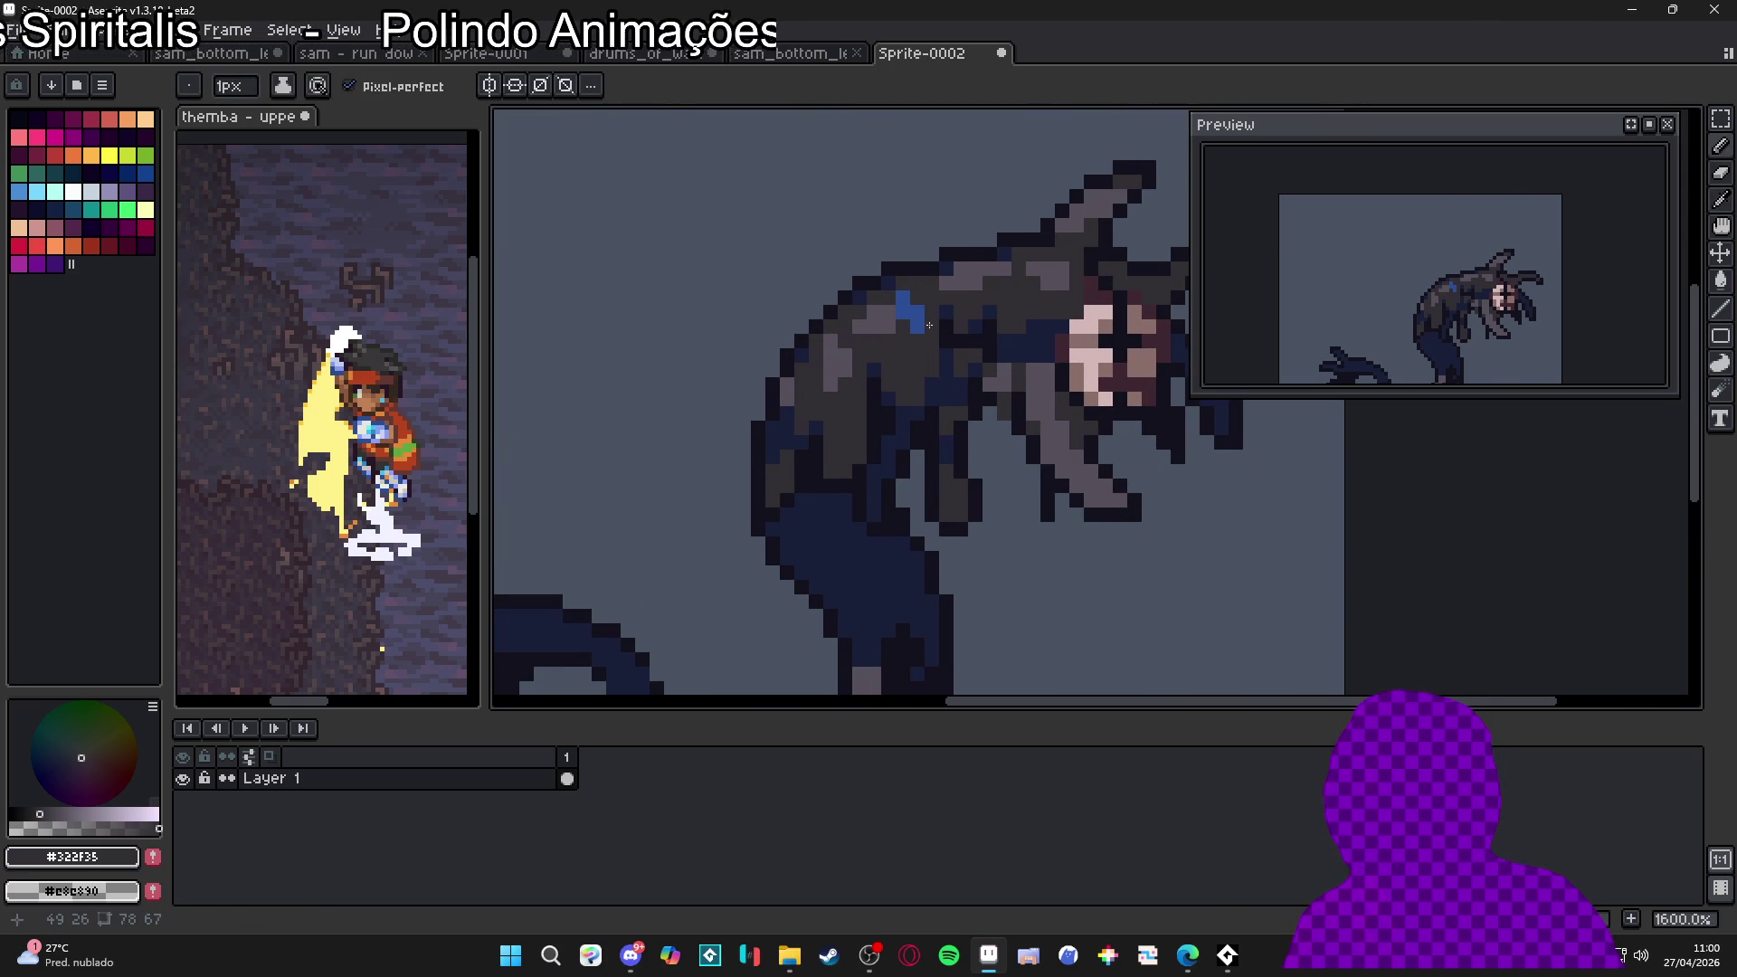
scroll(915, 311, down, 2)
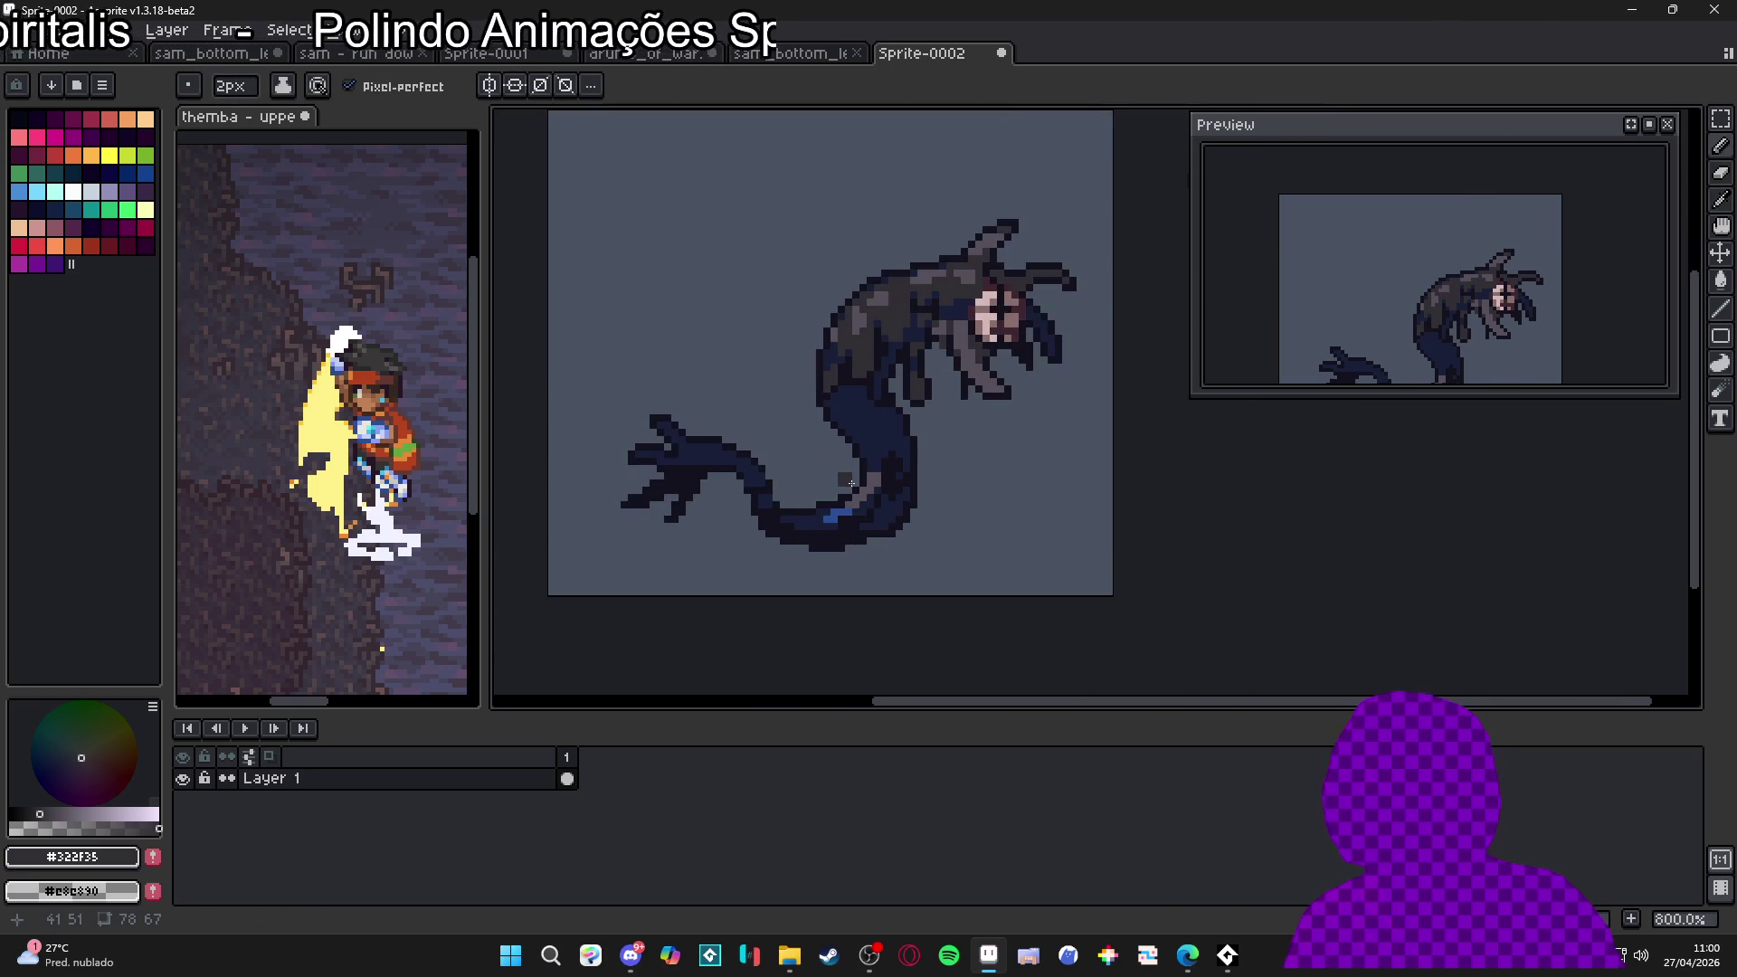
scroll(850, 475, up, 1)
scroll(875, 461, down, 1)
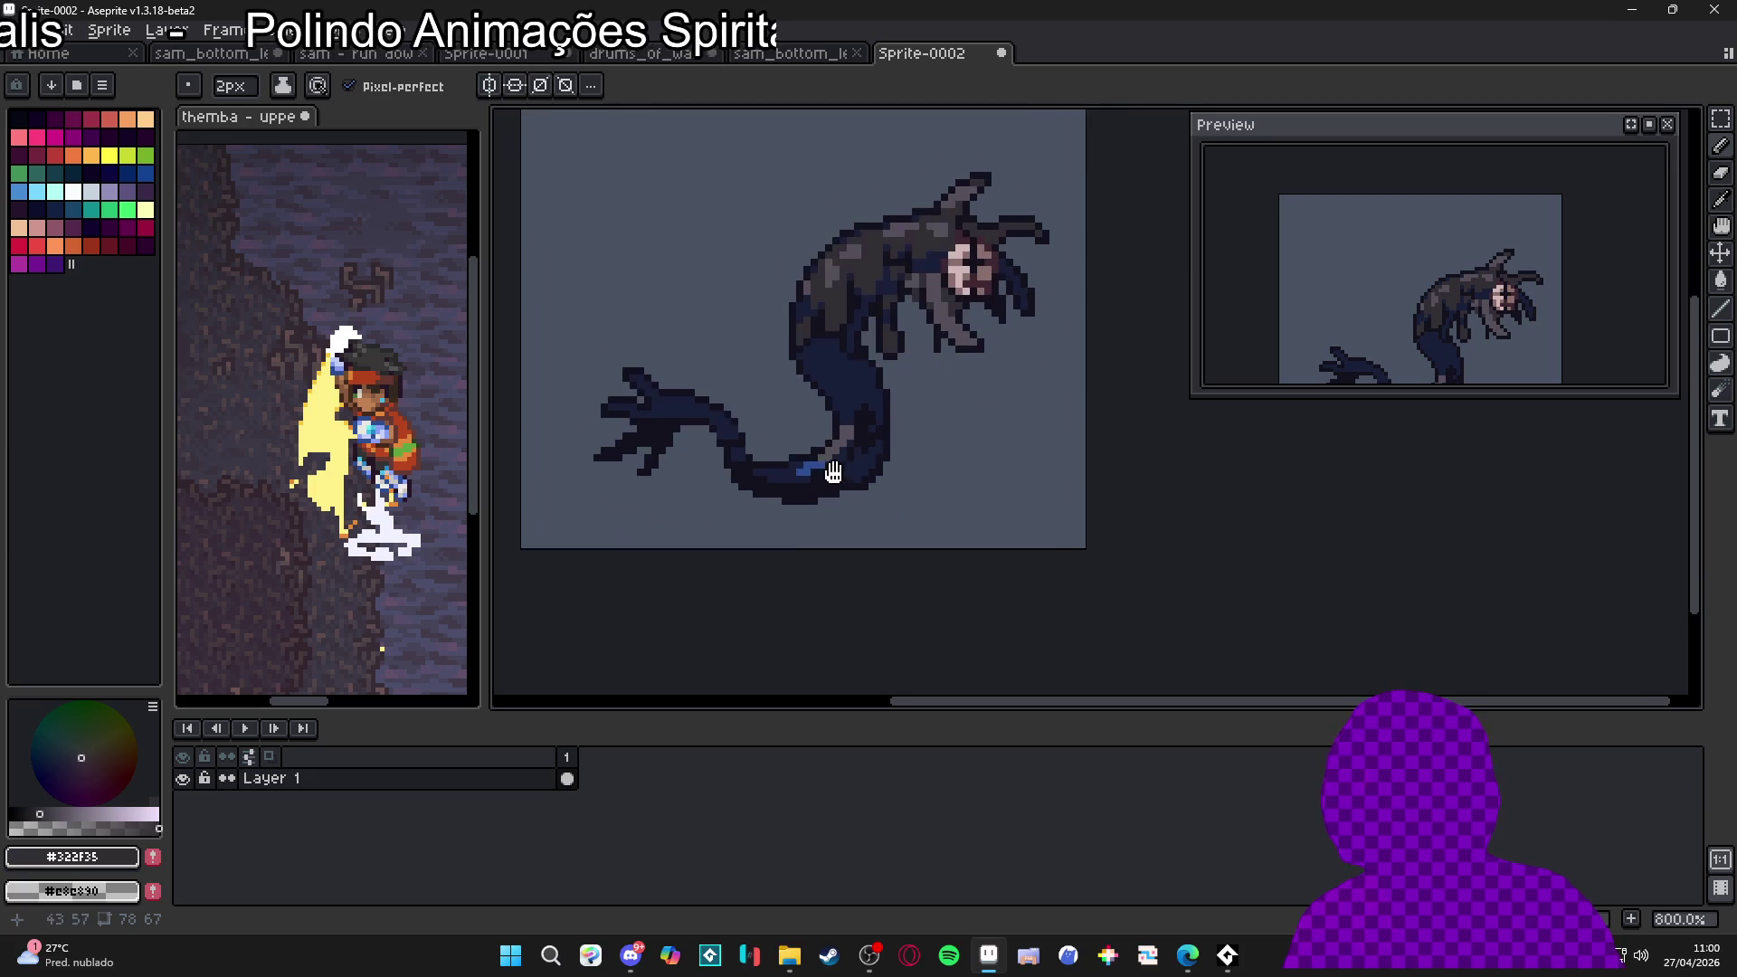
scroll(819, 263, up, 2)
scroll(810, 353, up, 1)
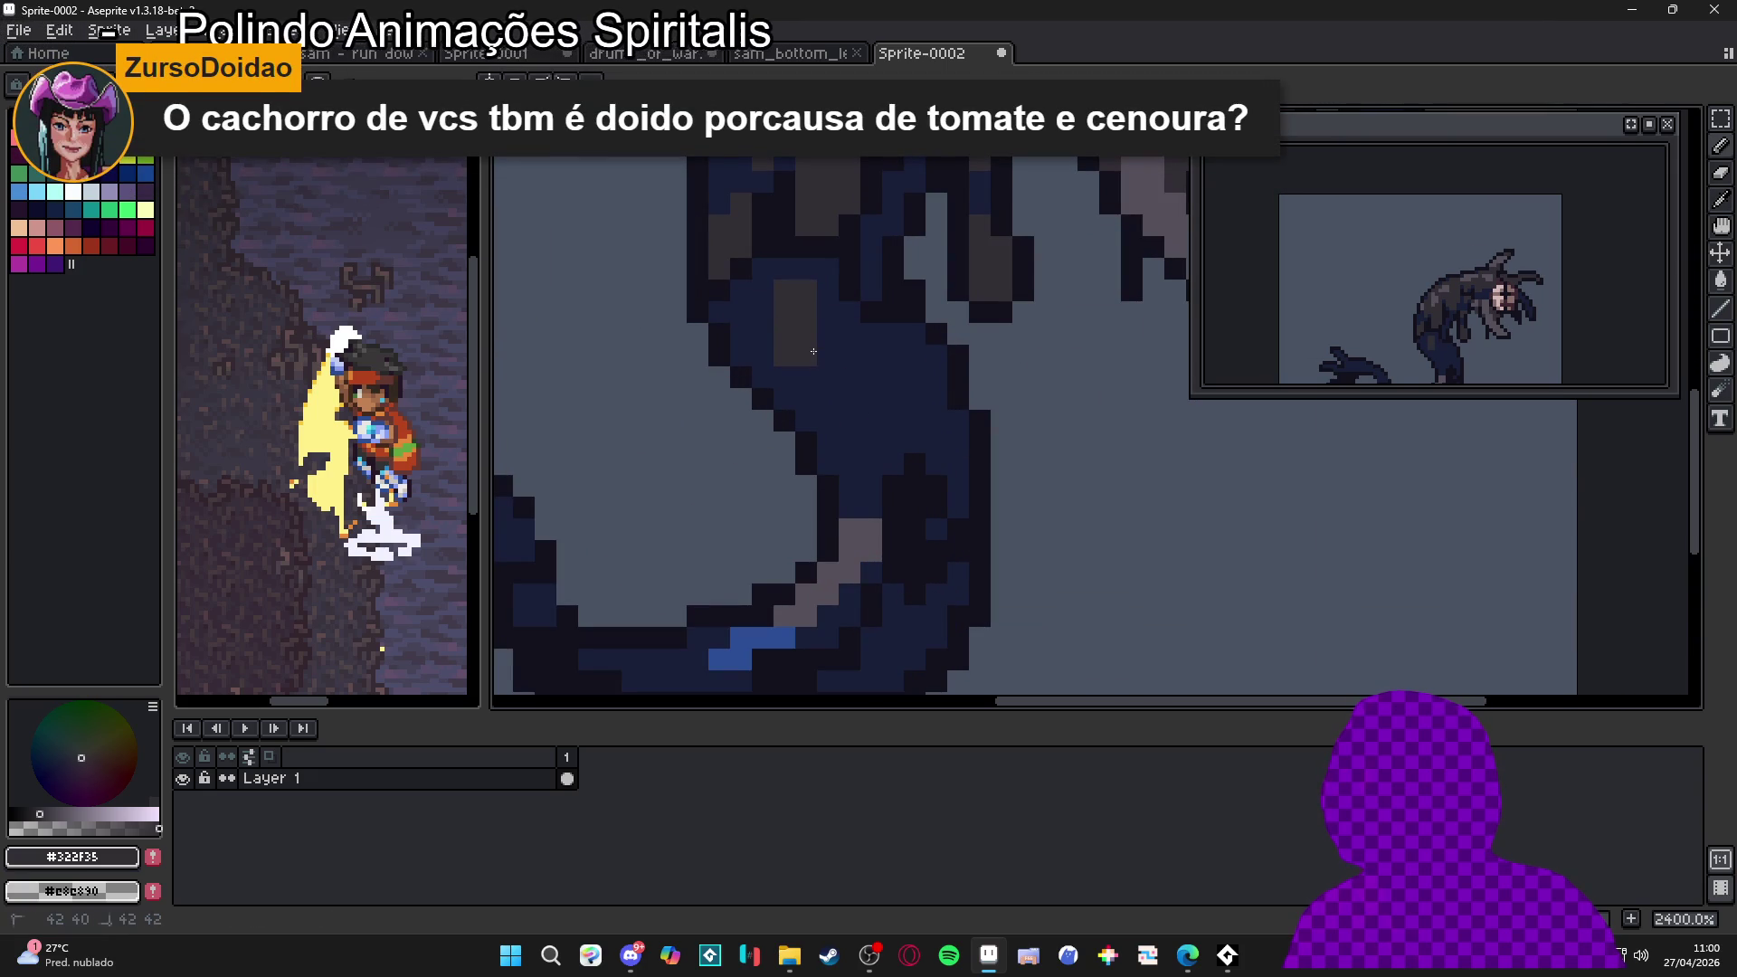
scroll(804, 314, down, 1)
scroll(803, 335, up, 1)
alt+click(874, 299)
click(828, 399)
click(828, 377)
click(806, 421)
click(785, 377)
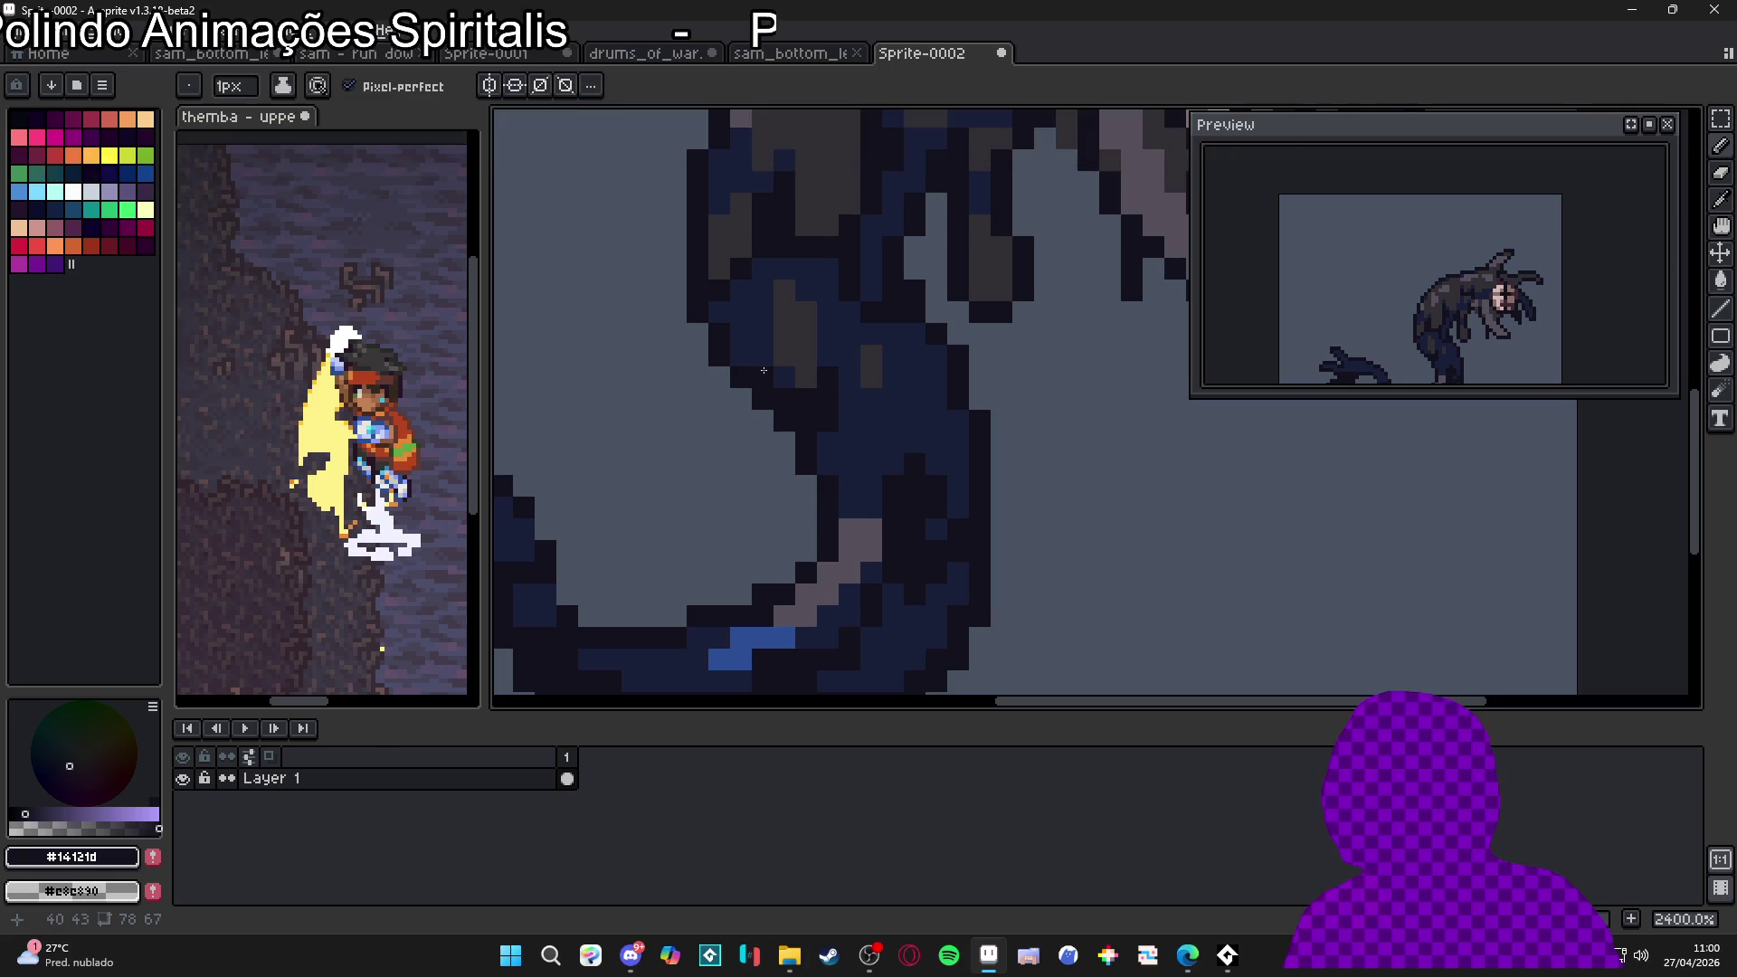
Paint scattered #14121d pixels across the serpent's navy lower body
scroll(797, 444, down, 3)
scroll(783, 464, up, 3)
scroll(783, 464, down, 3)
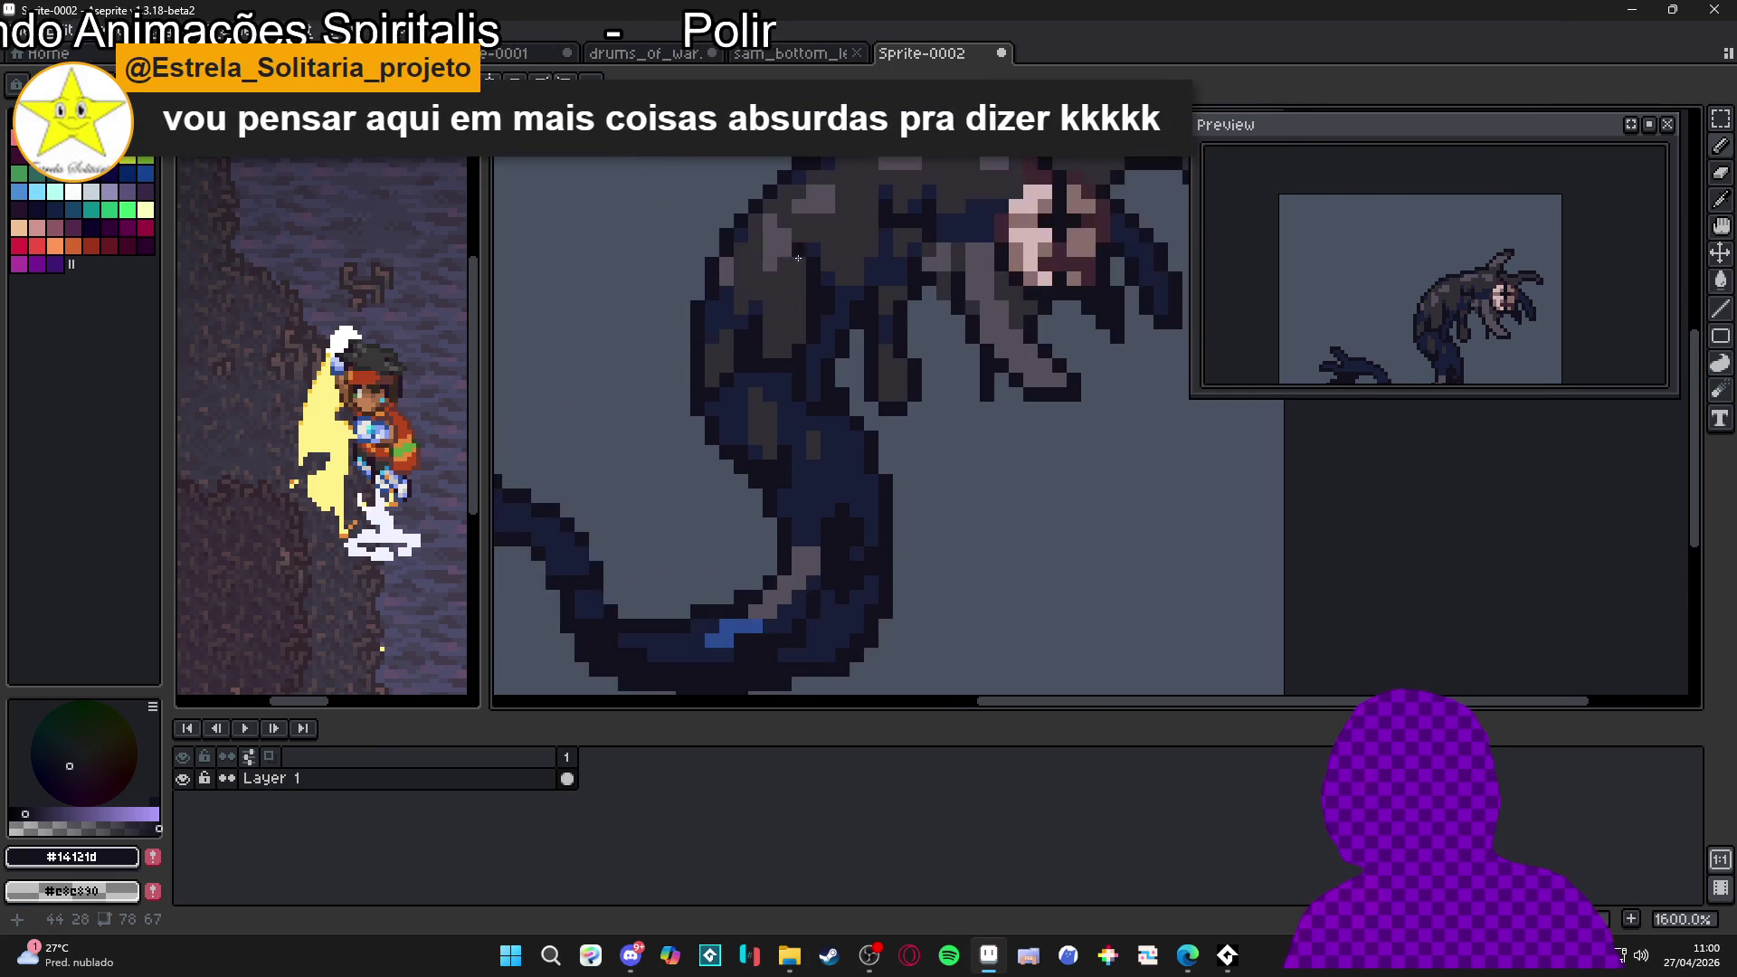
scroll(810, 355, up, 2)
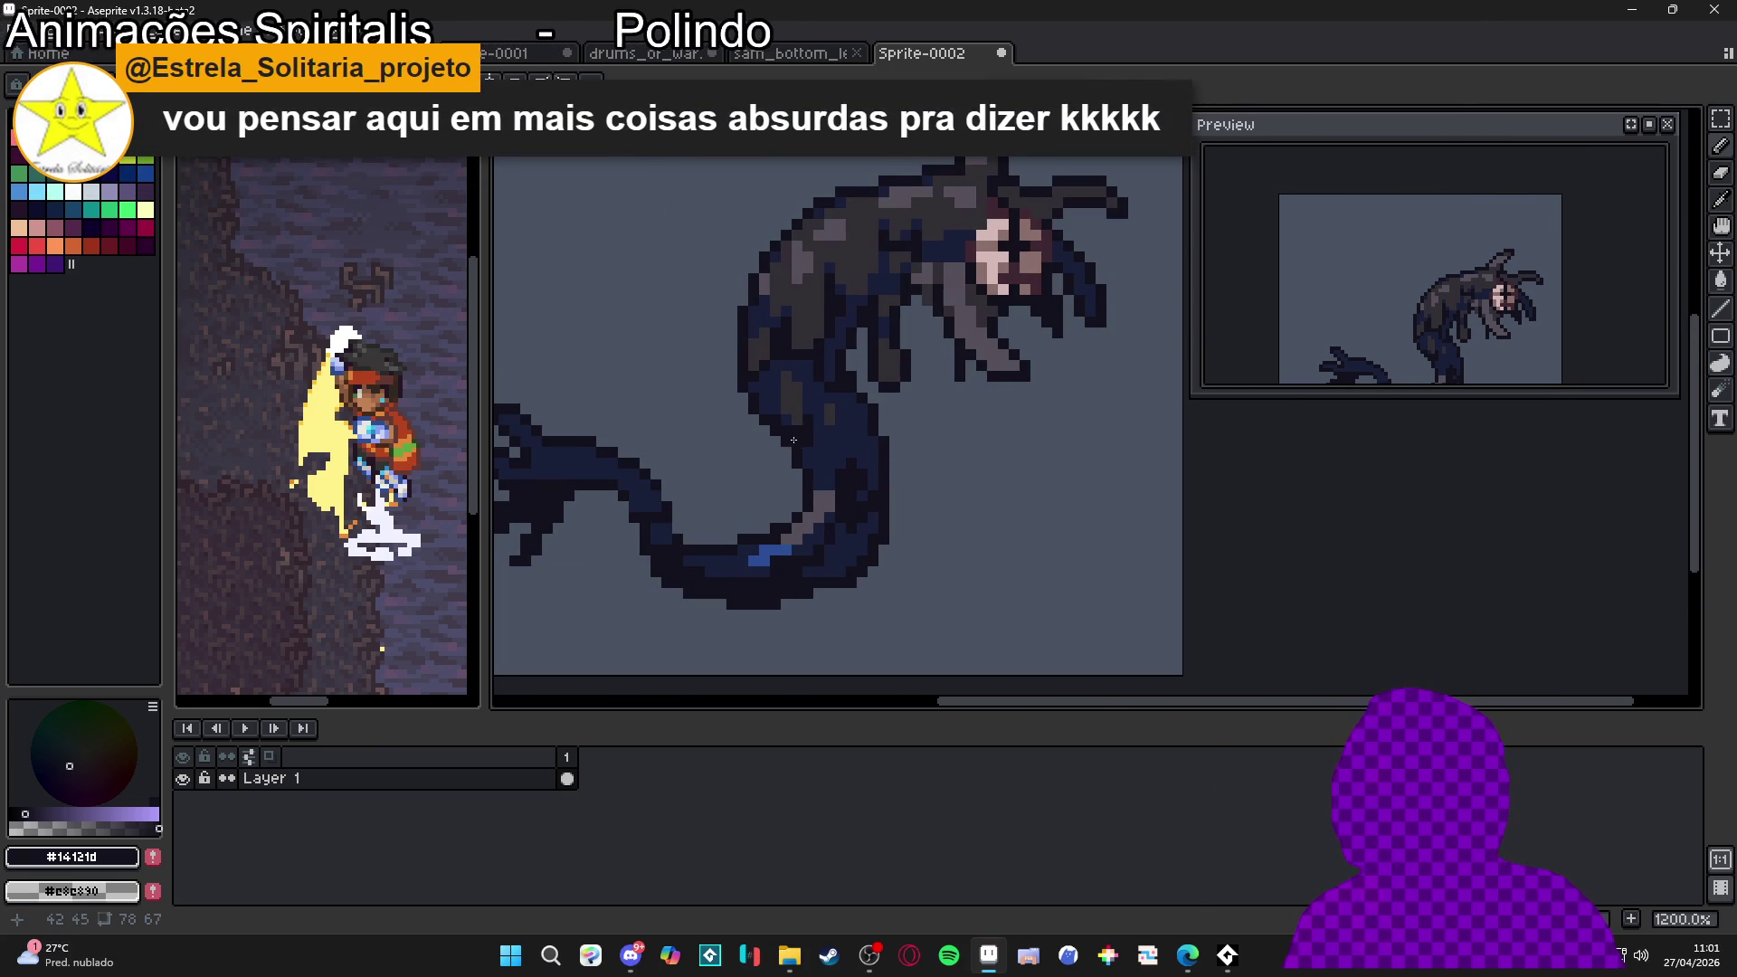
scroll(842, 399, up, 2)
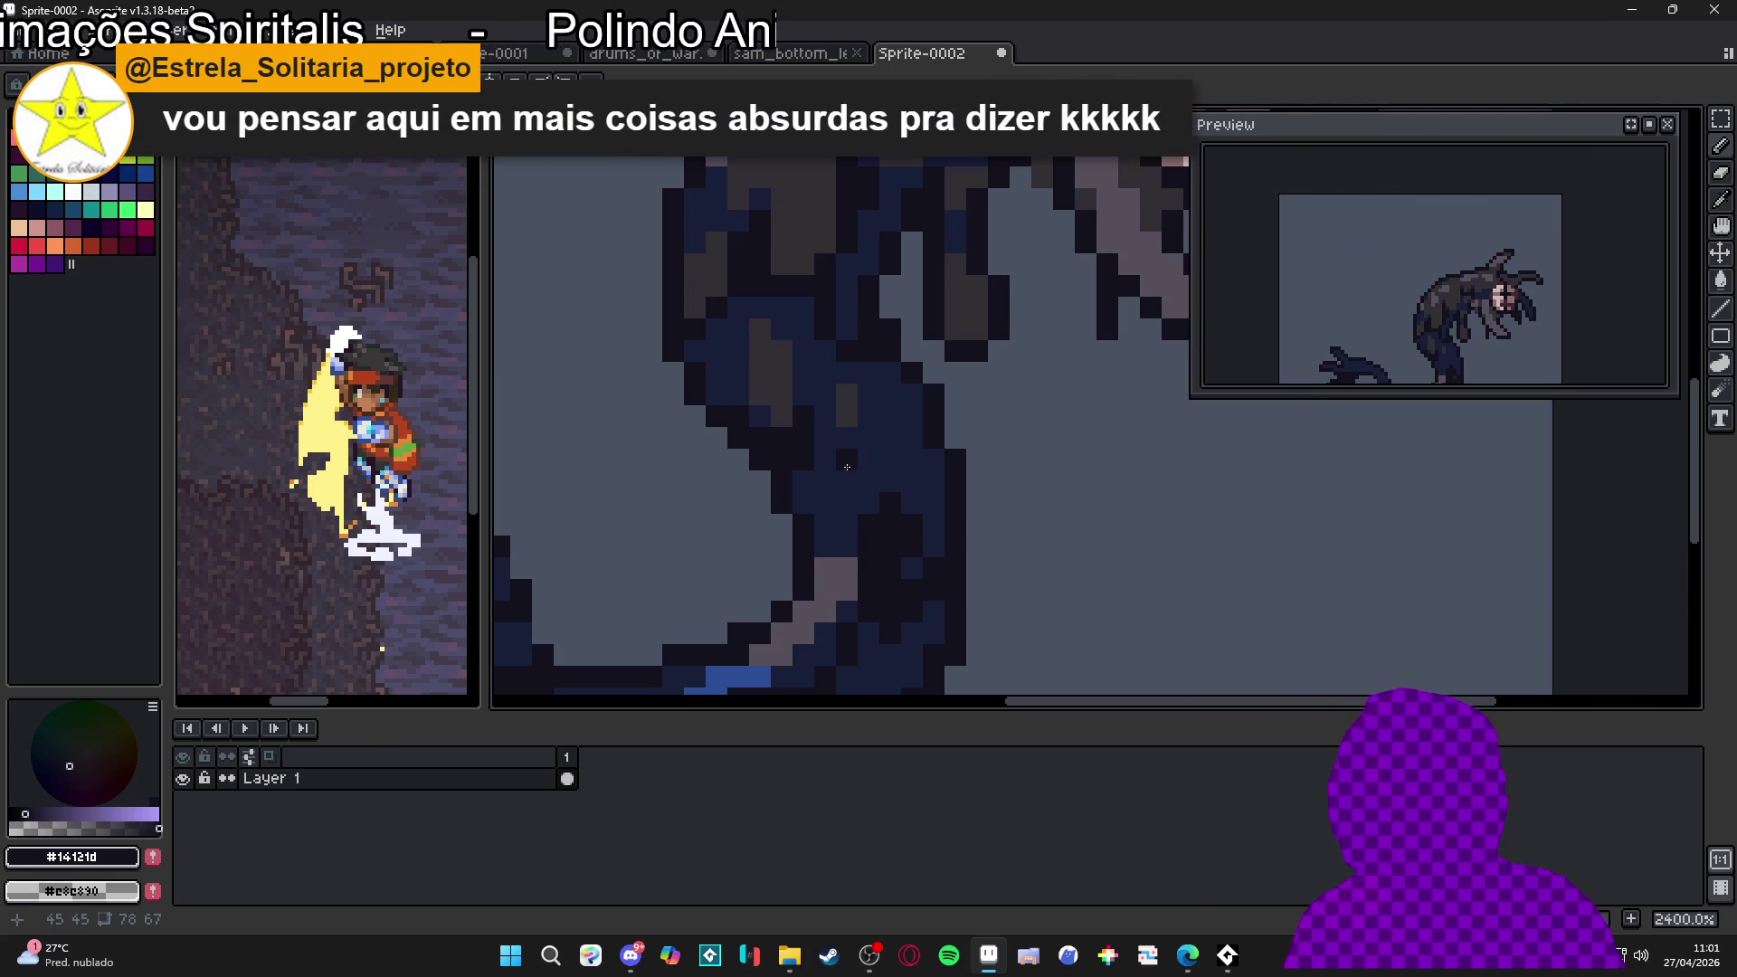
click(869, 393)
click(847, 437)
click(890, 384)
click(871, 372)
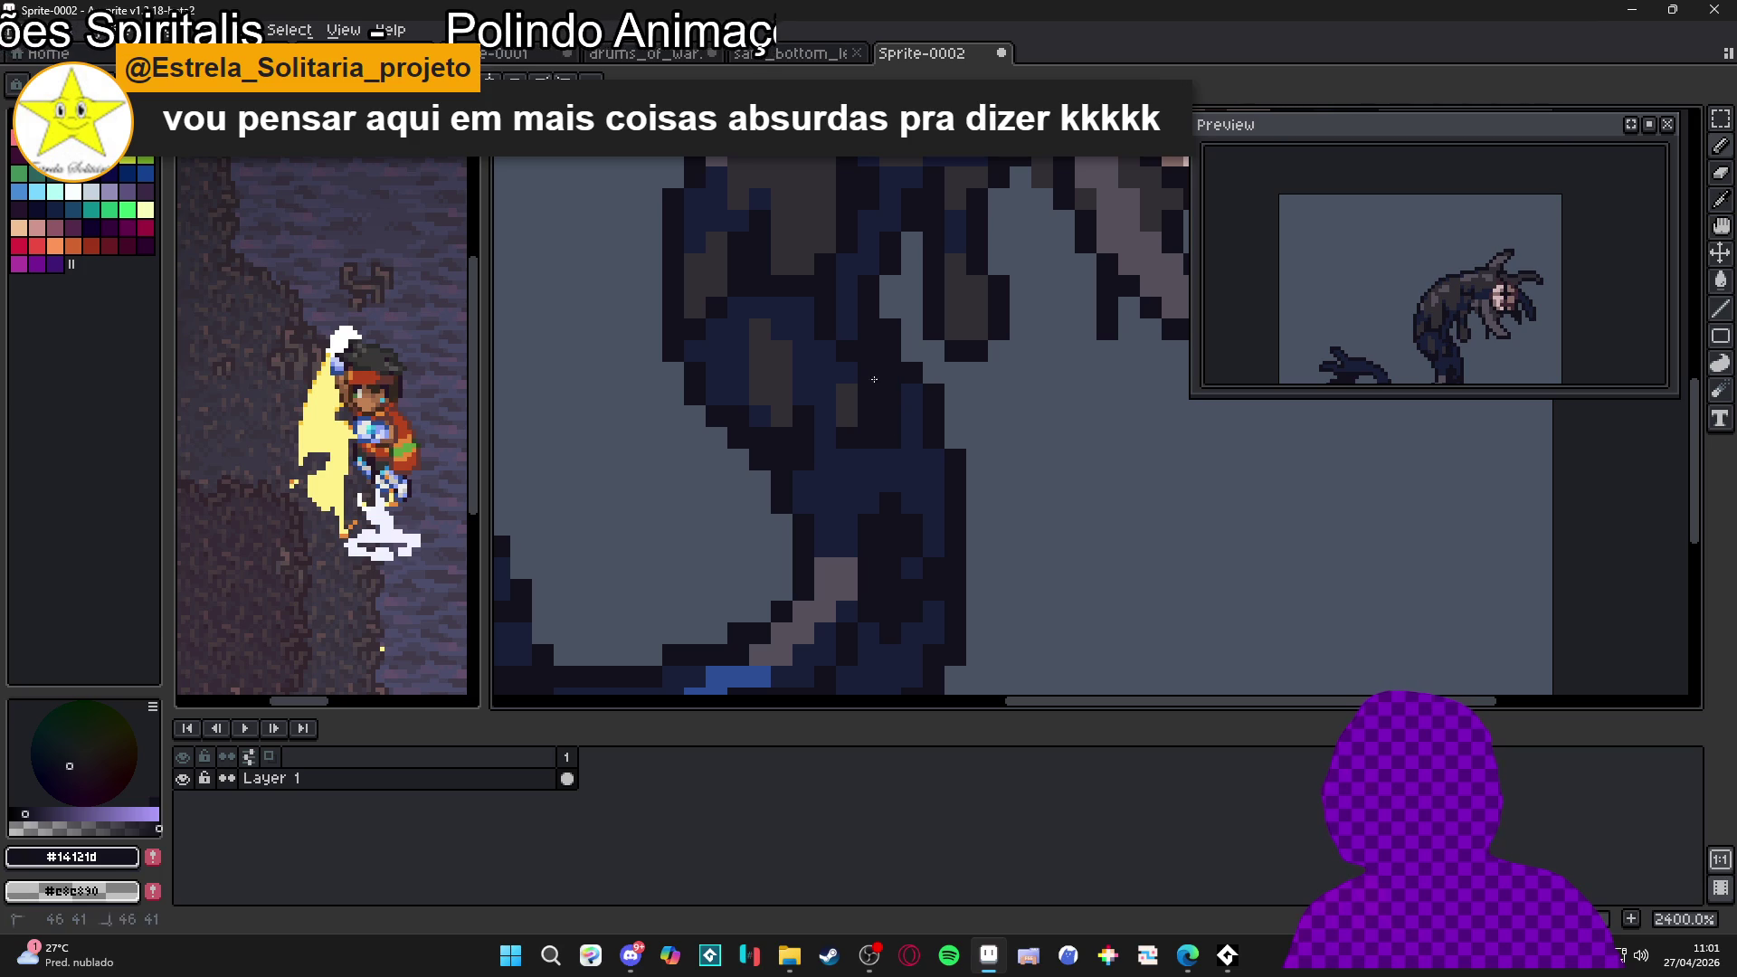
Darken more pixels down the lower body where it curves into the tail
alt+click(912, 416)
click(891, 394)
click(890, 426)
alt+click(846, 462)
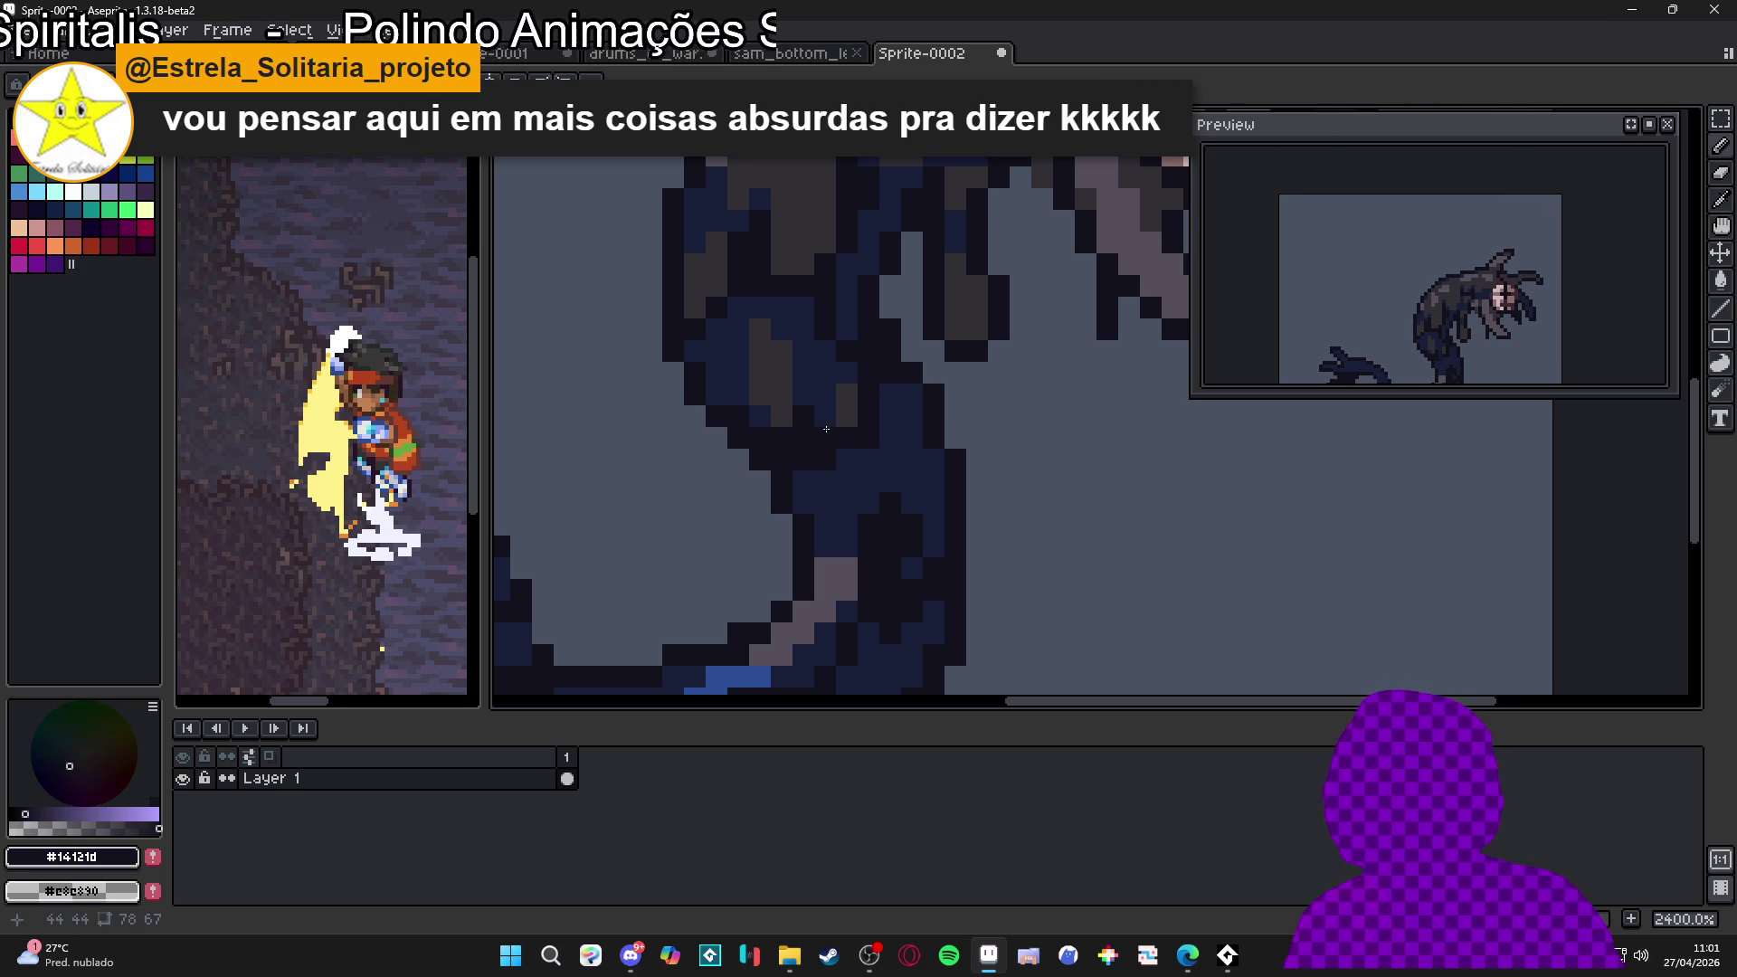
scroll(824, 452, down, 4)
scroll(817, 452, up, 3)
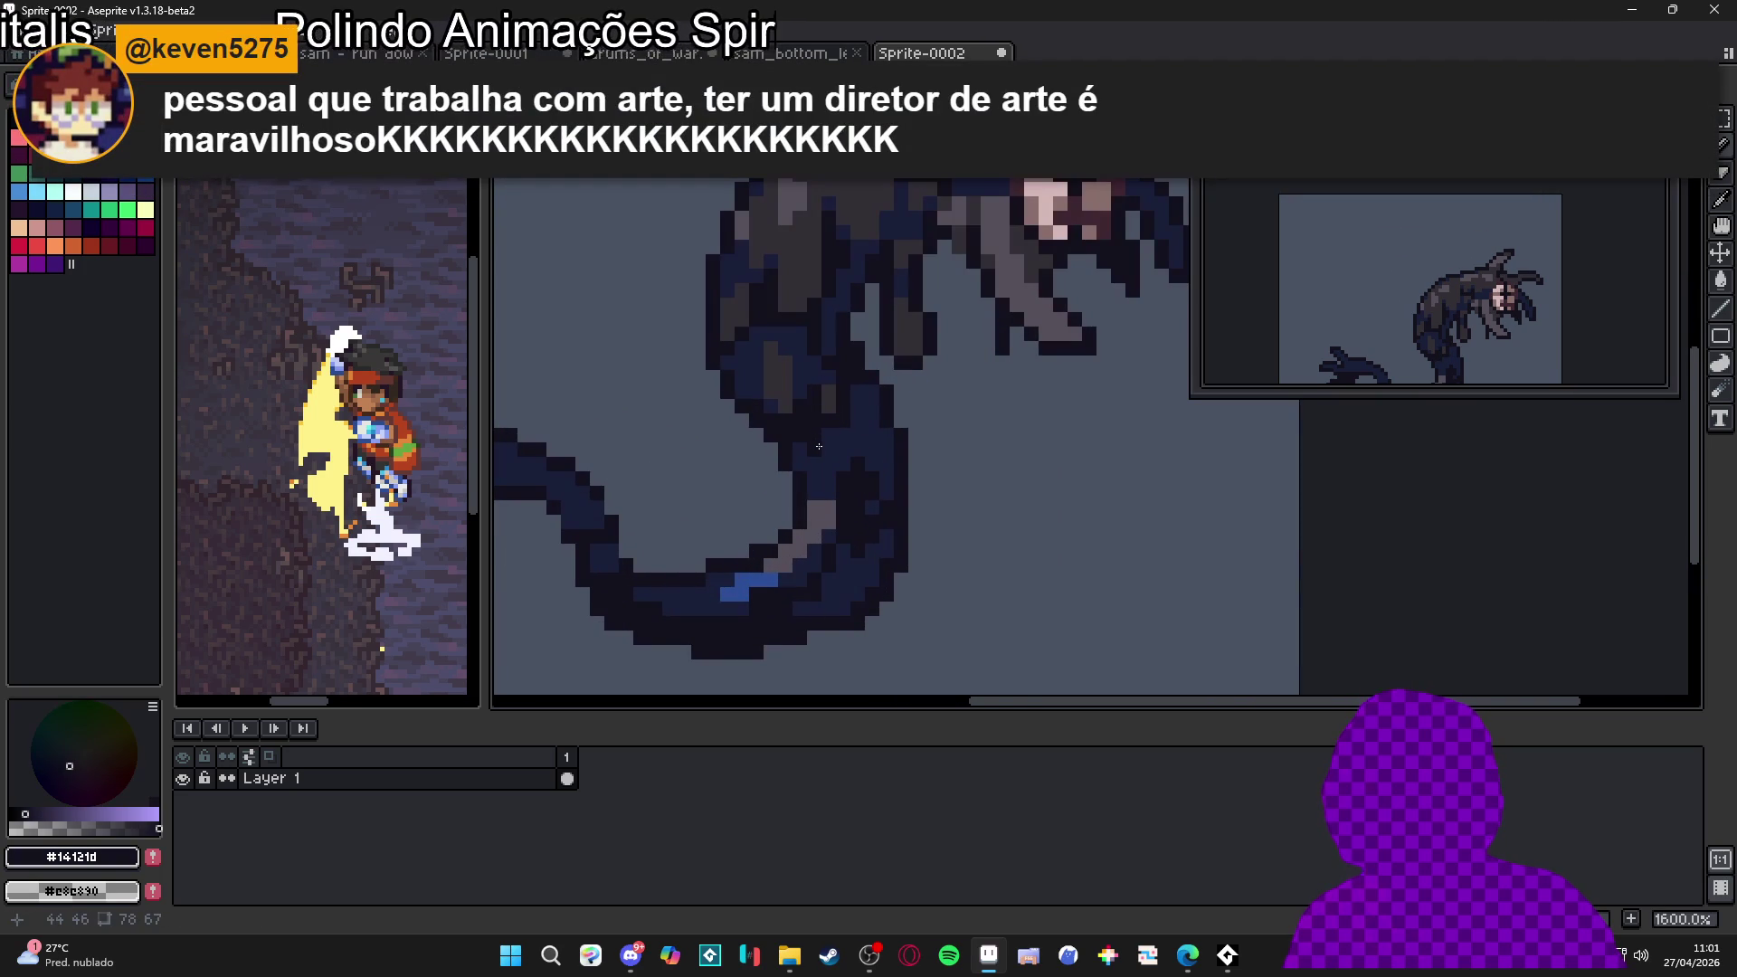
scroll(842, 466, right, 1)
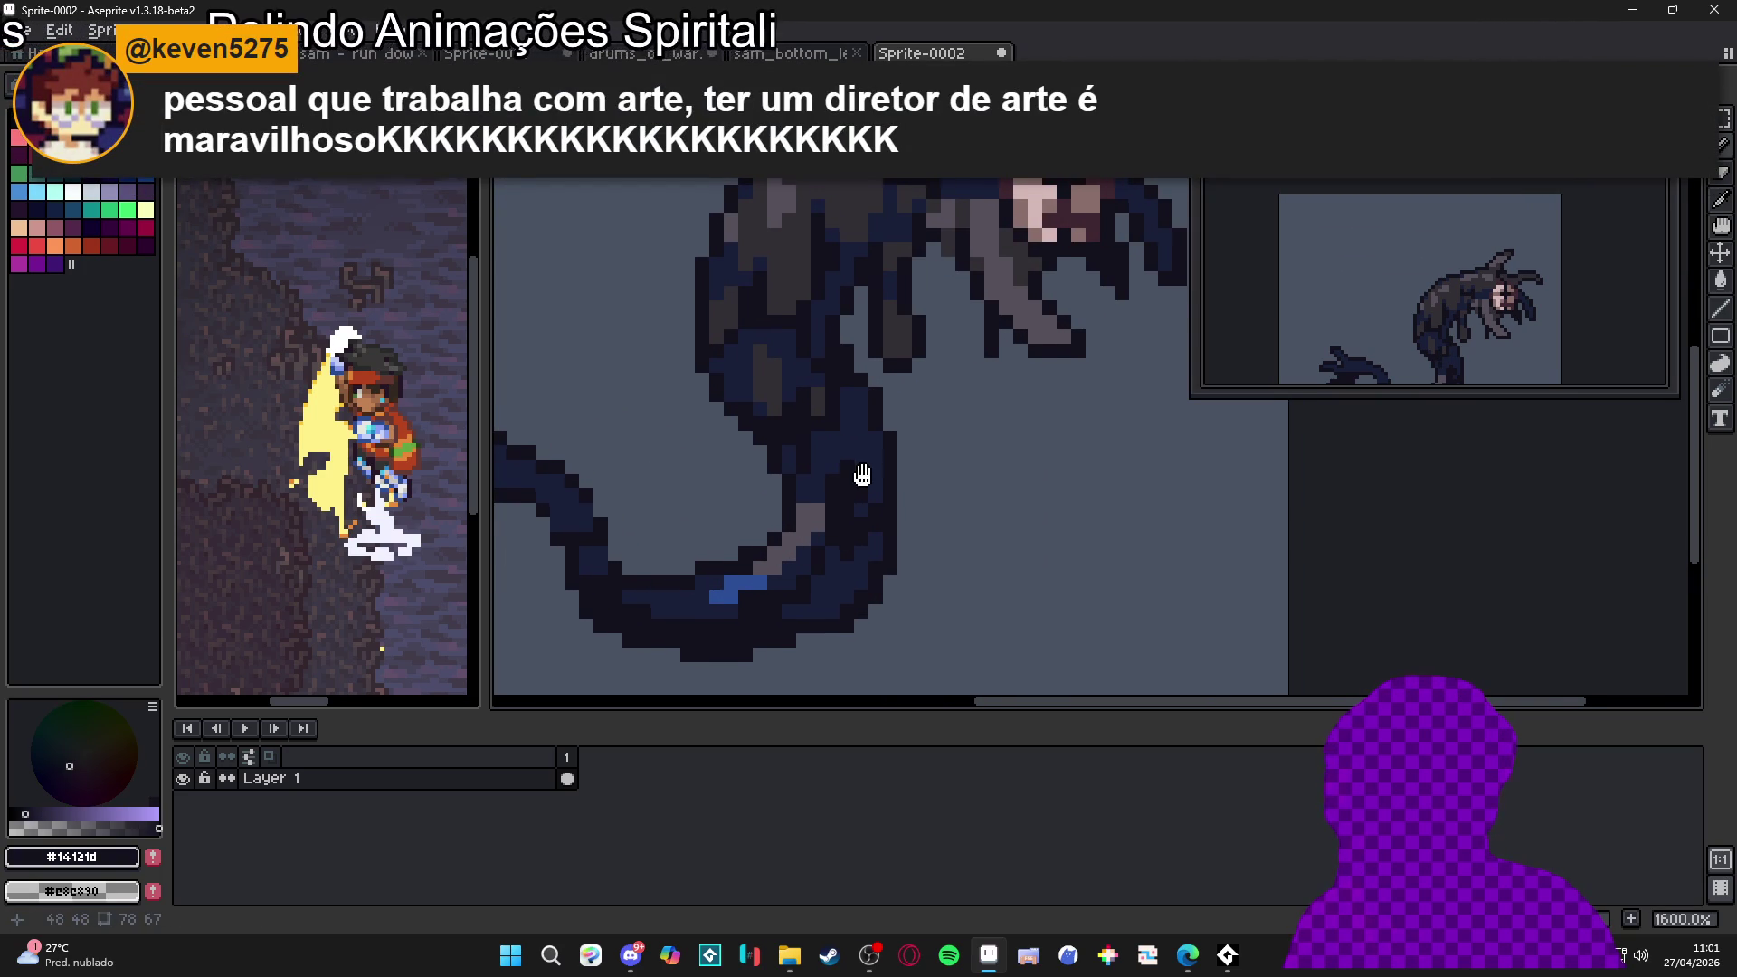
drag(863, 475, 853, 480)
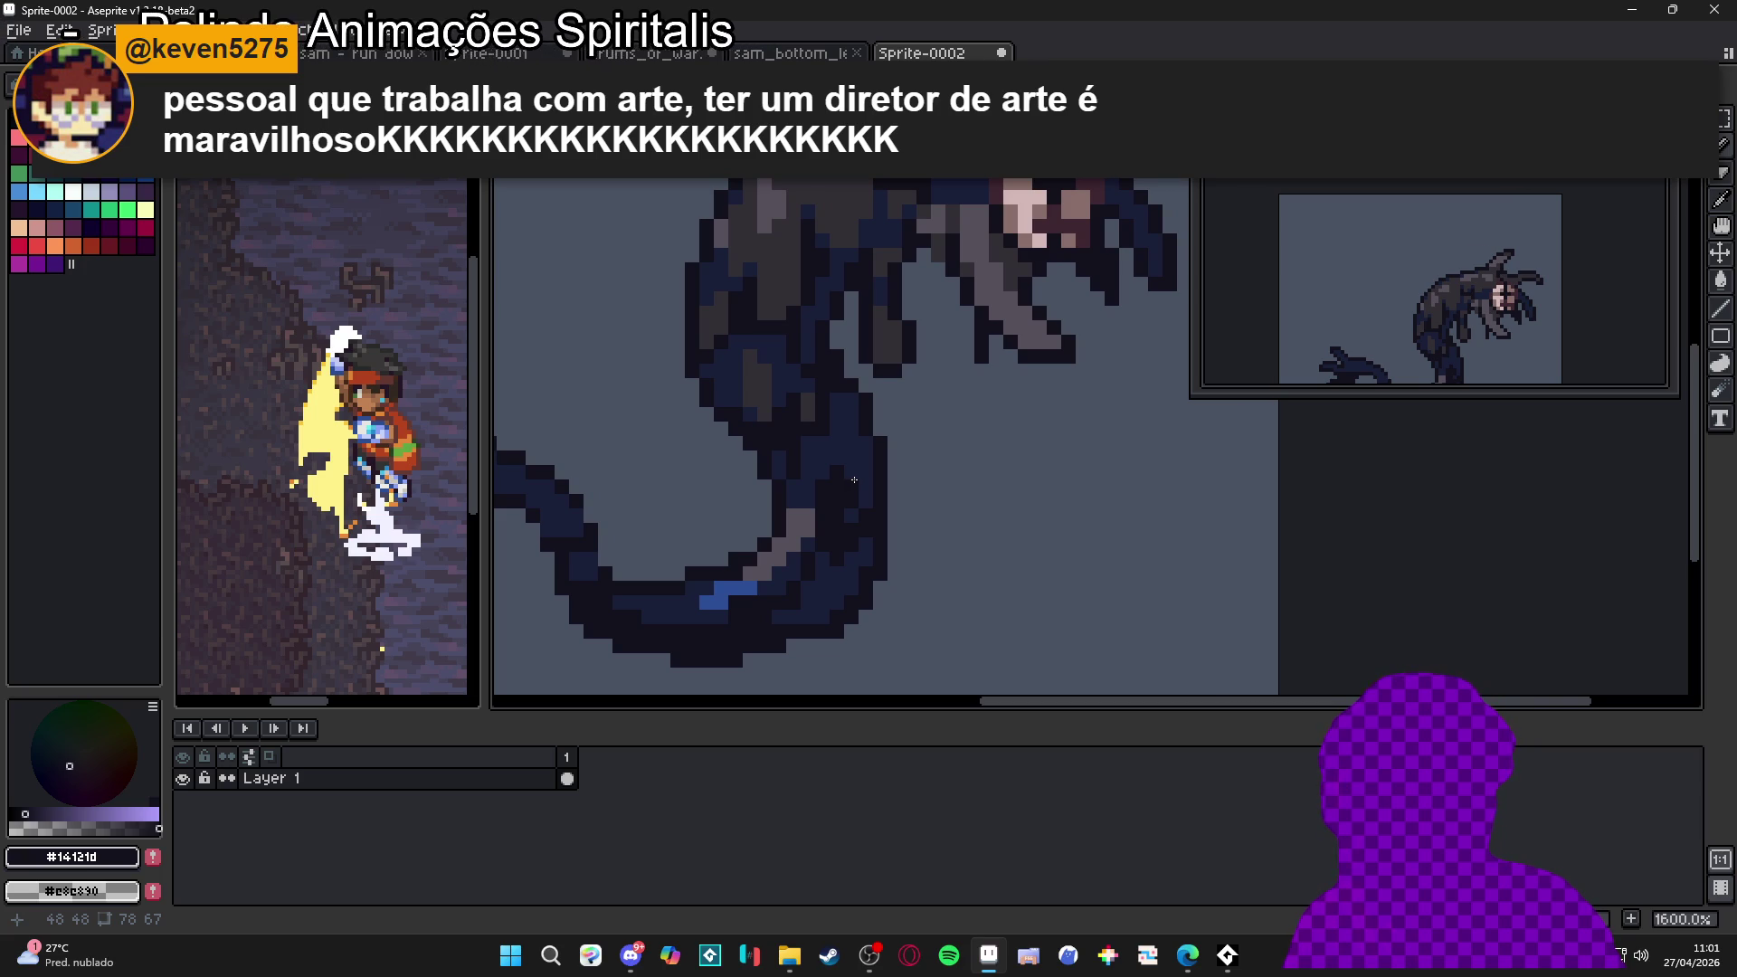
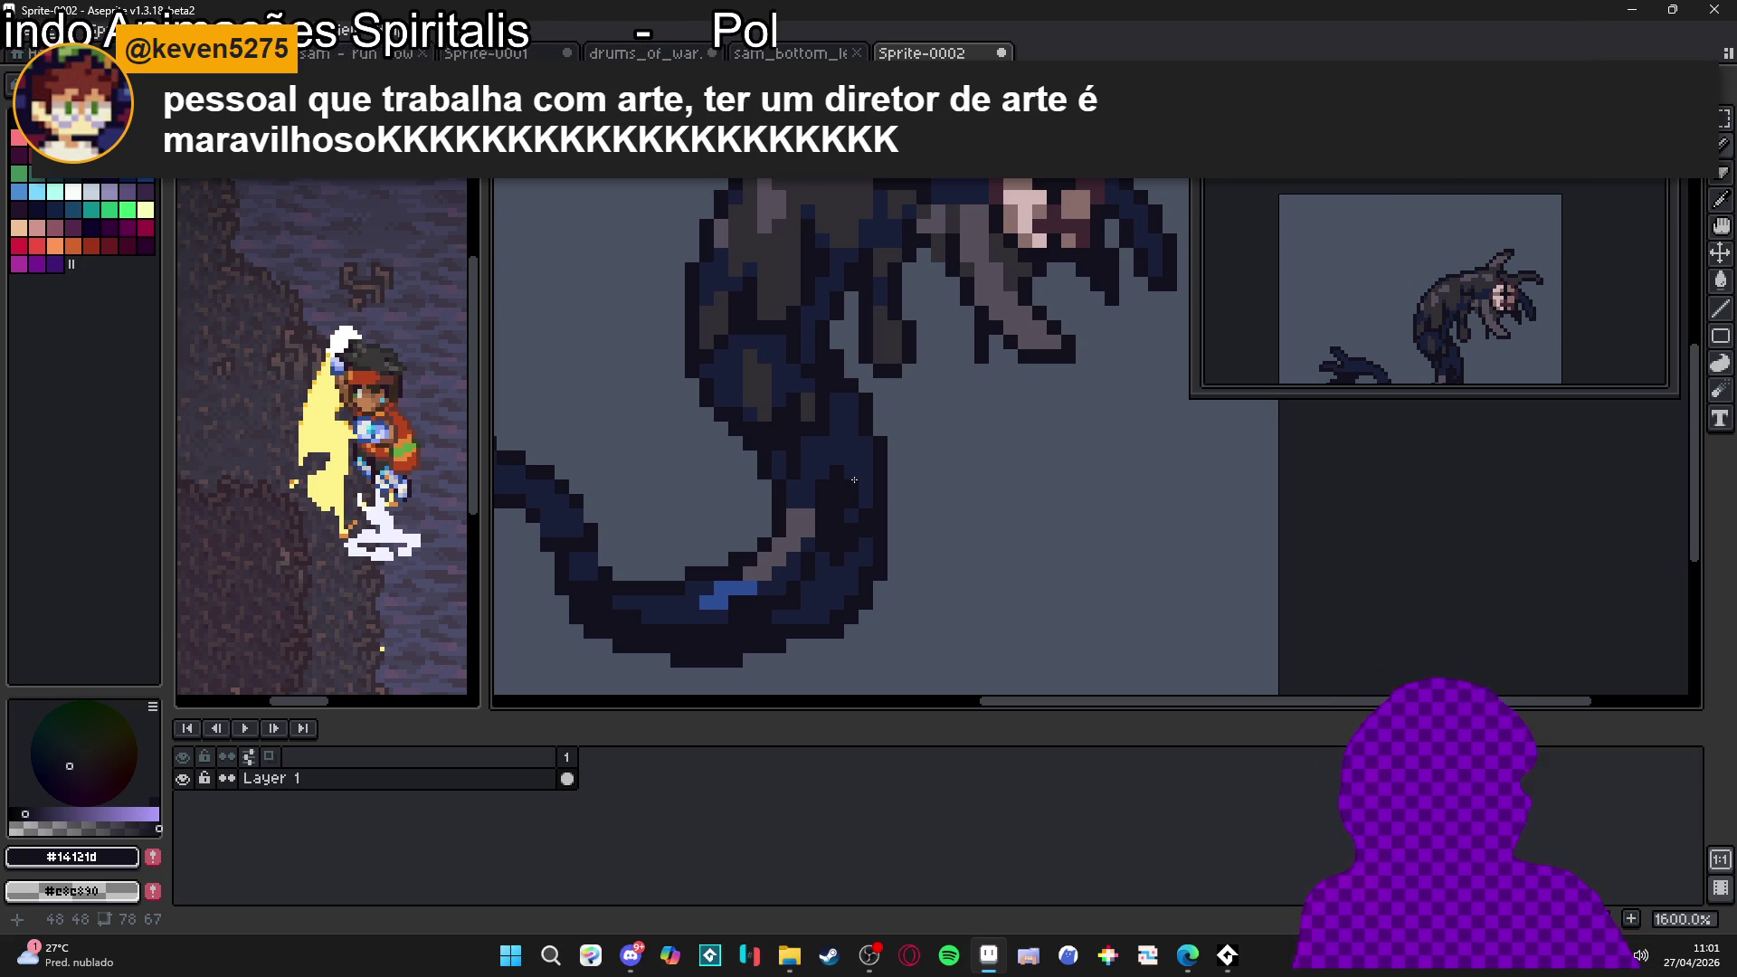
Sample the creature's near-black and dark navy, then place a navy pixel on its body
scroll(854, 480, up, 2)
alt+click(833, 472)
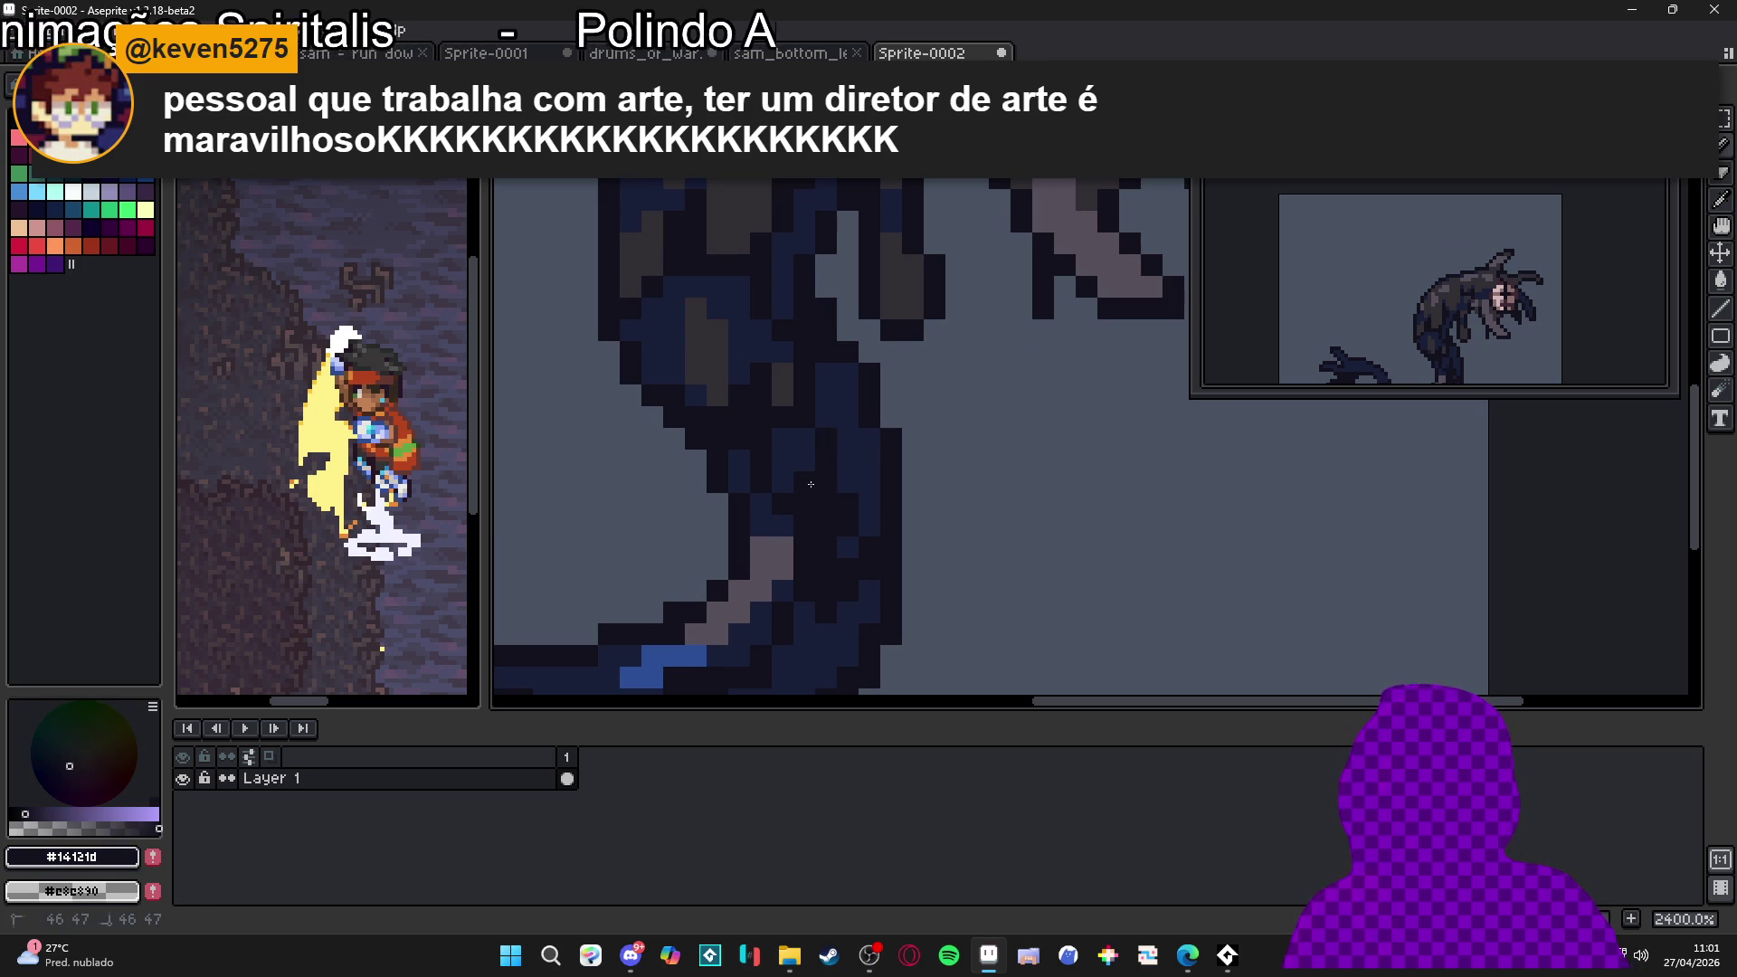
alt+click(814, 435)
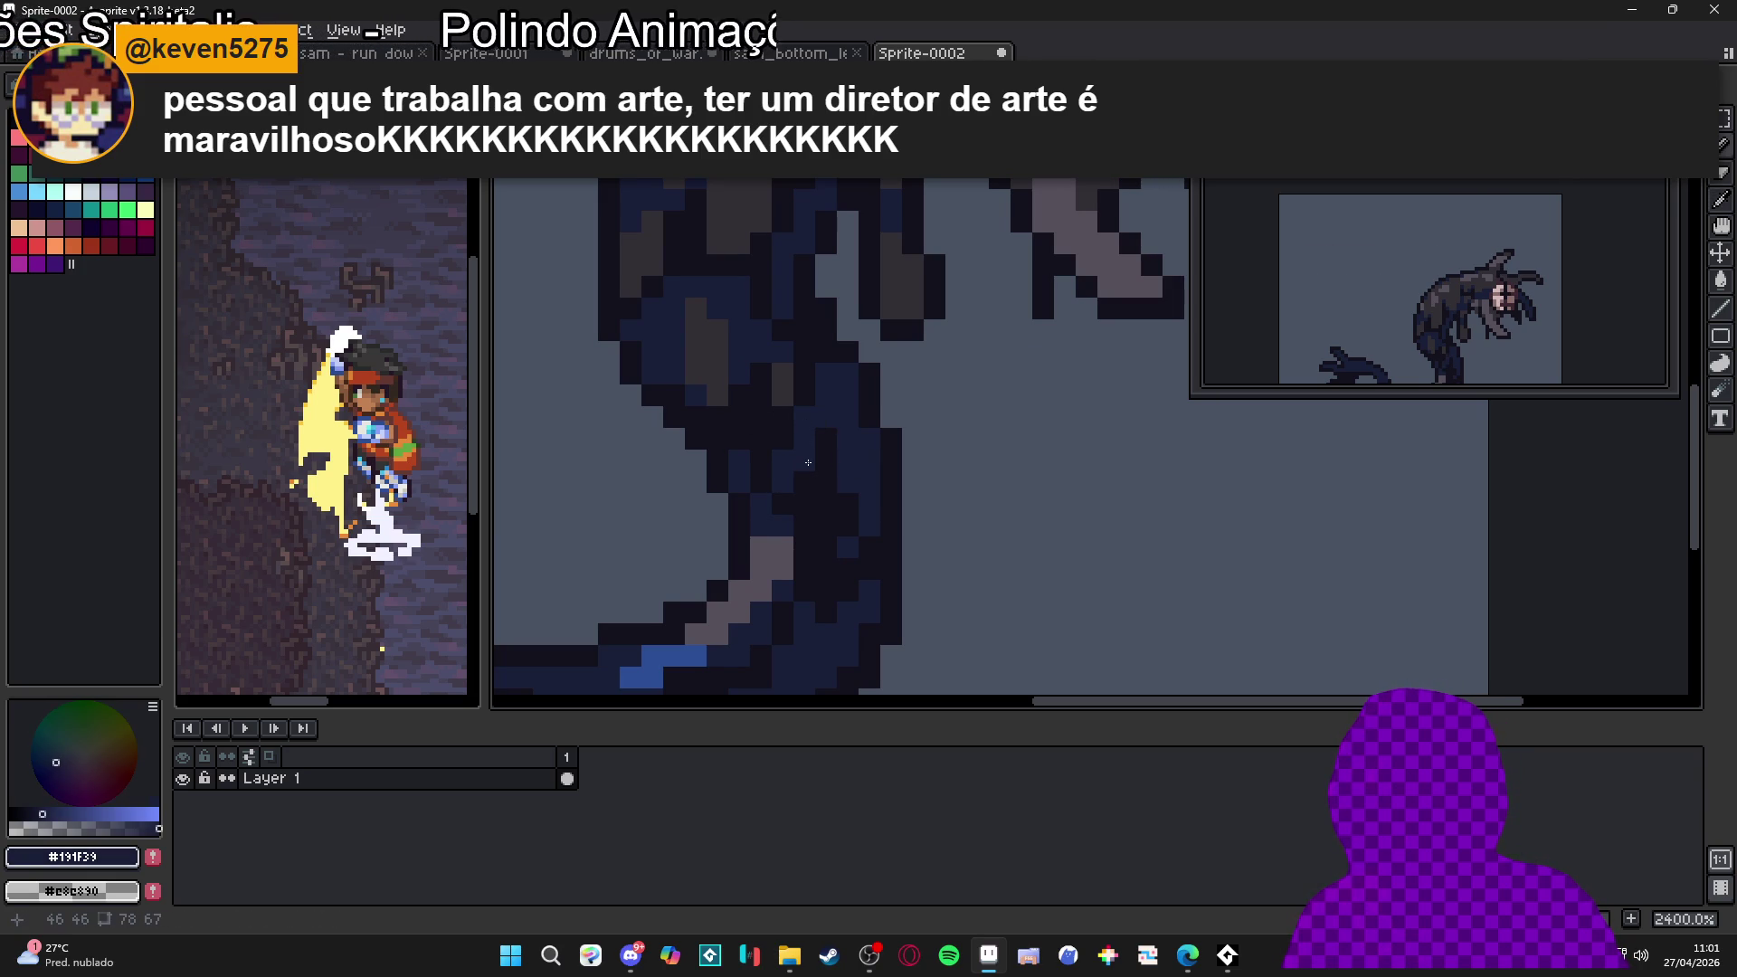
click(802, 484)
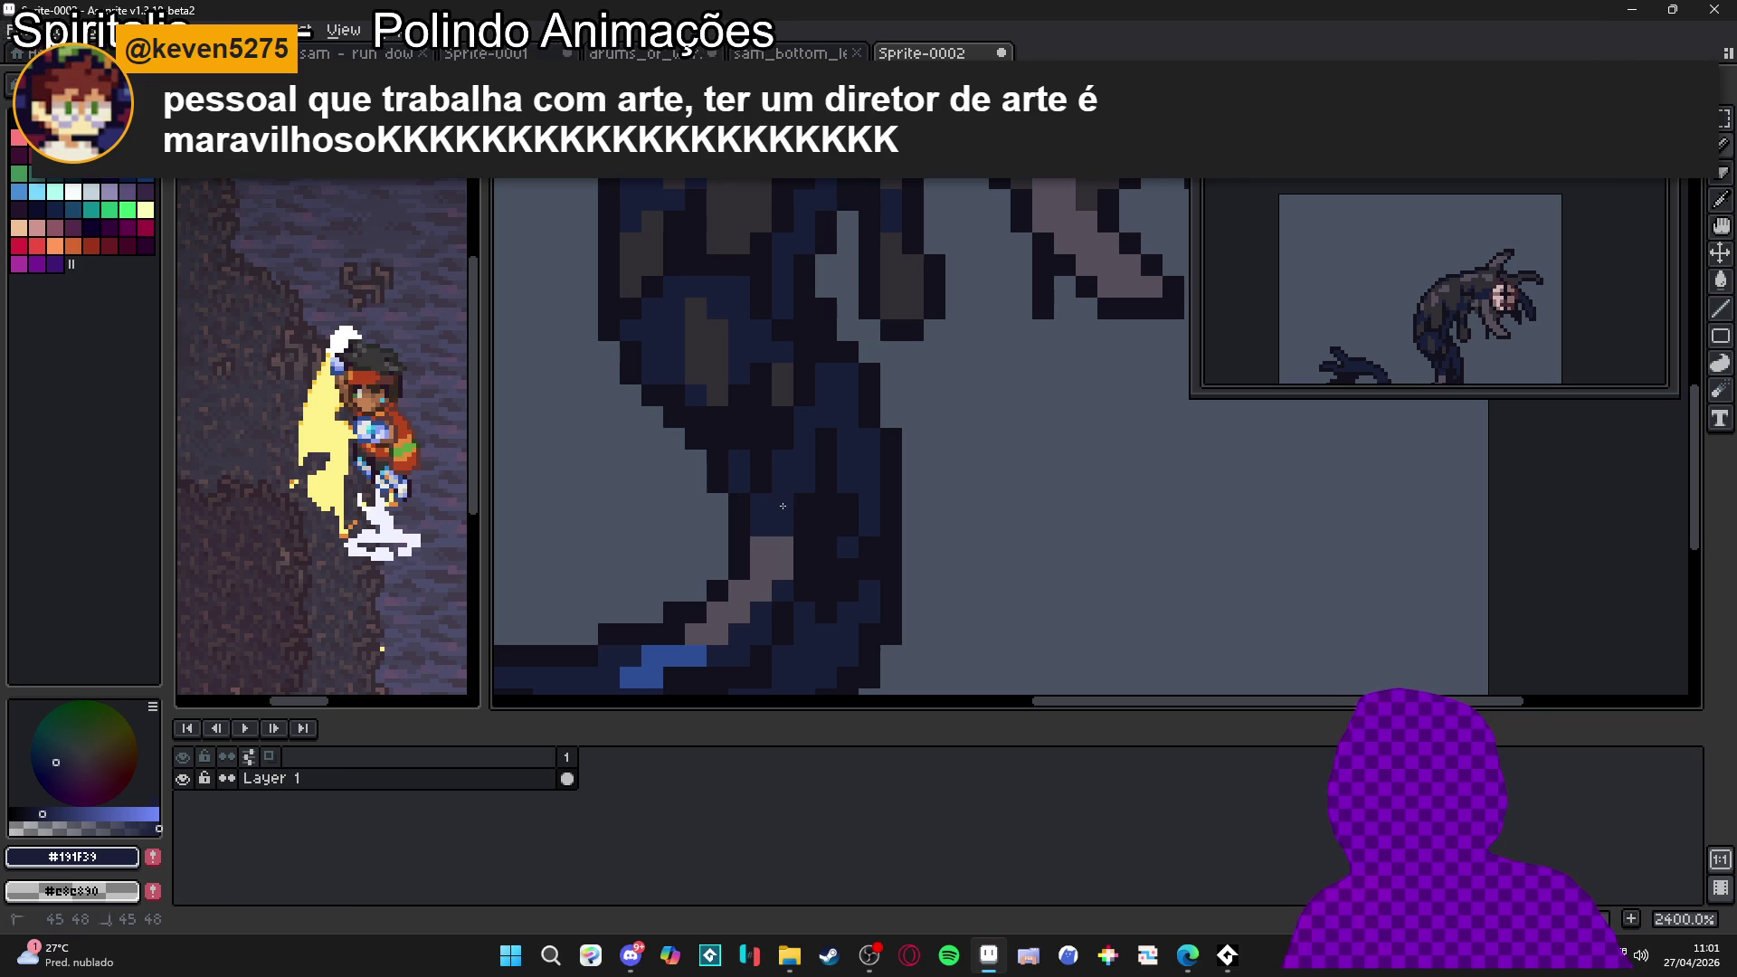
Add a short dark navy stroke to the right of the creature's face
scroll(782, 506, down, 4)
scroll(842, 401, up, 2)
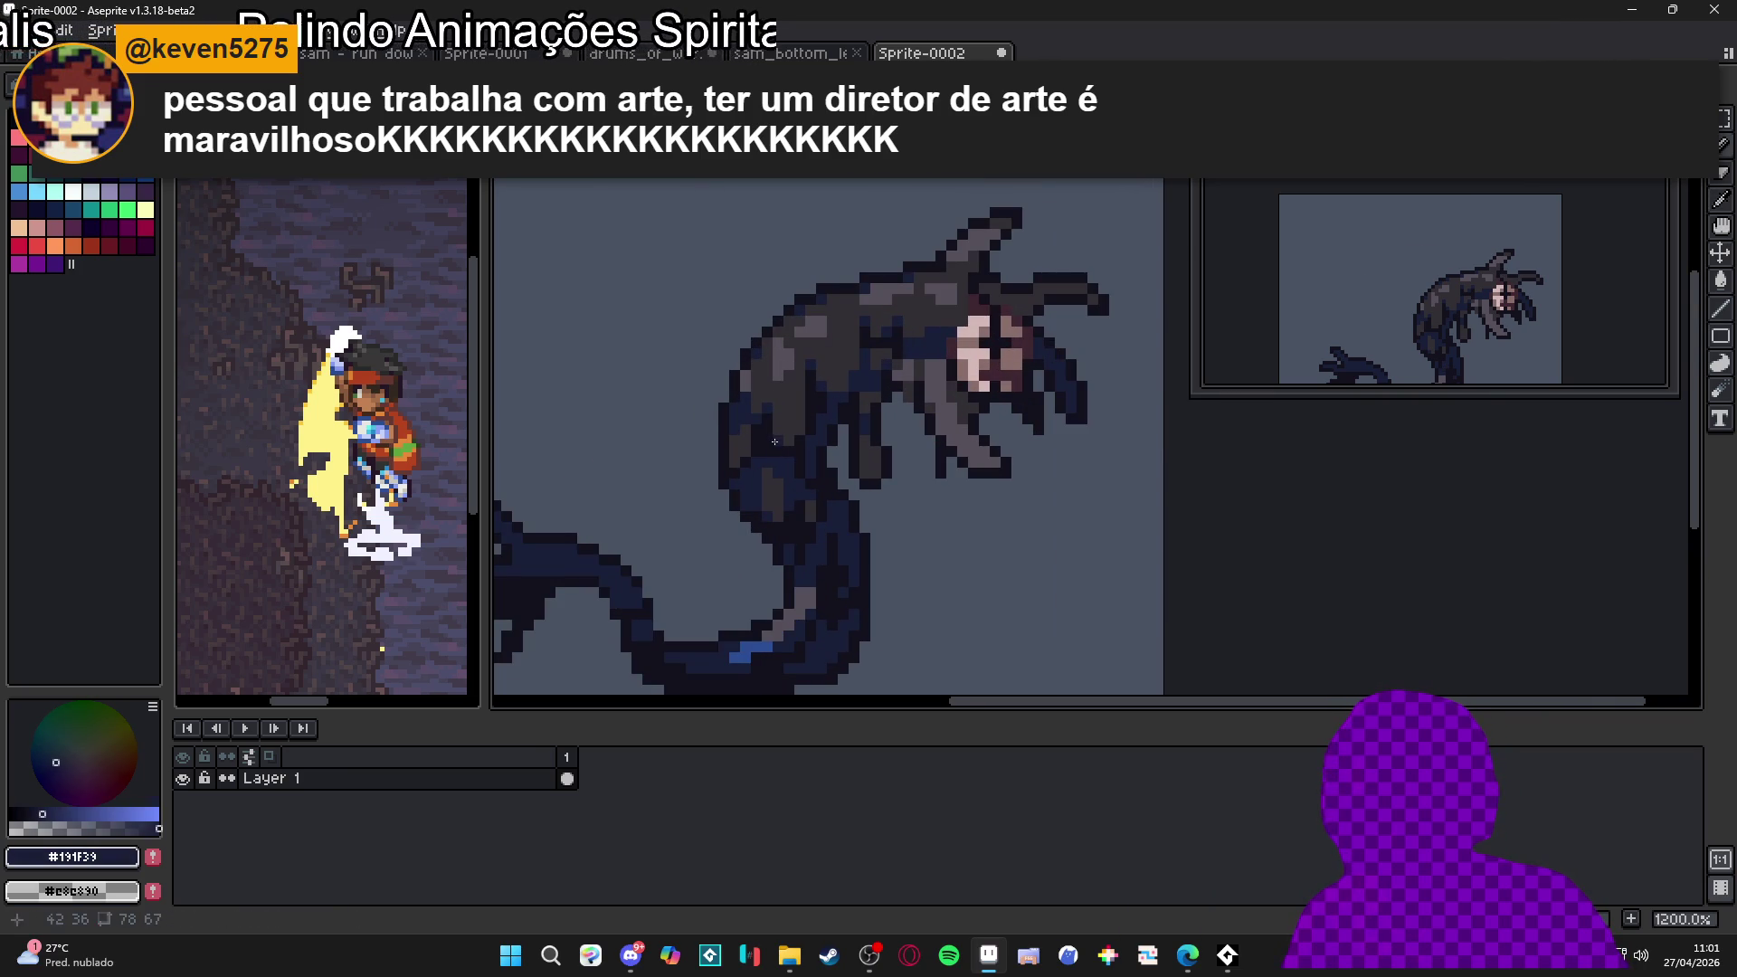
alt+click(928, 331)
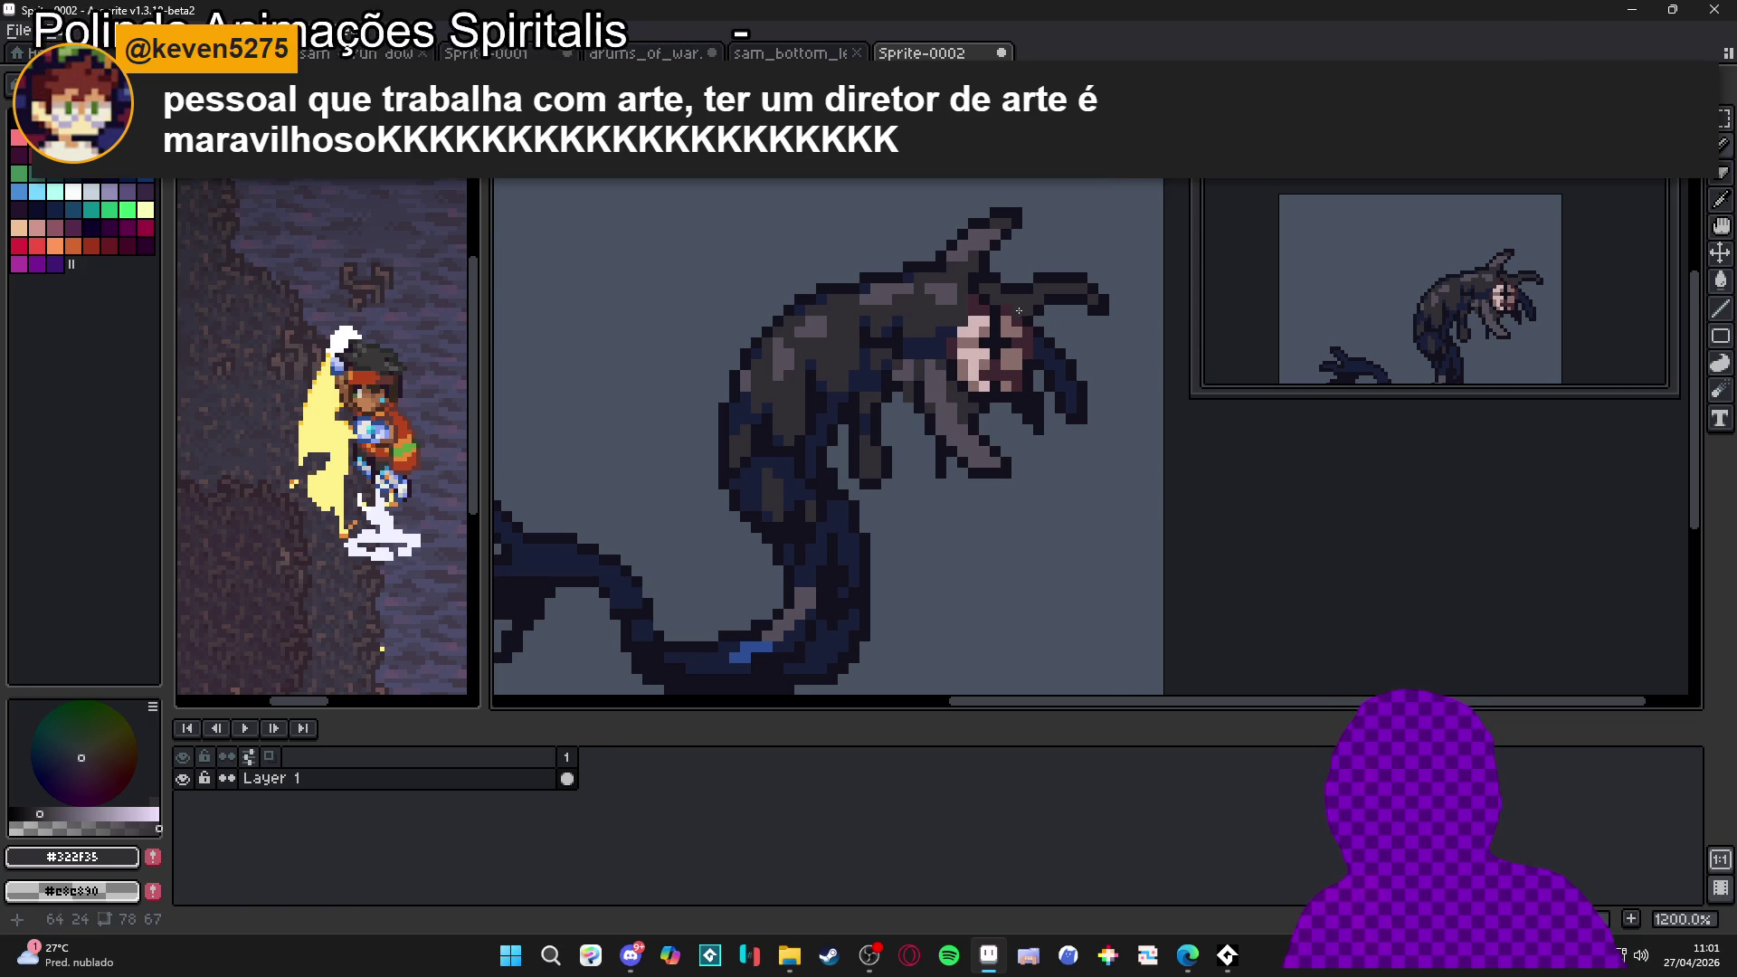
alt+click(990, 288)
scroll(990, 288, up, 1)
mouse_move(990, 302)
mouse_down()
mouse_move(1041, 302)
mouse_move(1027, 313)
mouse_move(1100, 291)
mouse_move(1073, 290)
mouse_up()
Sample the body's mid grey and the face's pinkish grey
scroll(1060, 393, down, 3)
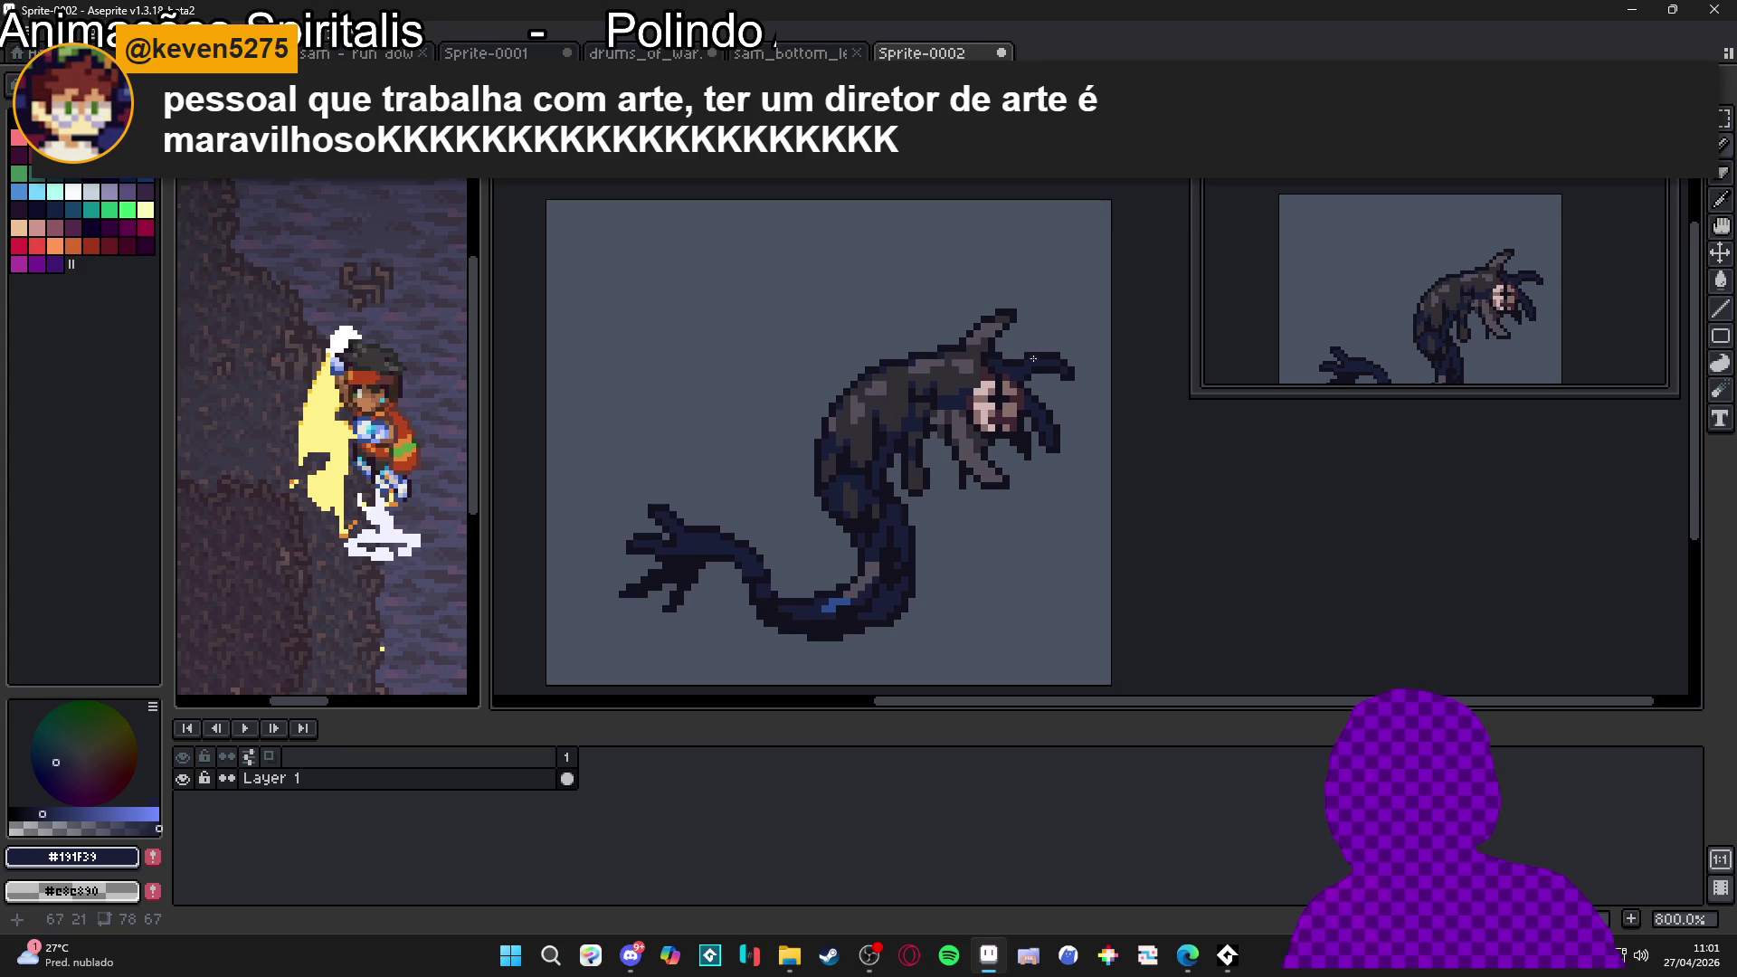
scroll(1124, 389, up, 2)
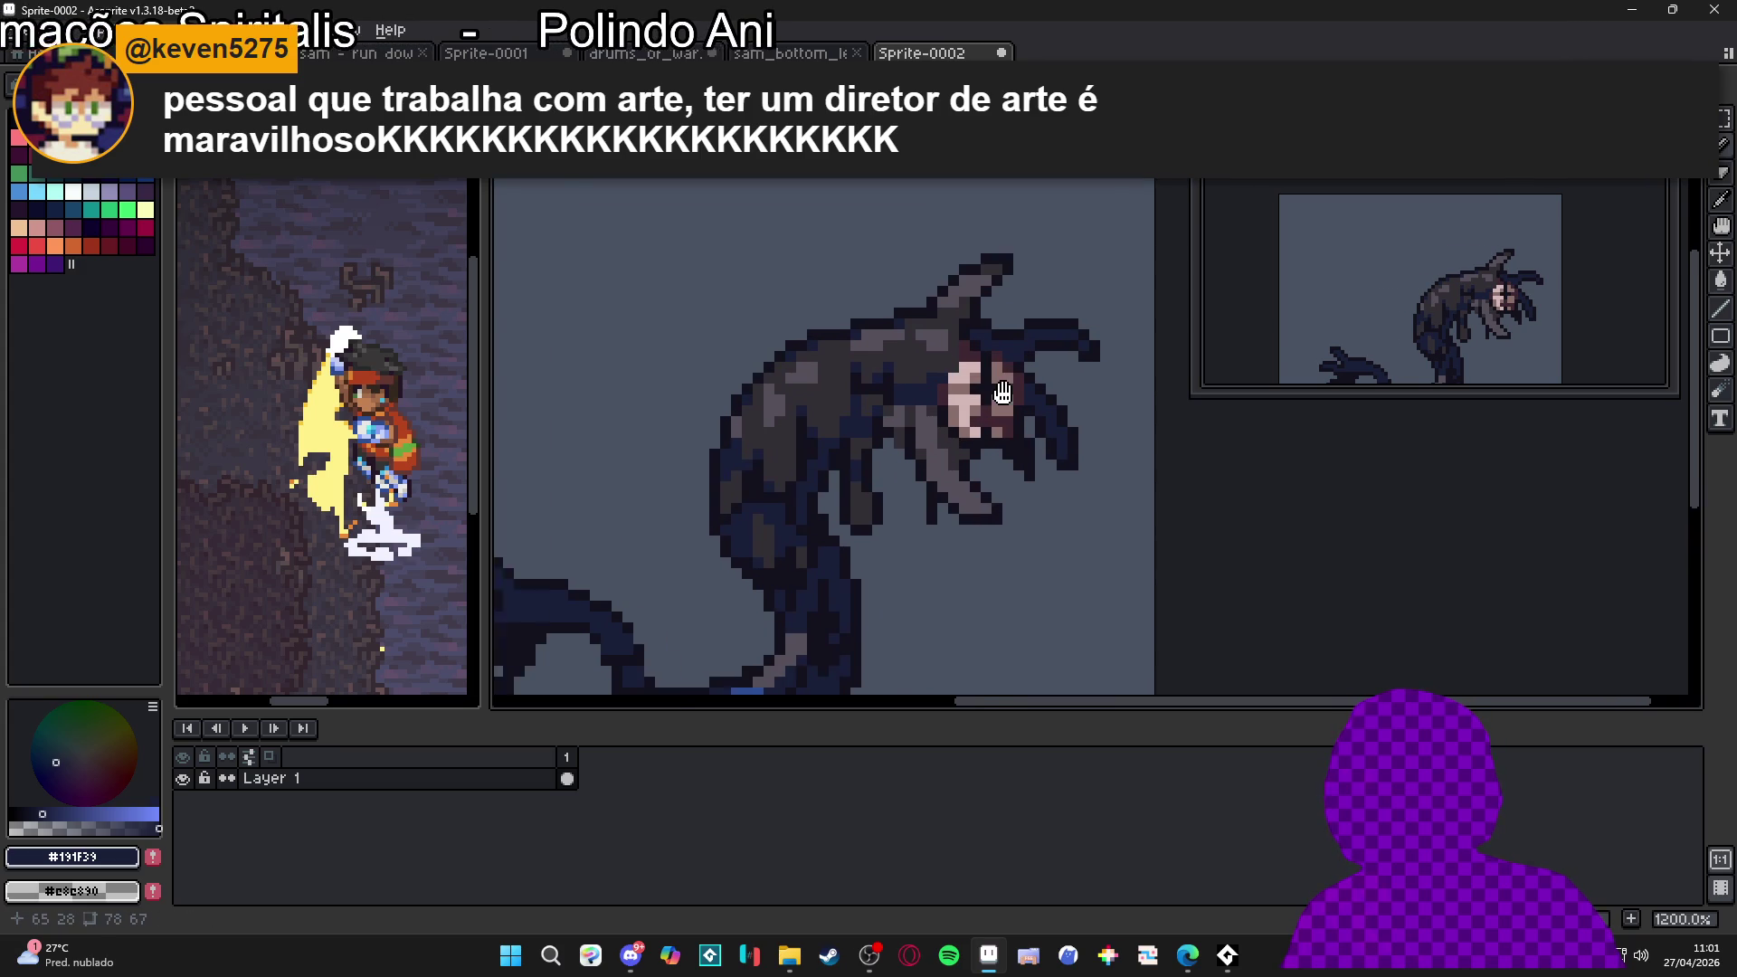
scroll(917, 306, down, 2)
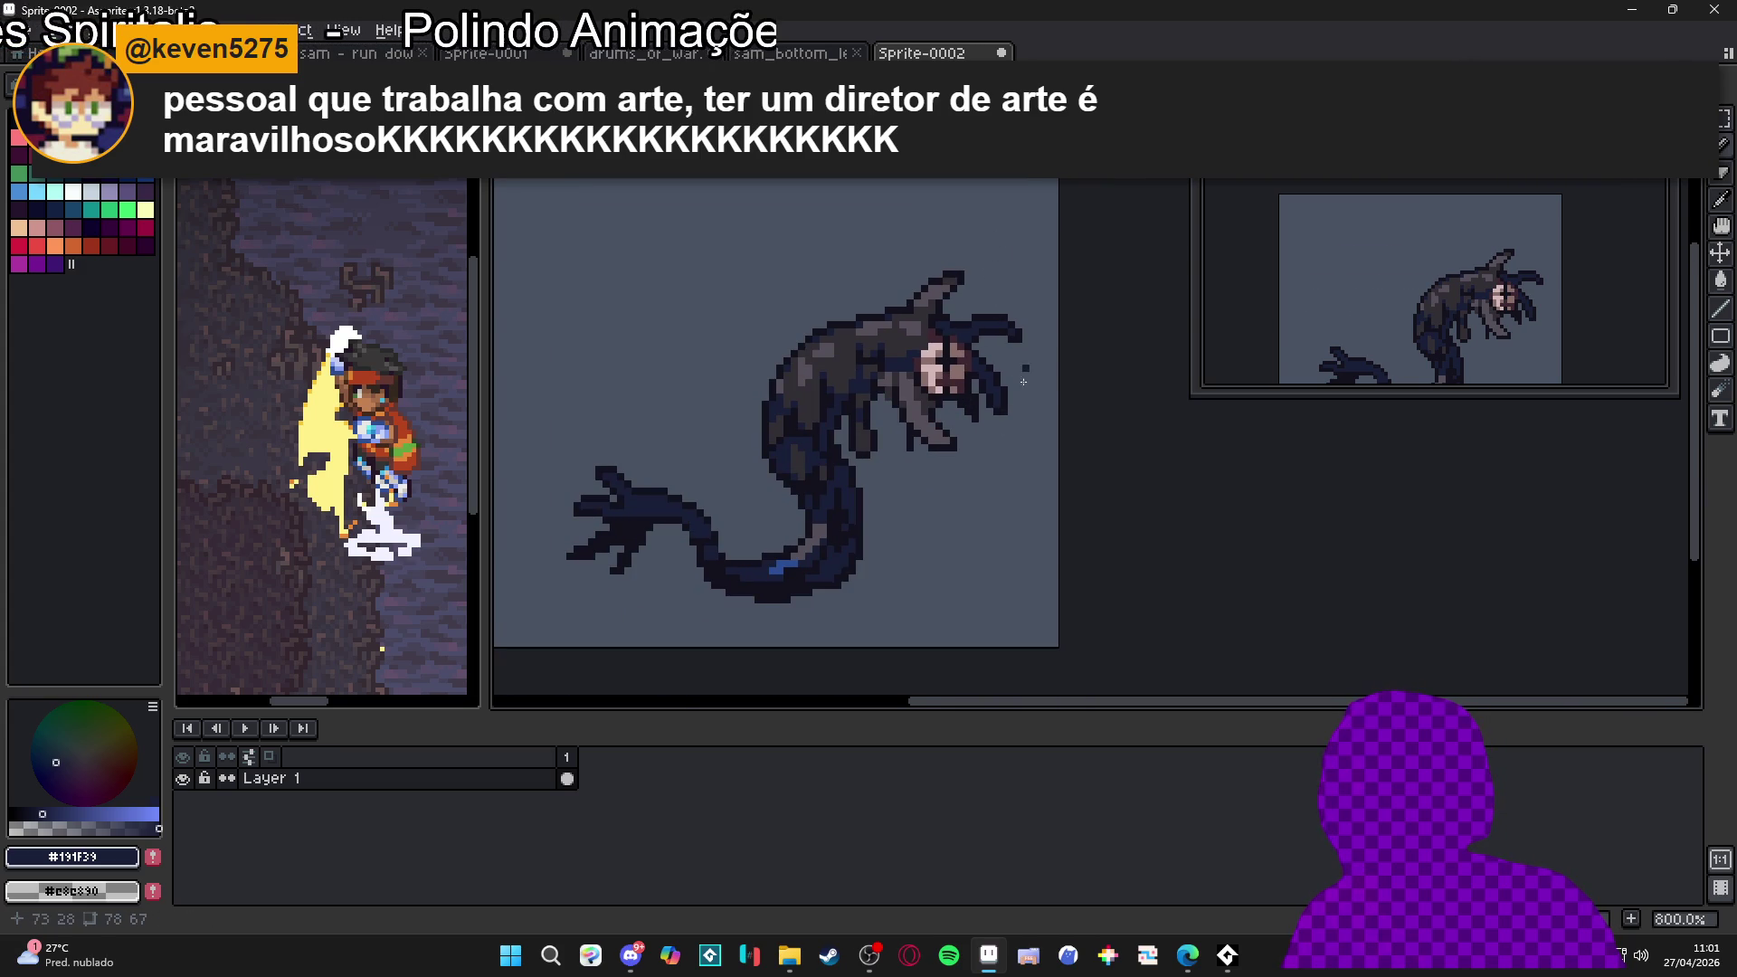
scroll(929, 420, up, 2)
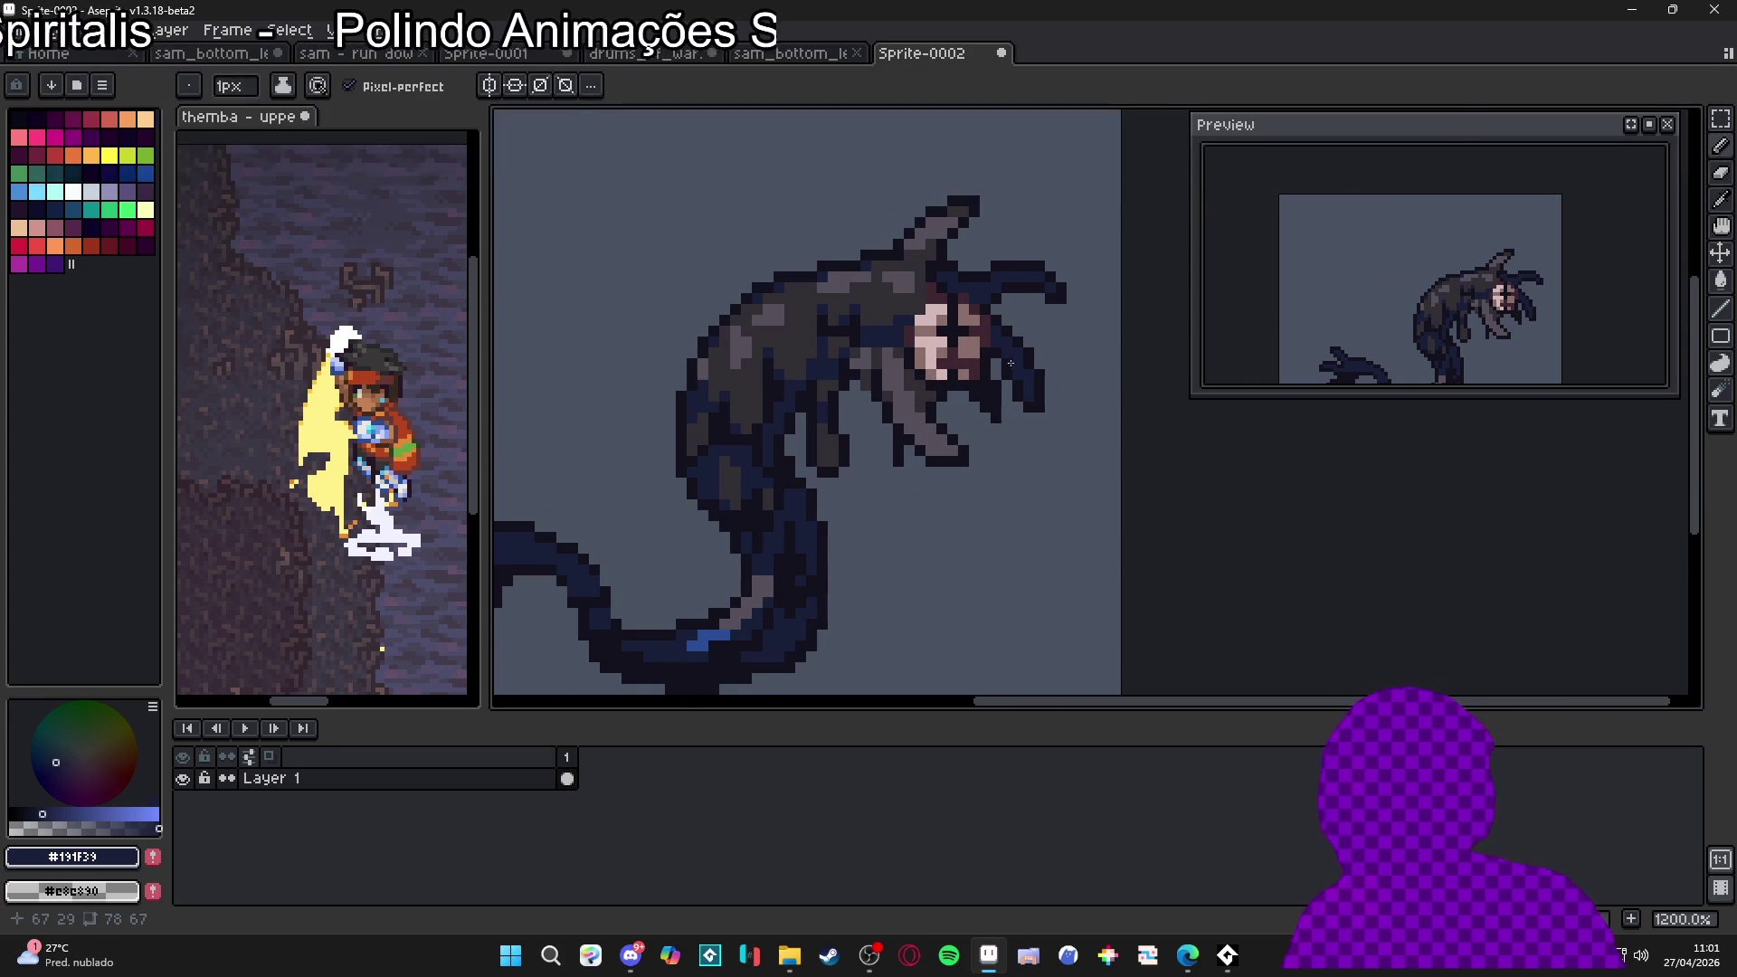
scroll(905, 430, down, 2)
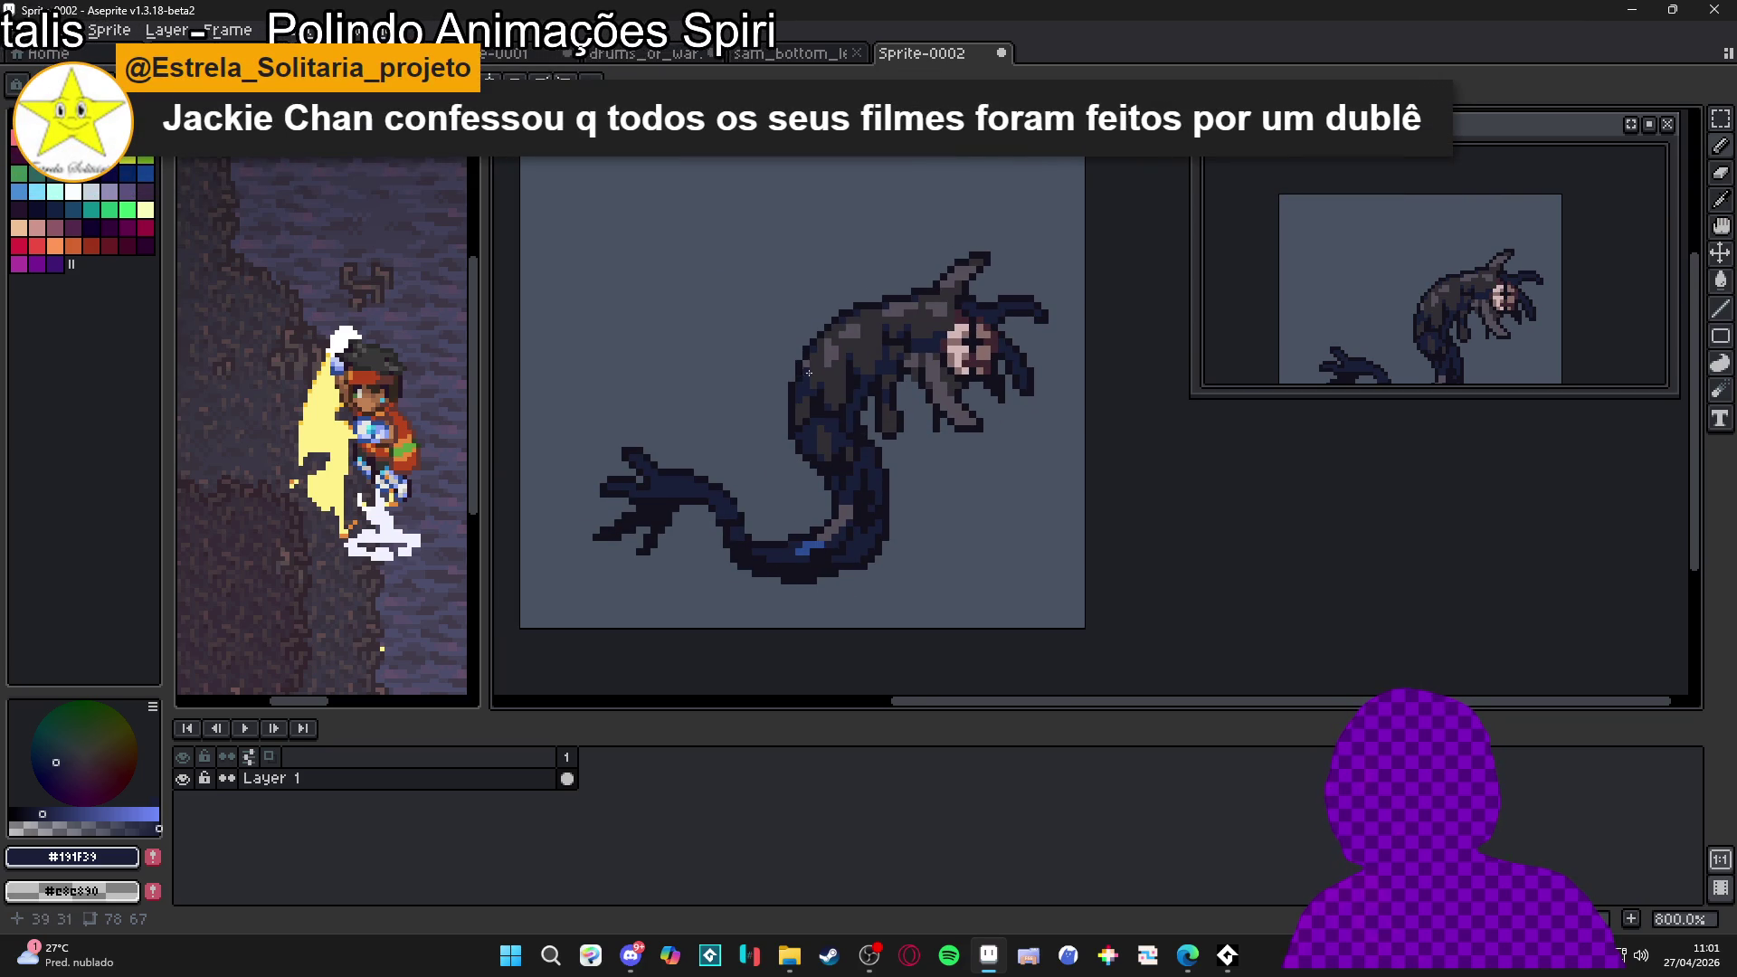
scroll(751, 366, up, 2)
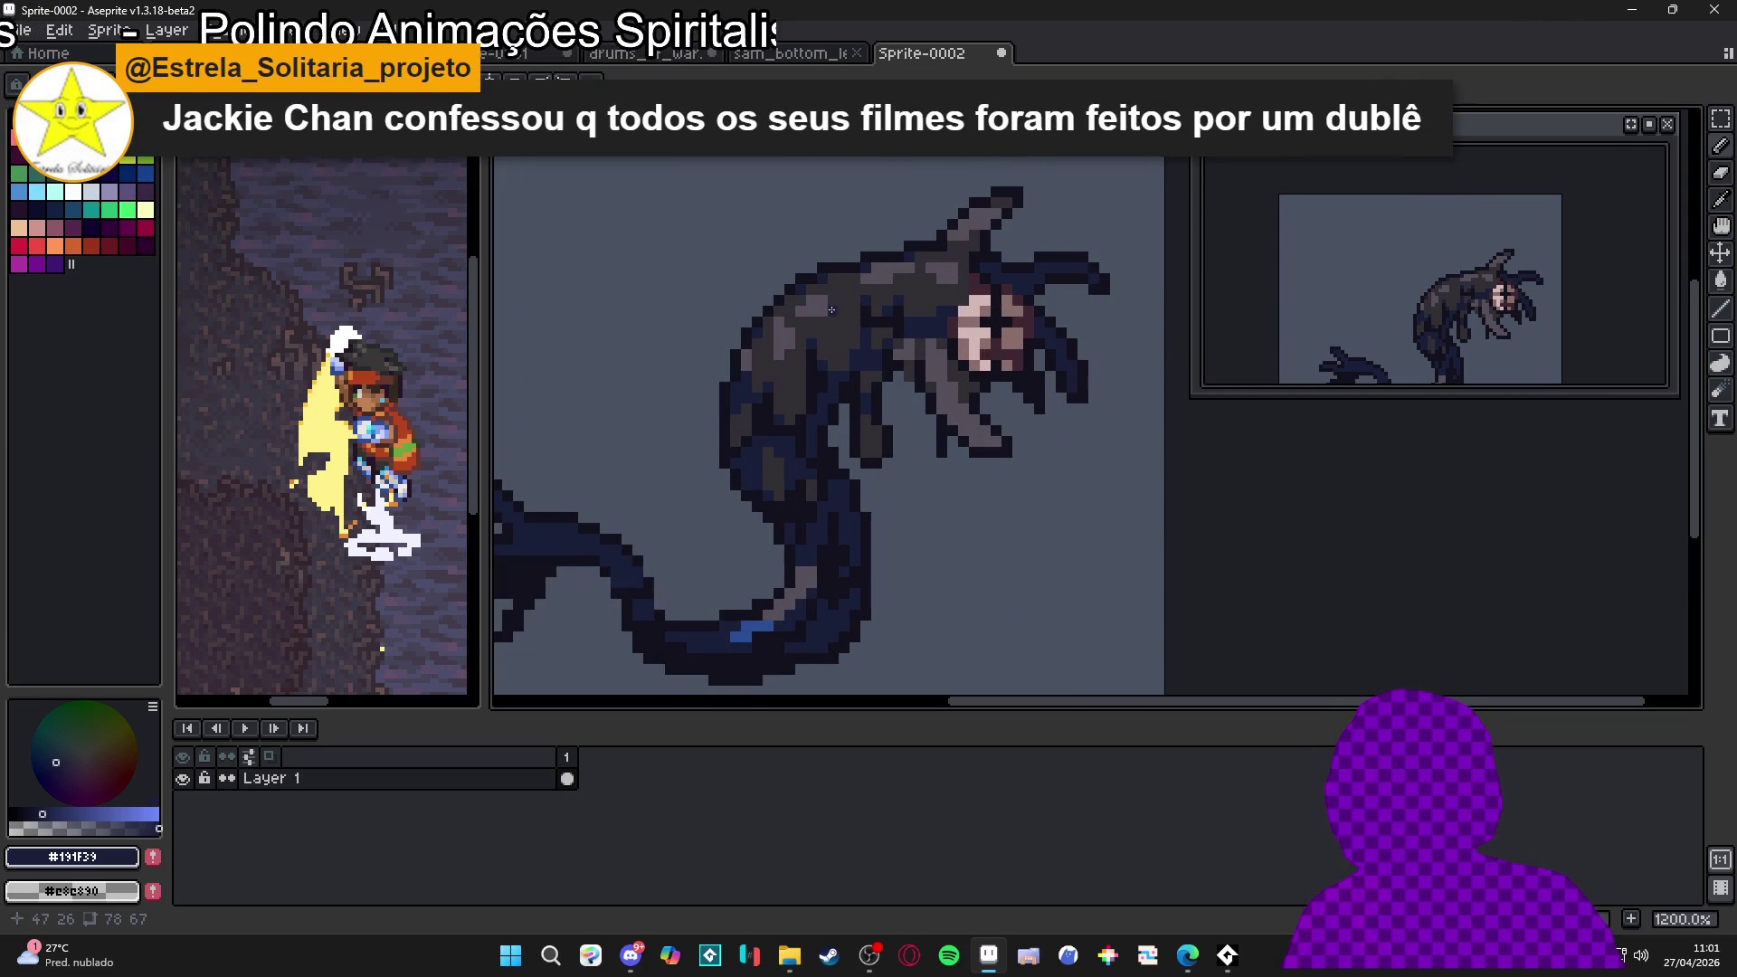
alt+click(819, 319)
scroll(852, 313, up, 2)
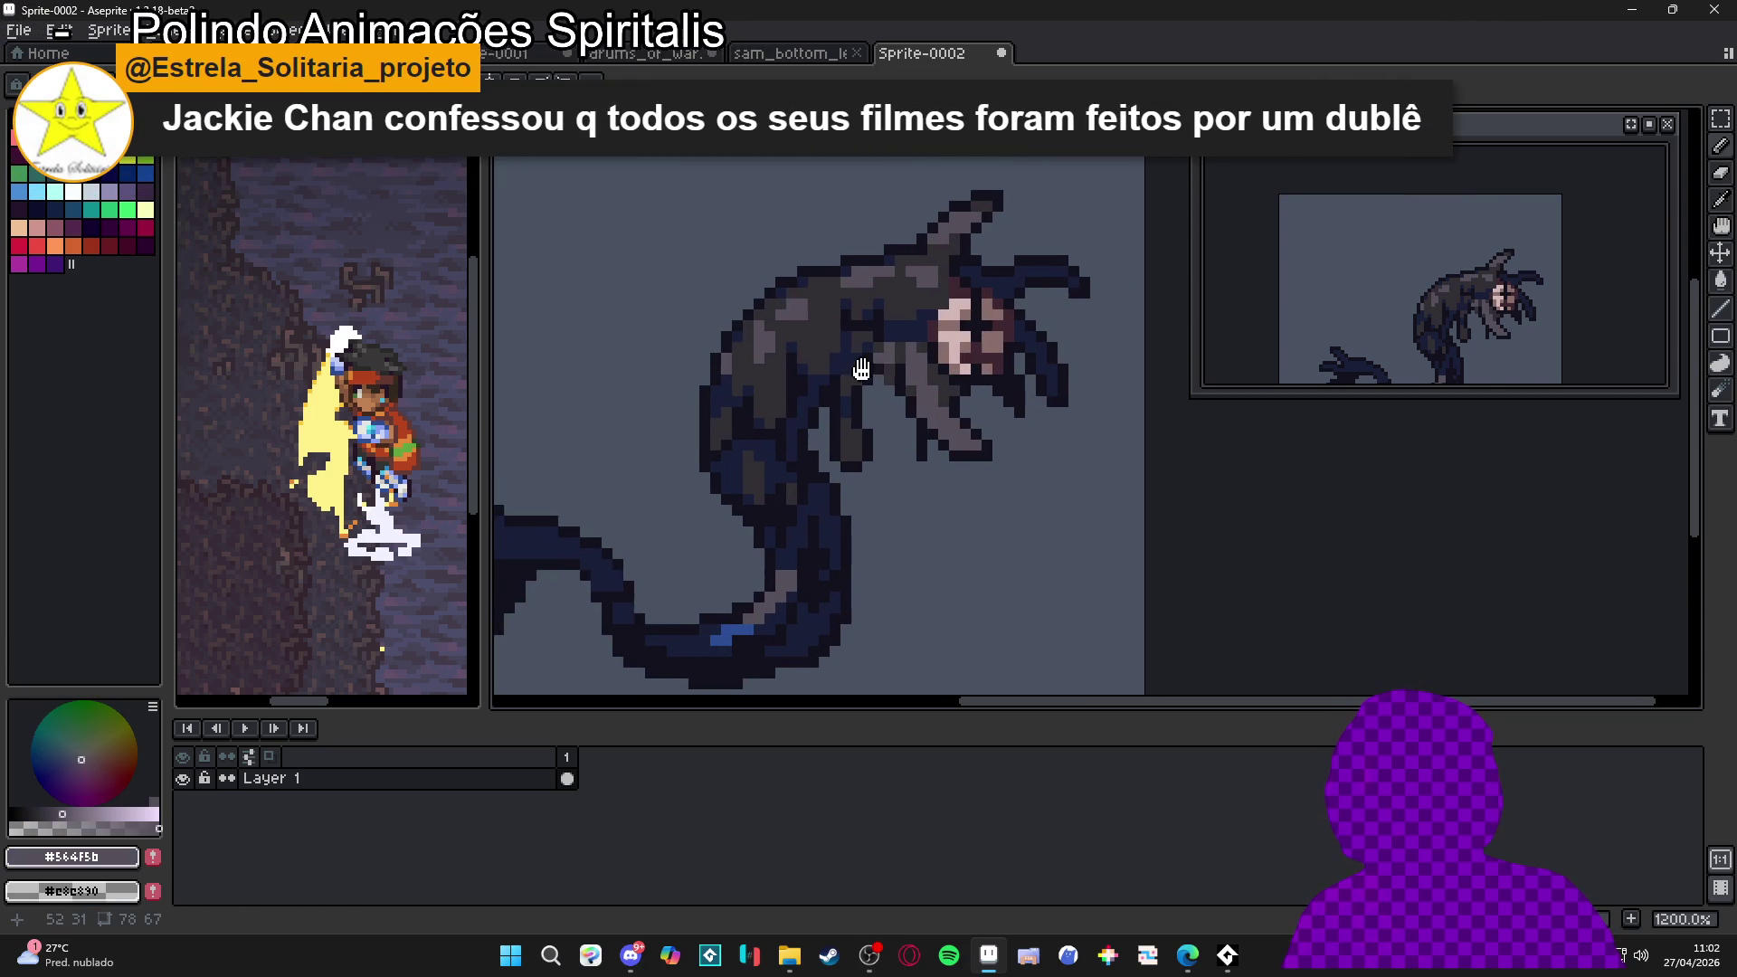
alt+click(825, 272)
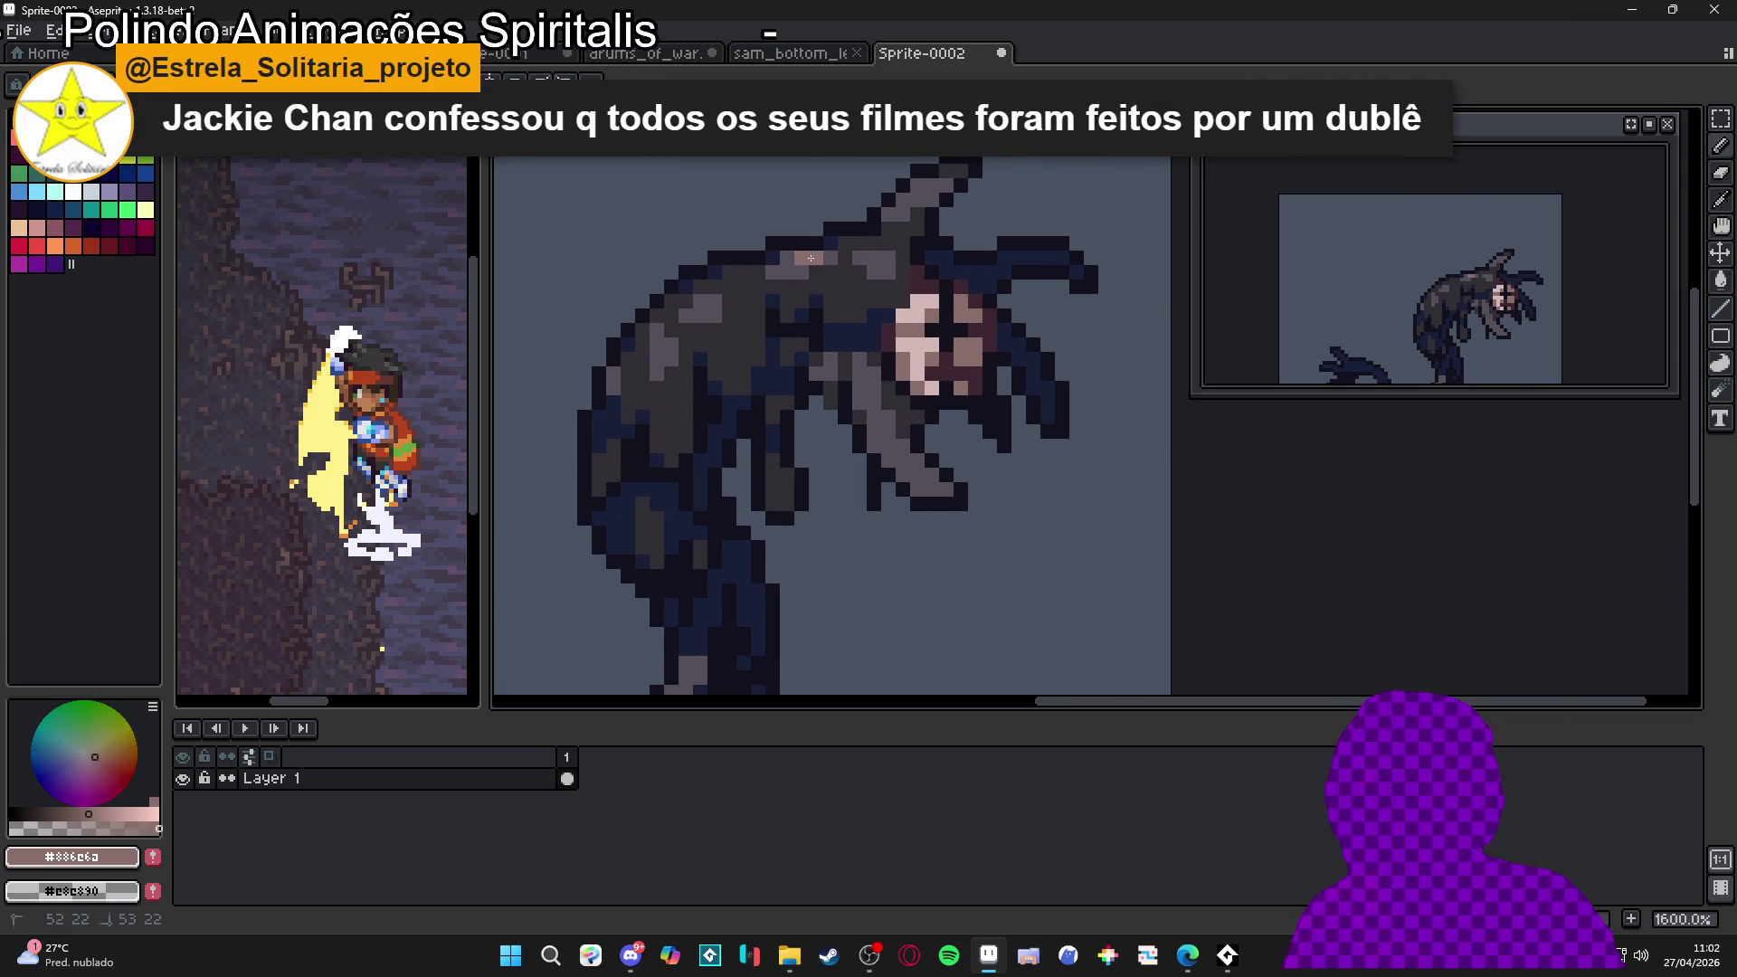
scroll(864, 303, down, 3)
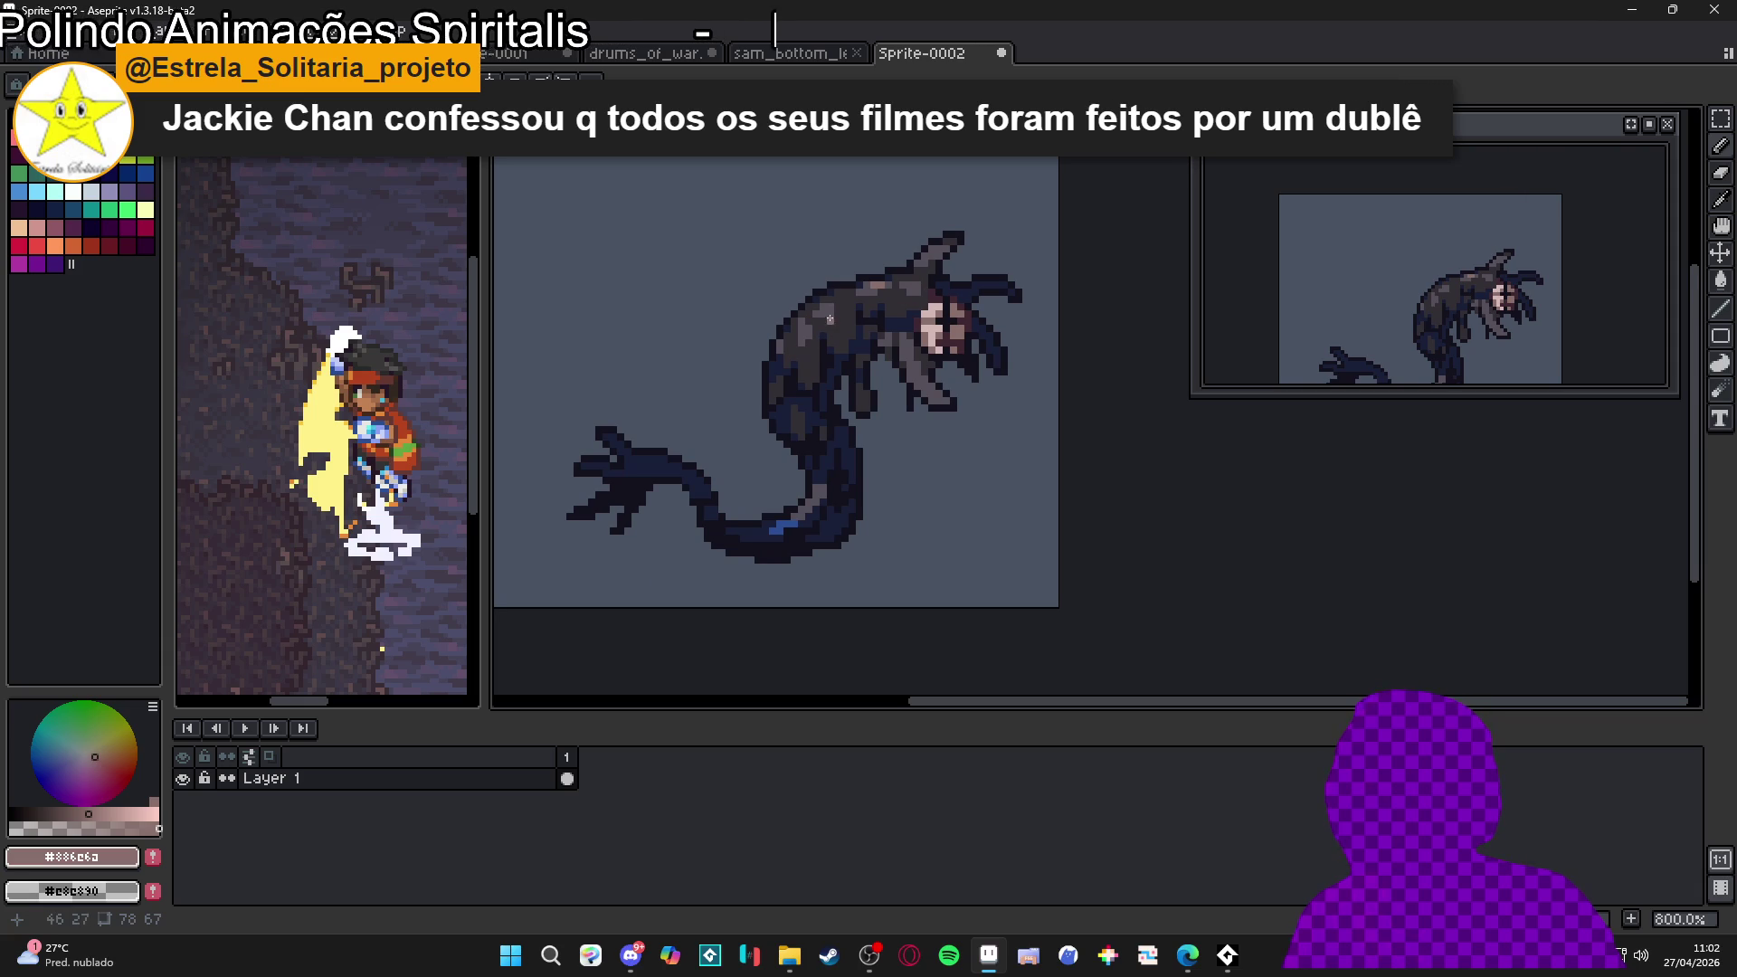
scroll(977, 239, up, 2)
Sample the horn's dark grey, the navy, and the head's lighter grey and near-black
alt+click(980, 242)
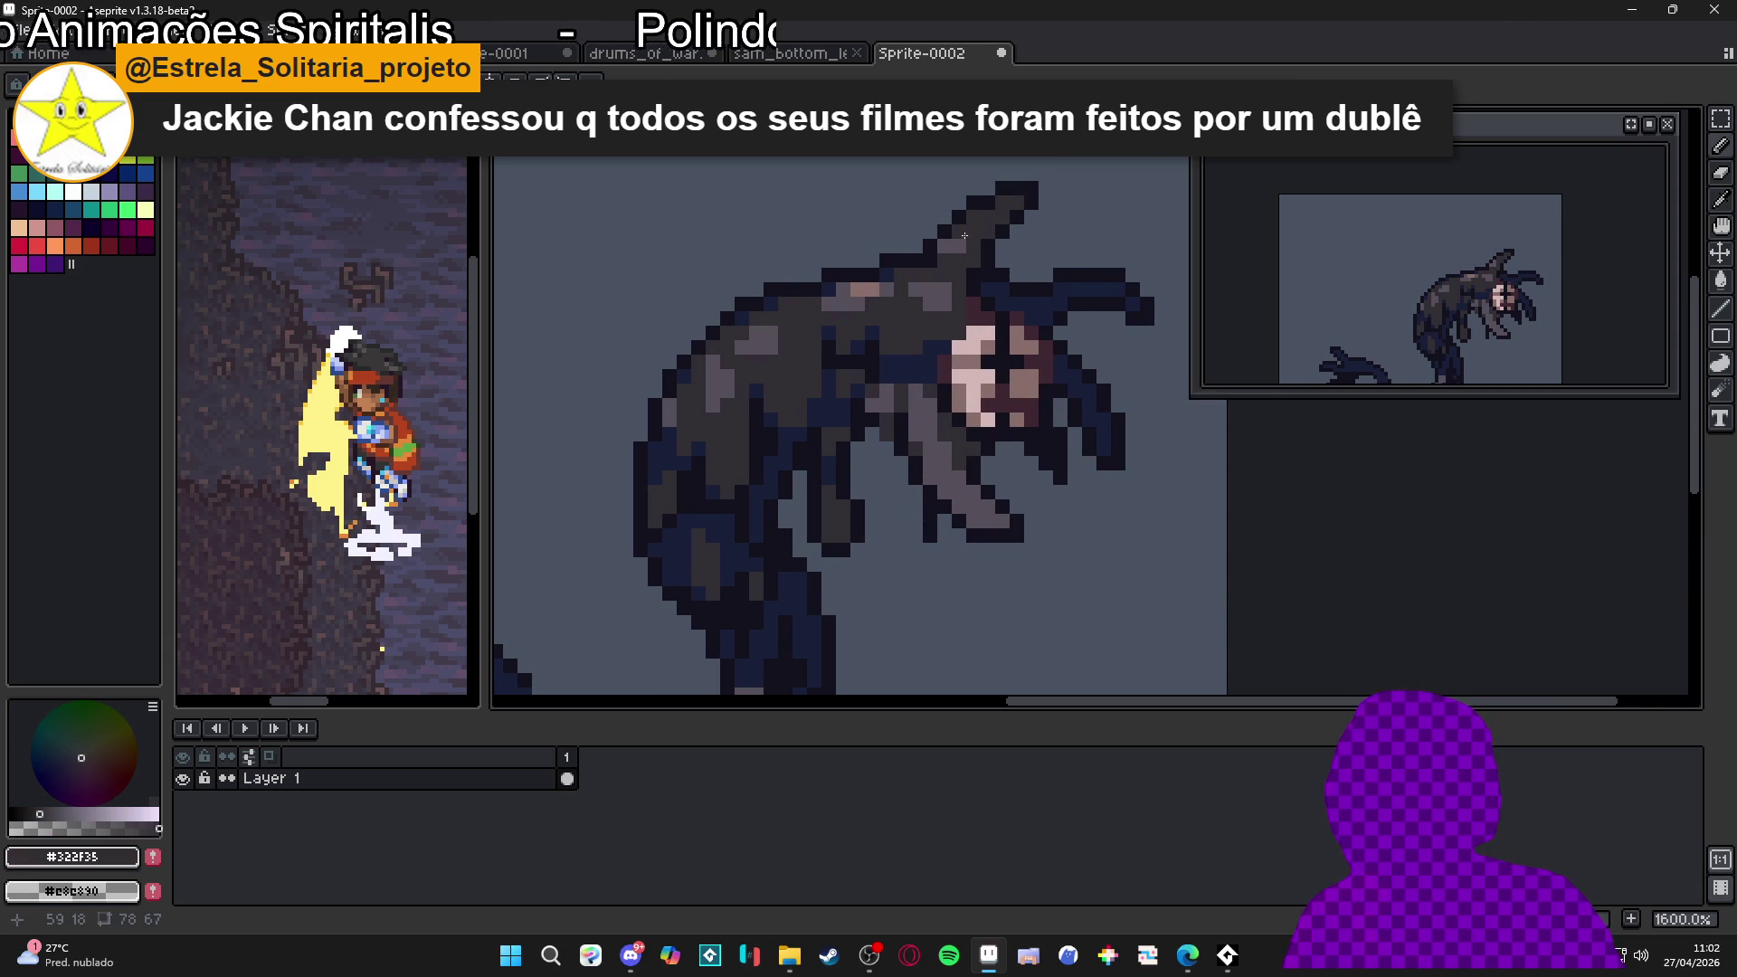
alt+click(960, 252)
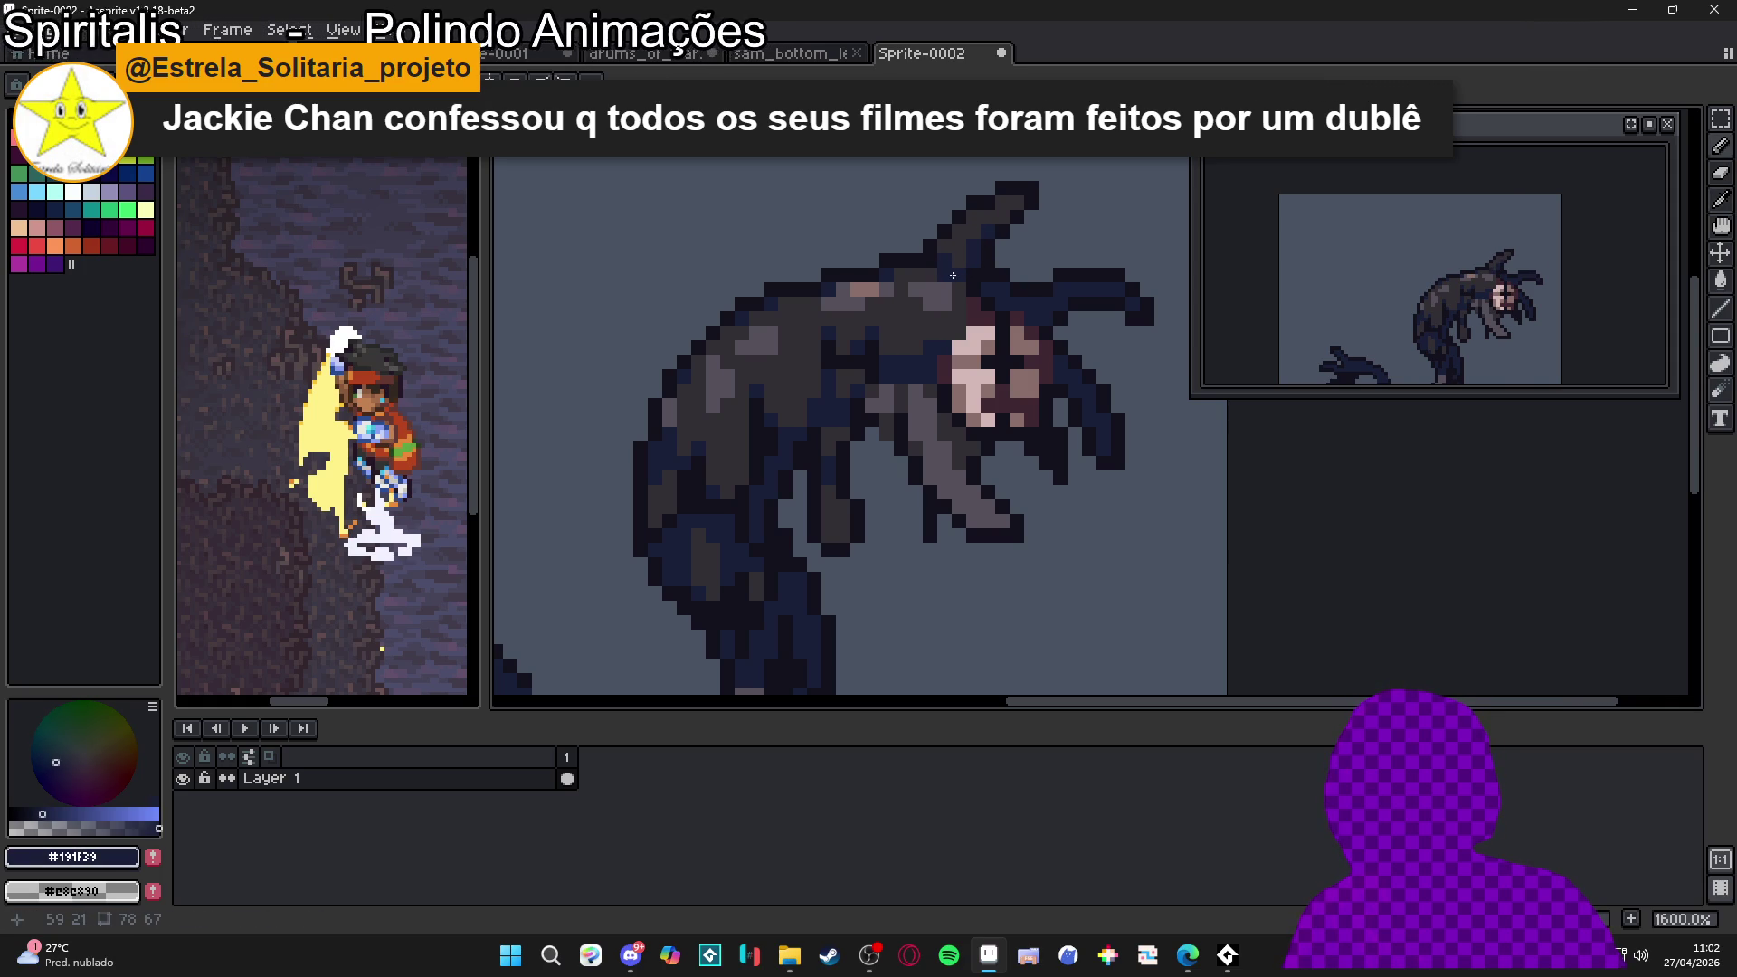
alt+click(968, 244)
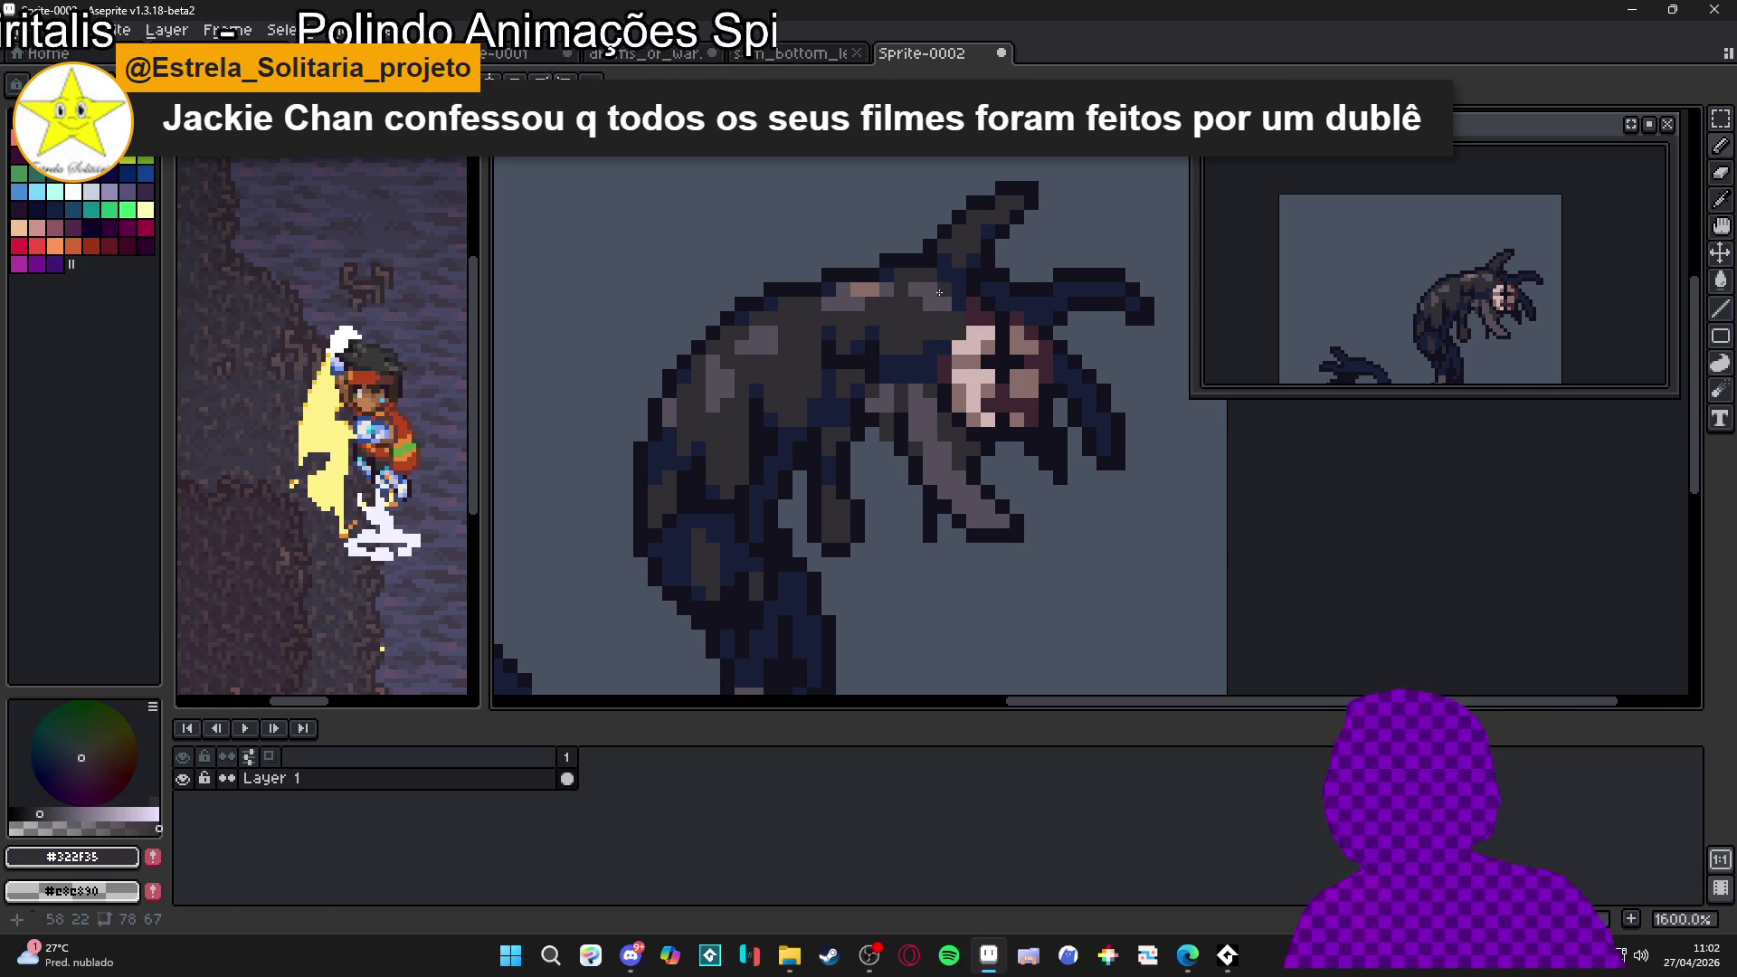
alt+click(940, 292)
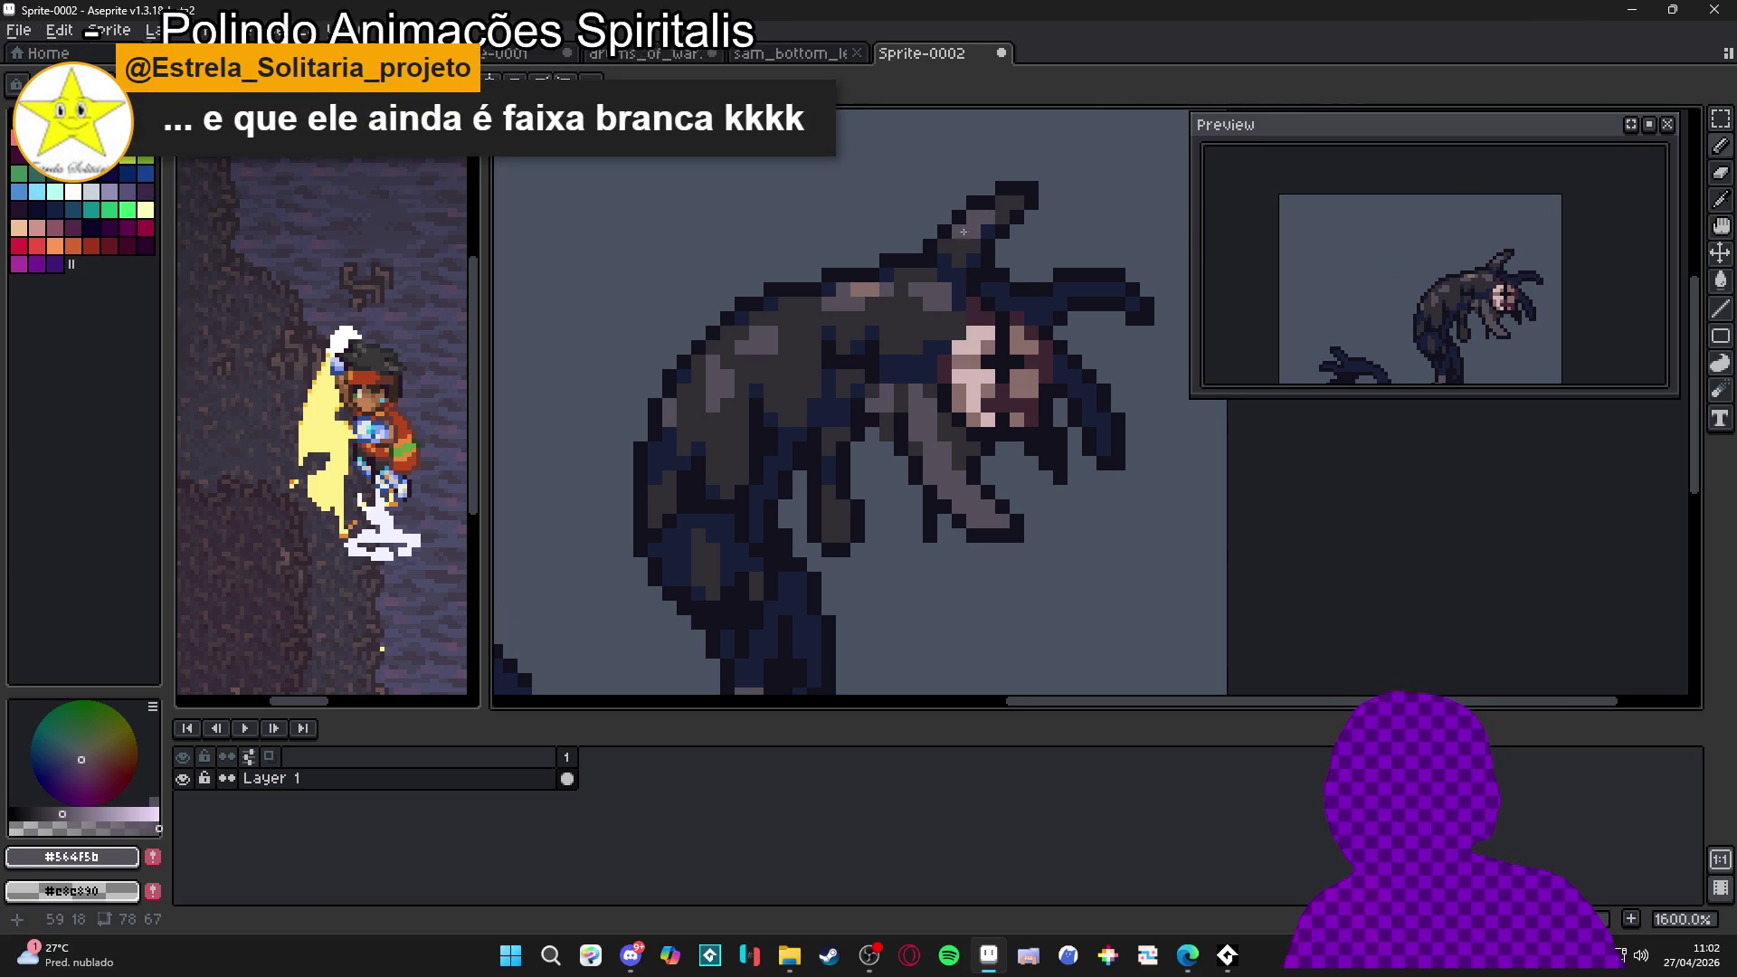
scroll(964, 231, down, 3)
scroll(932, 326, up, 2)
alt+click(929, 336)
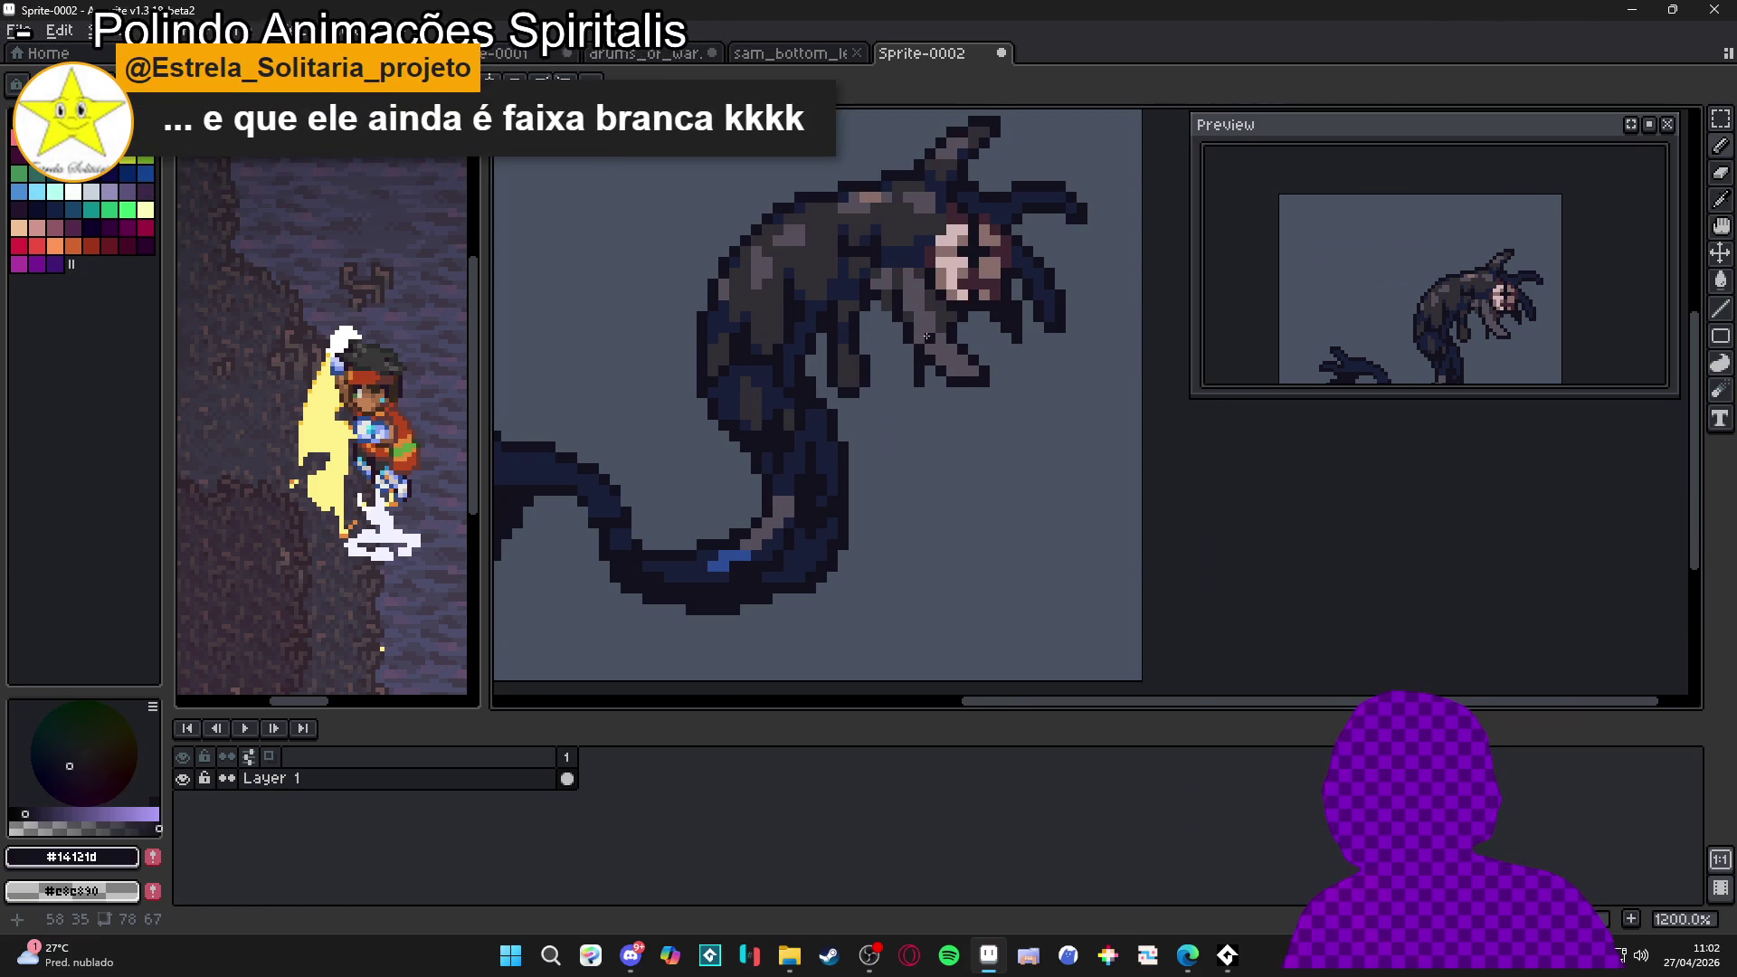
scroll(929, 336, up, 1)
alt+click(922, 333)
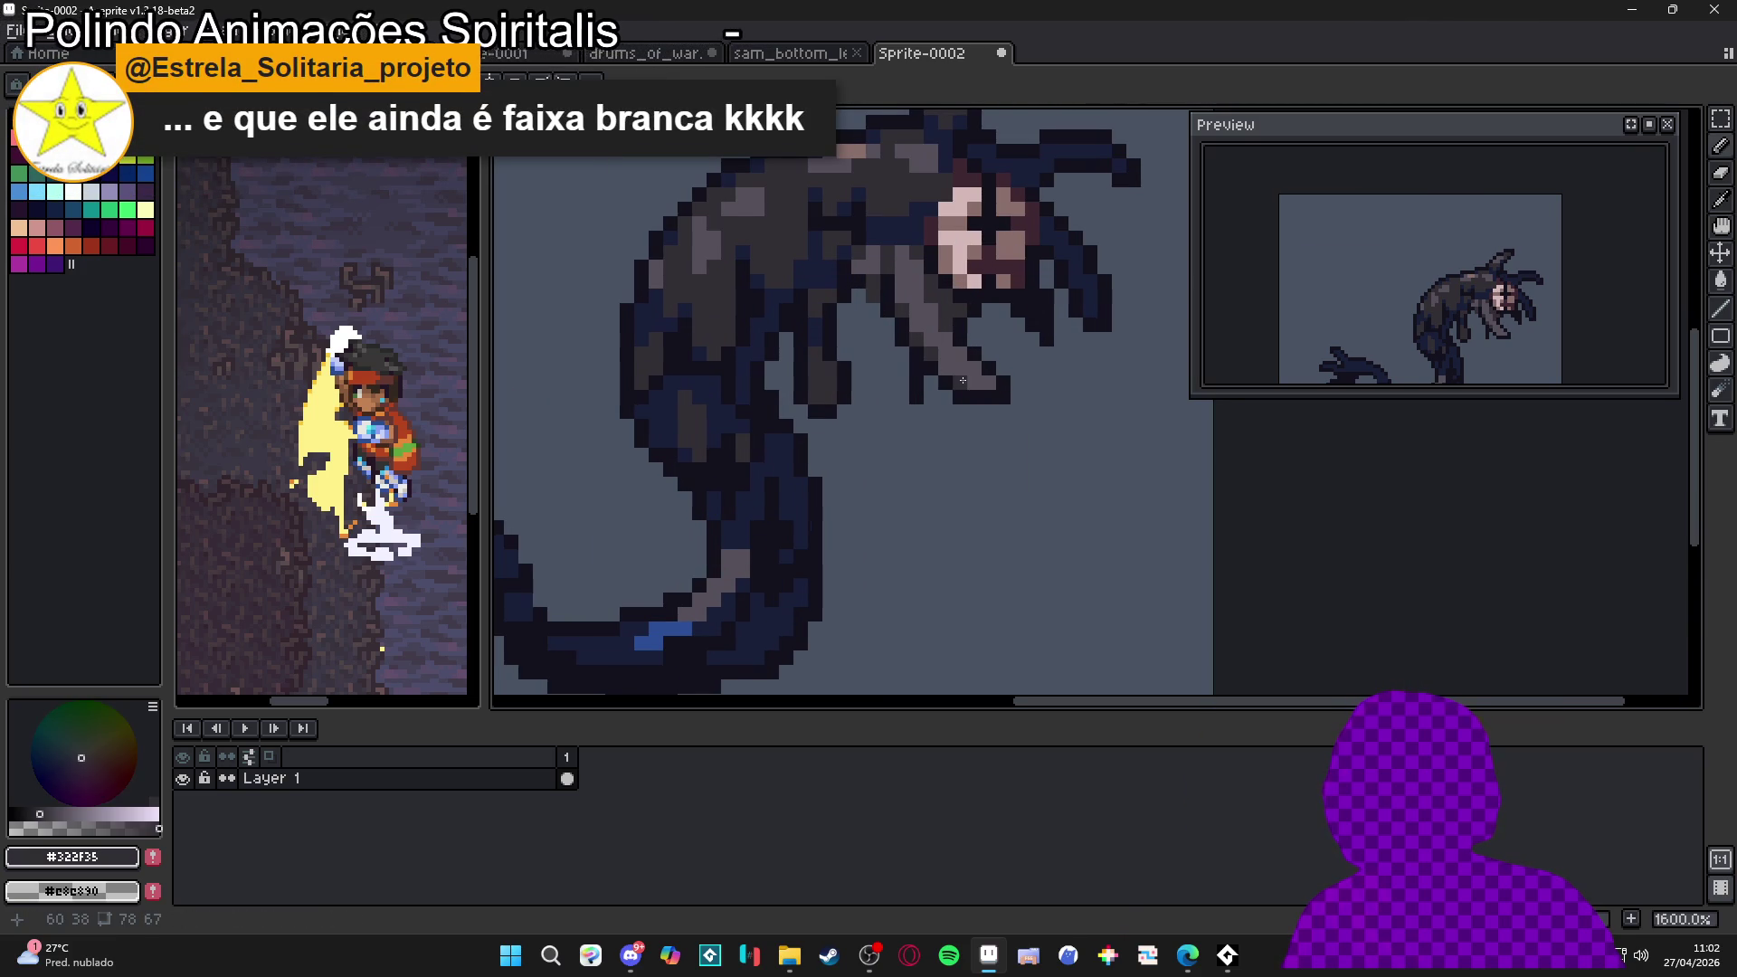
scroll(978, 399, down, 1)
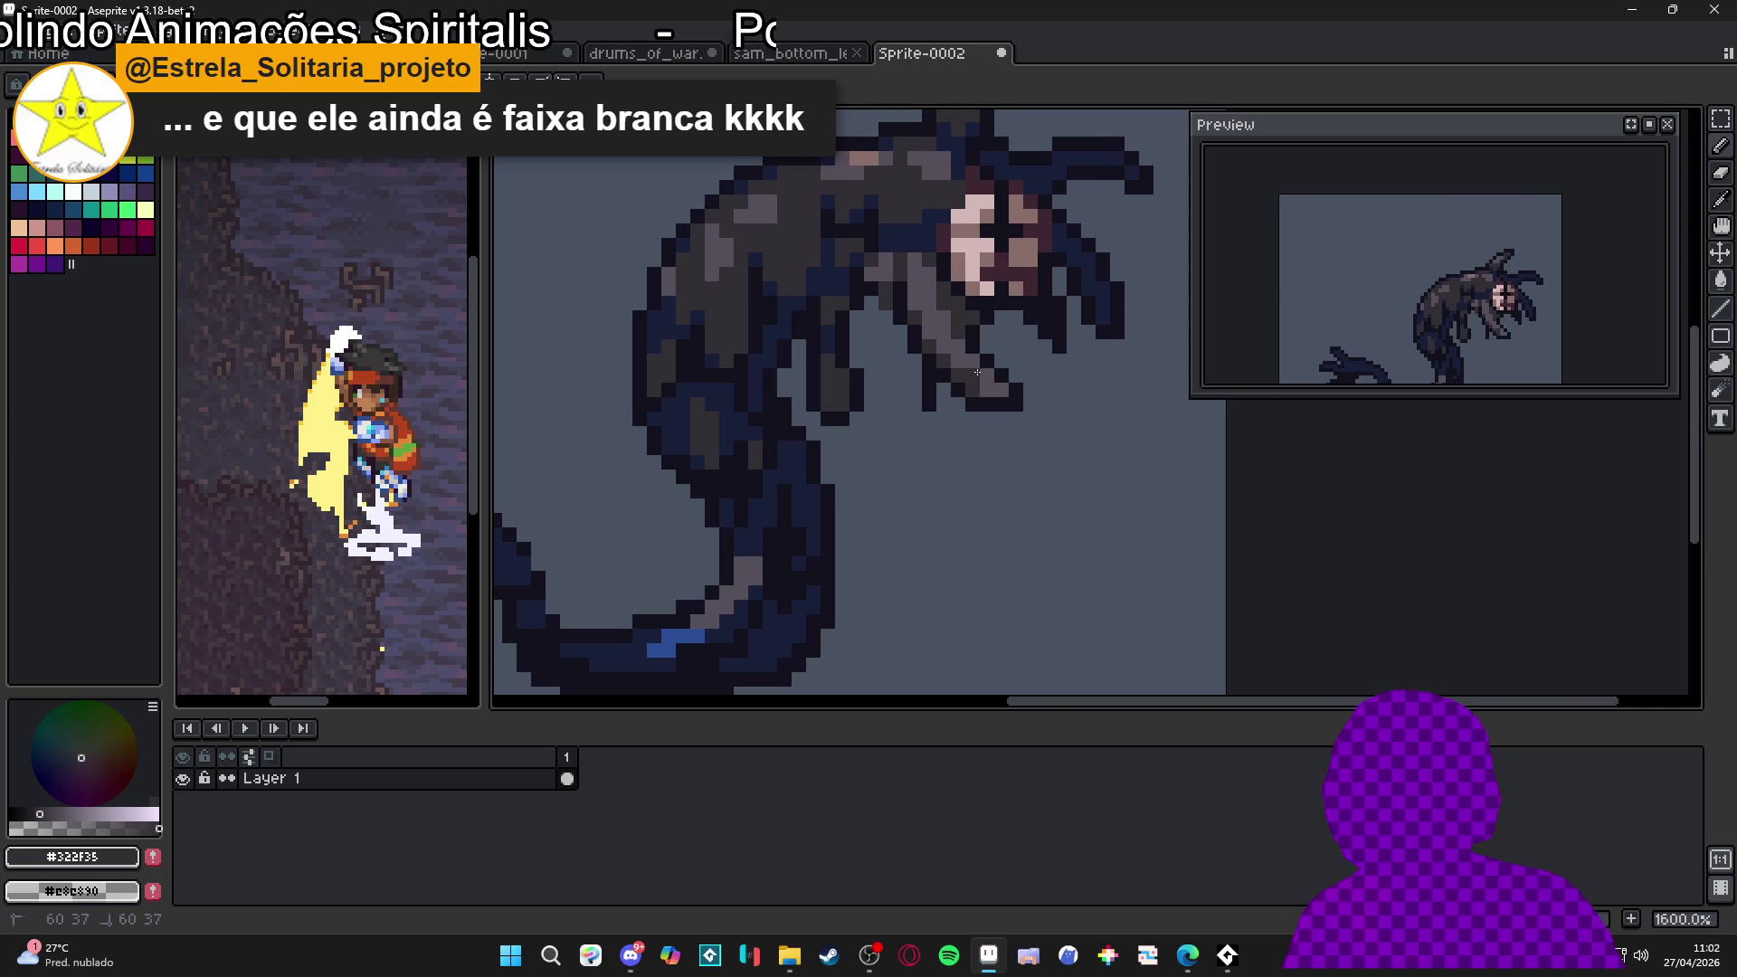
scroll(985, 404, down, 1)
scroll(984, 404, down, 1)
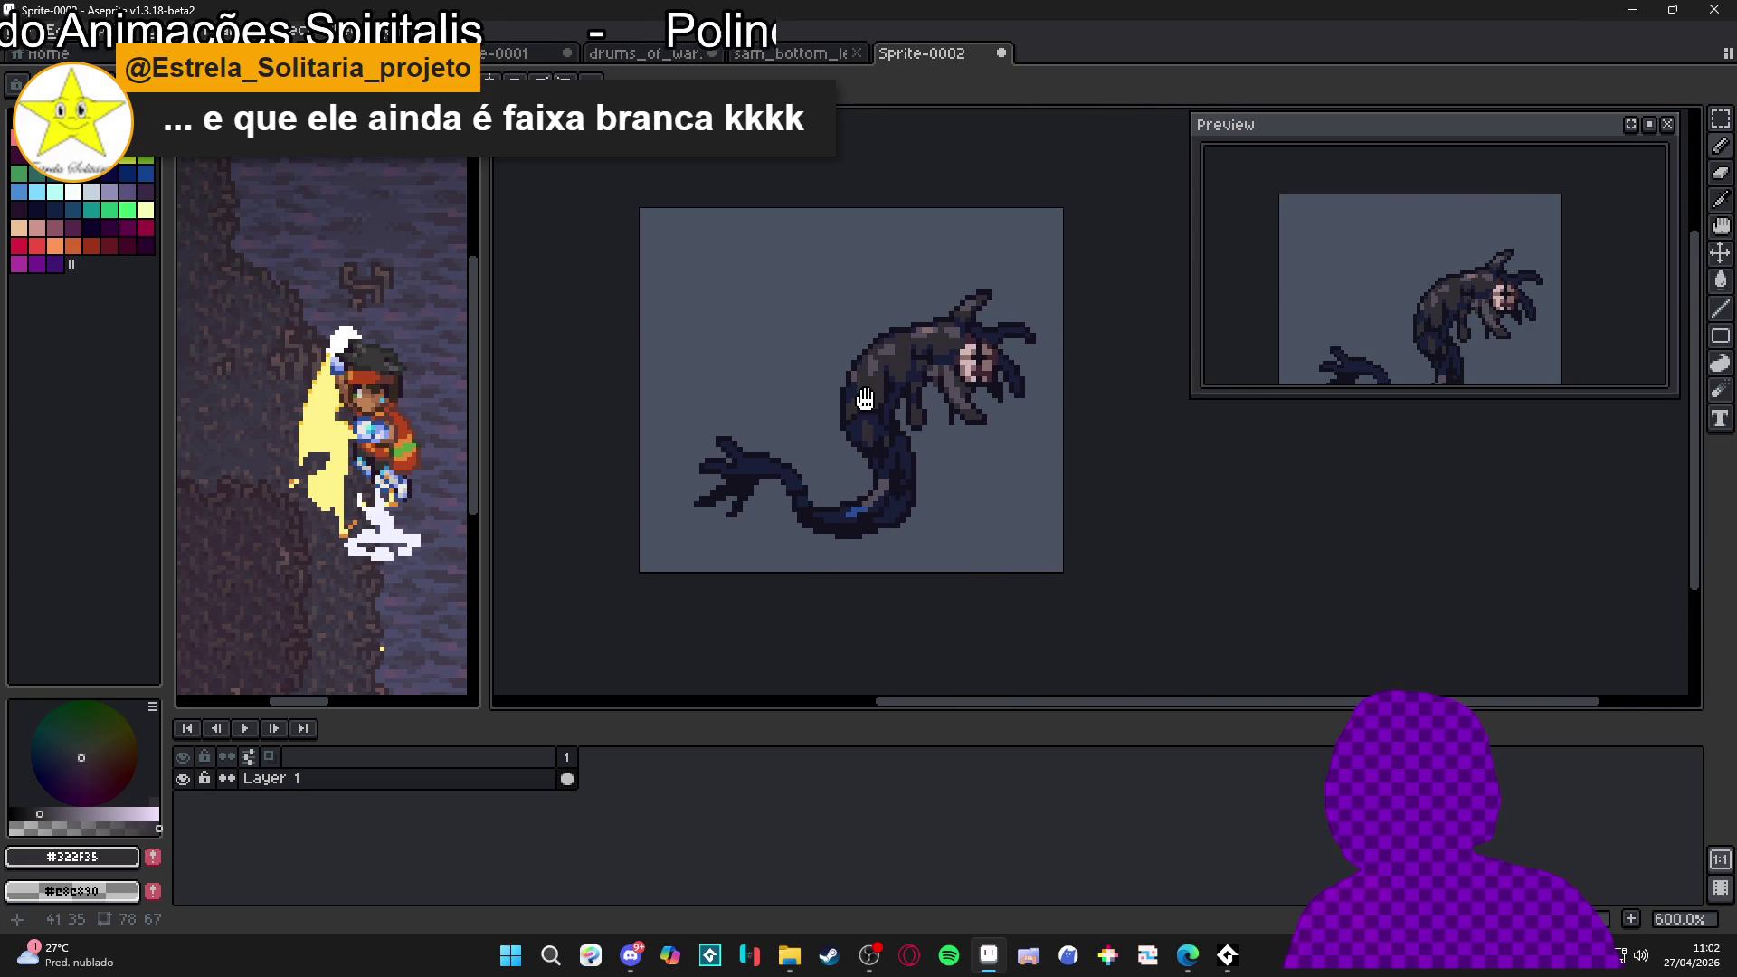
scroll(899, 388, up, 1)
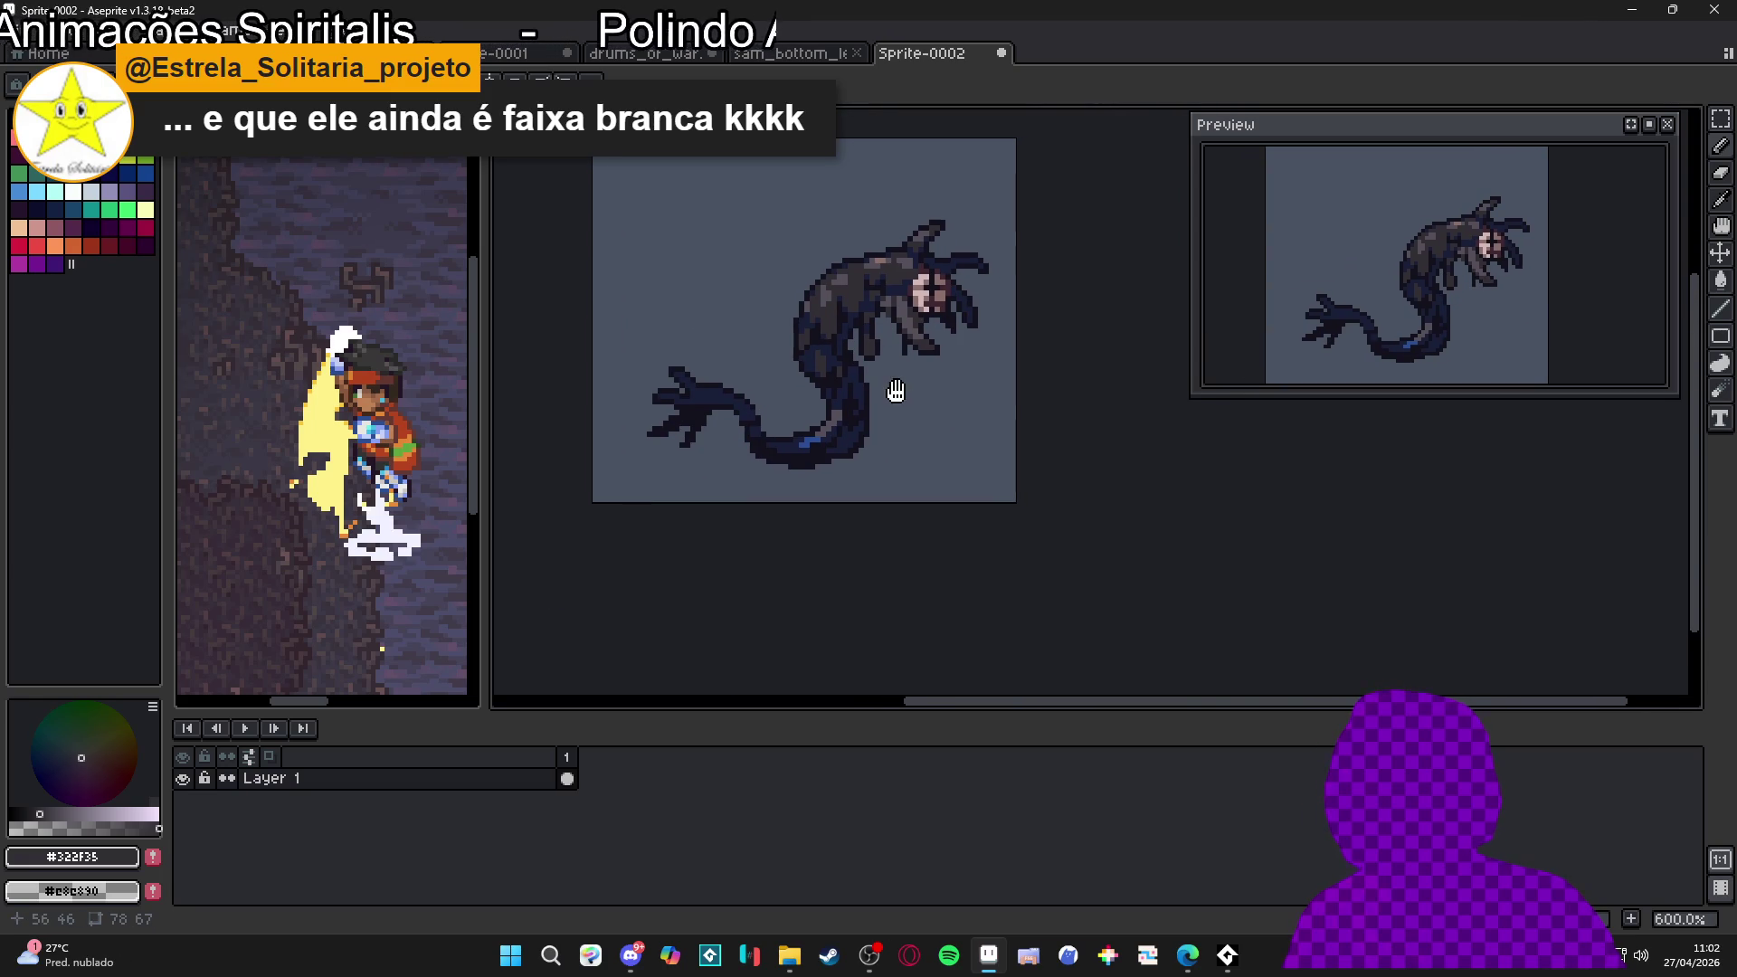
Sample the blue highlight colour from the creature's tail
scroll(919, 404, down, 1)
scroll(793, 427, up, 2)
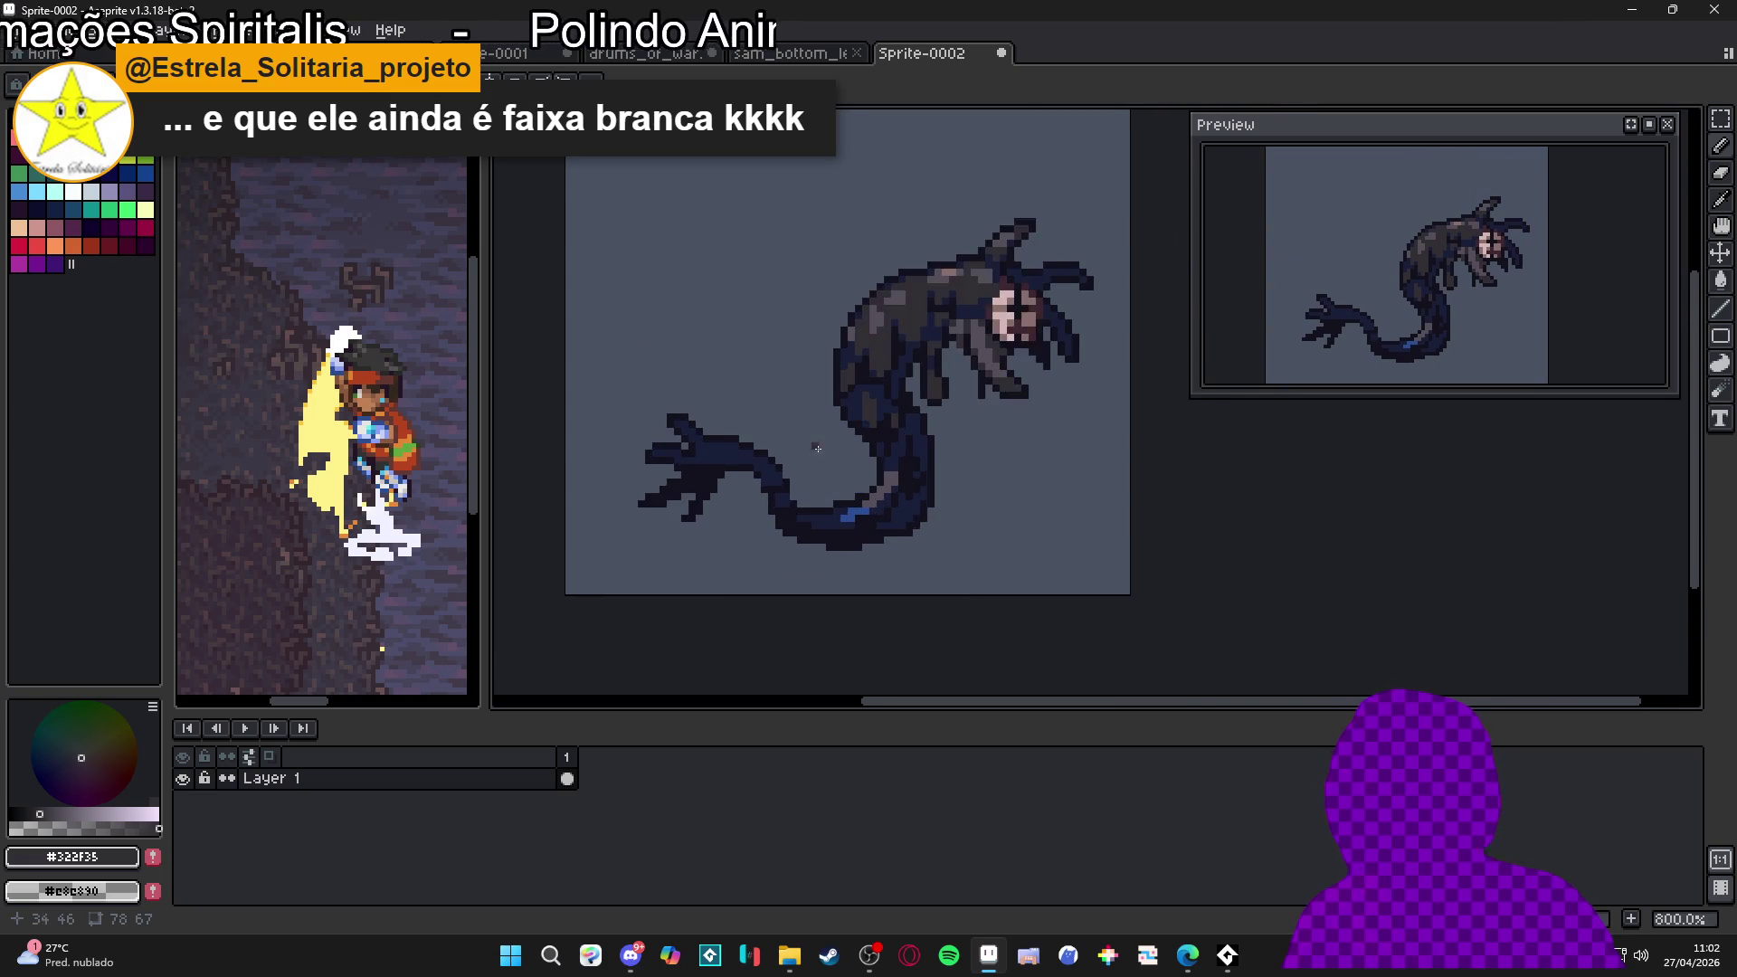
alt+click(673, 451)
scroll(673, 450, up, 1)
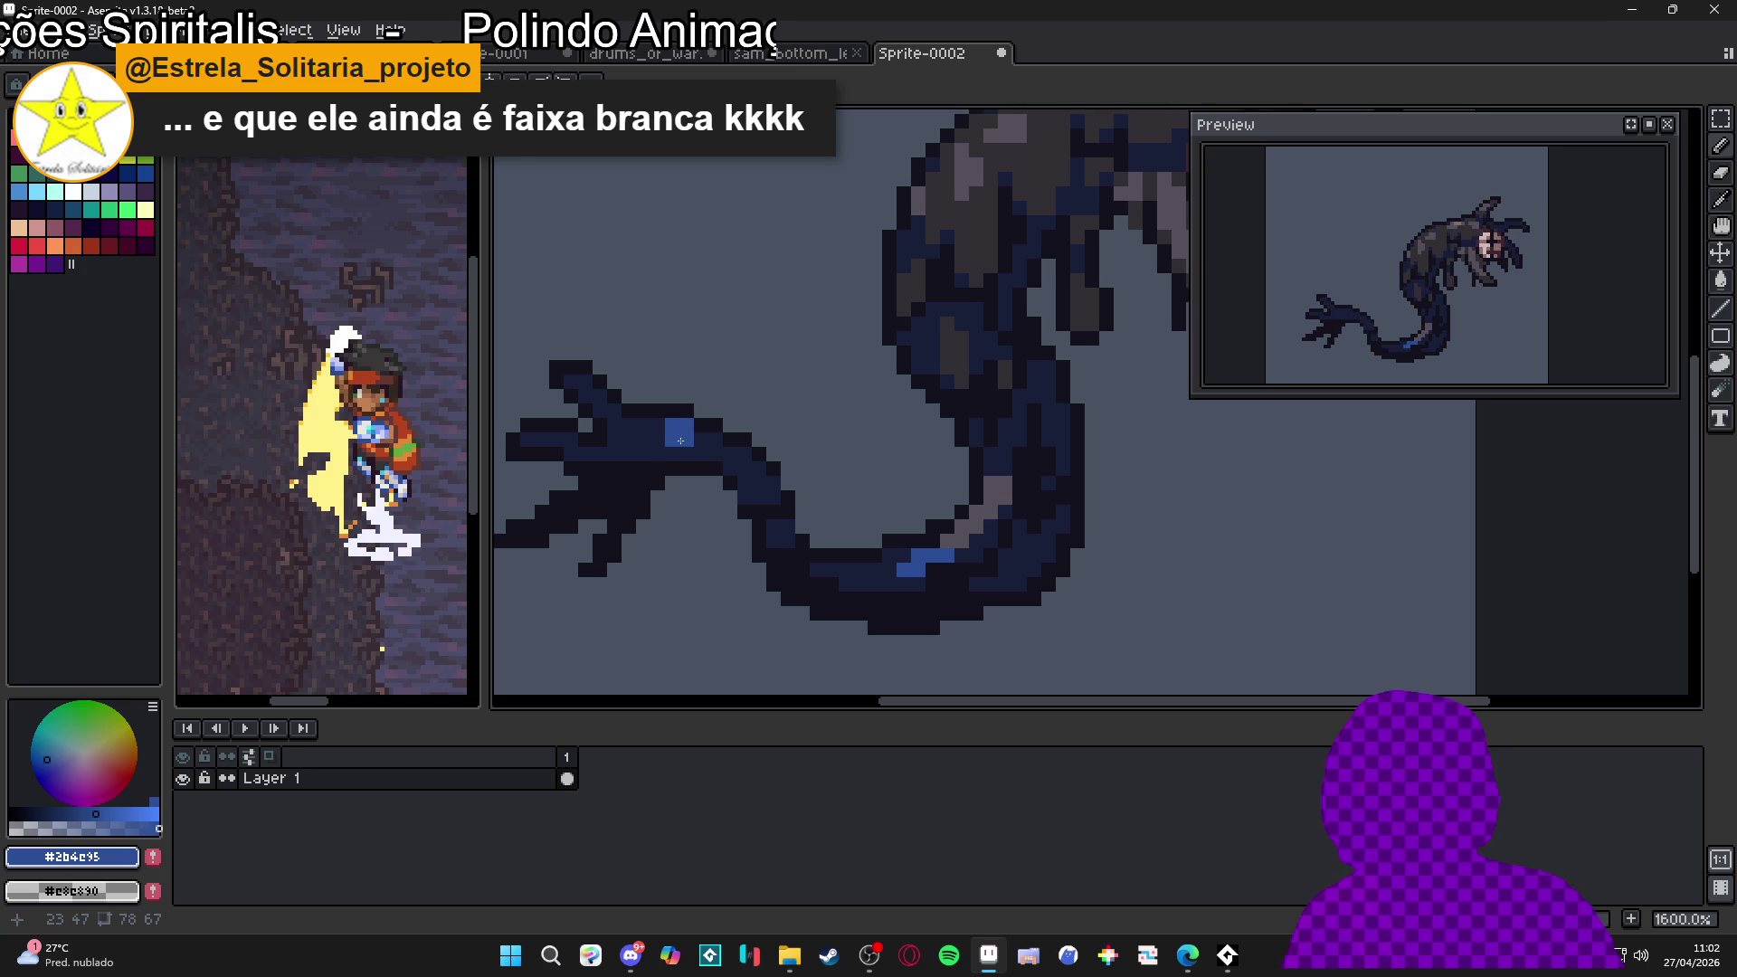
scroll(661, 430, down, 2)
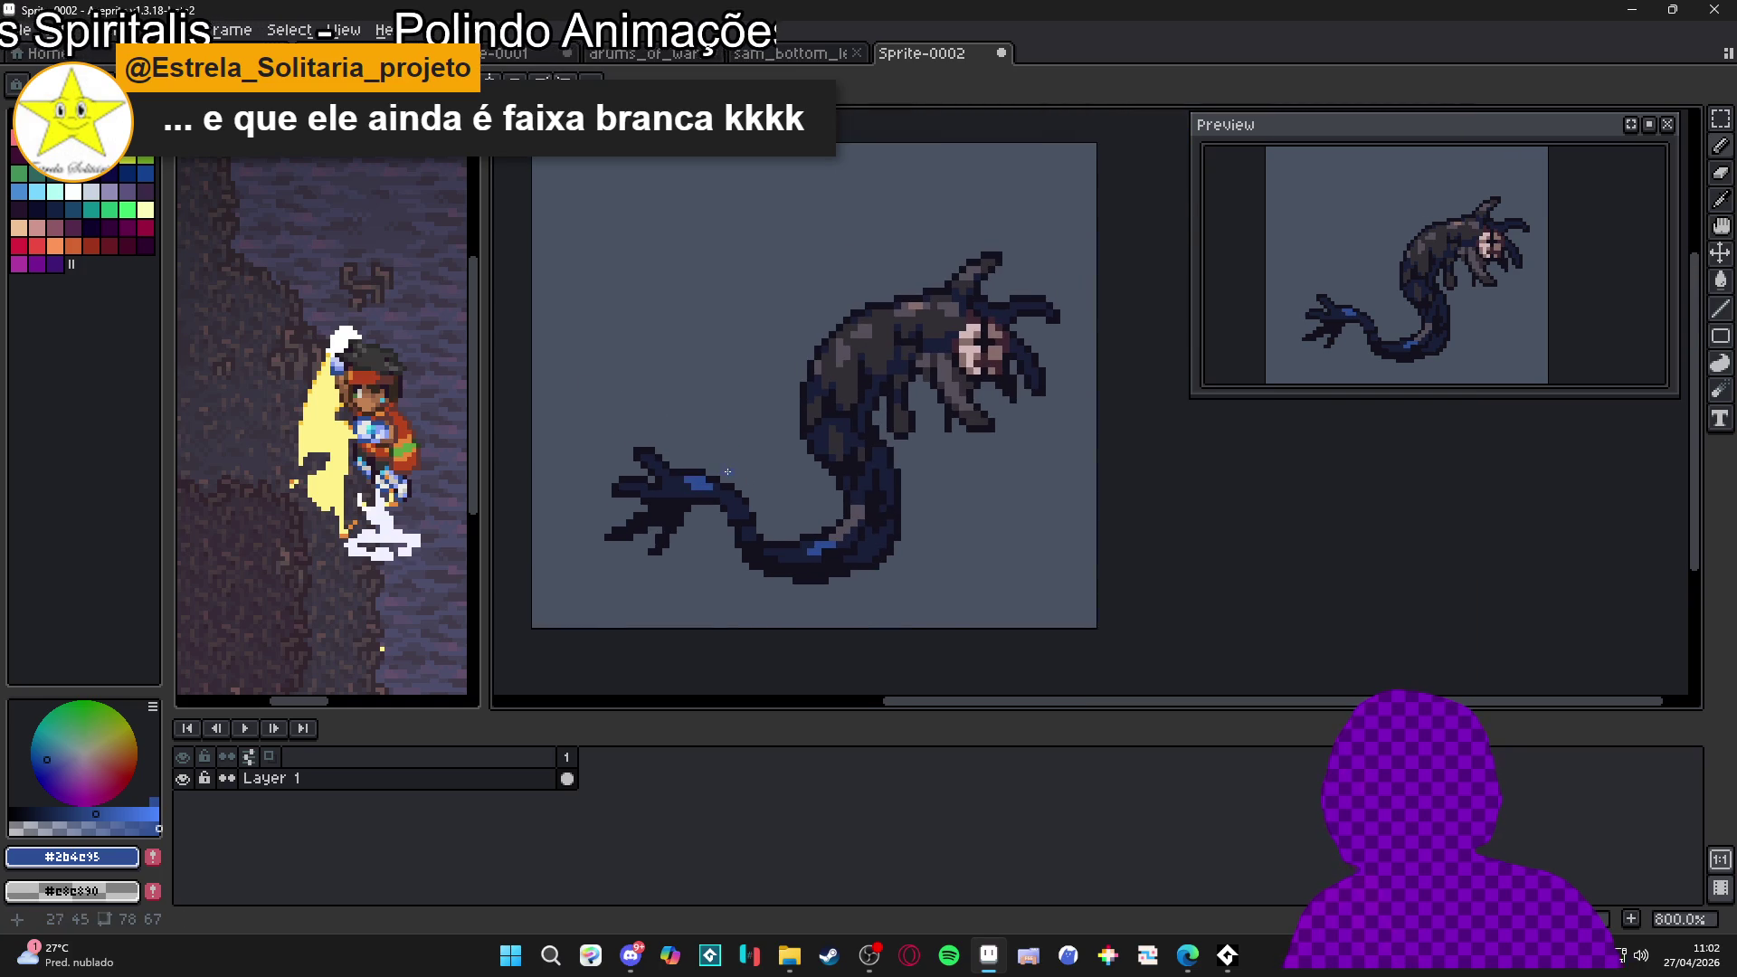
scroll(722, 501, up, 1)
scroll(760, 471, down, 1)
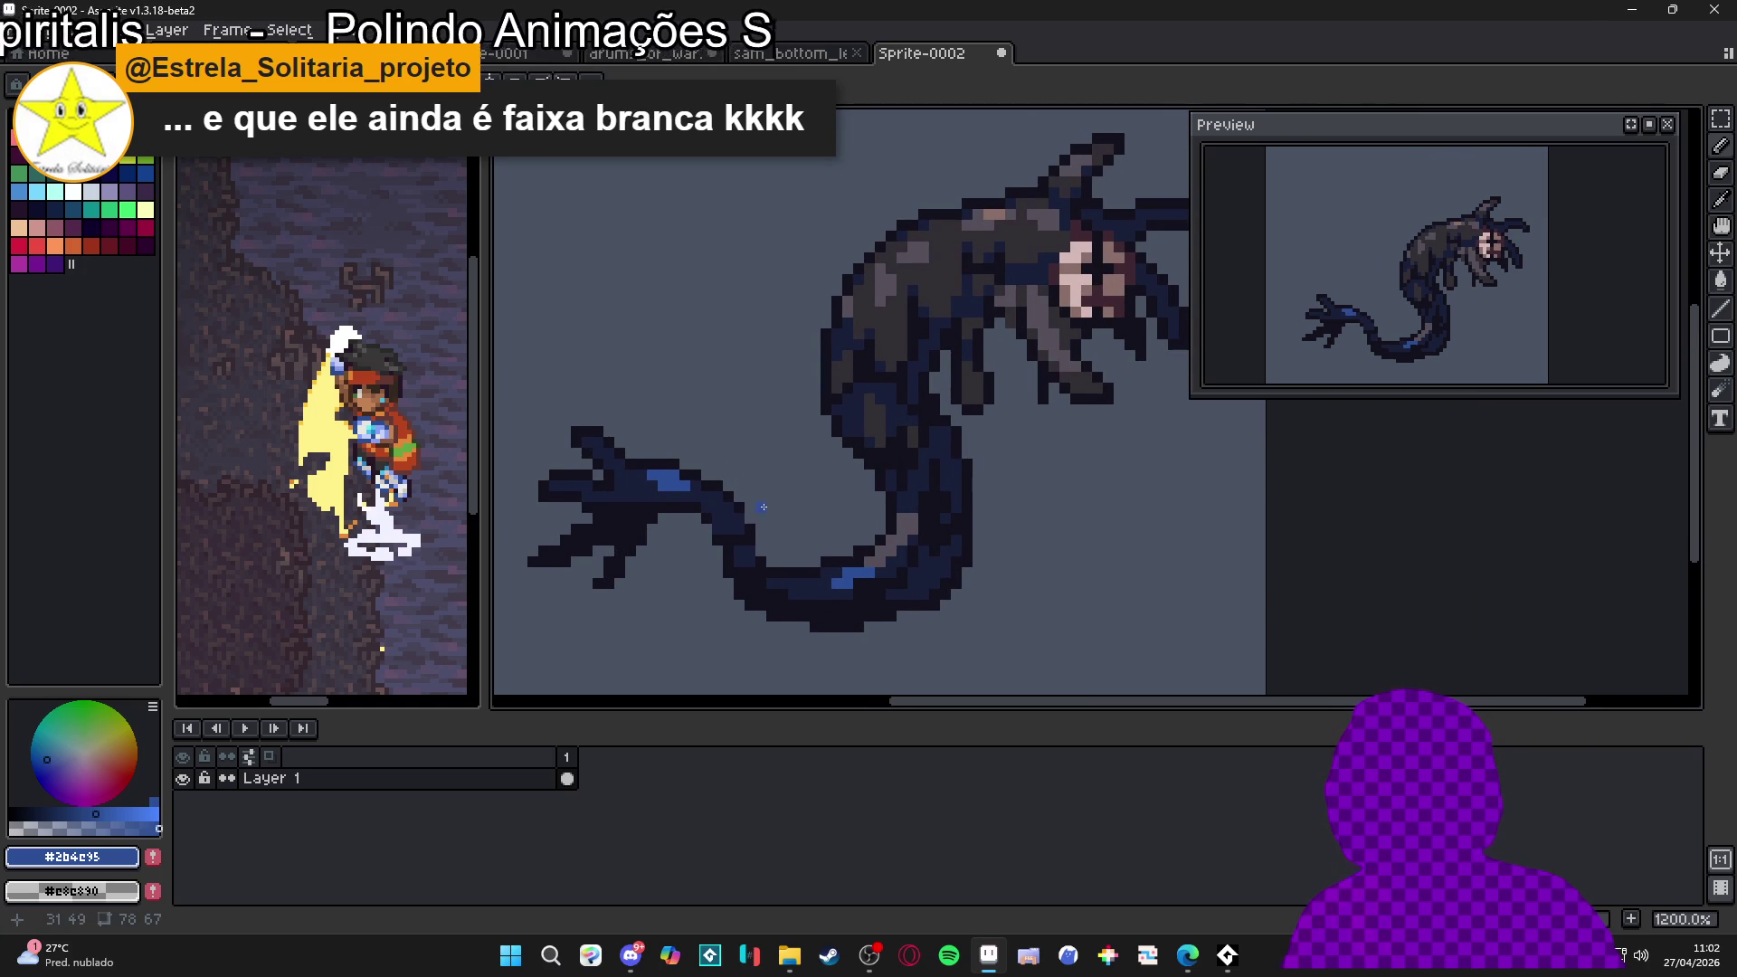
scroll(730, 510, down, 1)
scroll(869, 514, up, 2)
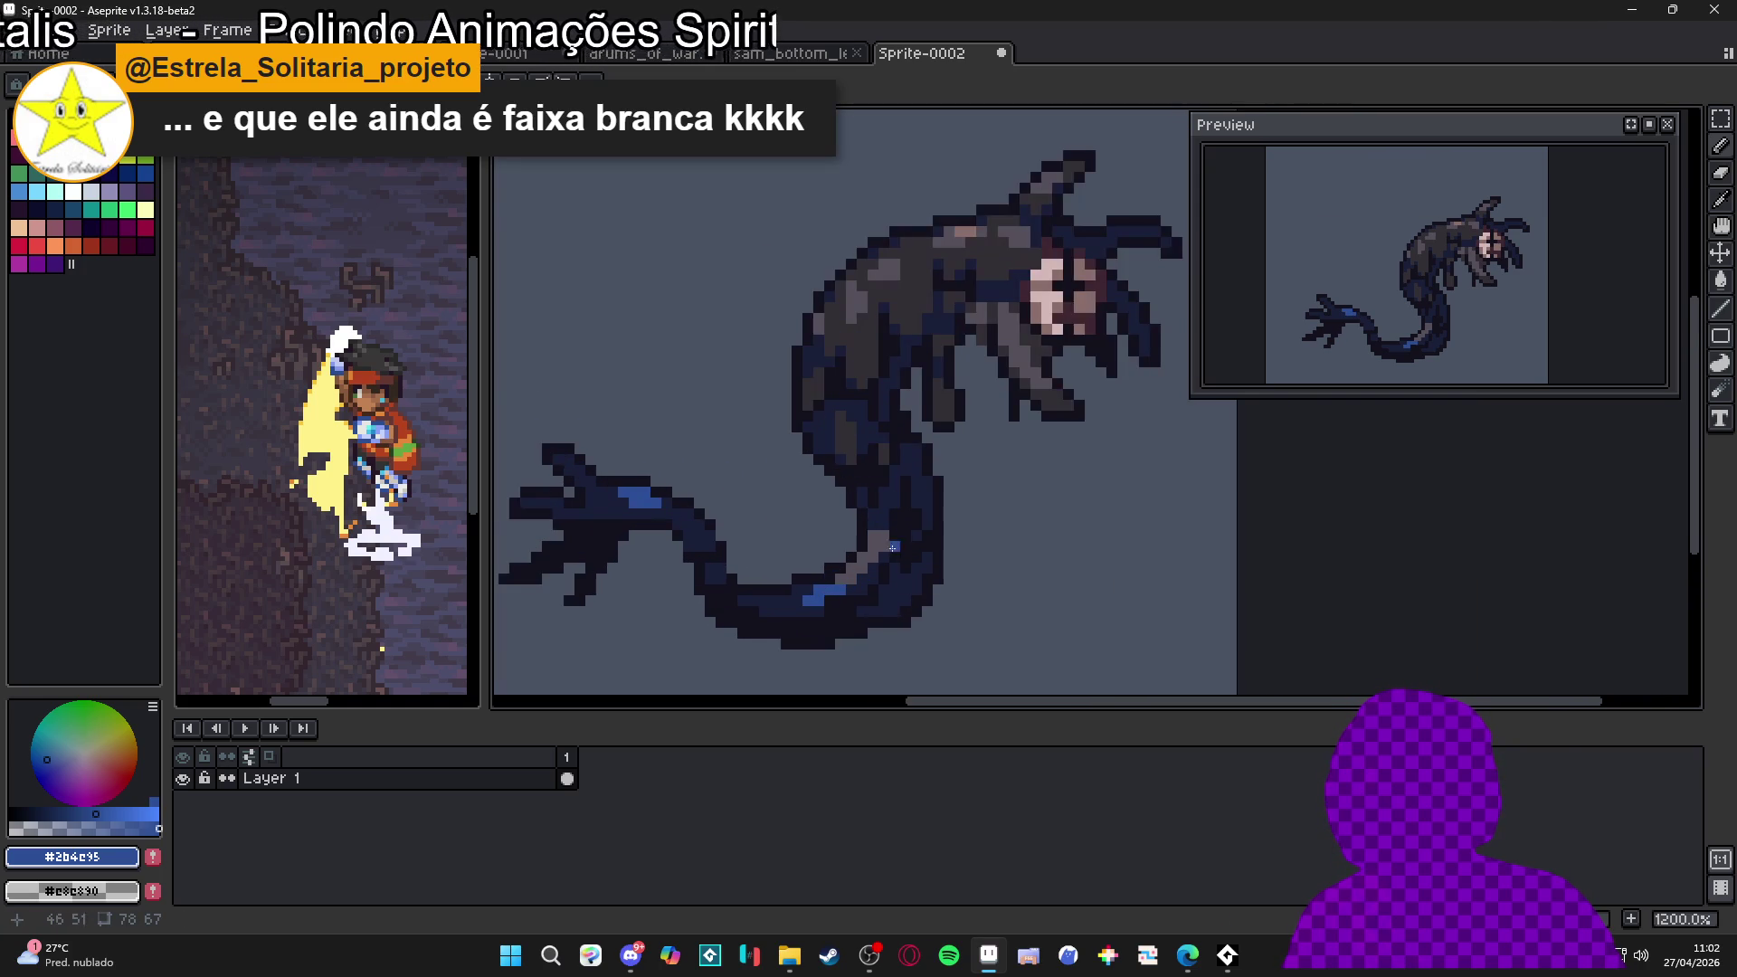
scroll(859, 588, down, 1)
Repaint the stray blue highlight pixels on the tail with the dark tail colour
alt+click(833, 590)
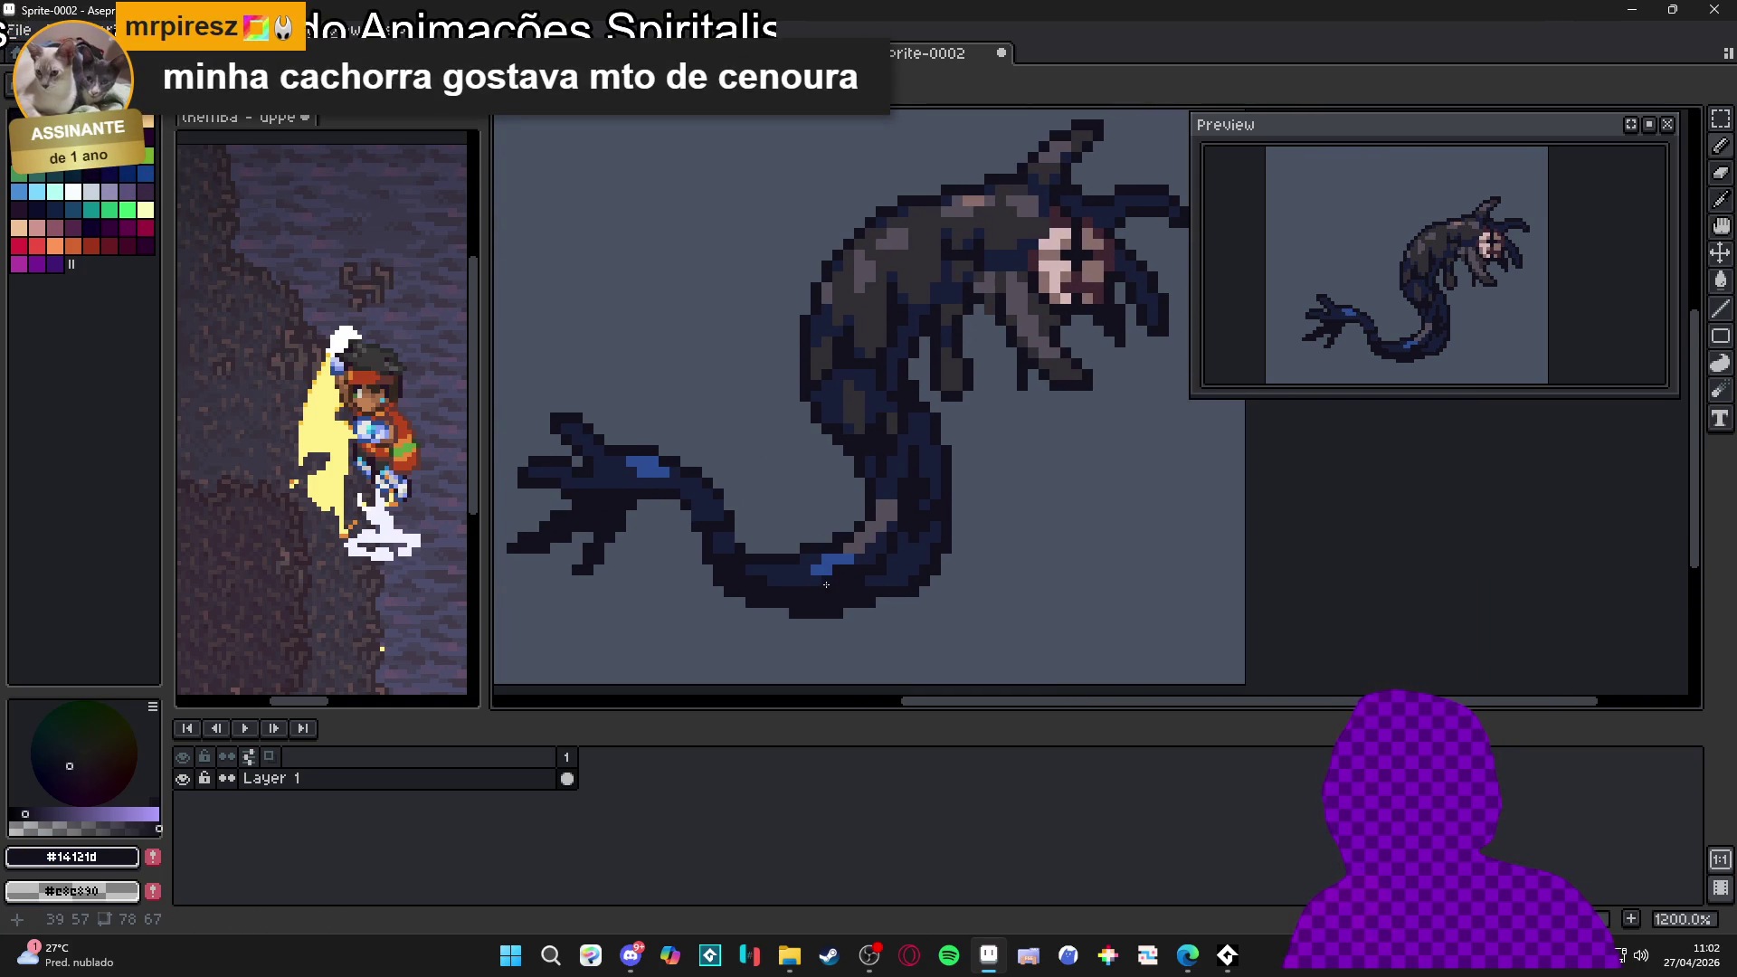
scroll(869, 552, up, 1)
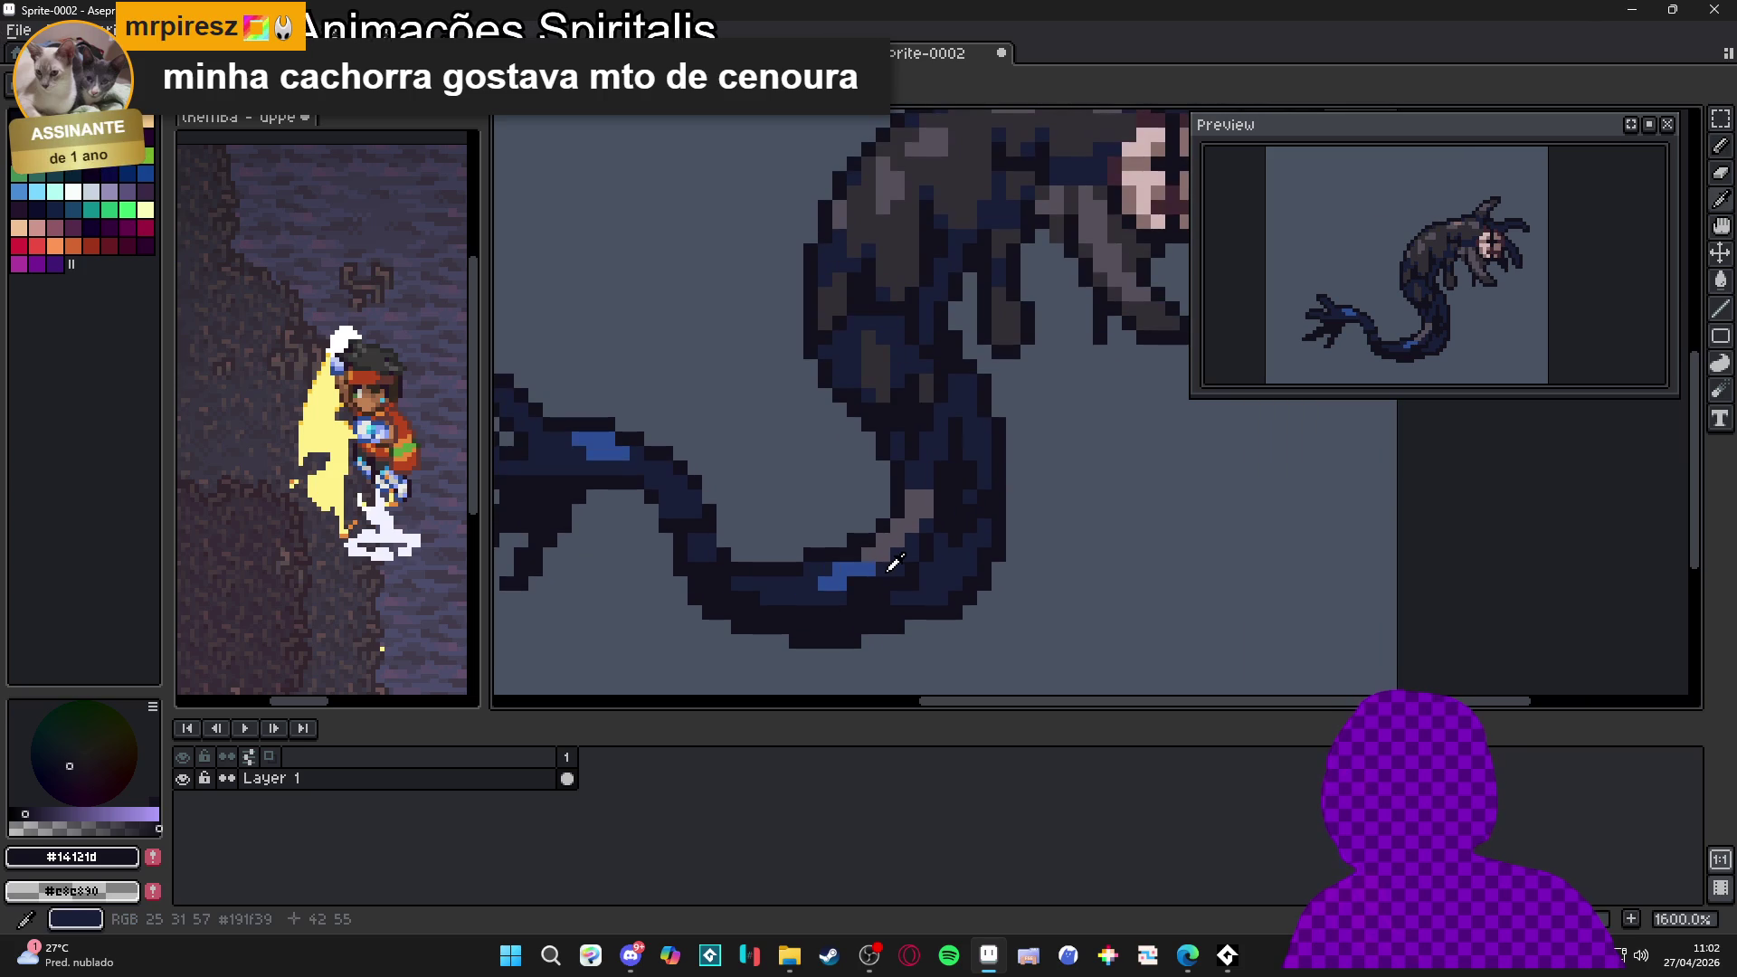
alt+click(890, 568)
click(853, 572)
click(861, 572)
alt+click(827, 584)
click(834, 570)
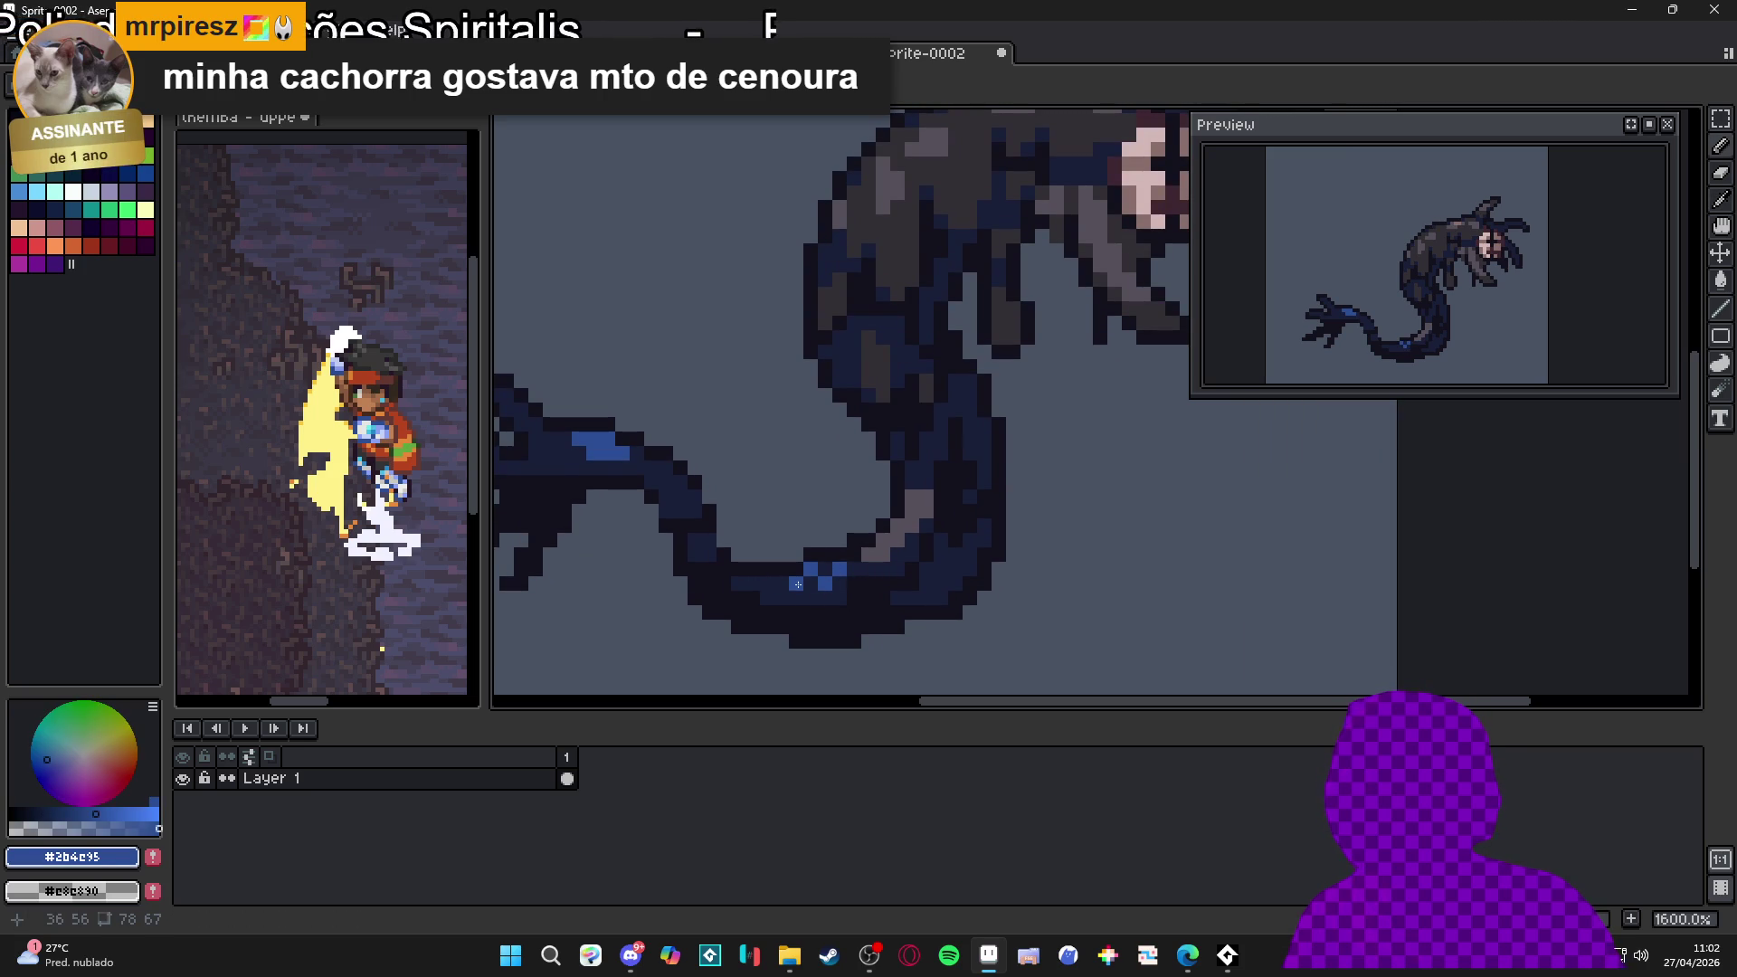
Pick the near-black outline colour and add a dark pixel below the creature's head
scroll(787, 584, down, 1)
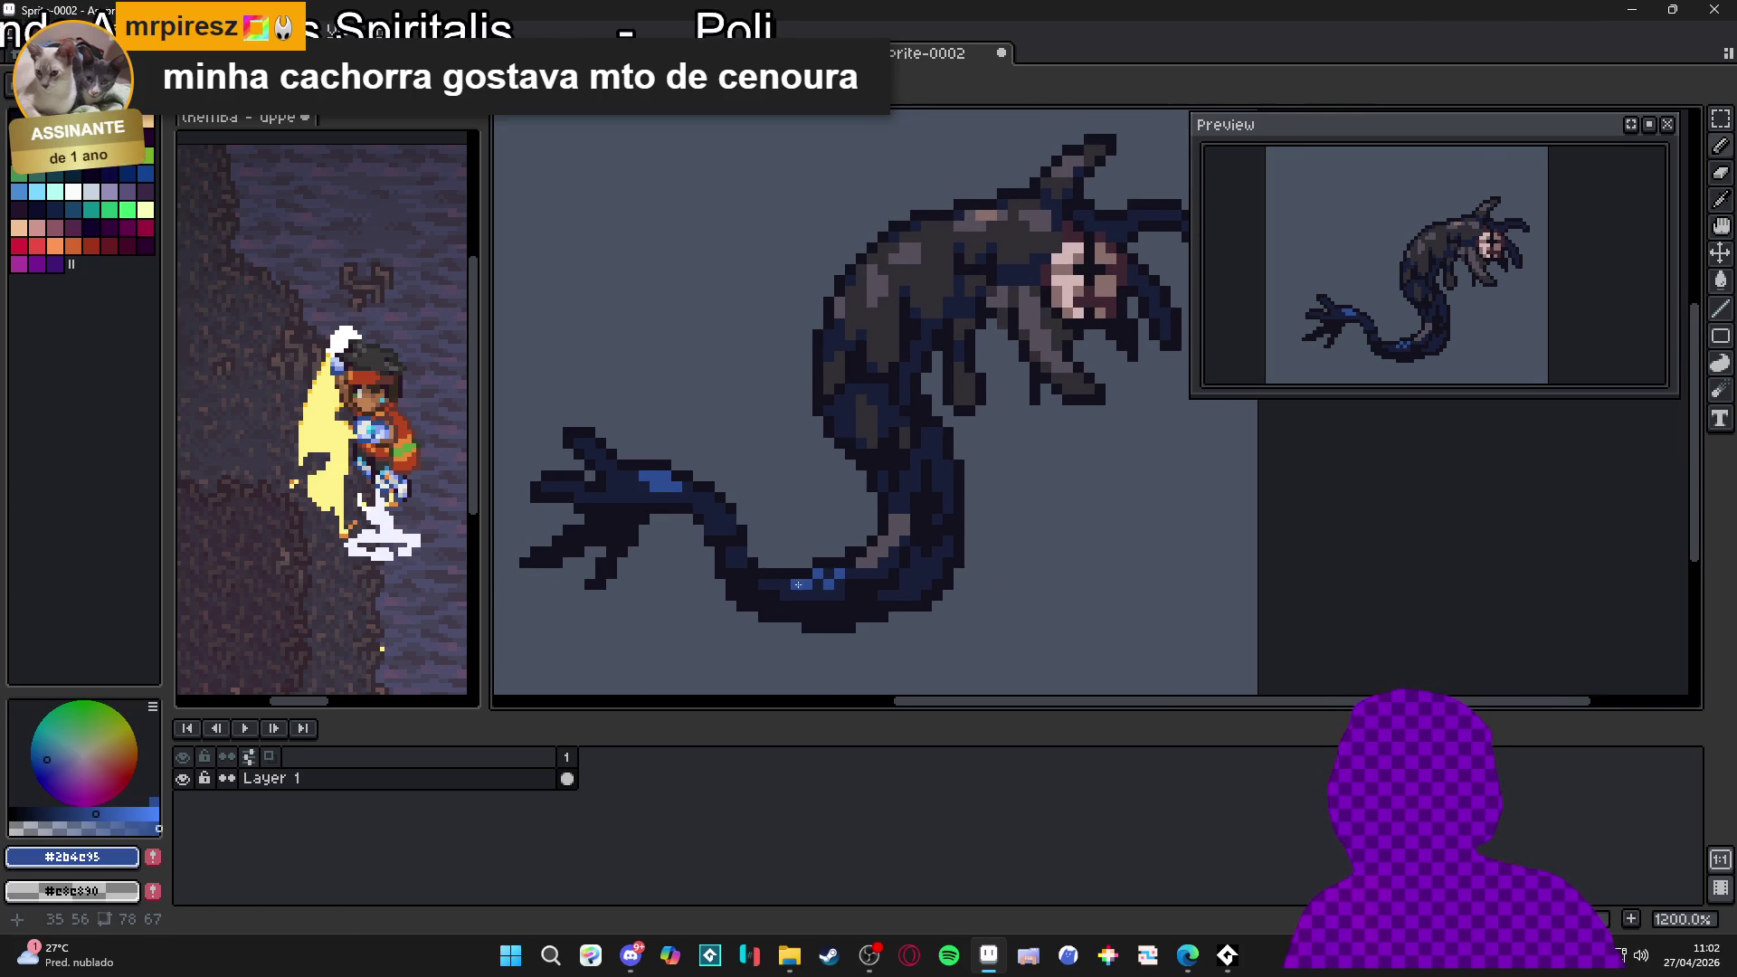
scroll(798, 585, down, 2)
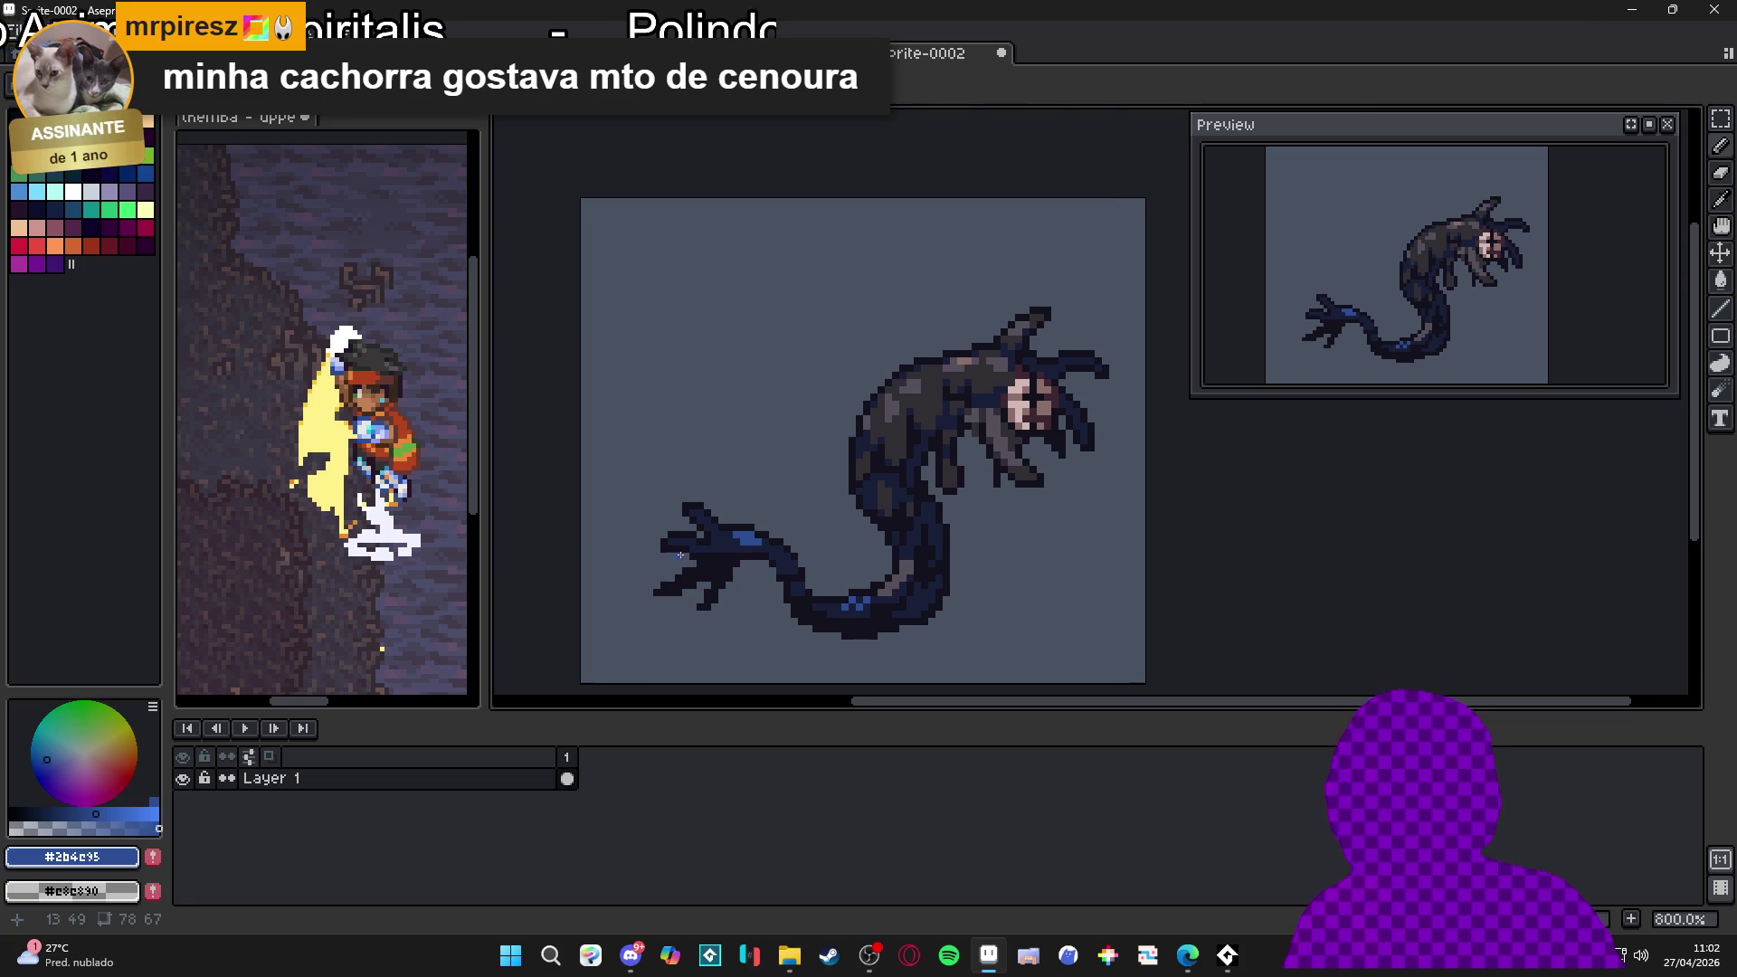
scroll(688, 543, up, 1)
drag(705, 534, 651, 521)
scroll(719, 520, down, 1)
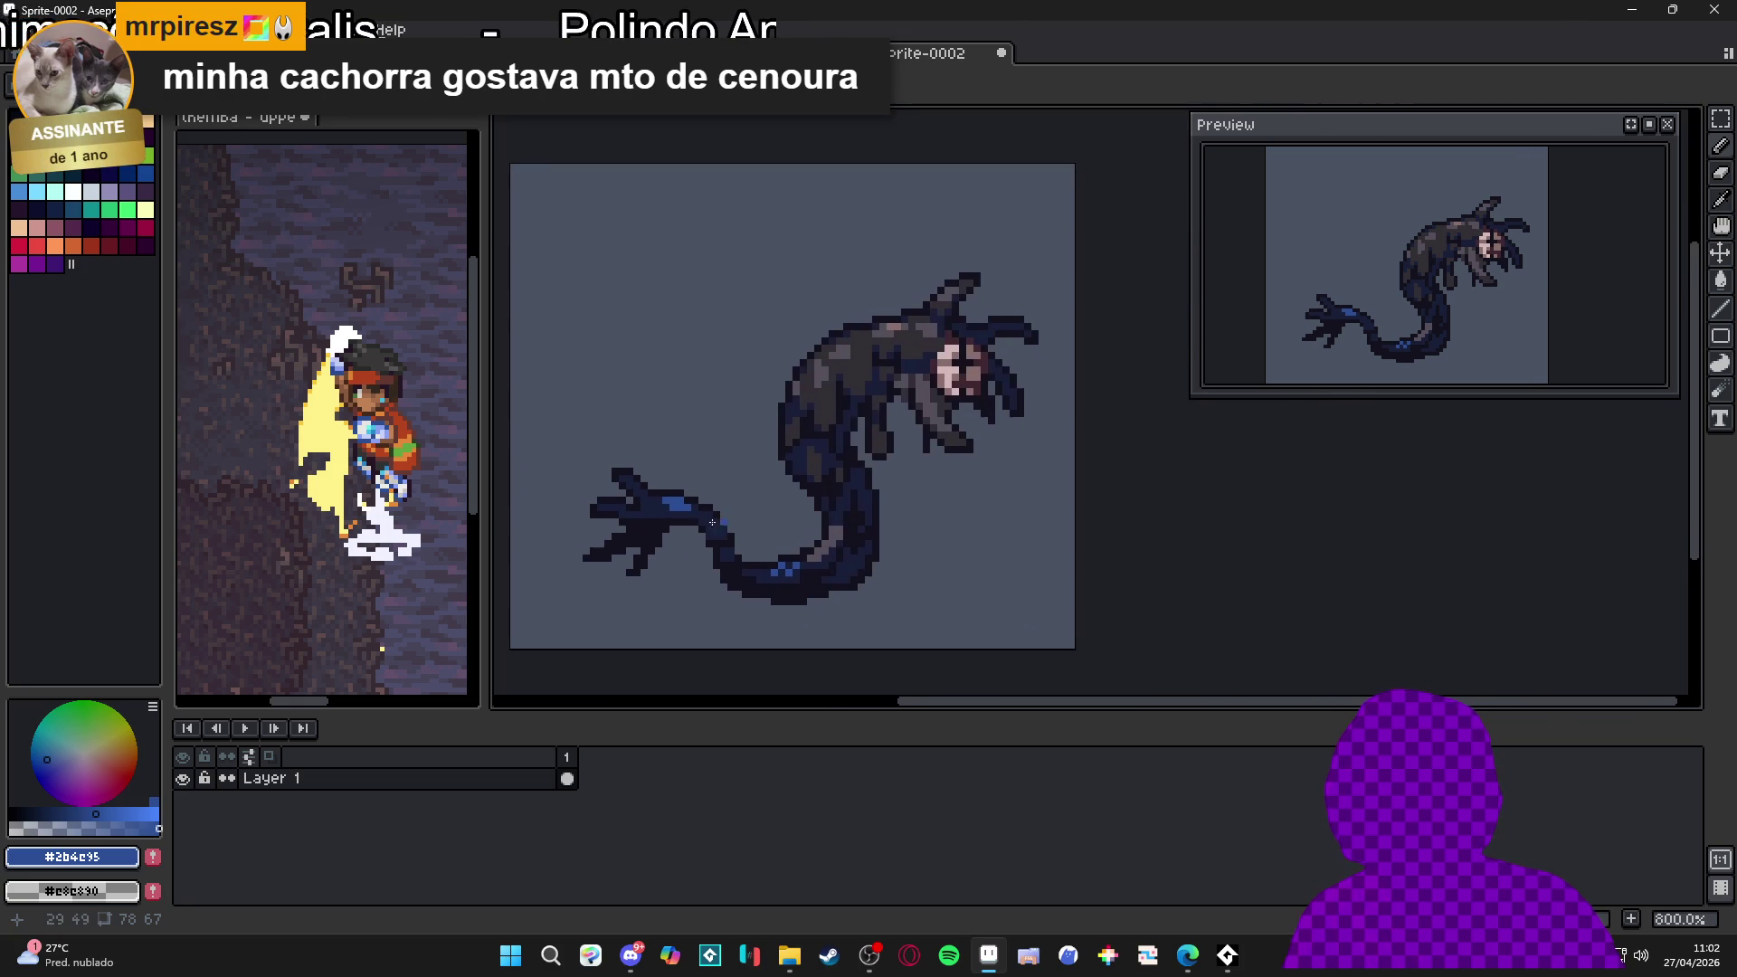
scroll(720, 521, up, 2)
alt+click(719, 523)
scroll(811, 552, down, 2)
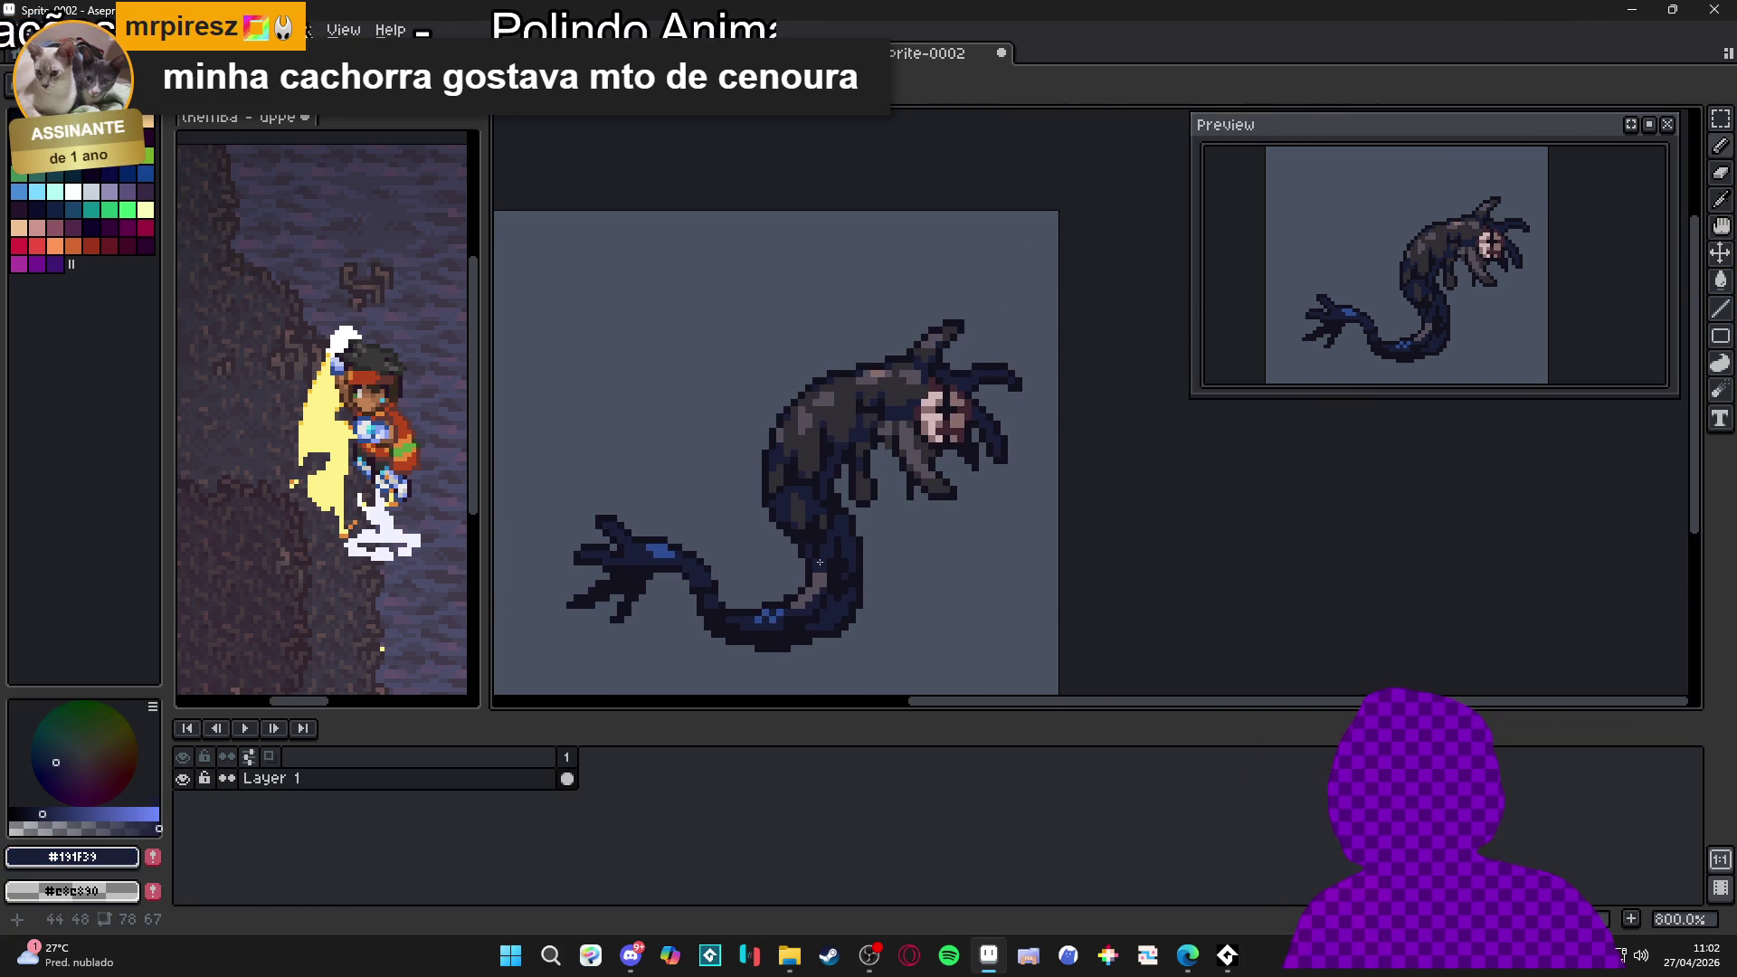
scroll(925, 486, up, 2)
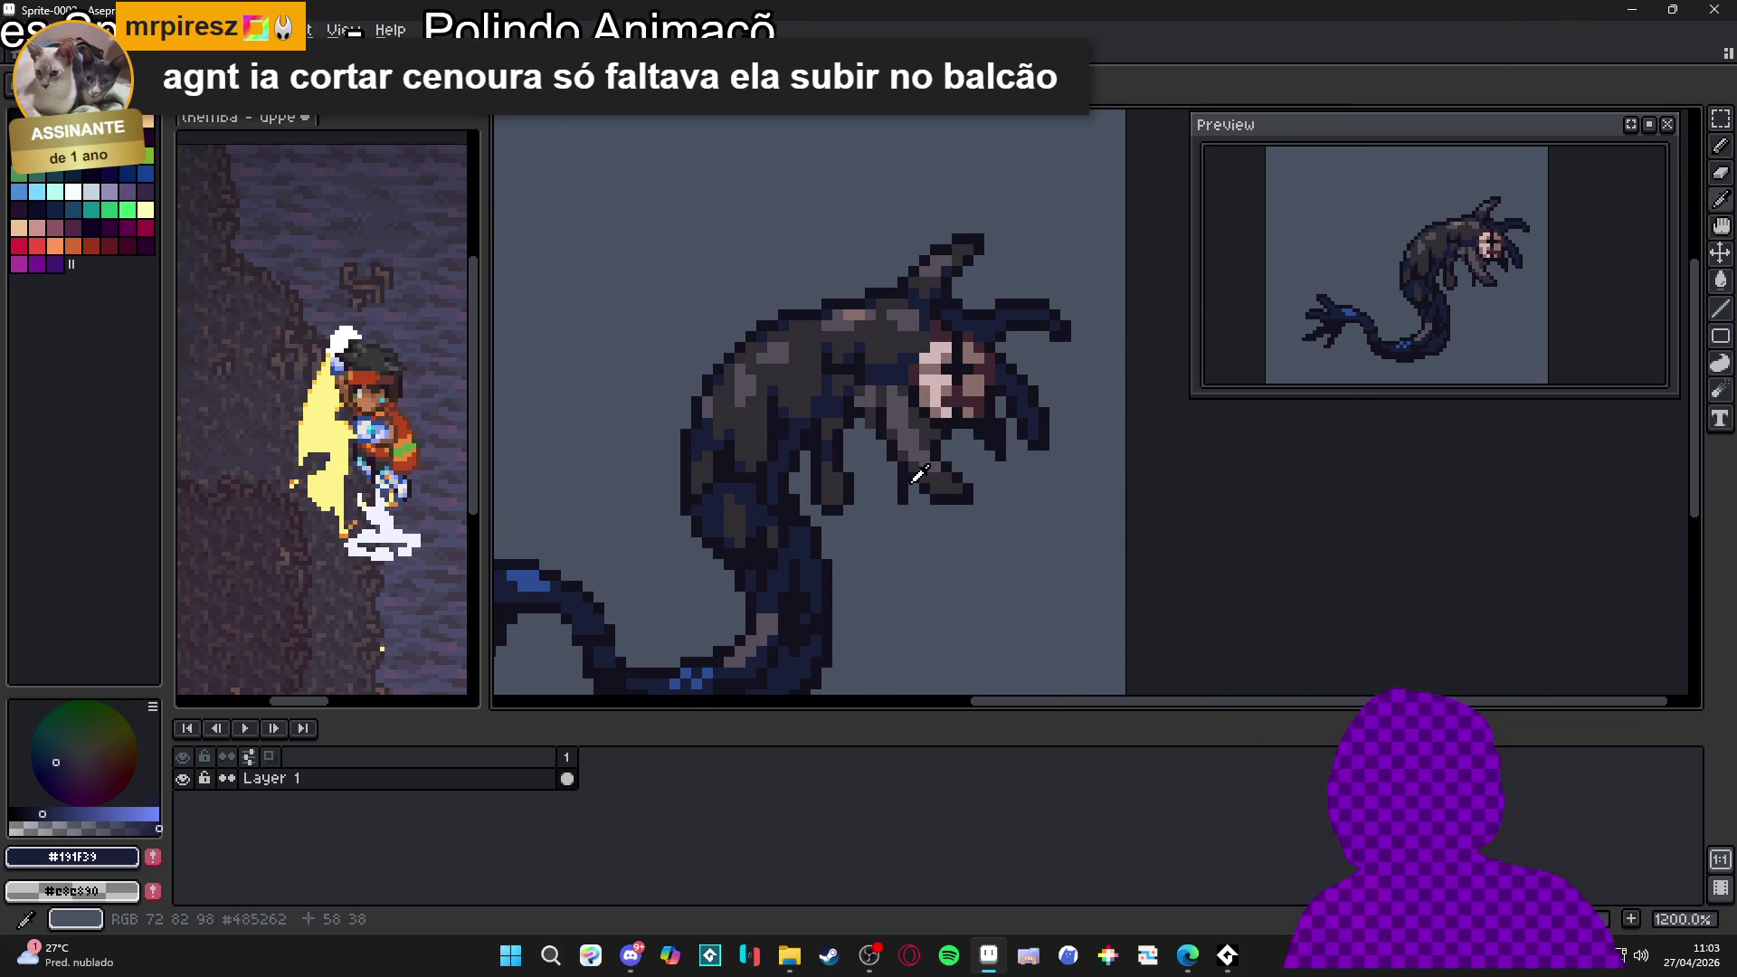
alt+click(914, 482)
scroll(914, 485, up, 1)
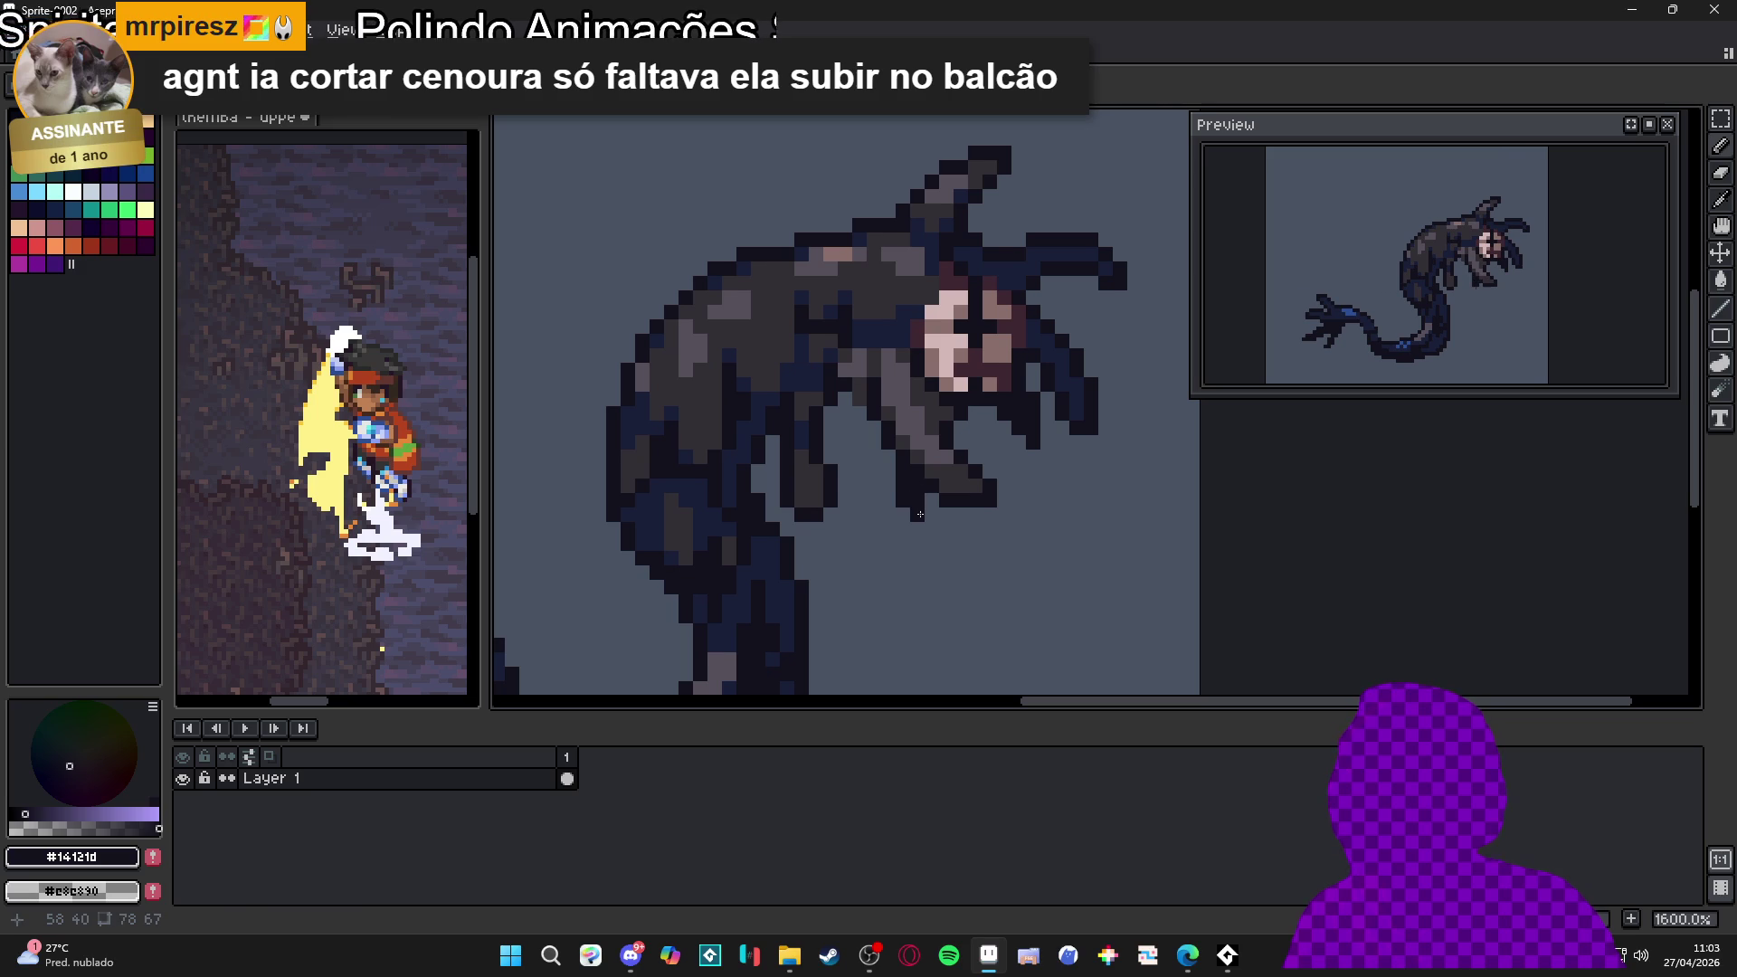
scroll(860, 484, down, 1)
click(838, 505)
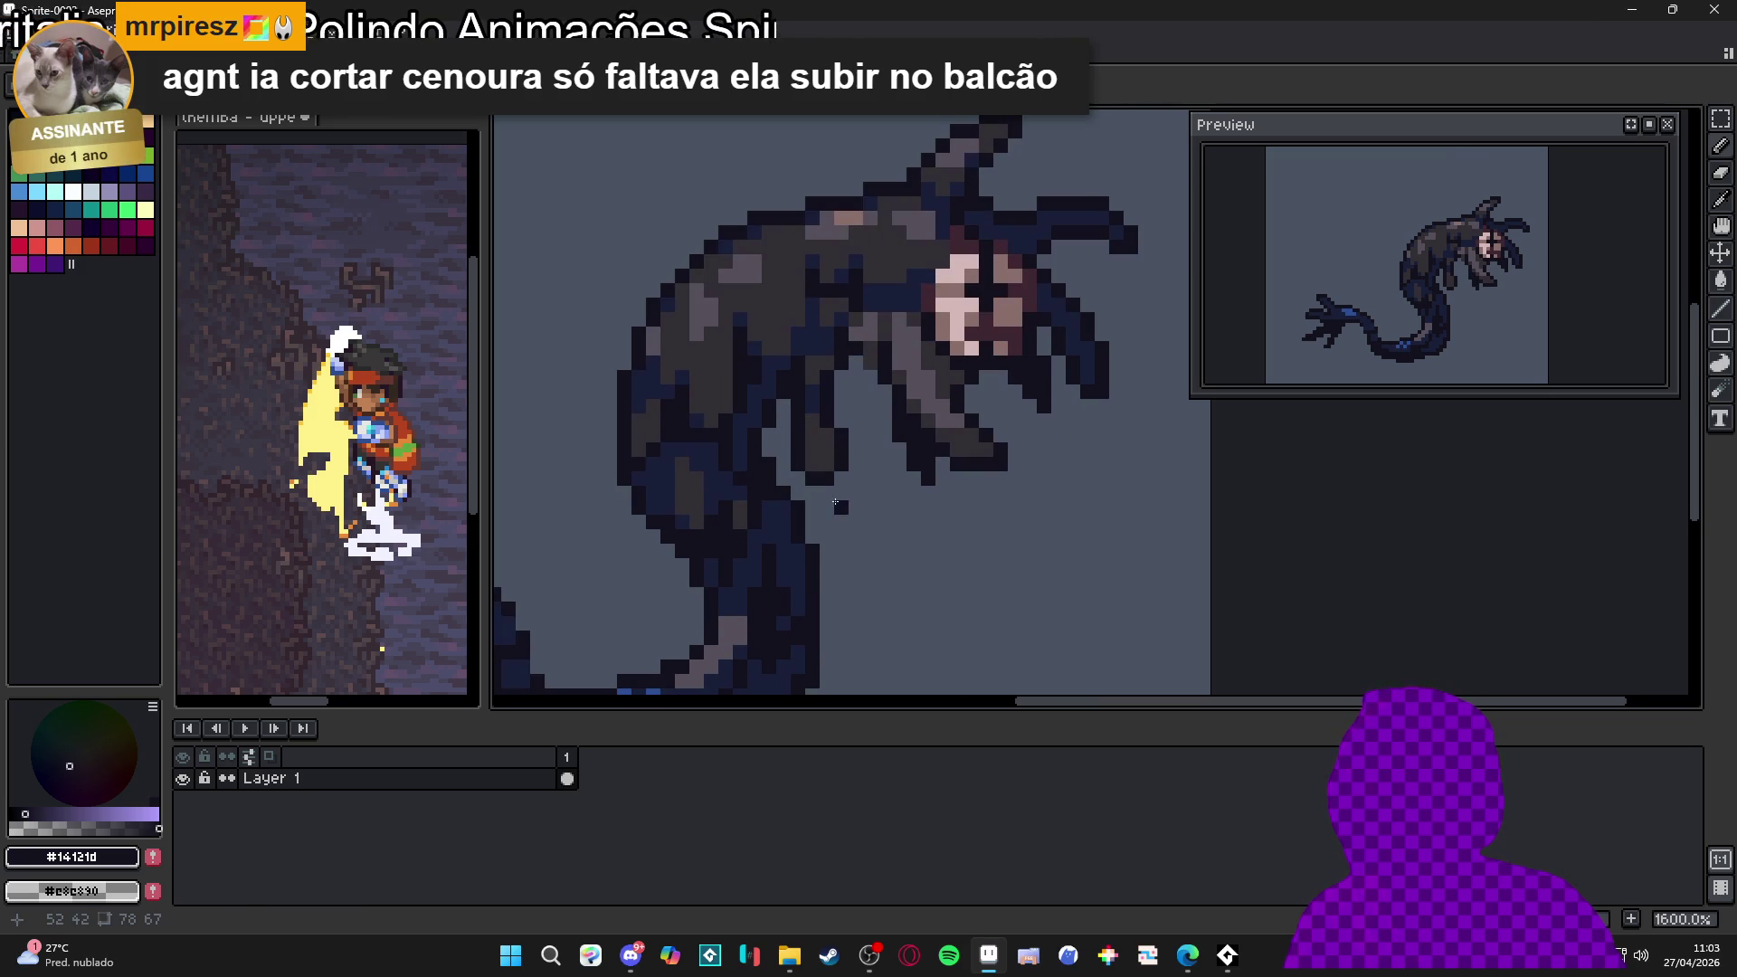
Lengthen the dark tentacle downward and add a dark pixel at its tip
scroll(793, 419, down, 1)
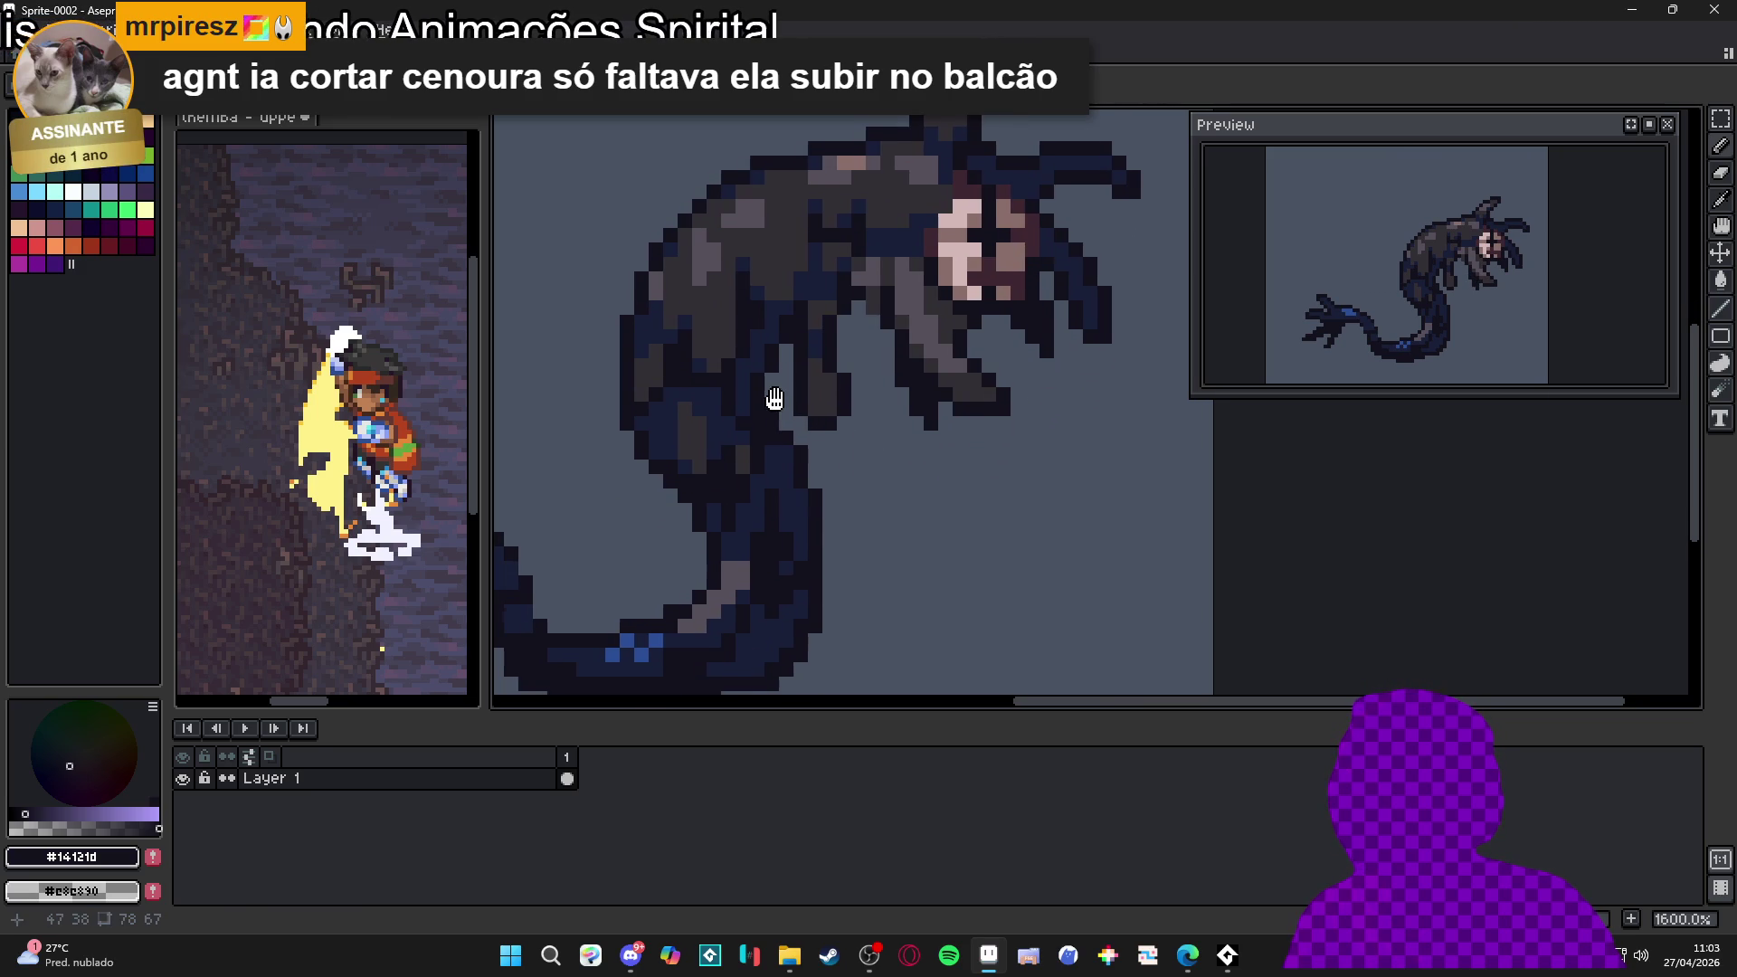
scroll(777, 399, up, 1)
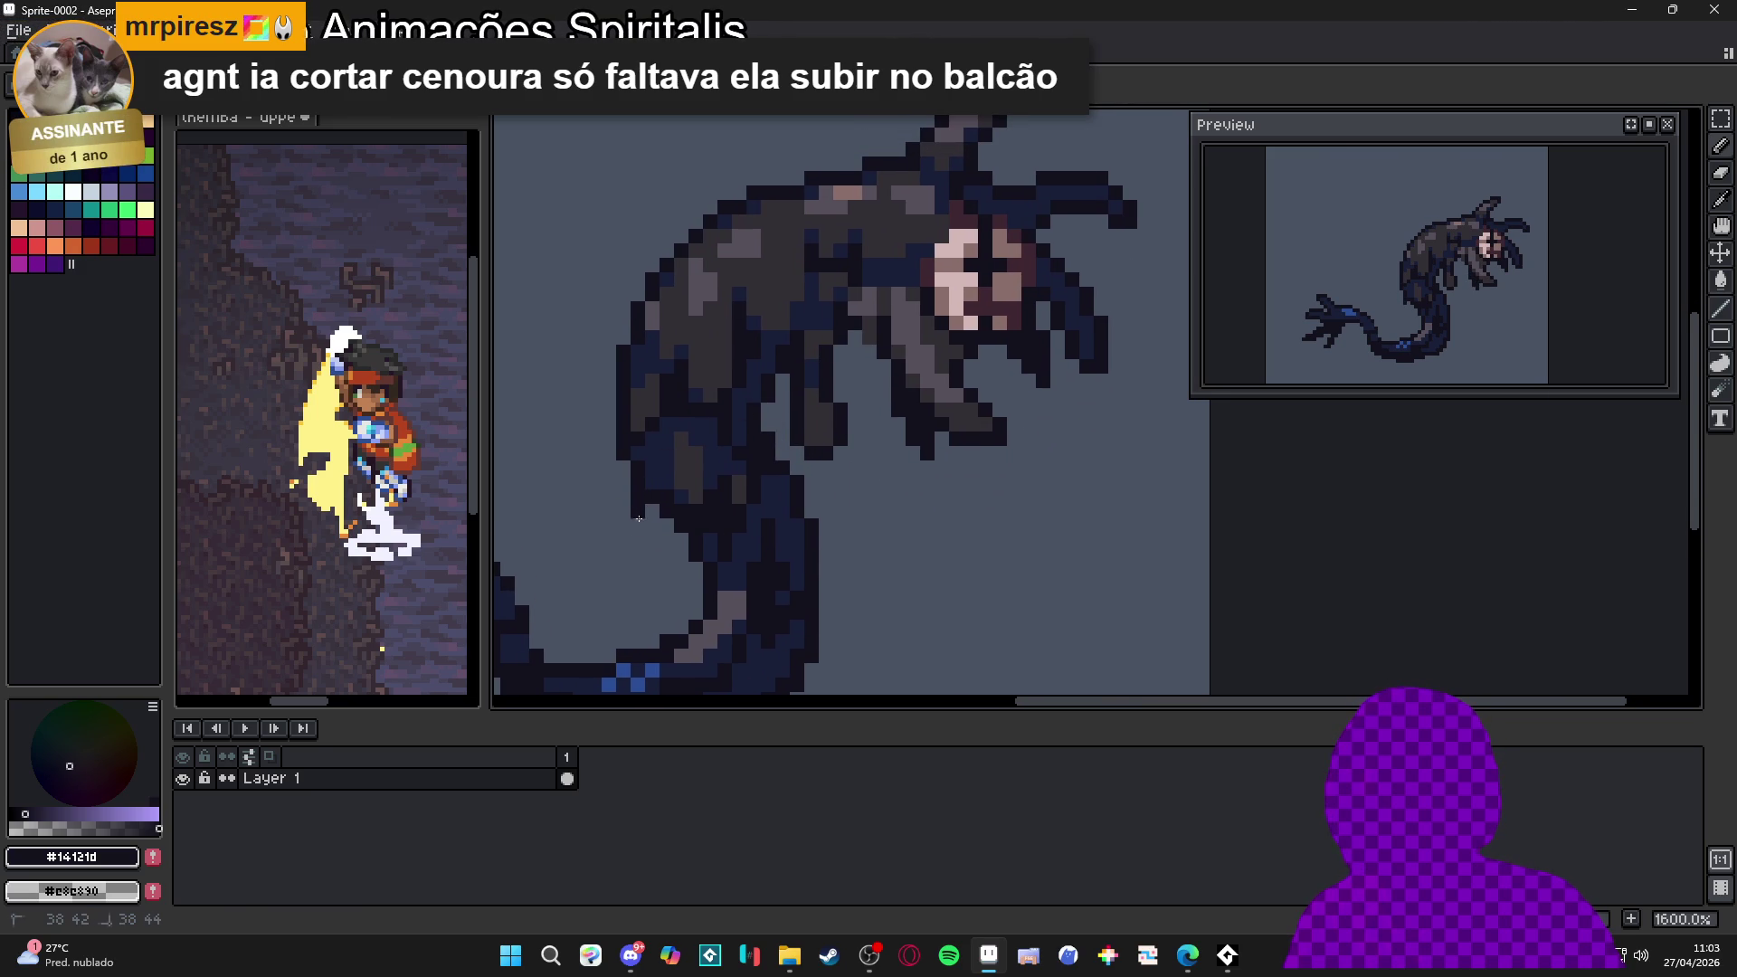
click(648, 536)
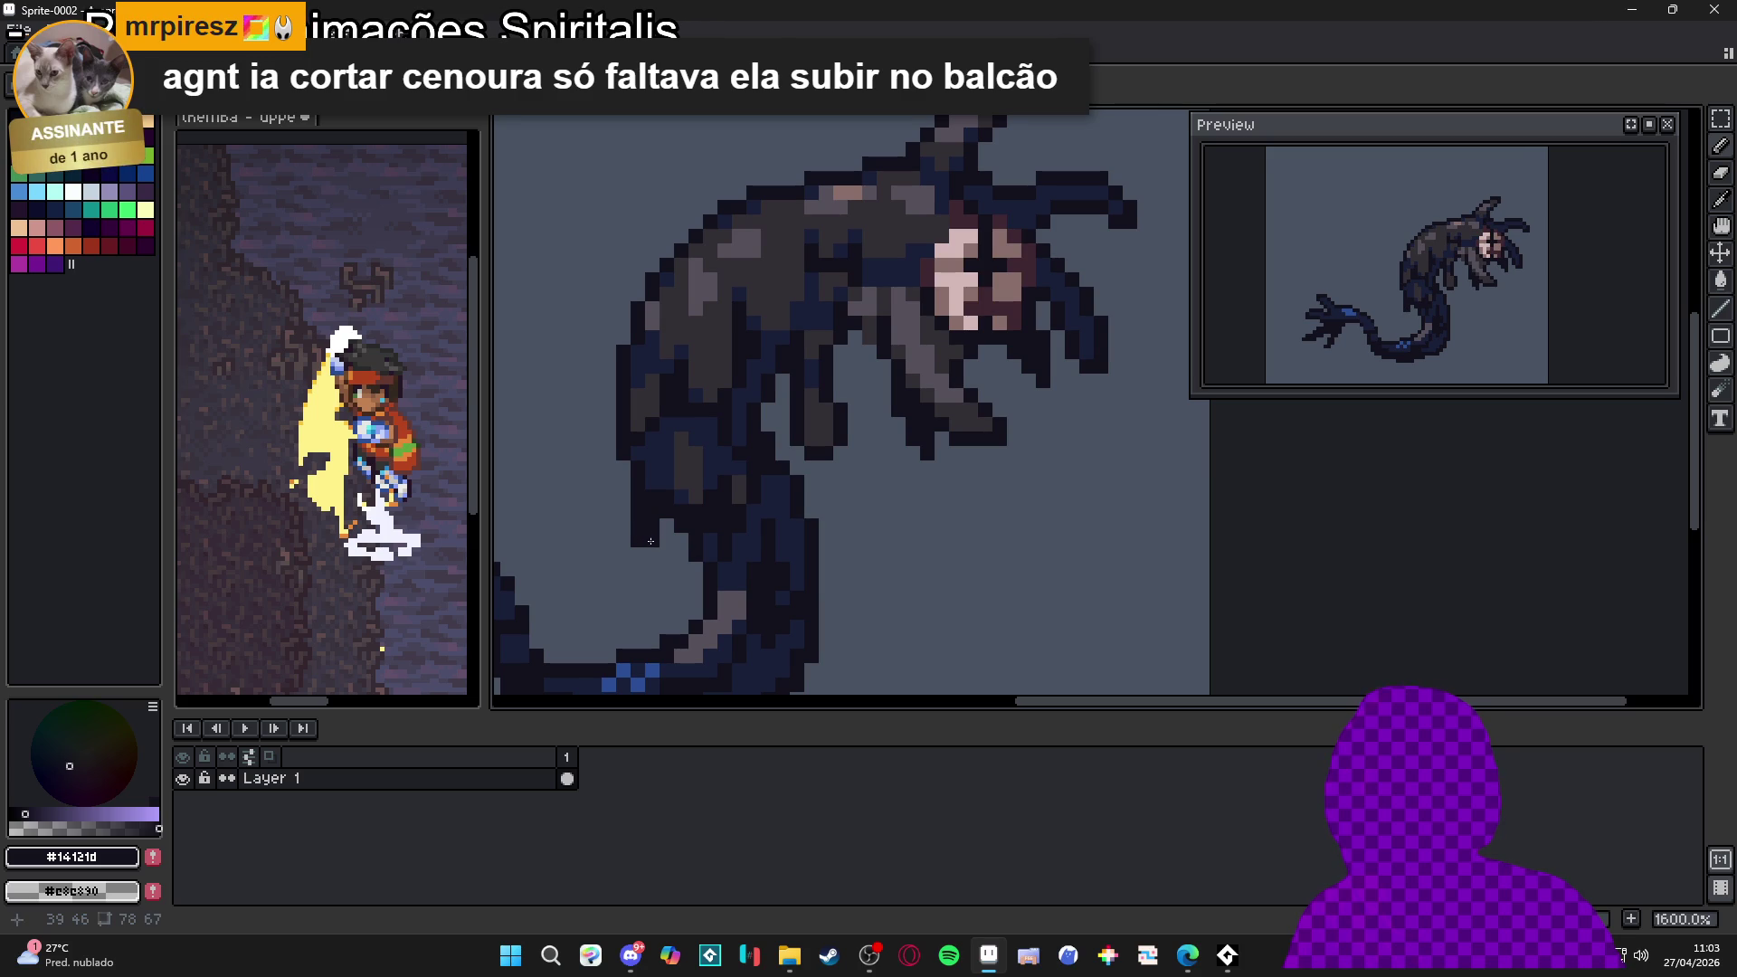
drag(686, 542, 685, 570)
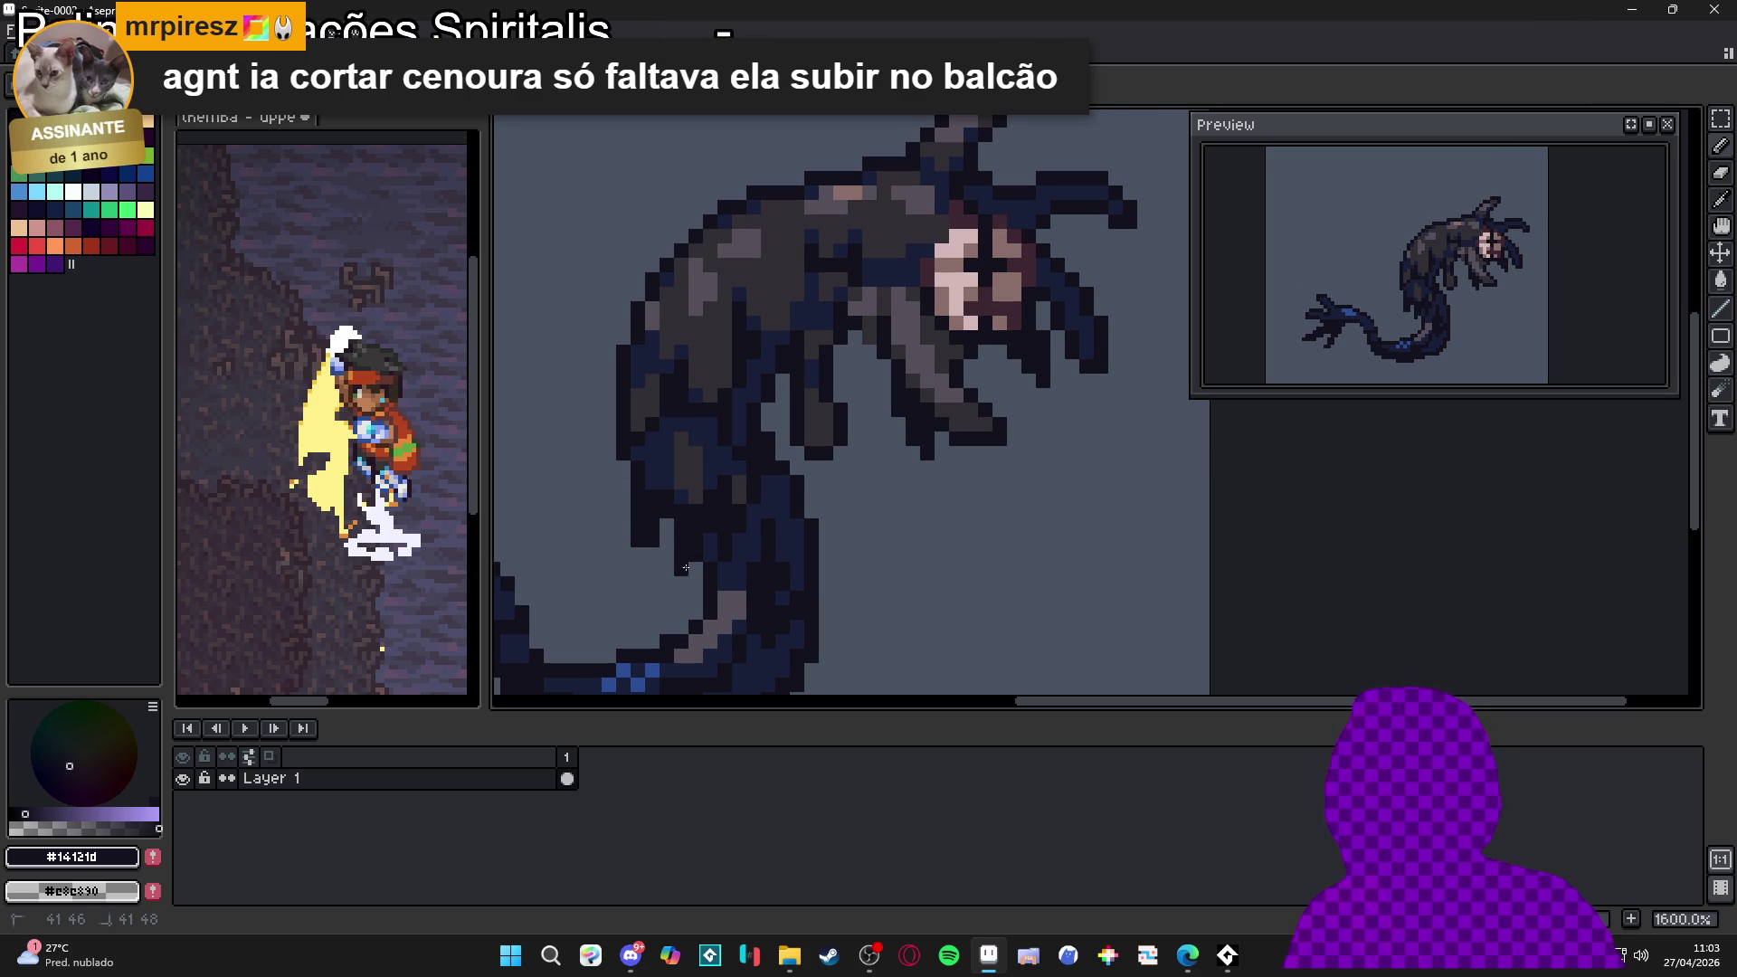
scroll(726, 512, down, 1)
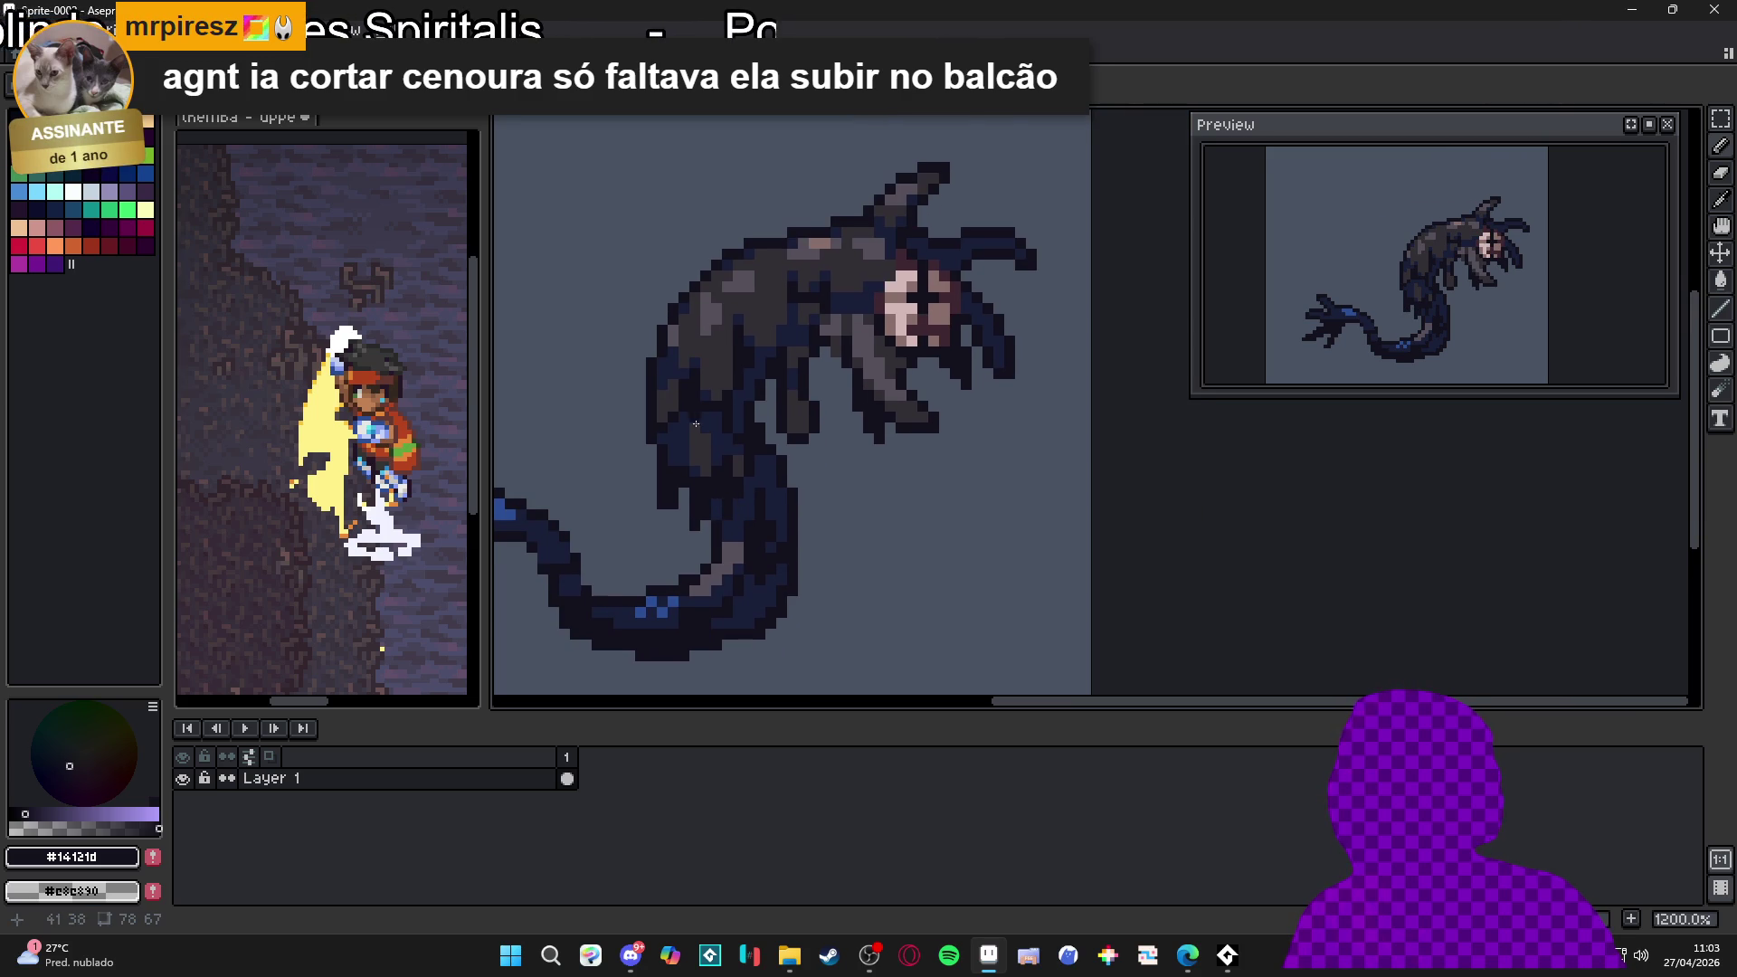
scroll(828, 335, up, 1)
click(891, 464)
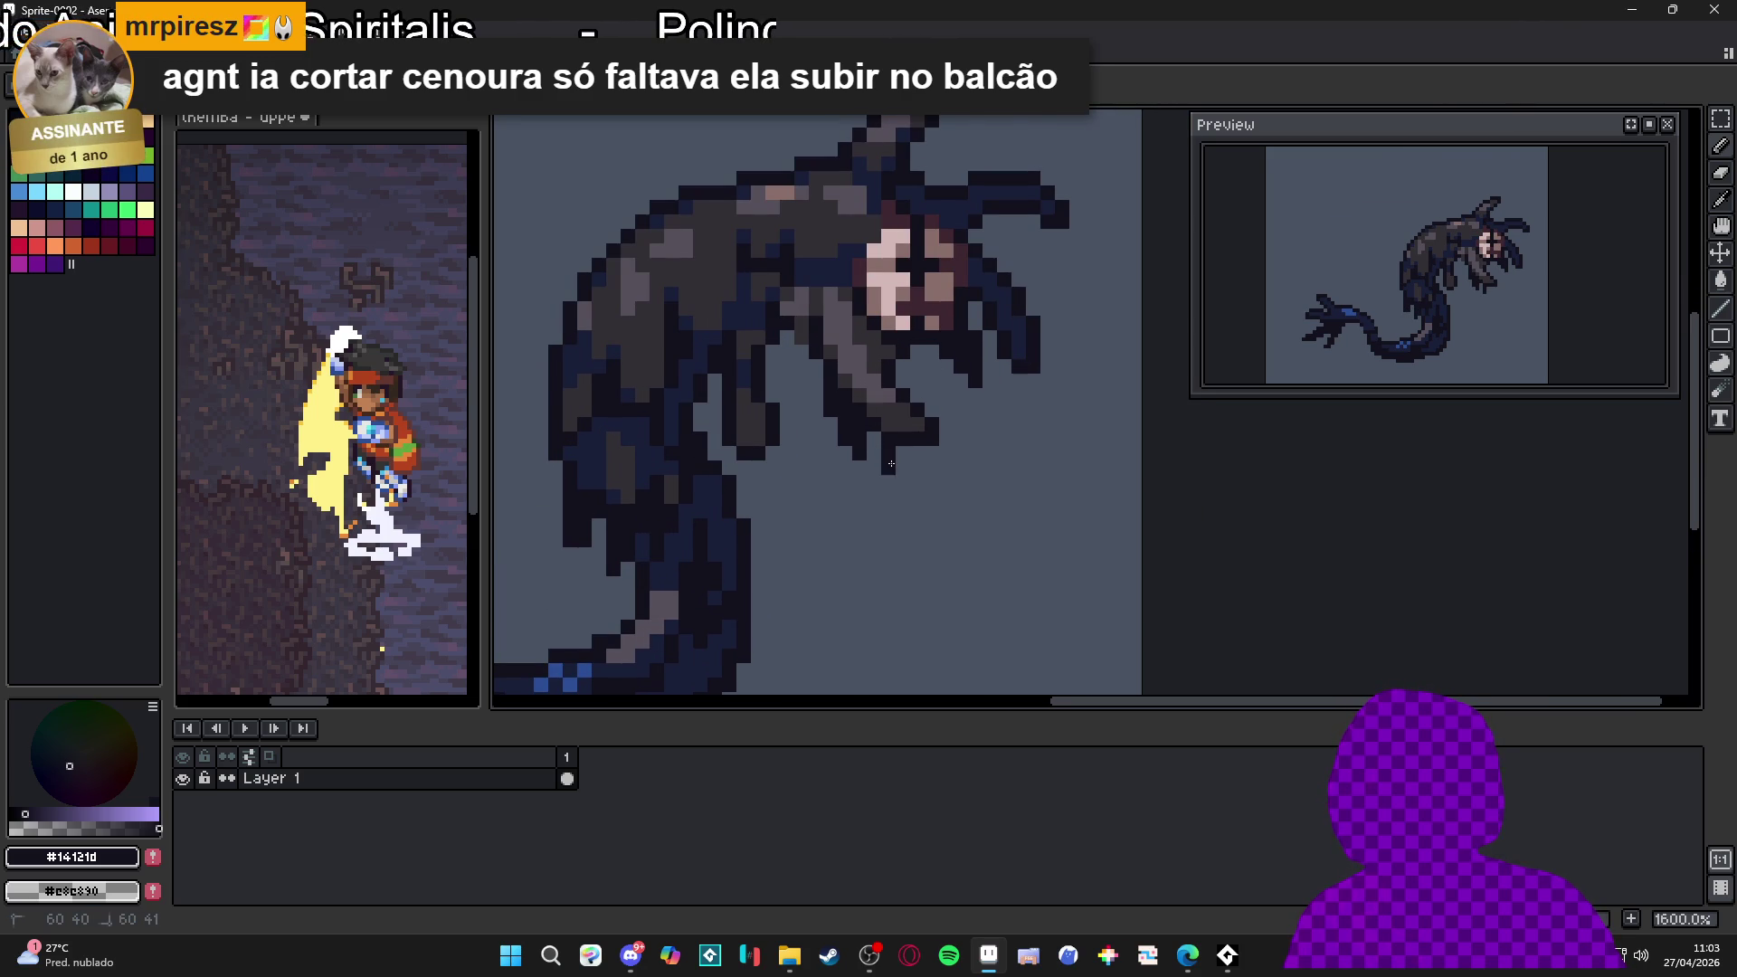
Darken a pixel beside the face and paint dark navy over the grey beneath it
alt+click(943, 385)
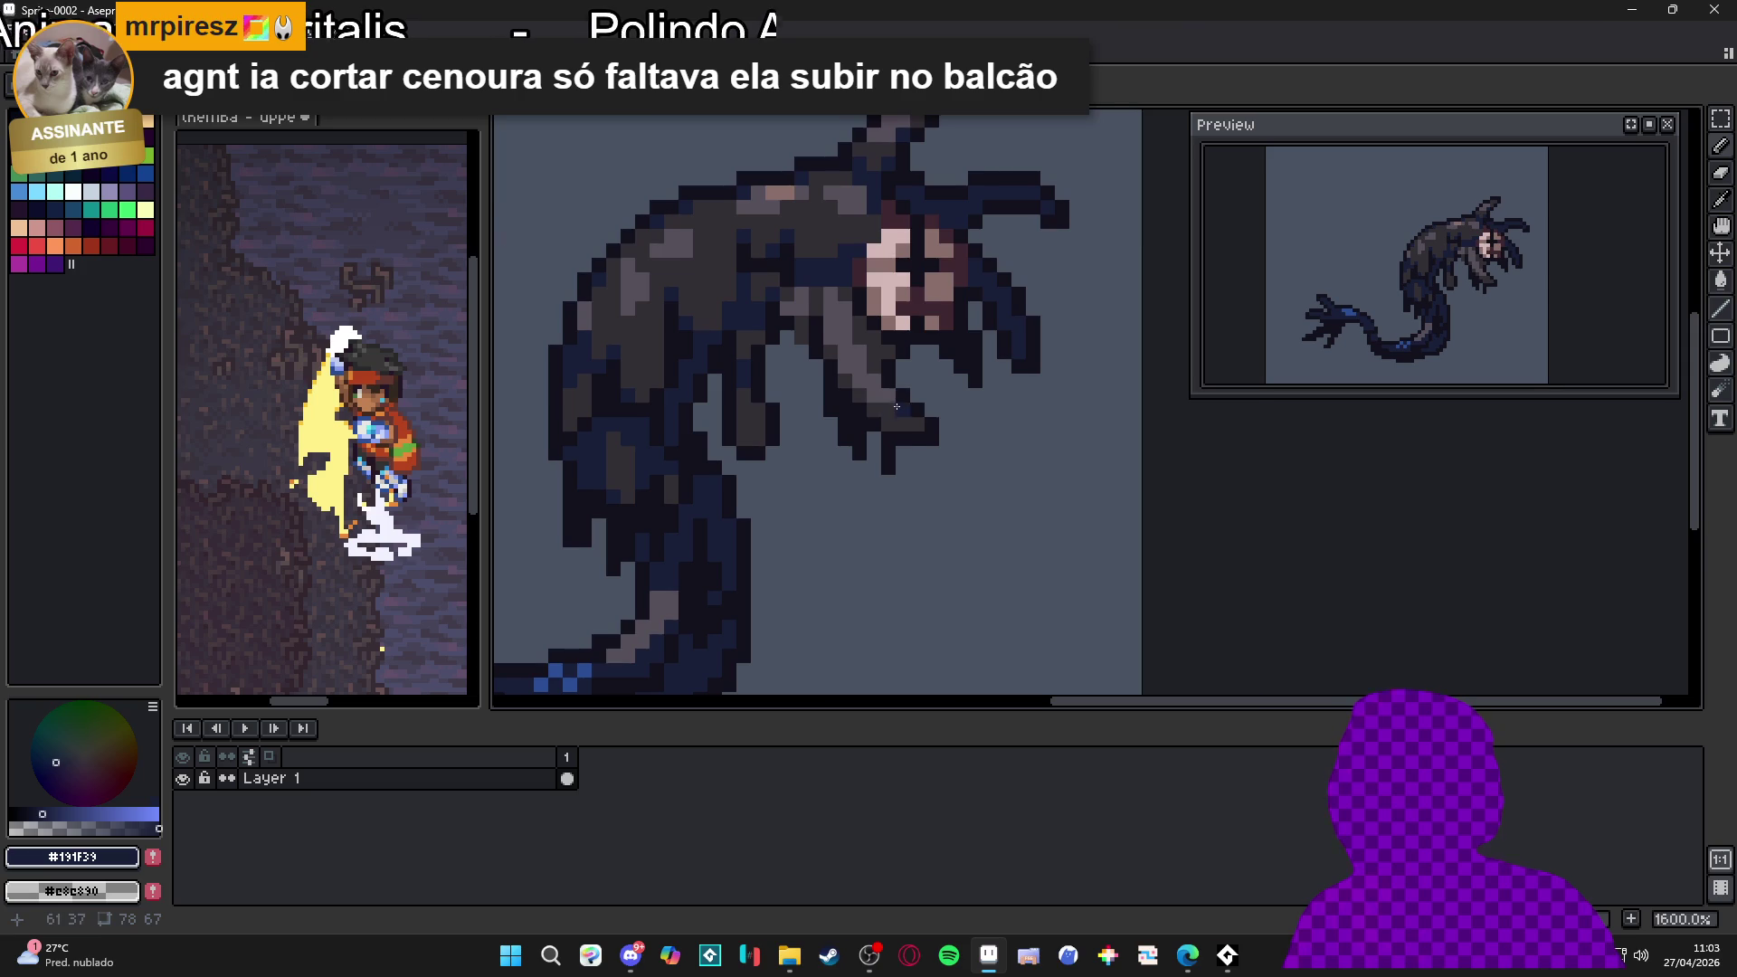
scroll(895, 407, up, 2)
alt+click(882, 392)
click(831, 345)
scroll(841, 406, down, 3)
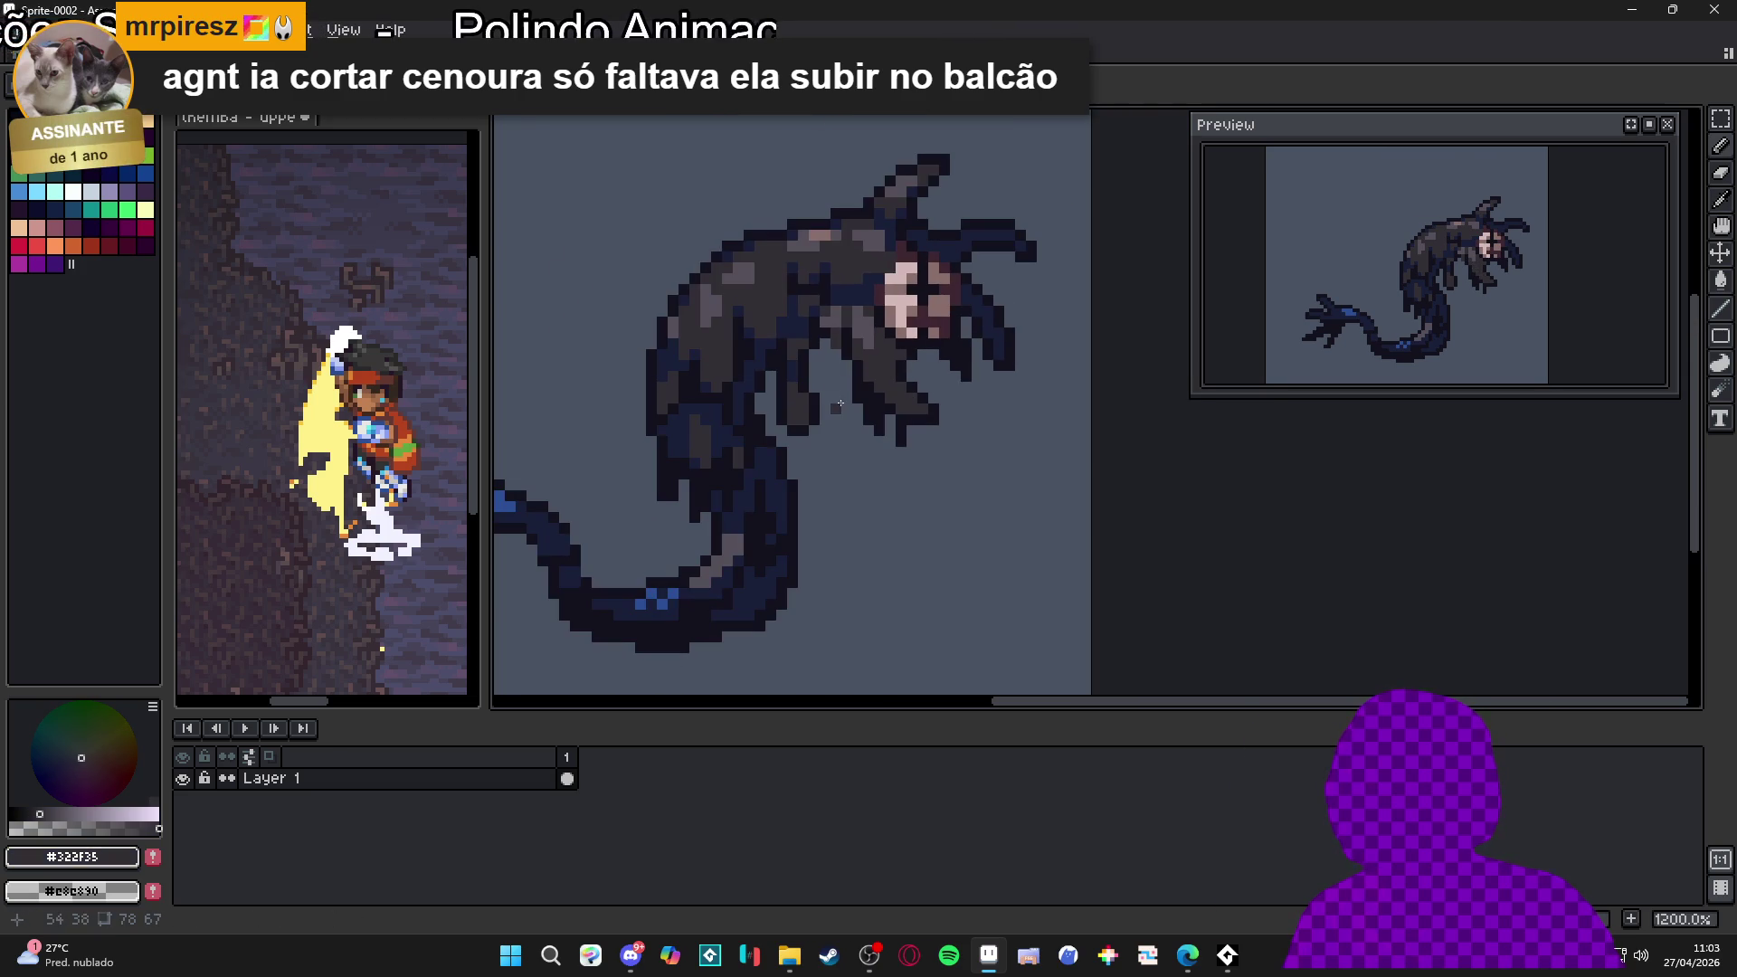
scroll(876, 334, up, 3)
alt+click(829, 388)
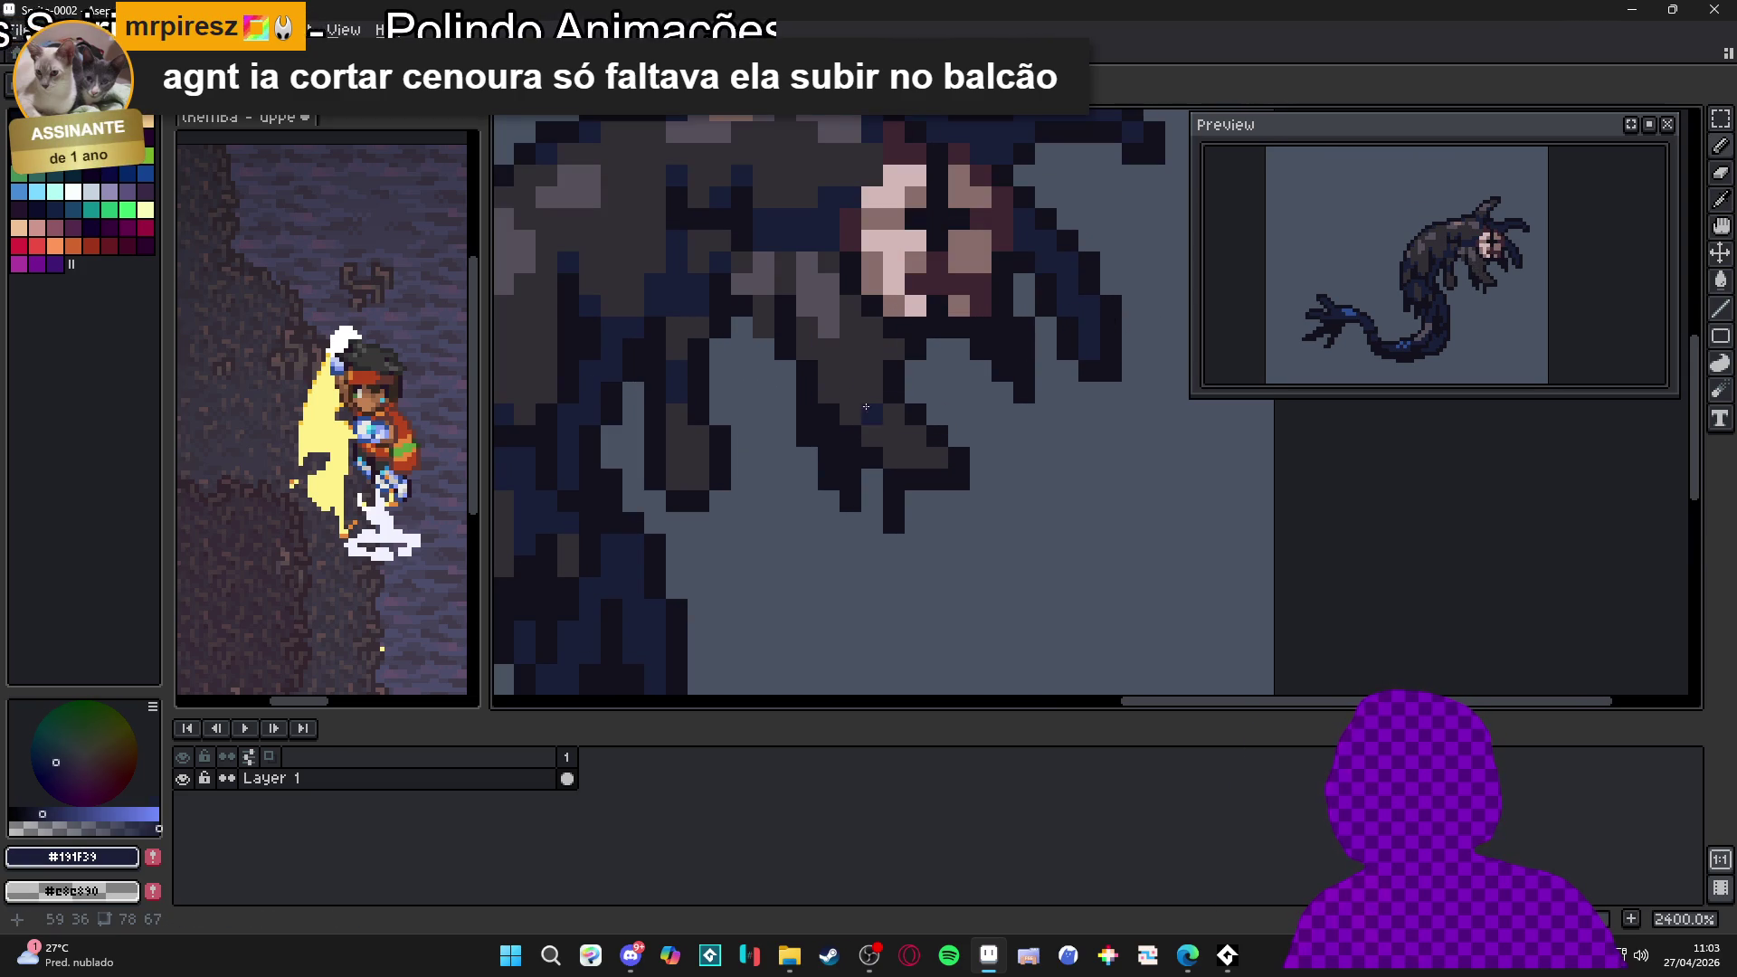
drag(872, 437, 937, 459)
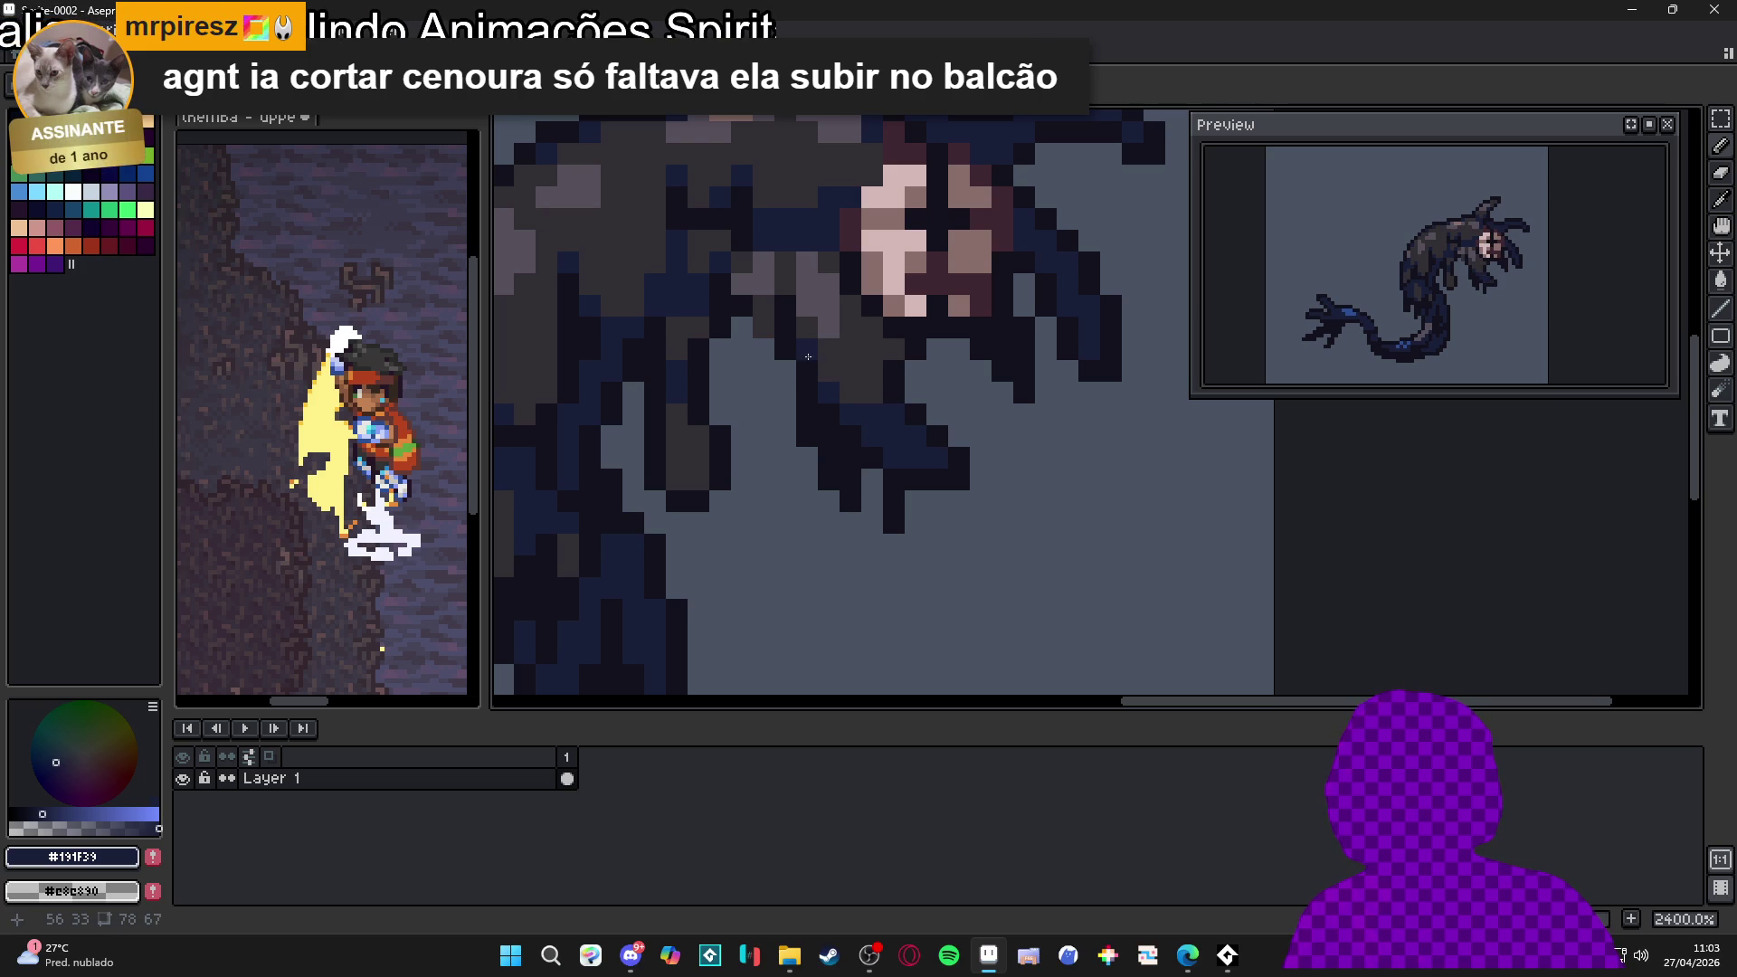
Sample the grey body and near-black outline colours again
alt+click(855, 418)
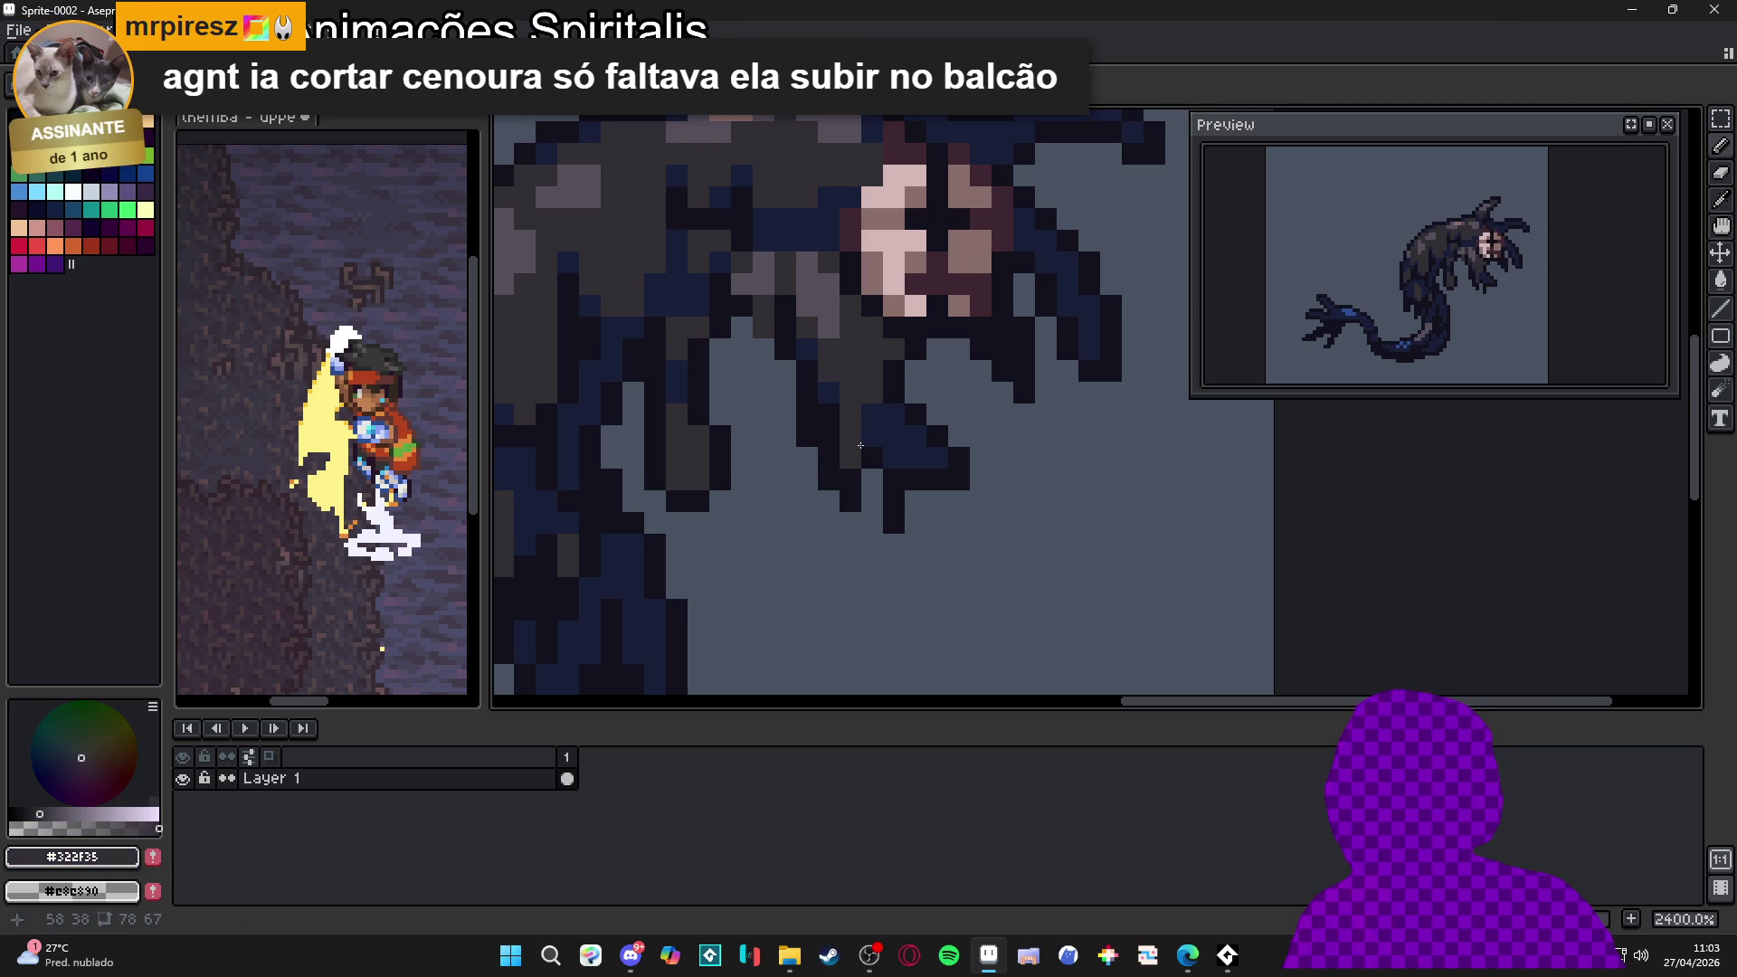
alt+click(884, 458)
scroll(886, 462, down, 3)
scroll(891, 469, up, 1)
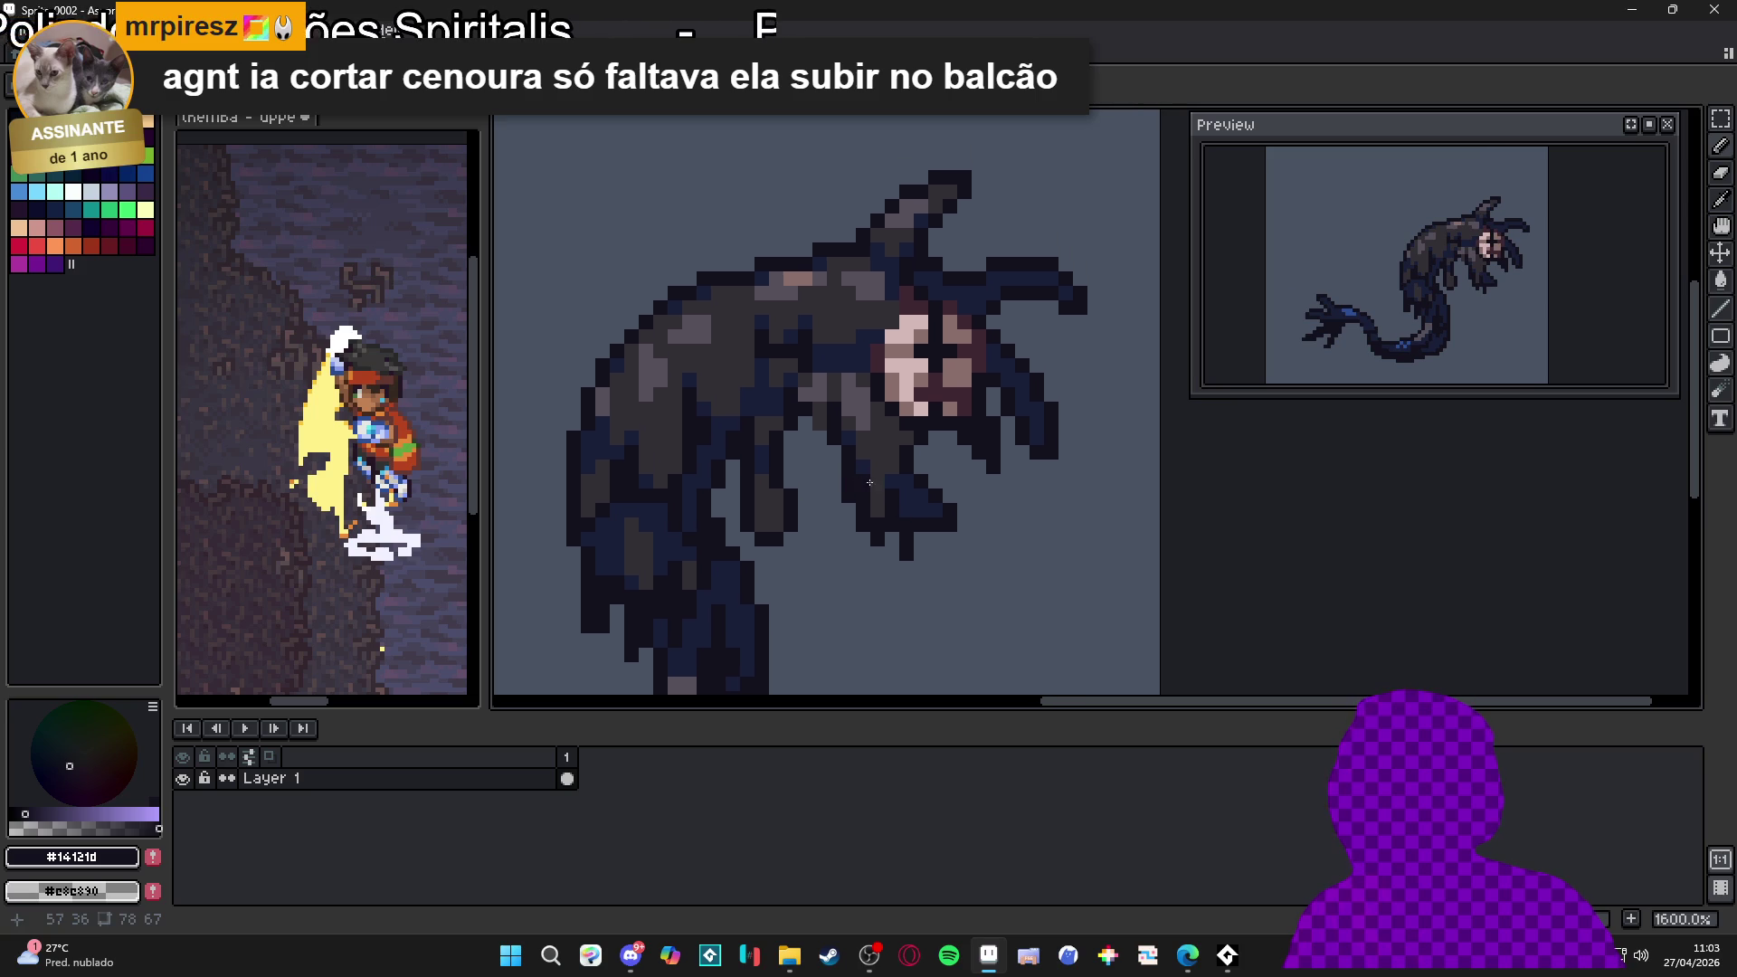
scroll(849, 437, down, 1)
scroll(851, 444, down, 2)
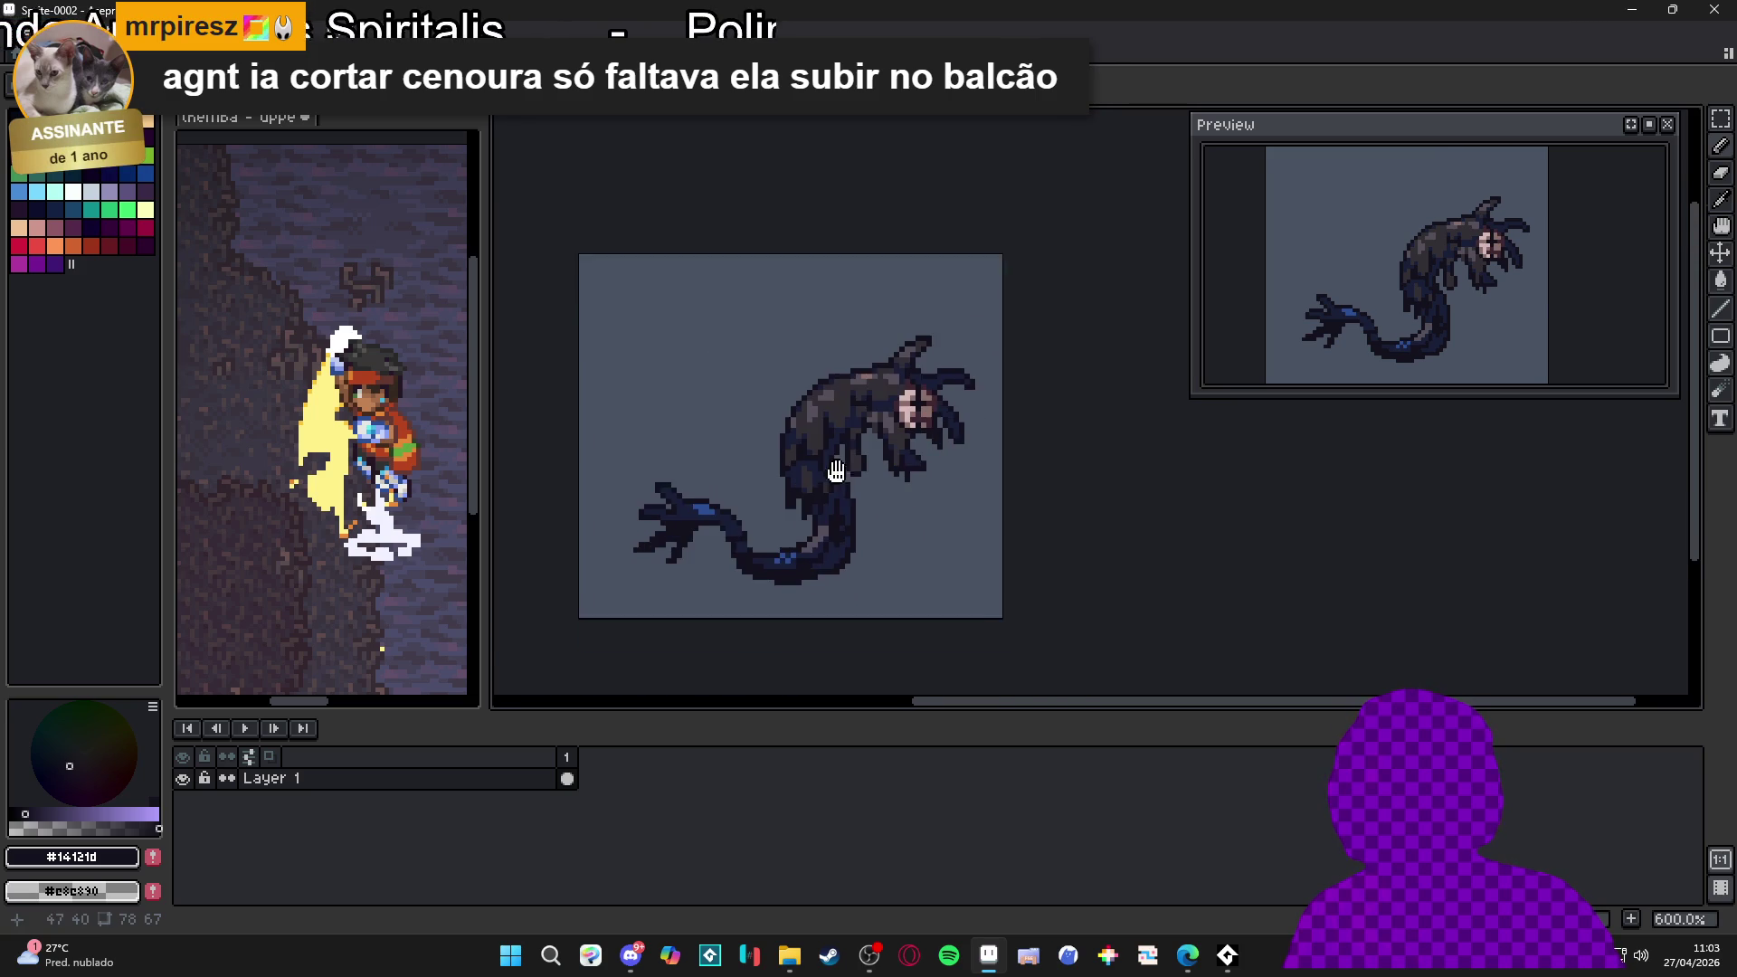
scroll(858, 480, up, 1)
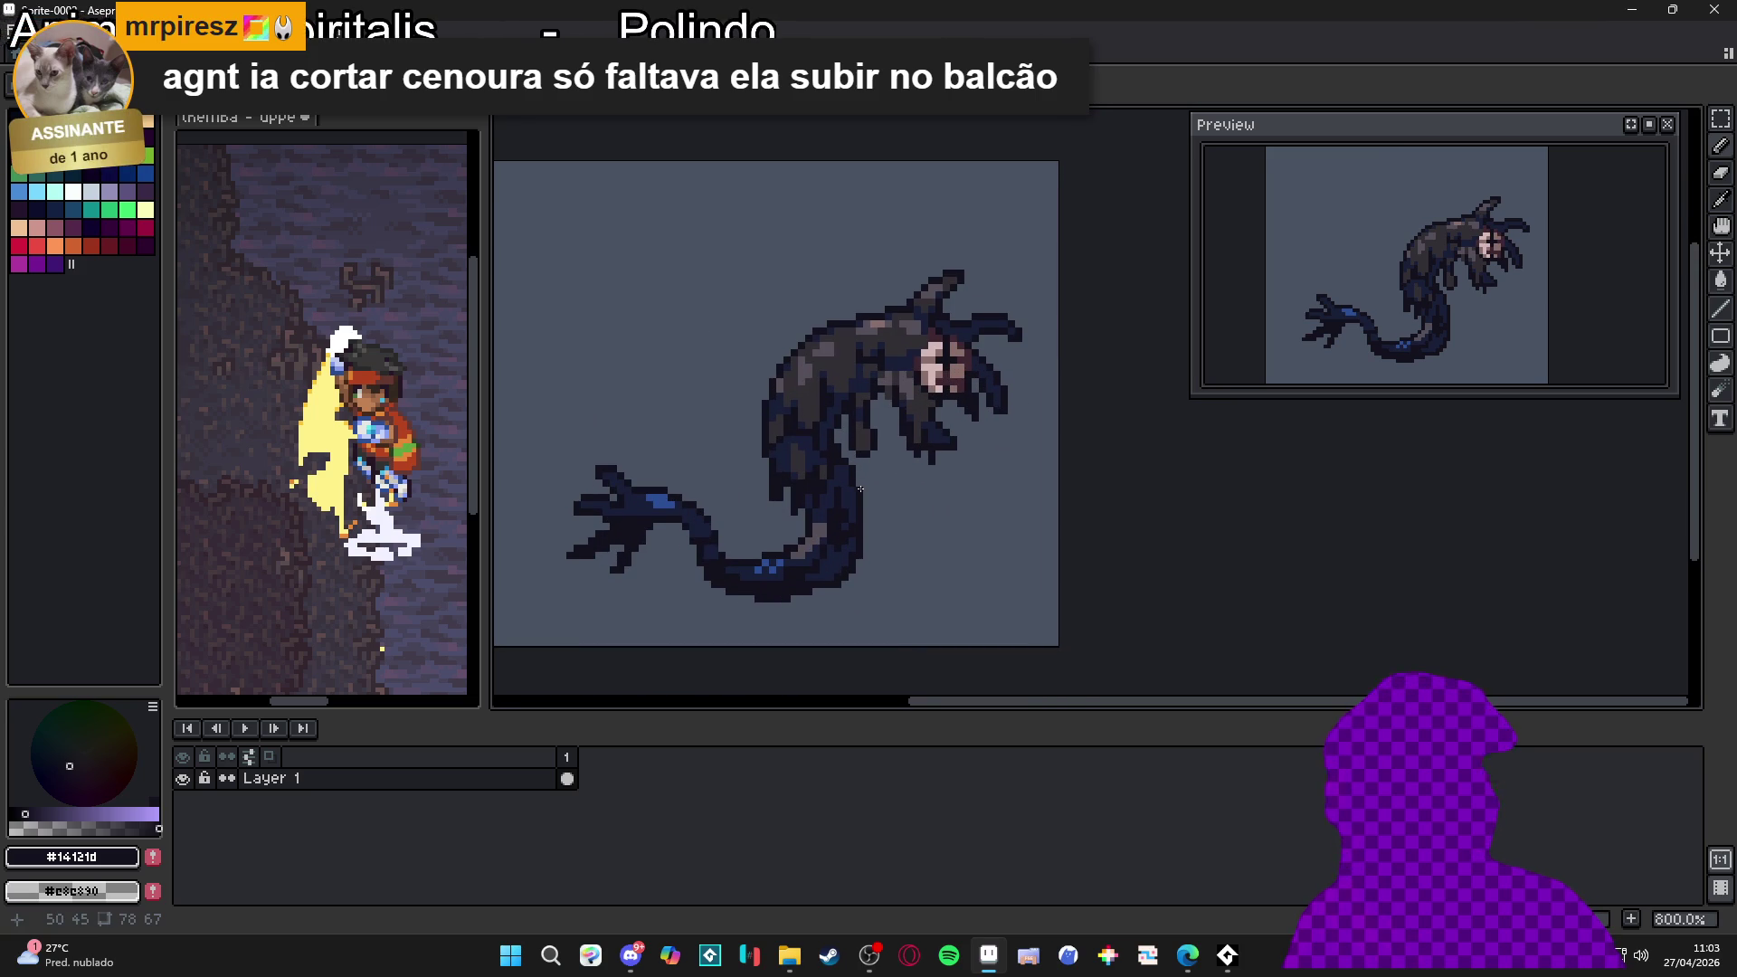
scroll(862, 481, left, 1)
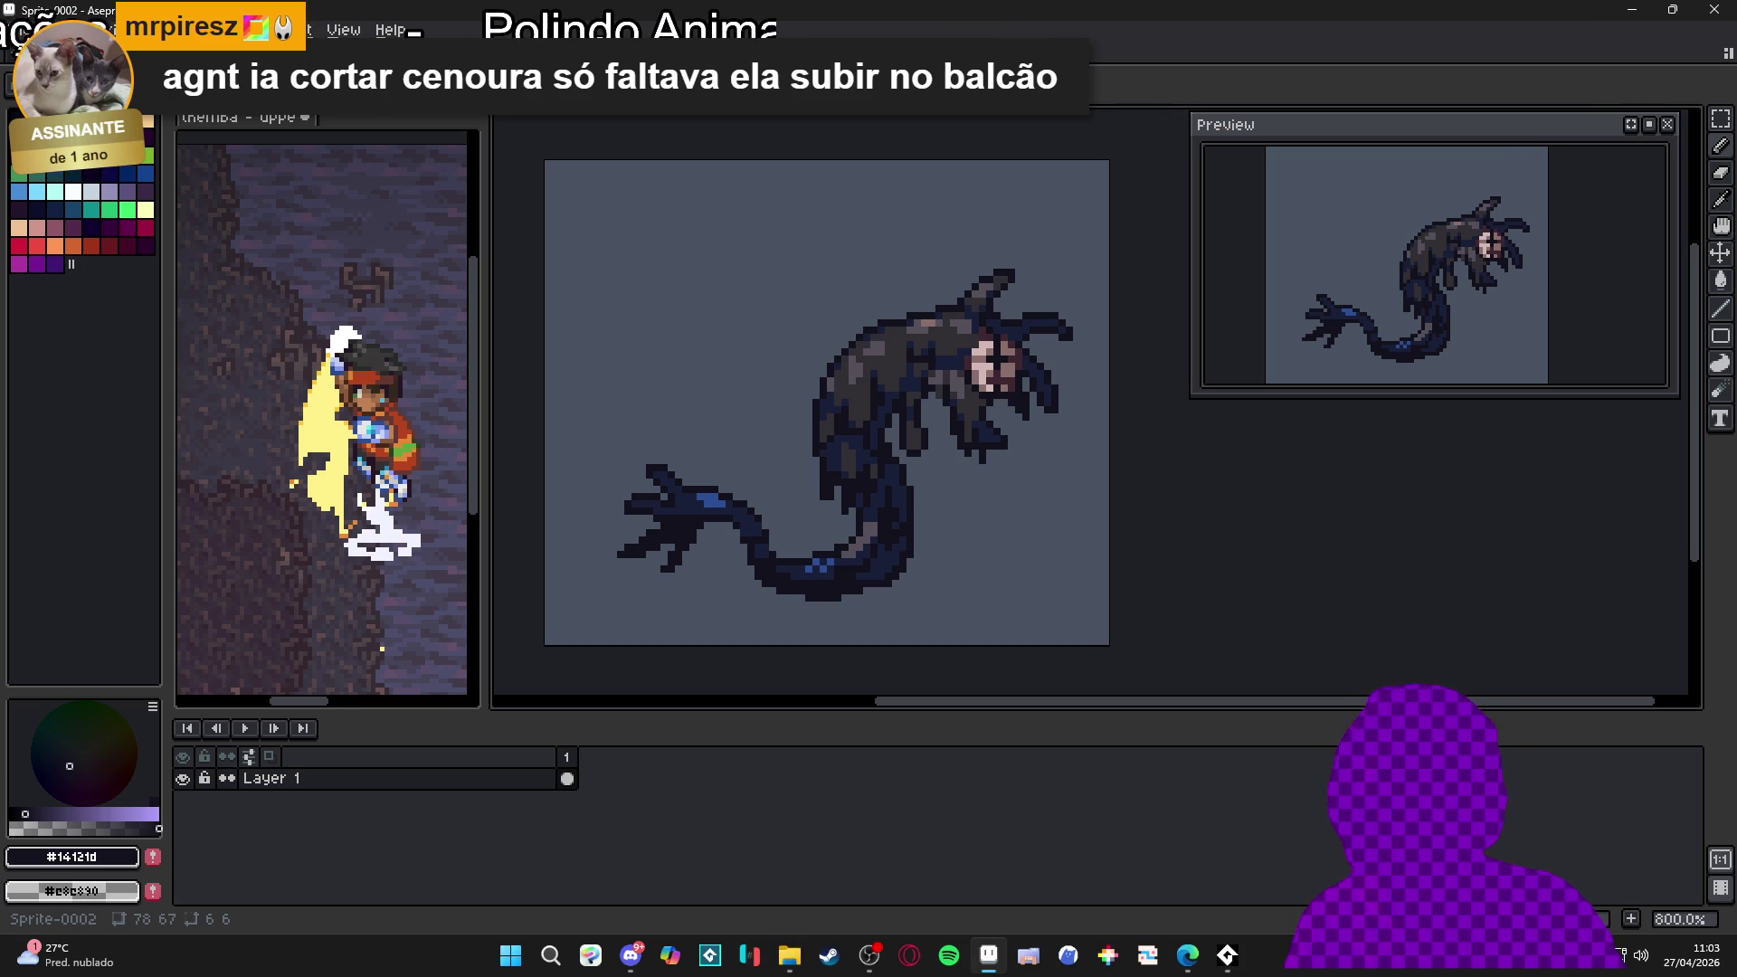
click(18, 29)
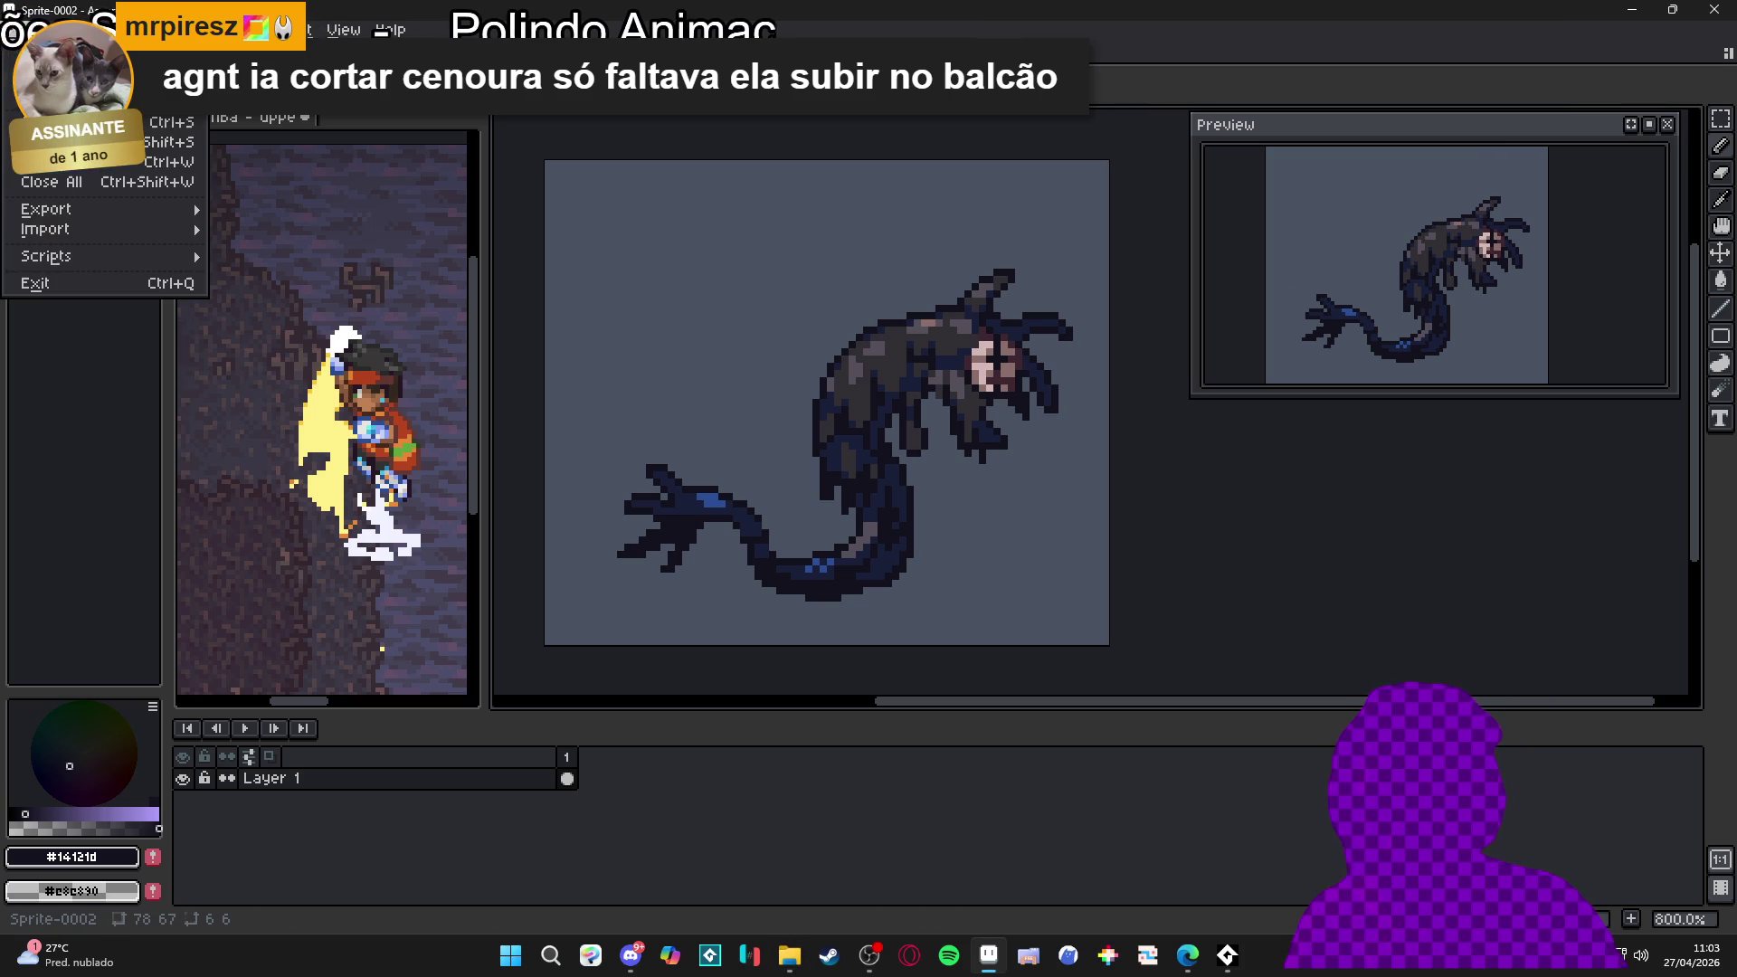
Create a new sprite and paste the creature into it
click(562, 780)
click(18, 29)
click(41, 54)
click(861, 670)
key(ctrl+v)
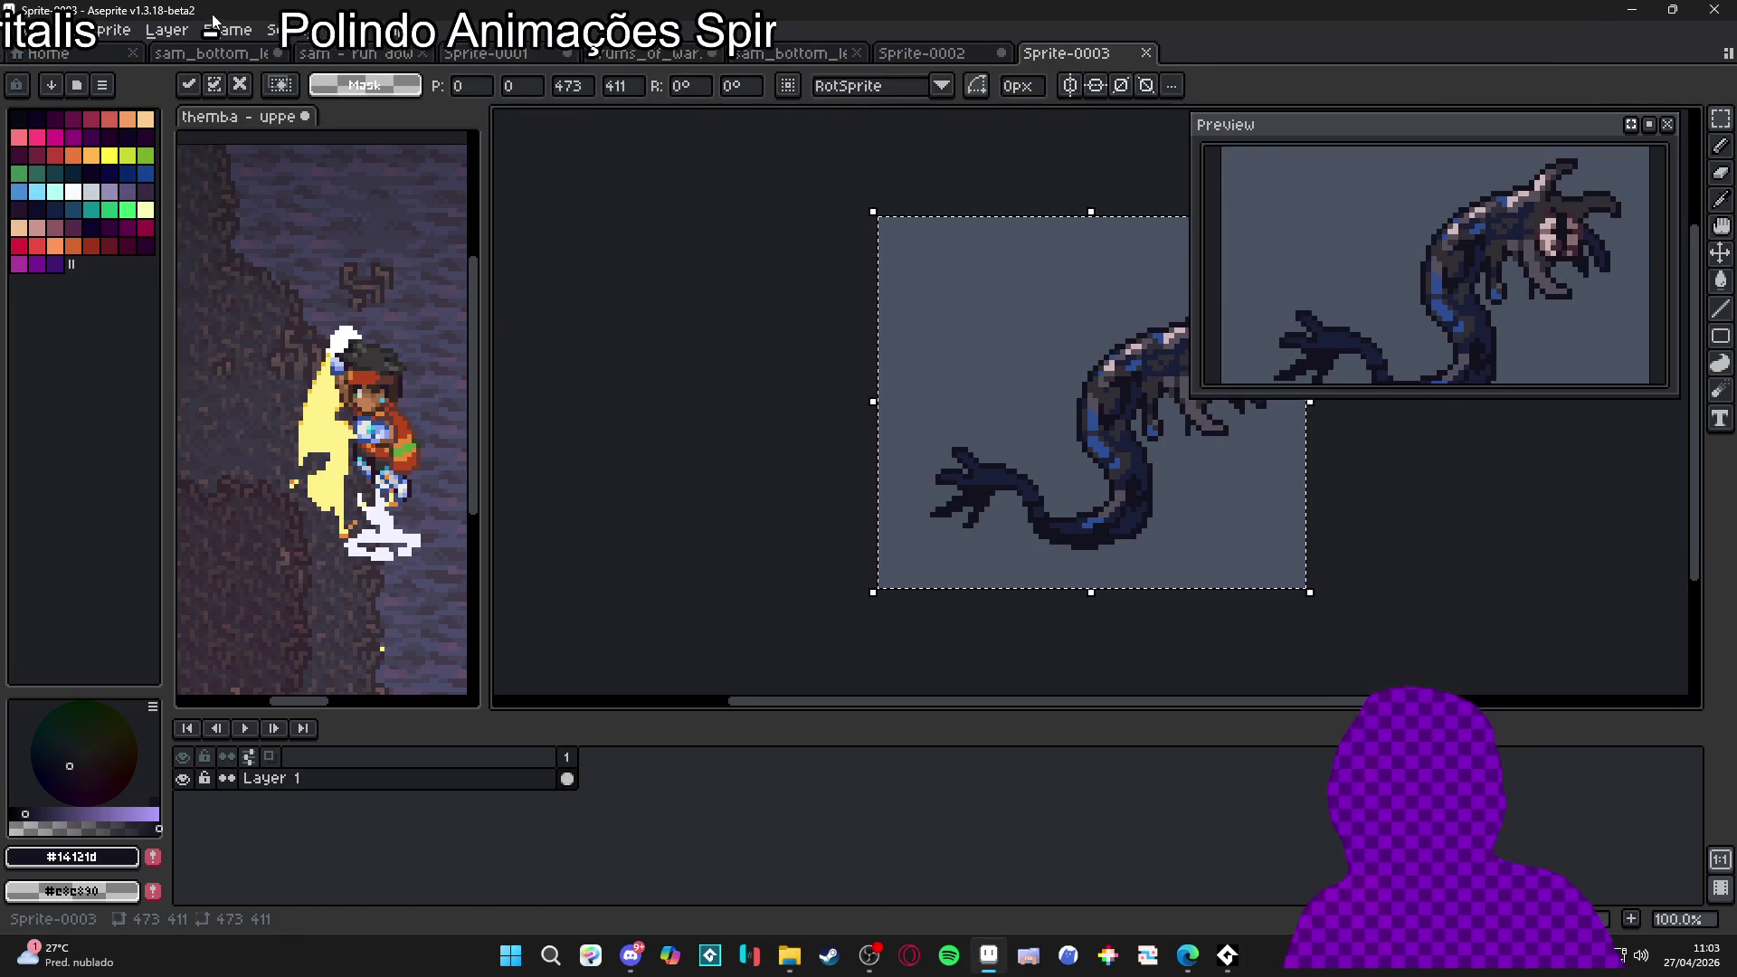
Resize the pasted creature to 78 px wide, giving 78×67 pixels
click(110, 30)
click(150, 129)
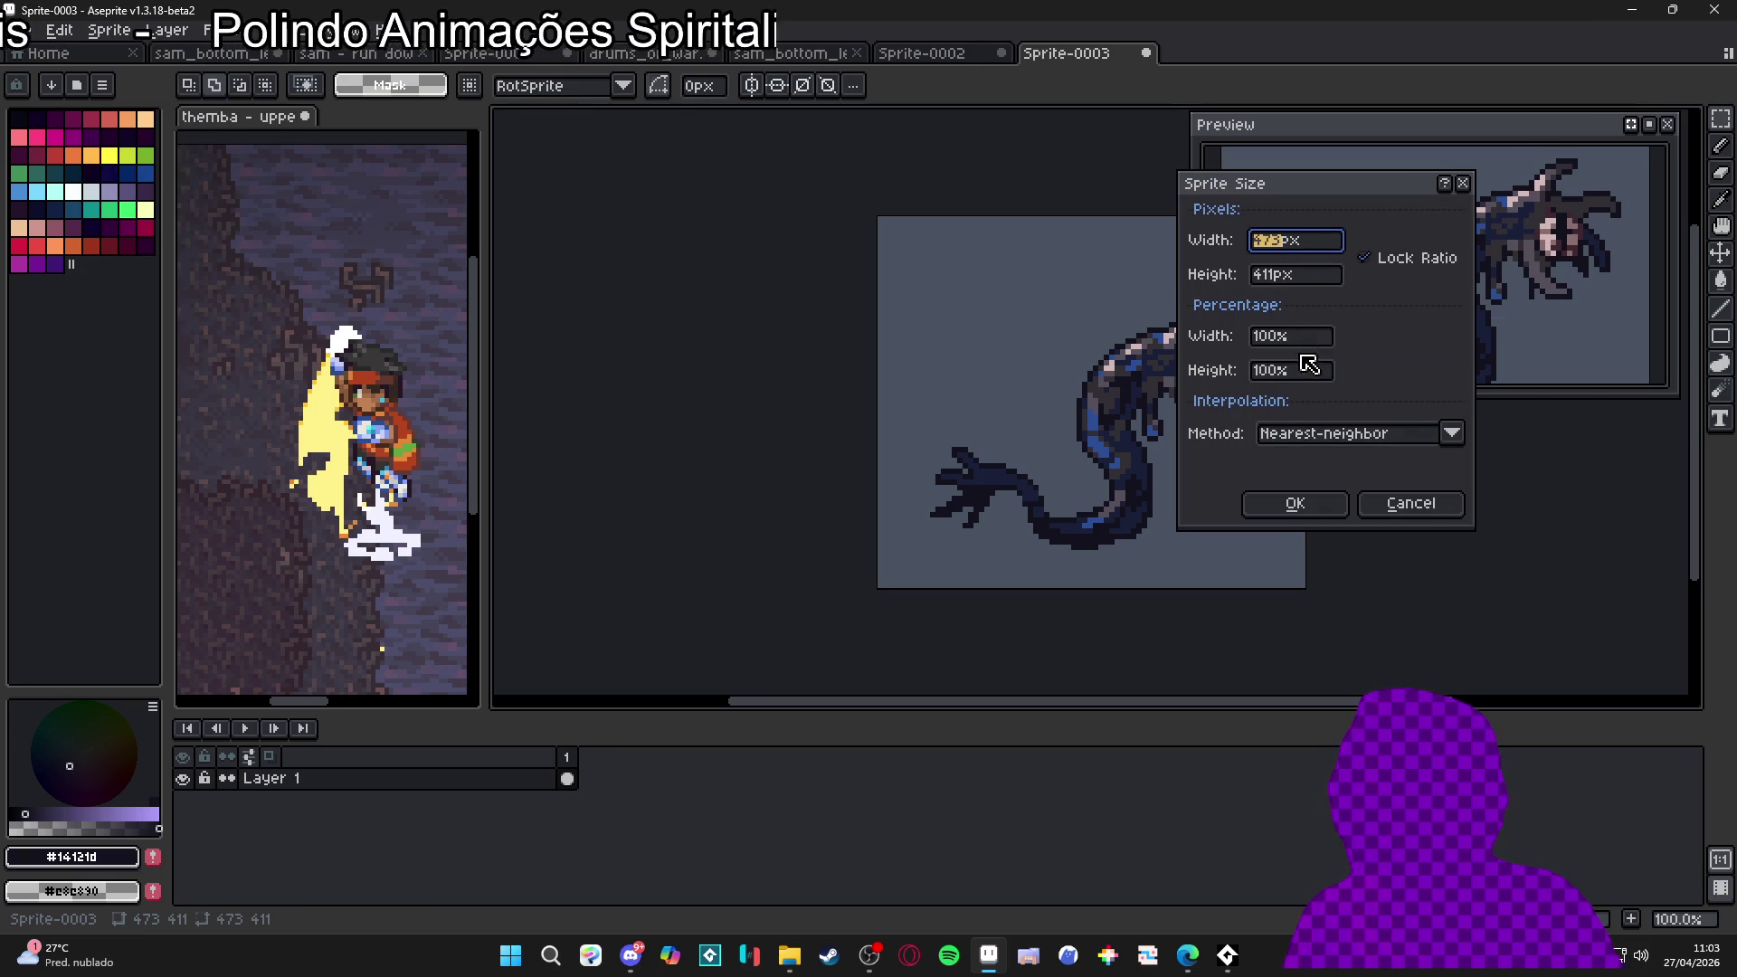
click(1301, 242)
key(BackSpace)
key(BackSpace)
key(BackSpace)
text(78)
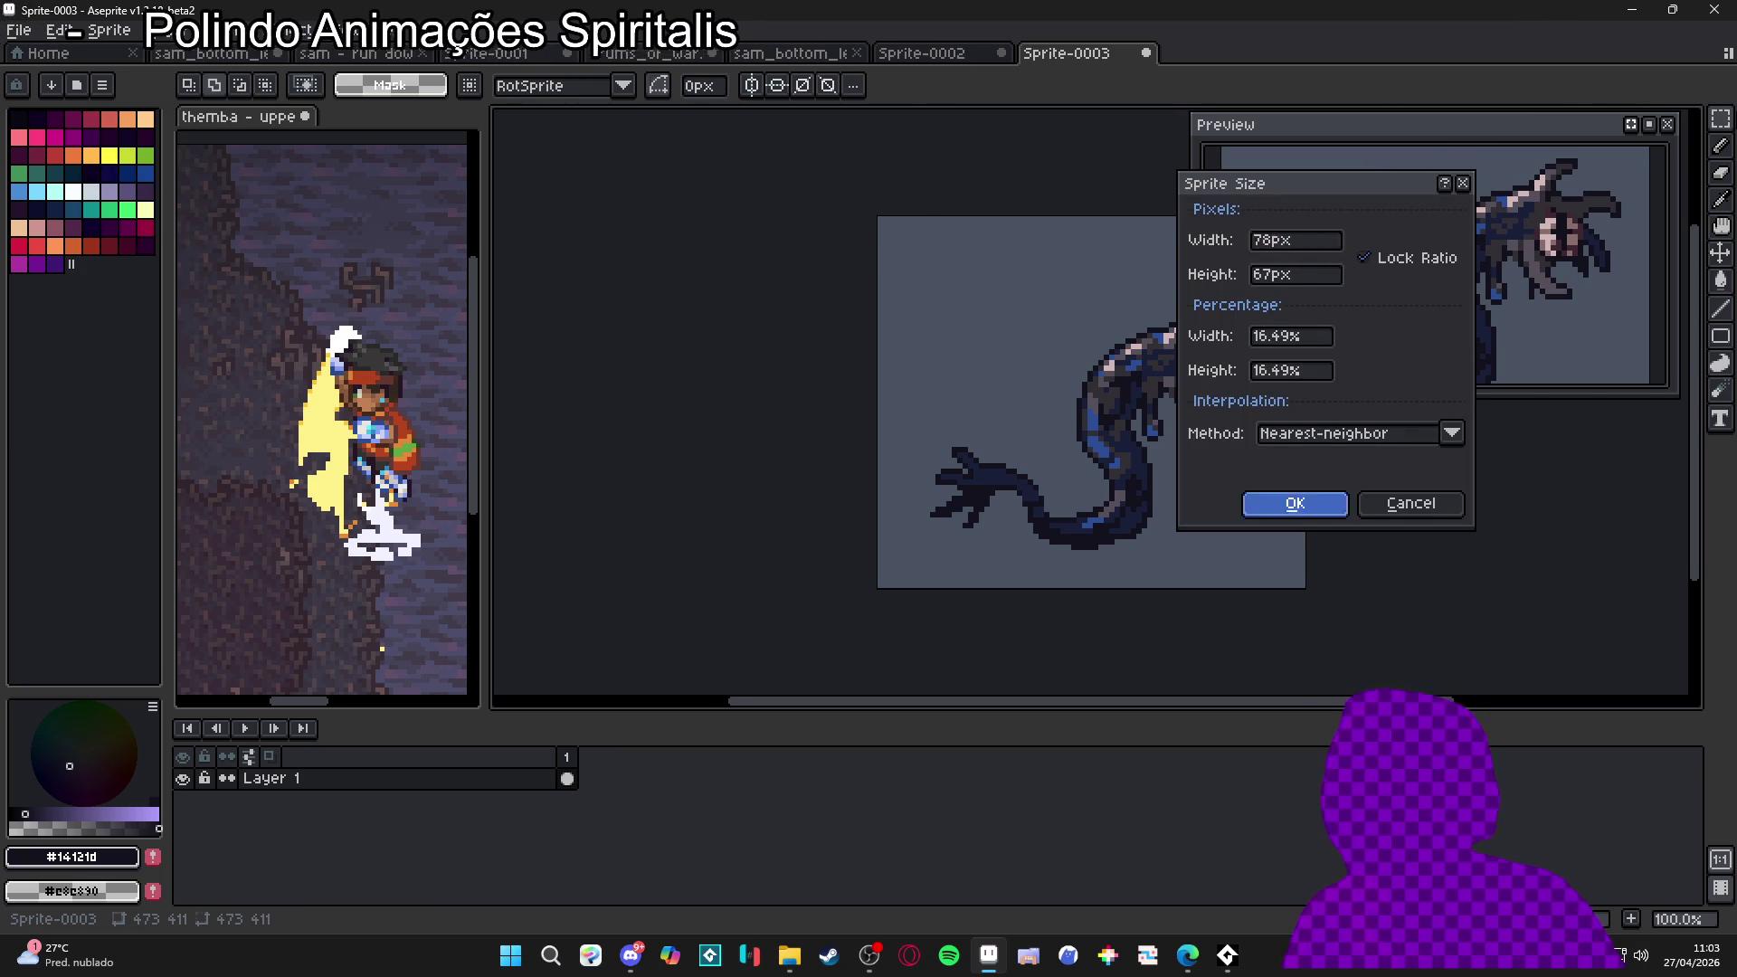
click(1295, 503)
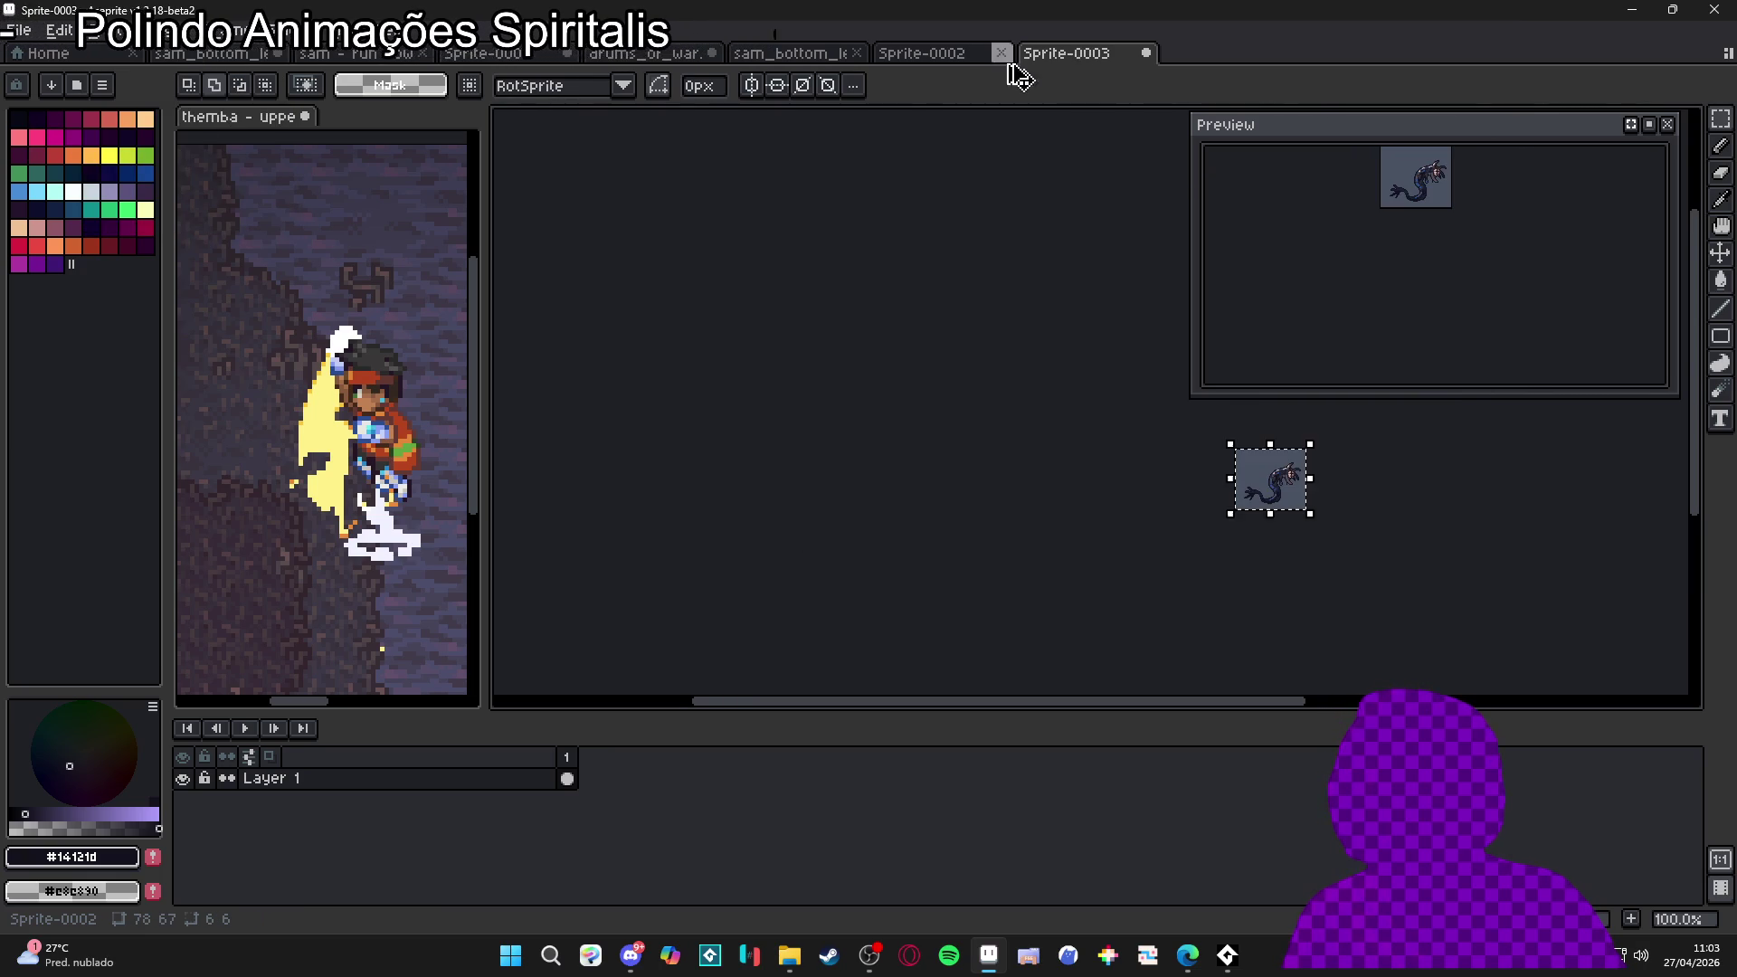
Add the creature to Sprite-0002 as Layer 2 and place Layer 1 above it
click(946, 56)
key(shift+n)
drag(538, 802, 538, 776)
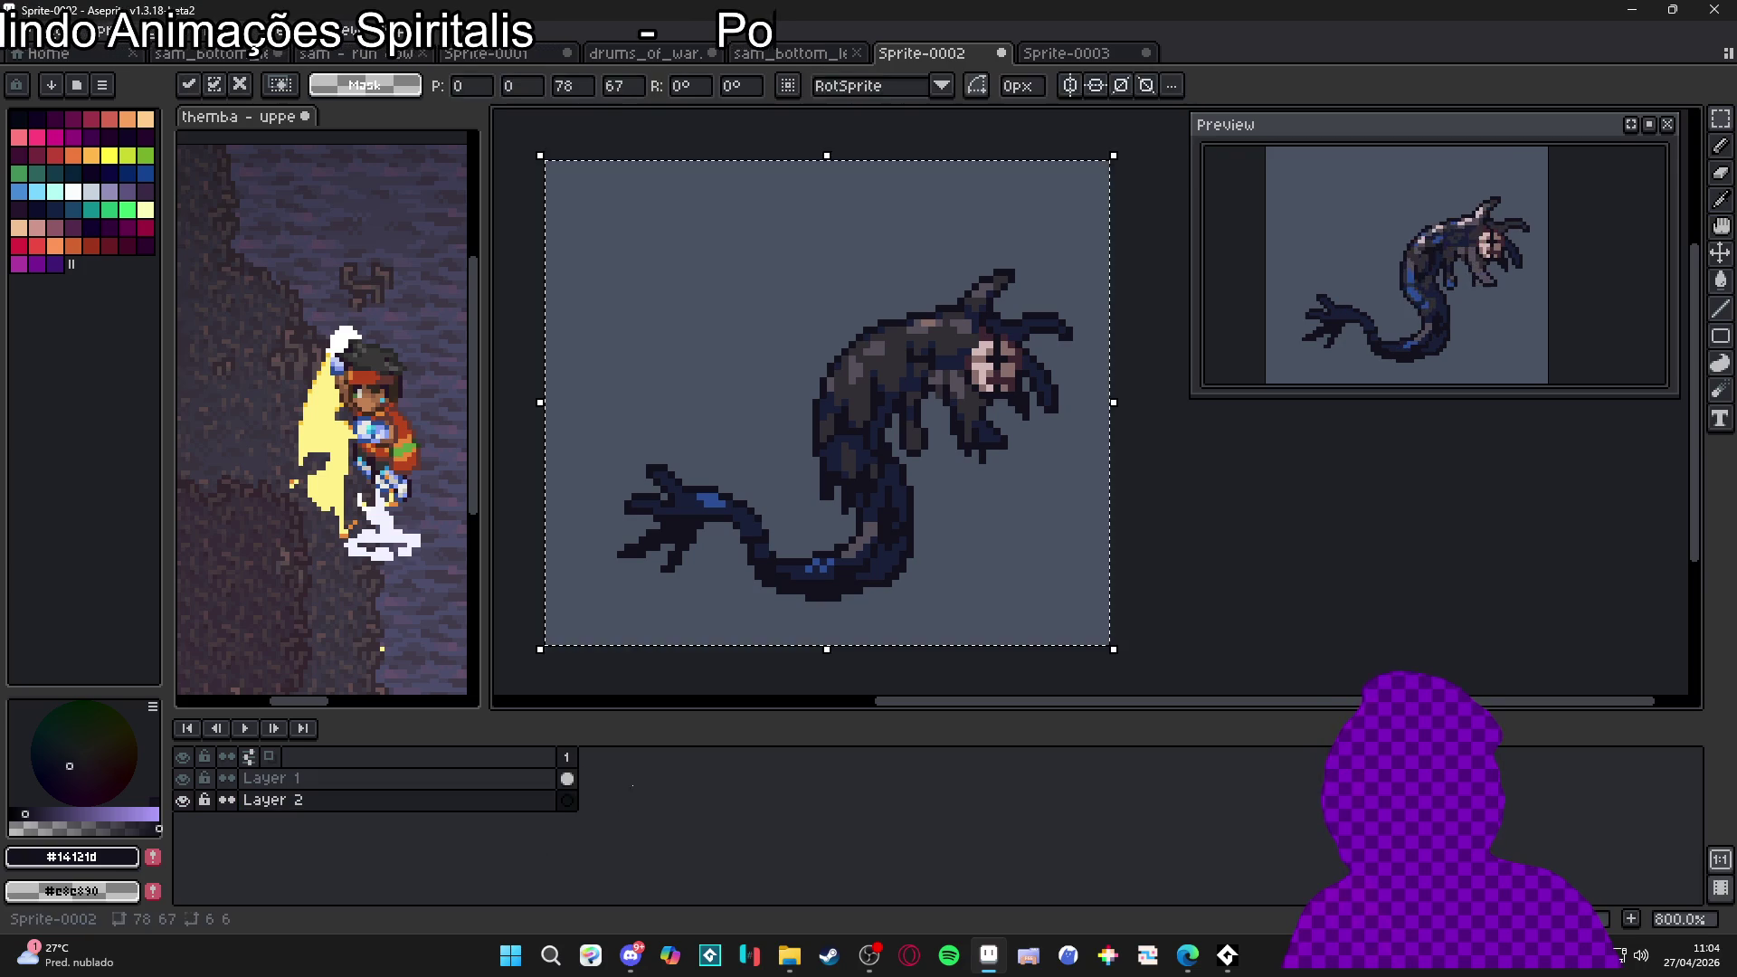
scroll(772, 544, down, 1)
scroll(772, 544, up, 1)
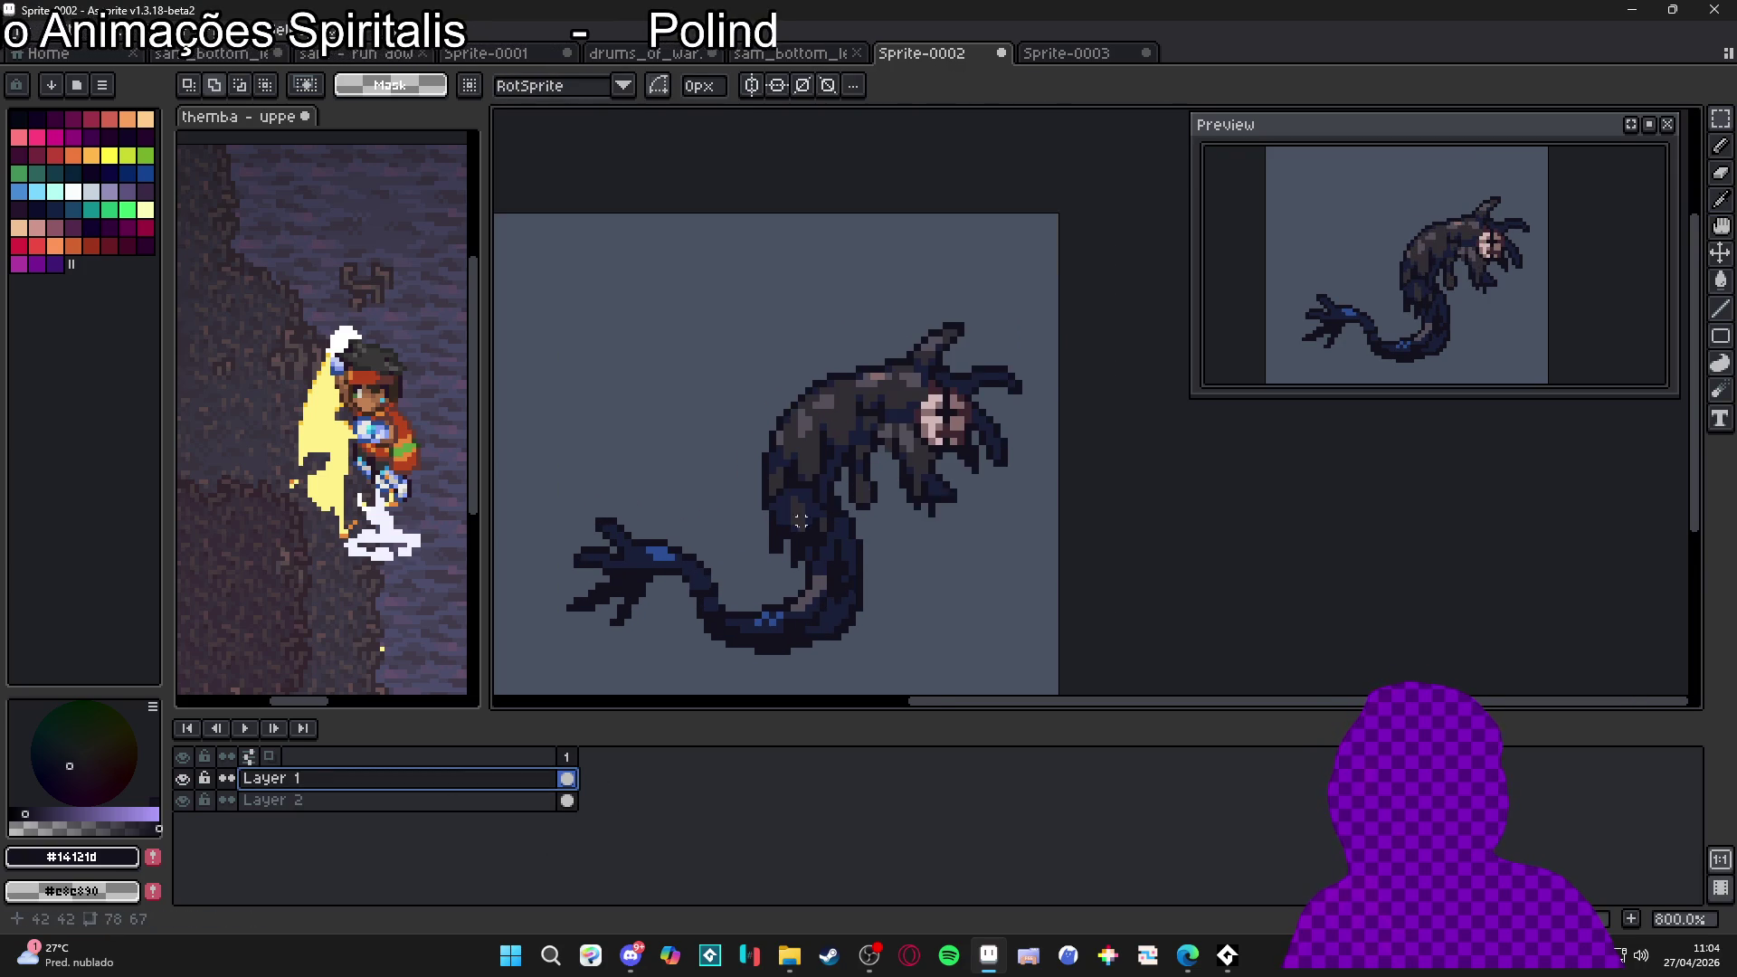
click(183, 780)
click(184, 782)
click(184, 782)
click(183, 781)
click(183, 782)
click(183, 780)
click(183, 780)
scroll(910, 331, up, 2)
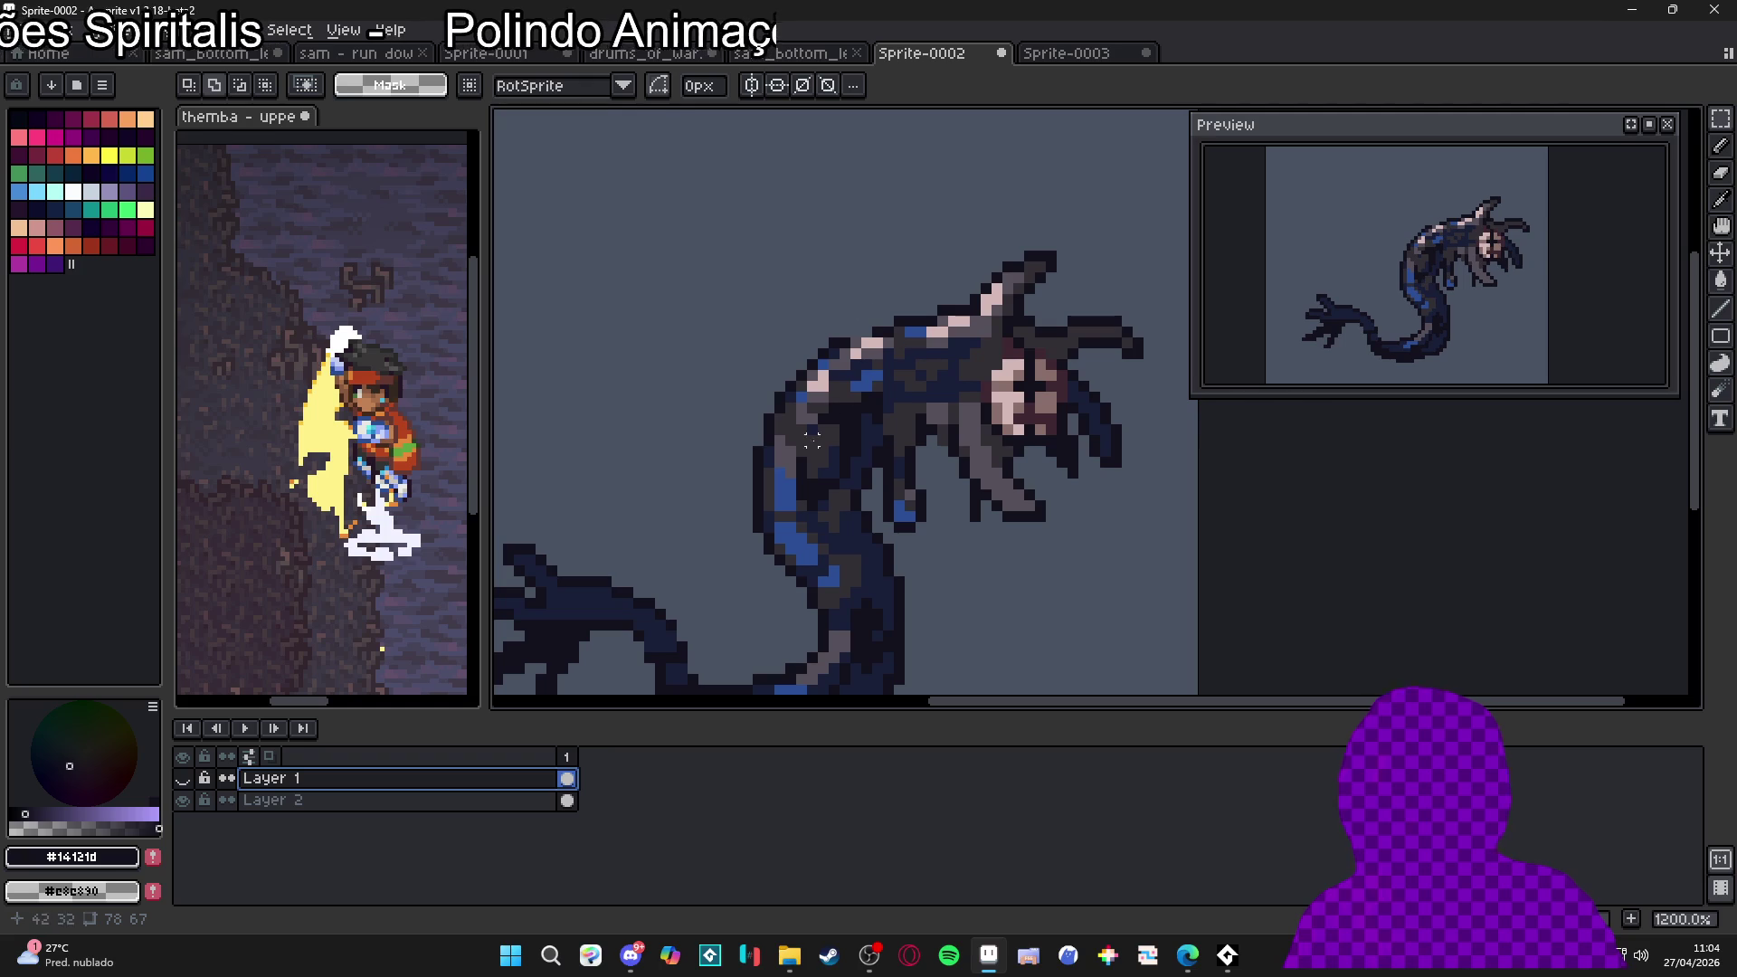
scroll(947, 369, down, 1)
scroll(896, 360, up, 1)
scroll(843, 349, down, 1)
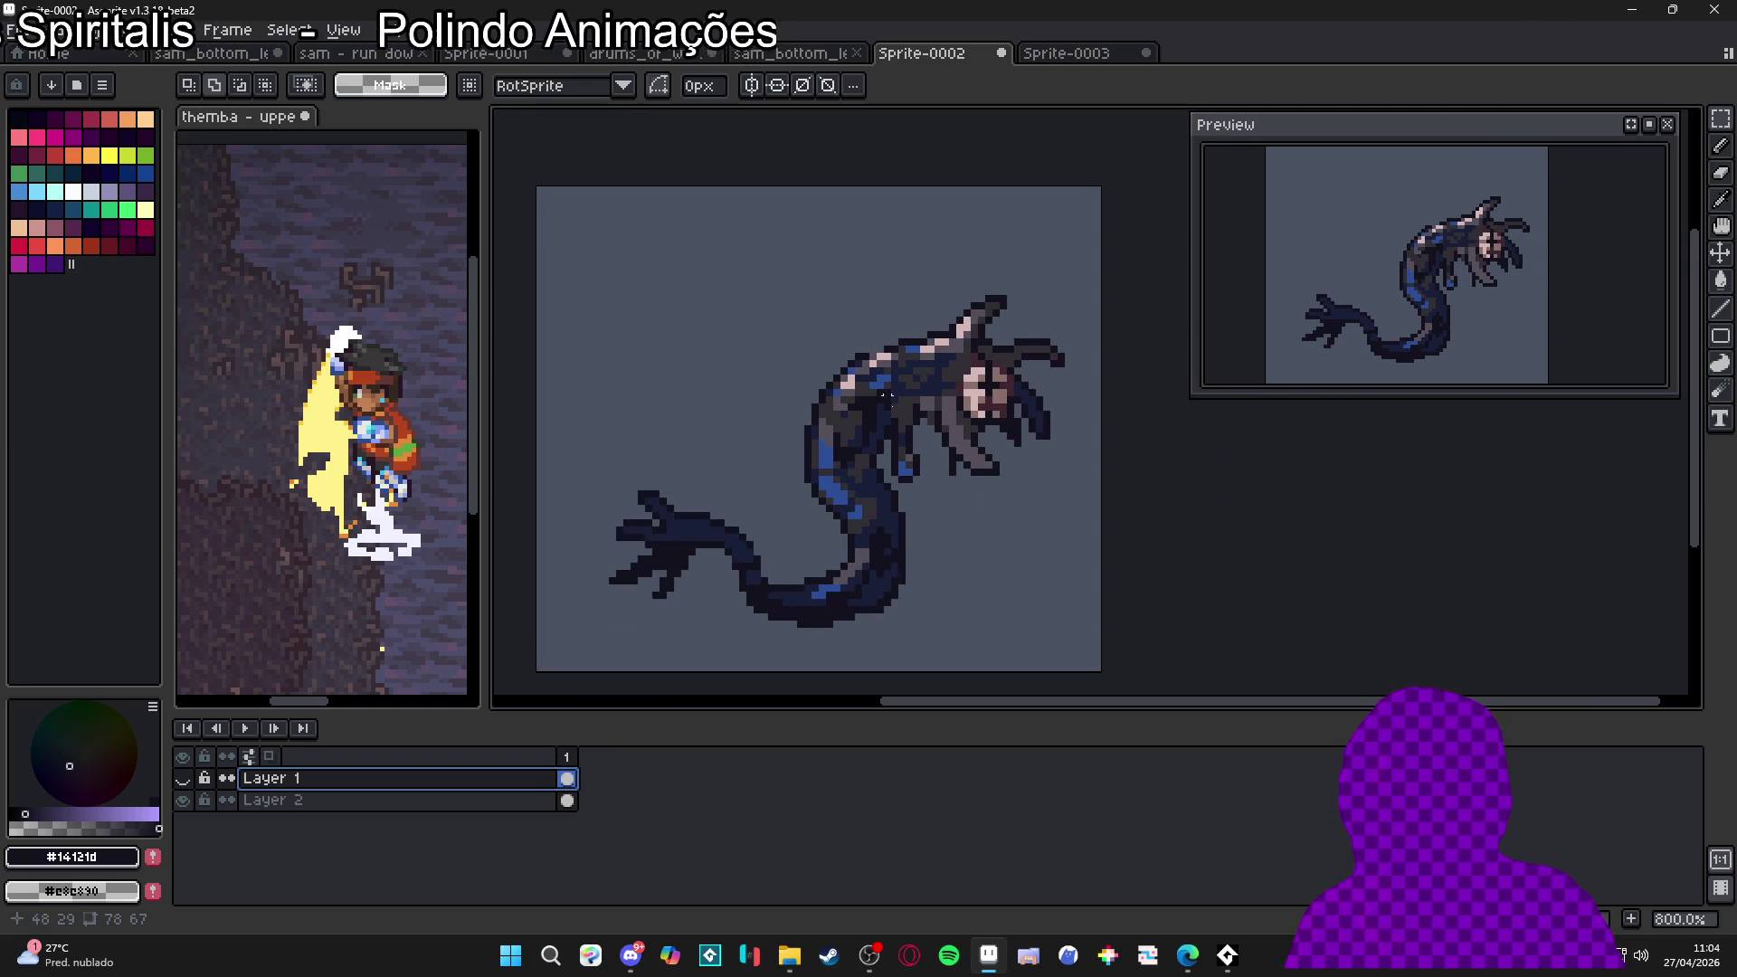
scroll(841, 479, up, 1)
scroll(869, 434, down, 1)
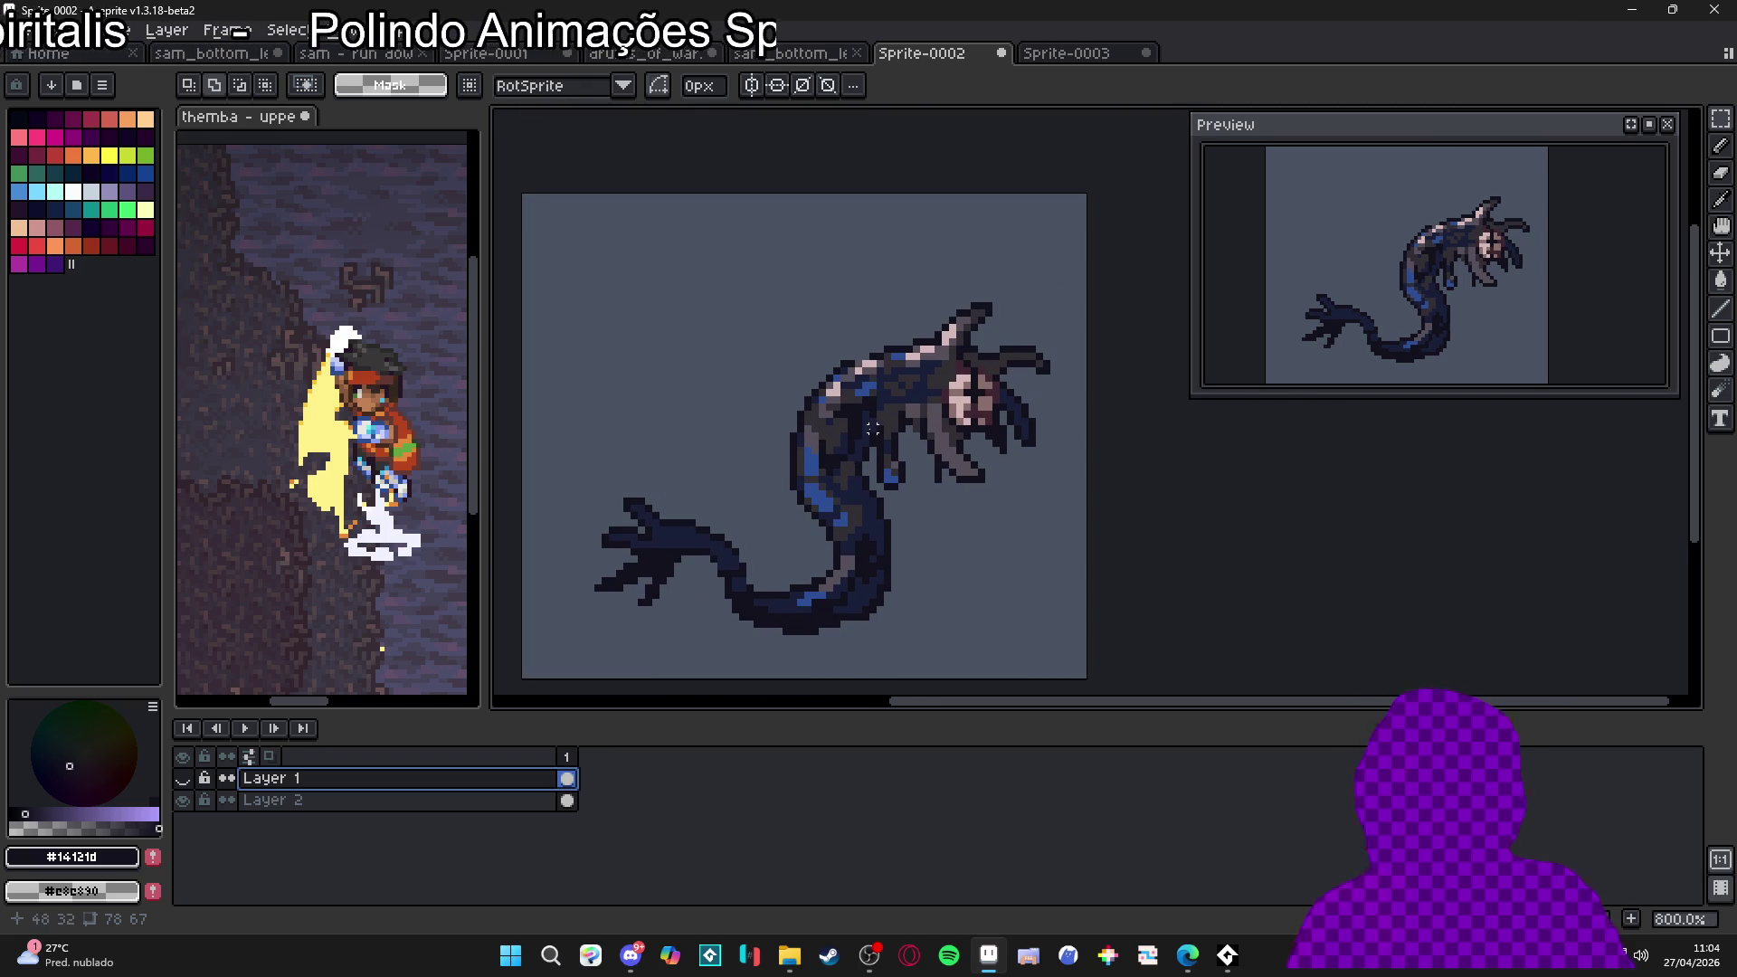
scroll(805, 477, up, 1)
scroll(825, 455, down, 1)
scroll(843, 426, up, 1)
scroll(834, 449, down, 1)
scroll(864, 470, up, 1)
scroll(950, 313, down, 1)
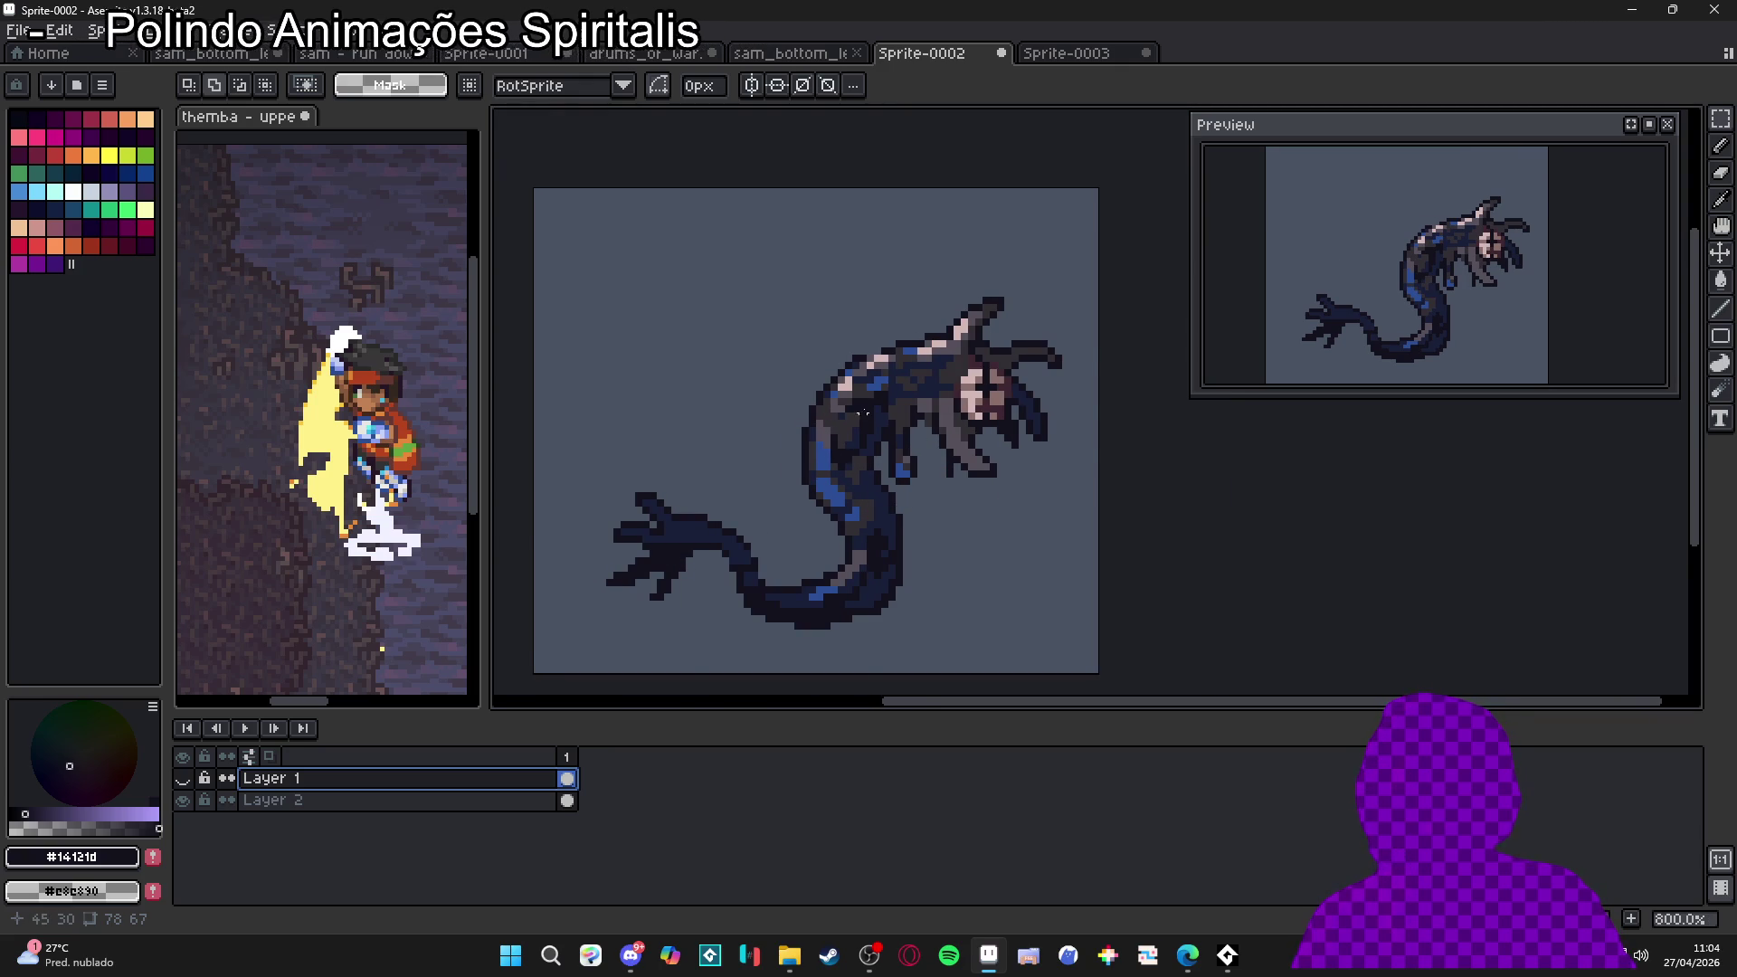
scroll(844, 432, up, 1)
scroll(844, 431, down, 1)
click(183, 779)
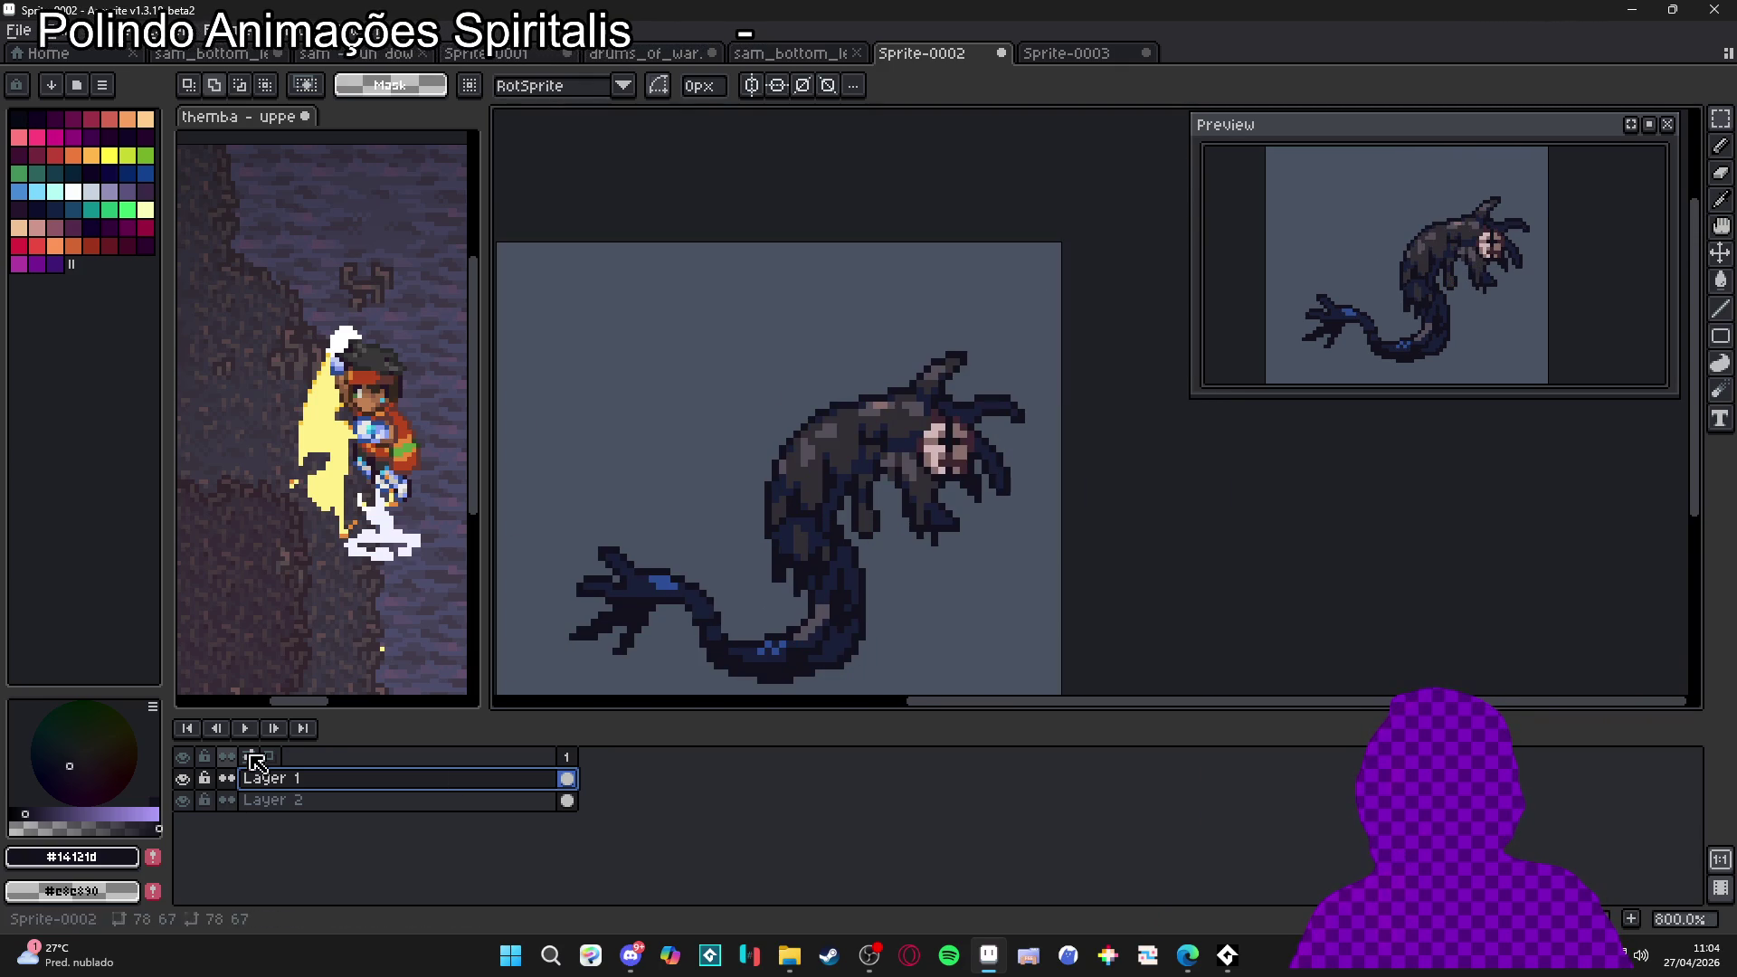
click(183, 779)
scroll(860, 661, up, 2)
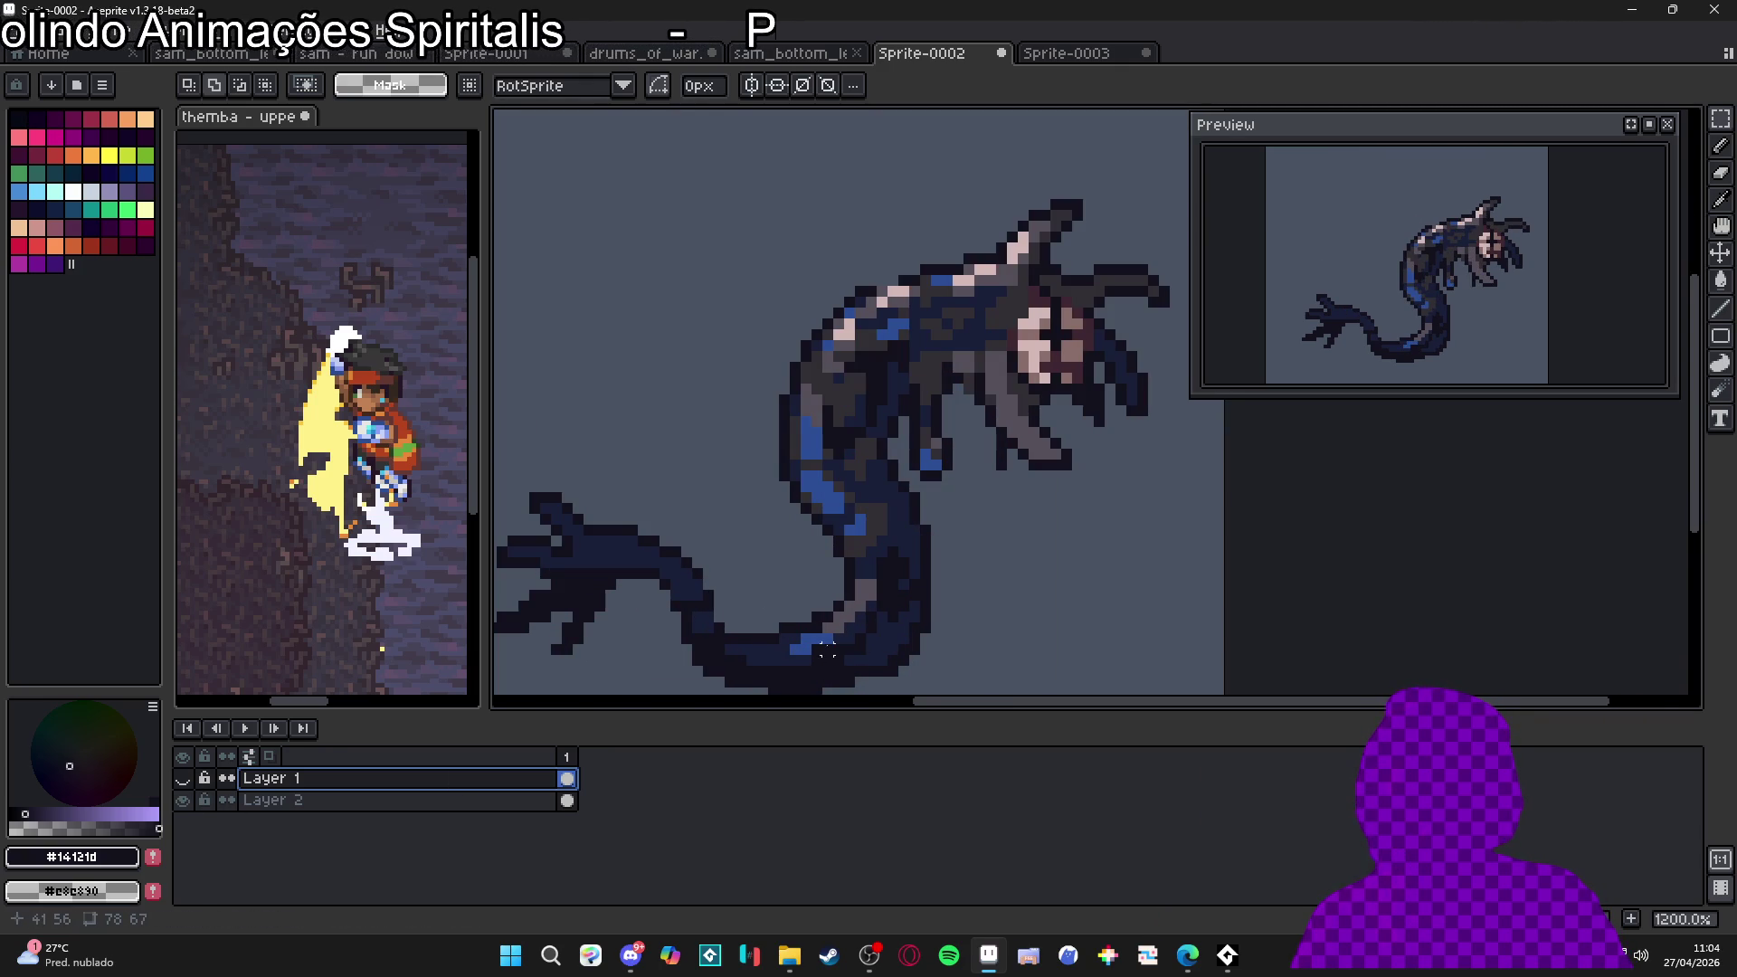
scroll(838, 606, down, 2)
click(183, 779)
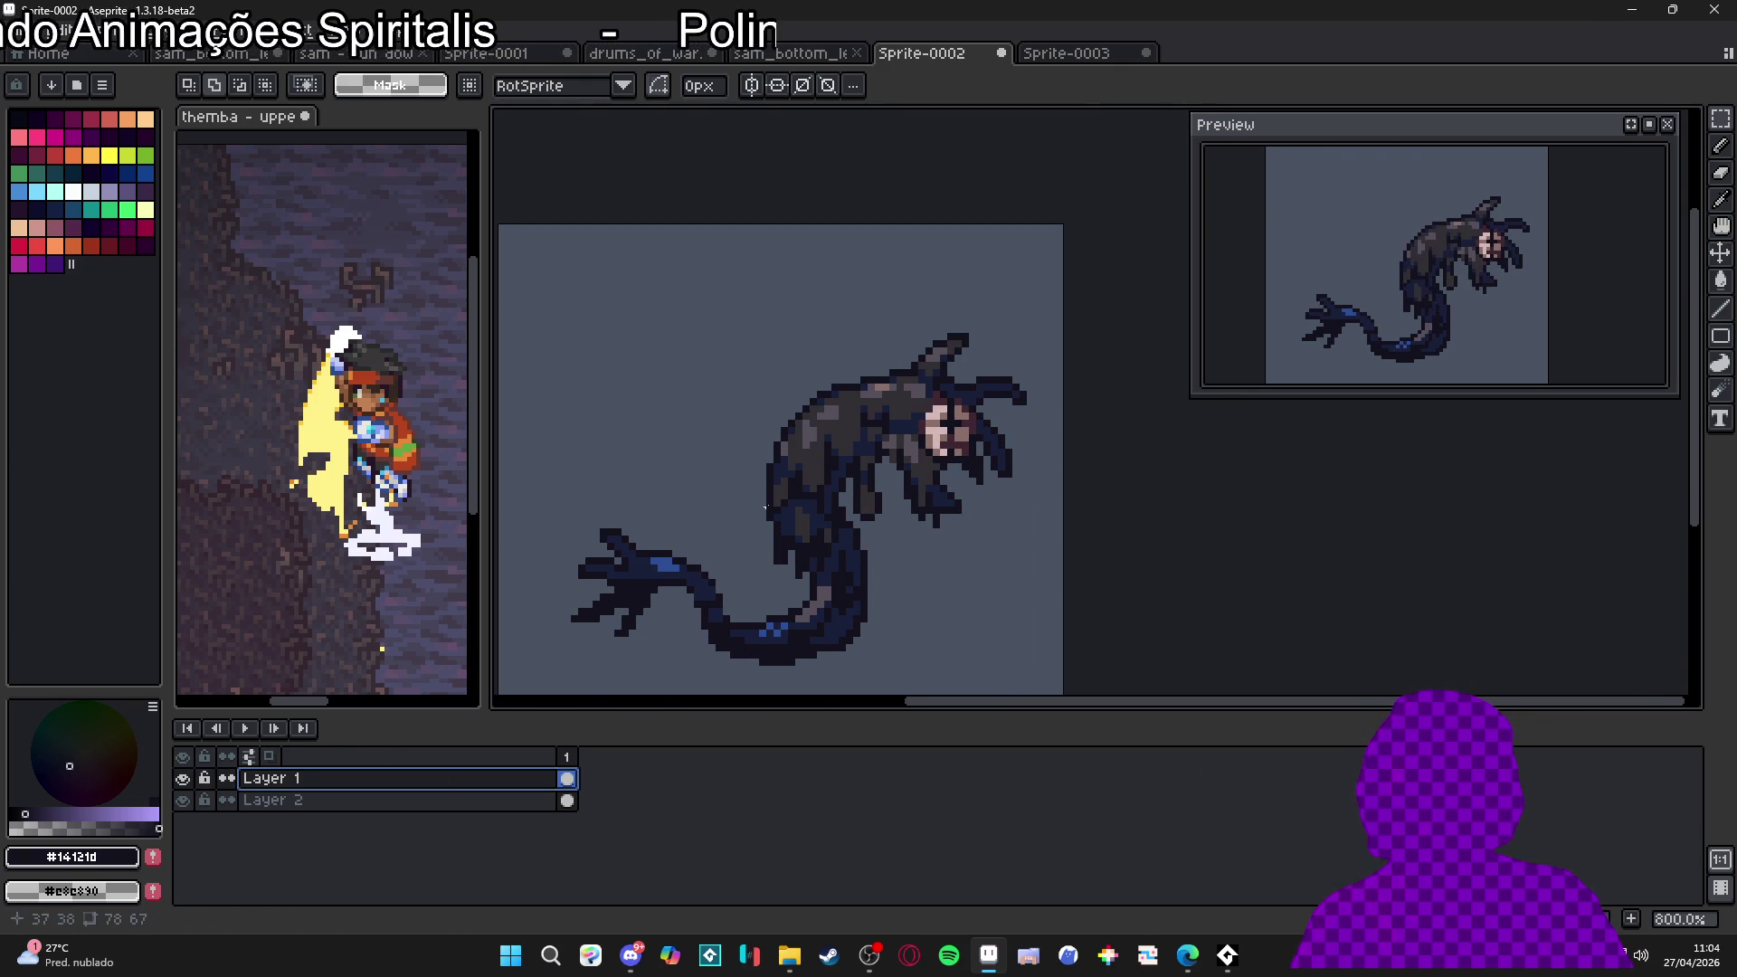
scroll(901, 384, up, 1)
scroll(900, 385, down, 1)
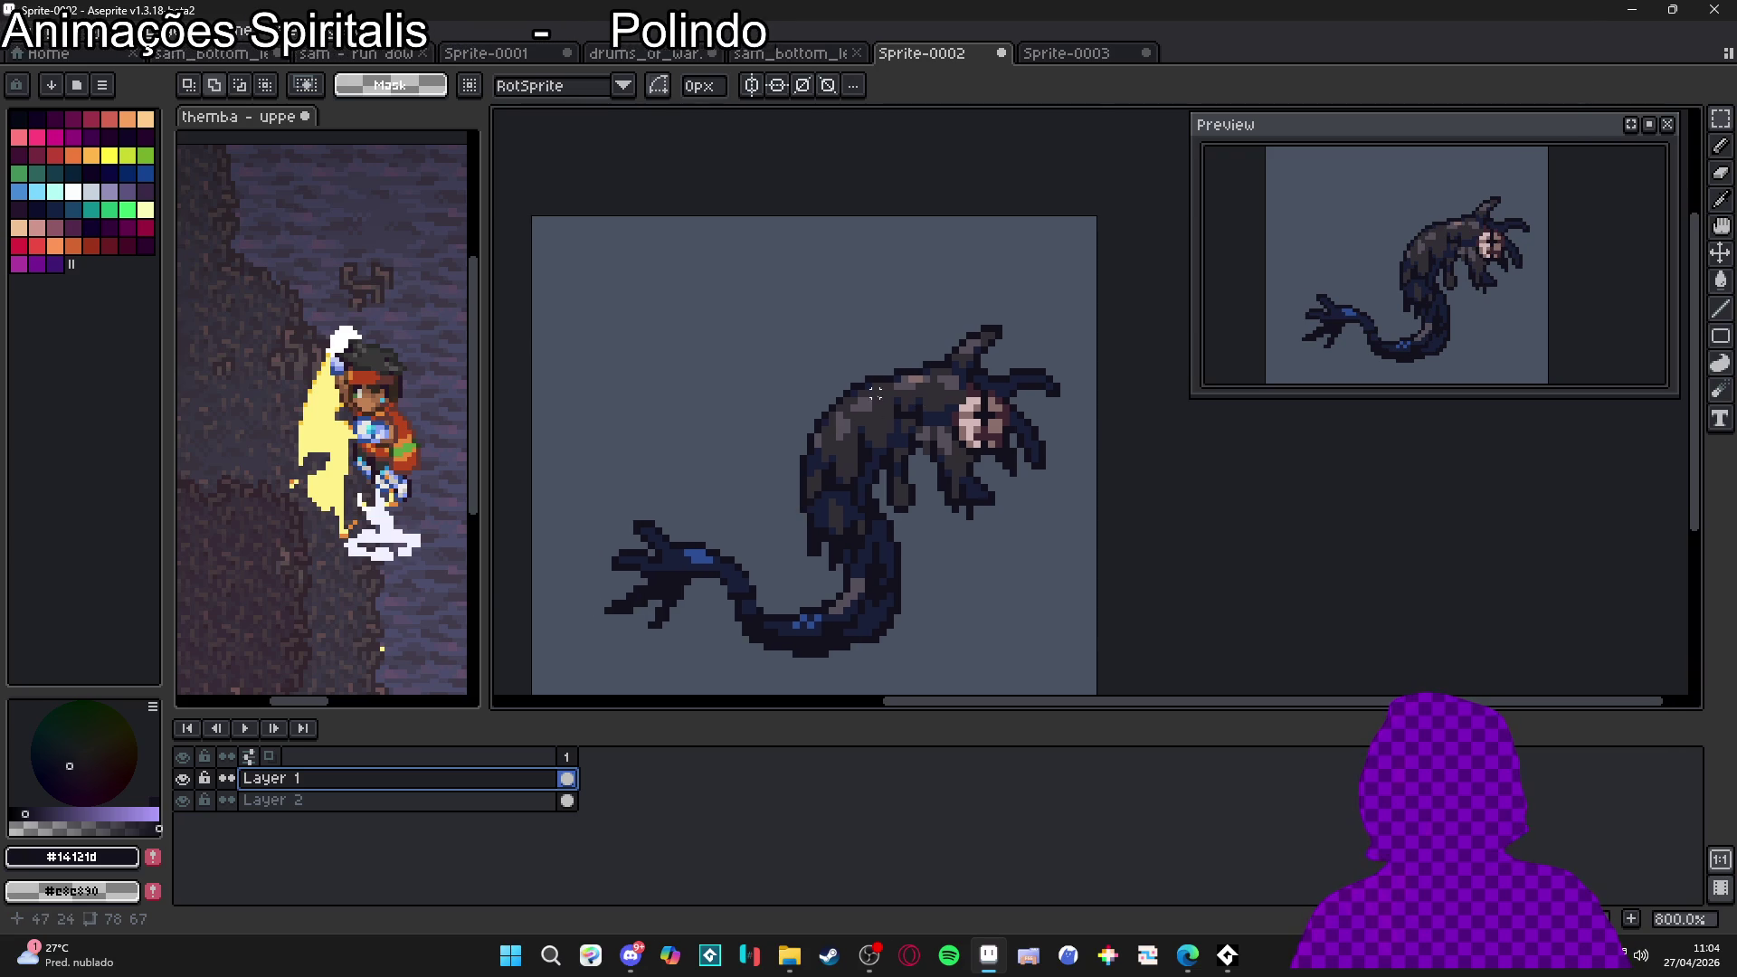
scroll(876, 392, up, 1)
scroll(875, 393, down, 1)
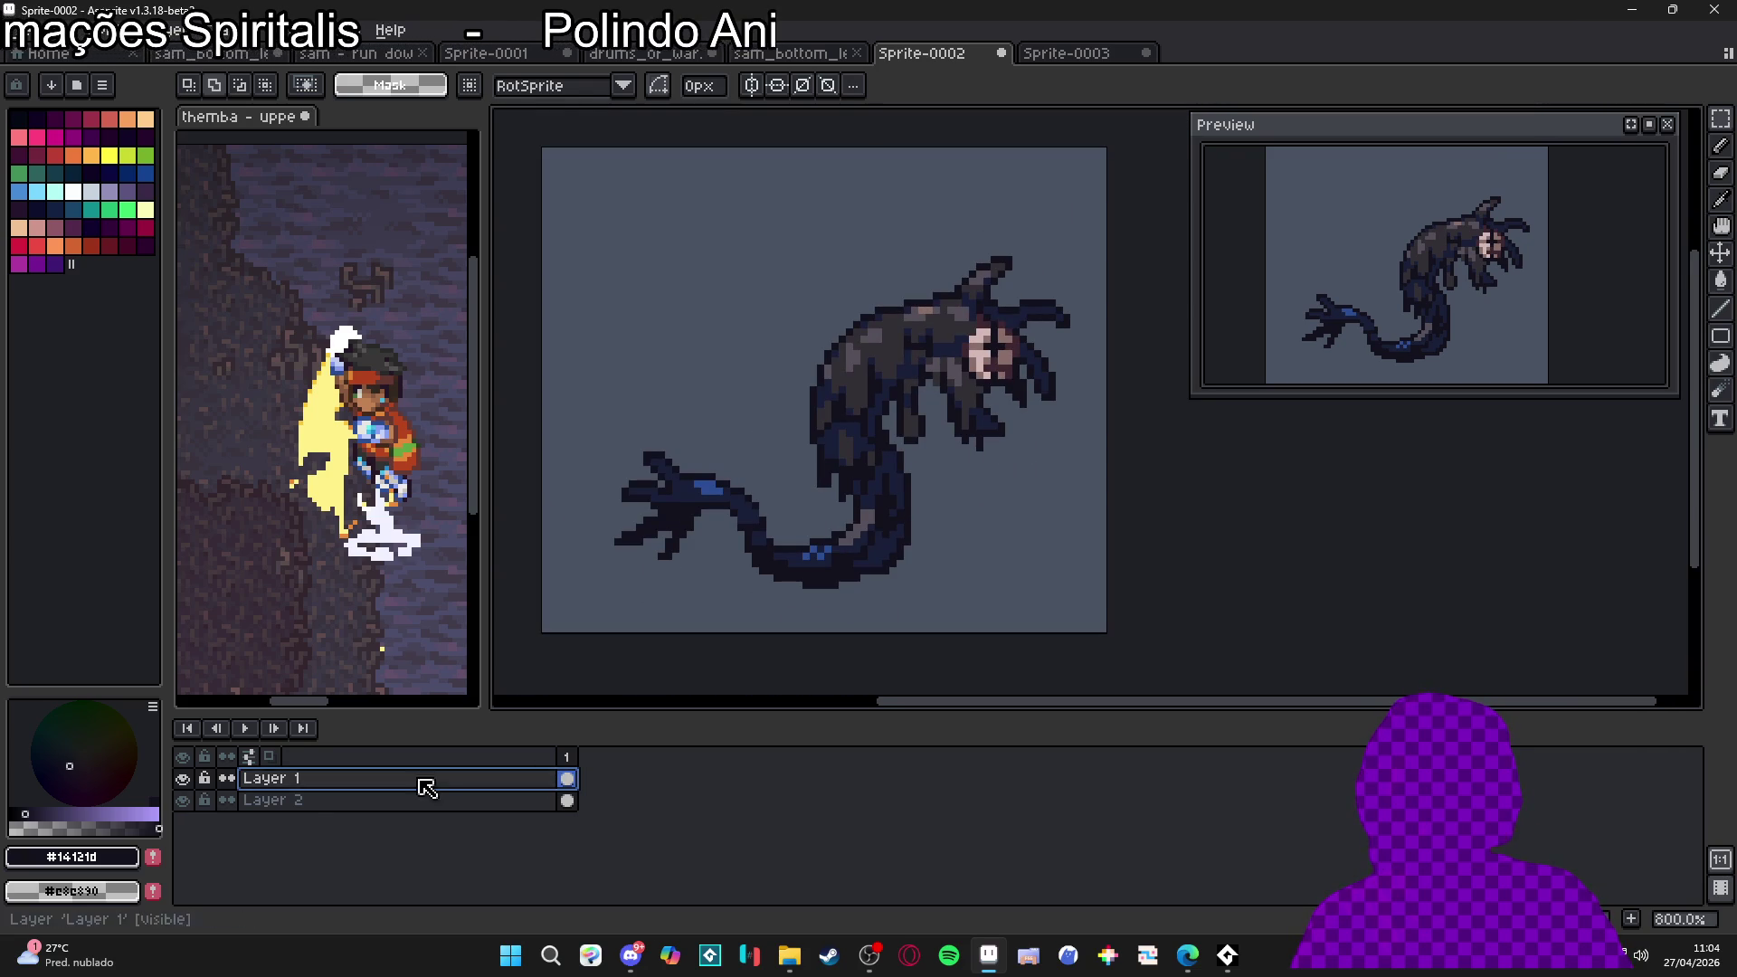
click(183, 779)
click(182, 780)
click(183, 779)
click(183, 779)
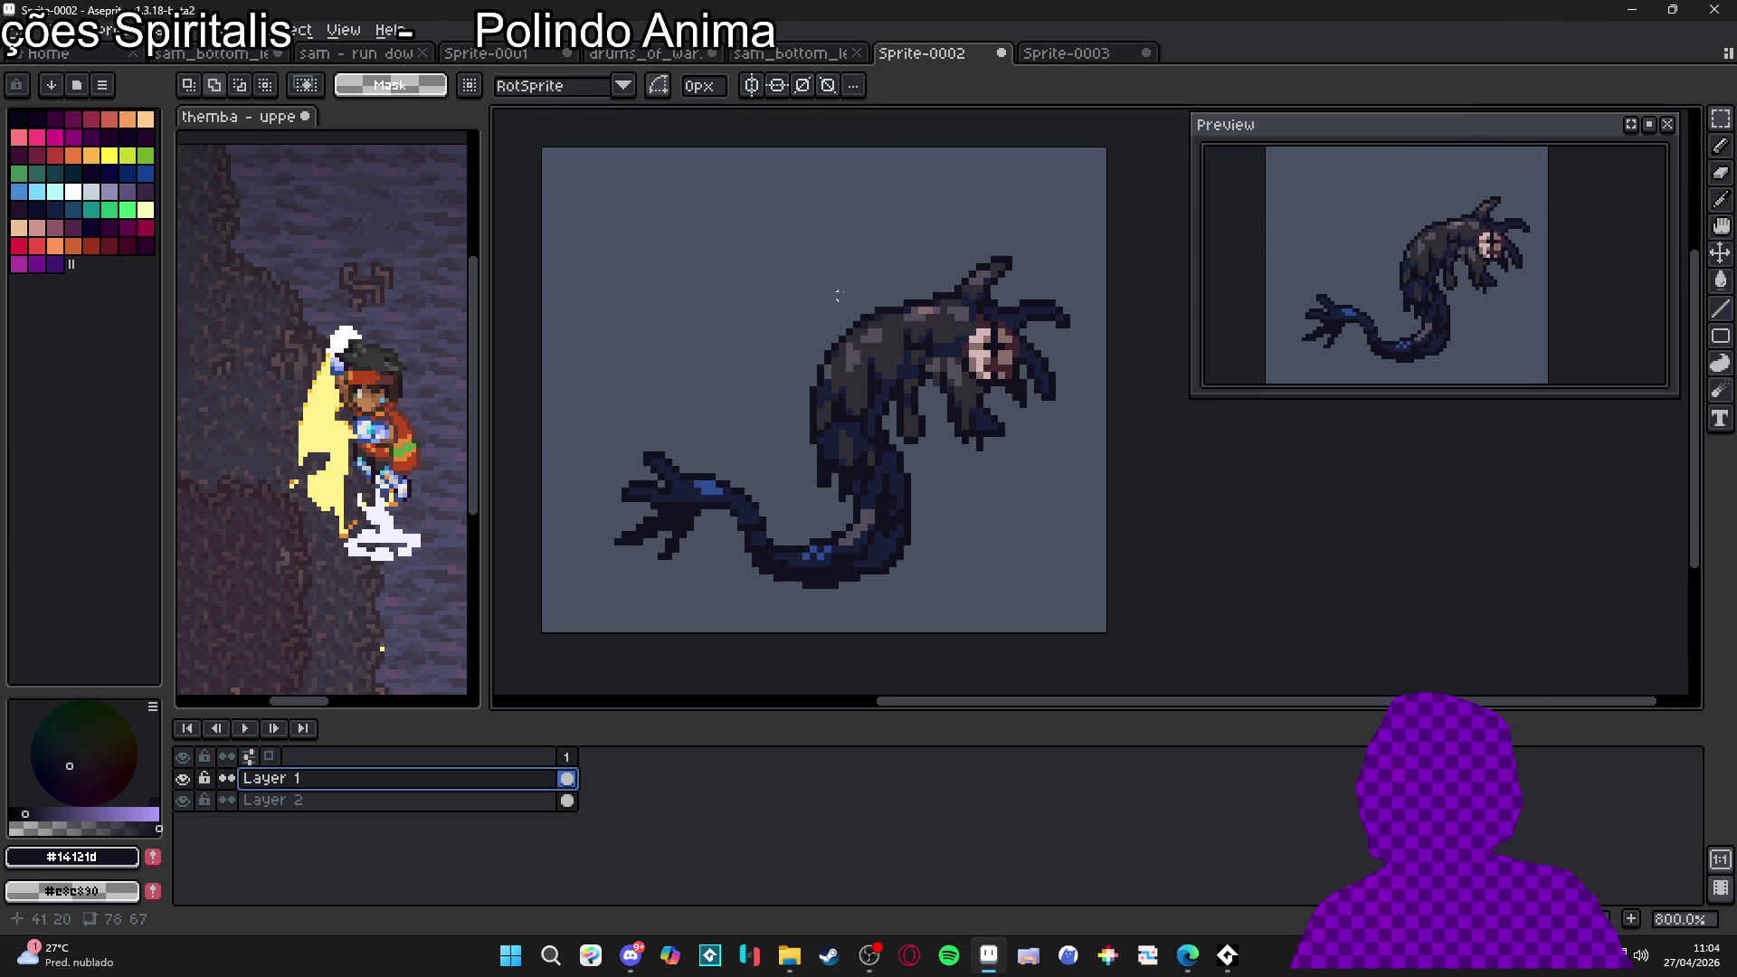
scroll(834, 375, up, 1)
scroll(901, 365, down, 1)
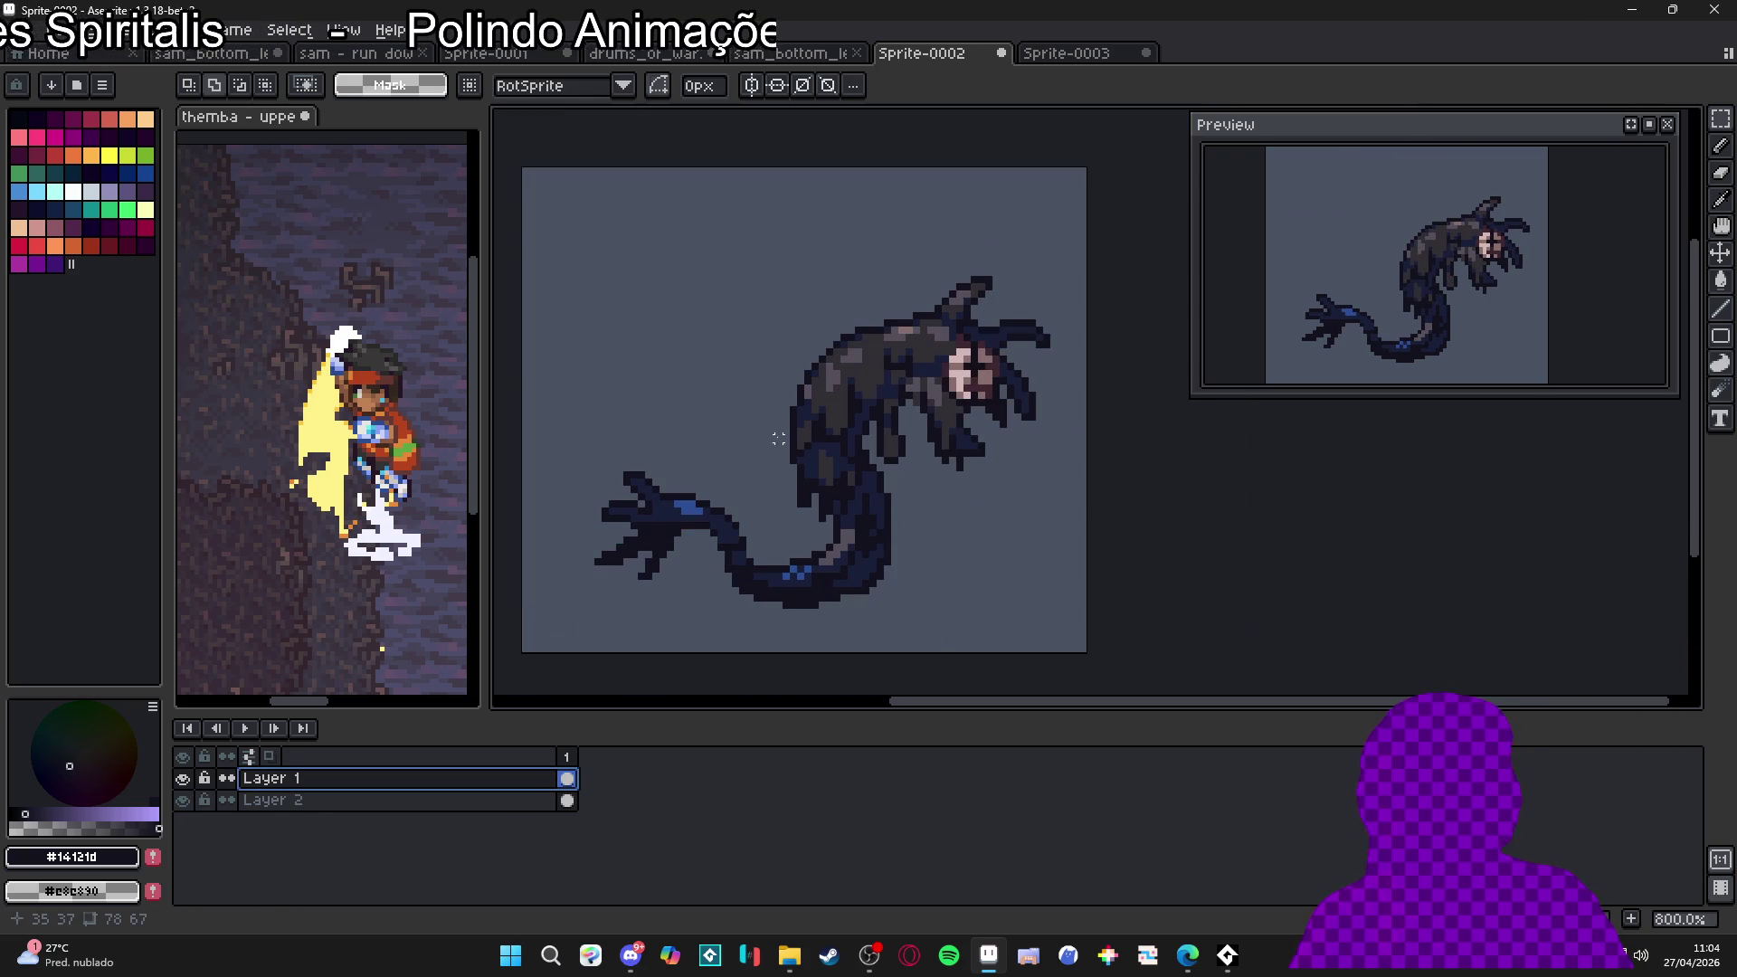
scroll(866, 388, up, 1)
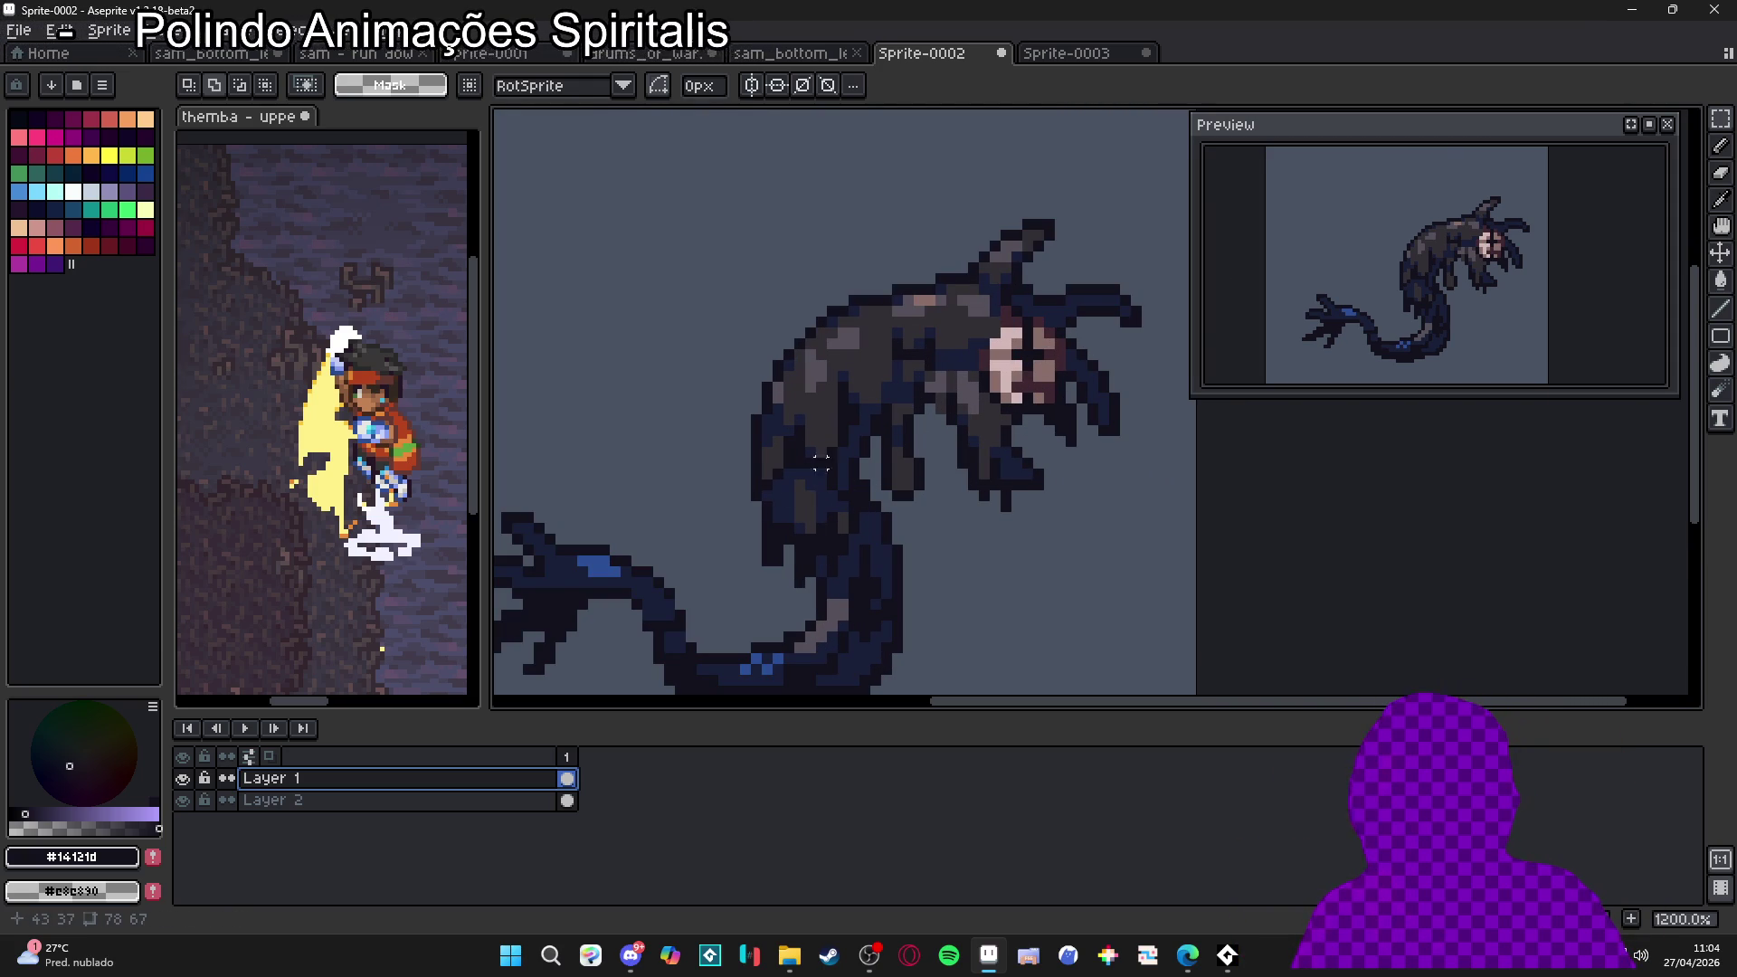
key(b)
alt+click(843, 487)
scroll(811, 472, down, 2)
scroll(834, 418, up, 2)
scroll(833, 417, up, 1)
alt+click(855, 413)
scroll(860, 438, down, 3)
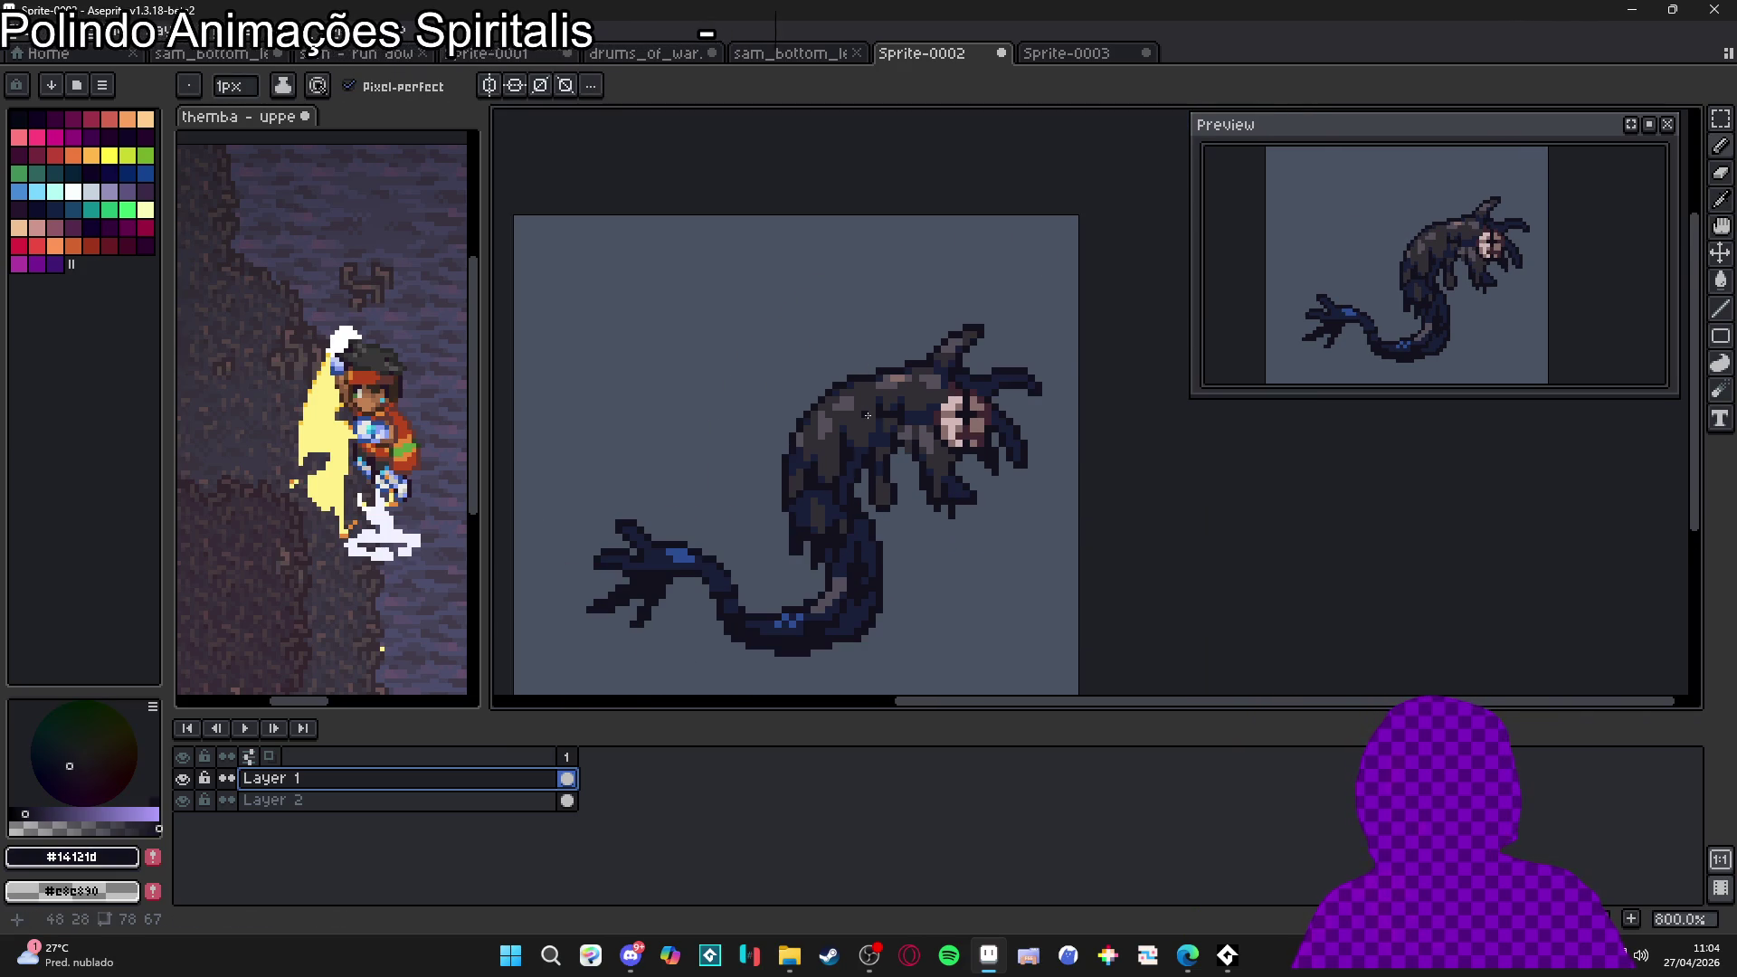
scroll(836, 508, up, 2)
scroll(889, 397, down, 2)
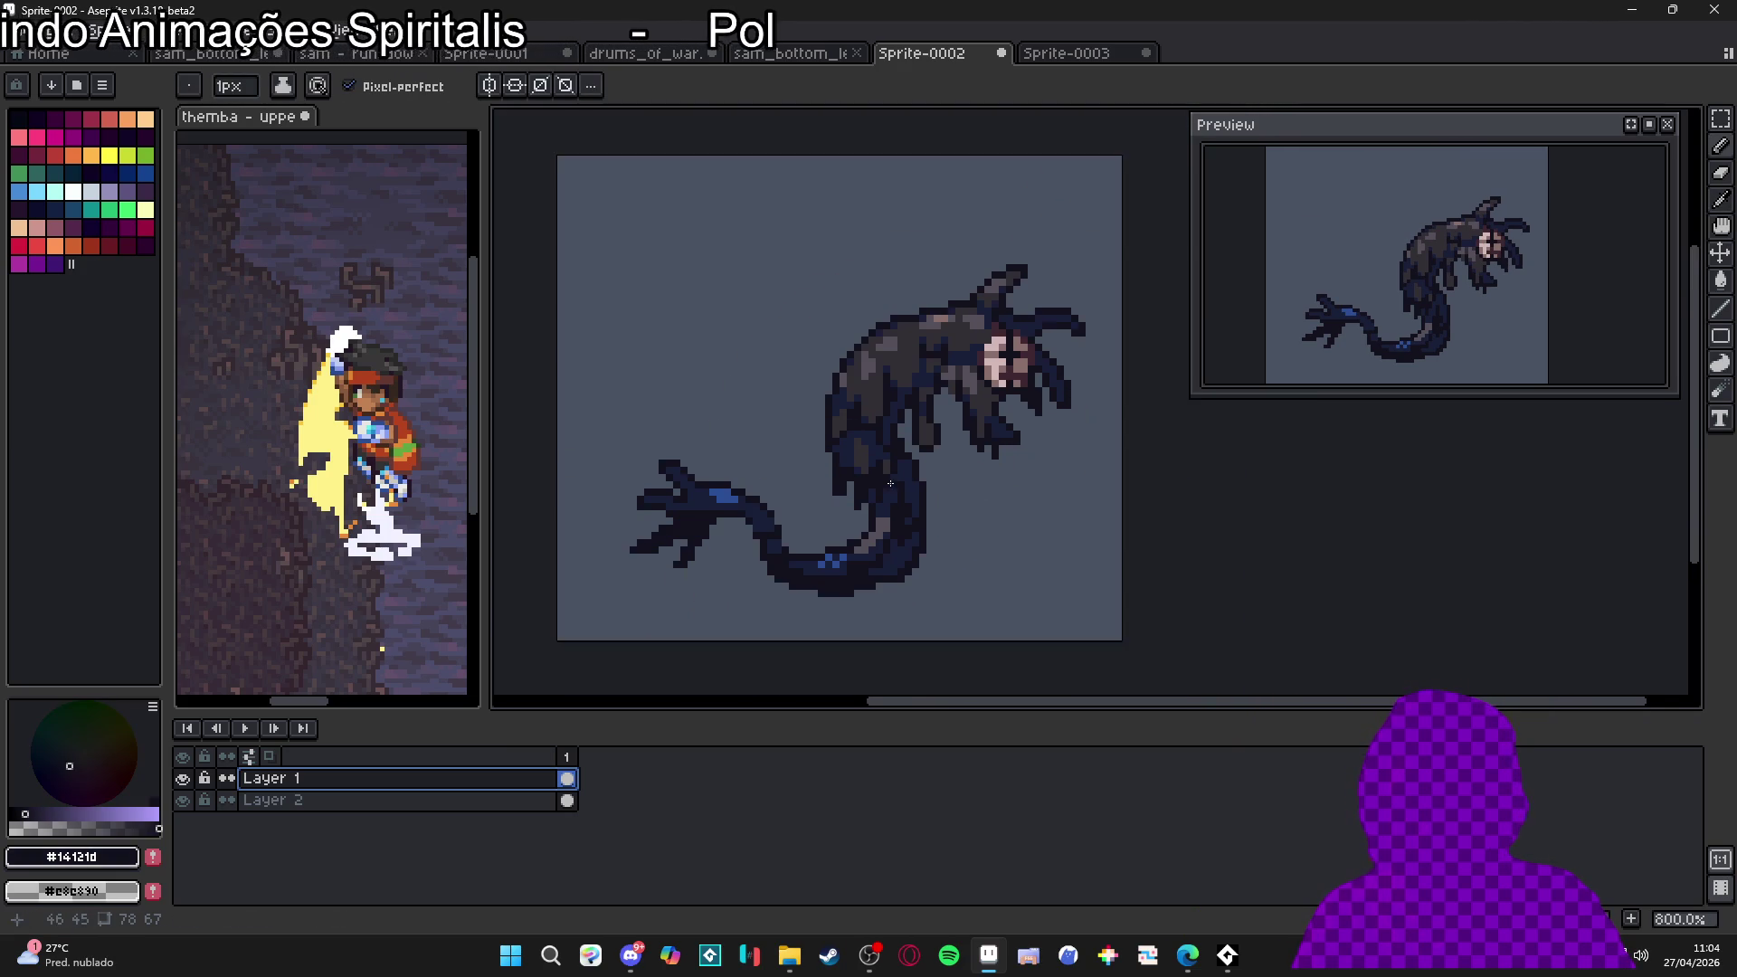
scroll(944, 359, up, 2)
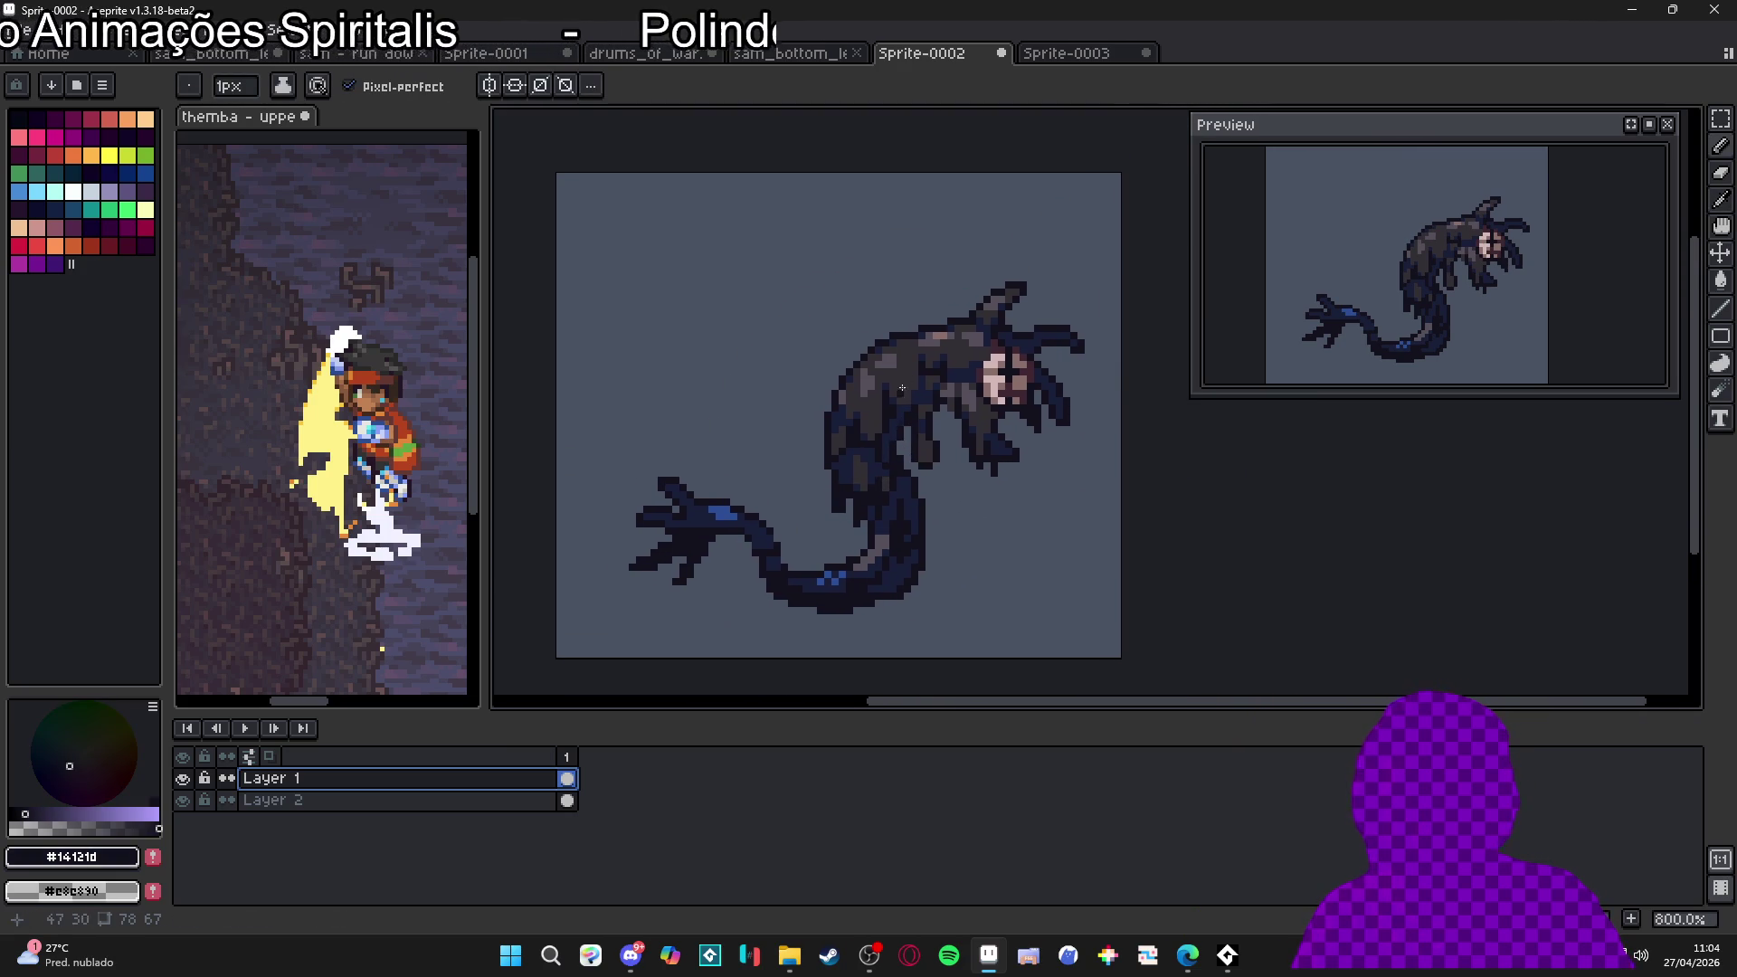
scroll(946, 362, down, 1)
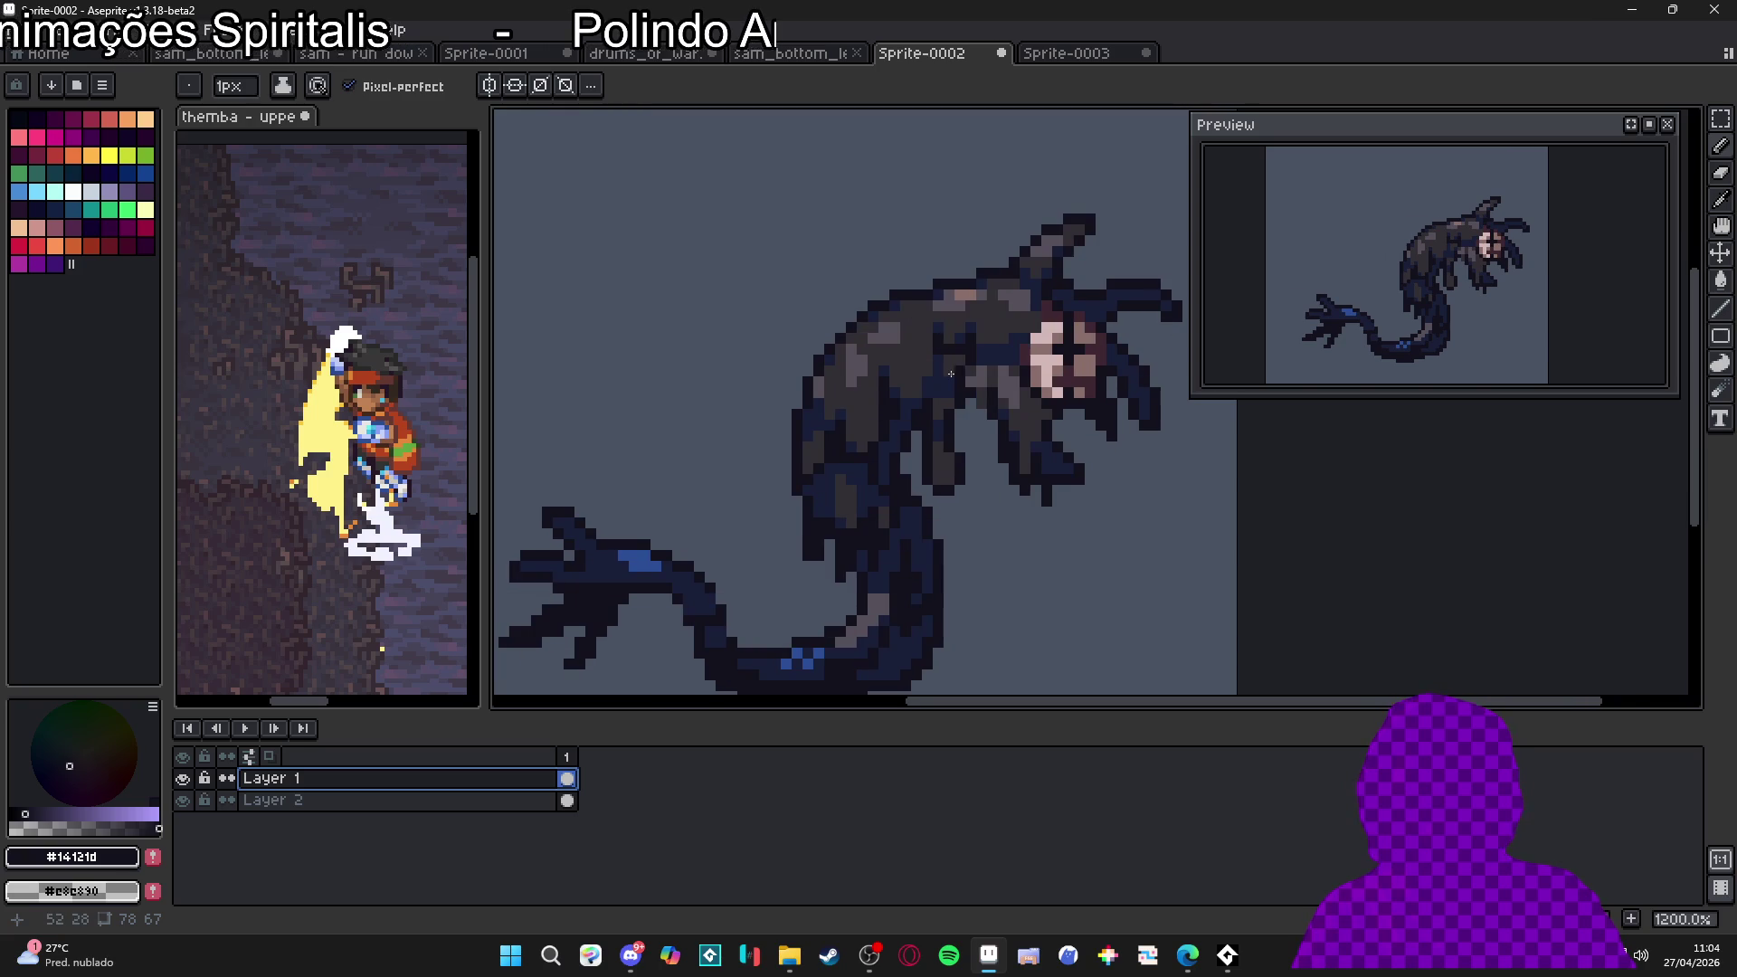
scroll(950, 386, down, 1)
scroll(1008, 301, up, 1)
scroll(884, 399, down, 1)
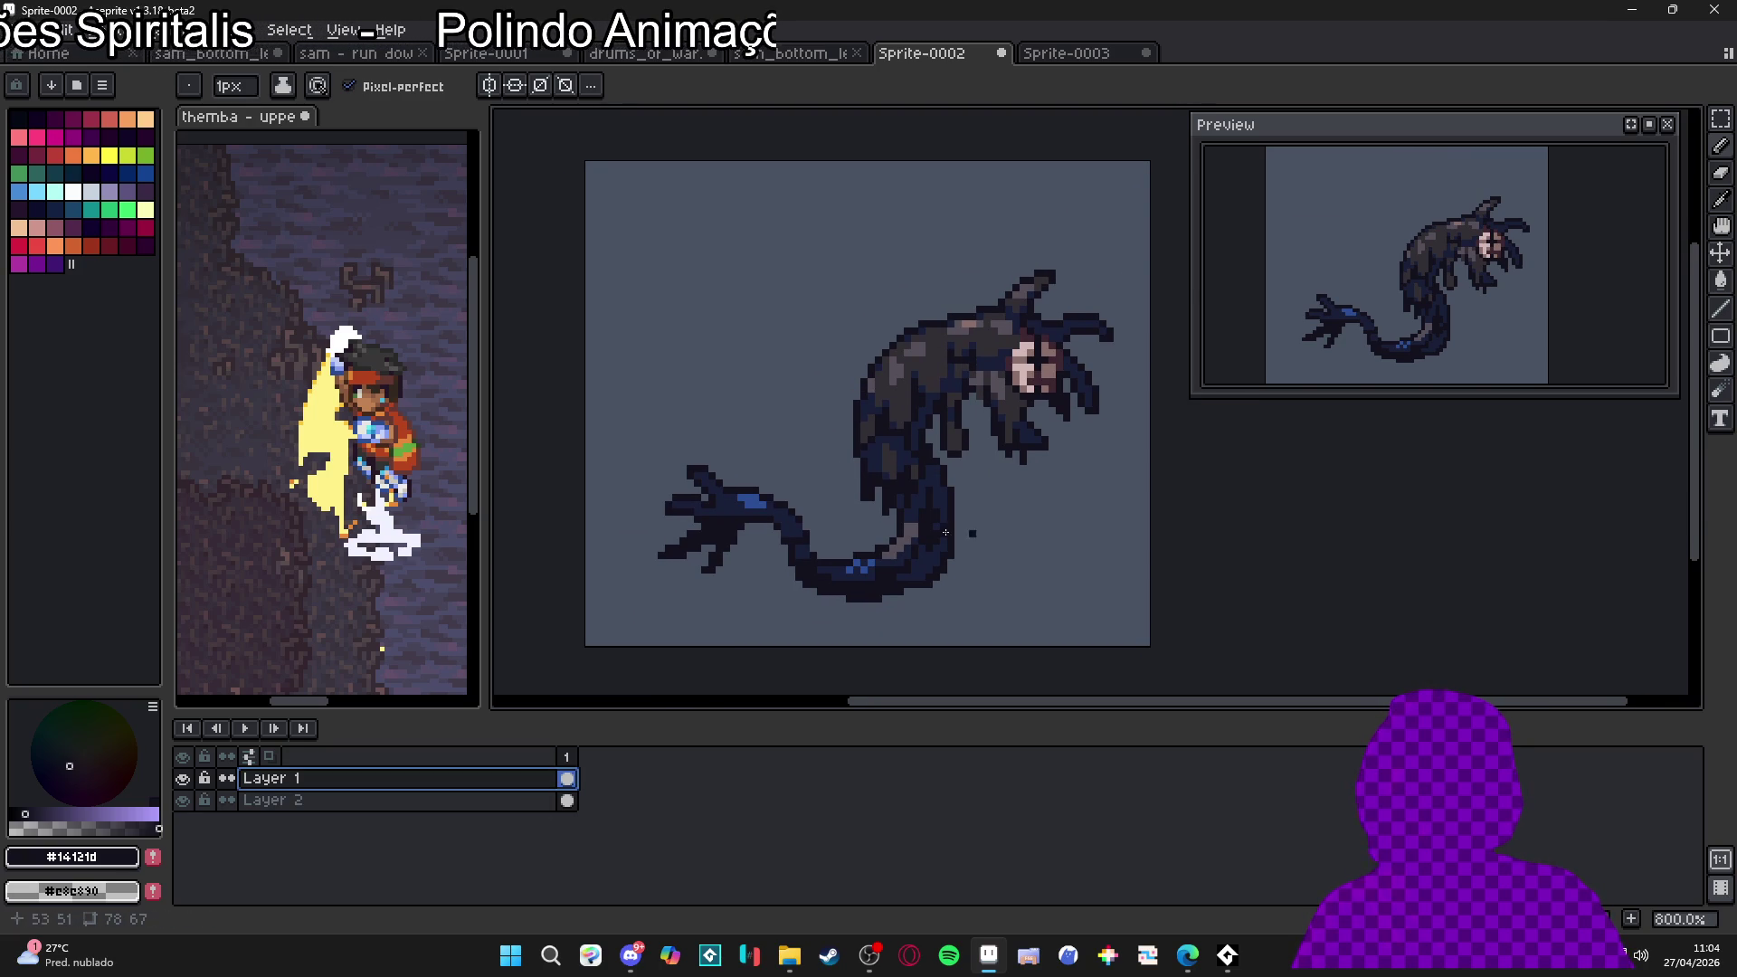
scroll(823, 548, up, 1)
scroll(727, 515, down, 1)
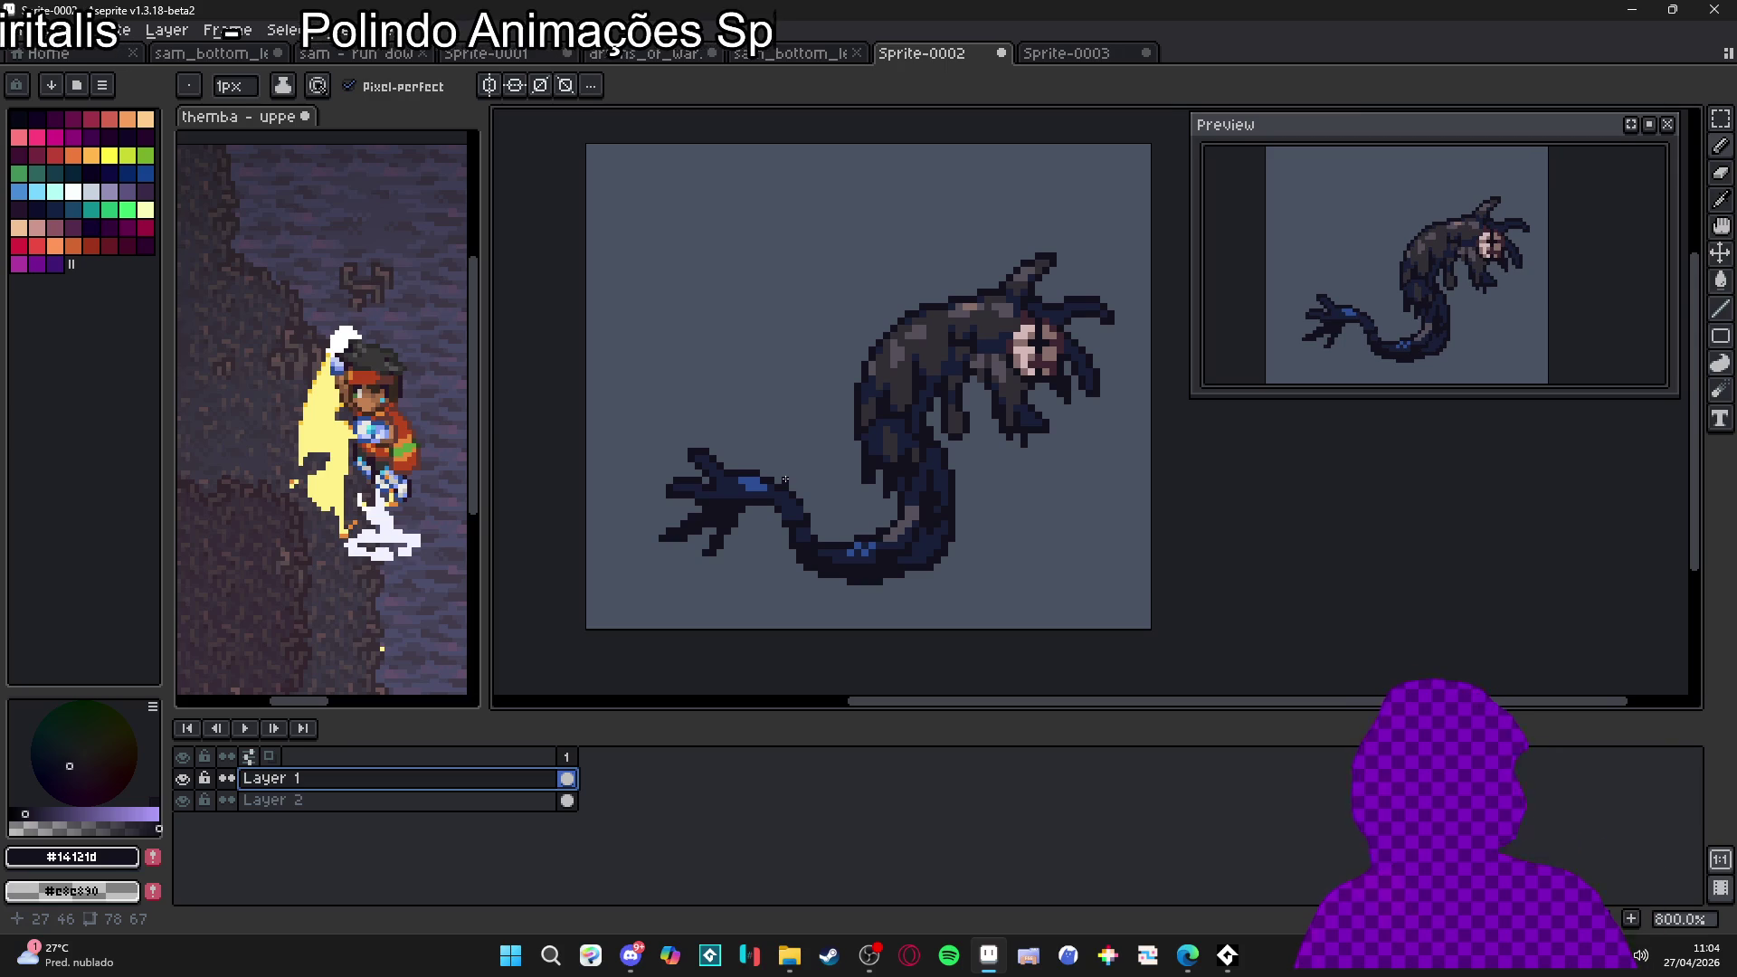
scroll(789, 483, up, 2)
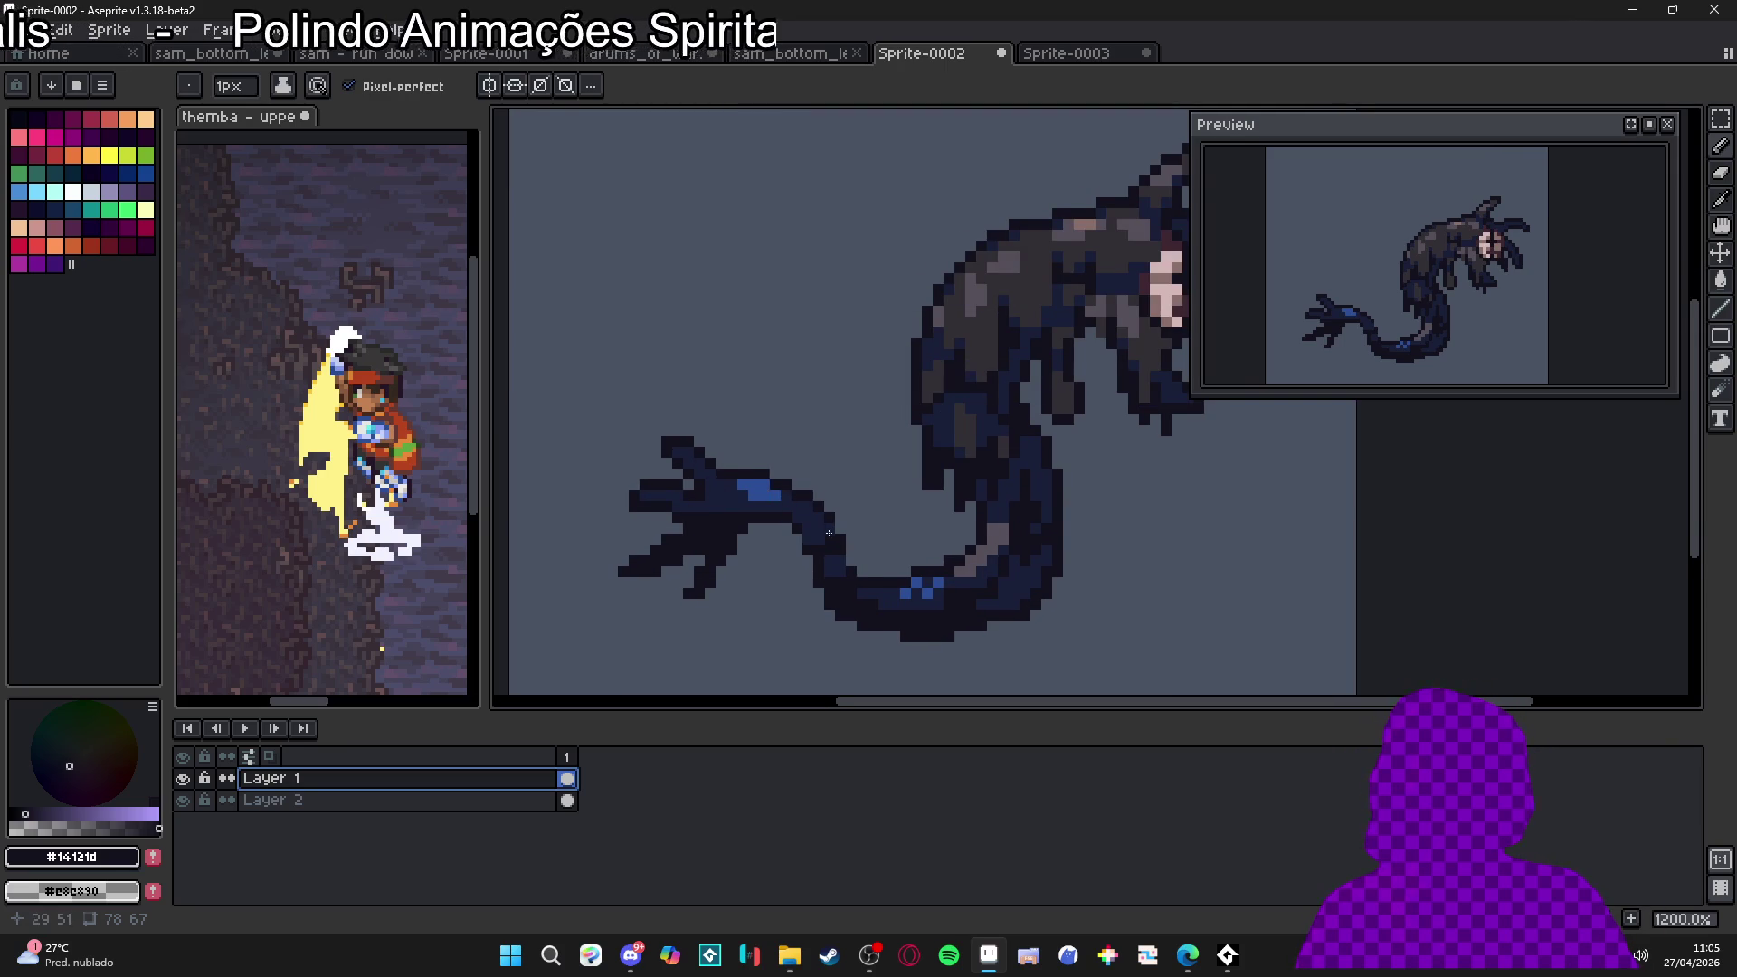
scroll(835, 535, down, 1)
scroll(946, 568, down, 2)
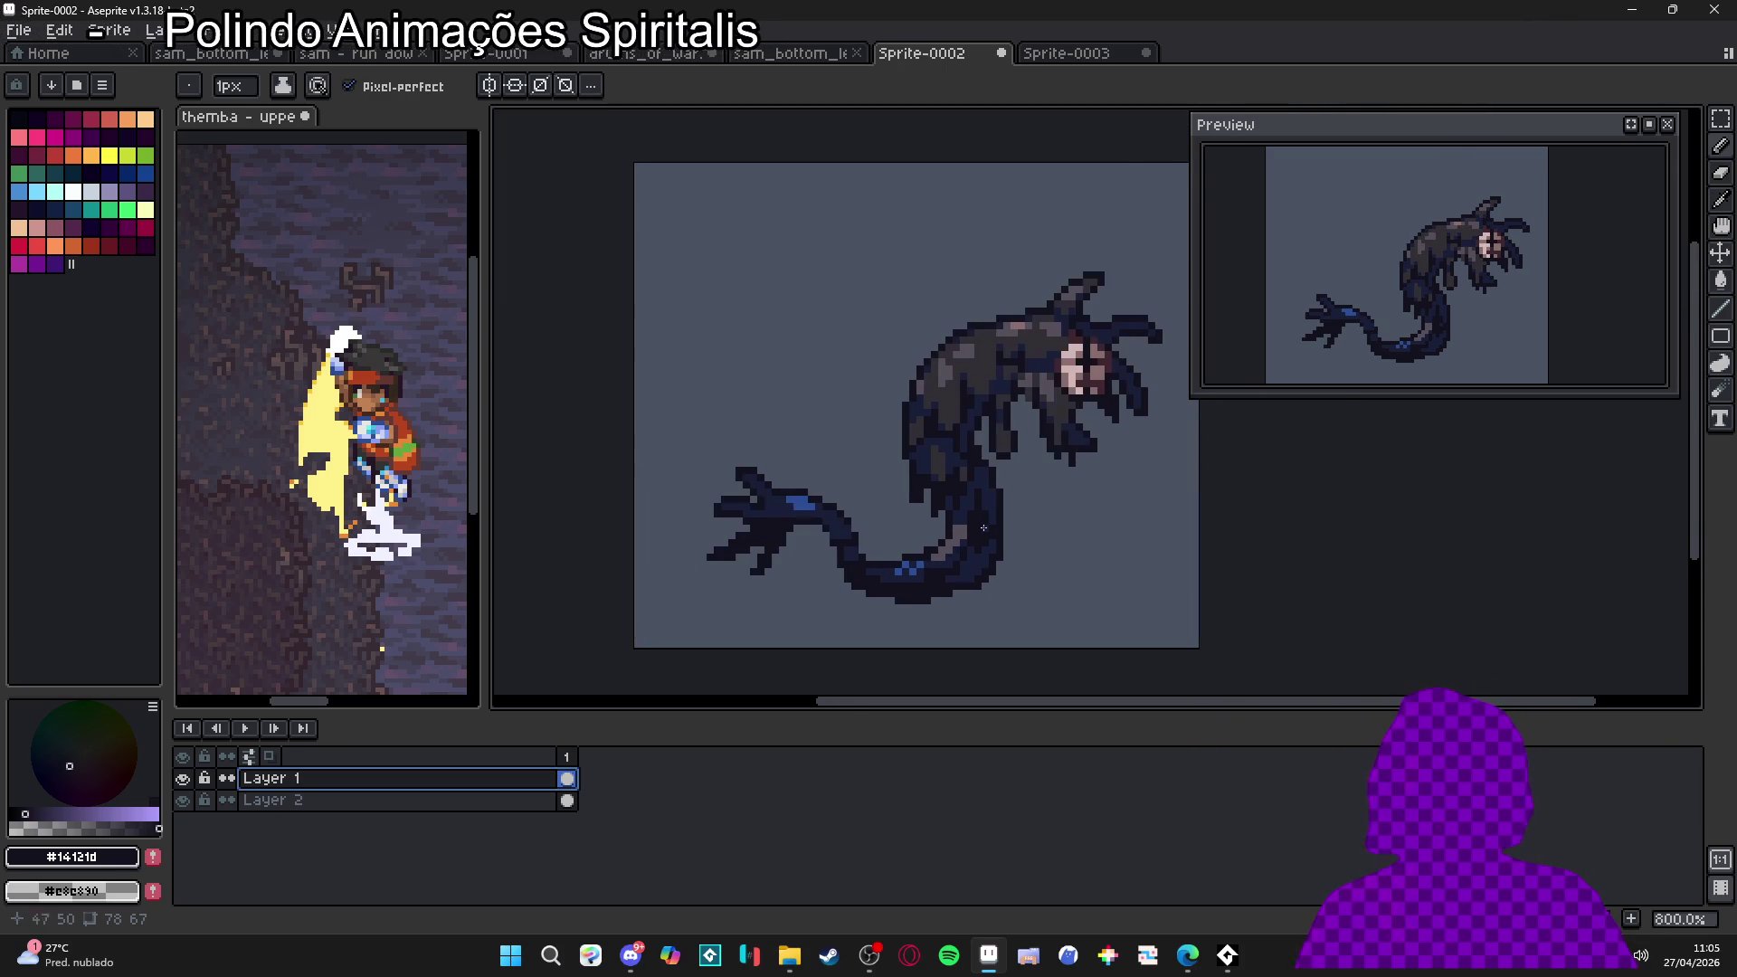
scroll(944, 527, up, 3)
alt+click(884, 595)
click(870, 610)
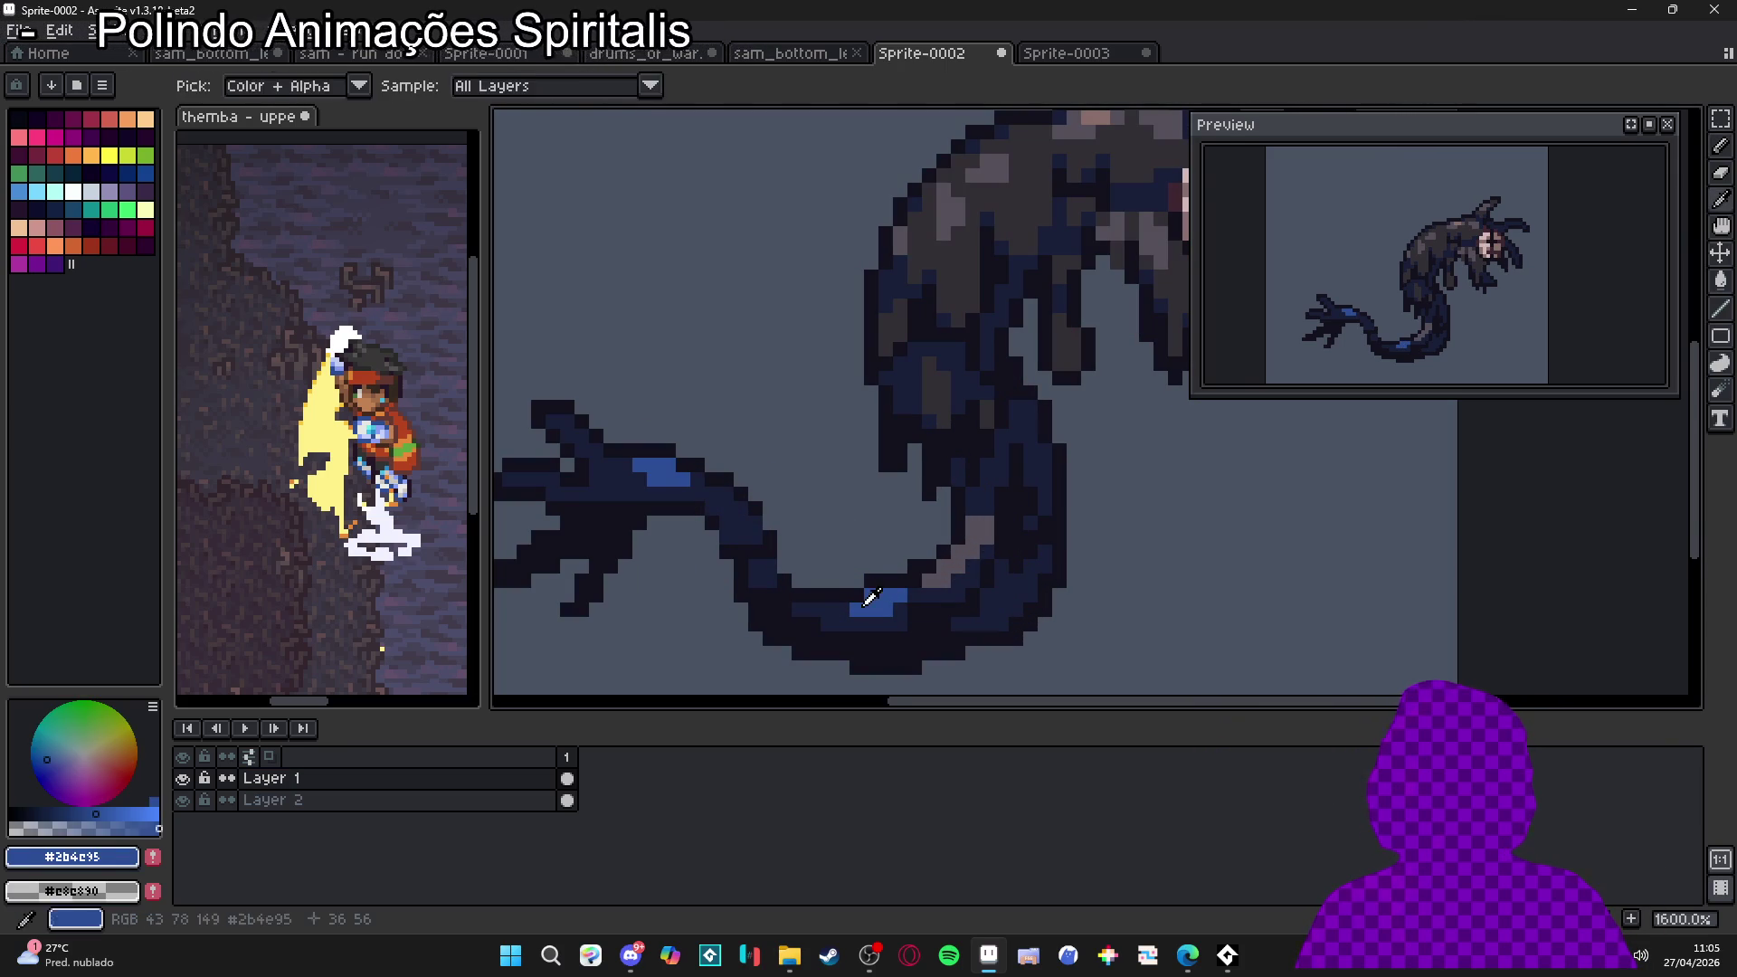
alt+click(900, 624)
drag(870, 595, 885, 610)
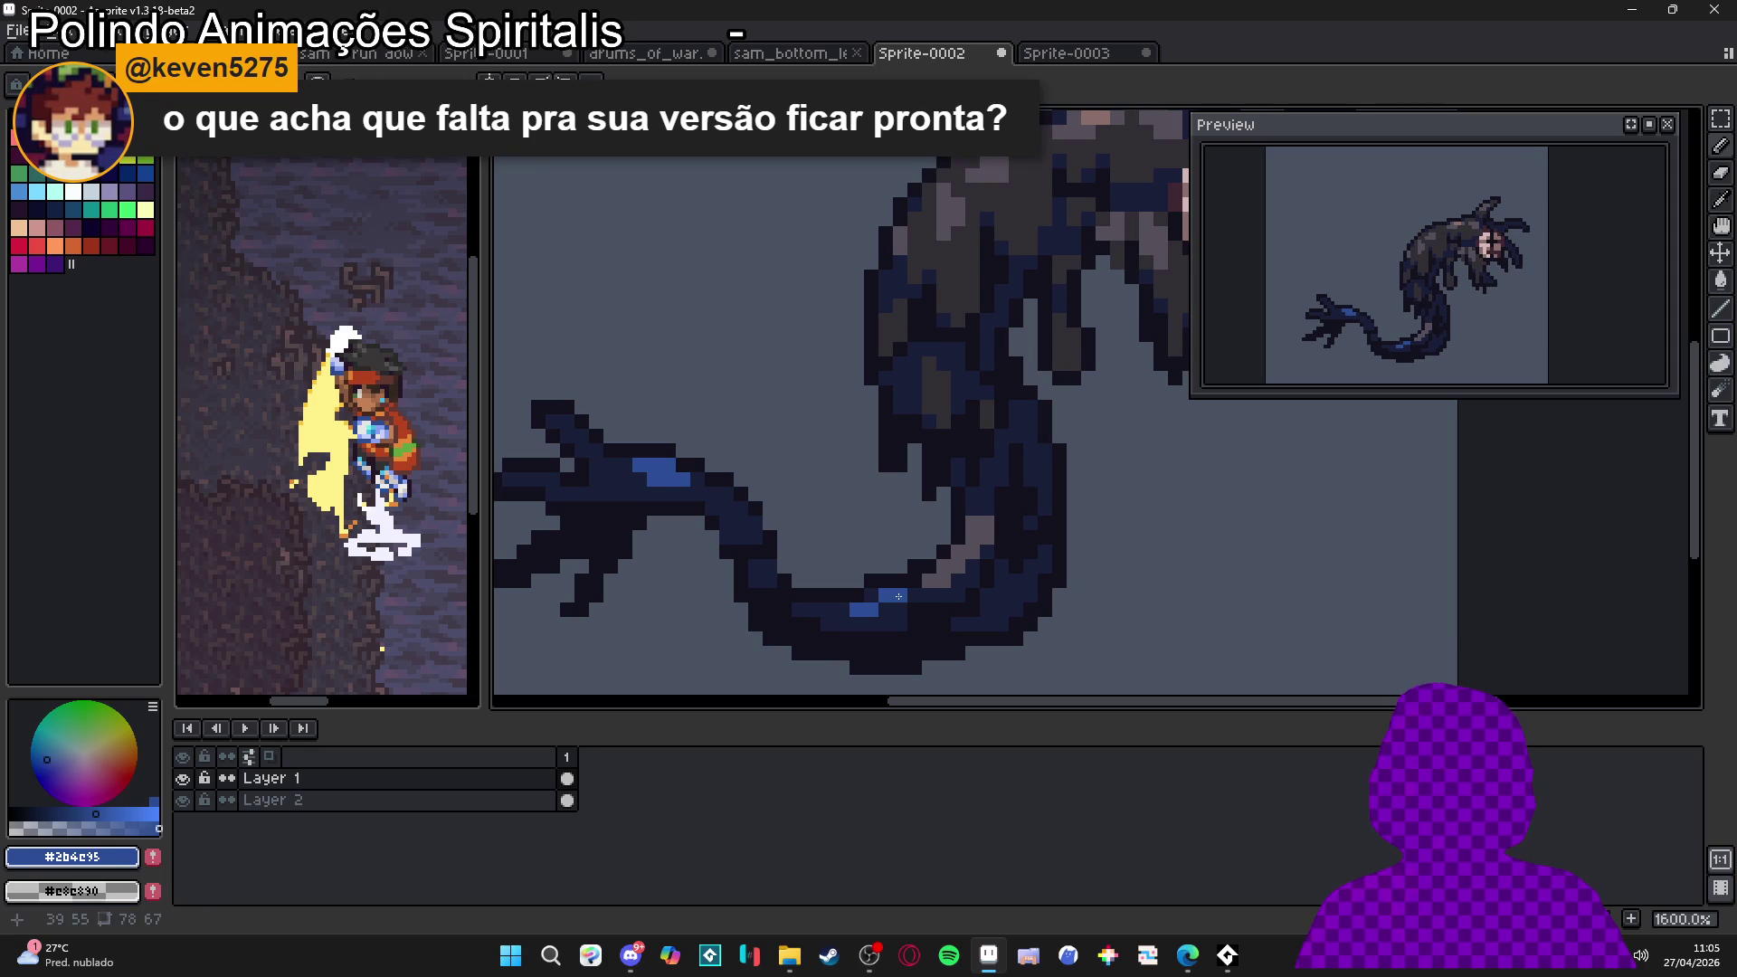
click(886, 595)
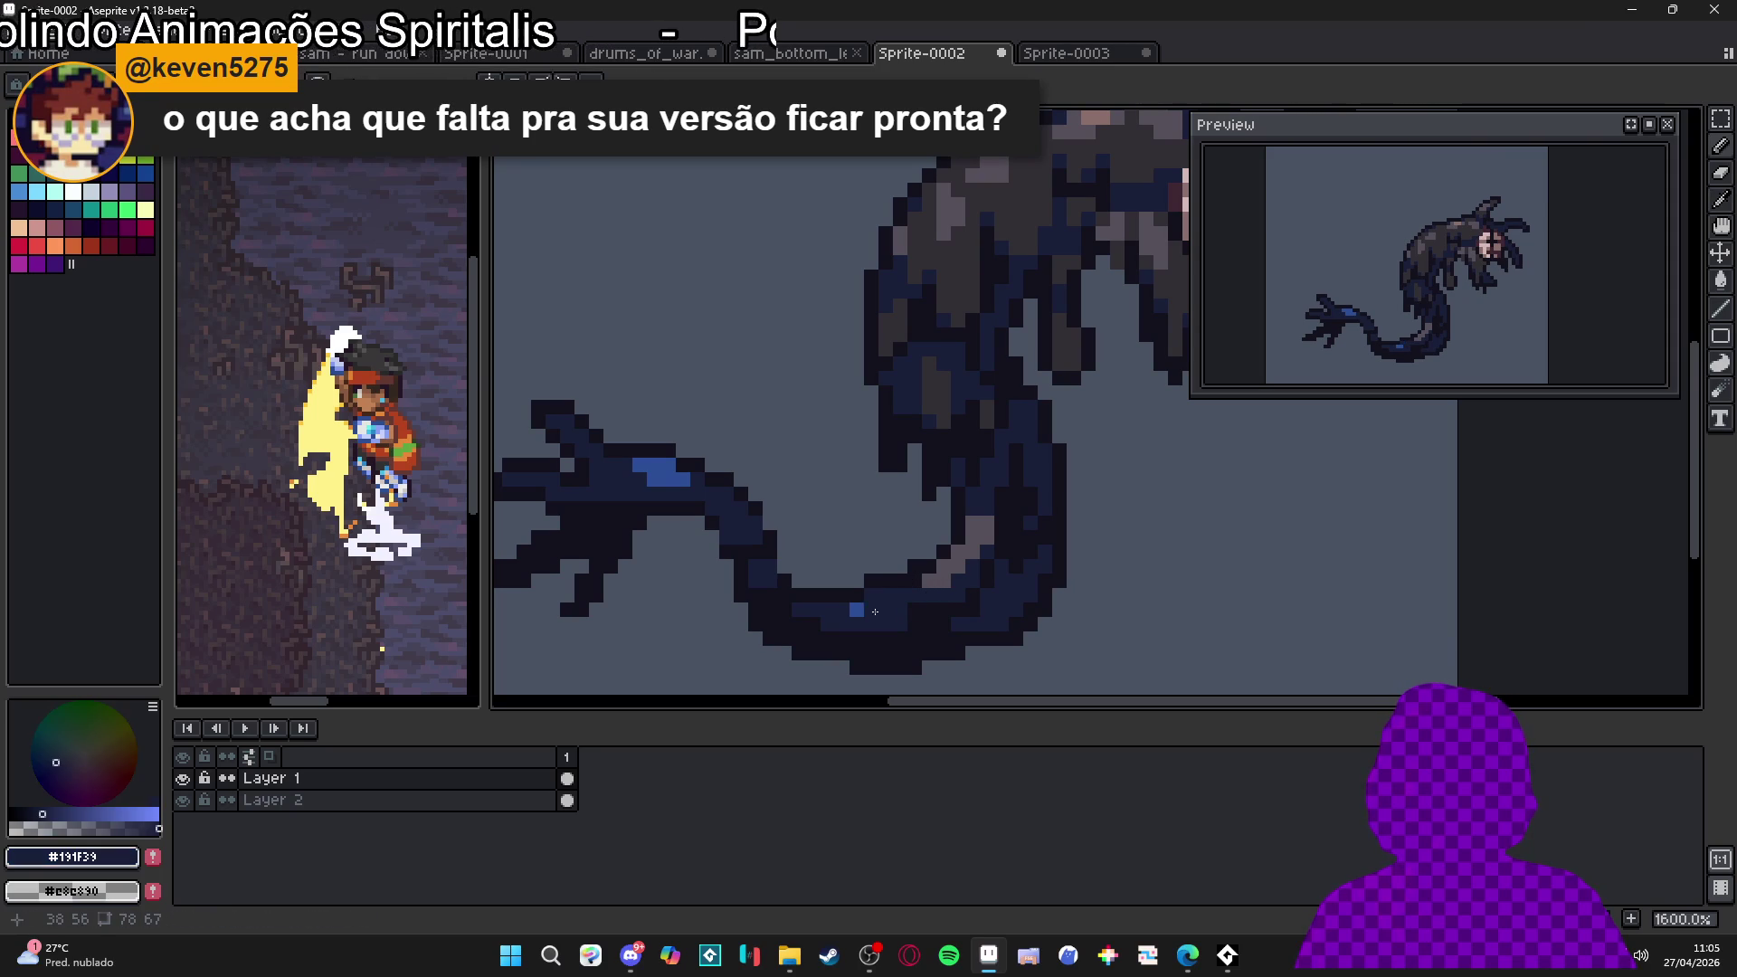
alt+click(867, 609)
scroll(917, 640, down, 3)
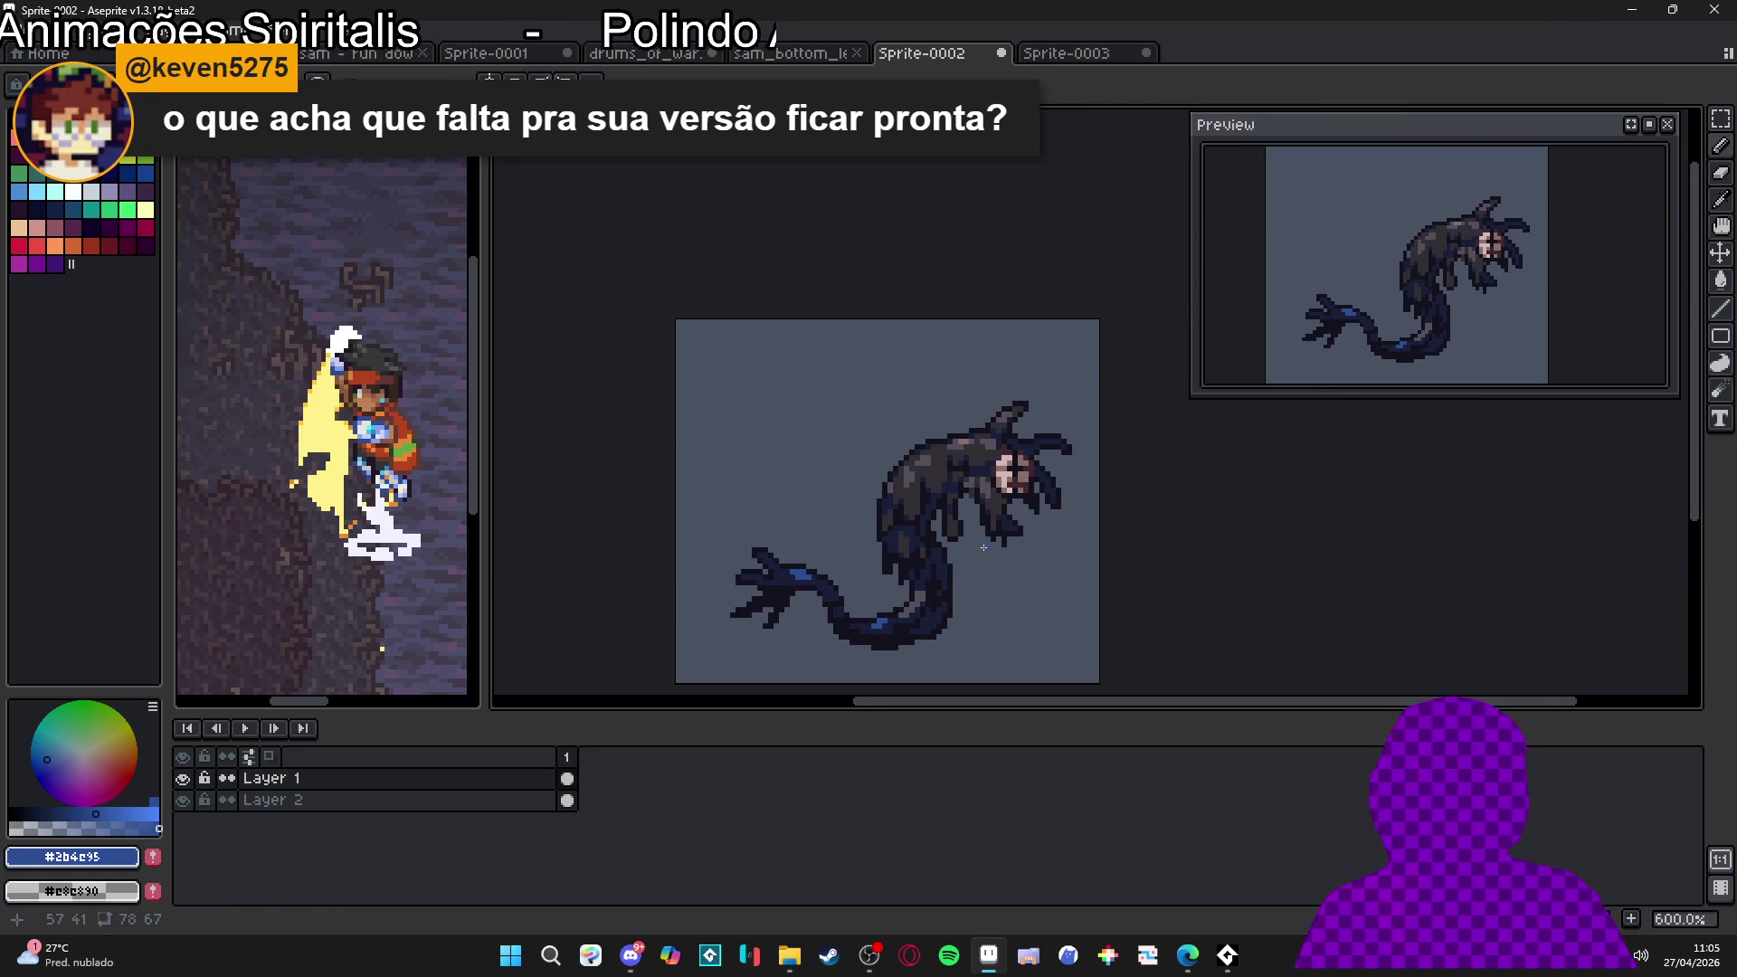
scroll(1001, 548, right, 2)
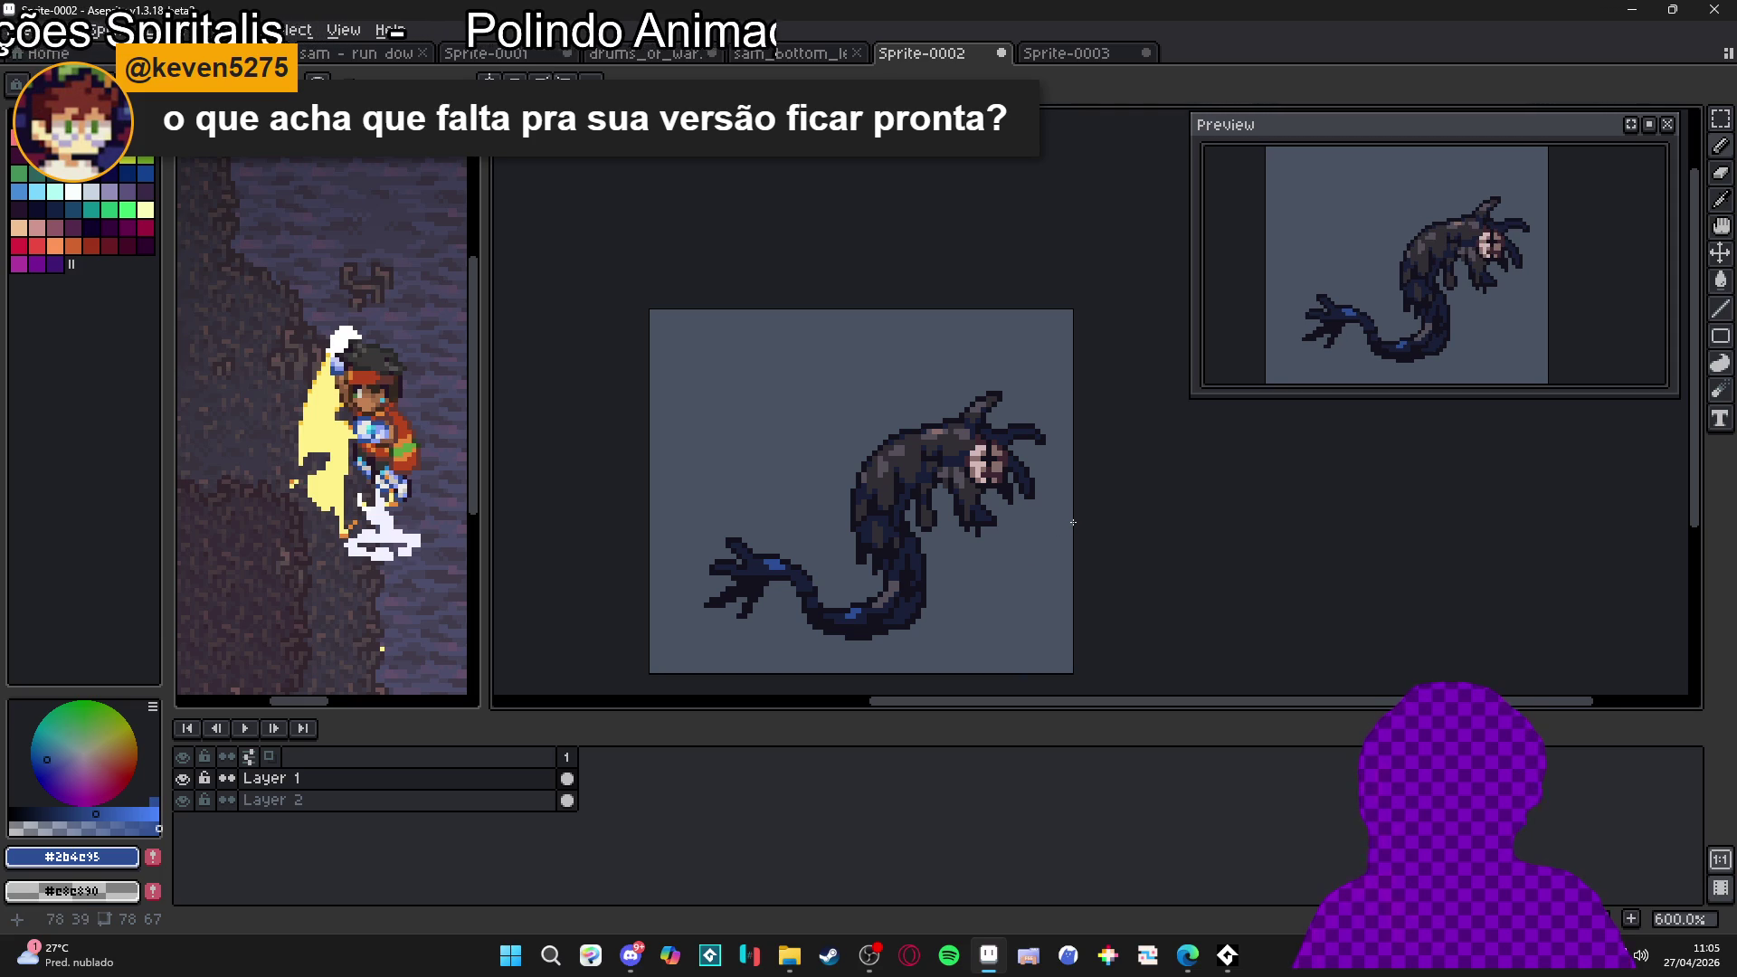
scroll(1069, 522, up, 1)
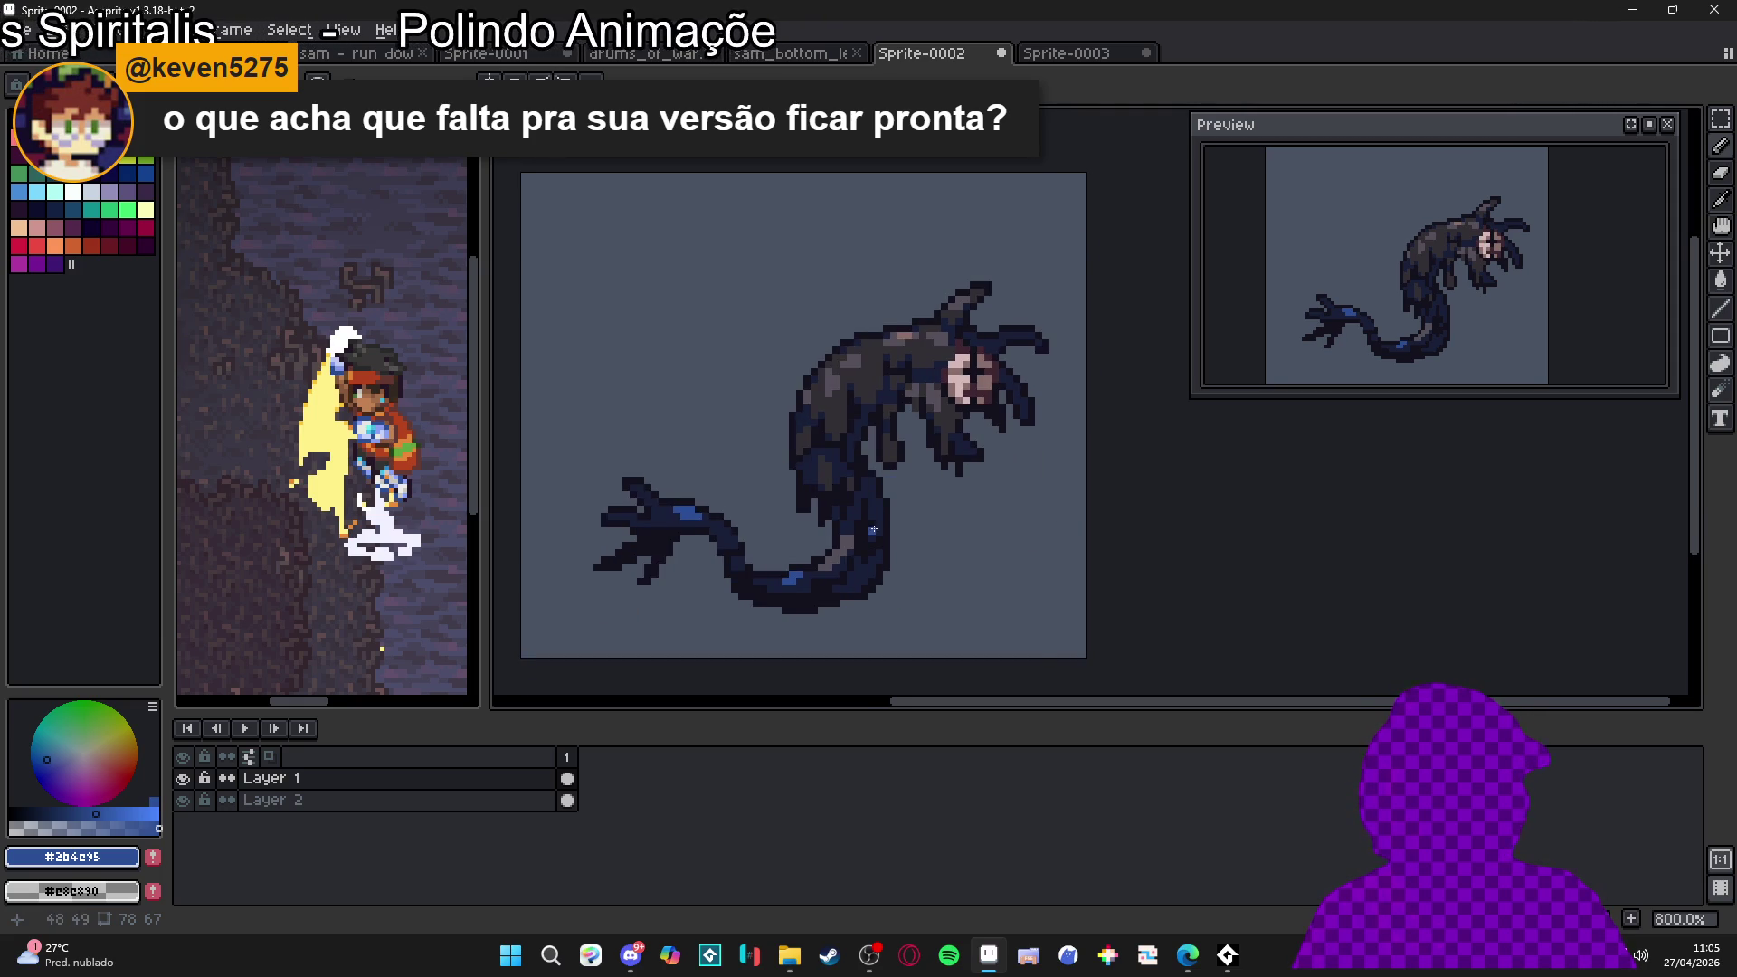
scroll(862, 519, down, 1)
drag(746, 495, 757, 493)
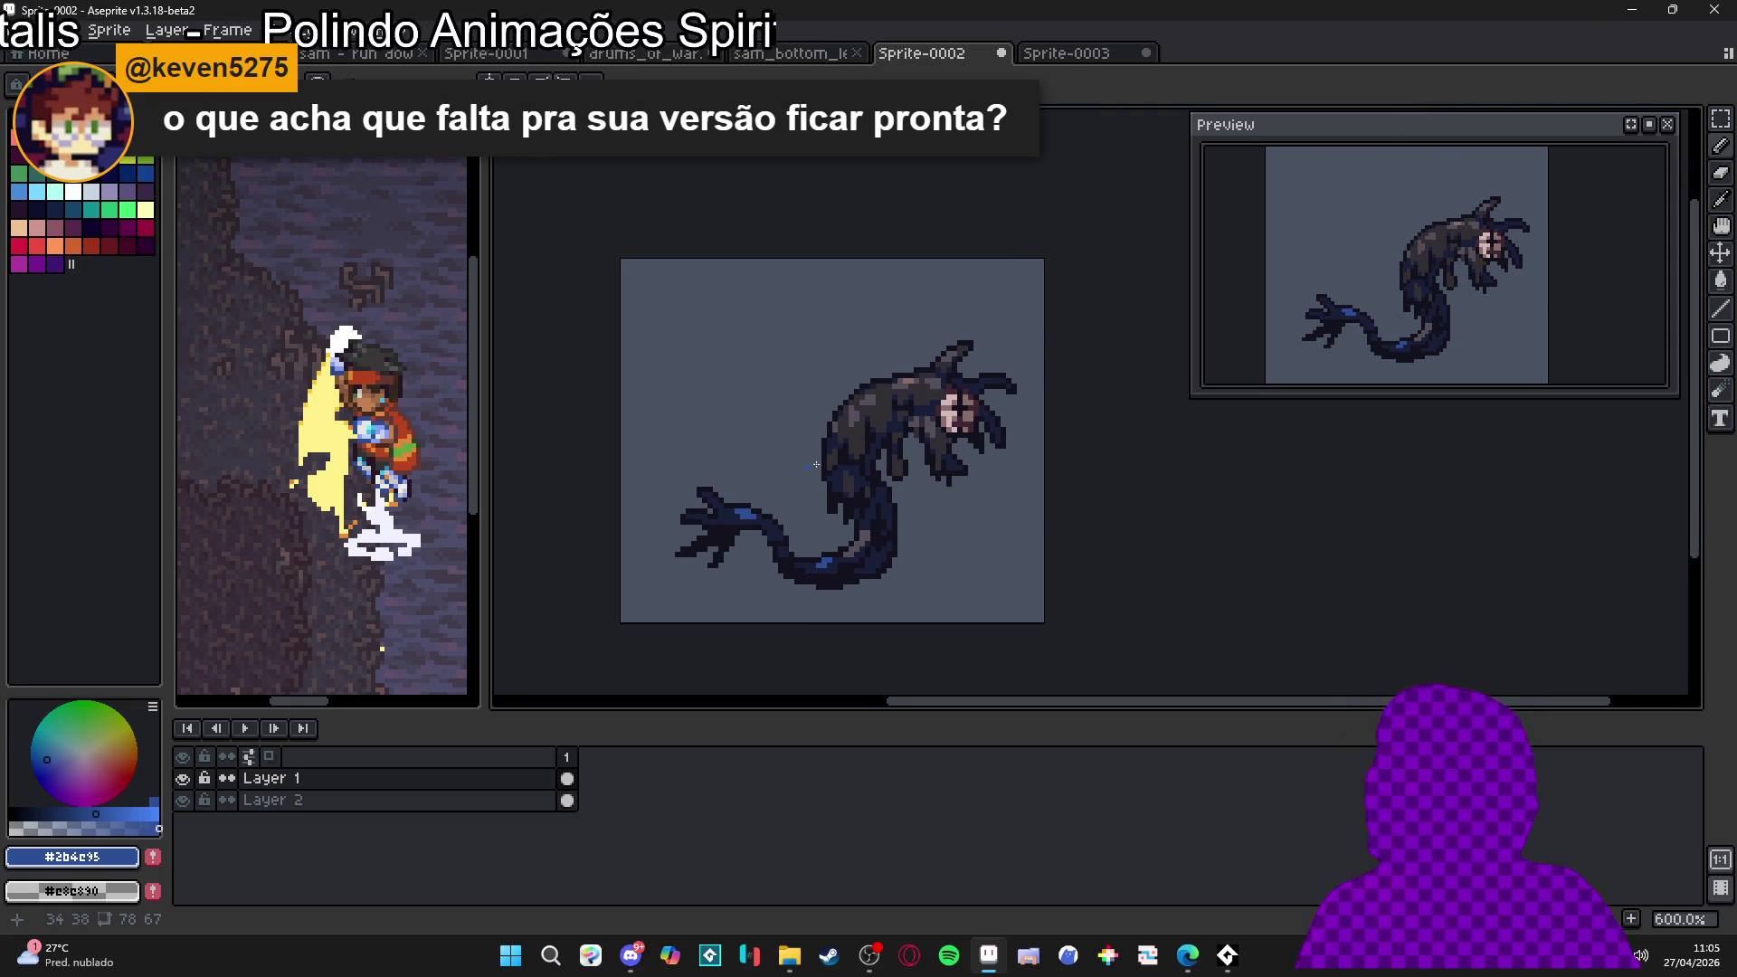
scroll(849, 543, up, 2)
alt+click(846, 571)
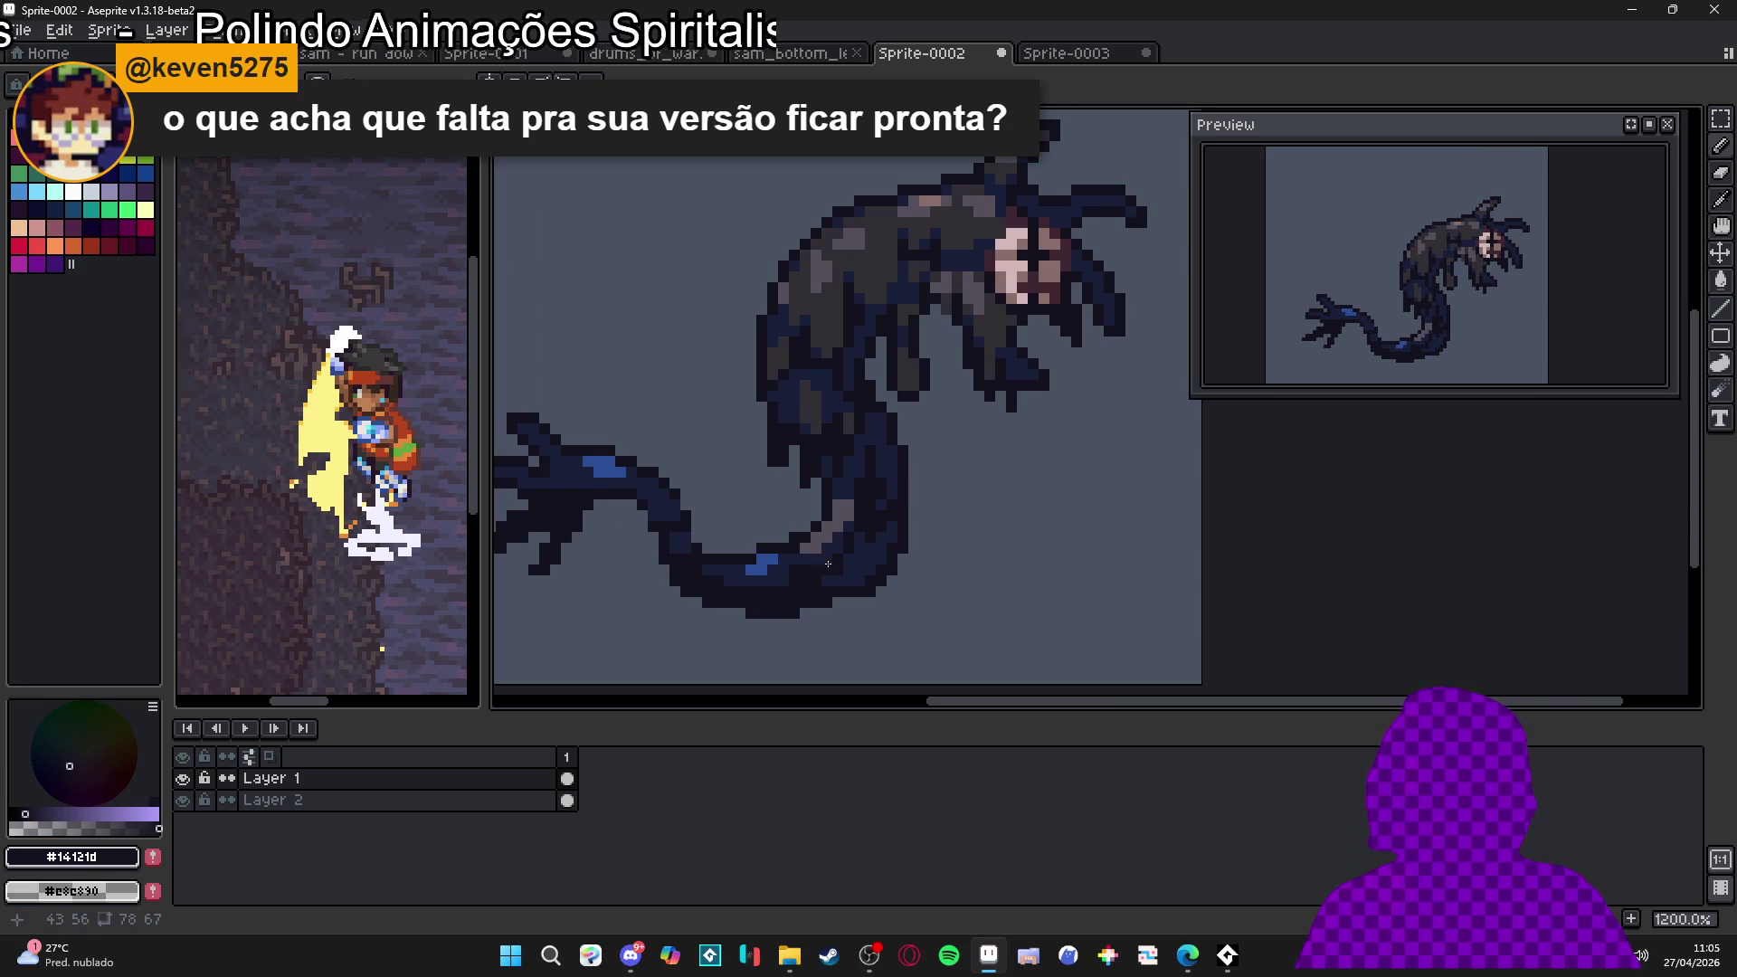
scroll(829, 570, down, 1)
scroll(796, 623, down, 1)
key(ctrl+a)
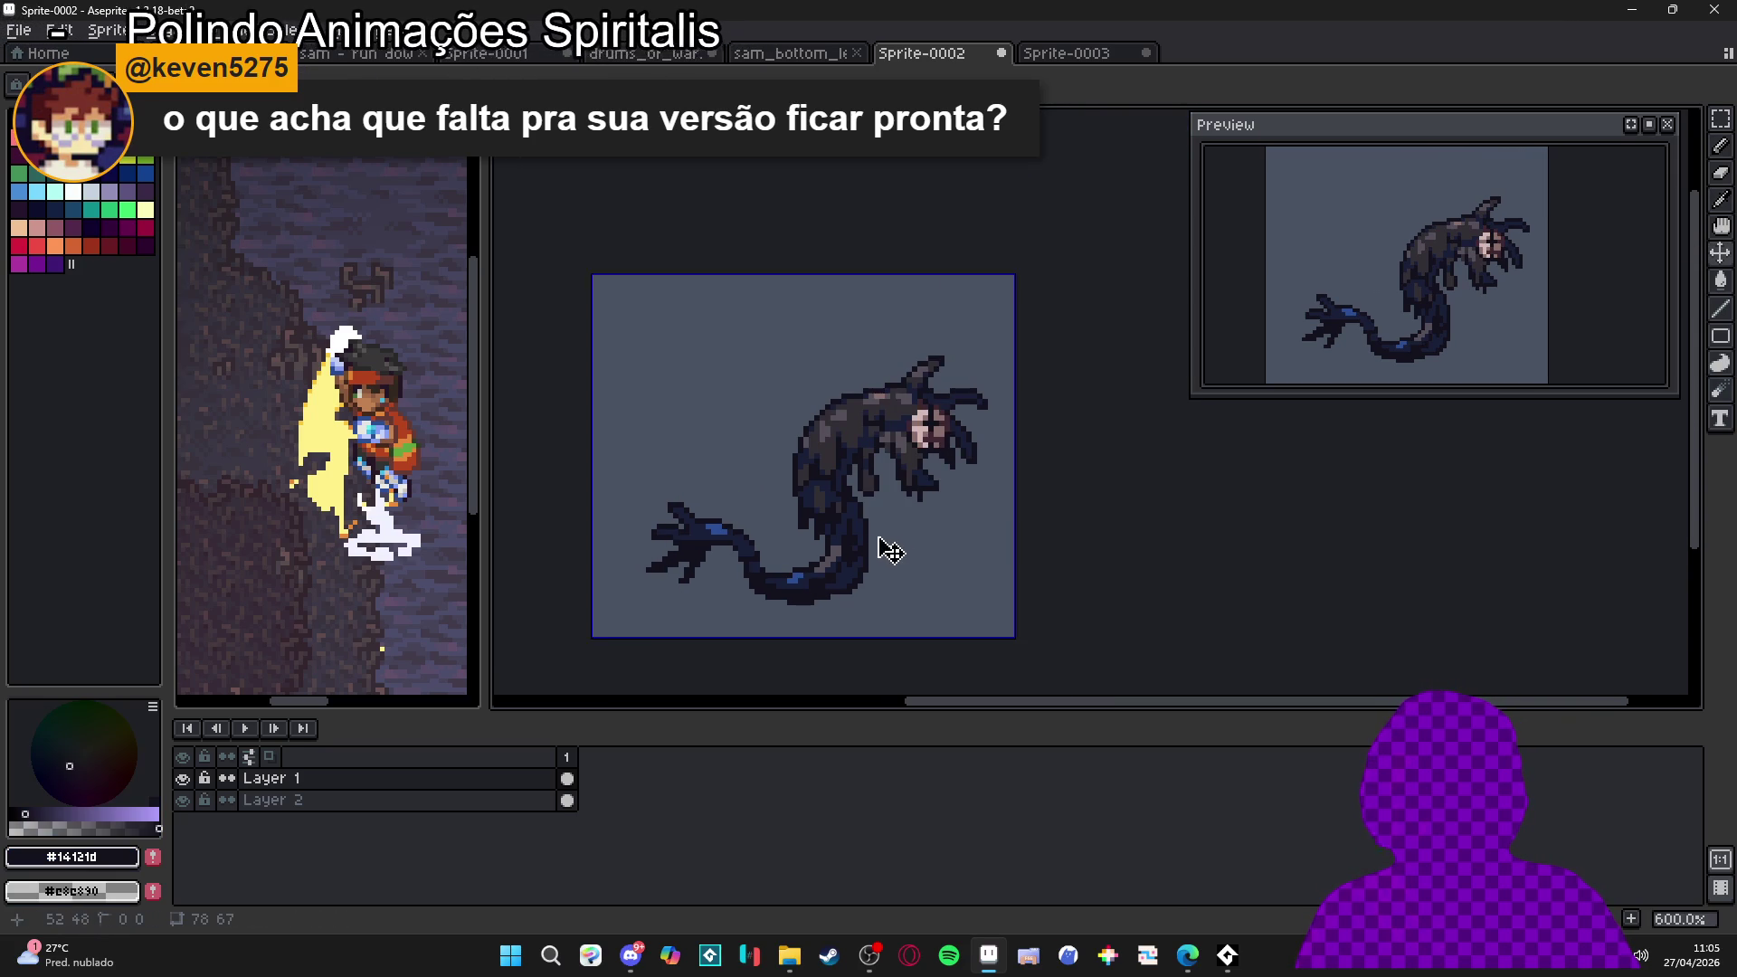
key(ctrl+d)
scroll(864, 436, down, 1)
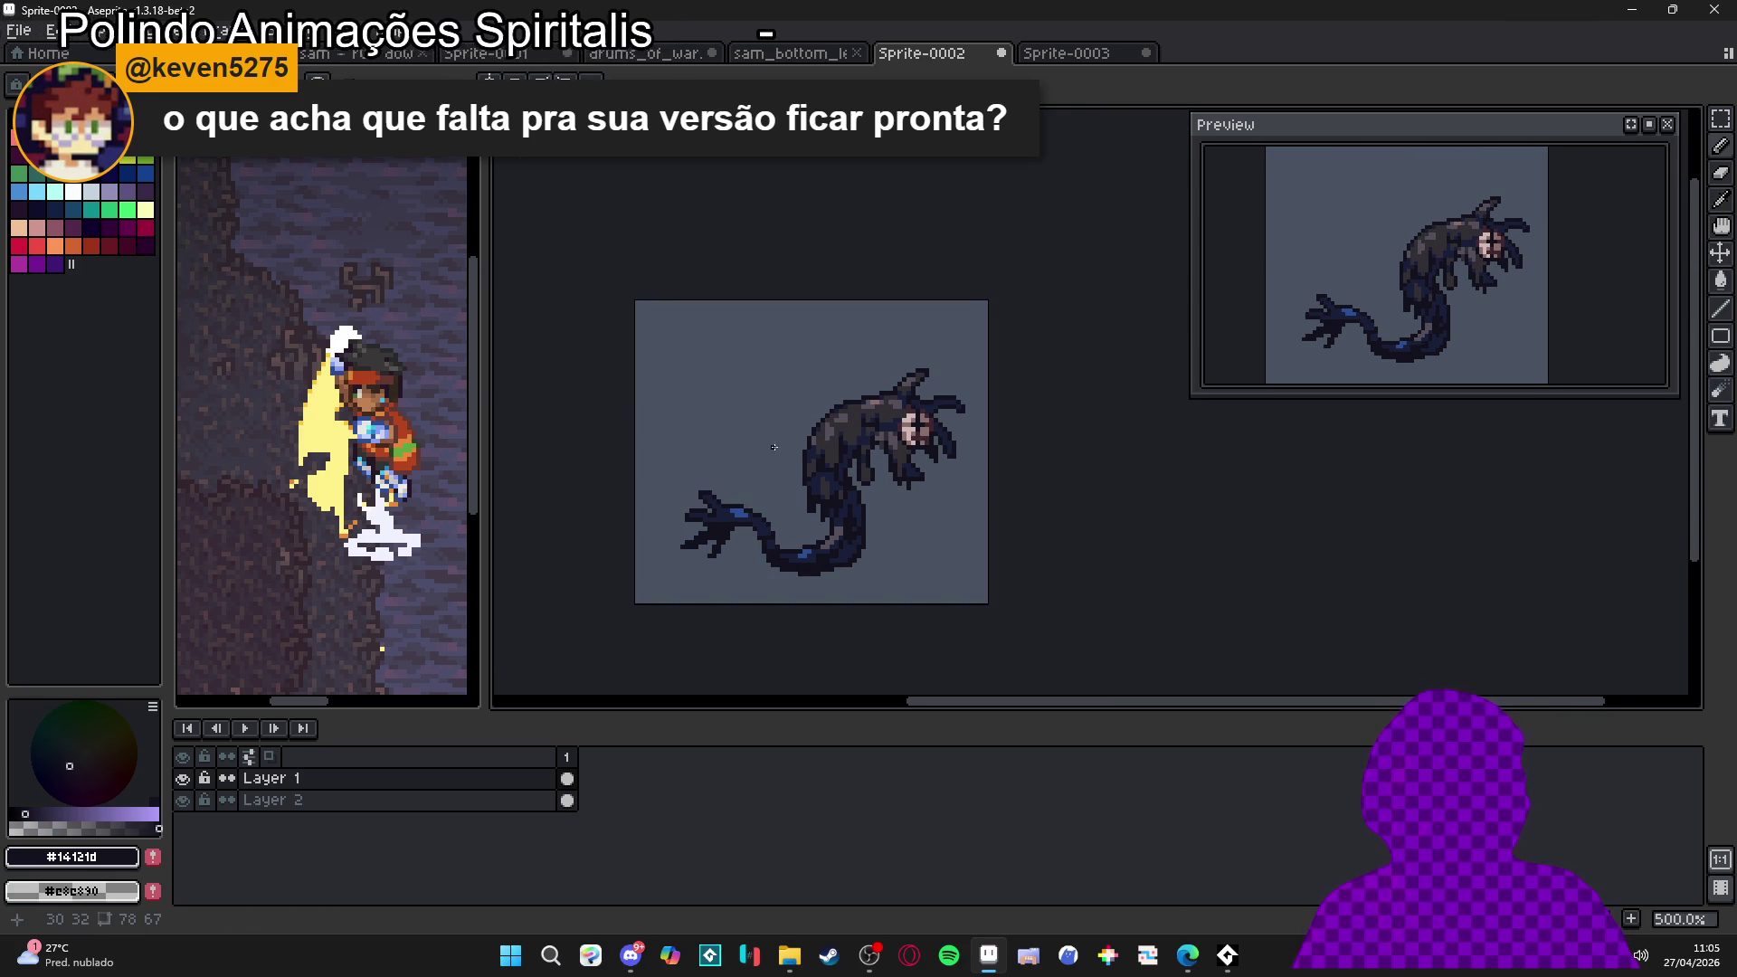
Scale the creature sprite to 400% width with locked ratio, giving 312×268 pixels
key(alt+s)
key(z)
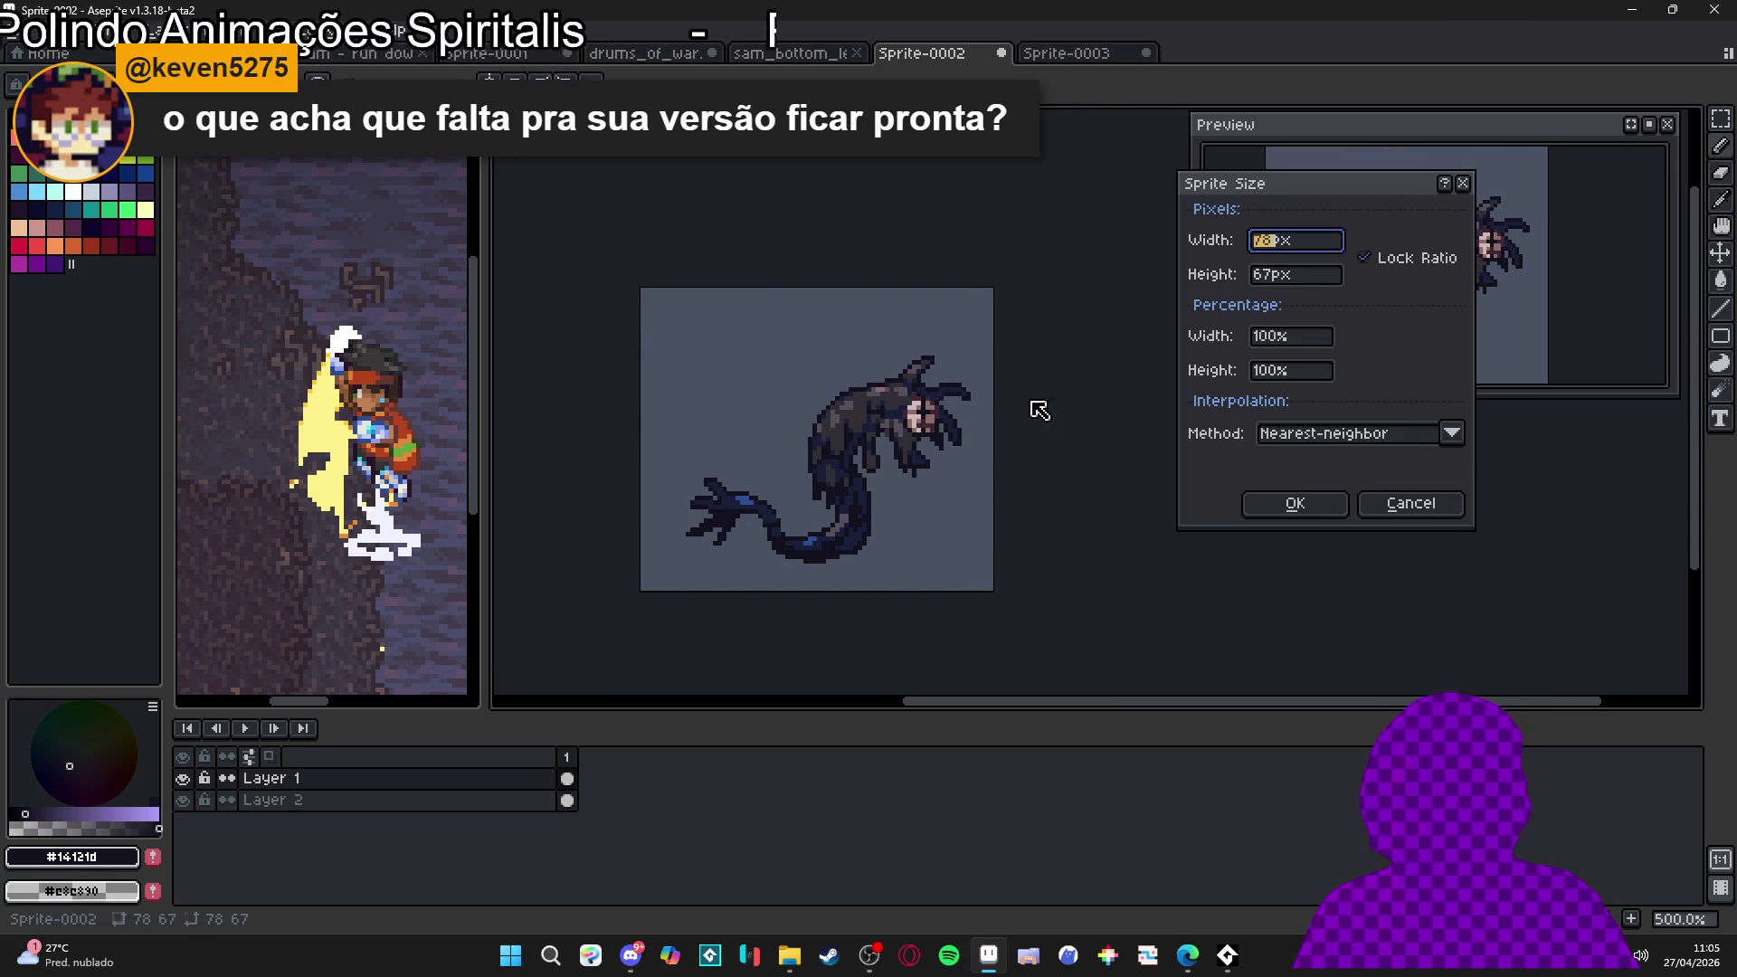
click(1262, 336)
key(BackSpace)
text(4)
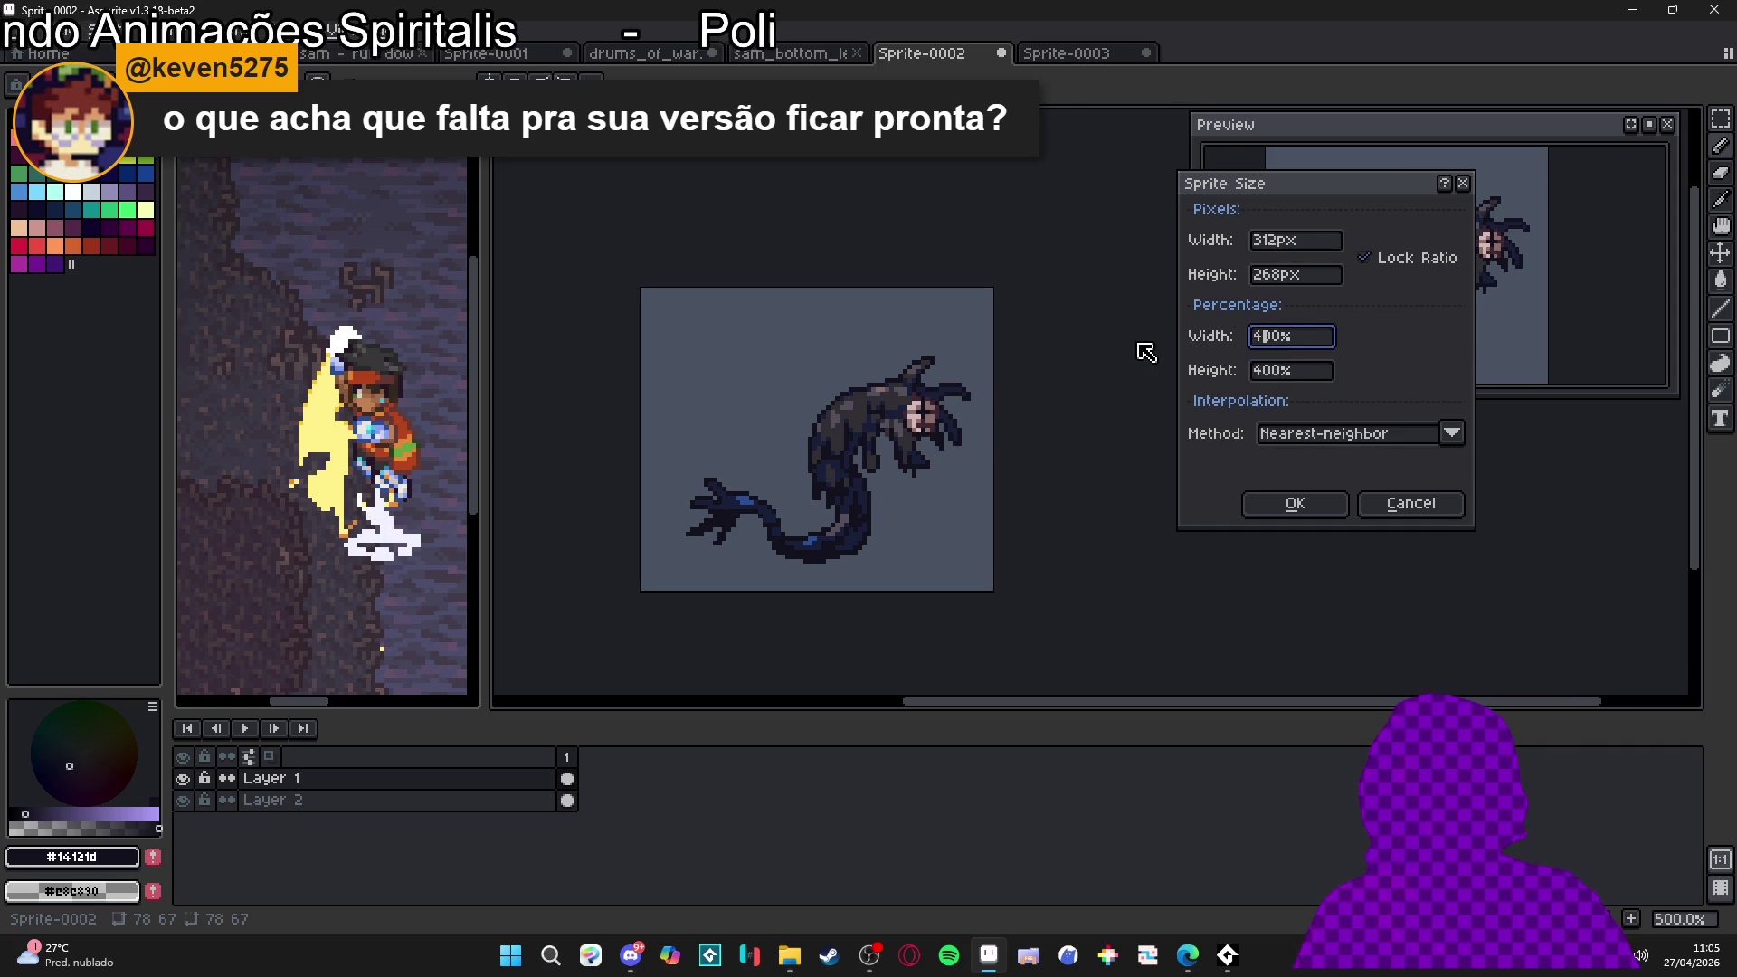
key(Return)
scroll(796, 221, down, 3)
click(632, 956)
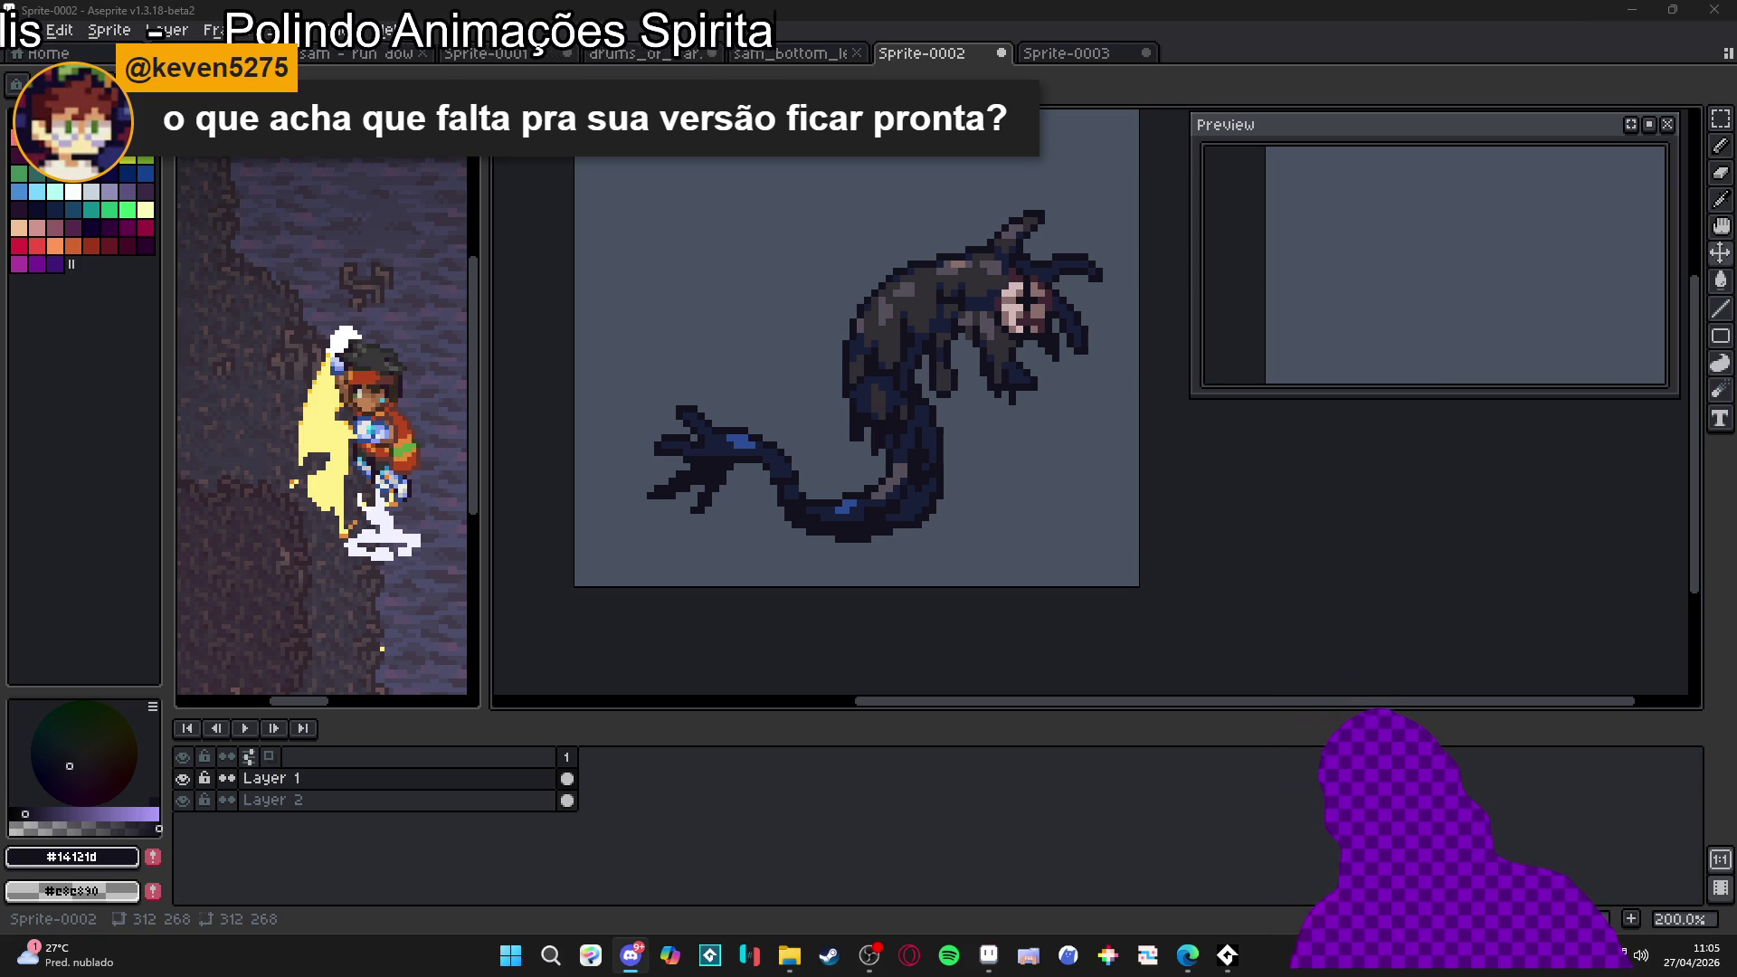
click(431, 387)
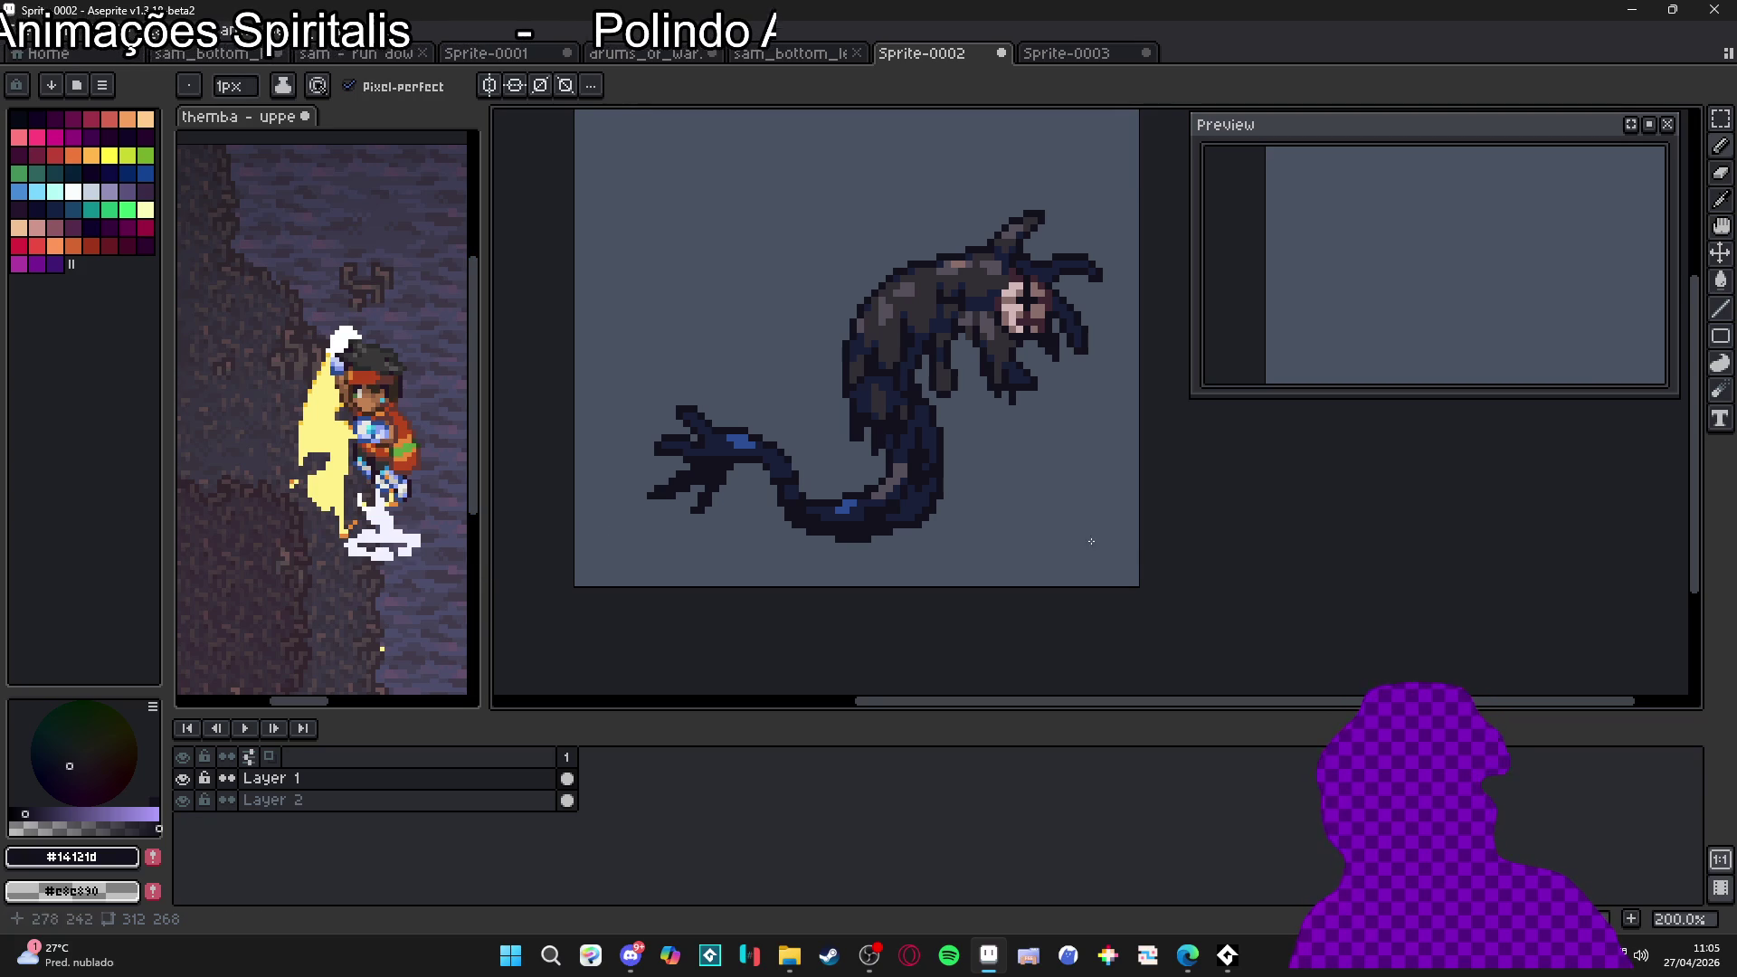
Close Sprite-0003 without saving and switch to the drums_of_war document
click(1102, 56)
click(1149, 54)
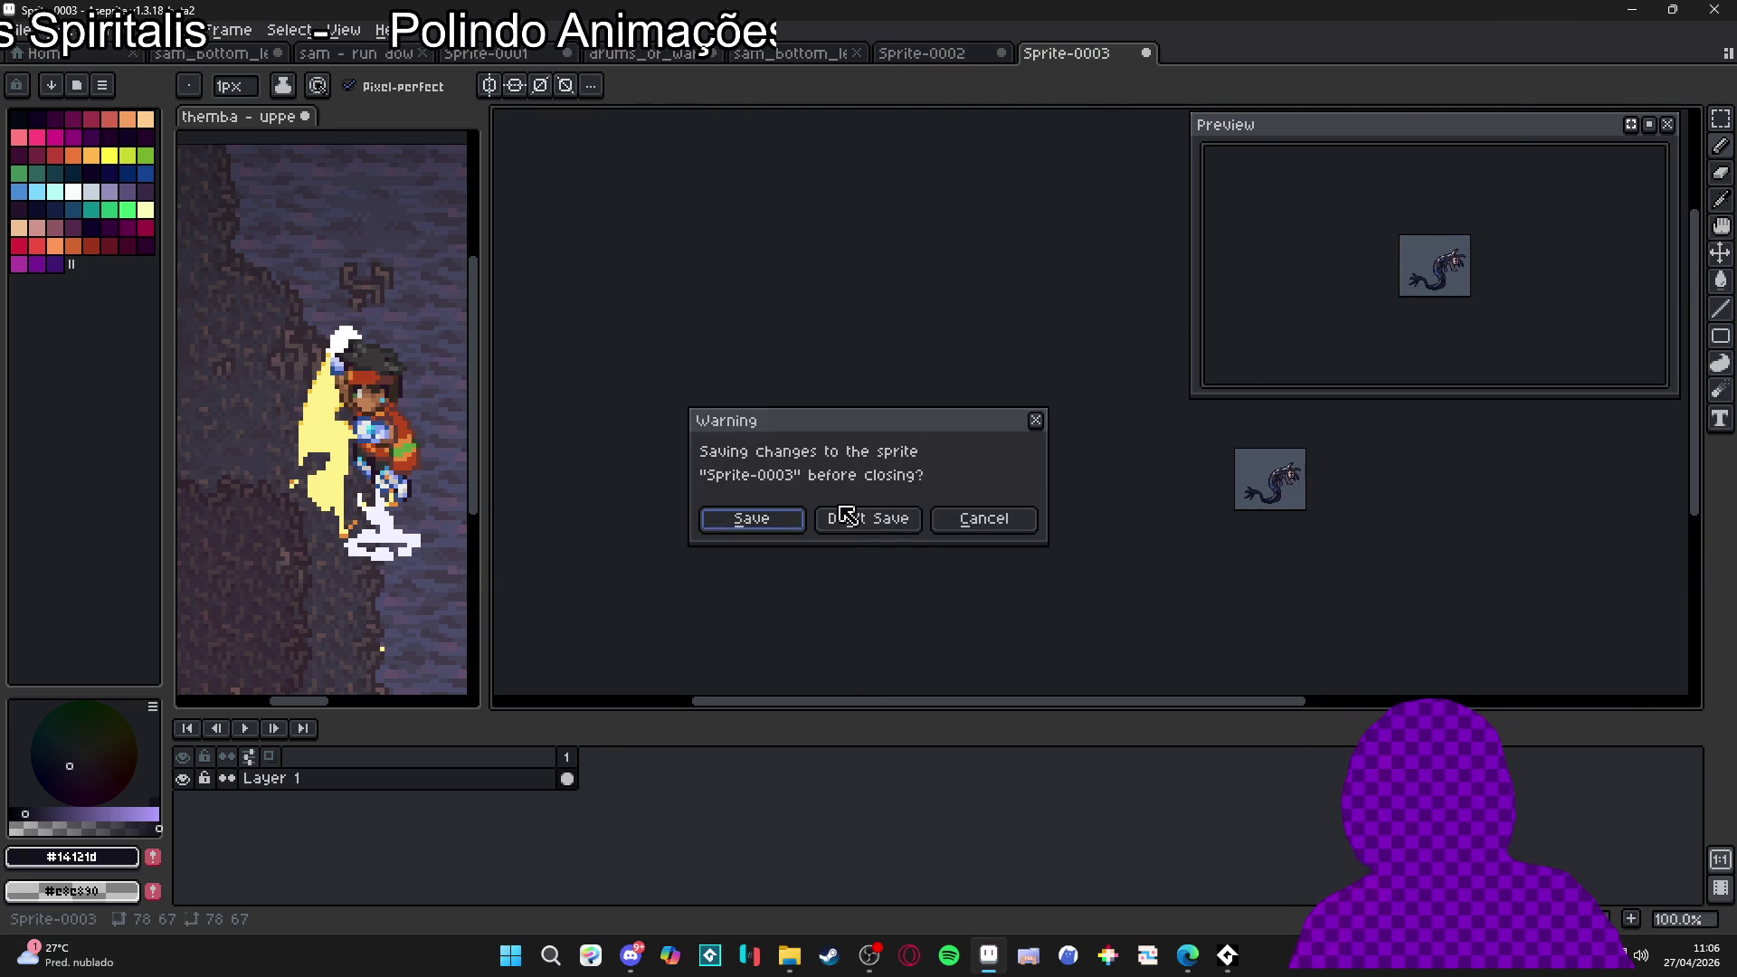
click(868, 516)
click(808, 57)
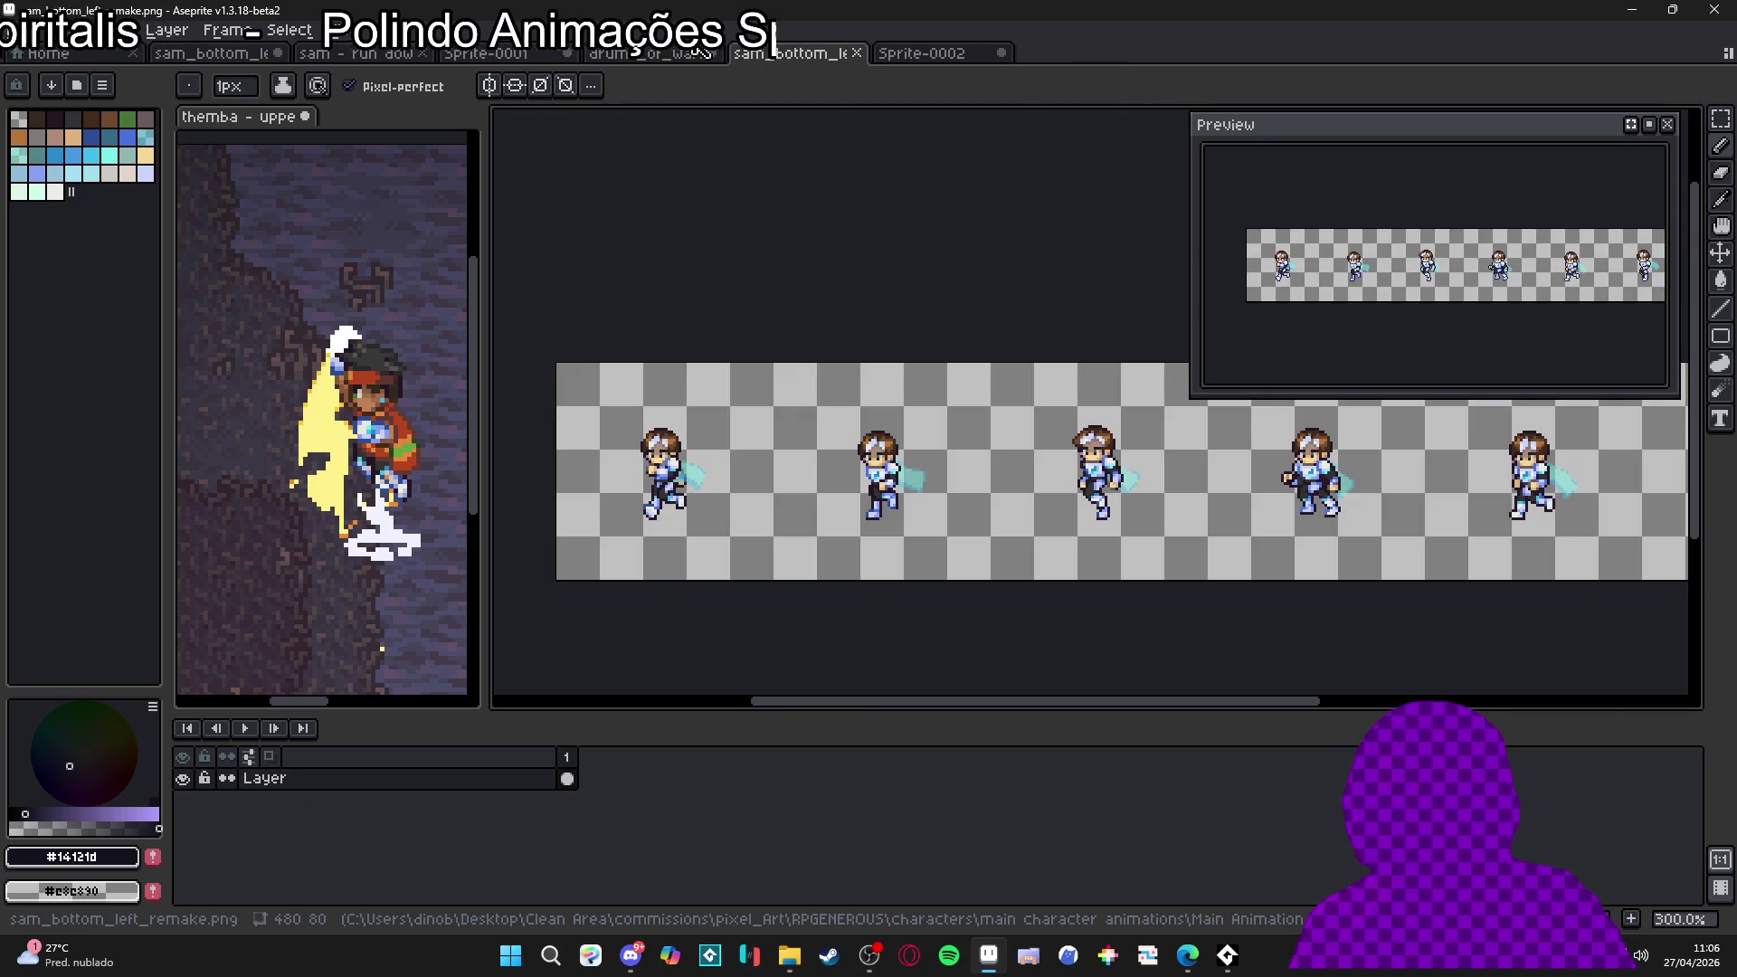
click(640, 55)
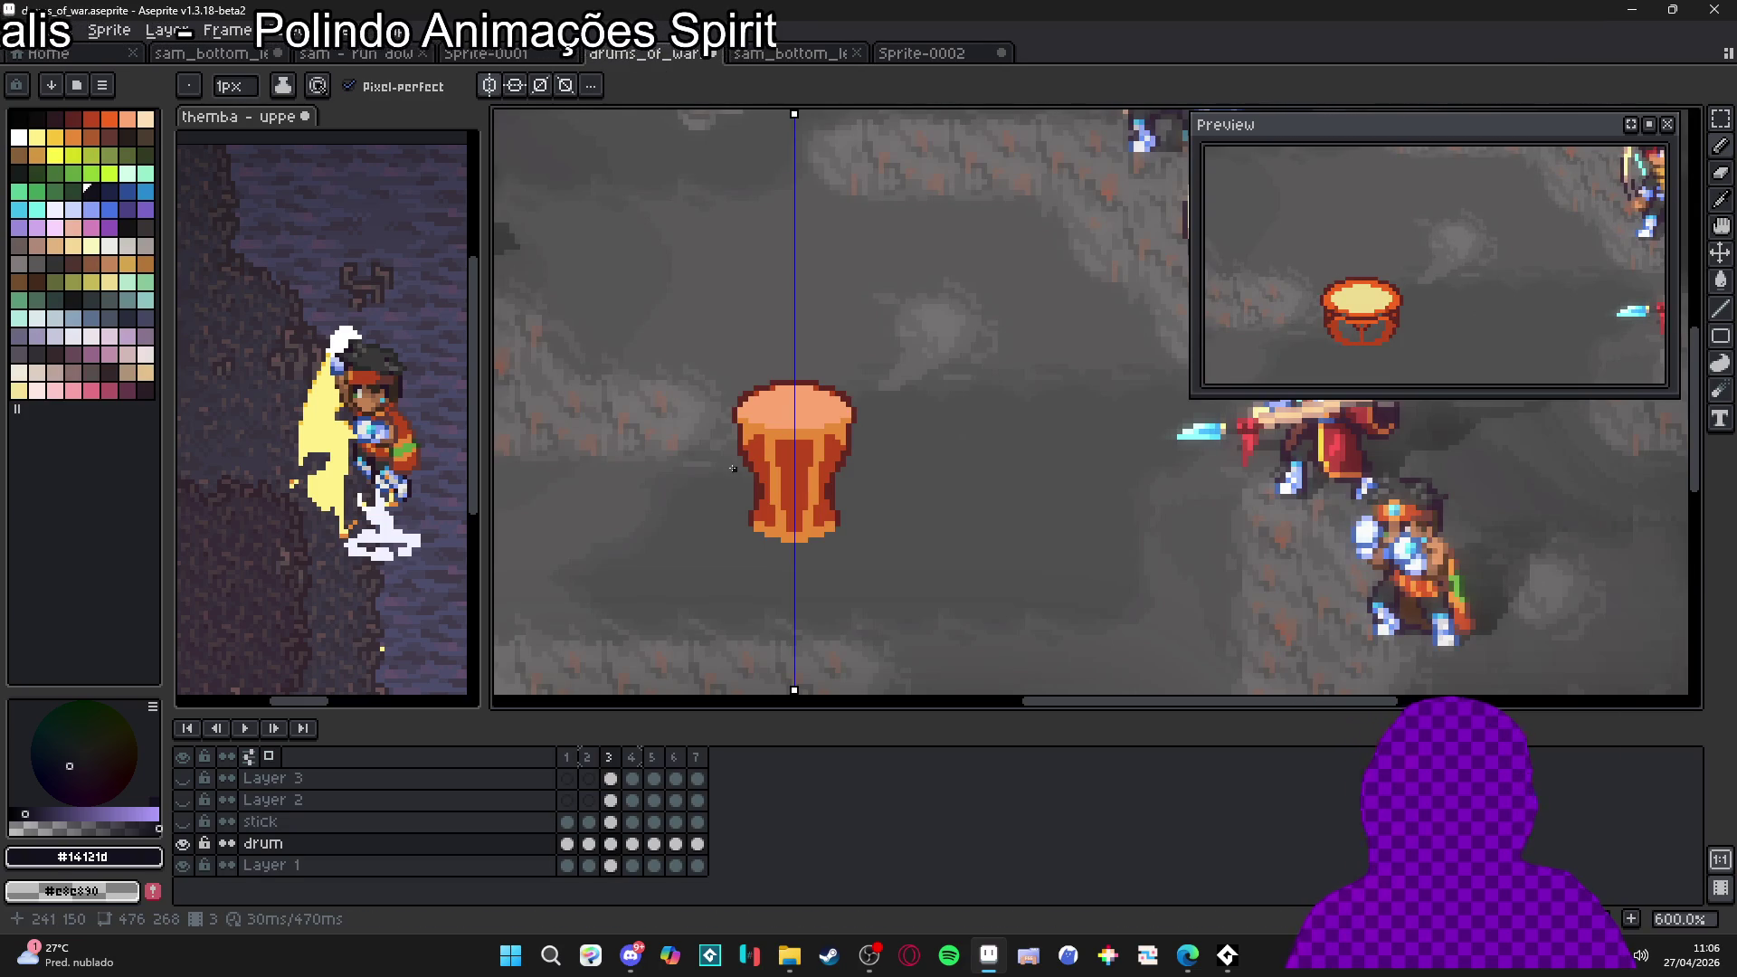
Sample the drum-top orange, then choose dark red from the palette
key(v)
scroll(813, 431, up, 3)
key(b)
alt+click(795, 409)
scroll(712, 588, down, 2)
scroll(713, 555, up, 2)
alt+click(690, 534)
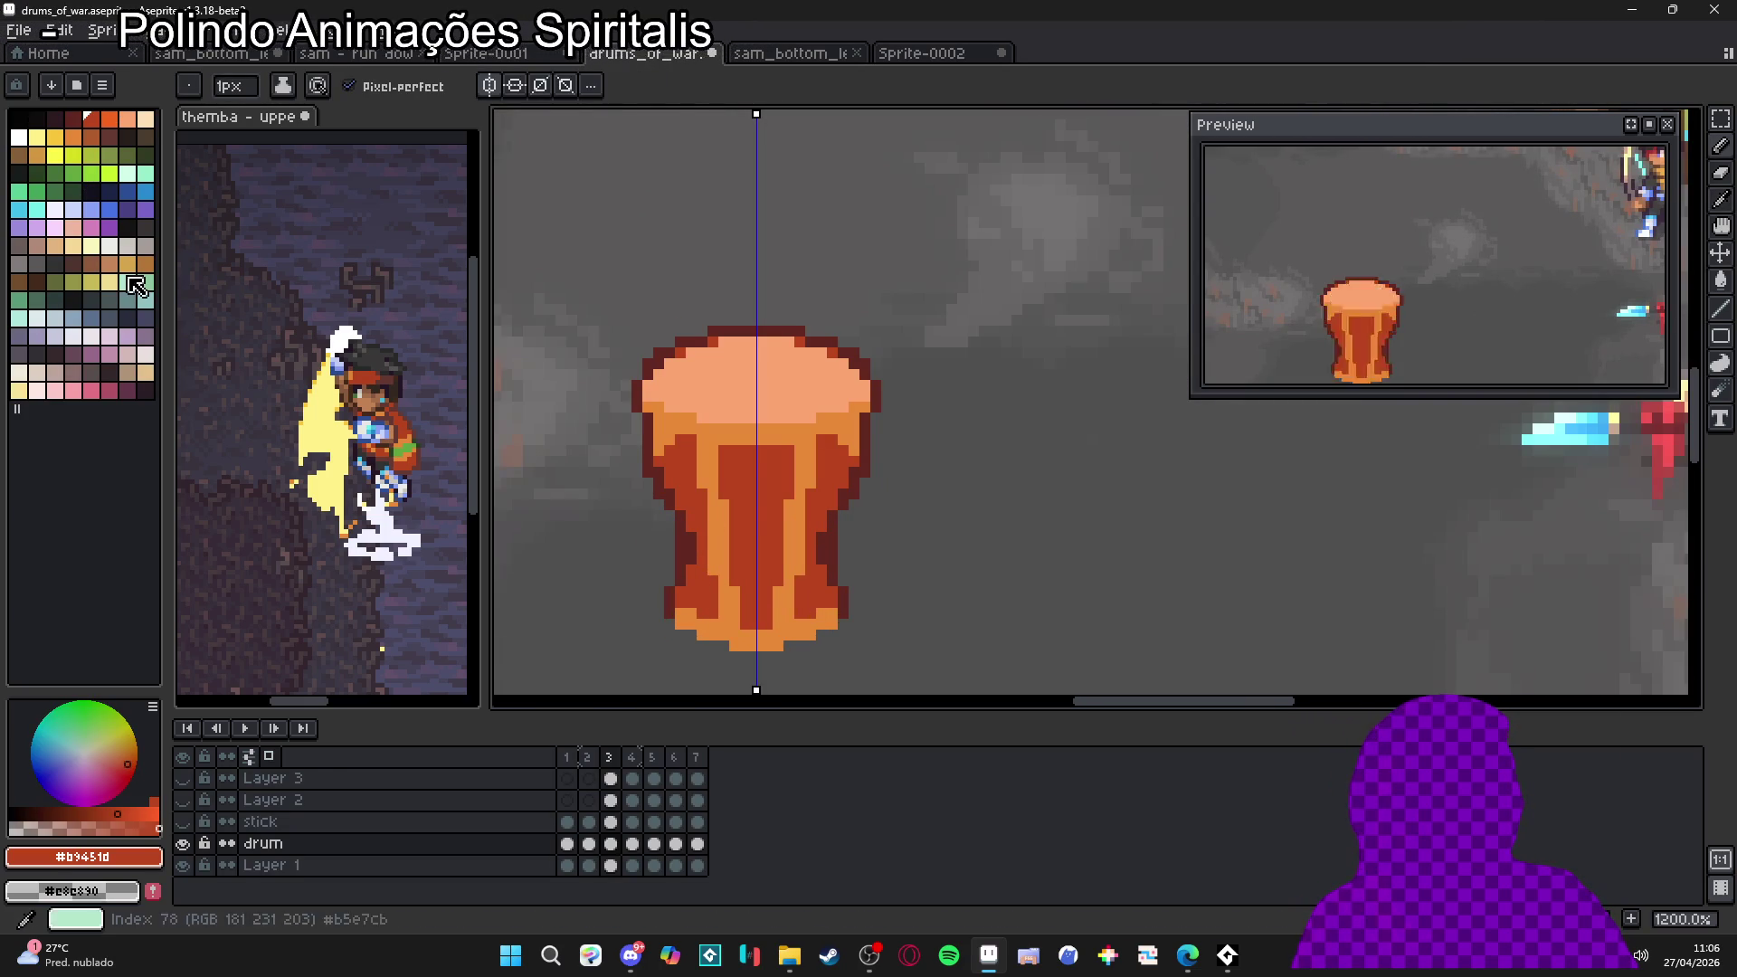
scroll(693, 502, up, 3)
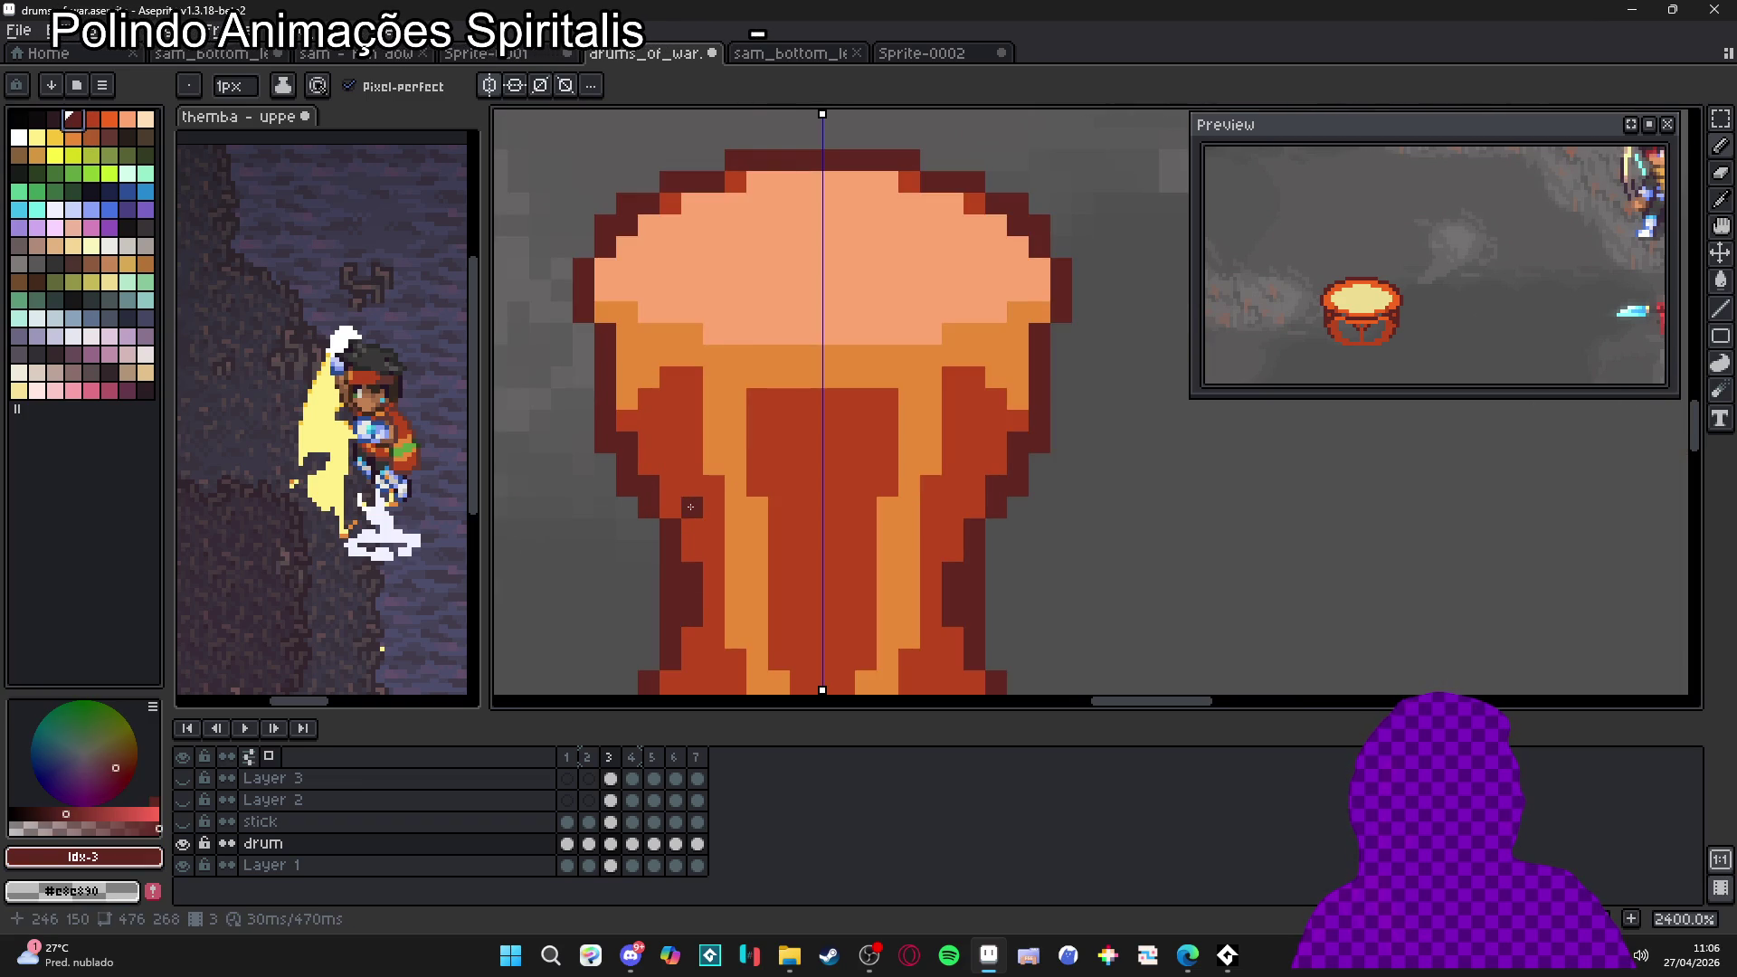
scroll(690, 506, down, 8)
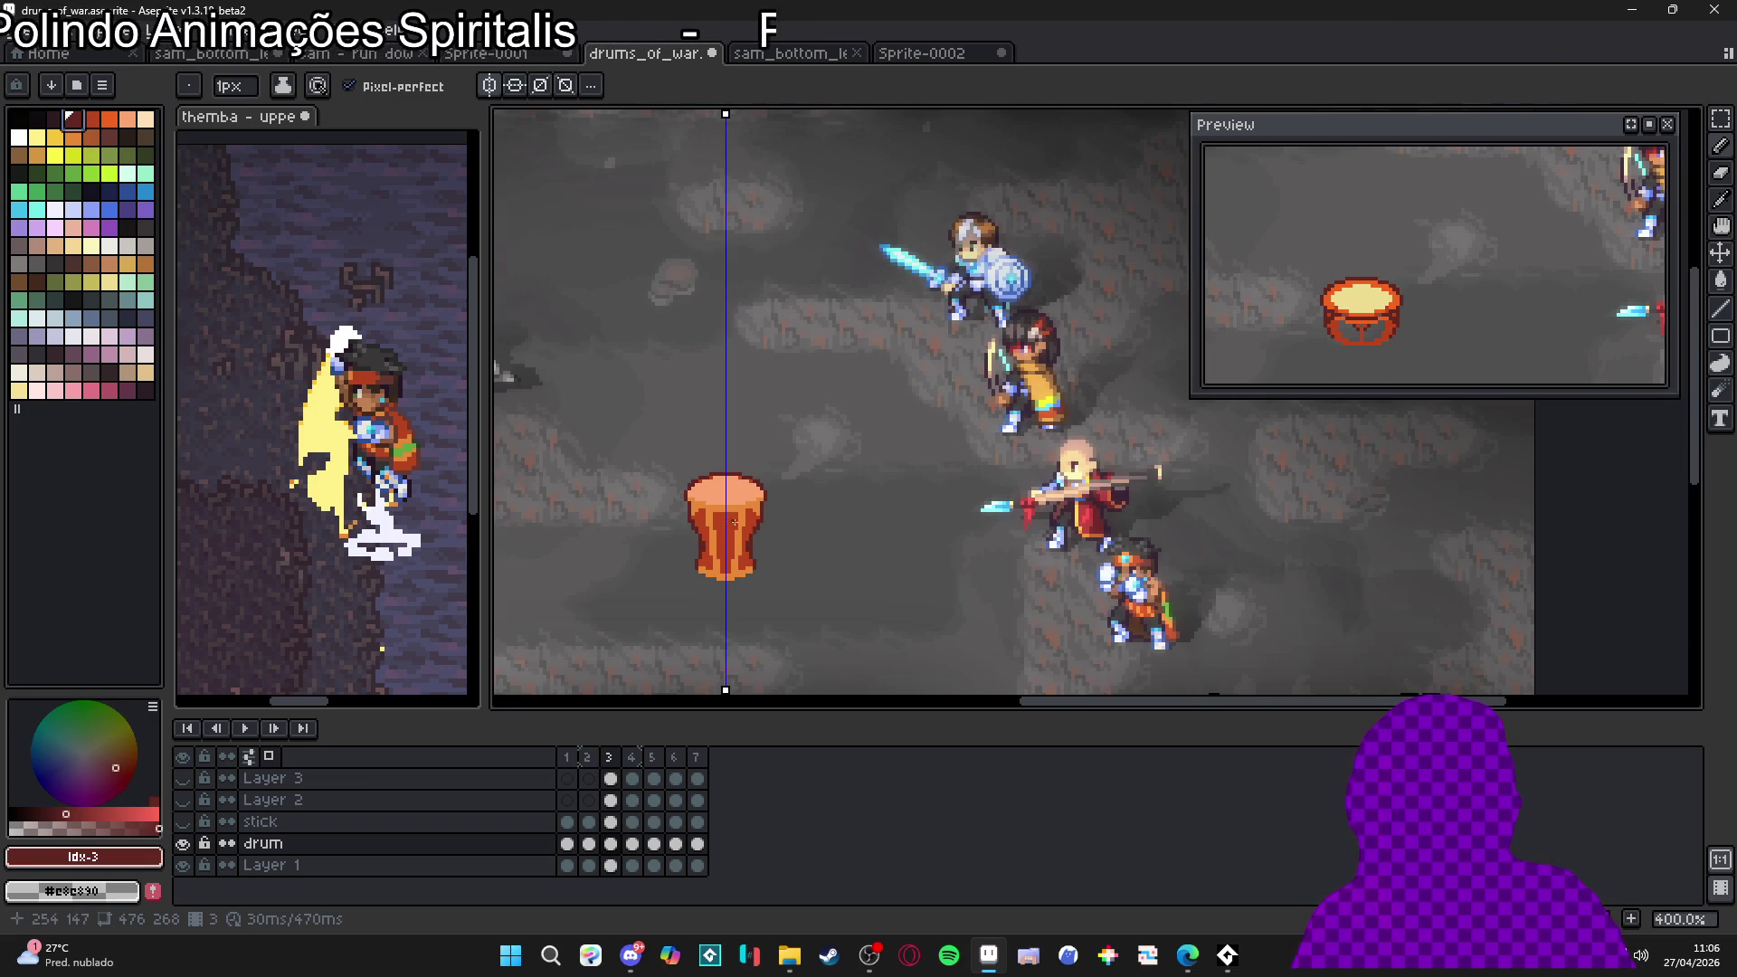
scroll(723, 527, down, 1)
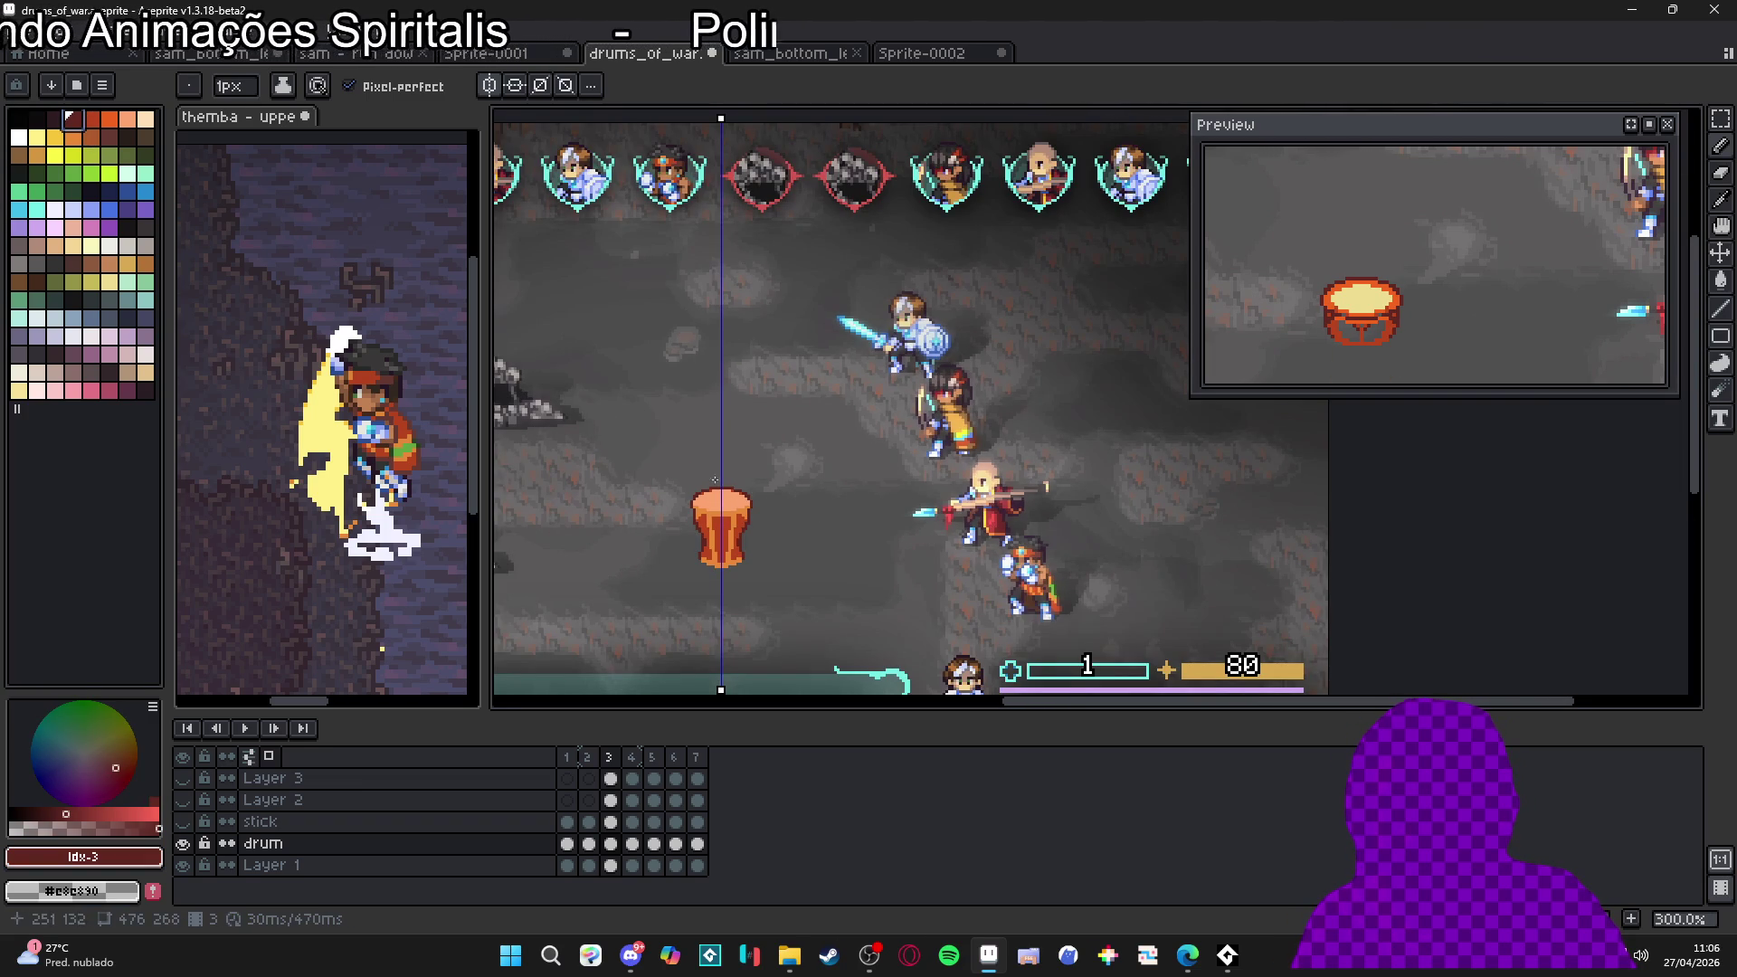
scroll(720, 527, up, 7)
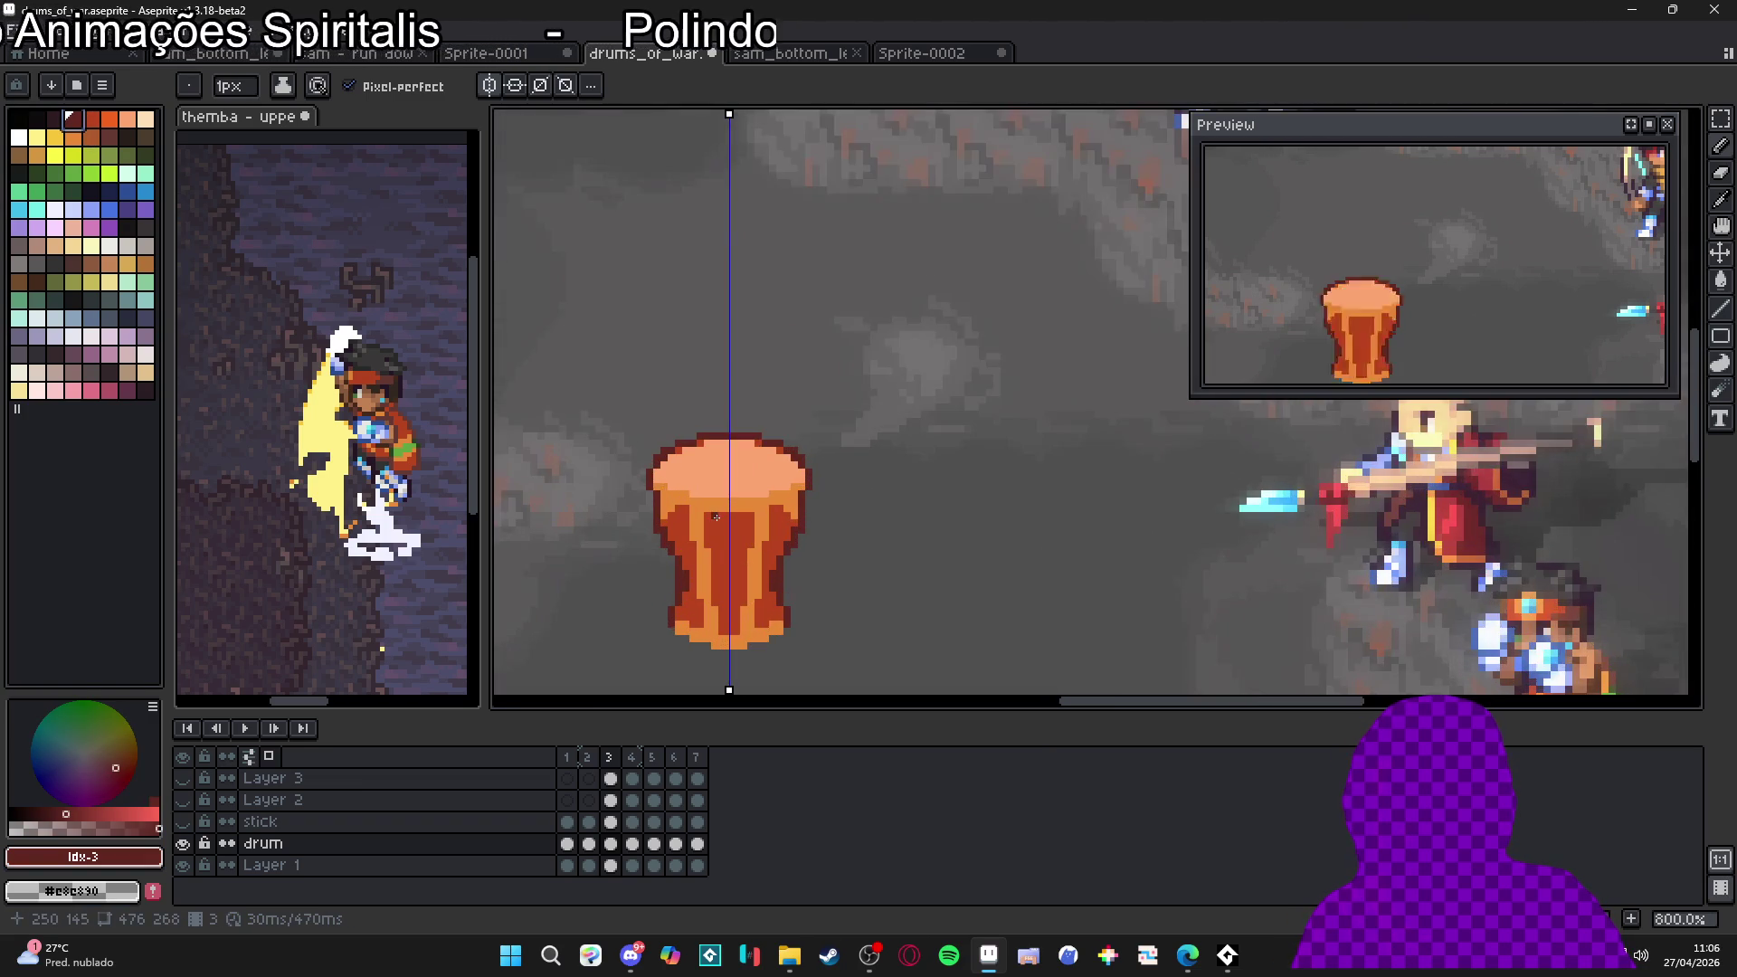
key(alt)
alt+click(636, 481)
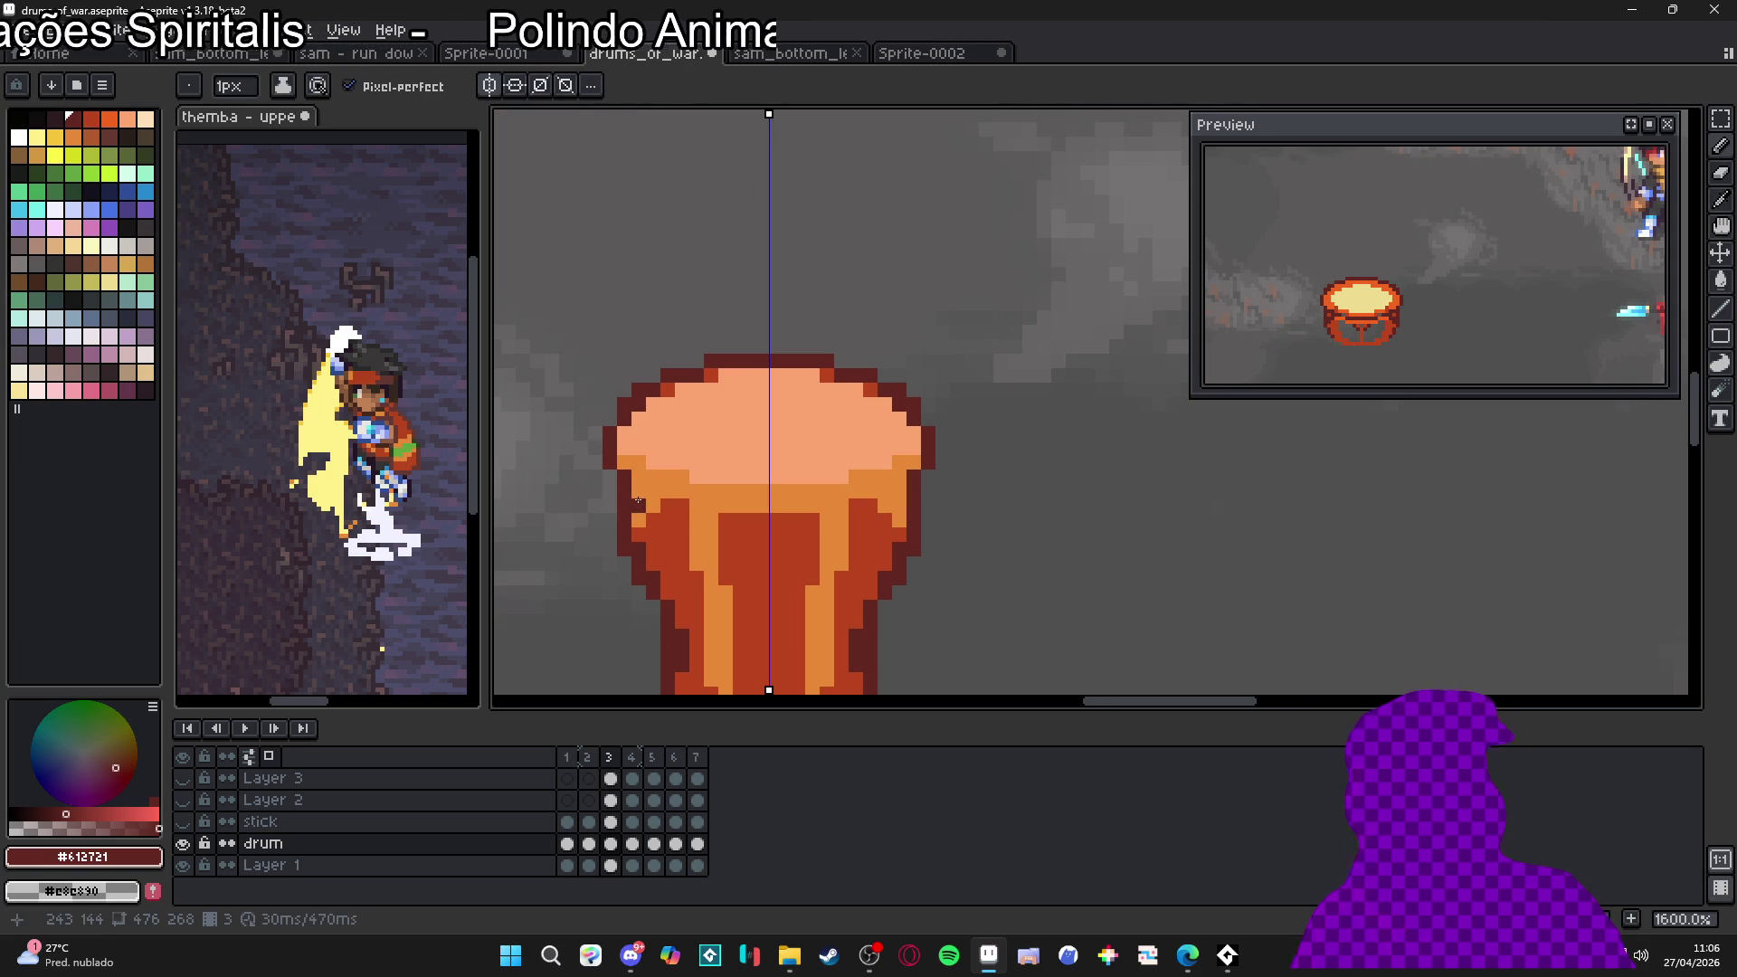
mouse_move(685, 505)
mouse_down()
mouse_move(638, 491)
mouse_move(768, 525)
mouse_up()
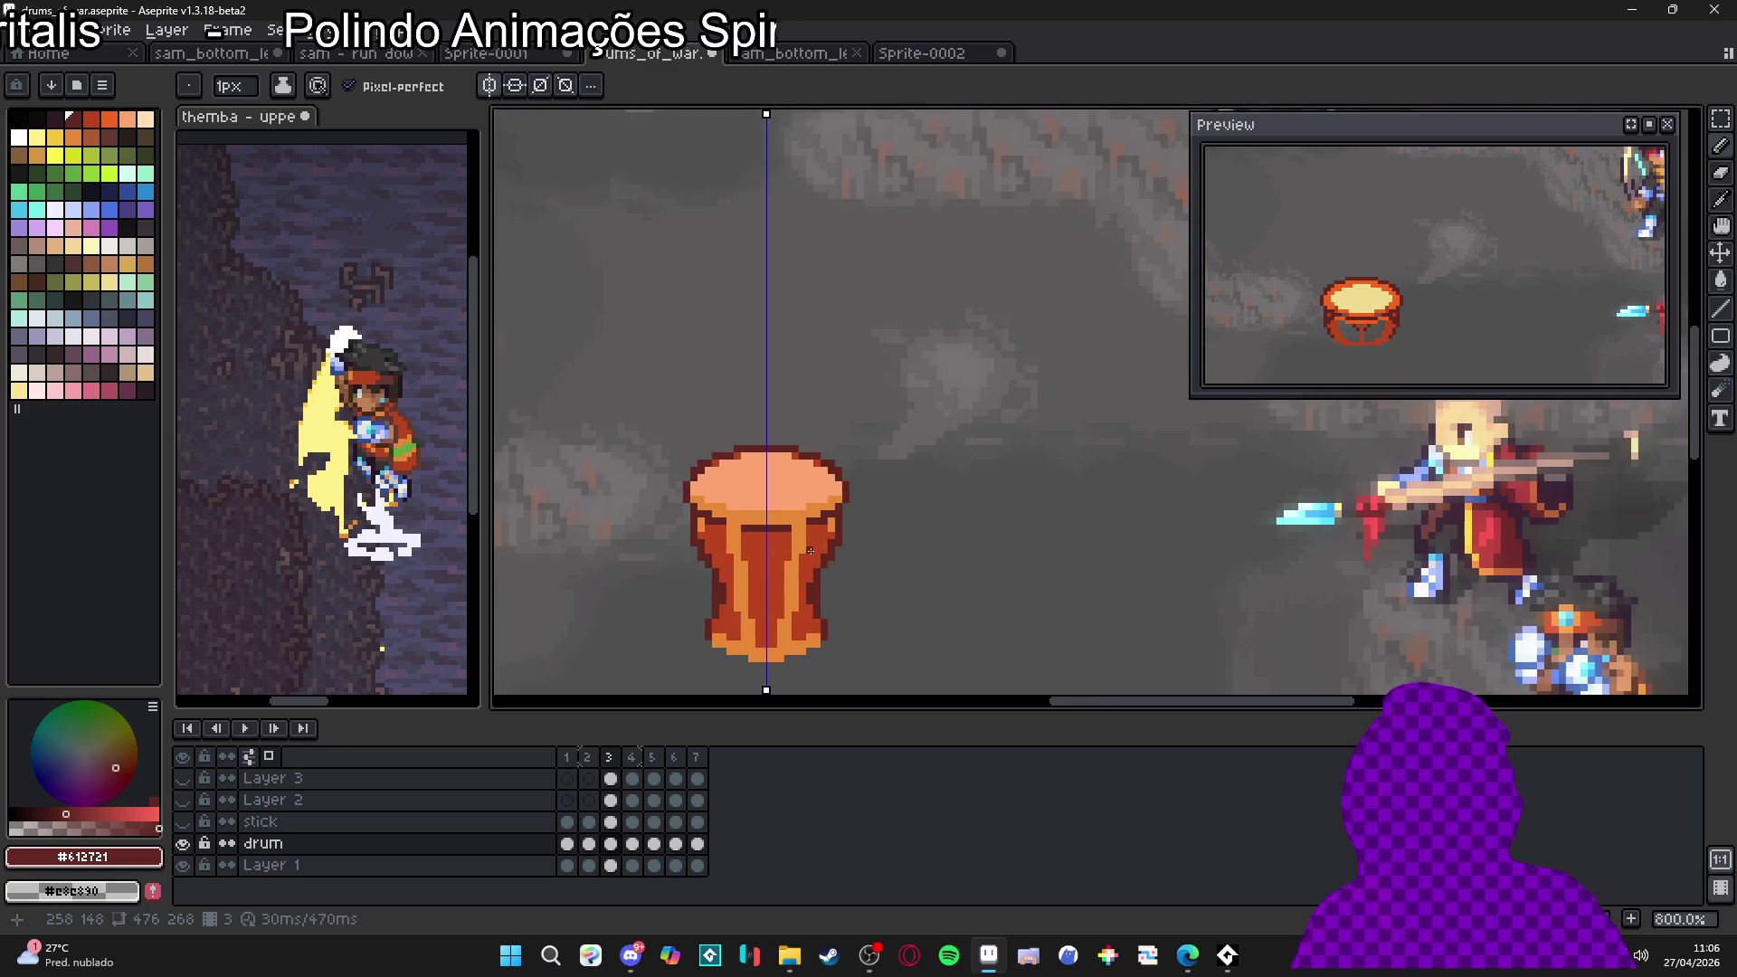
scroll(768, 525, down, 3)
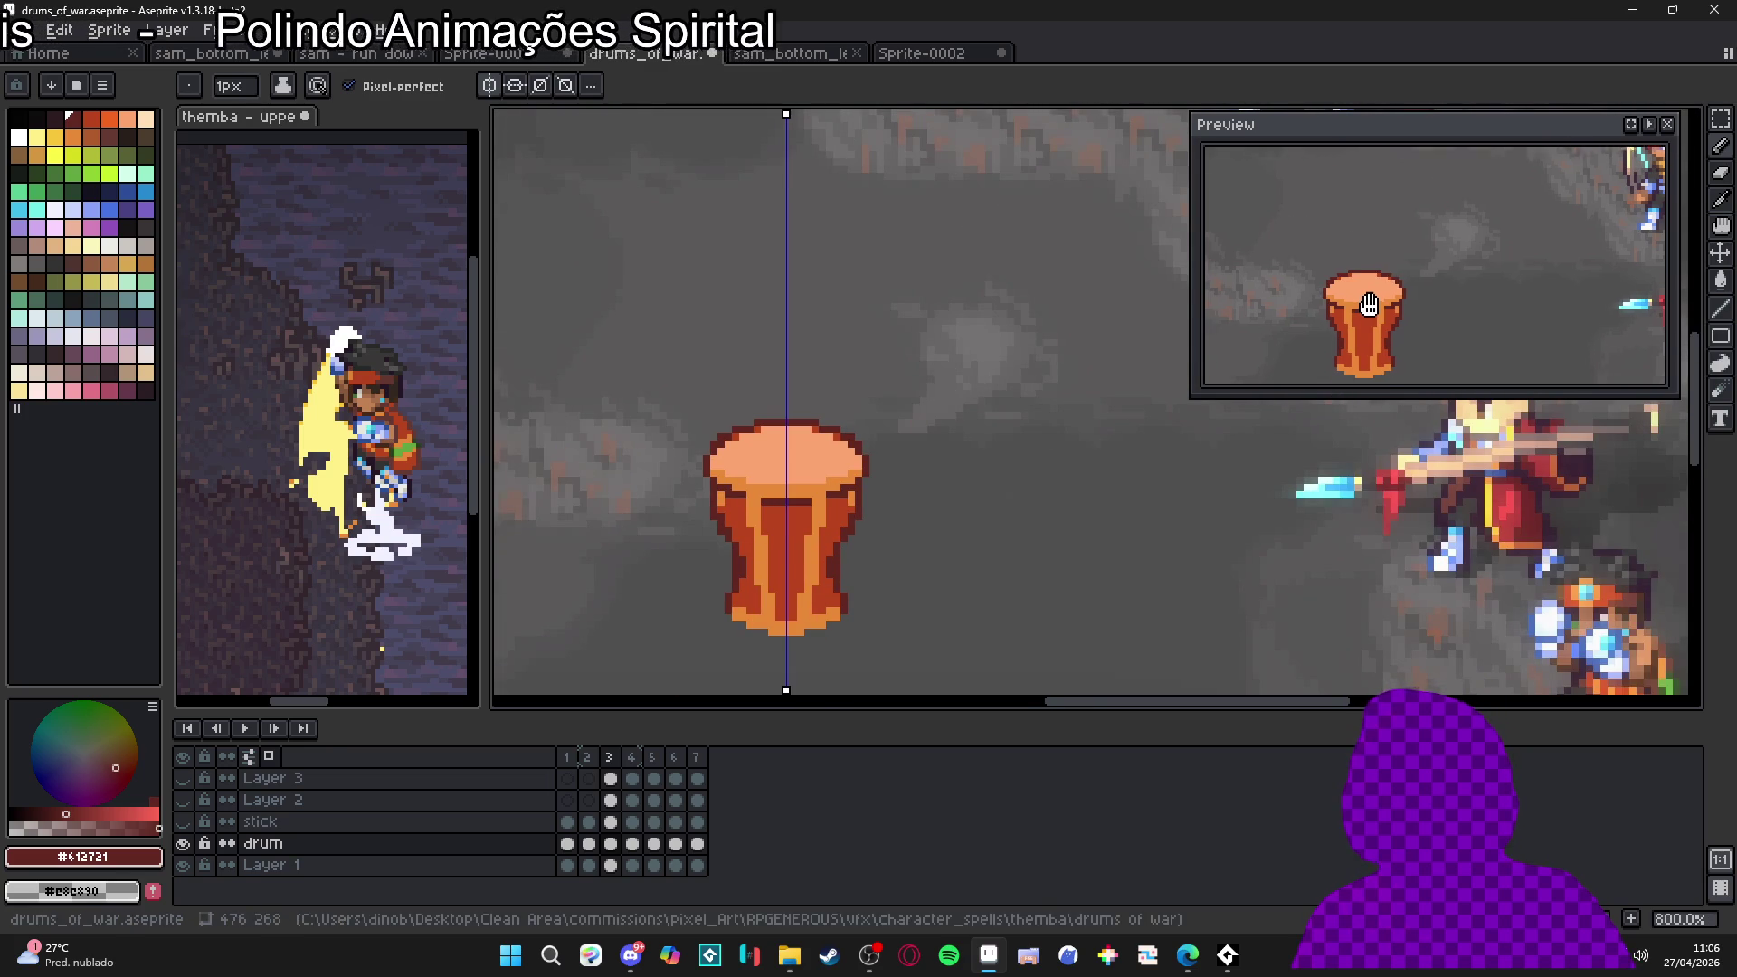
scroll(762, 462, up, 2)
scroll(762, 463, down, 2)
drag(828, 482, 799, 509)
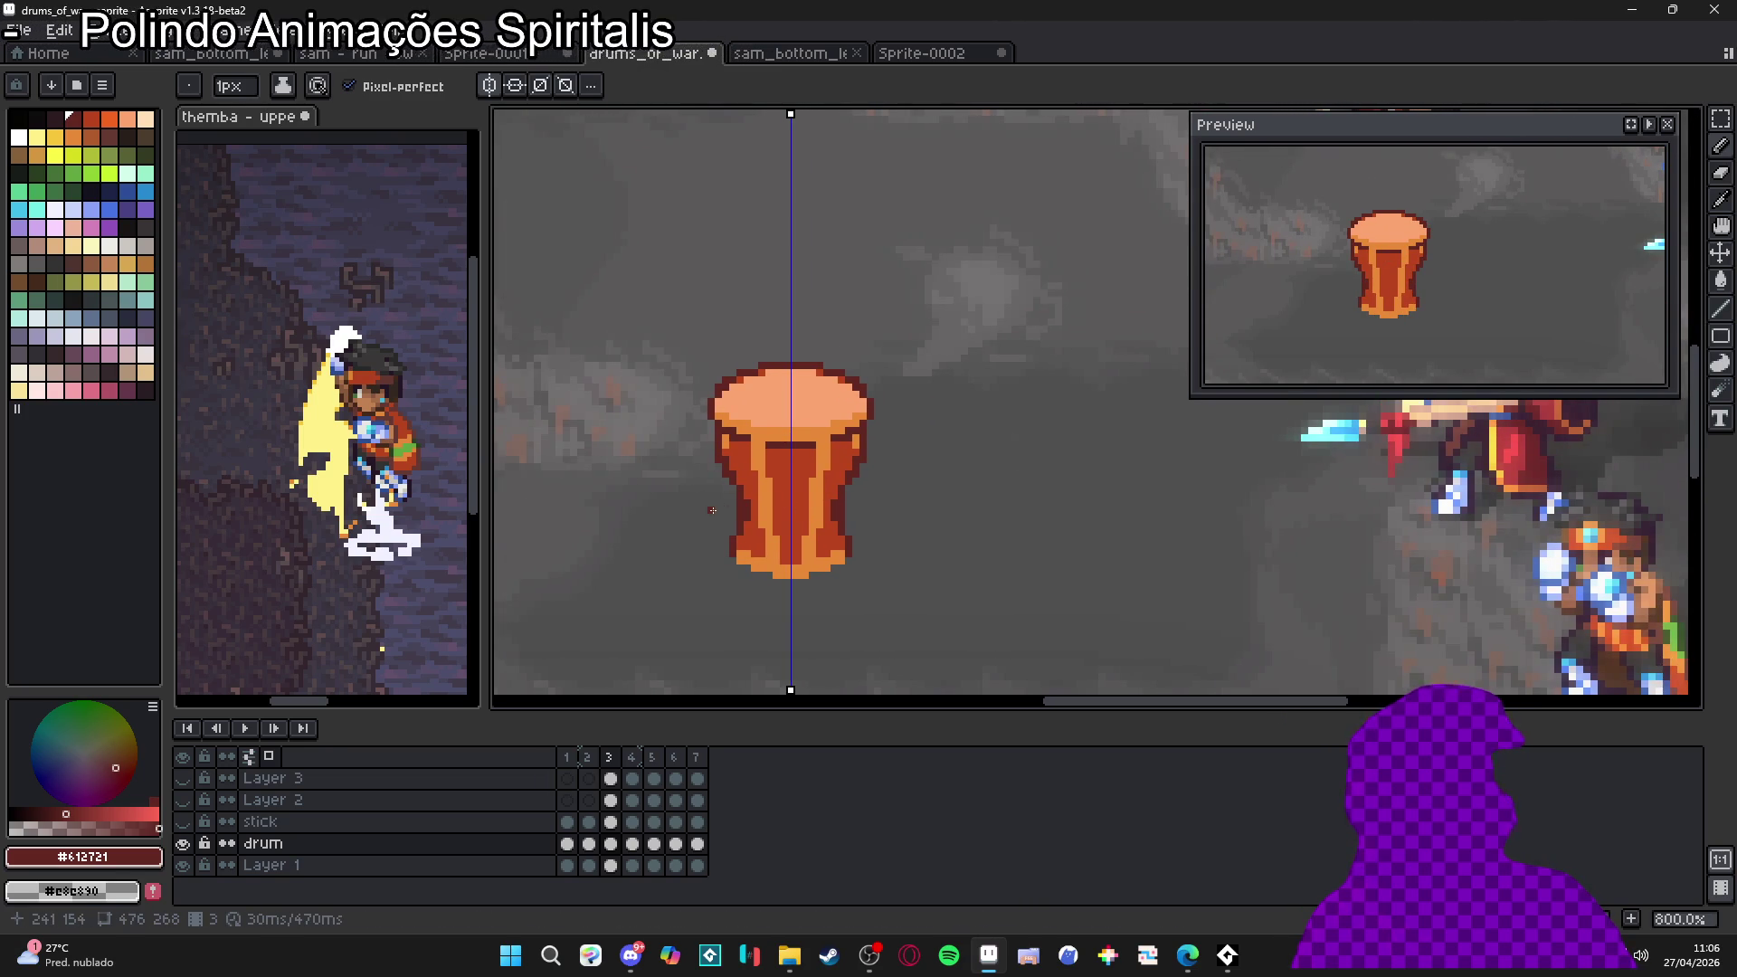
scroll(820, 488, up, 2)
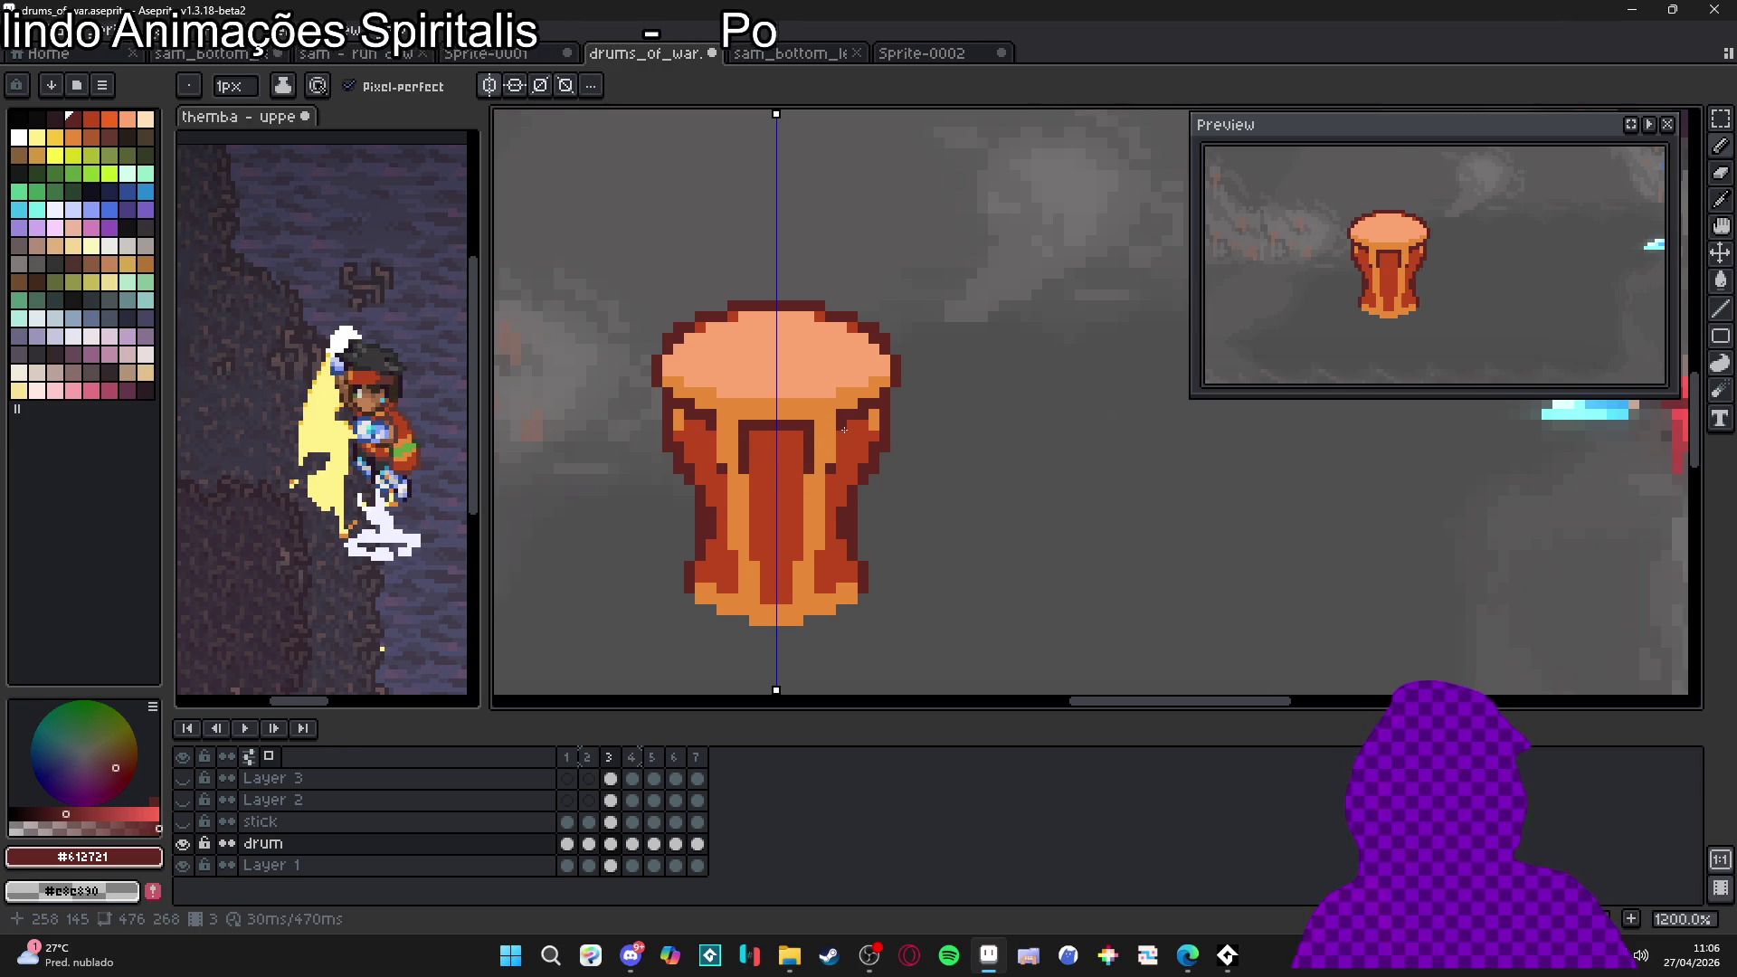
drag(841, 468, 834, 551)
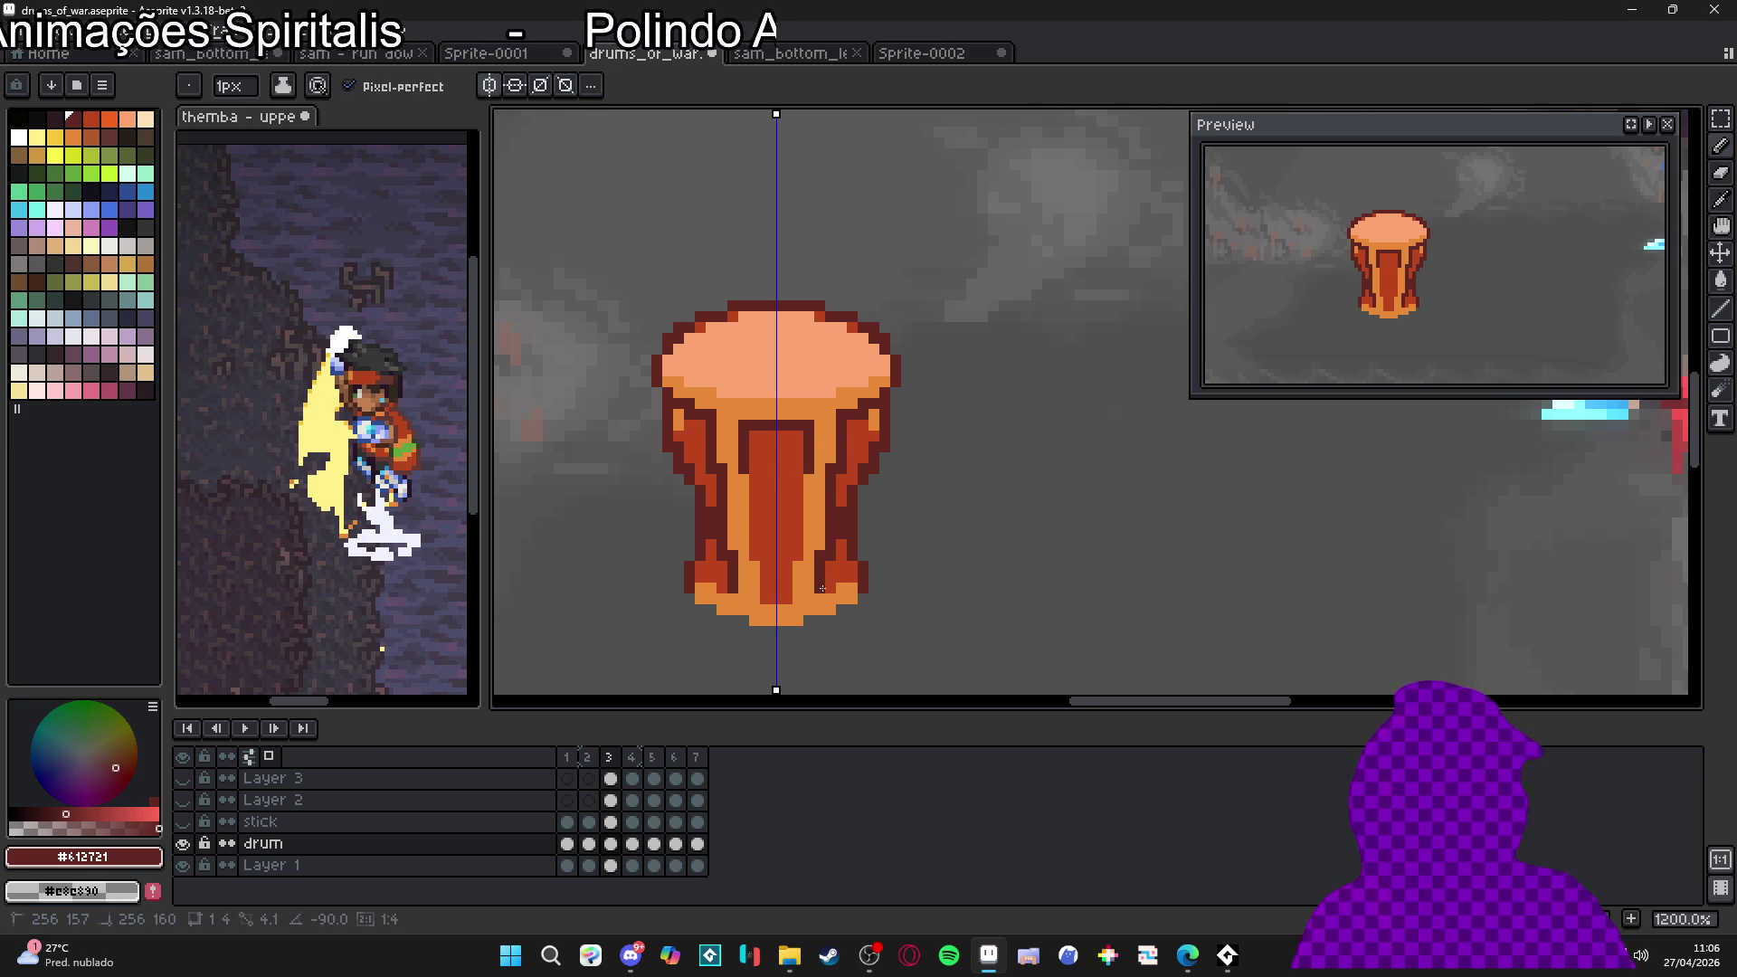
drag(808, 479, 794, 598)
key(ctrl+z)
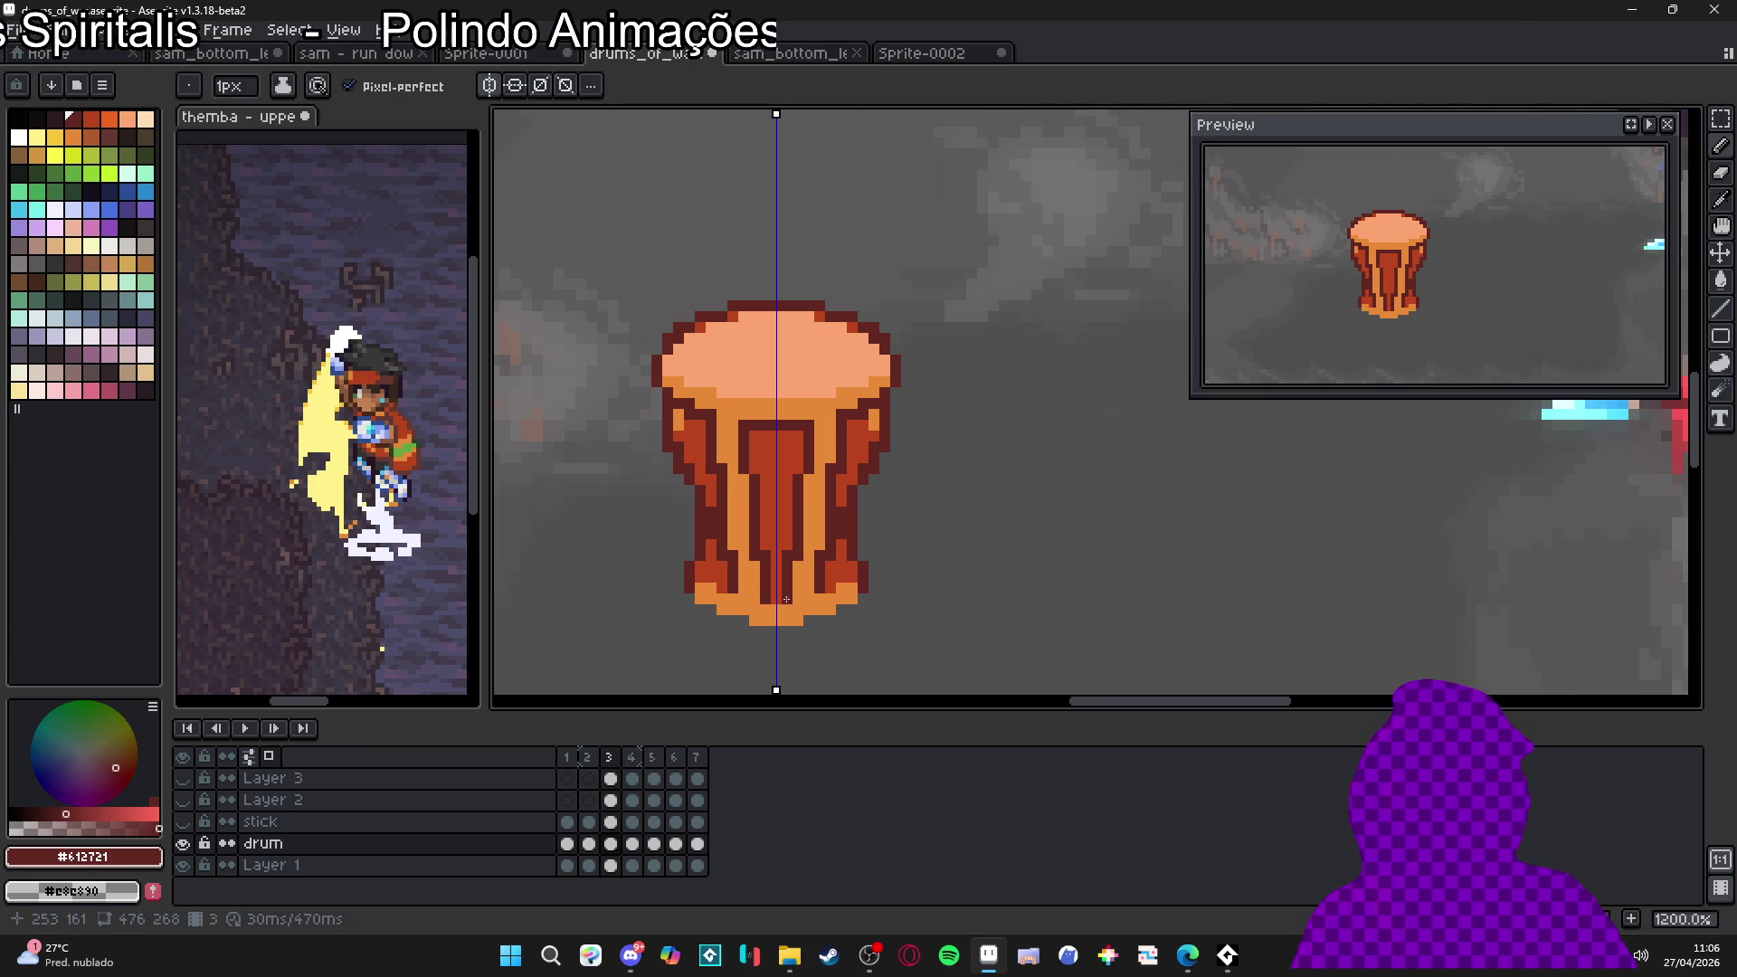
drag(694, 417, 688, 435)
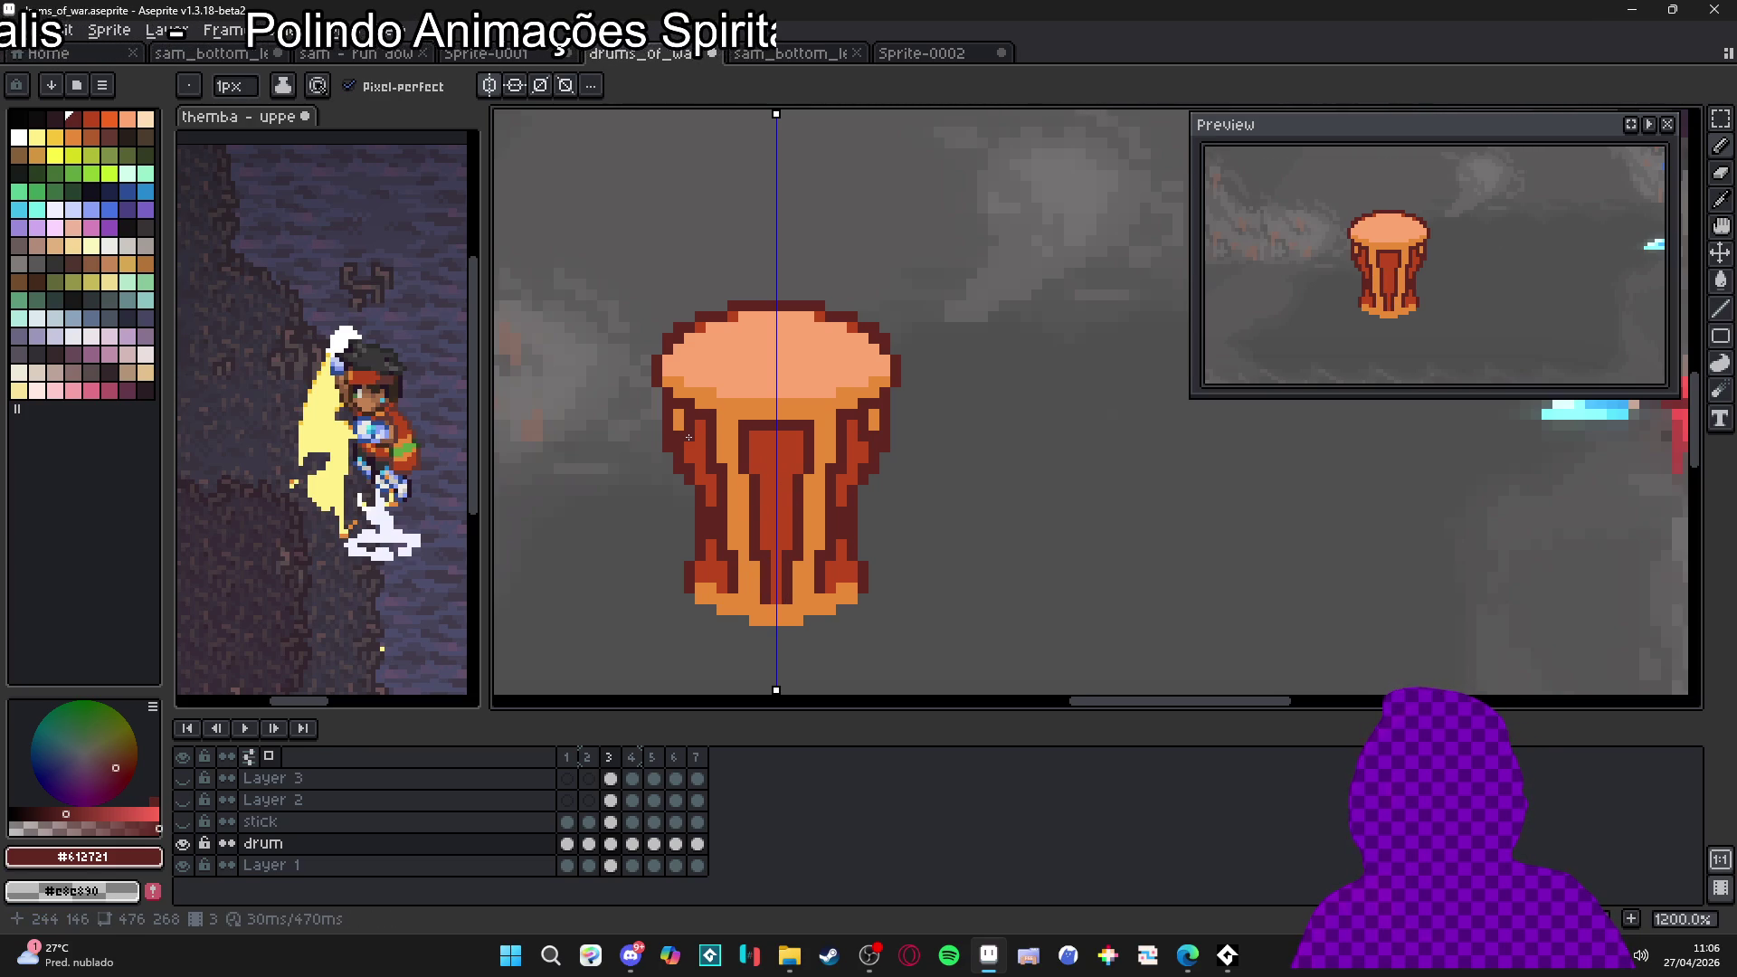
alt+click(684, 392)
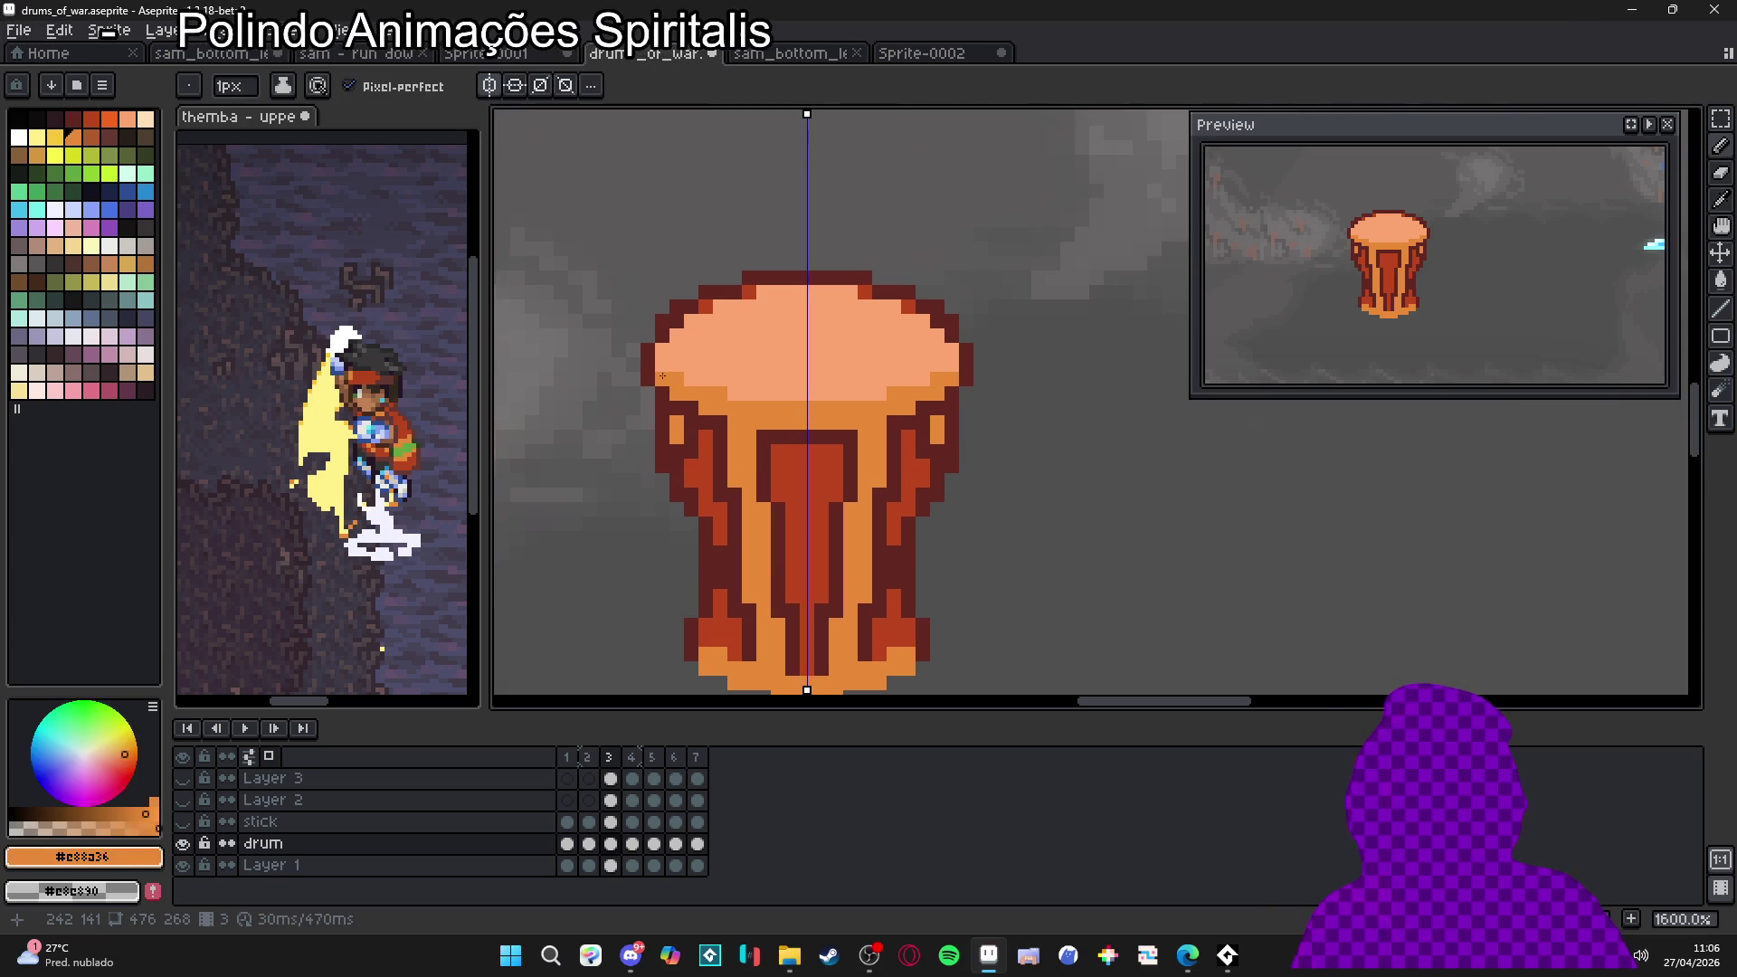
scroll(705, 386, down, 3)
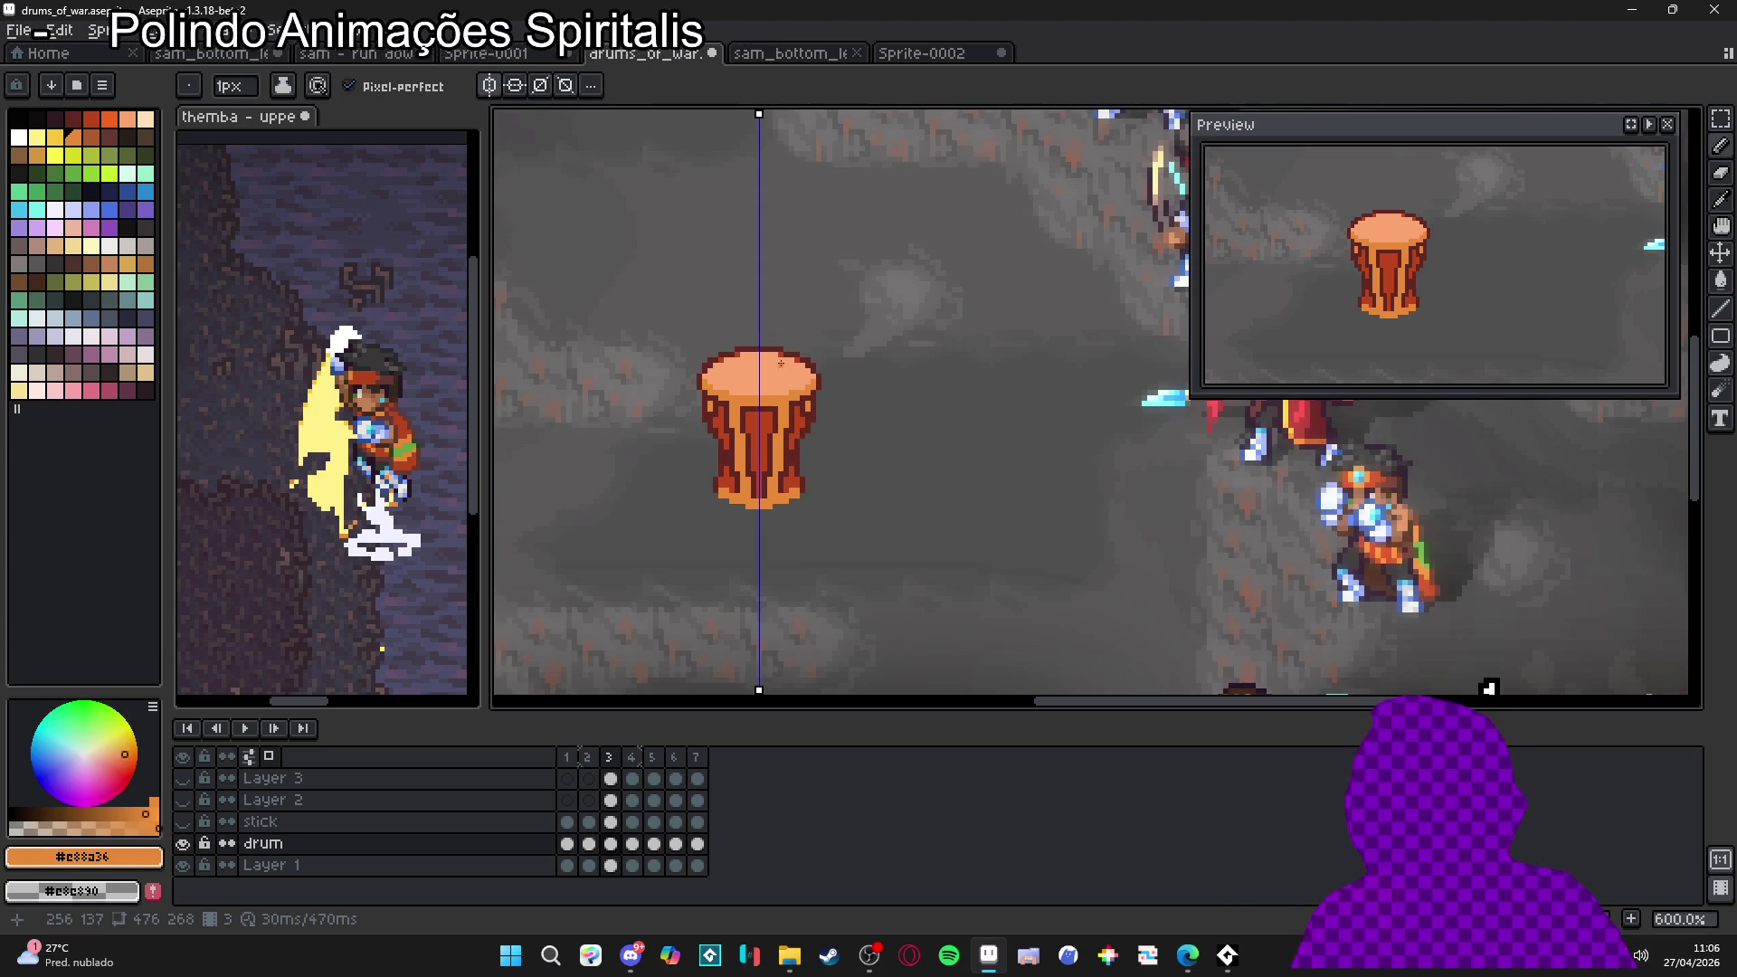
scroll(715, 345, up, 5)
scroll(867, 427, down, 4)
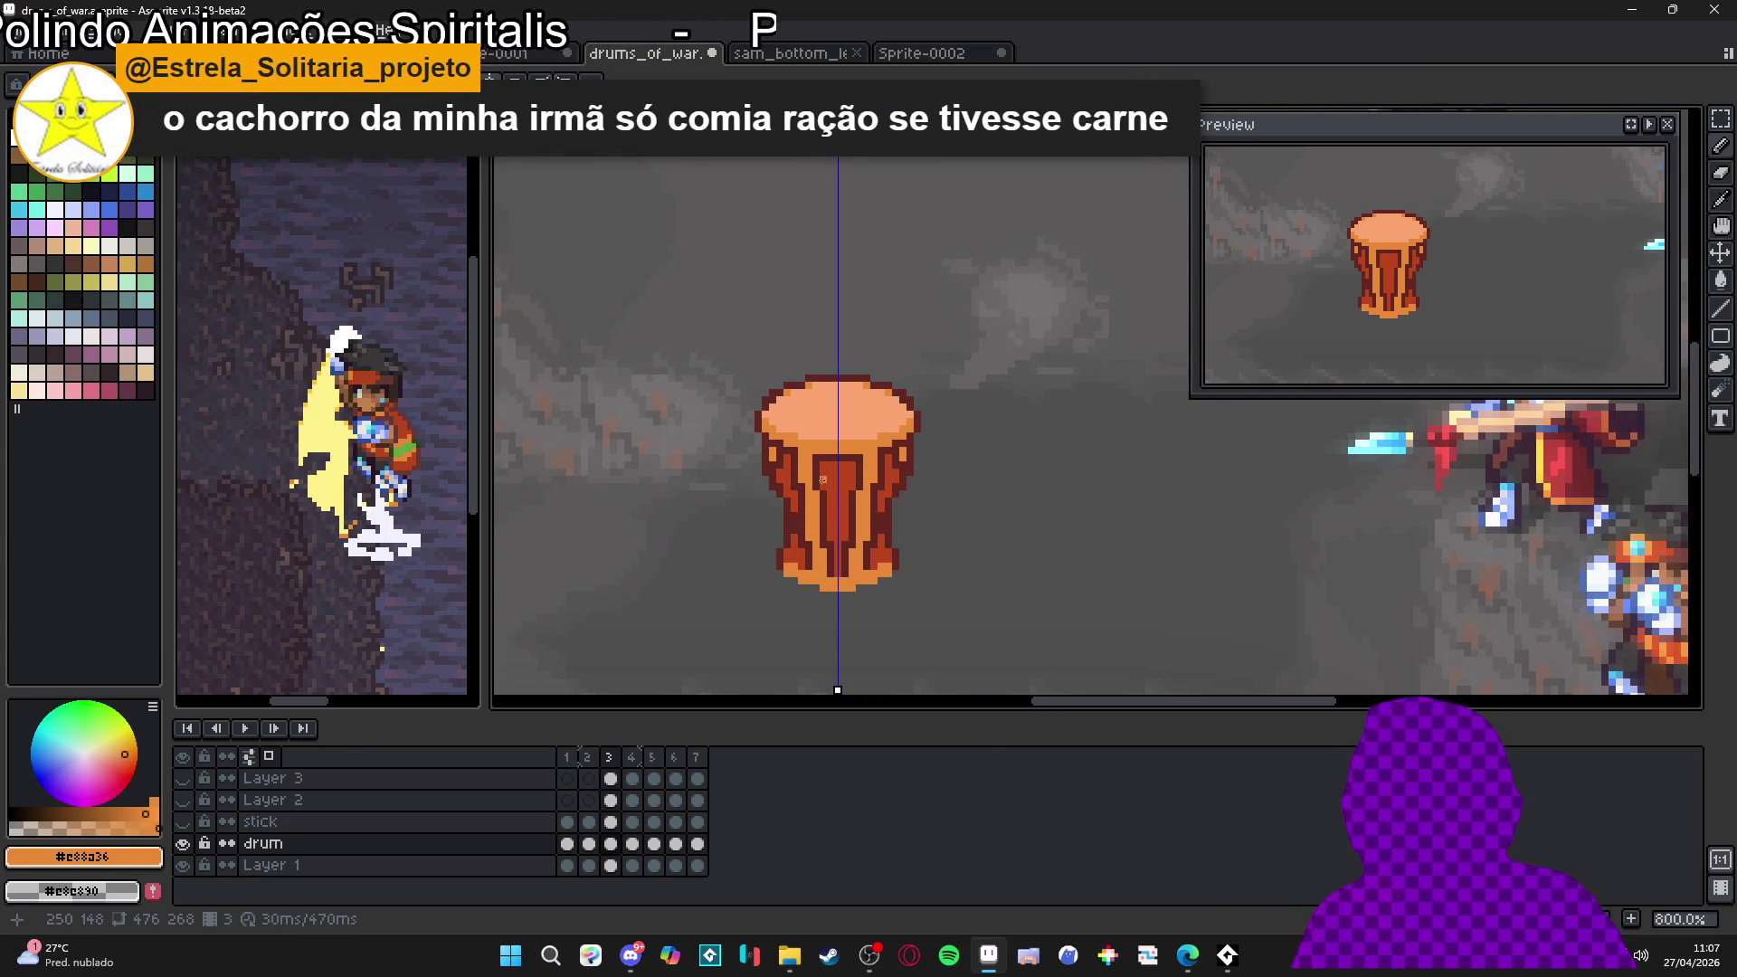
Eyedrop light orange #fca570 from the drum top and draw a mirrored highlight down its left edge
scroll(894, 447, down, 1)
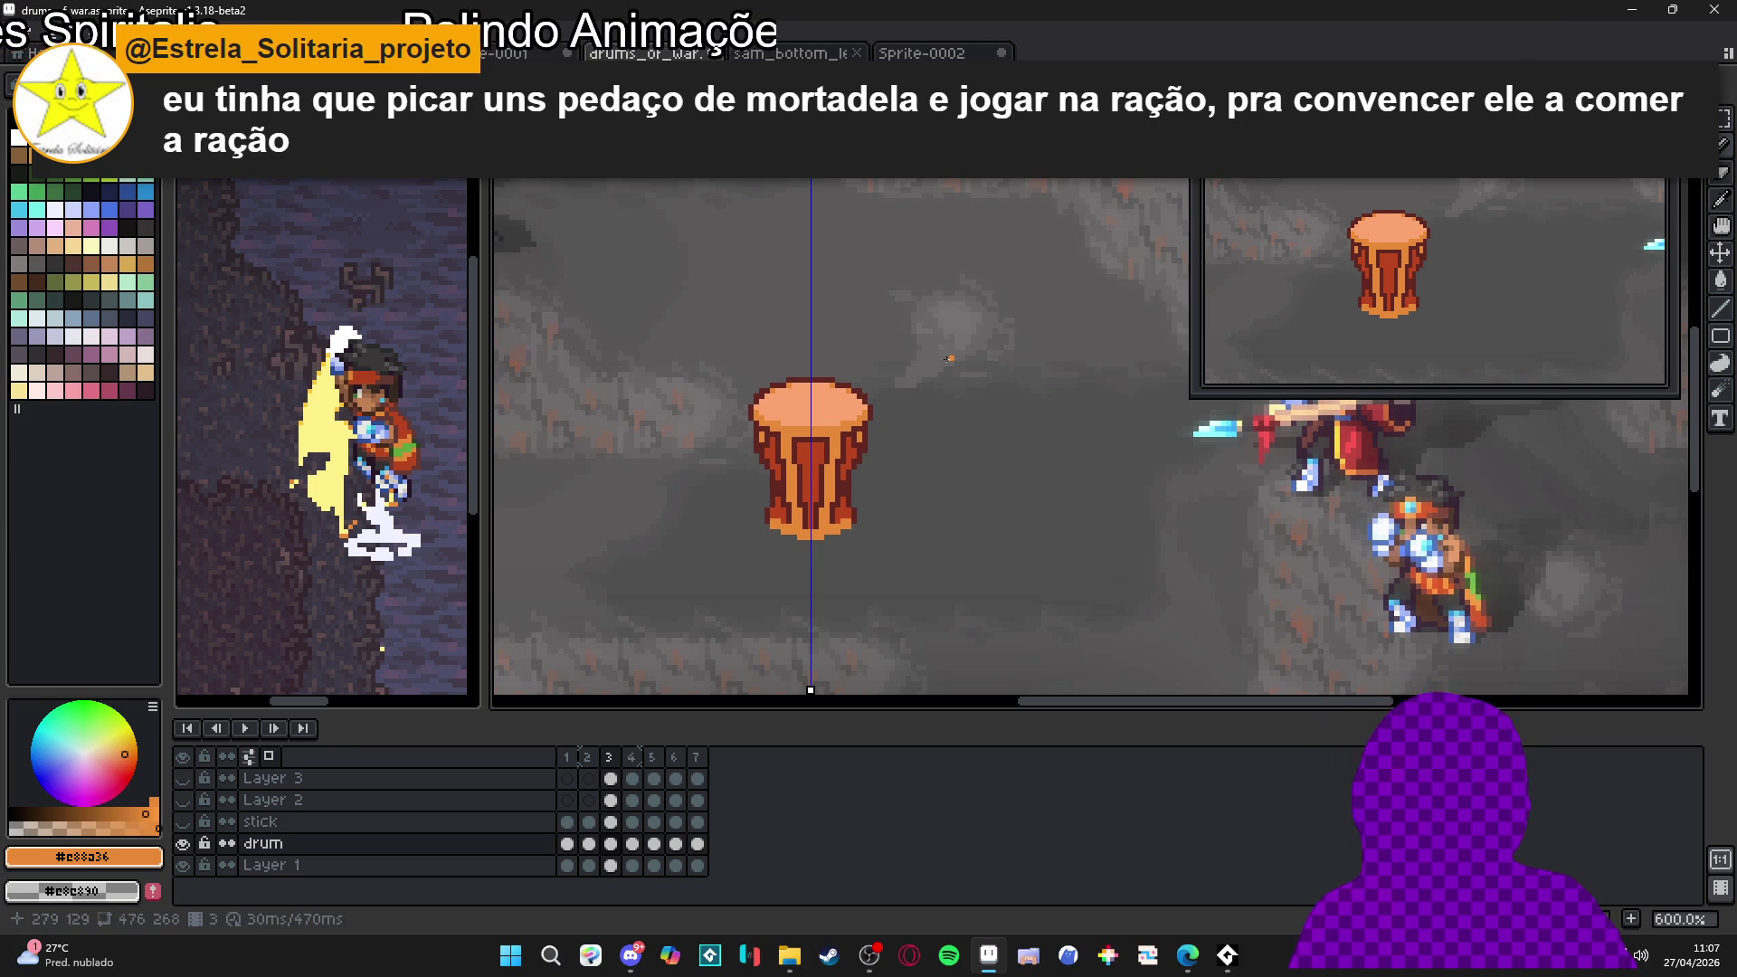
scroll(766, 433, up, 3)
scroll(830, 361, up, 2)
alt+click(835, 362)
scroll(836, 407, down, 3)
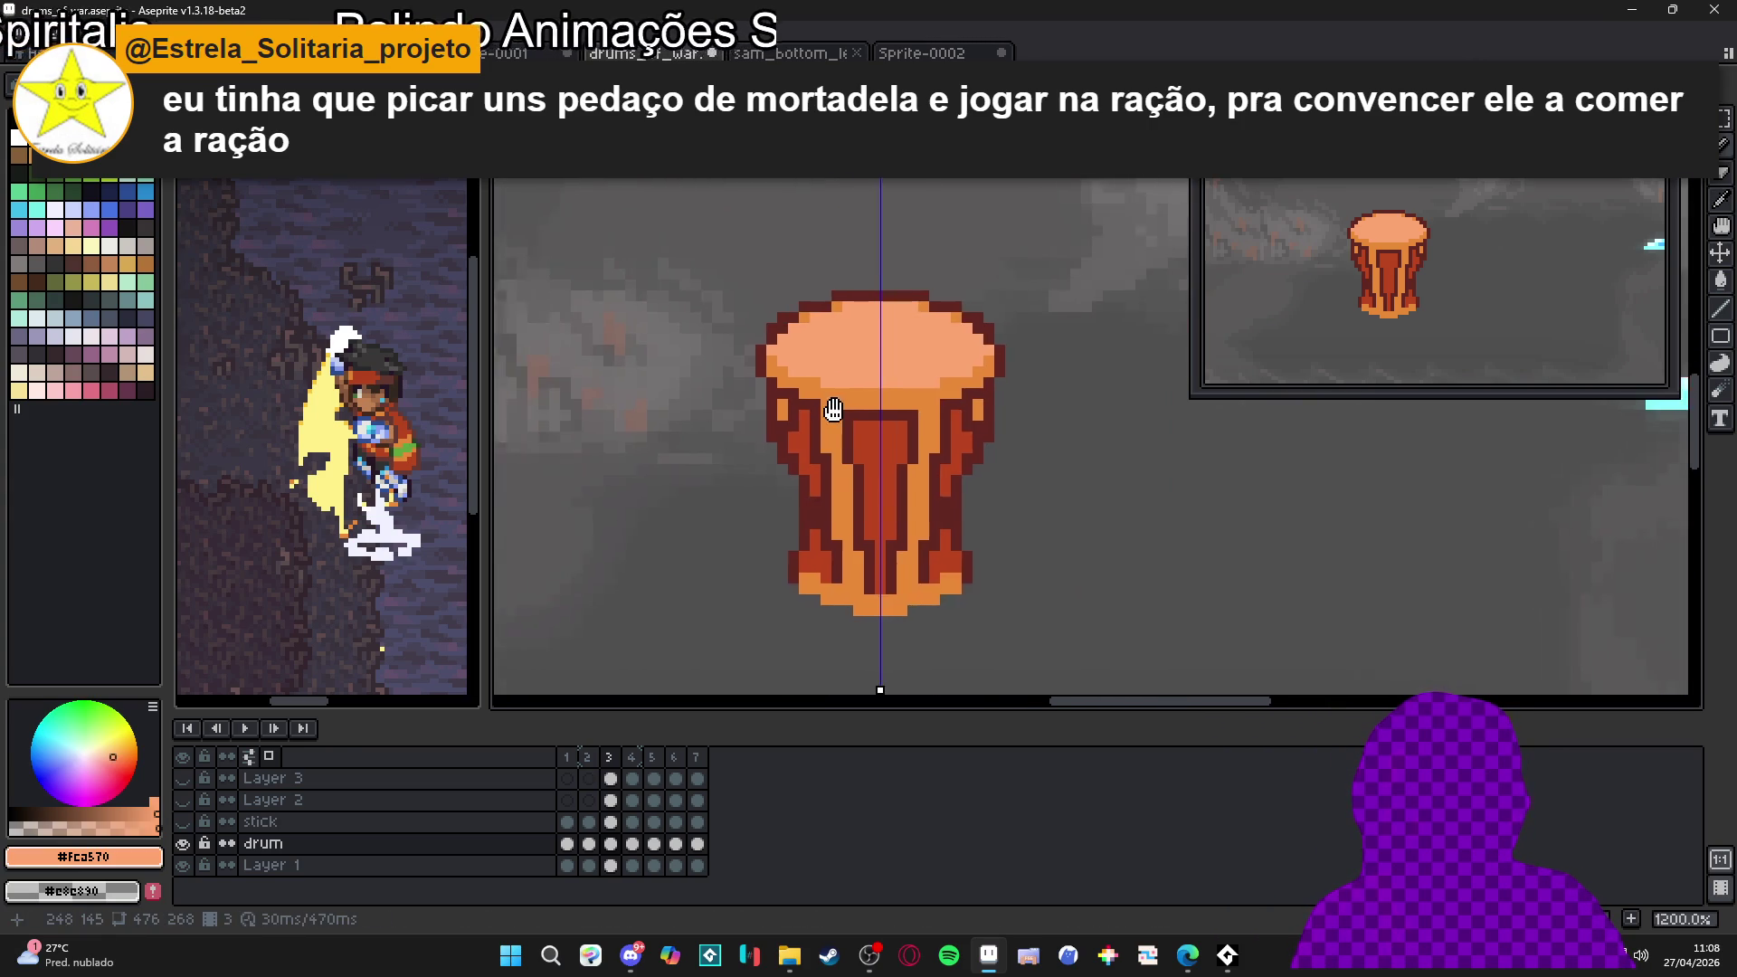
scroll(792, 389, up, 2)
scroll(792, 389, up, 1)
drag(753, 391, 762, 420)
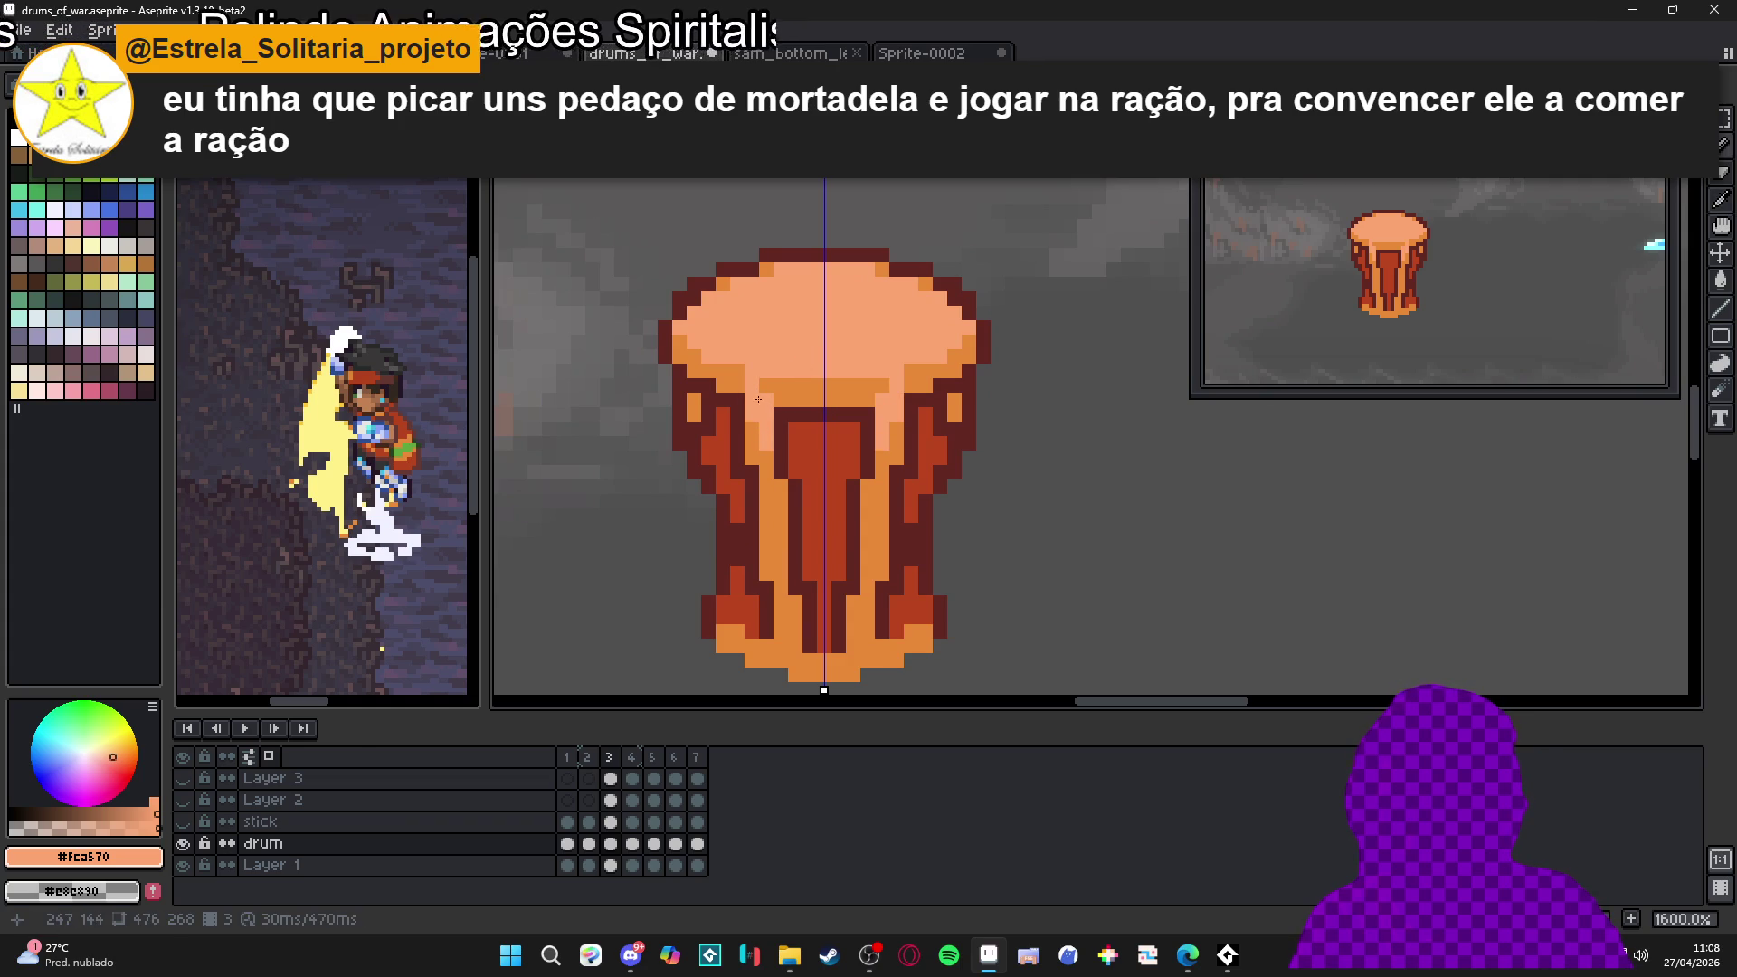
scroll(758, 399, down, 3)
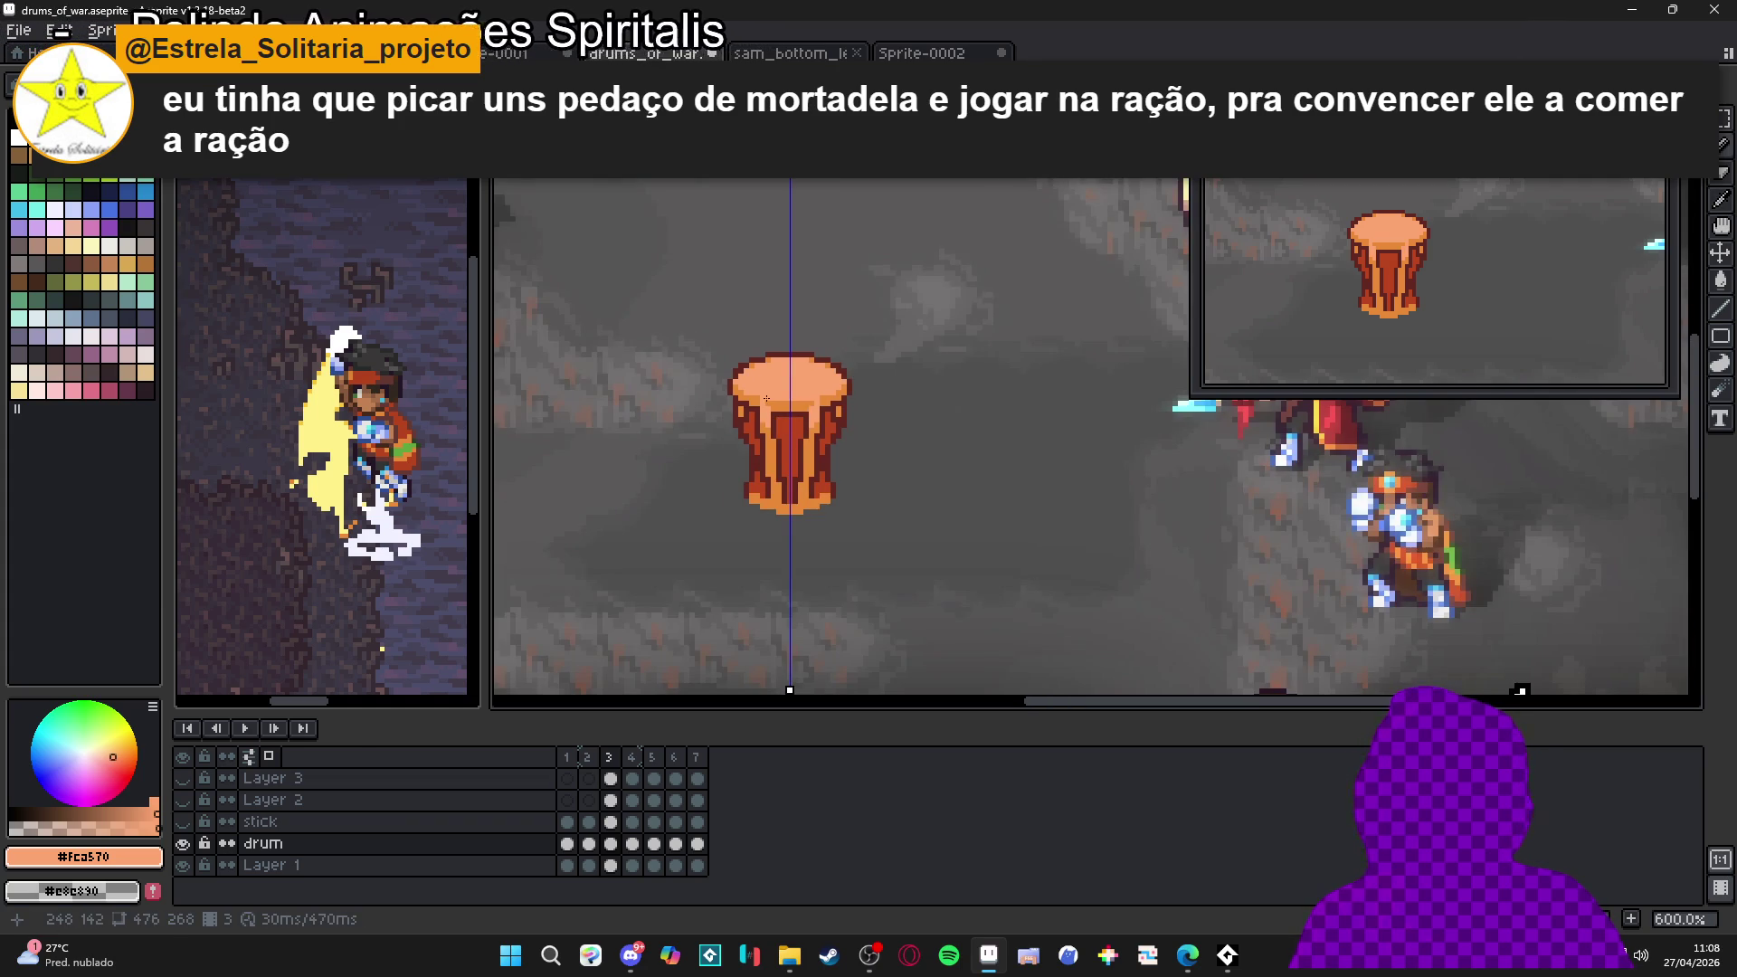
Undo the drum's side highlight and make the Layer 2 and Layer 3 golden flash layers visible
key(ctrl+z)
key(ctrl+z)
scroll(881, 422, down, 1)
scroll(881, 421, down, 3)
scroll(874, 409, up, 3)
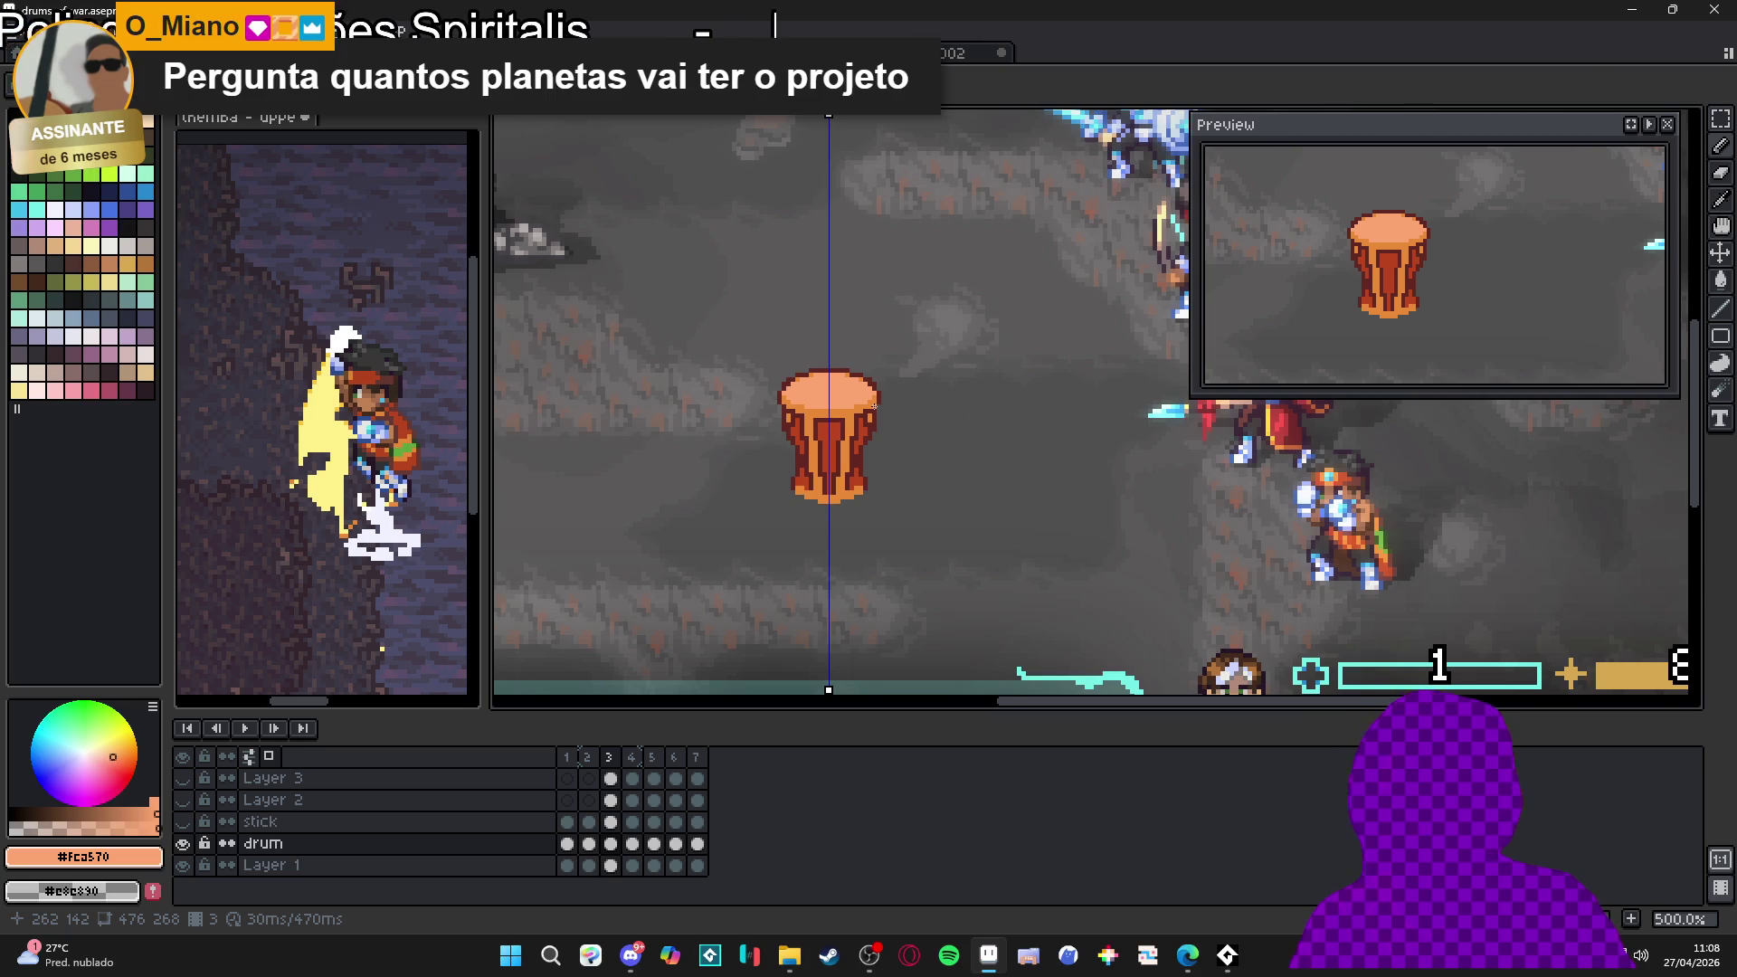
scroll(810, 466, down, 2)
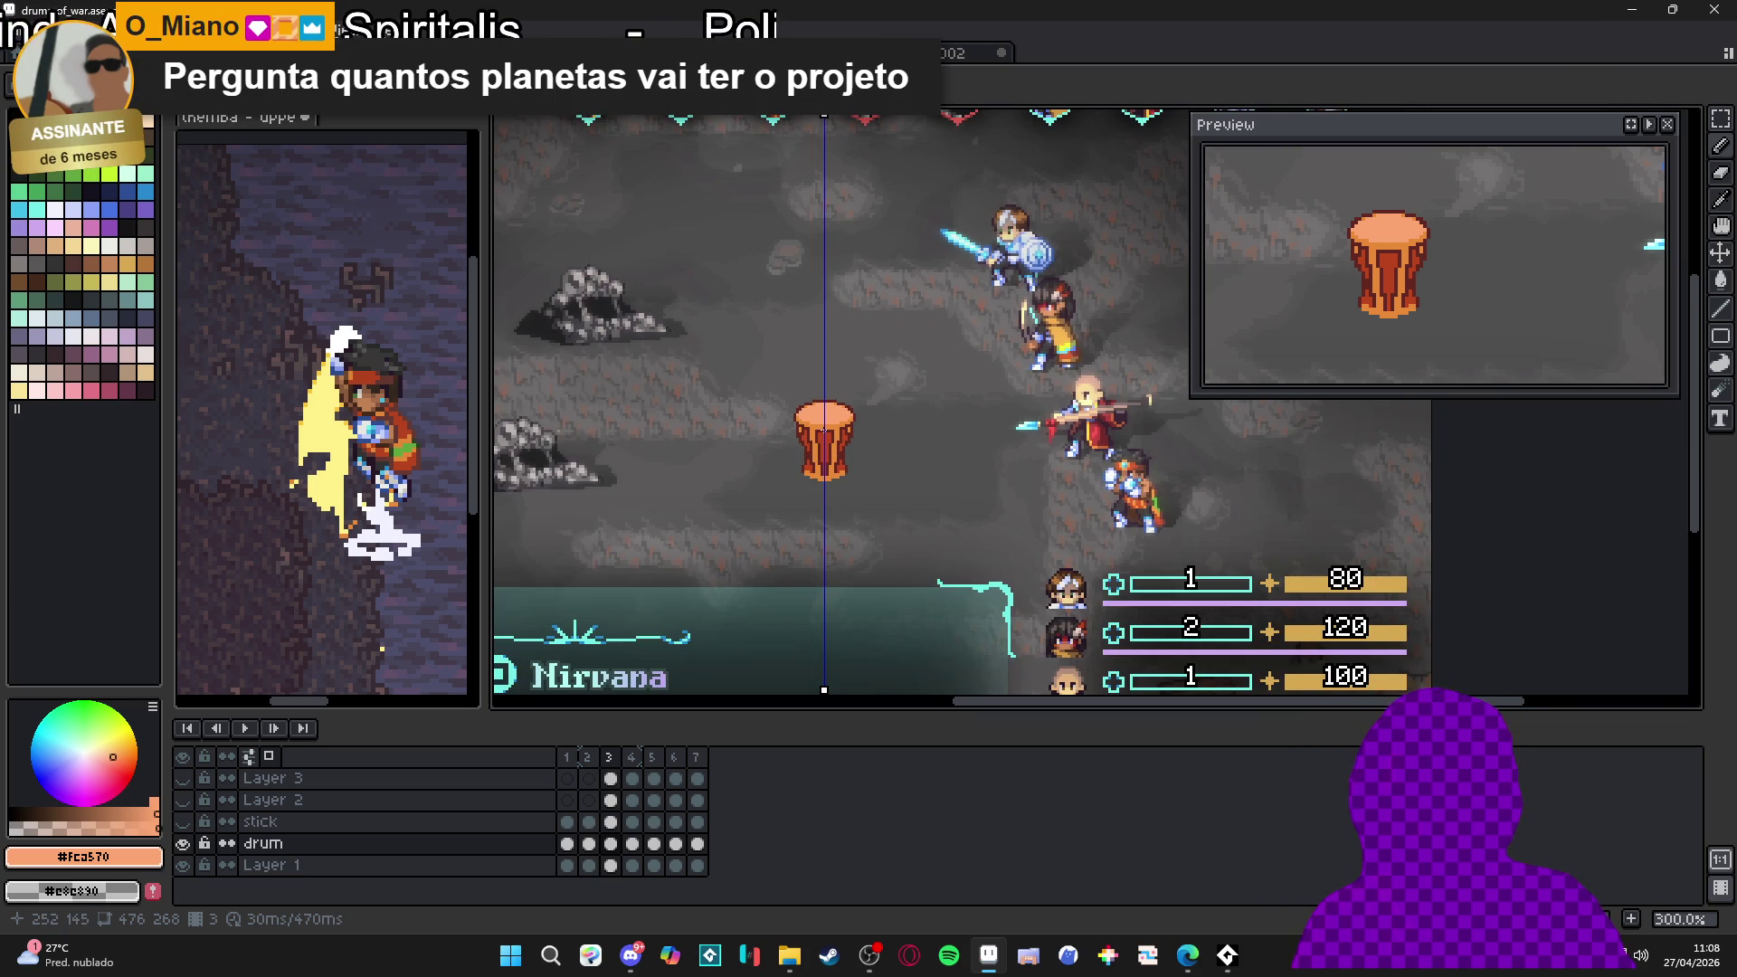
click(183, 779)
click(183, 800)
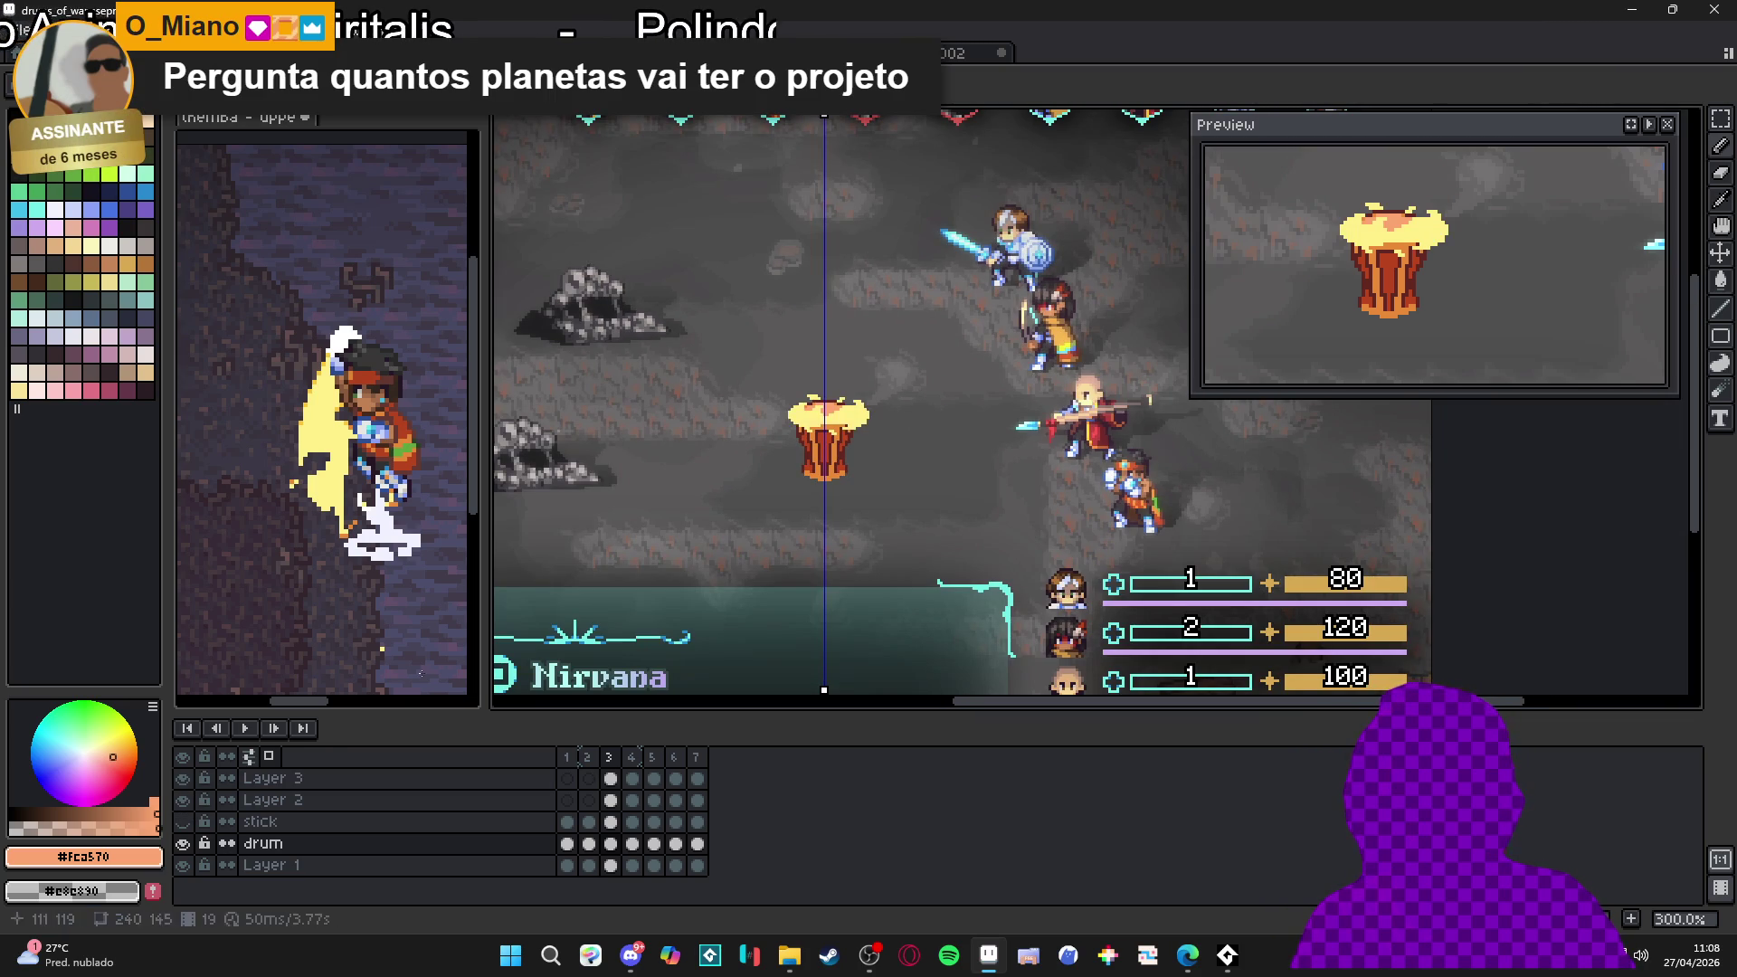
click(182, 821)
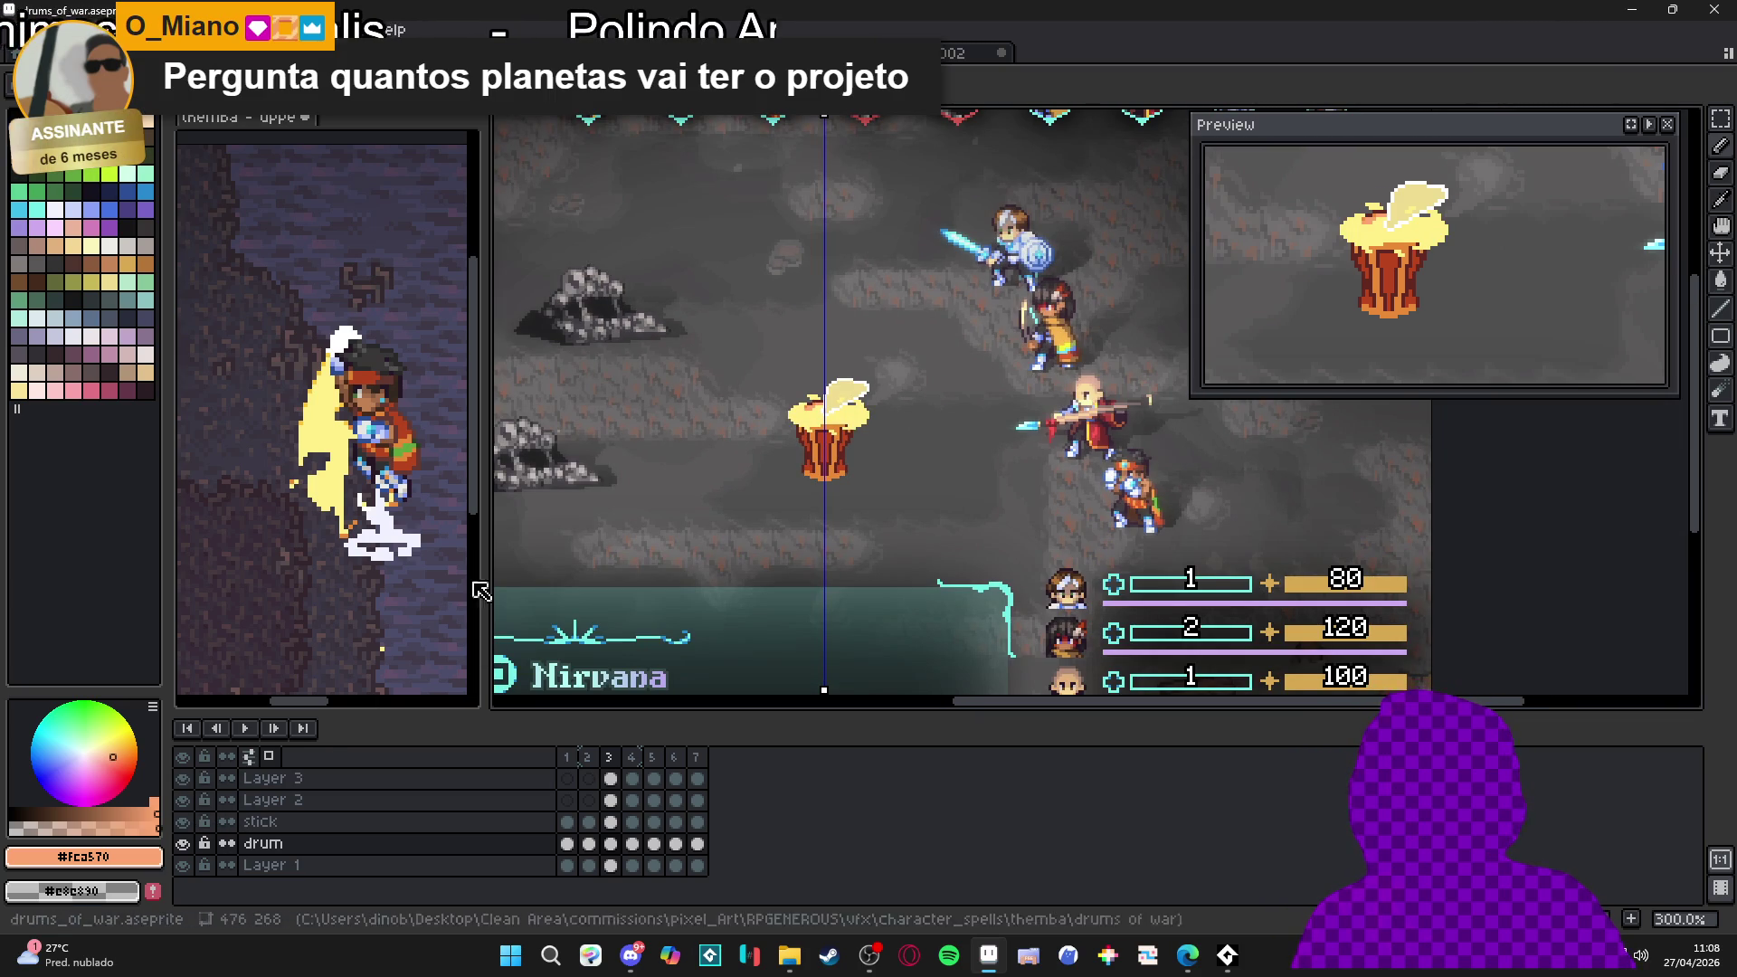
click(183, 821)
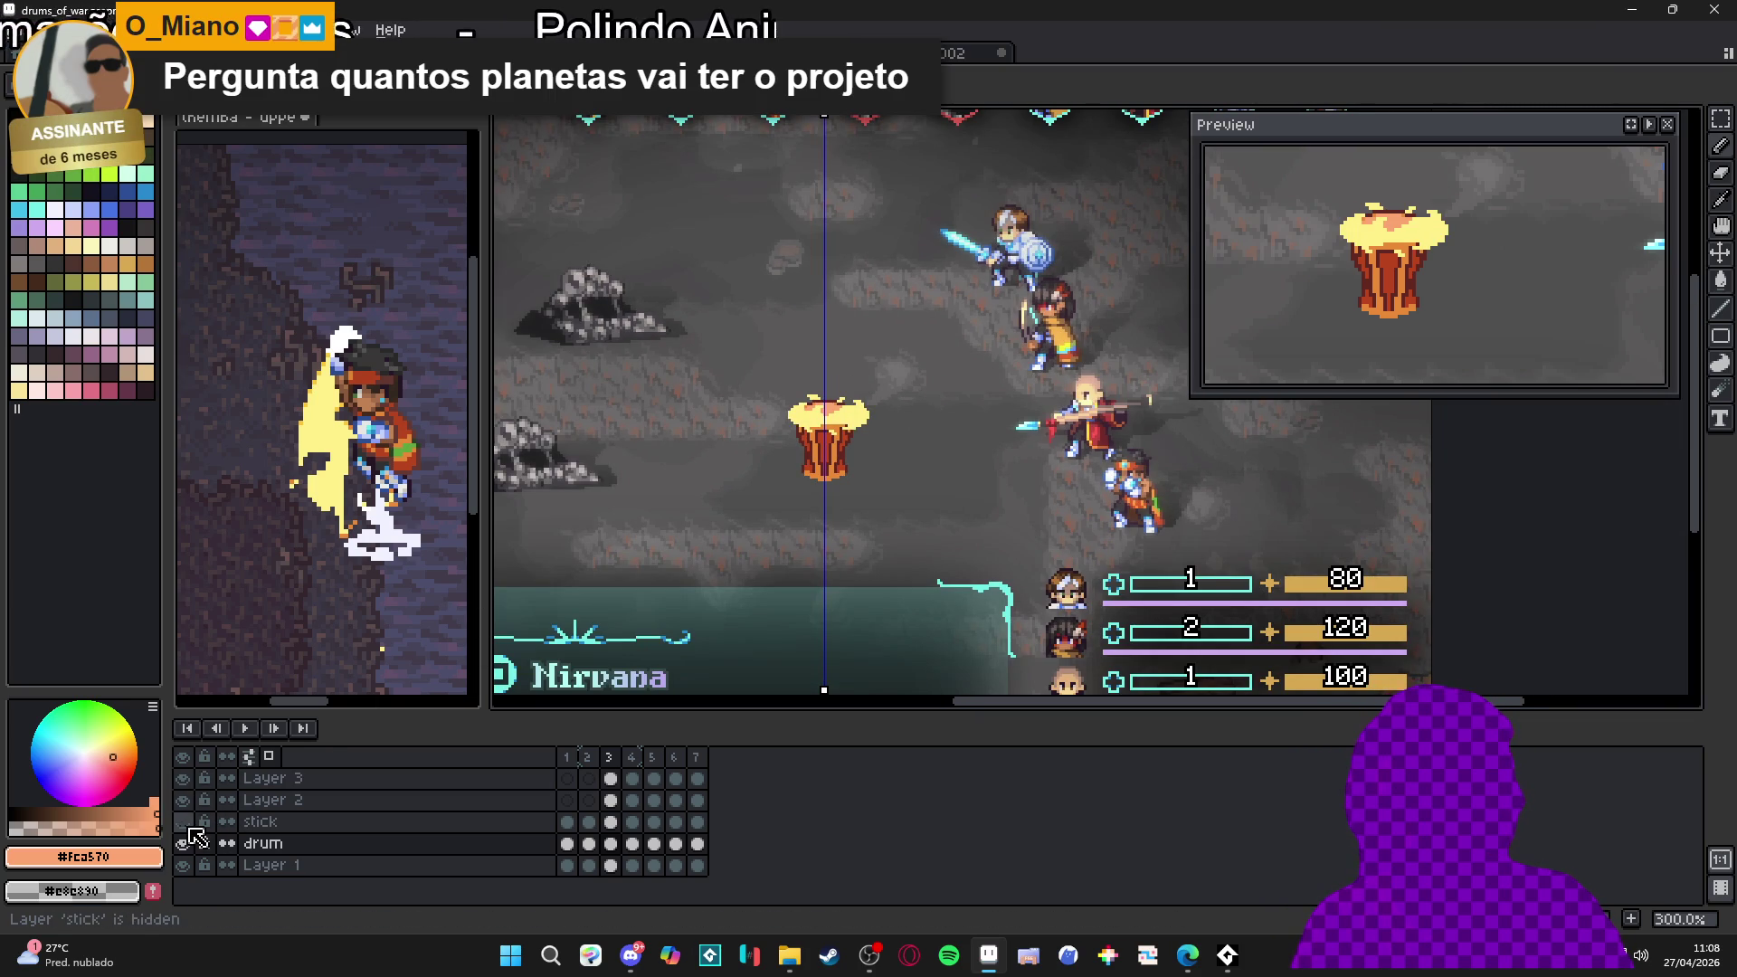
Play the drum animation in the Preview and on the canvas, then review frames 3, 5 and 7
click(1649, 124)
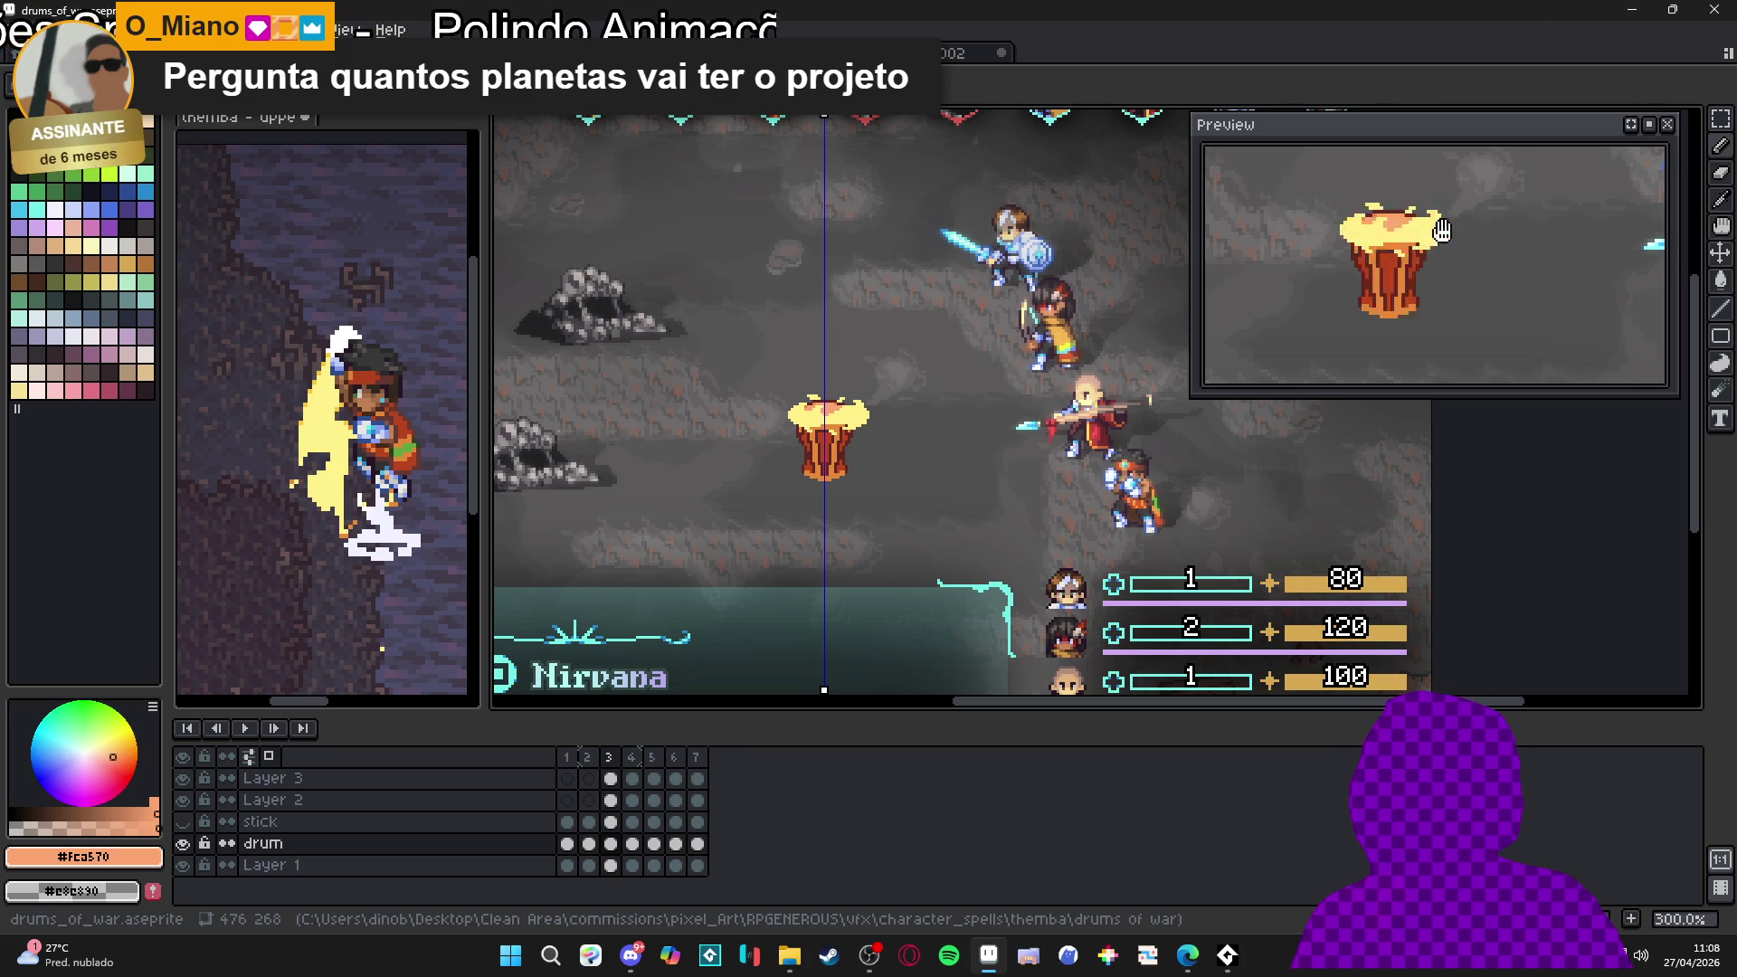
click(245, 731)
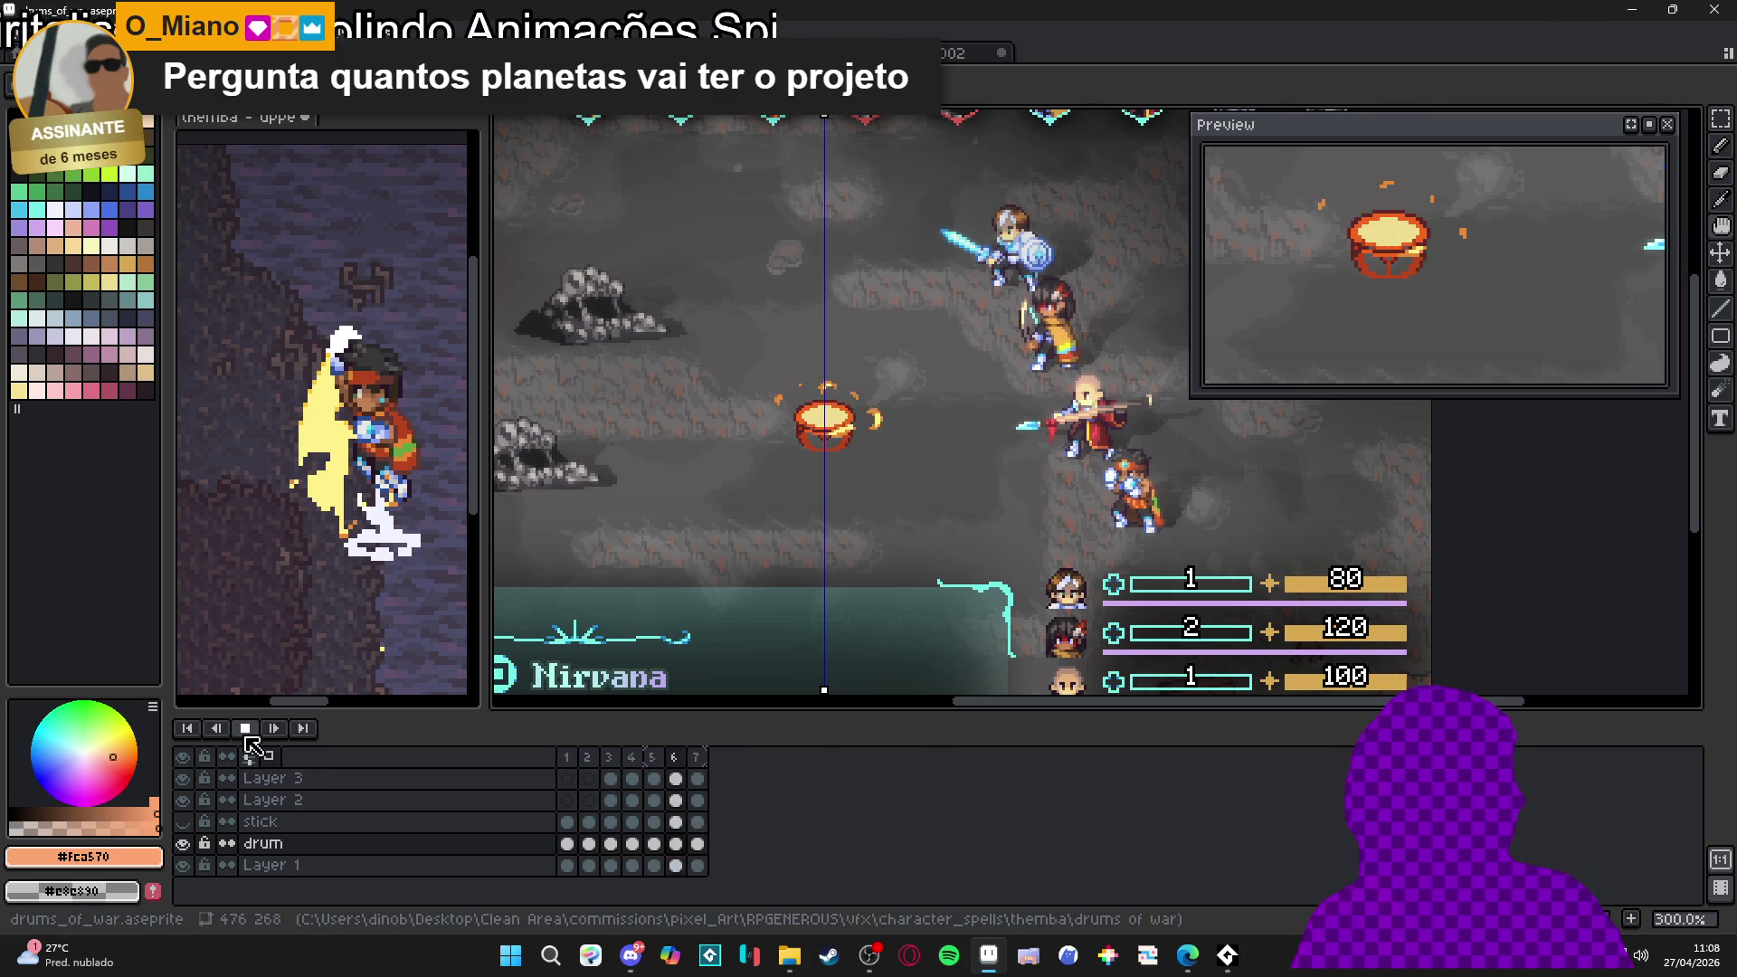
click(610, 758)
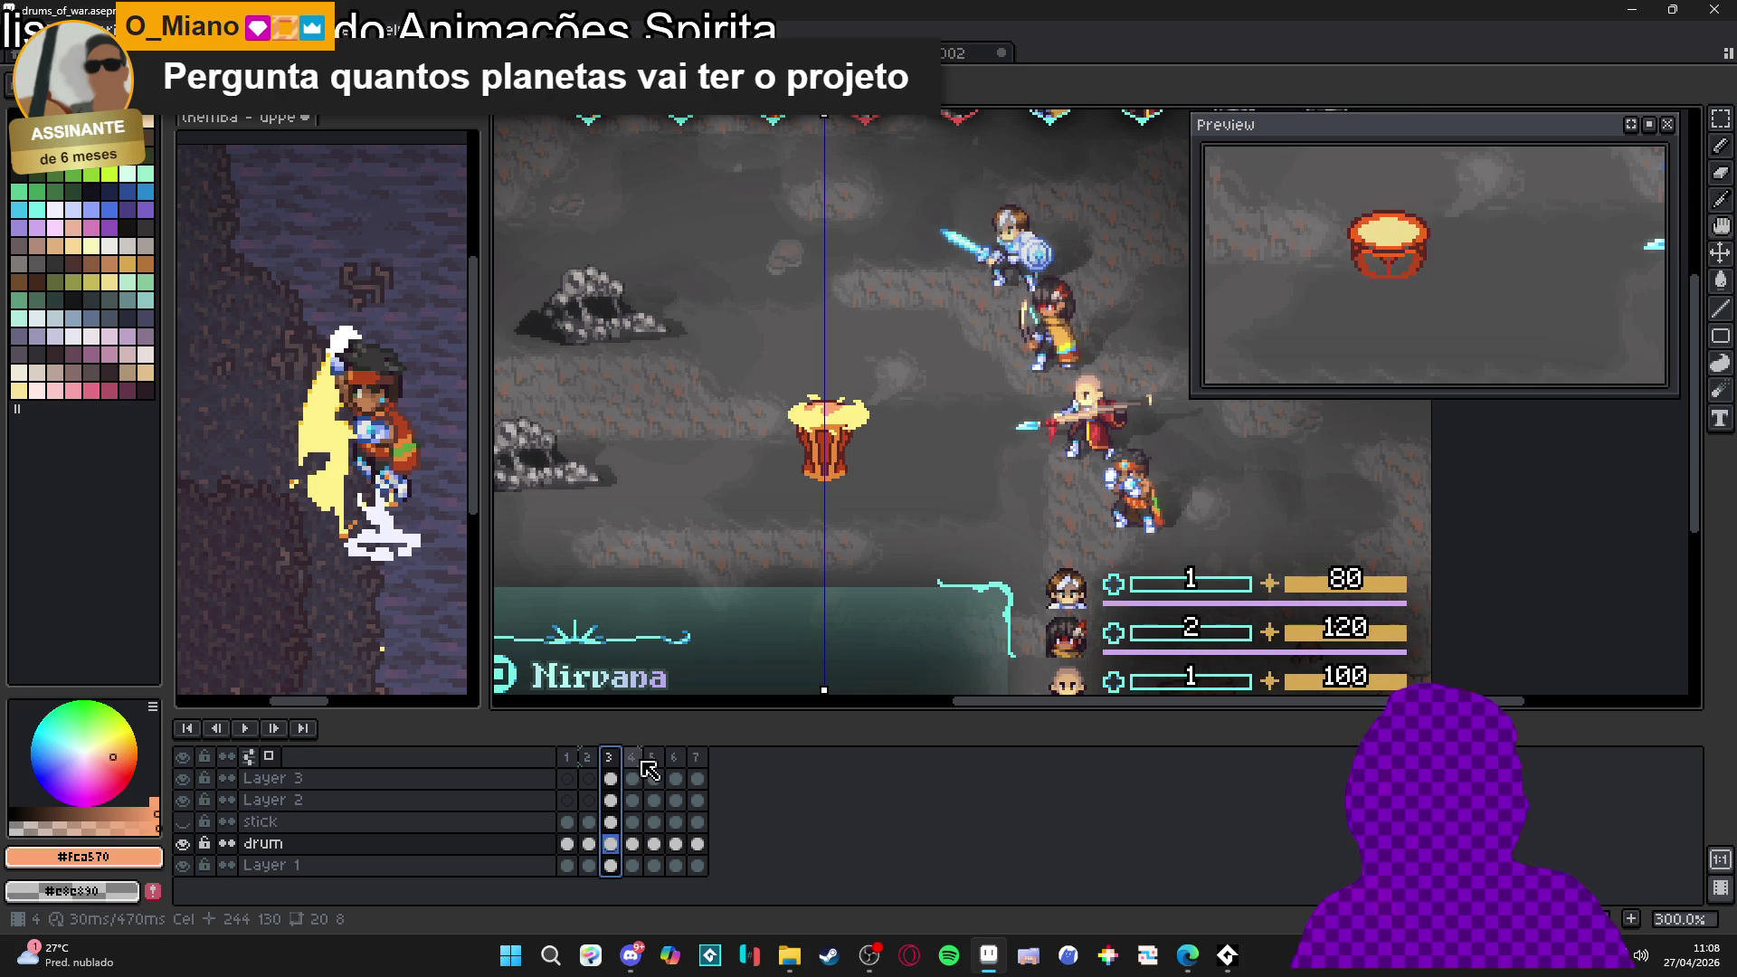
click(611, 847)
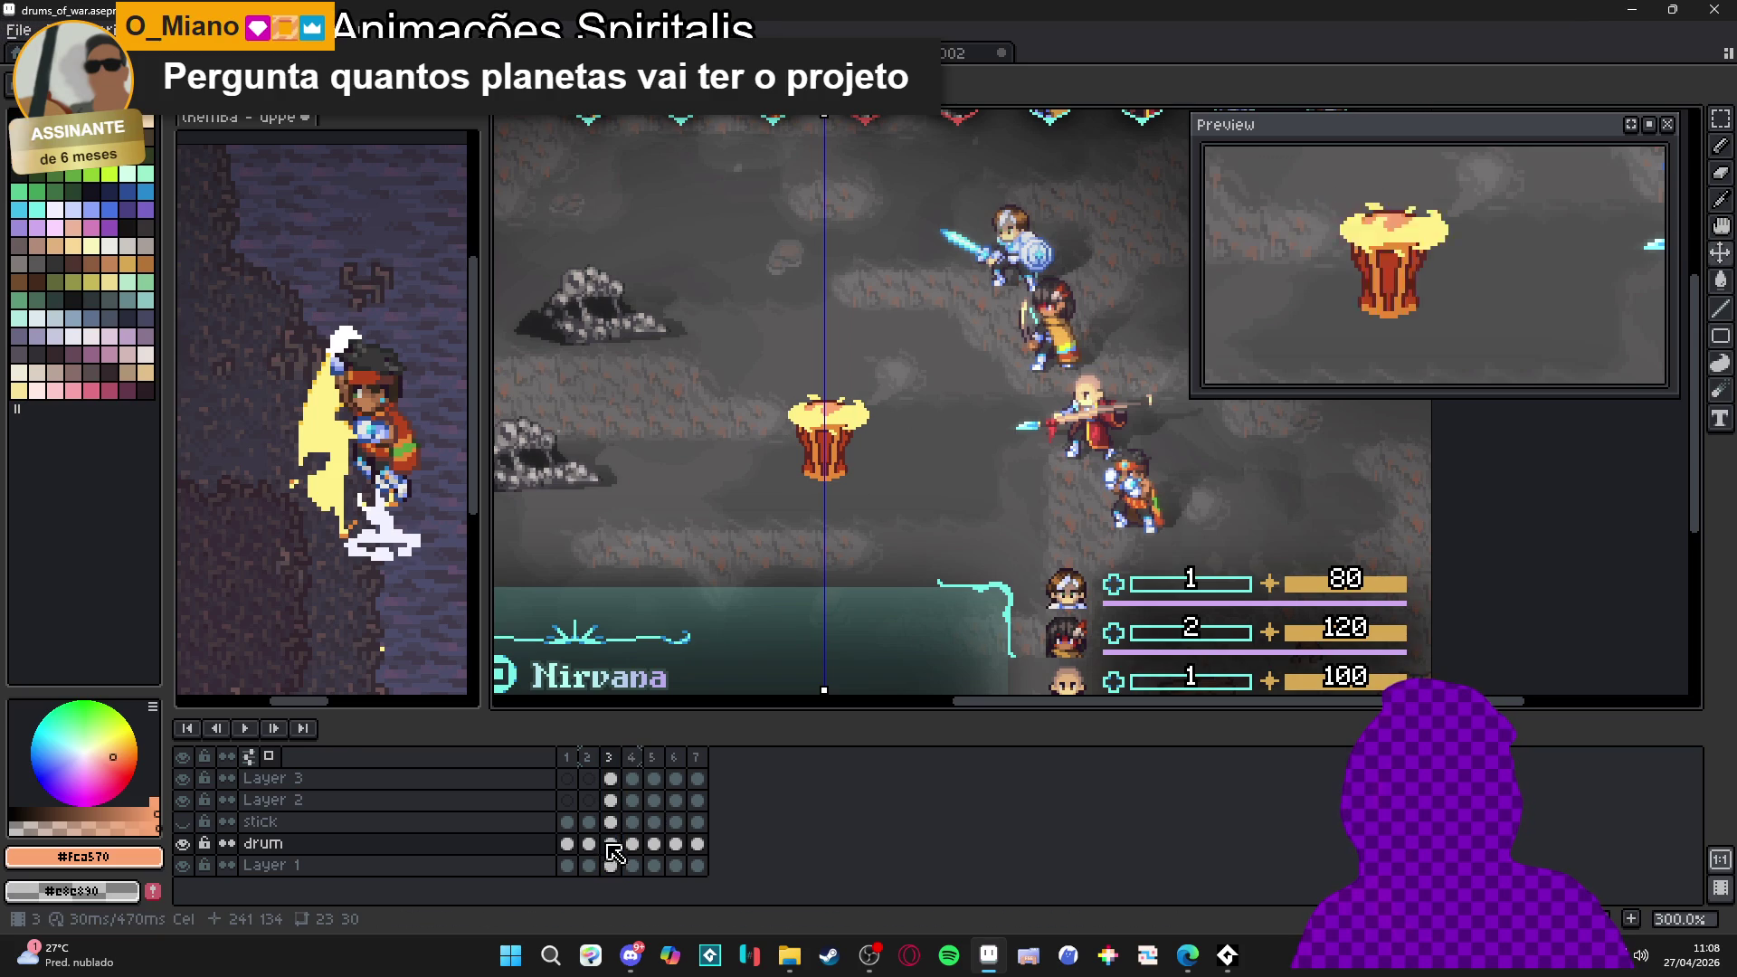
click(632, 844)
click(654, 845)
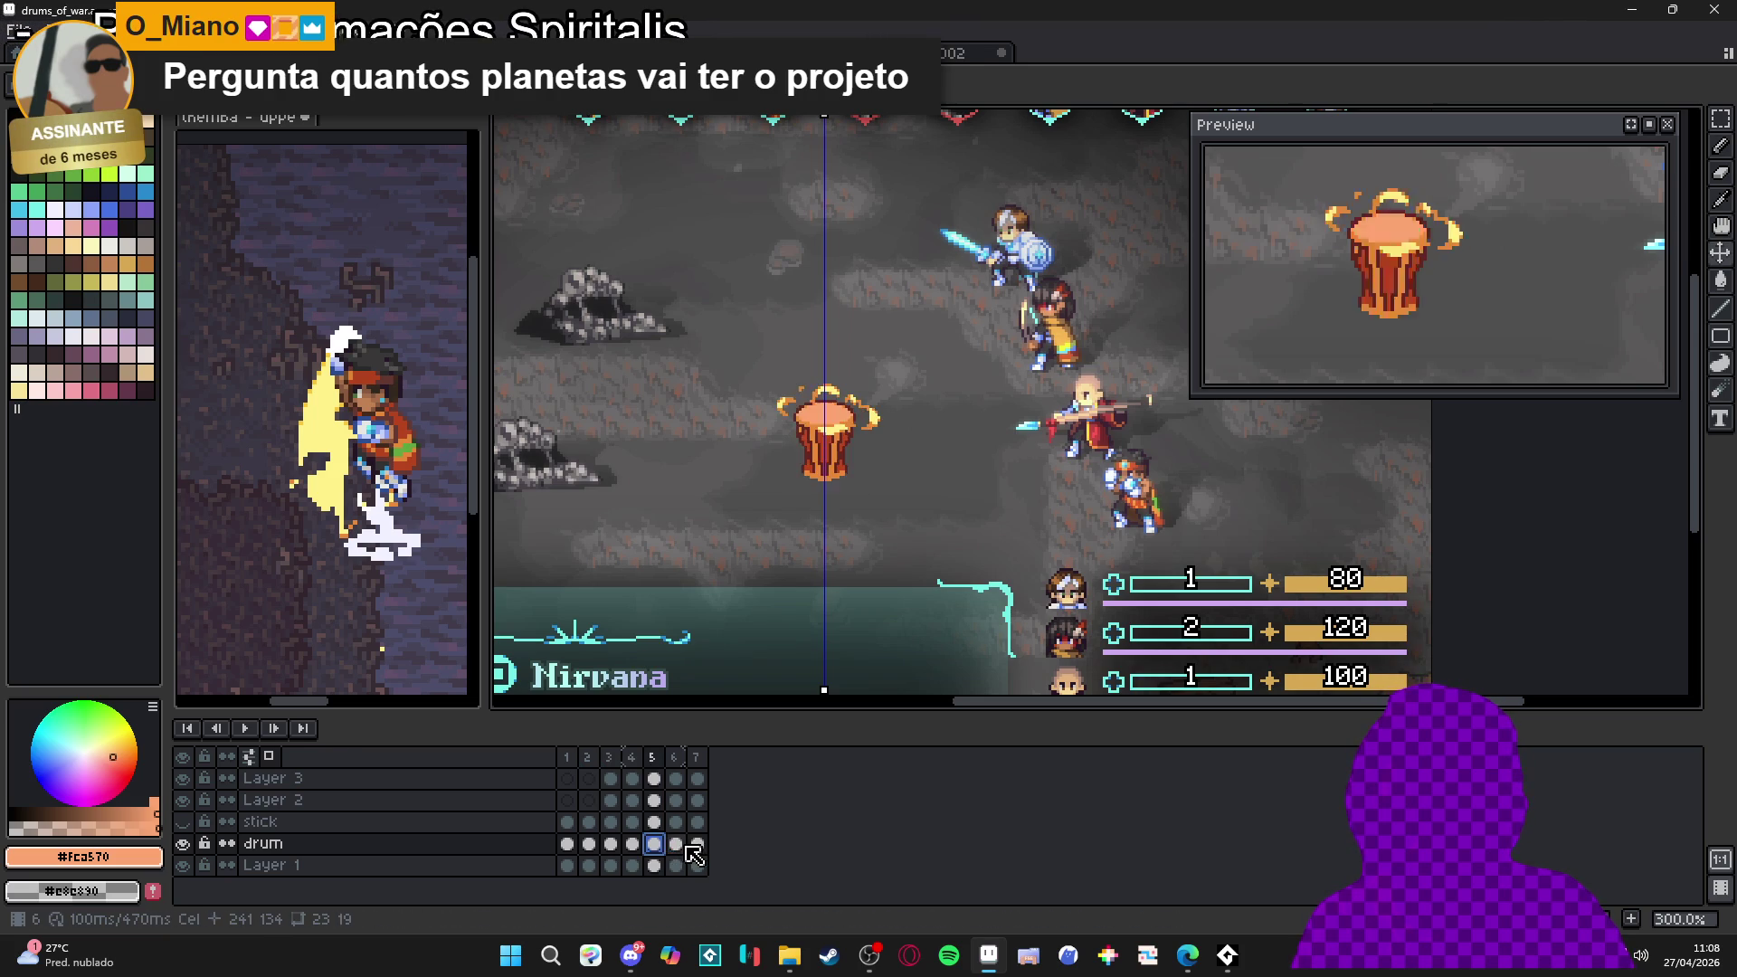
click(697, 846)
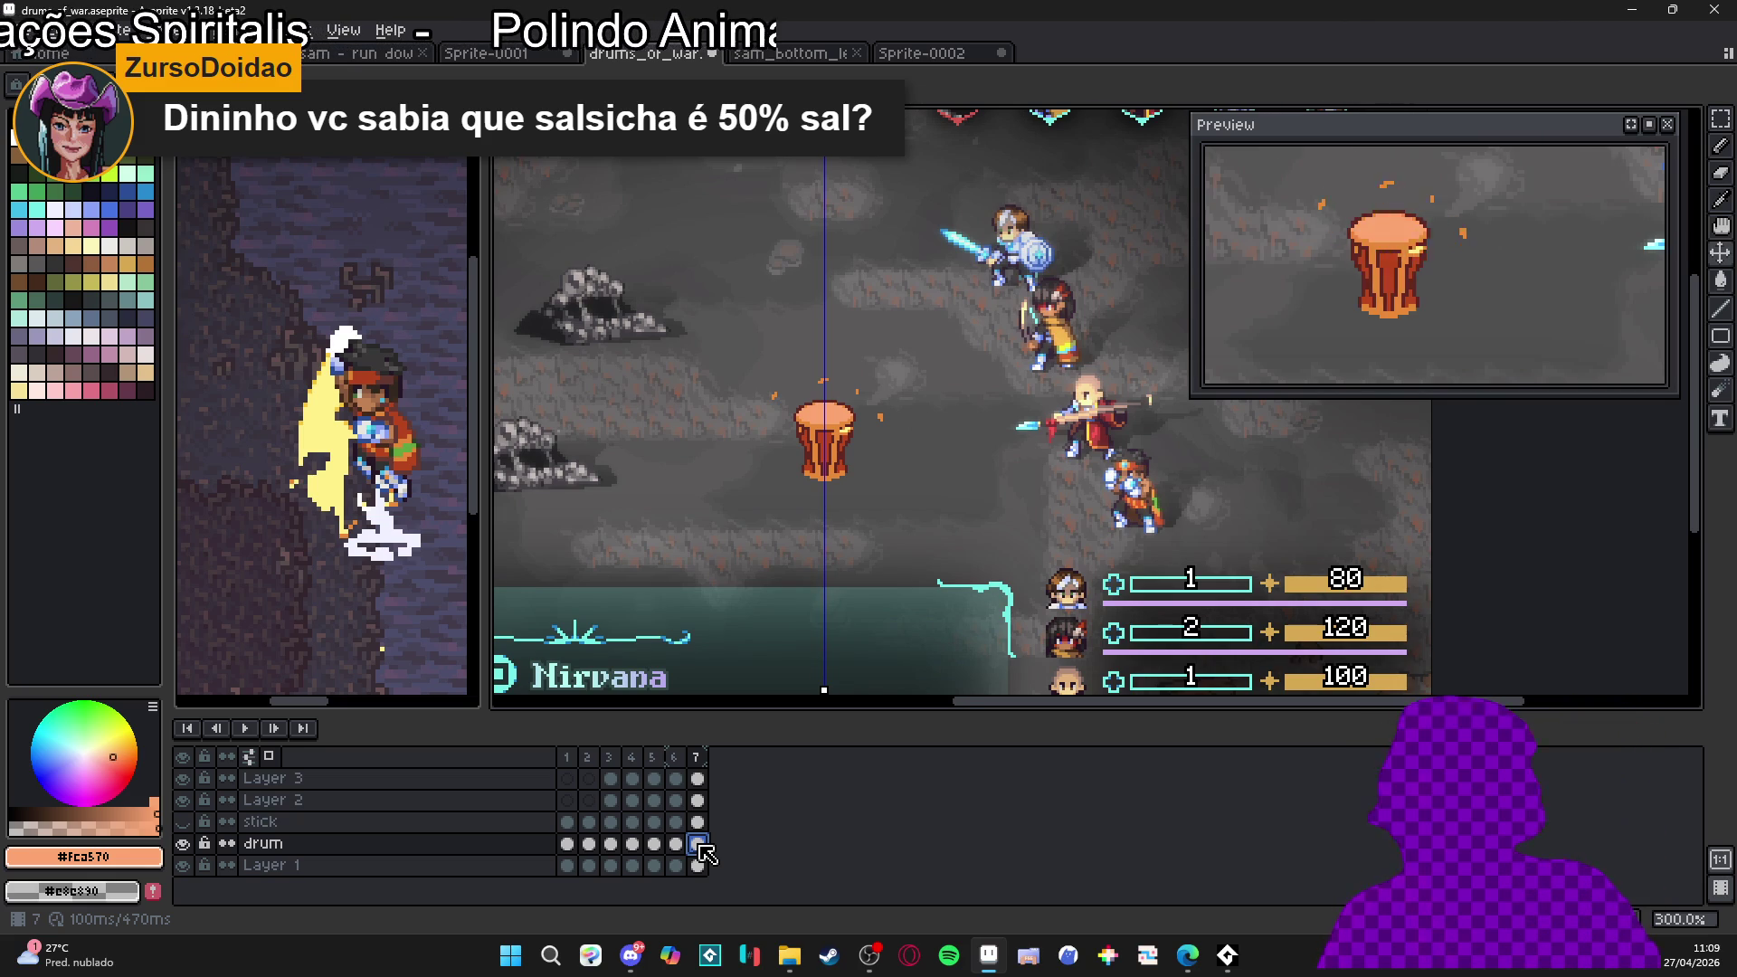
Review the drum cels on frames 3, 2 and 1, then select frame 2 and frame 3
click(590, 844)
click(610, 844)
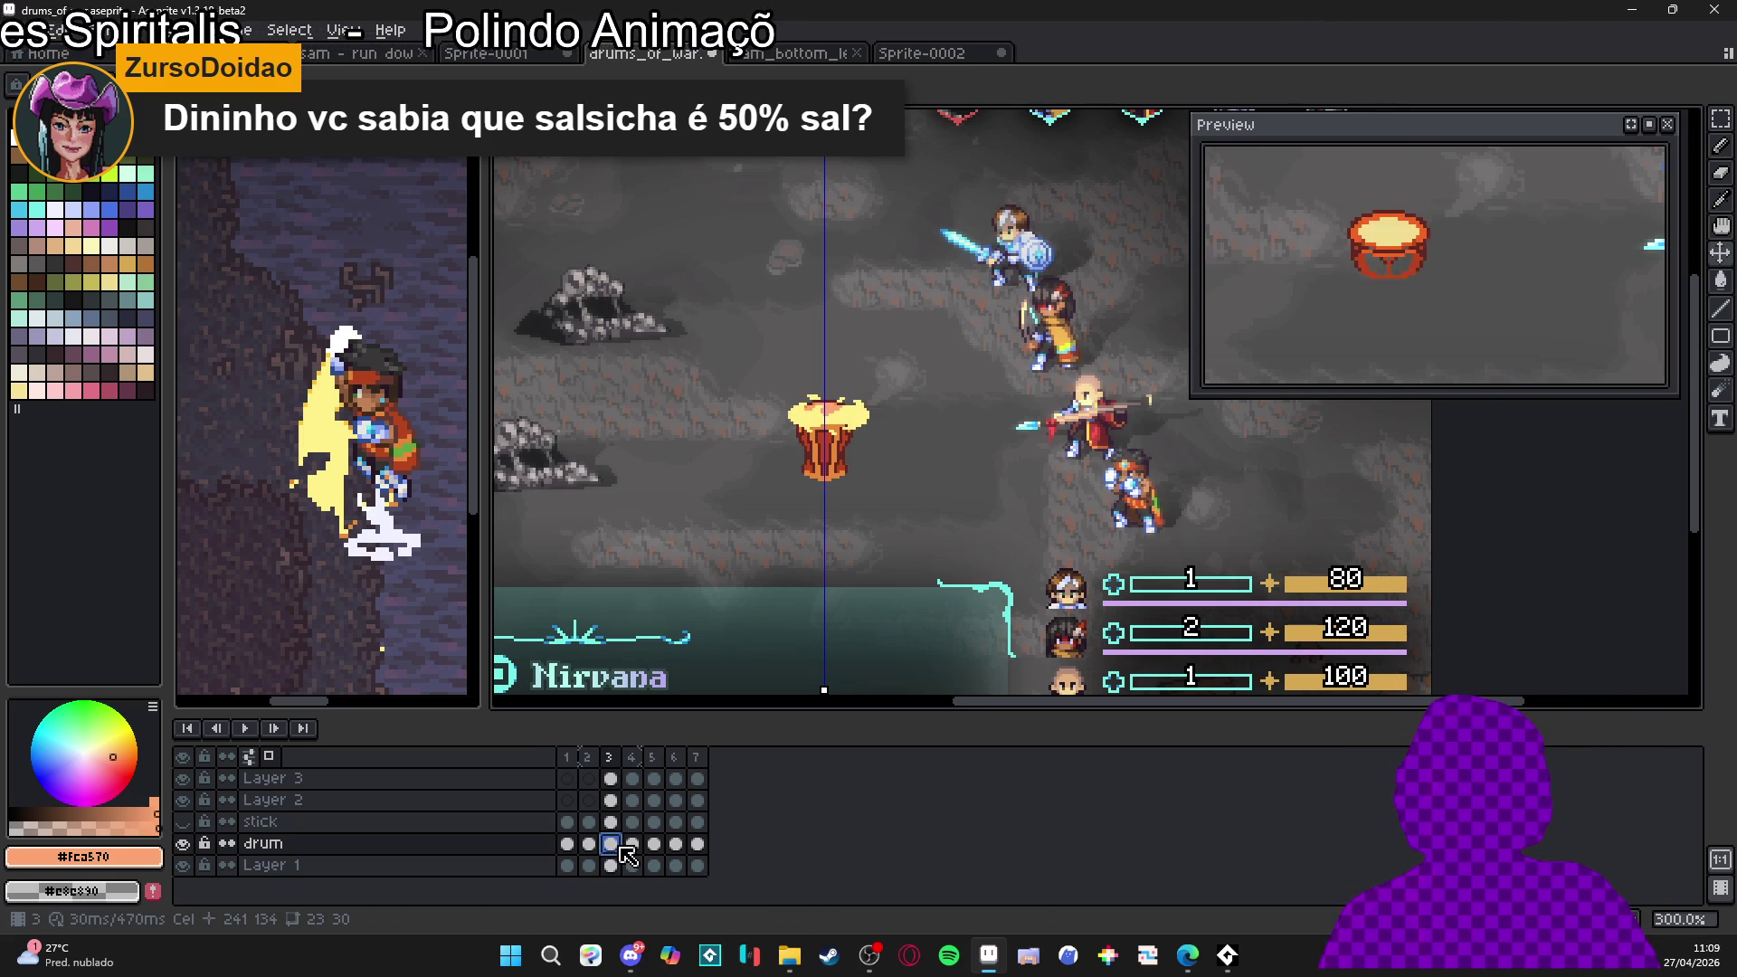
click(588, 777)
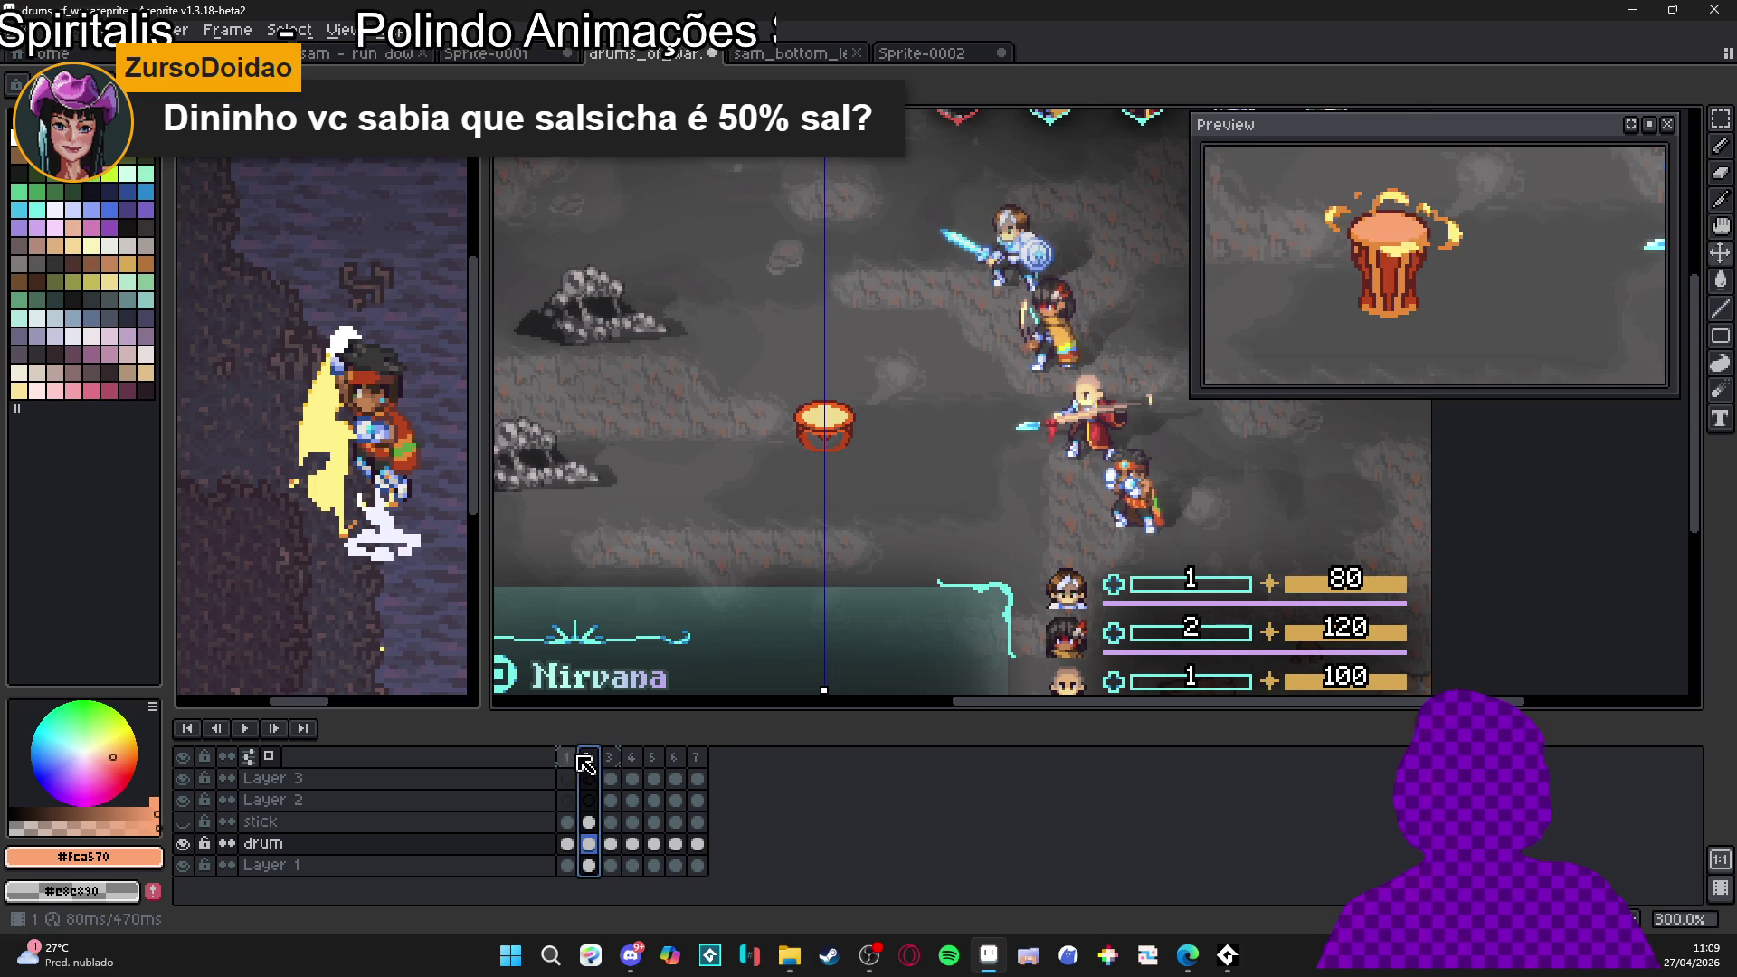
click(601, 844)
click(568, 844)
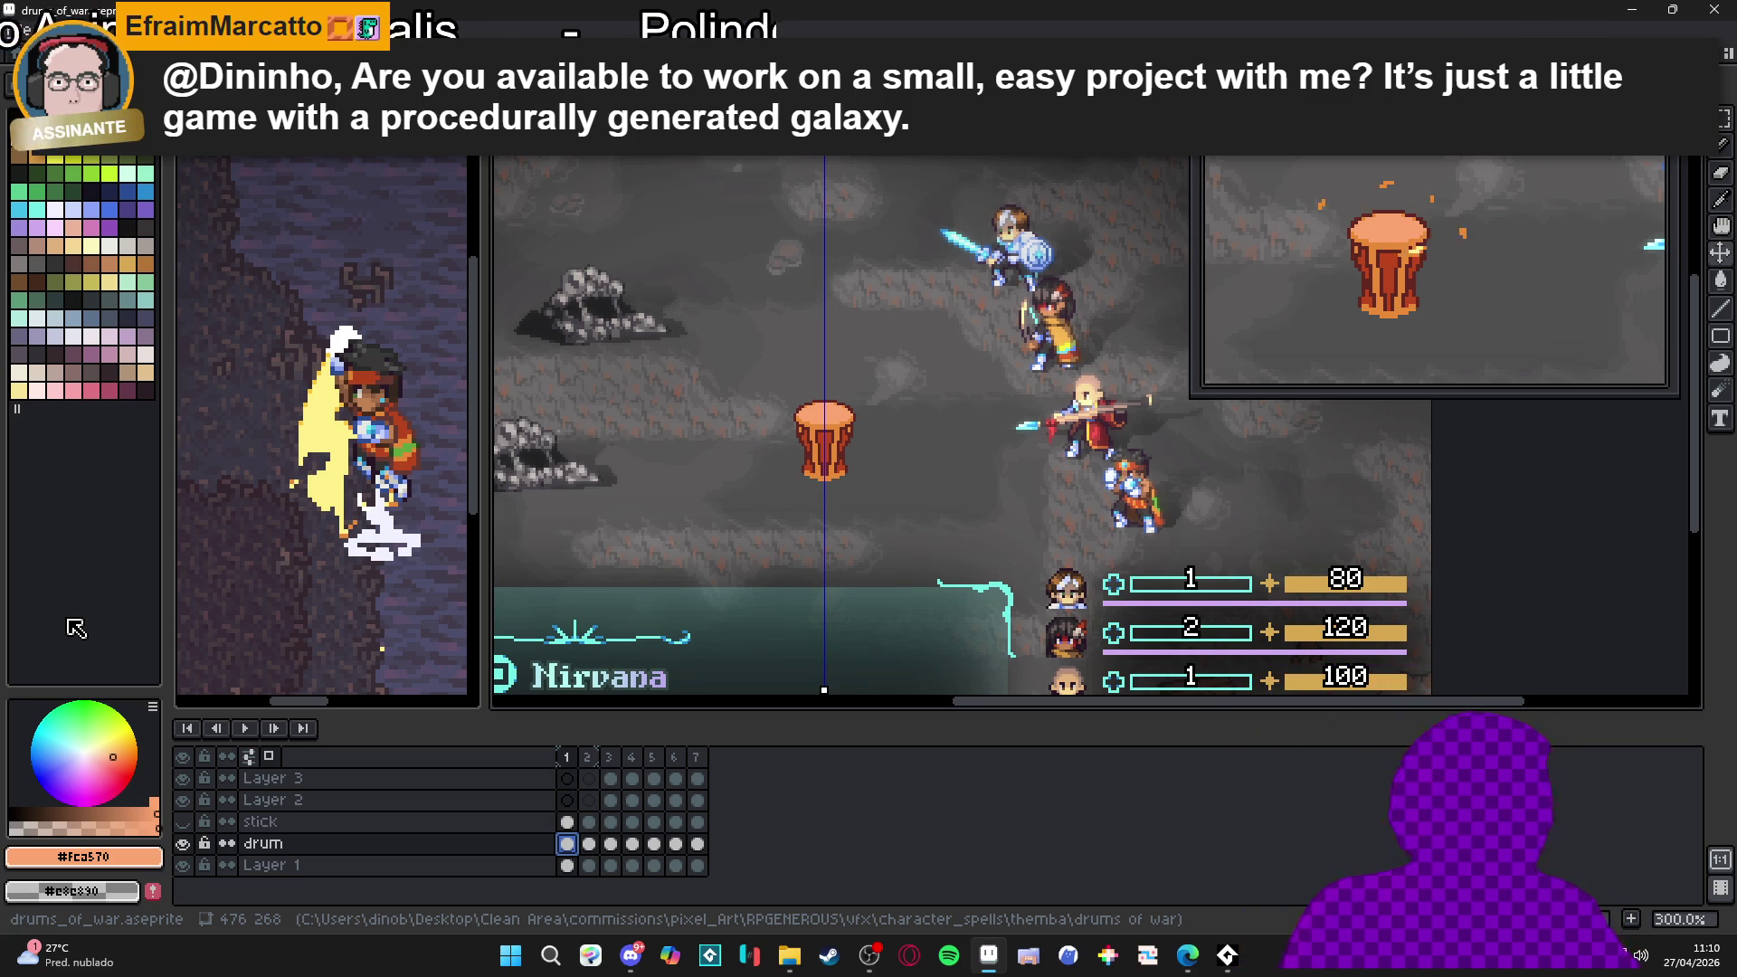
click(590, 758)
click(609, 758)
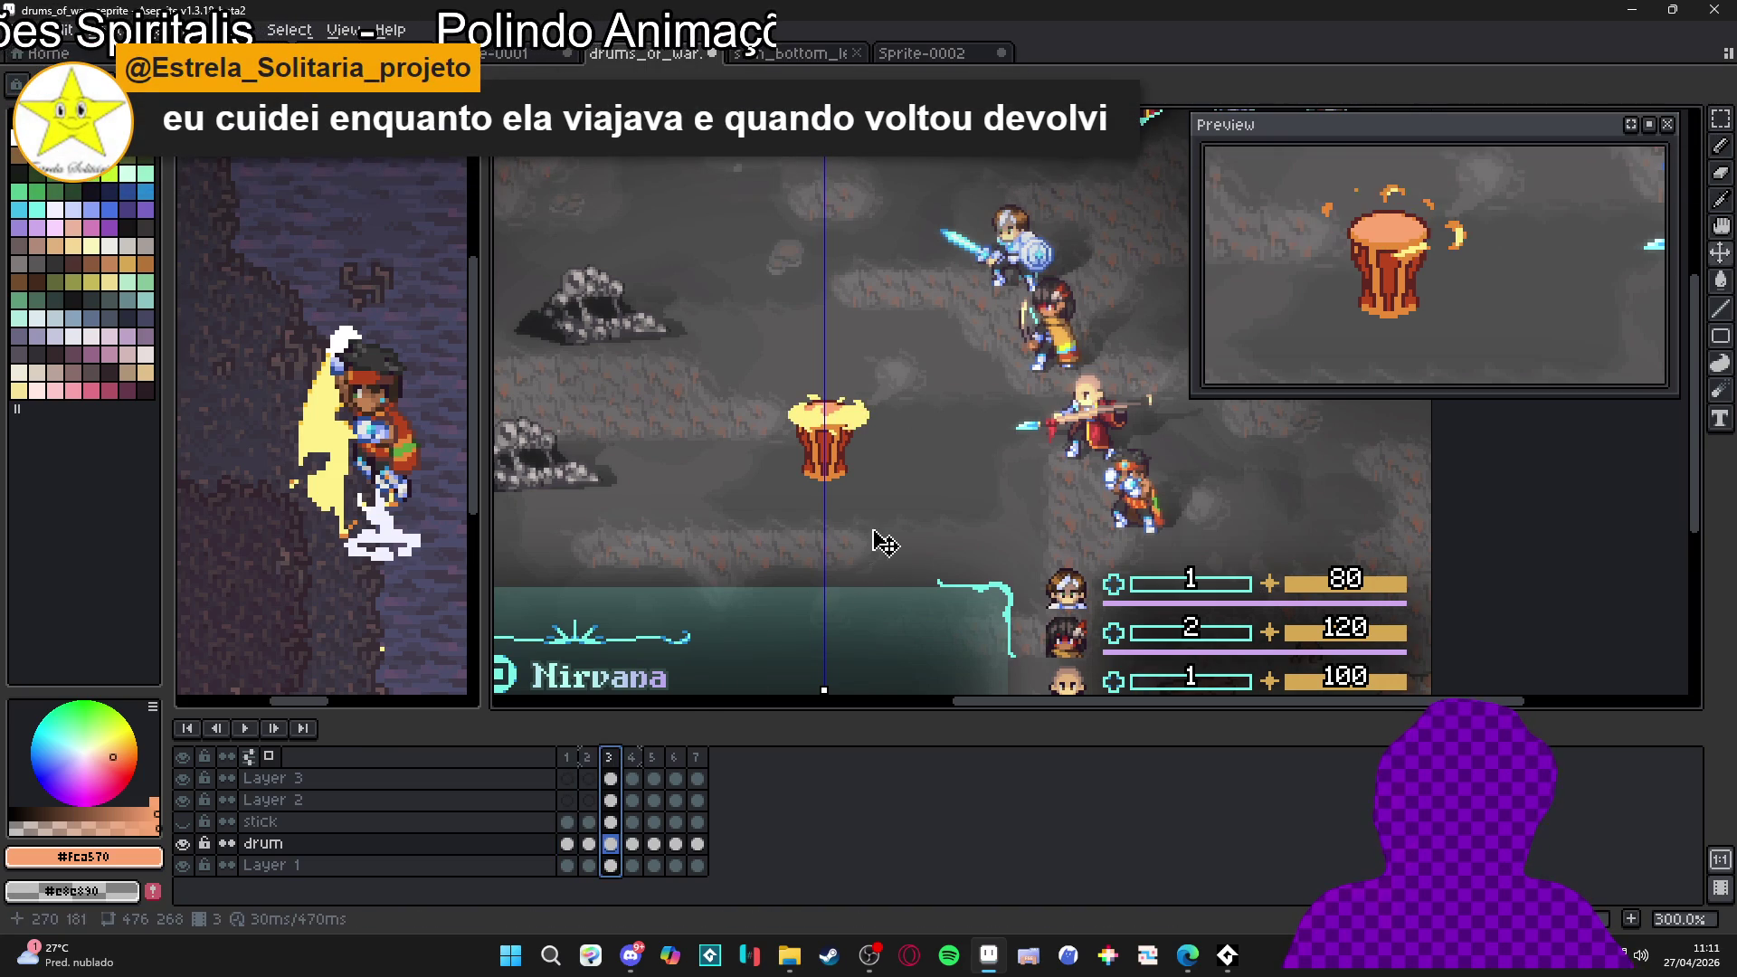
scroll(867, 450, up, 3)
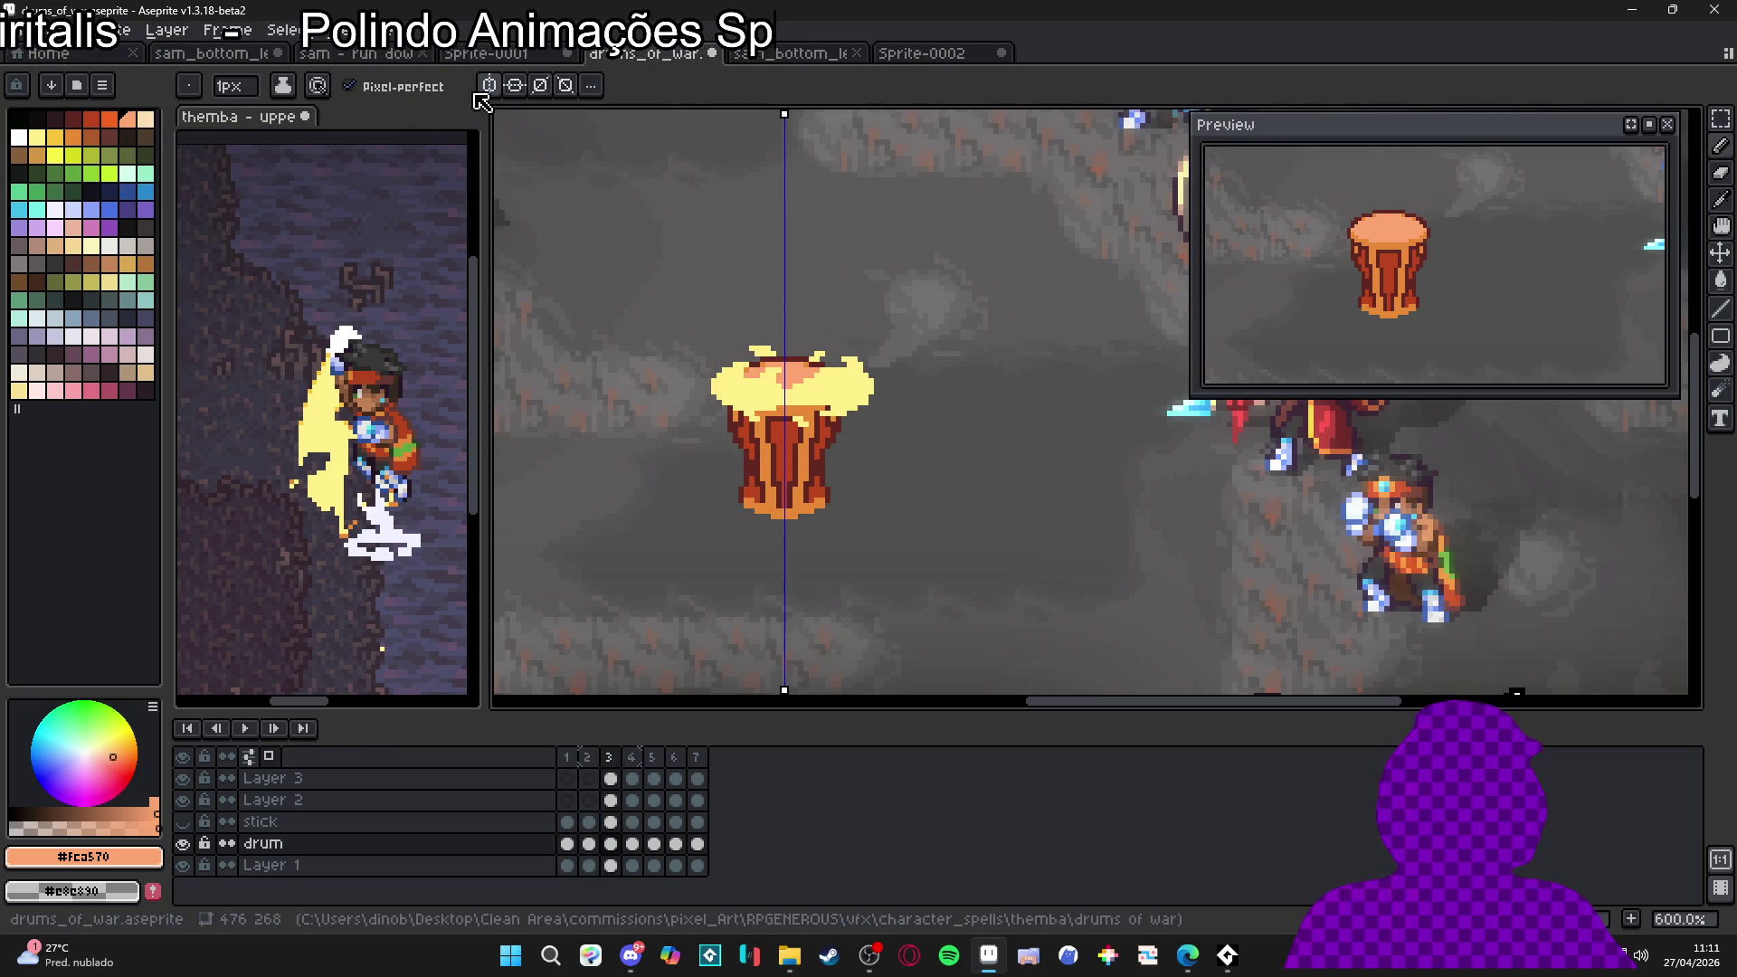
key(b)
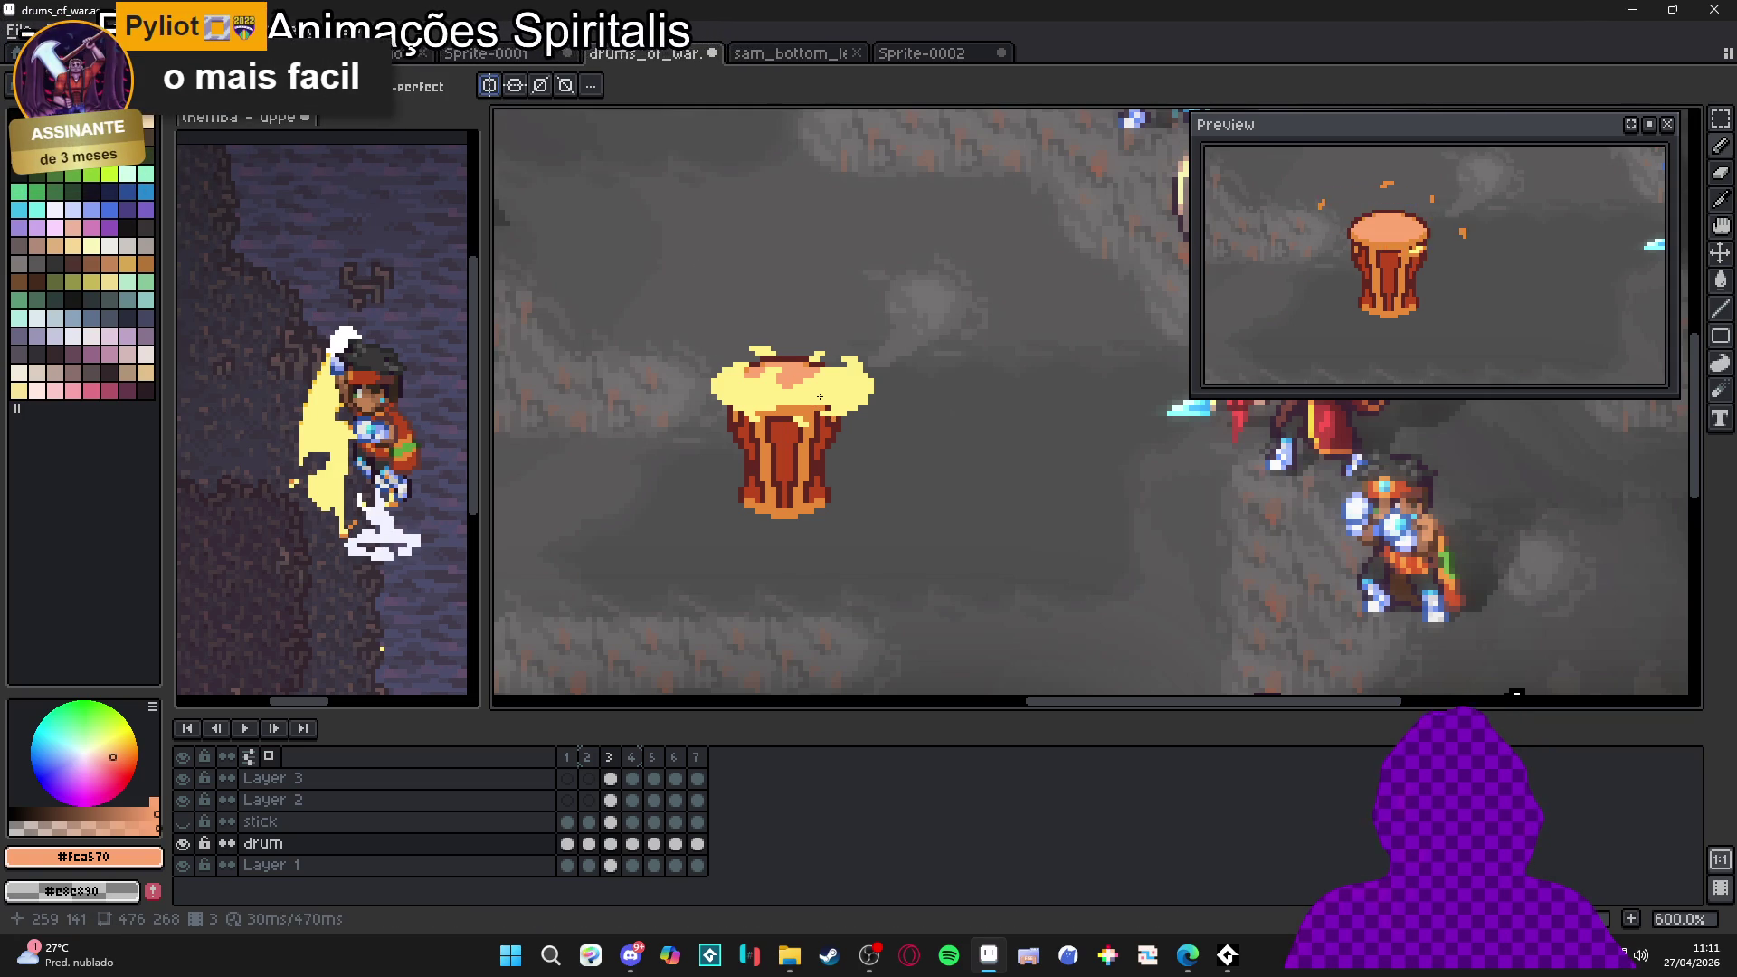
key(alt+Tab)
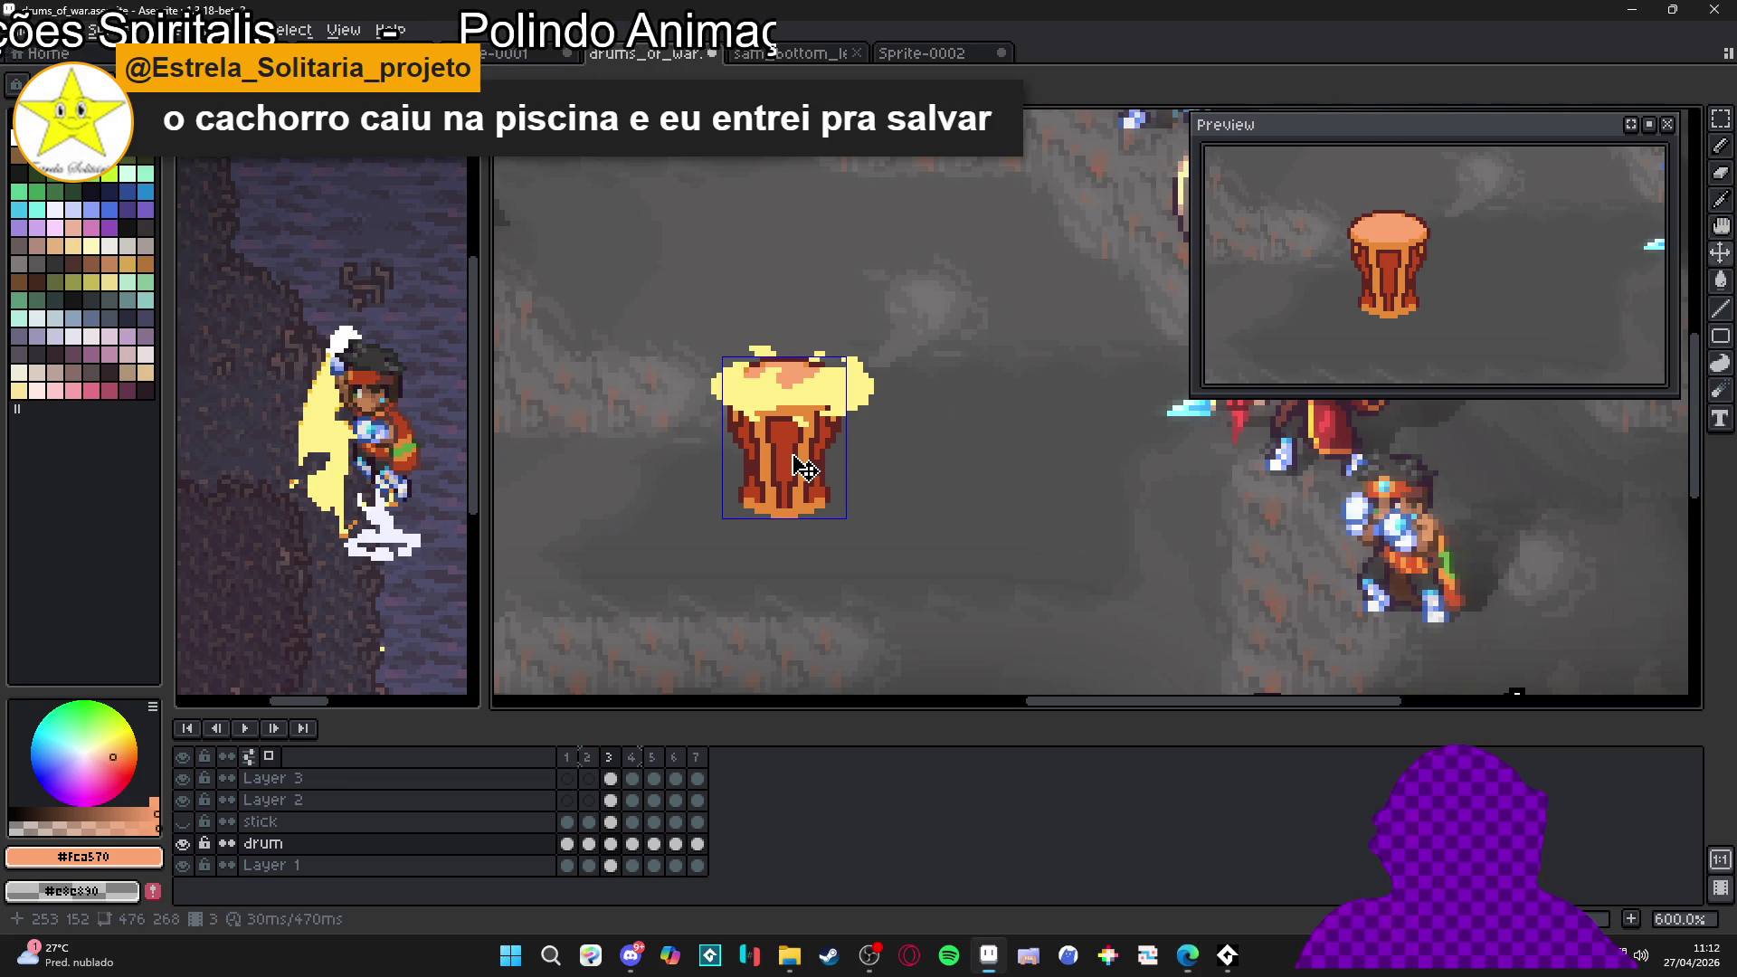
Transform the frame 3 drum so its height drops from 30 to 28 pixels
click(795, 357)
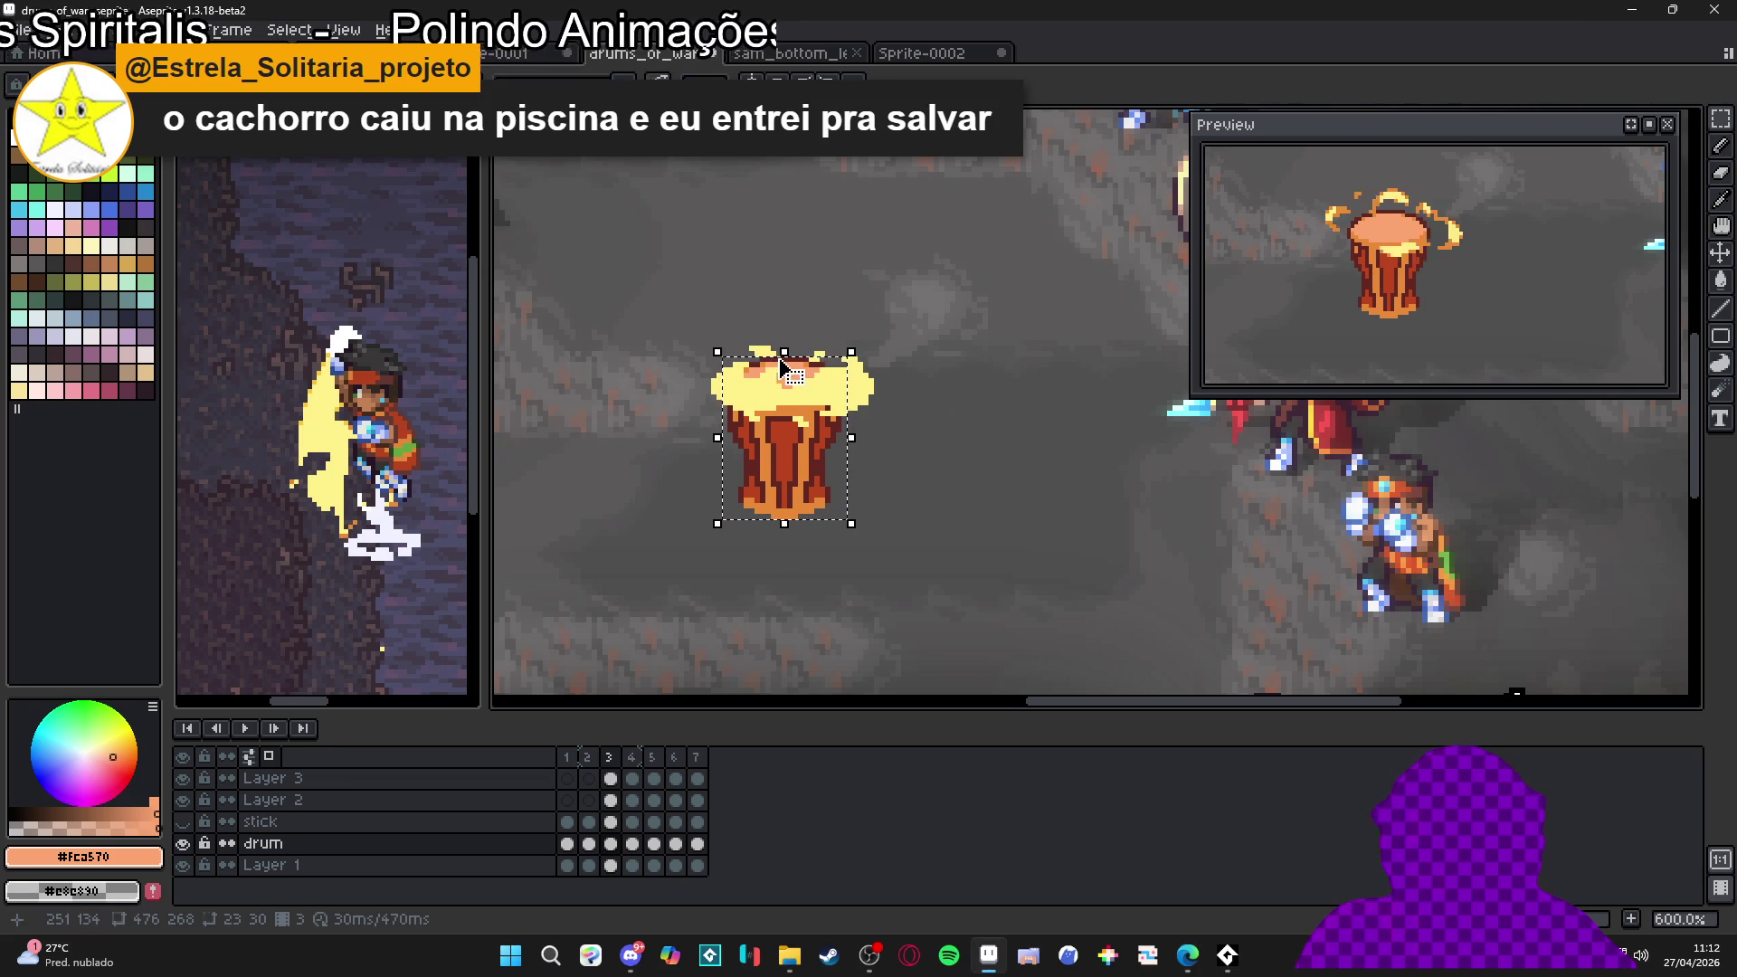
click(796, 366)
drag(787, 354, 789, 371)
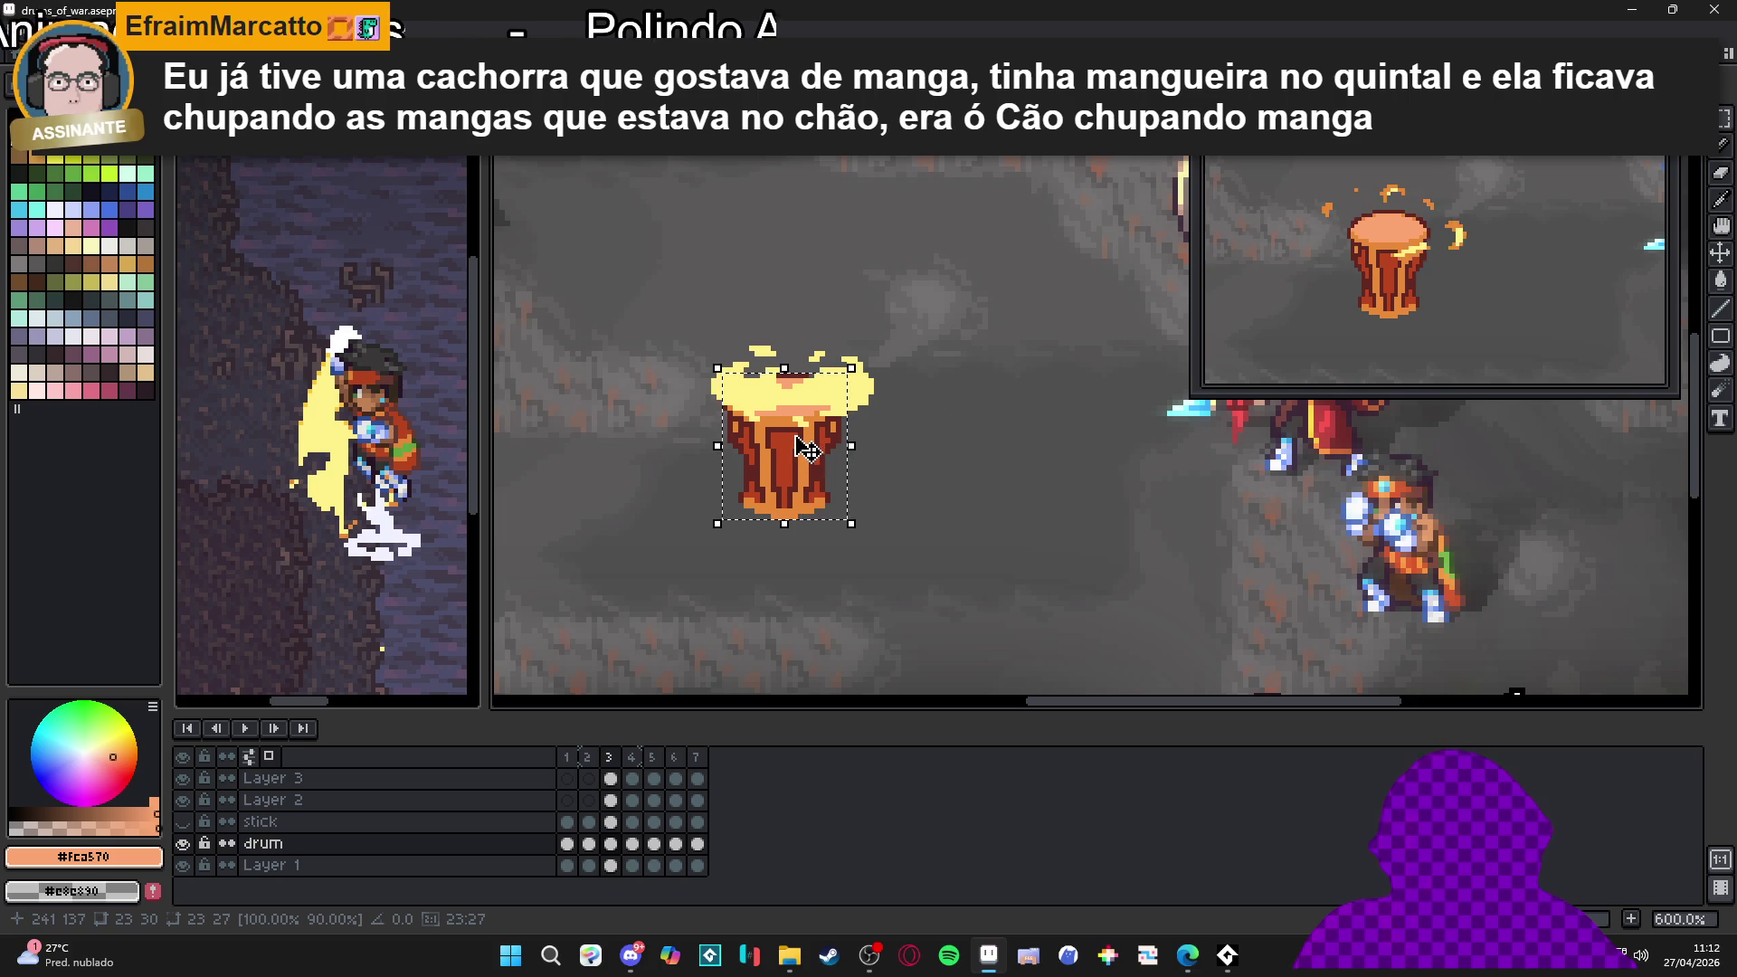
scroll(808, 447, up, 3)
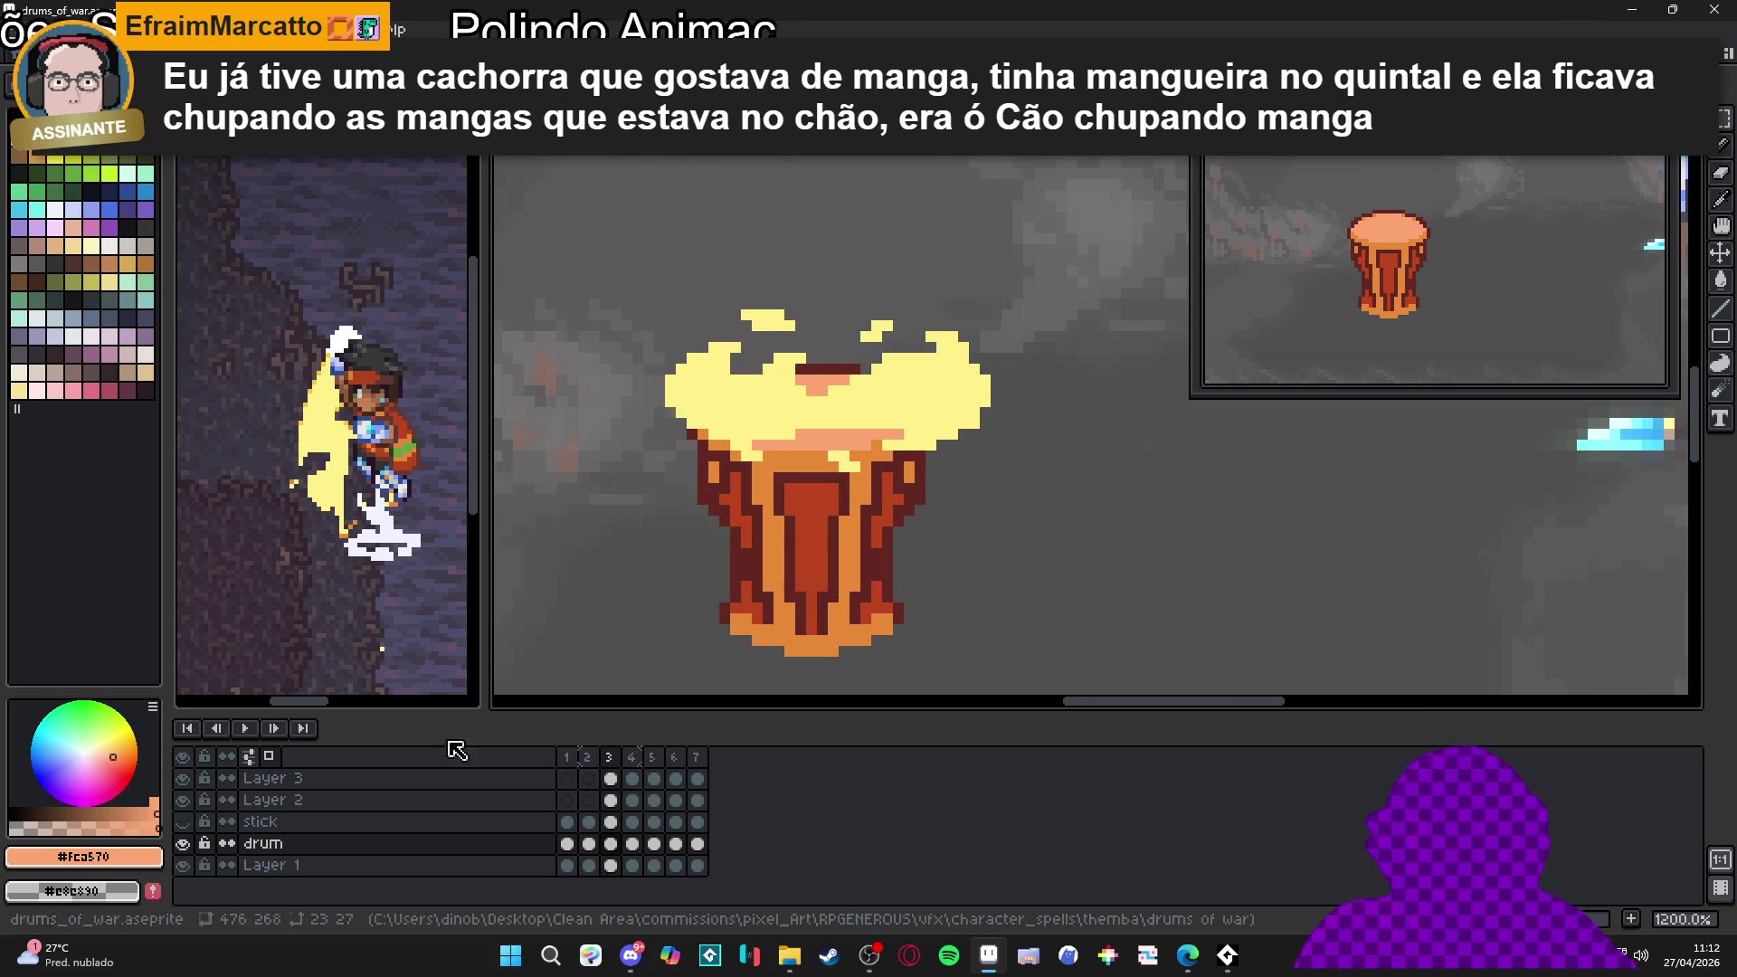
Hide the Layer 2 and Layer 3 flash layers and make the drum layer active
ctrl+click(762, 415)
click(182, 800)
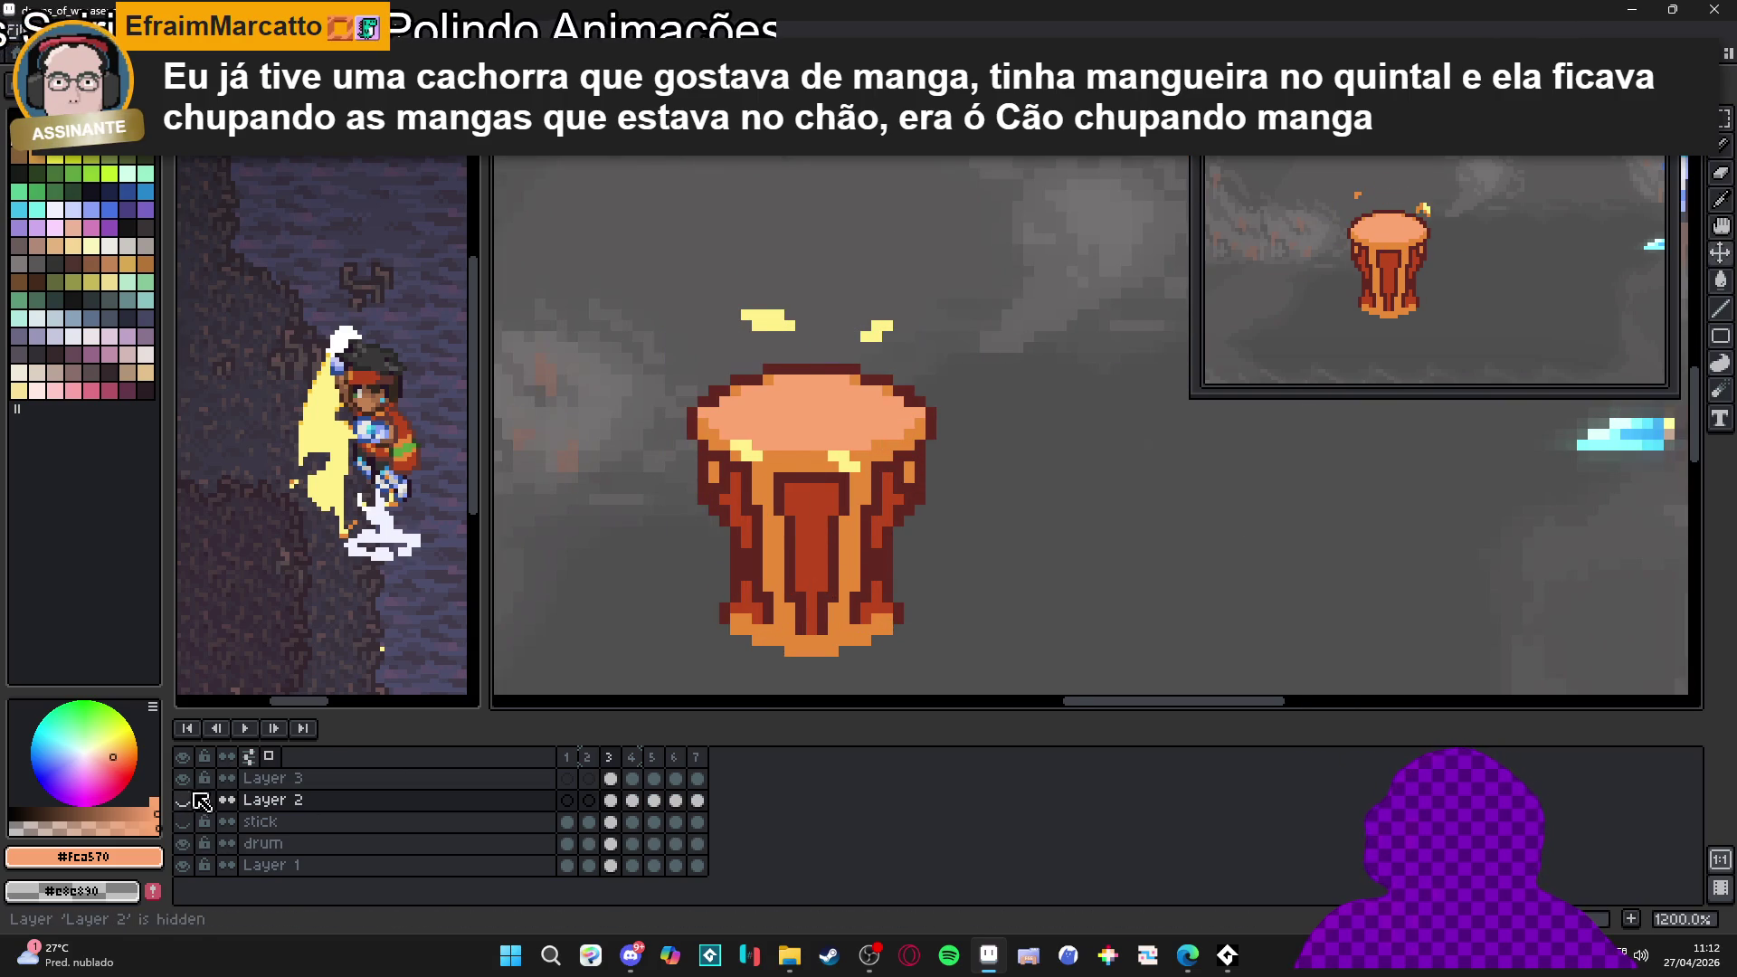
ctrl+click(769, 324)
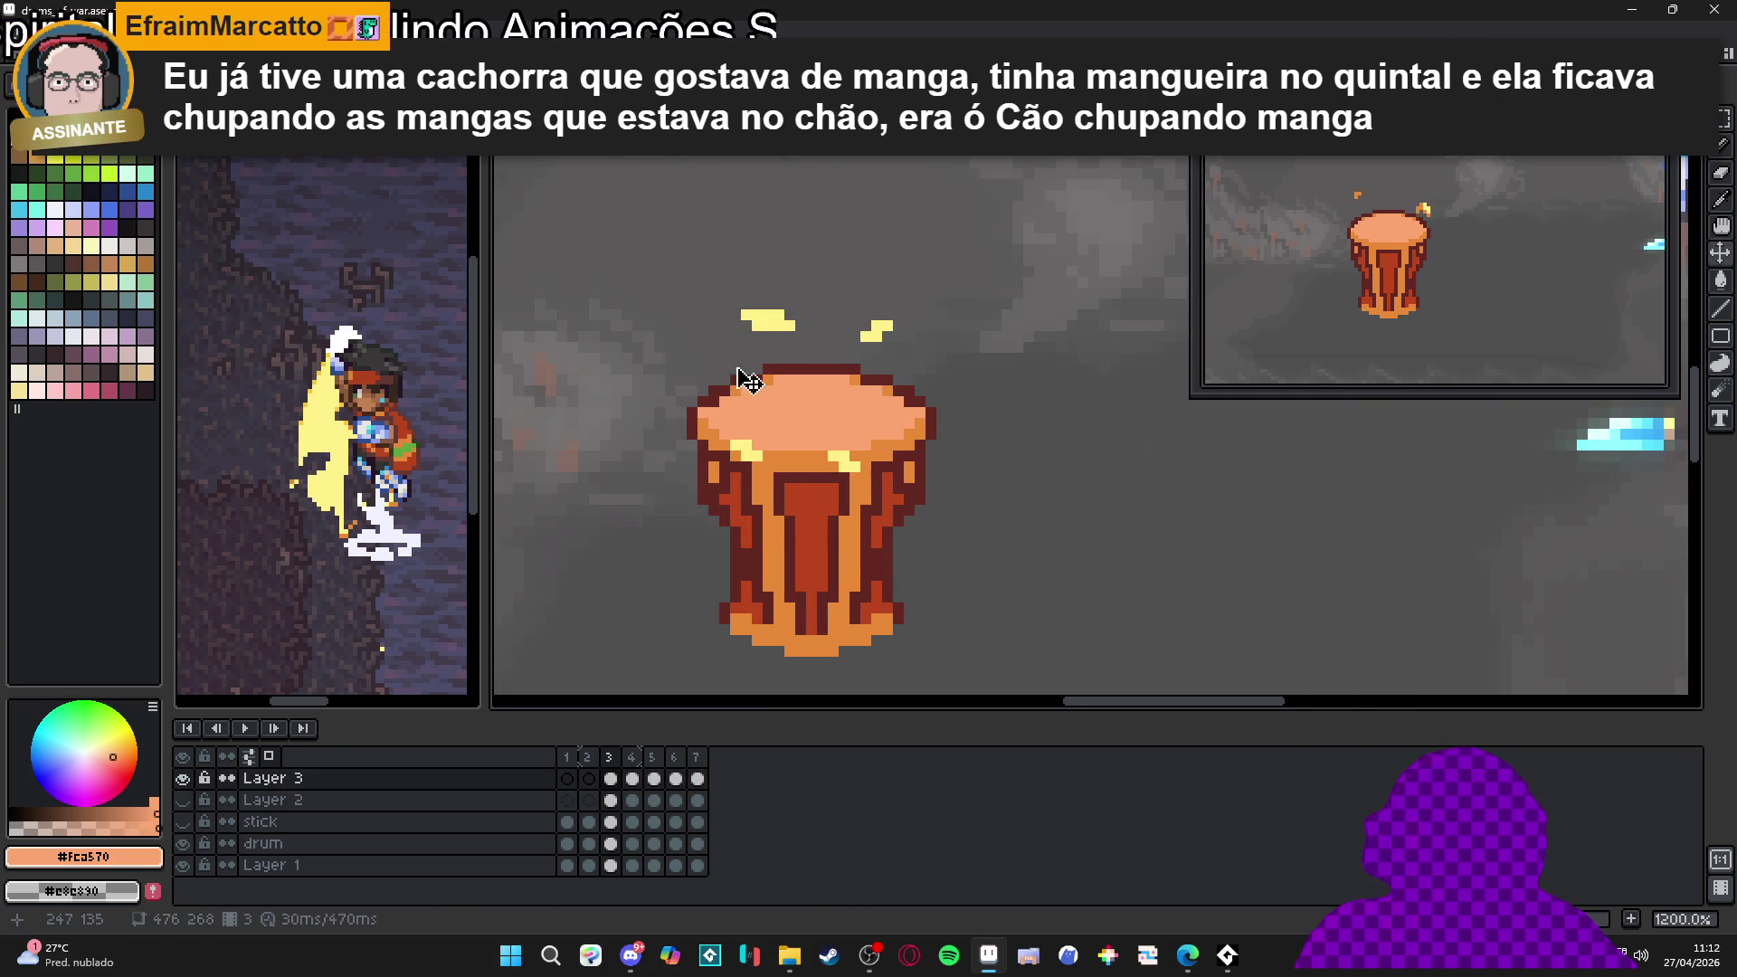
click(183, 778)
ctrl+click(790, 460)
Select the drum's top half and scale it wider into a flared rim
key(ctrl+a)
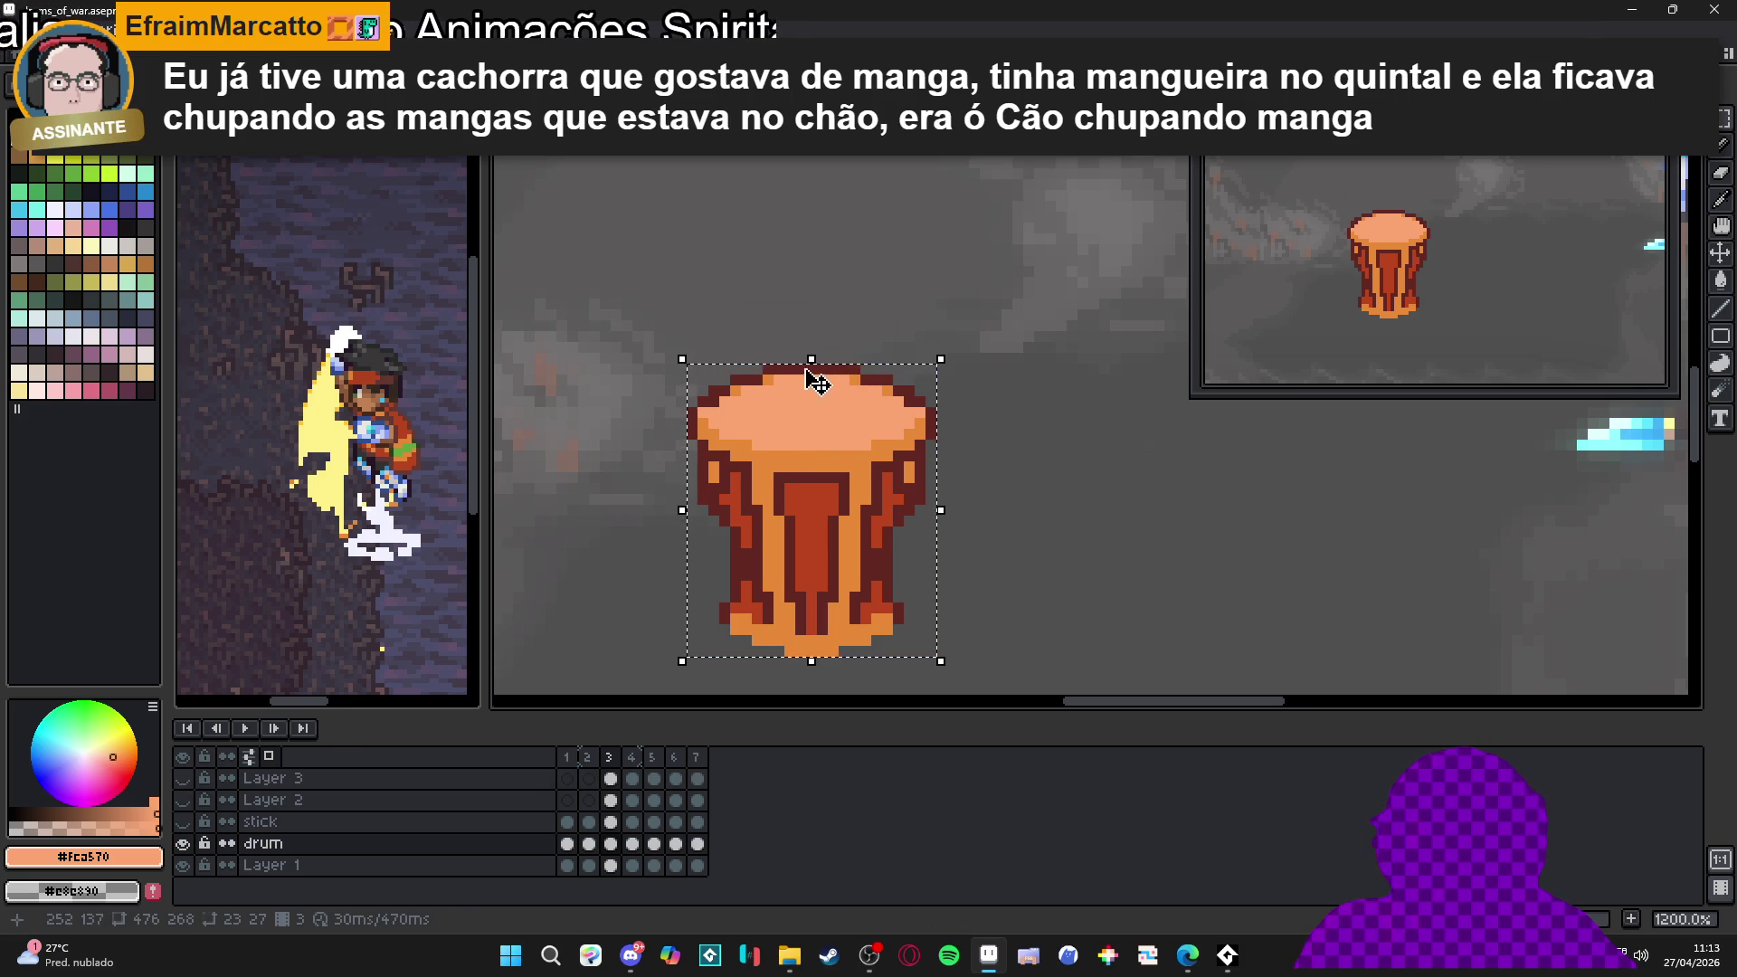
key(ctrl+d)
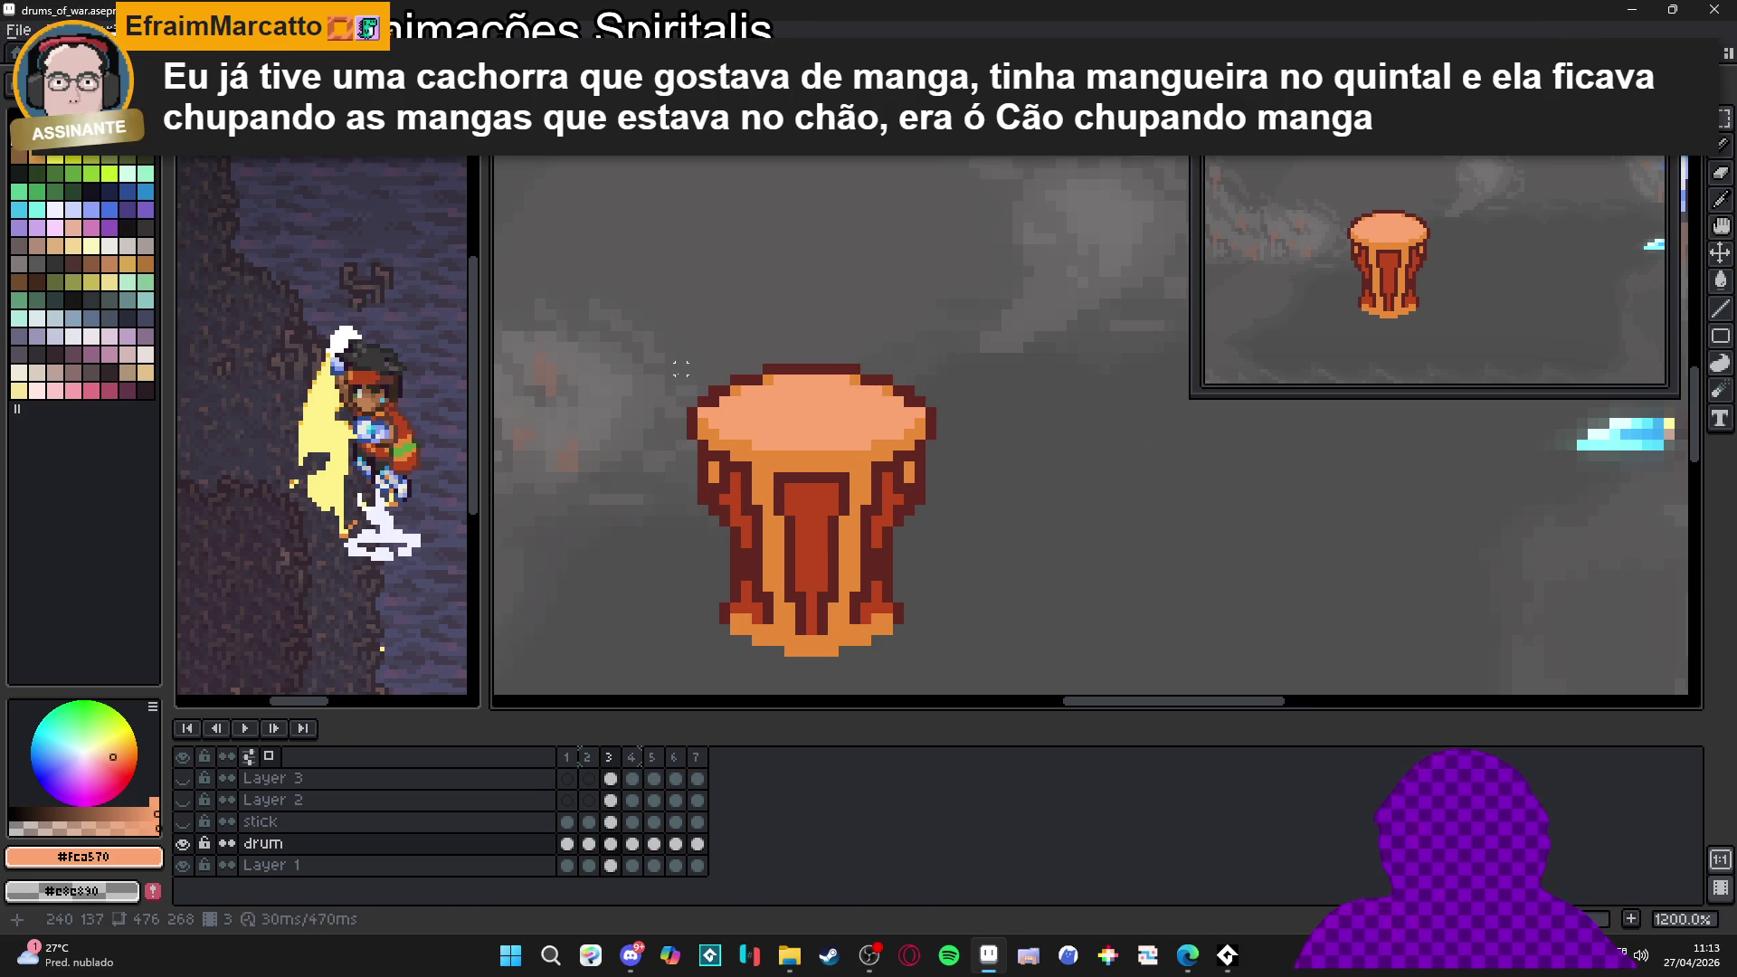
drag(681, 366, 930, 532)
drag(950, 453, 972, 447)
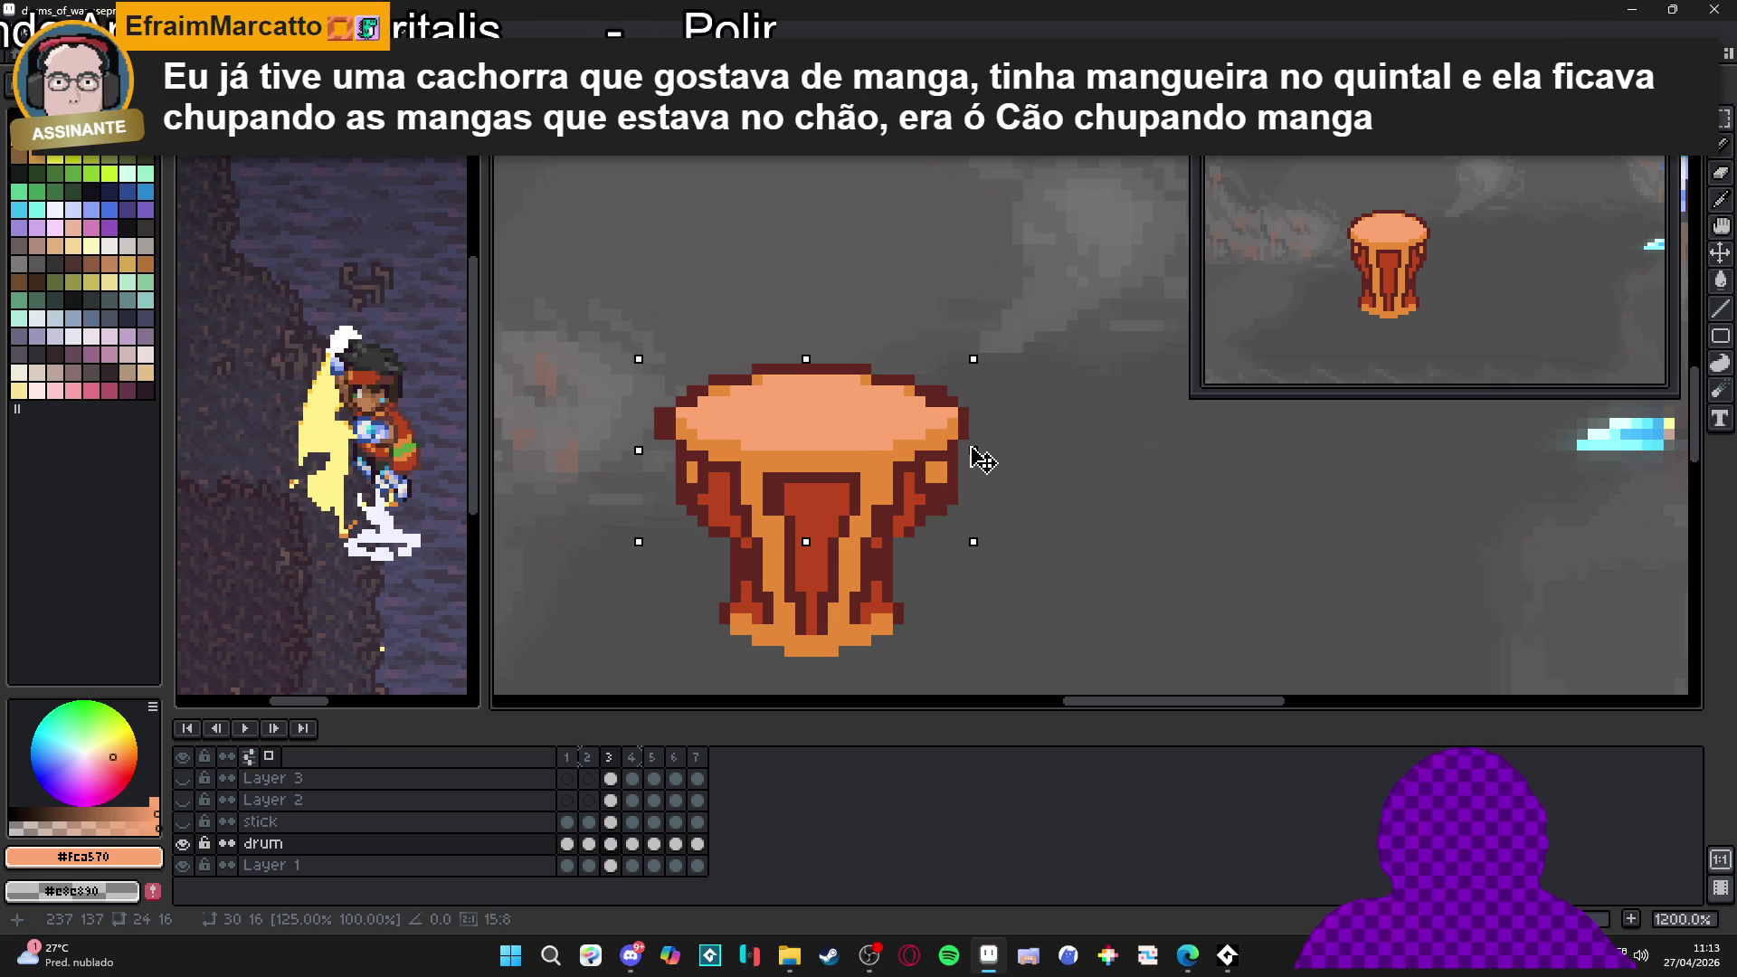
key(Return)
Use the Pencil with #612721 for an outline pixel and enable vertical symmetry
key(b)
scroll(918, 520, up, 1)
alt+click(914, 525)
click(896, 547)
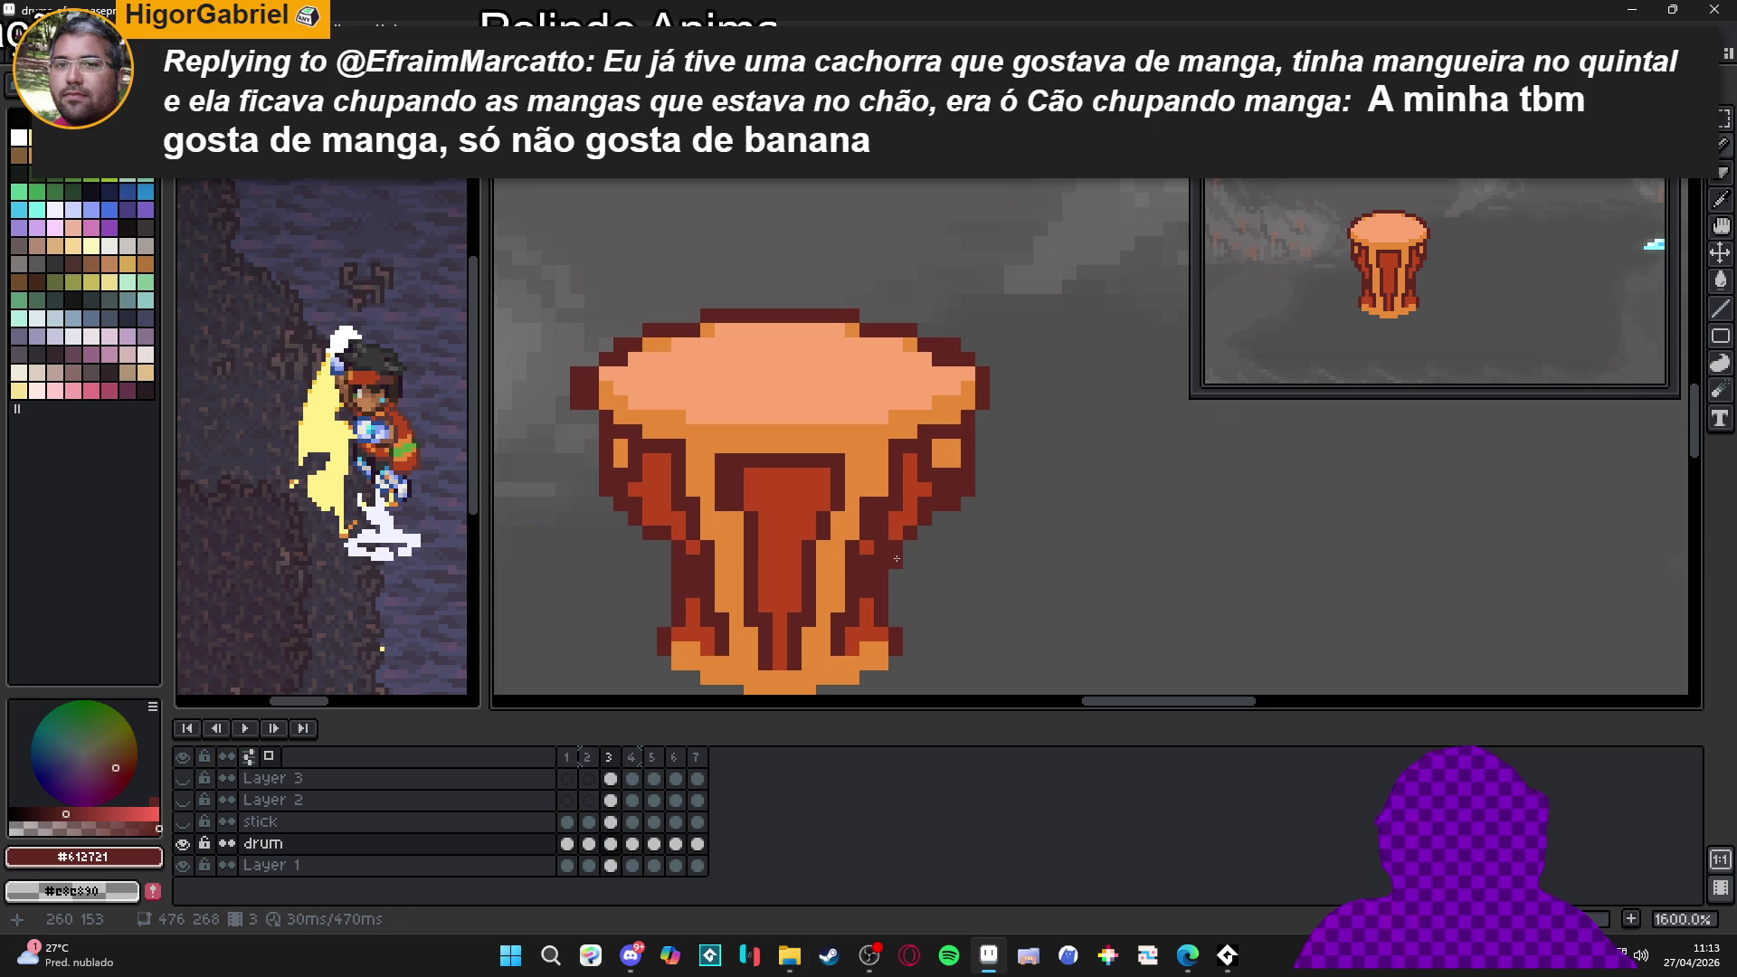
click(687, 41)
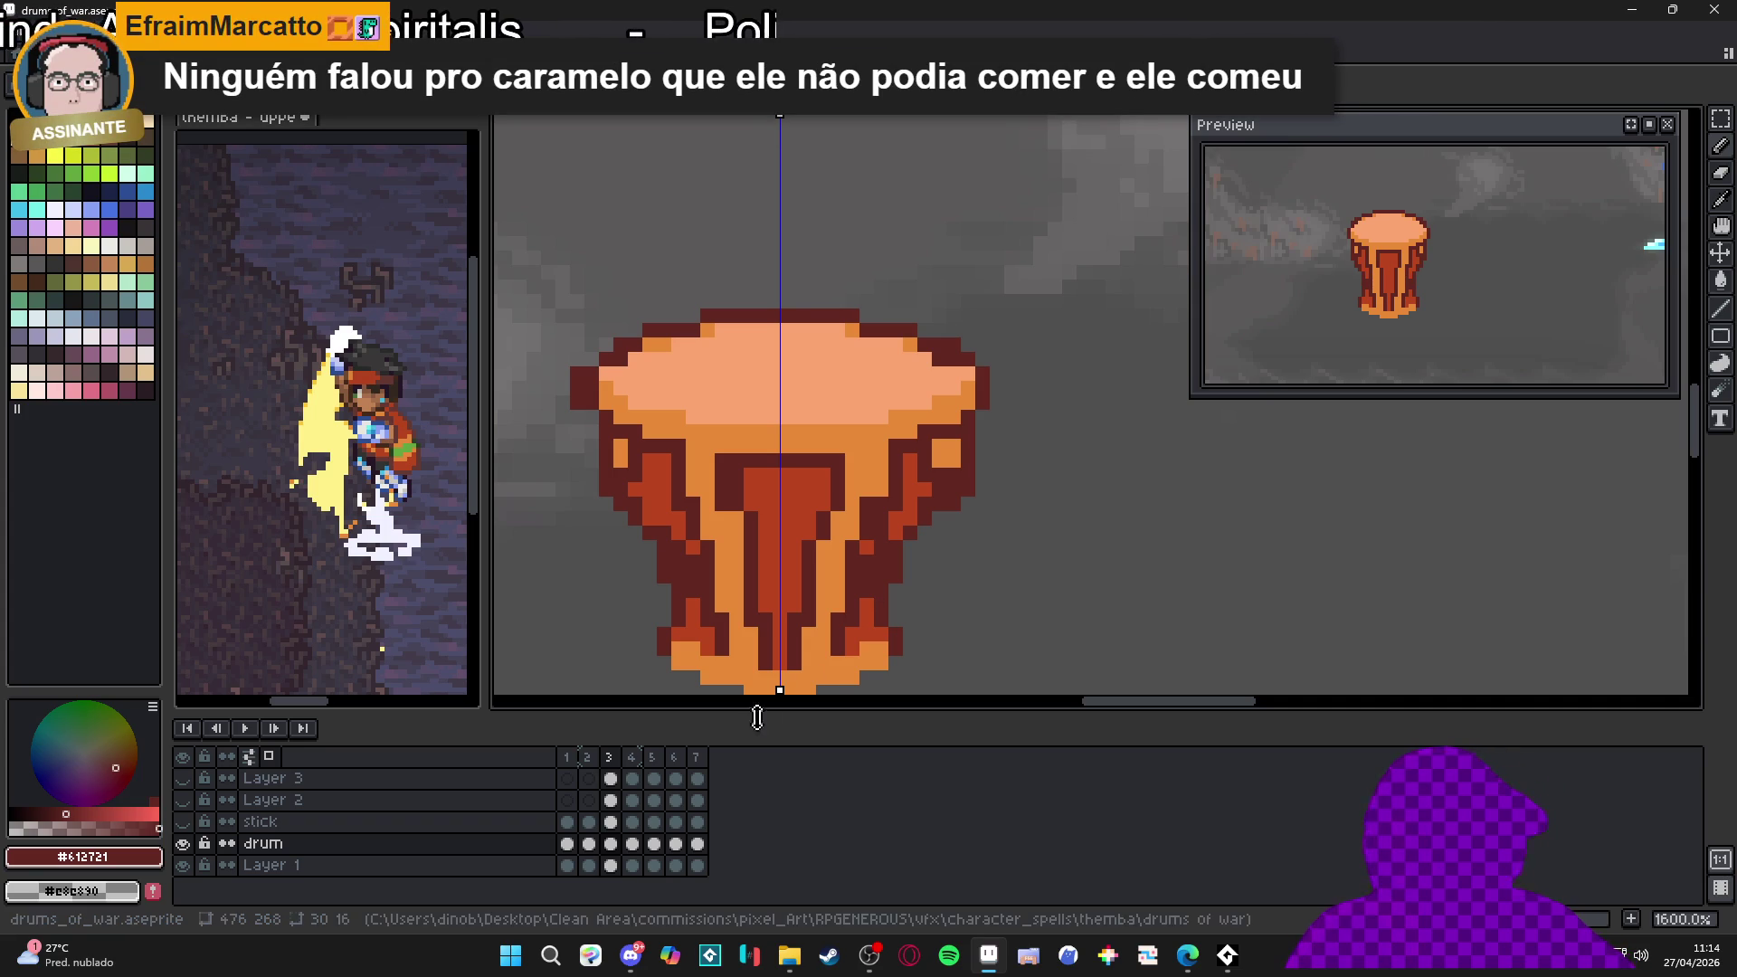
Make the frame 4 drum one pixel shorter and widen it to 29 pixels
click(636, 773)
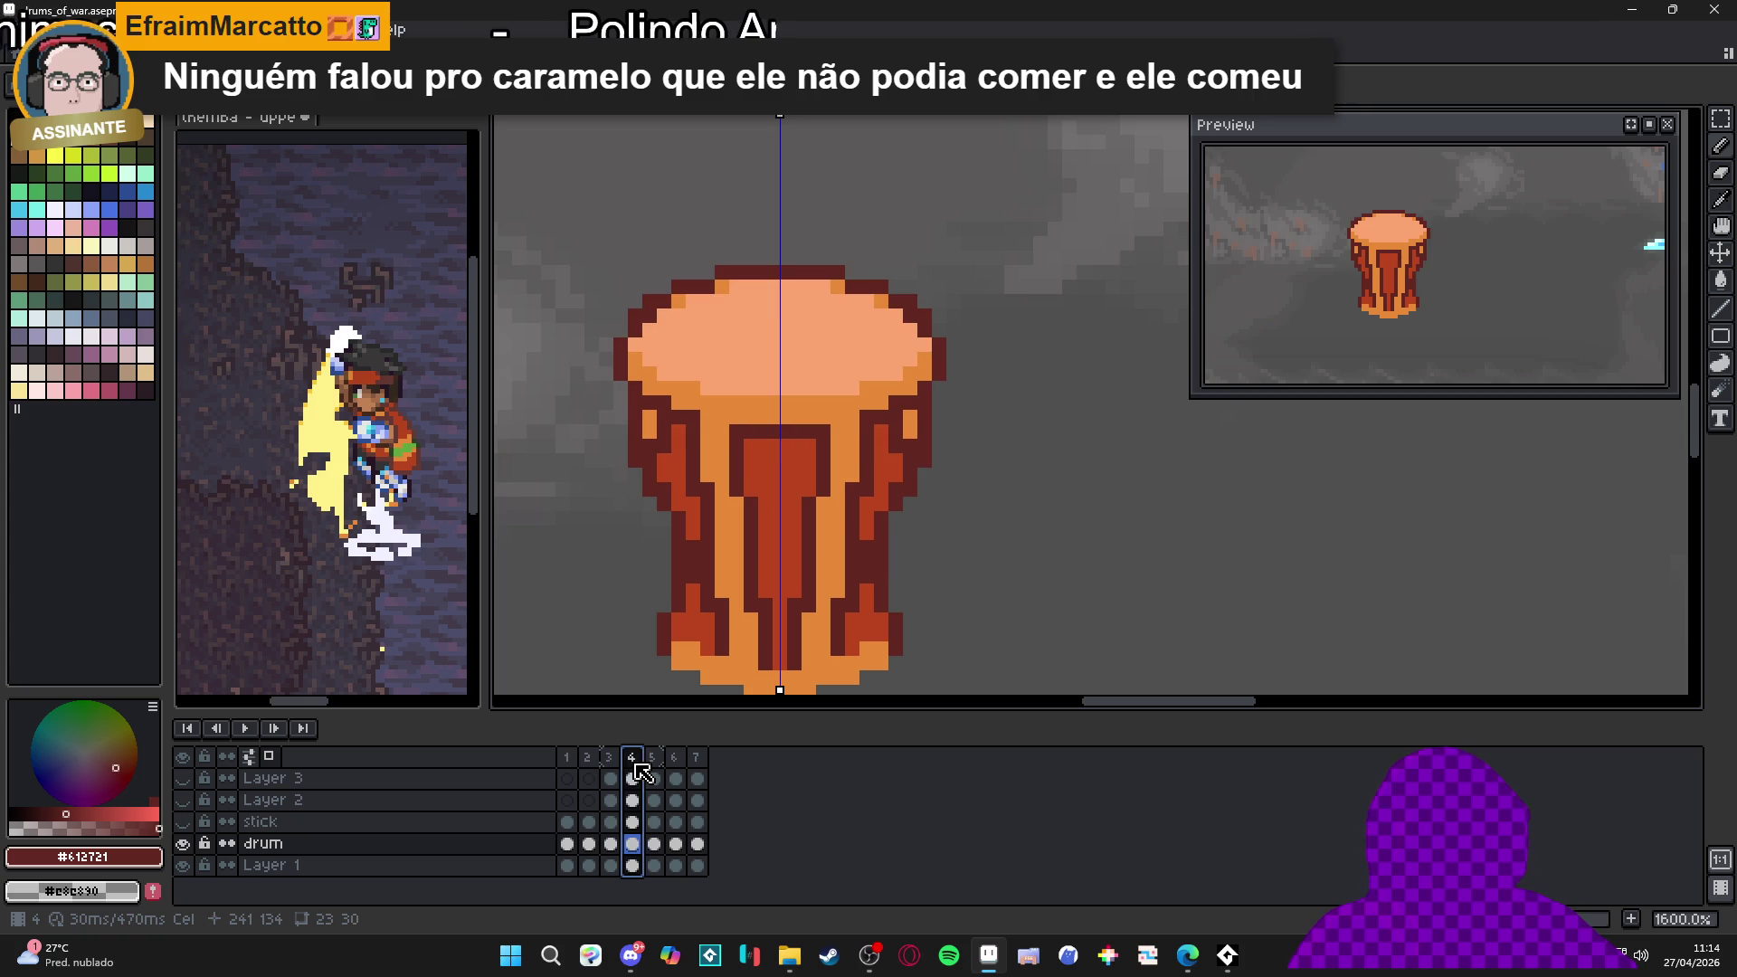
click(620, 774)
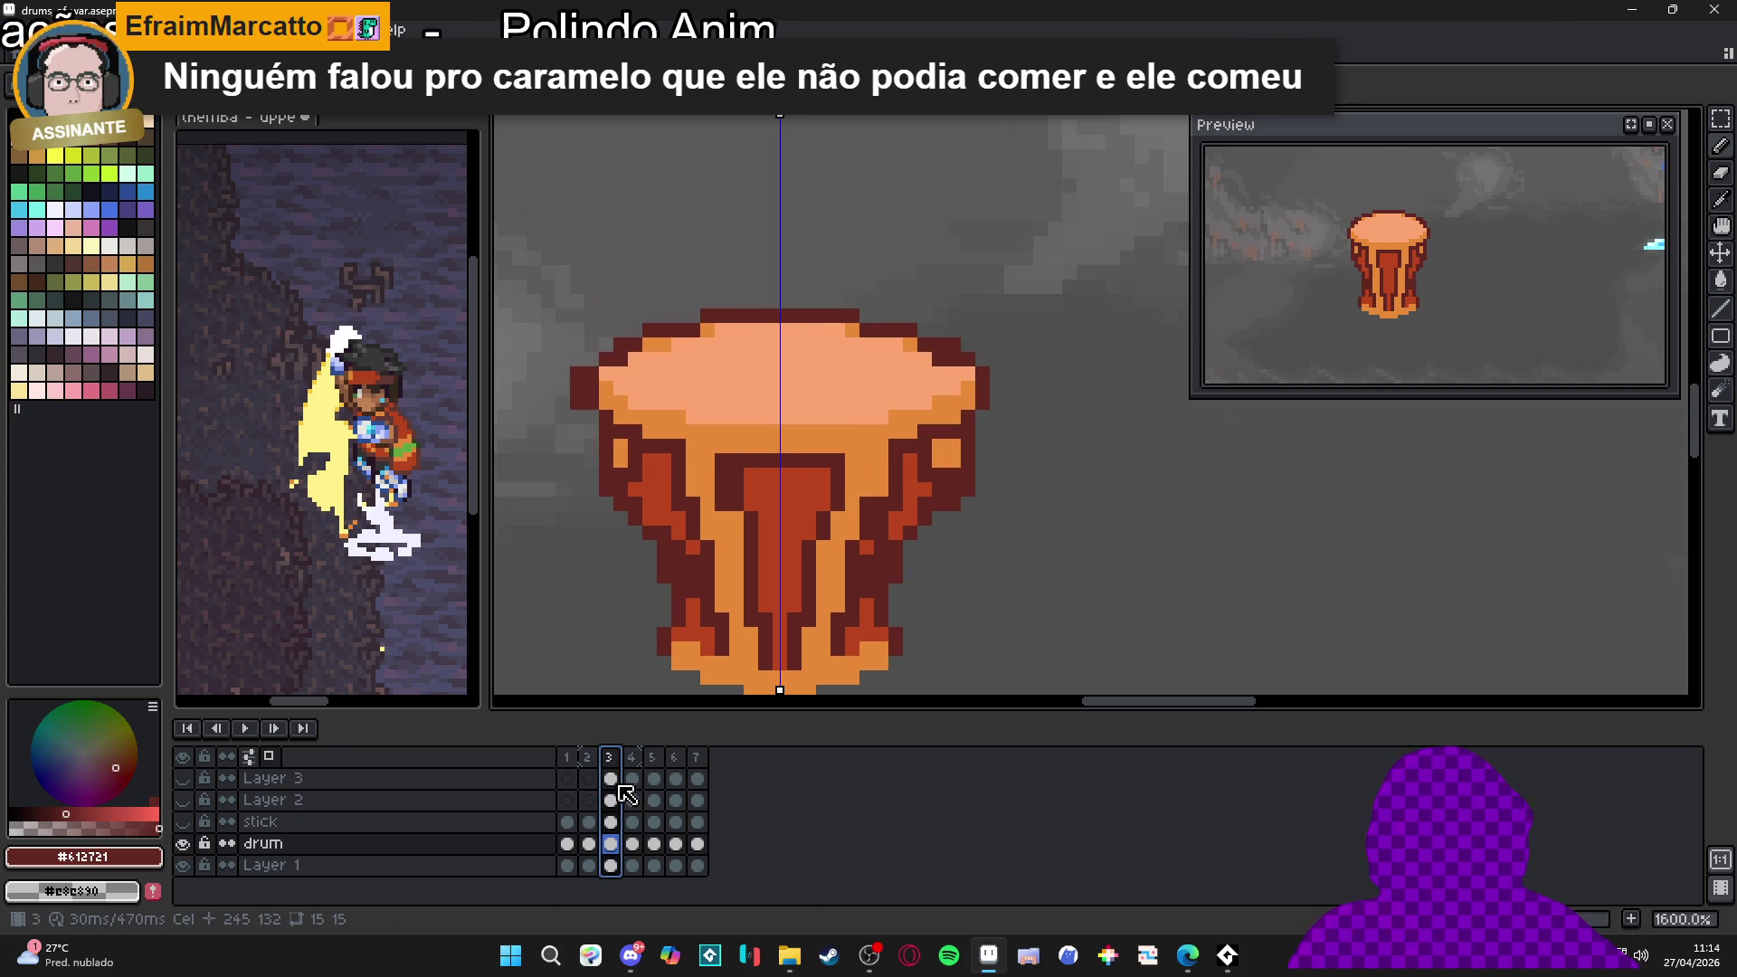
click(638, 762)
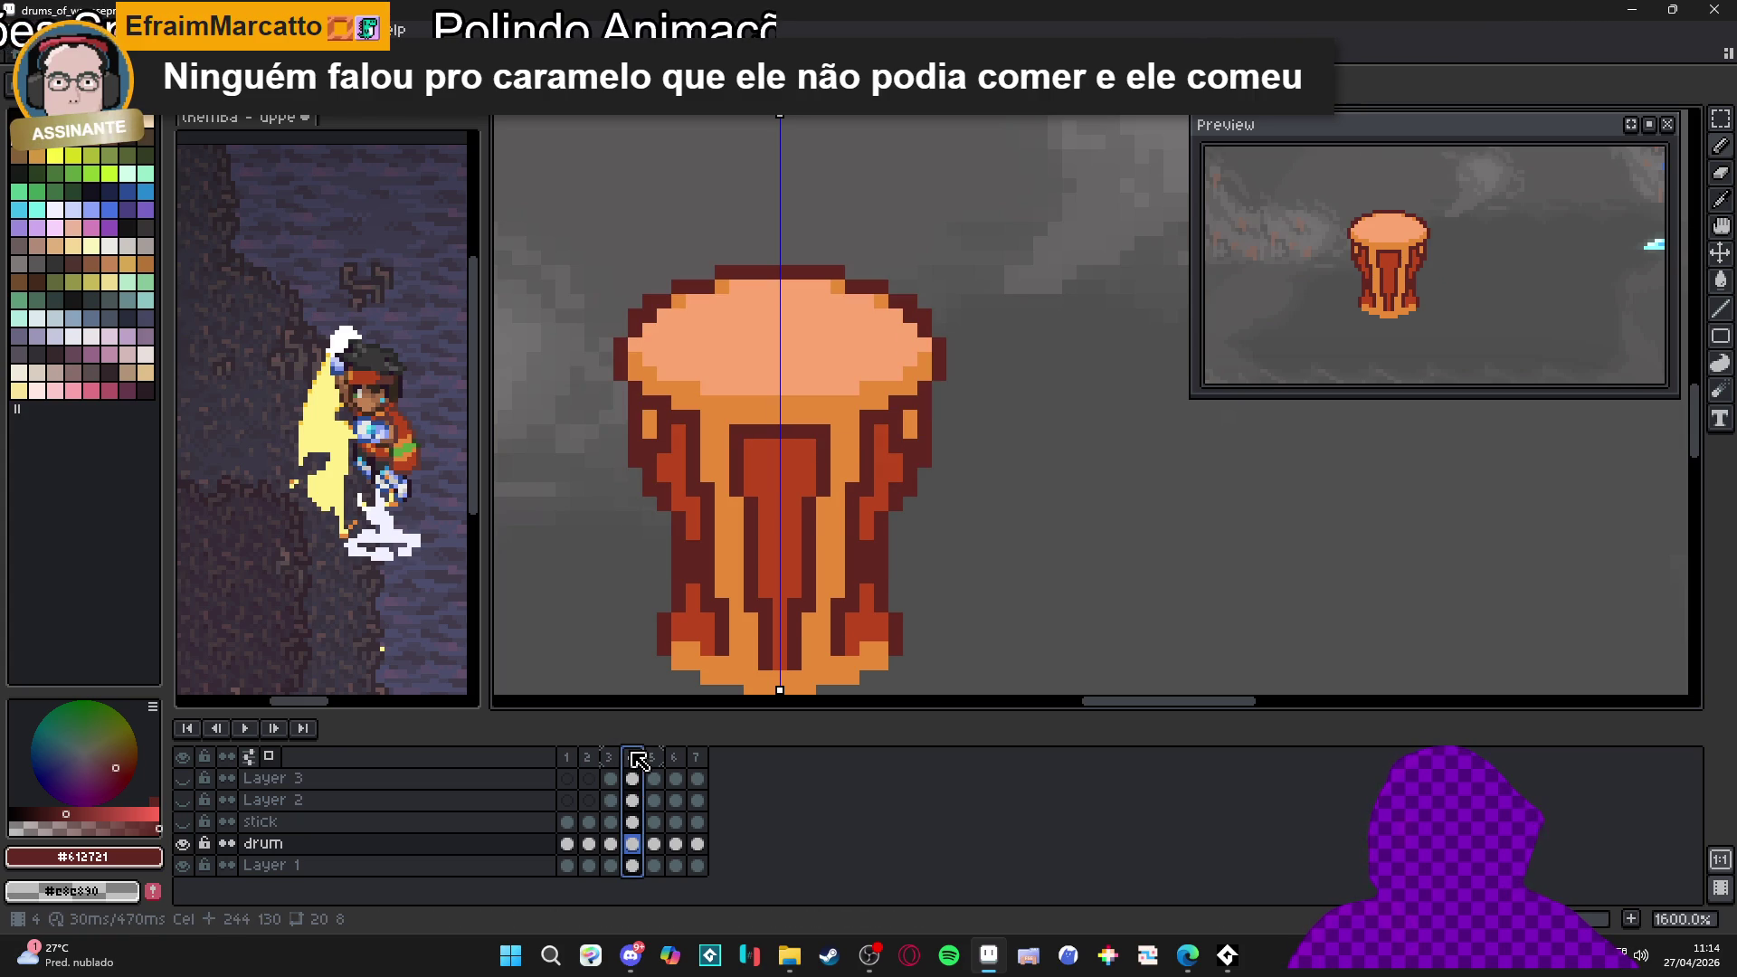
click(622, 769)
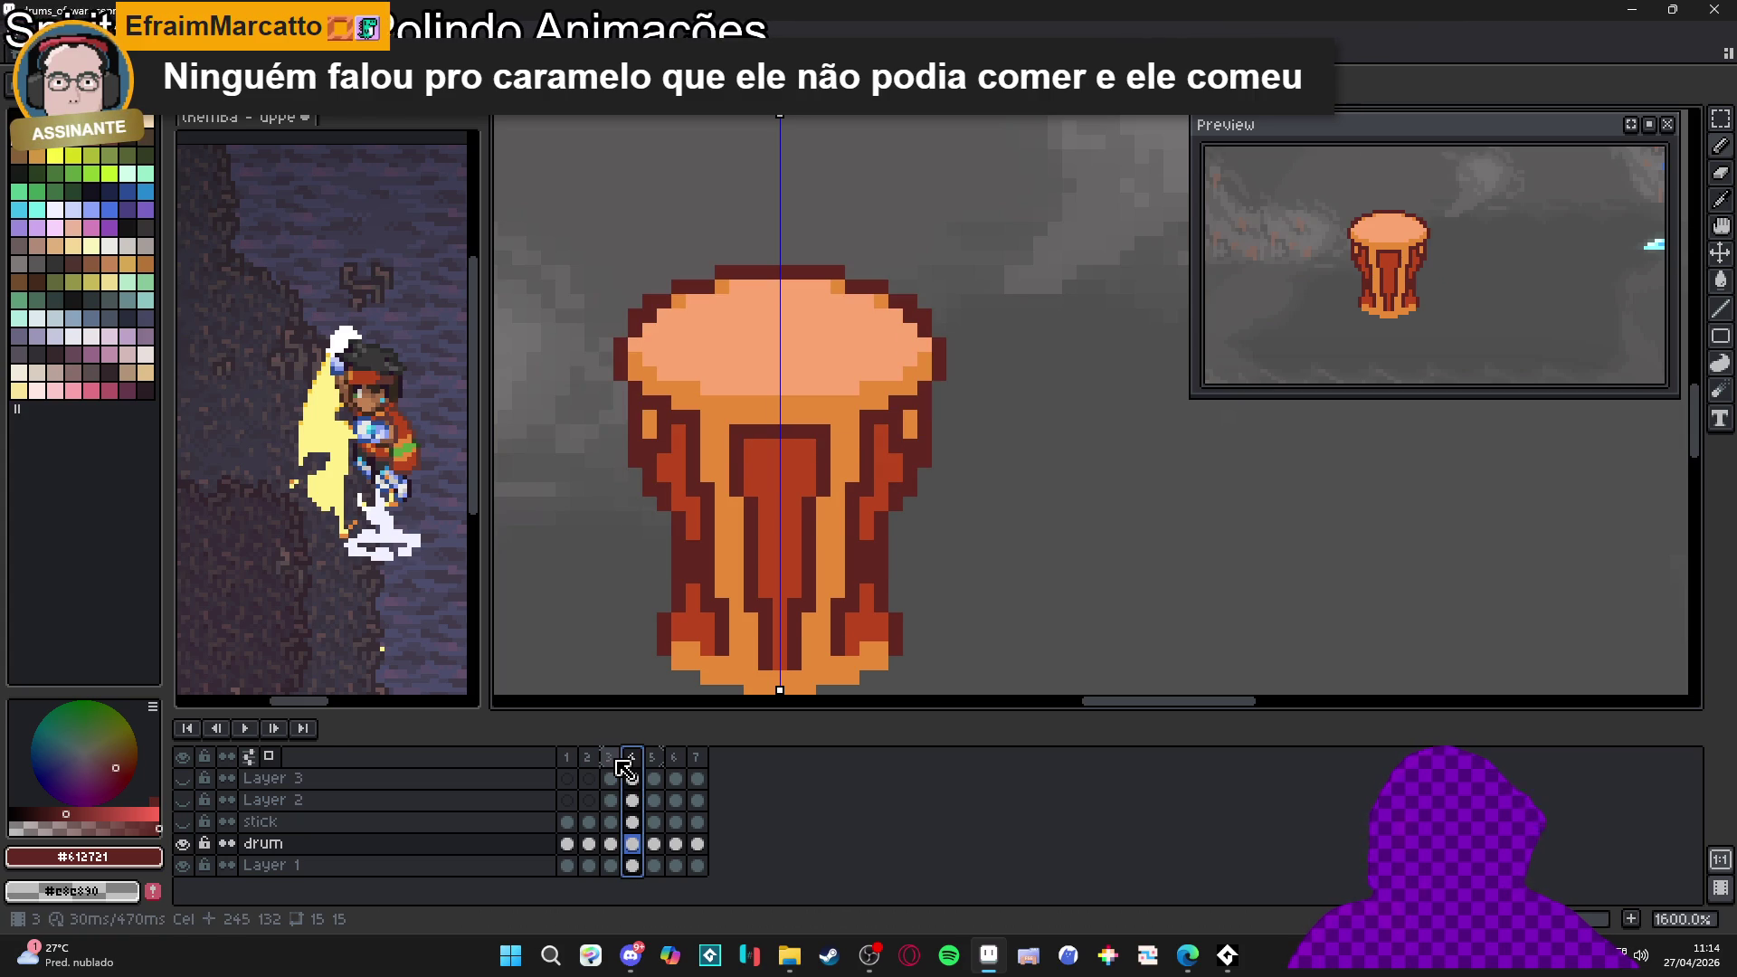
click(611, 769)
click(632, 769)
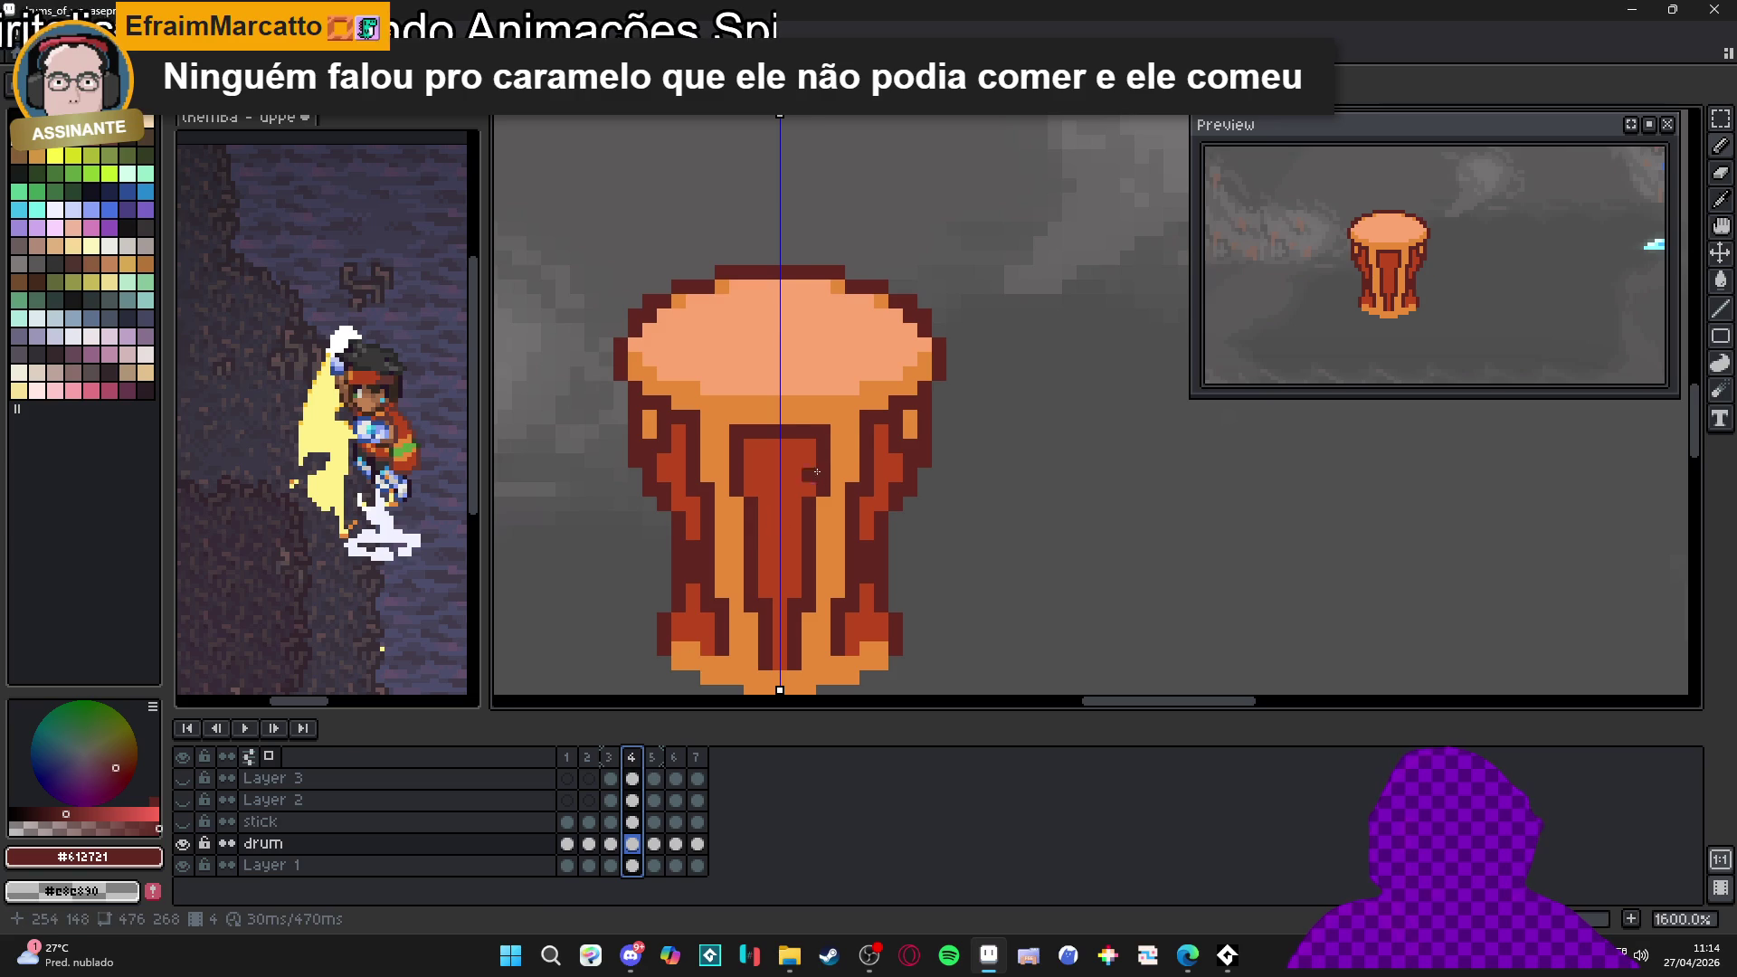
click(788, 263)
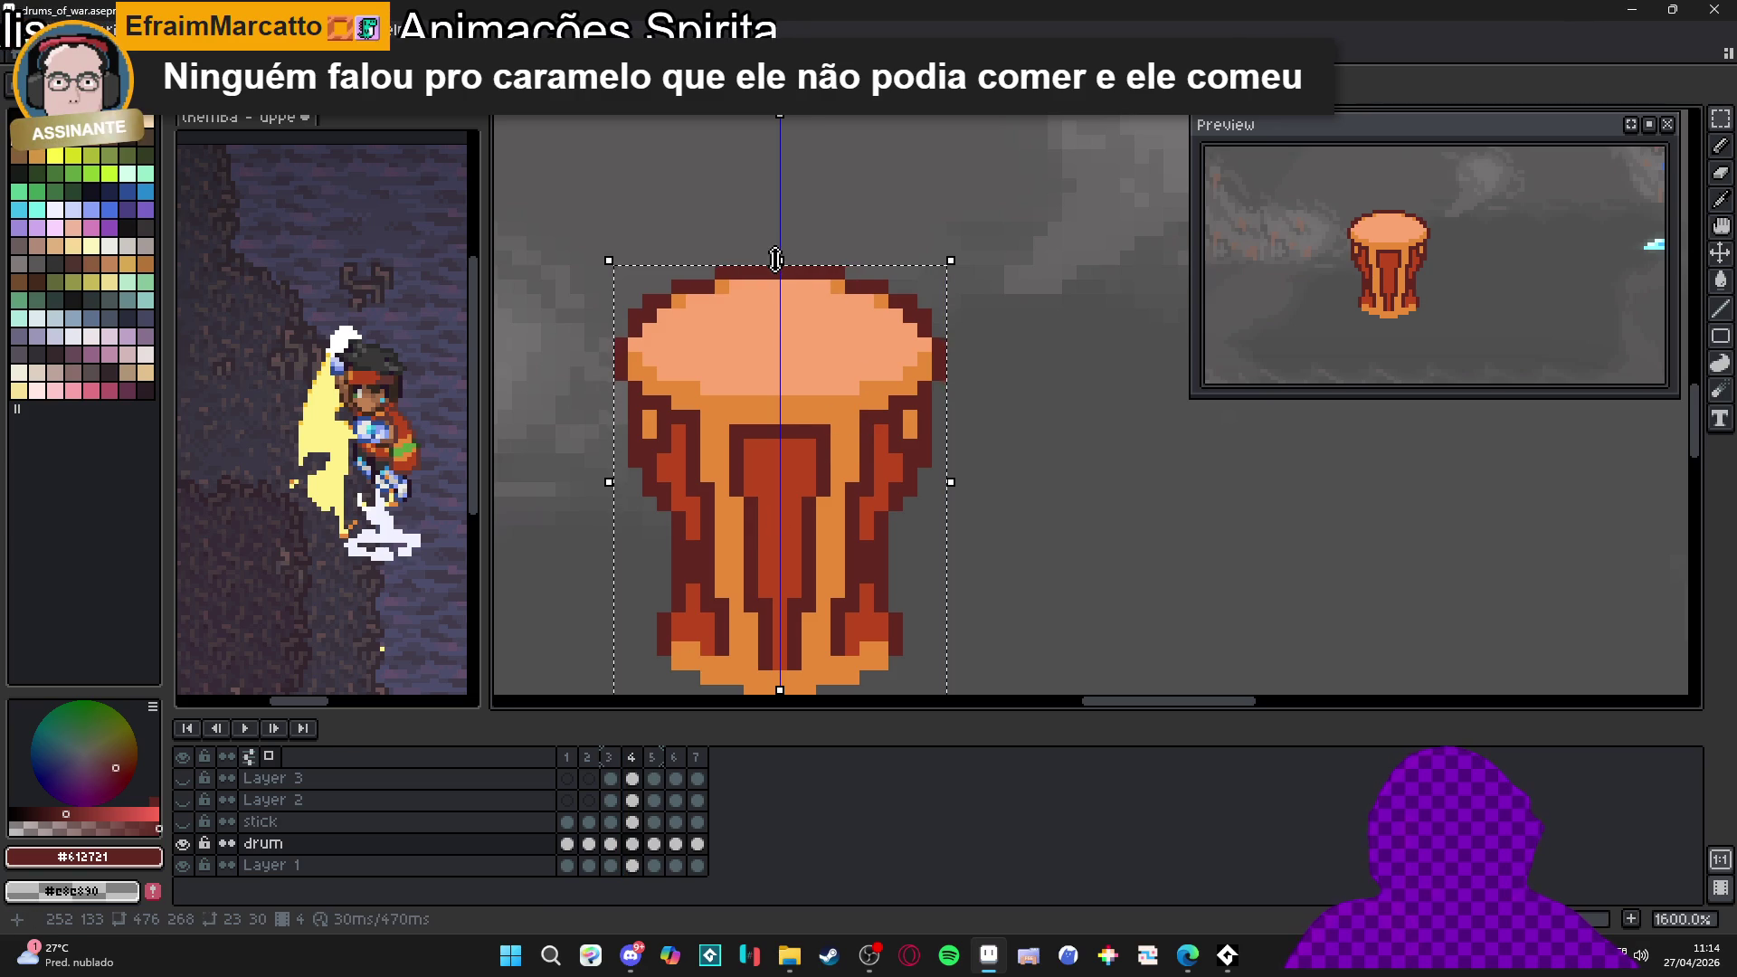
drag(778, 263, 779, 272)
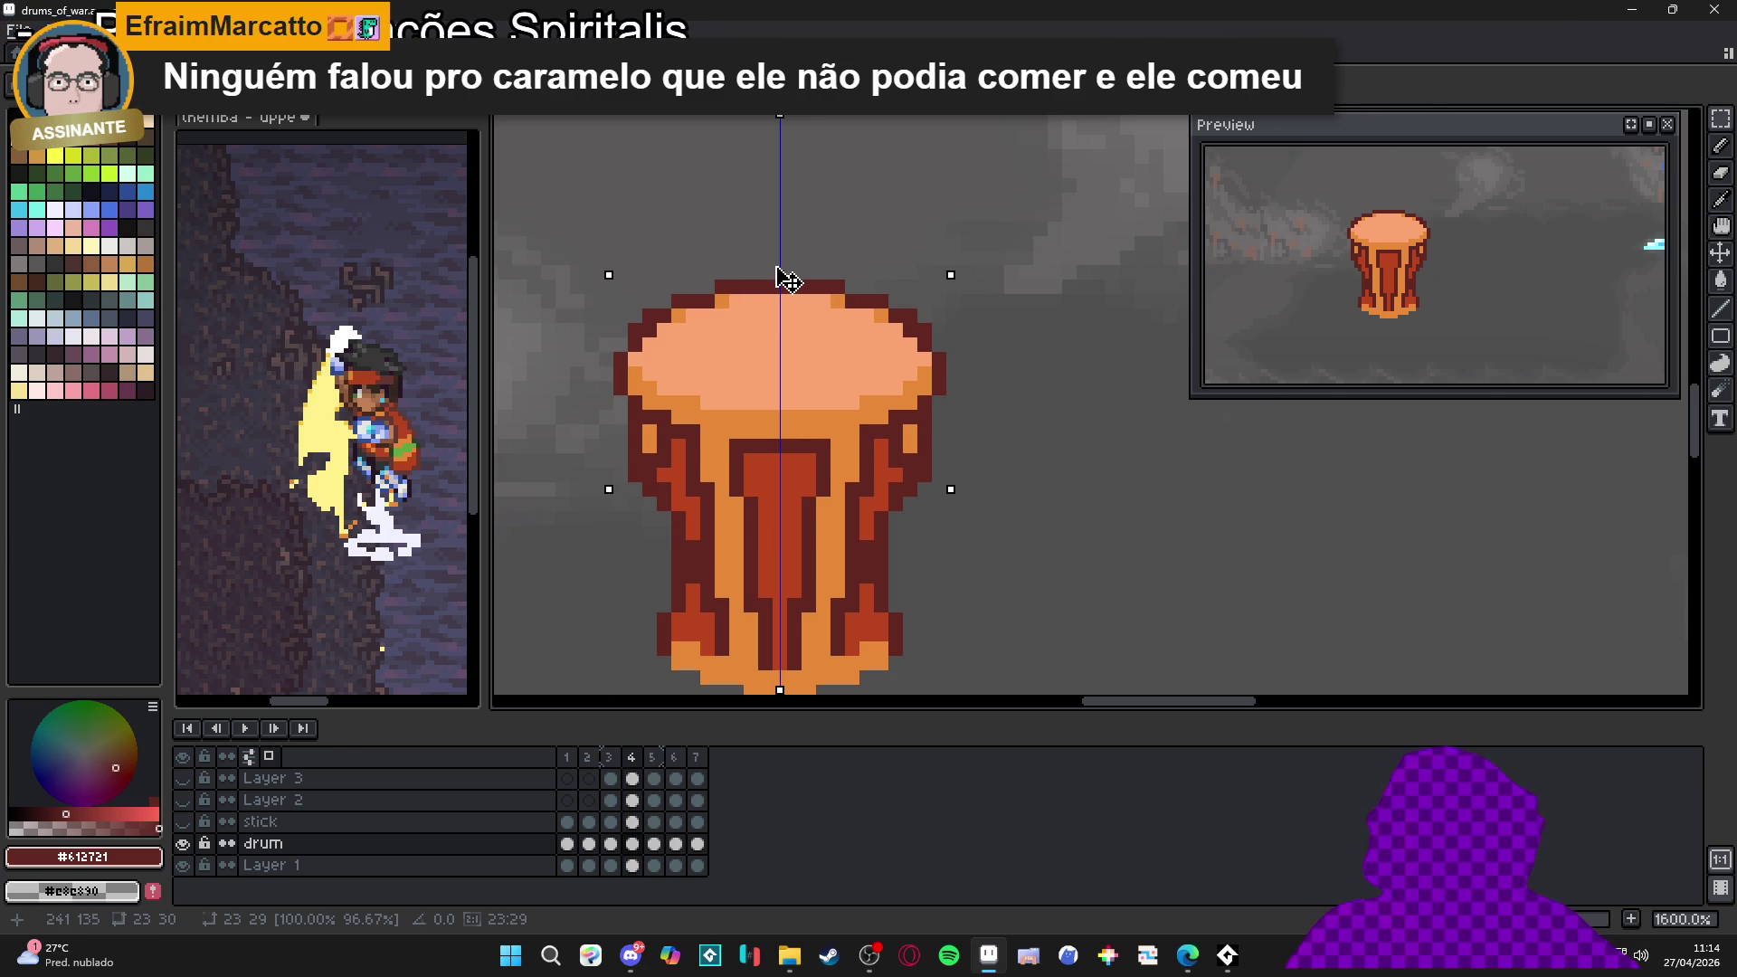
key(Return)
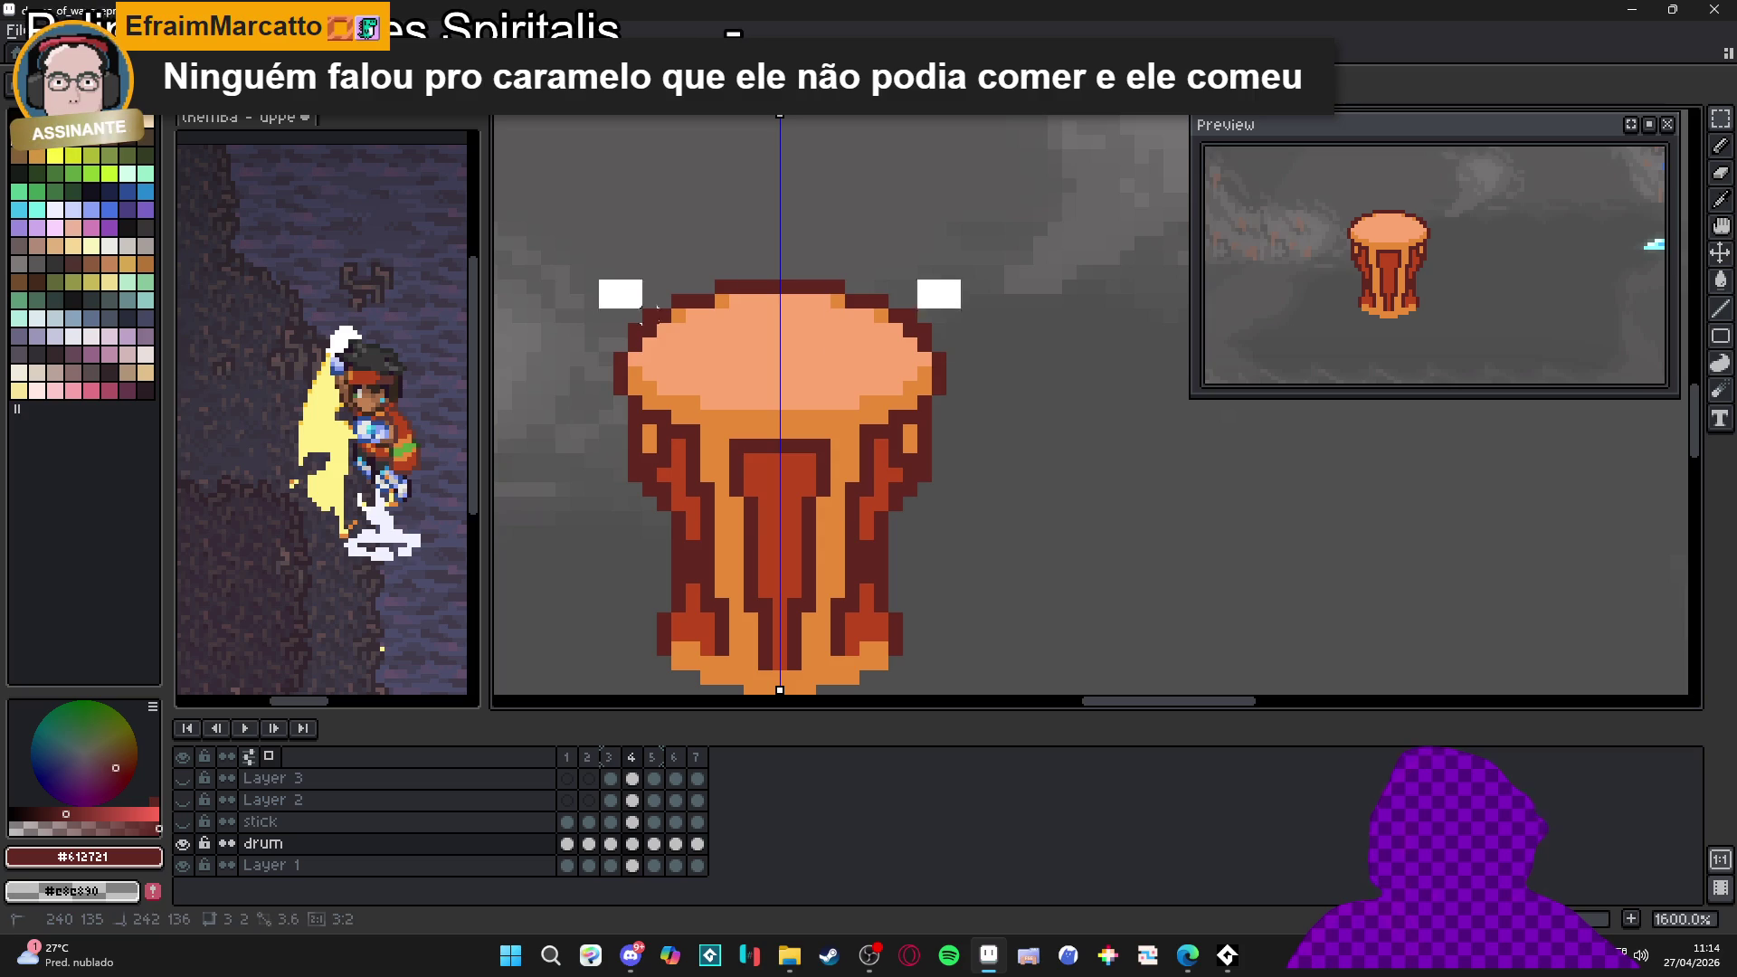
drag(981, 410, 999, 409)
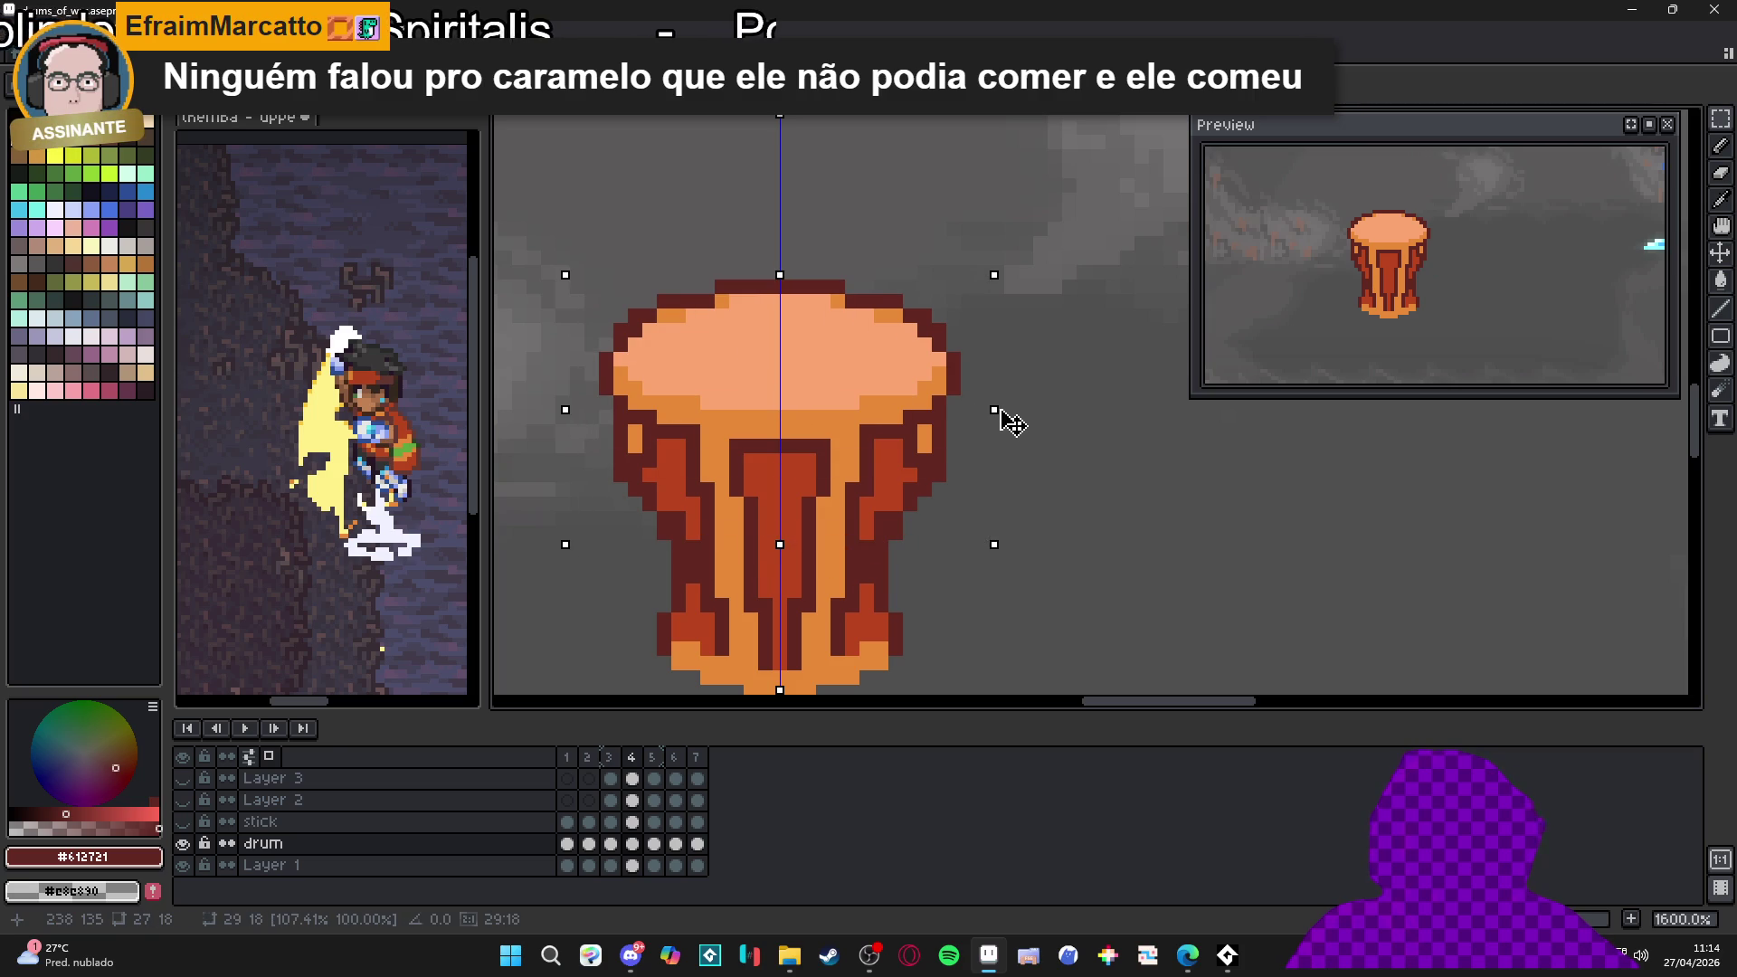
key(Return)
key(ctrl+d)
Stretch the frame 5 drum to about 103% height, then show Layer 2 and Layer 3 again
scroll(969, 417, down, 1)
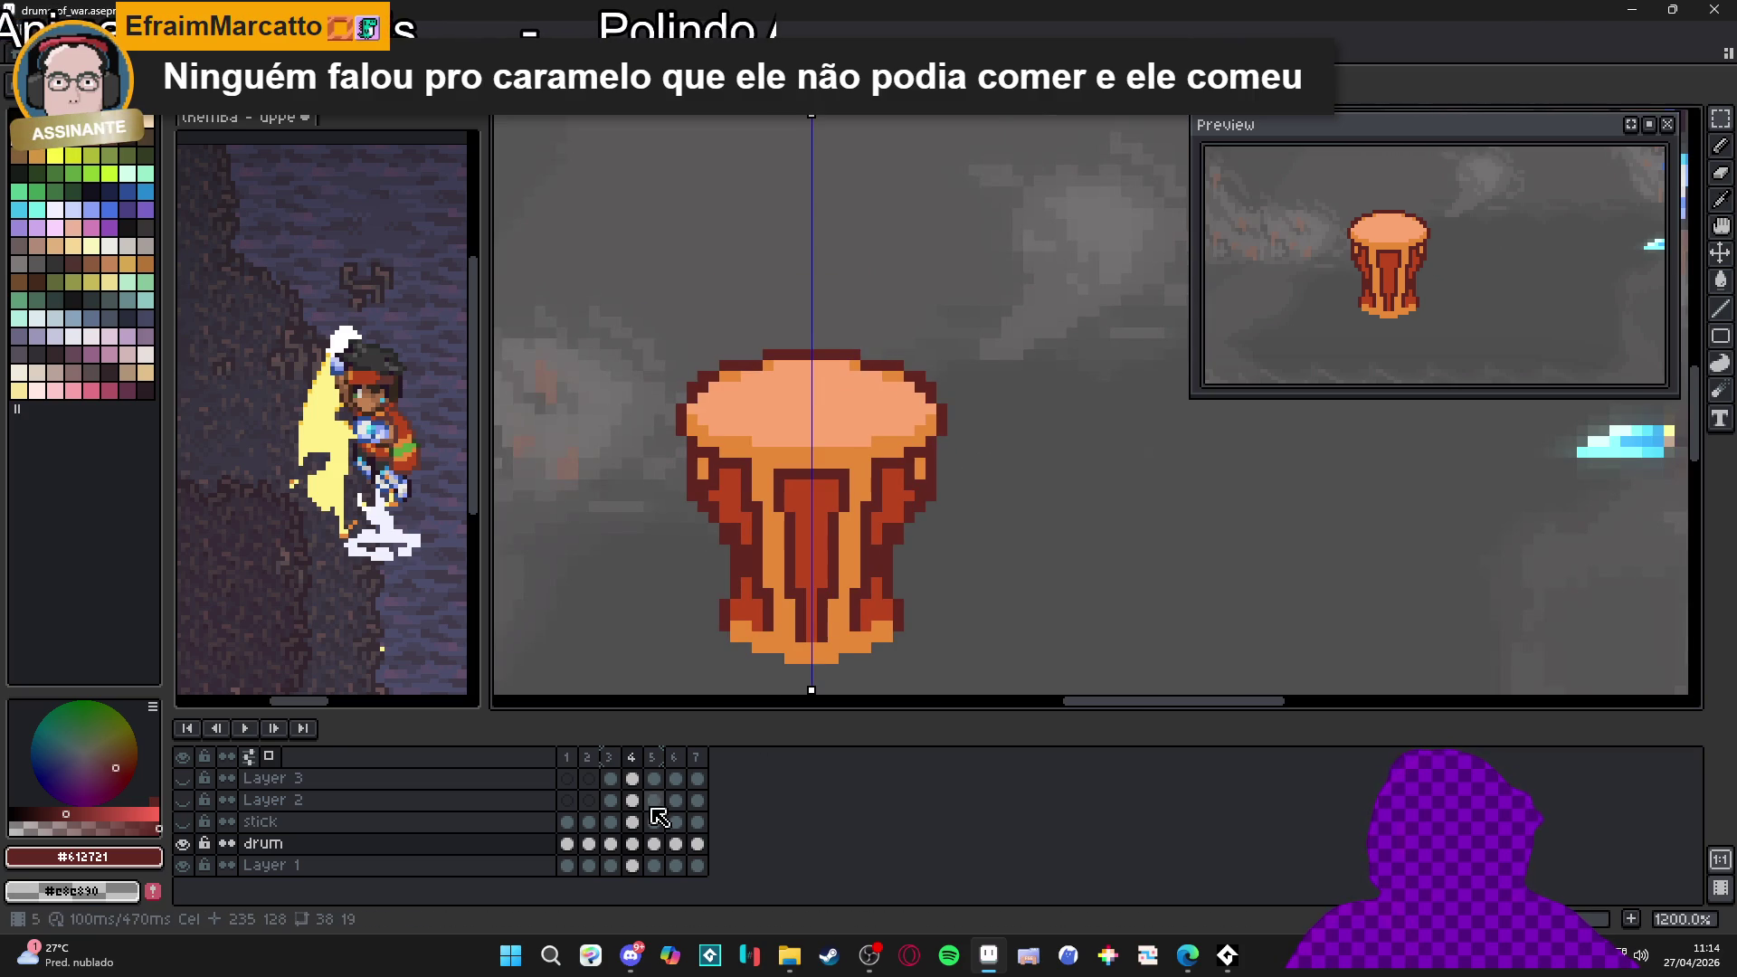
click(609, 757)
click(631, 756)
click(652, 756)
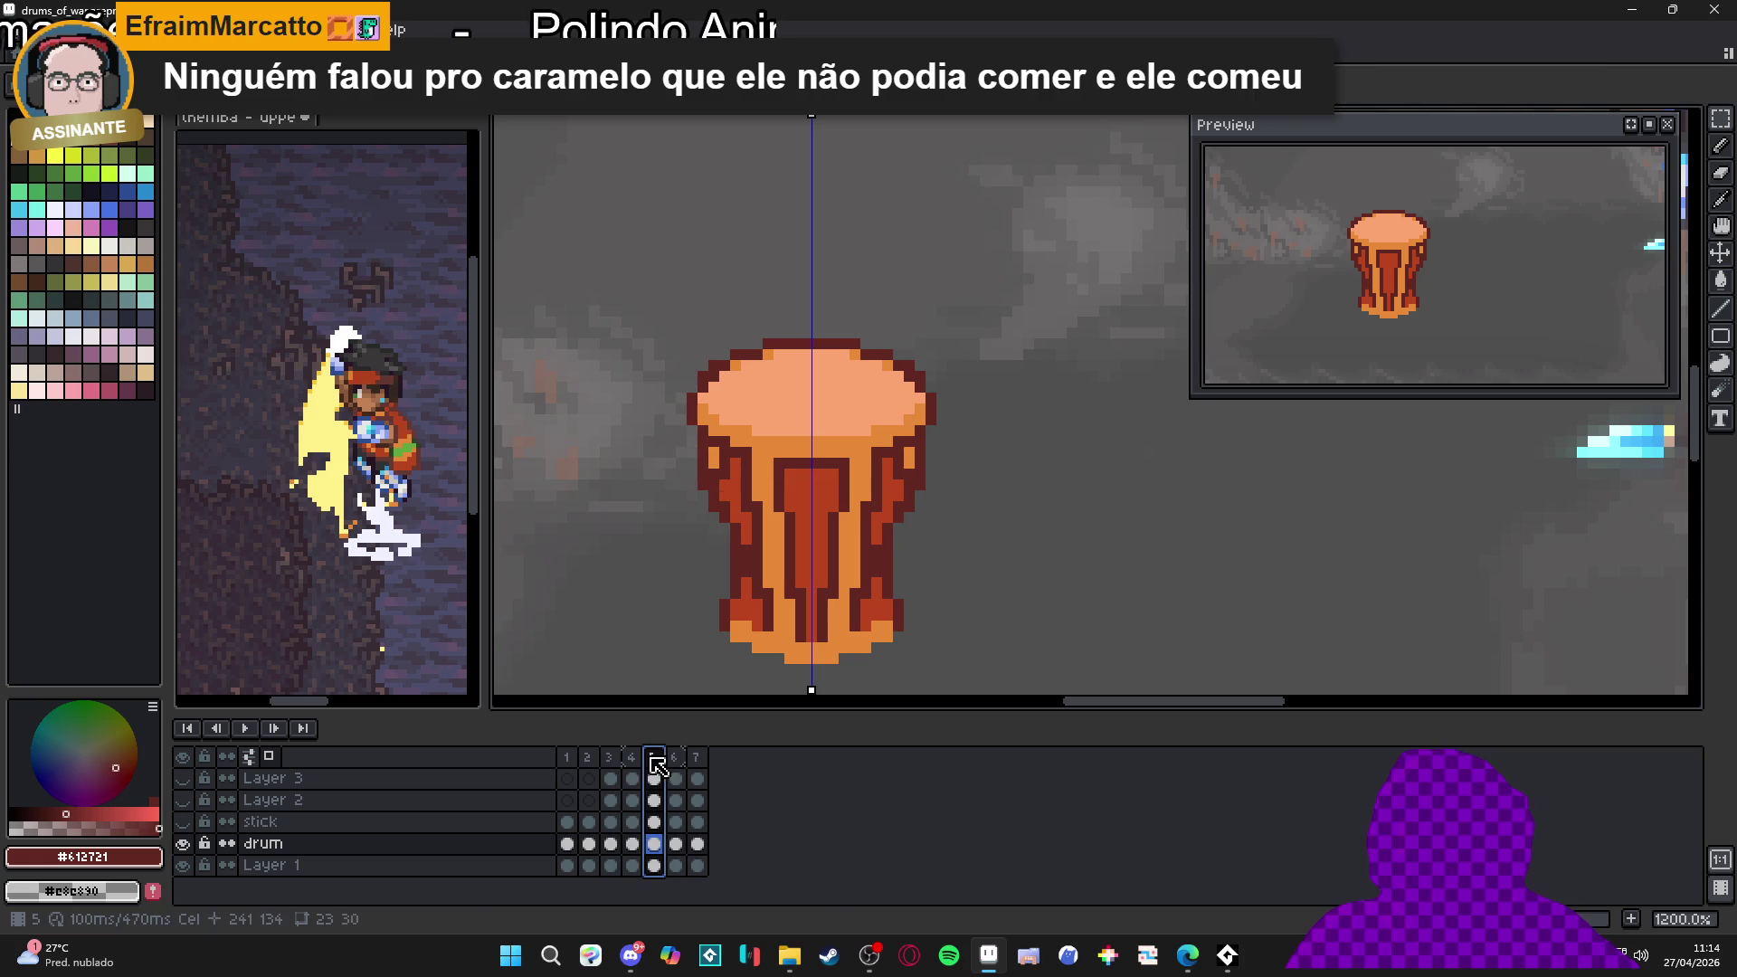
click(674, 757)
click(652, 756)
key(ctrl+shift+d)
key(m)
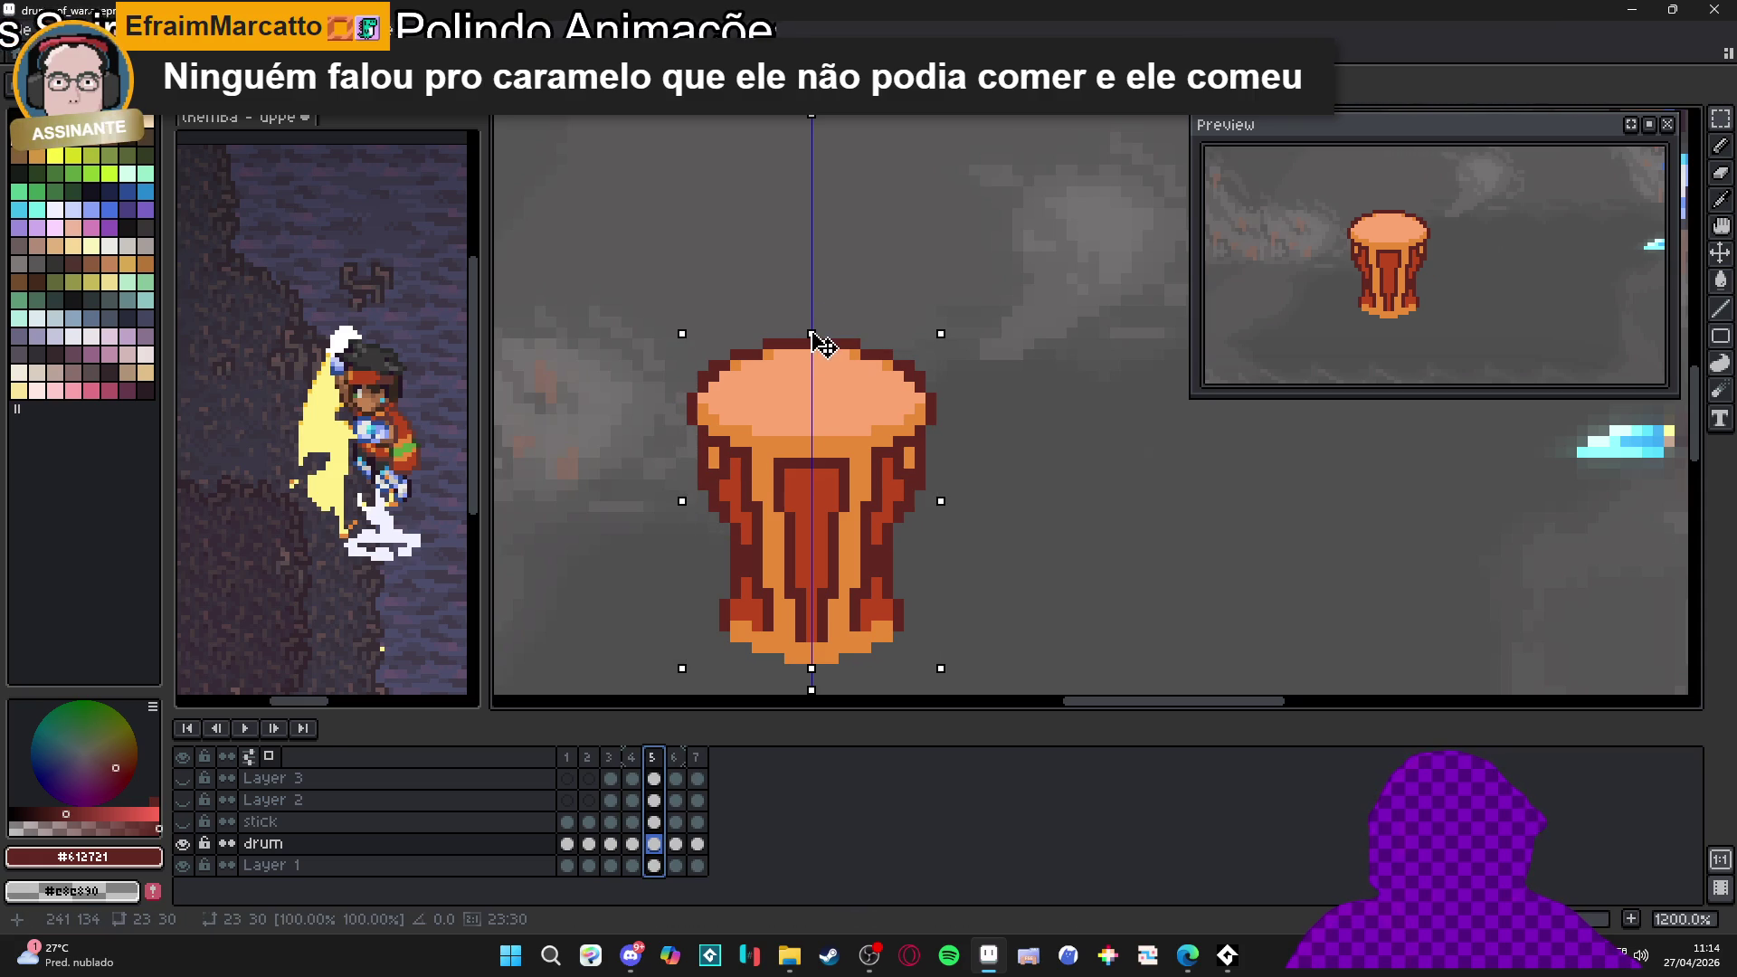
drag(813, 343, 819, 327)
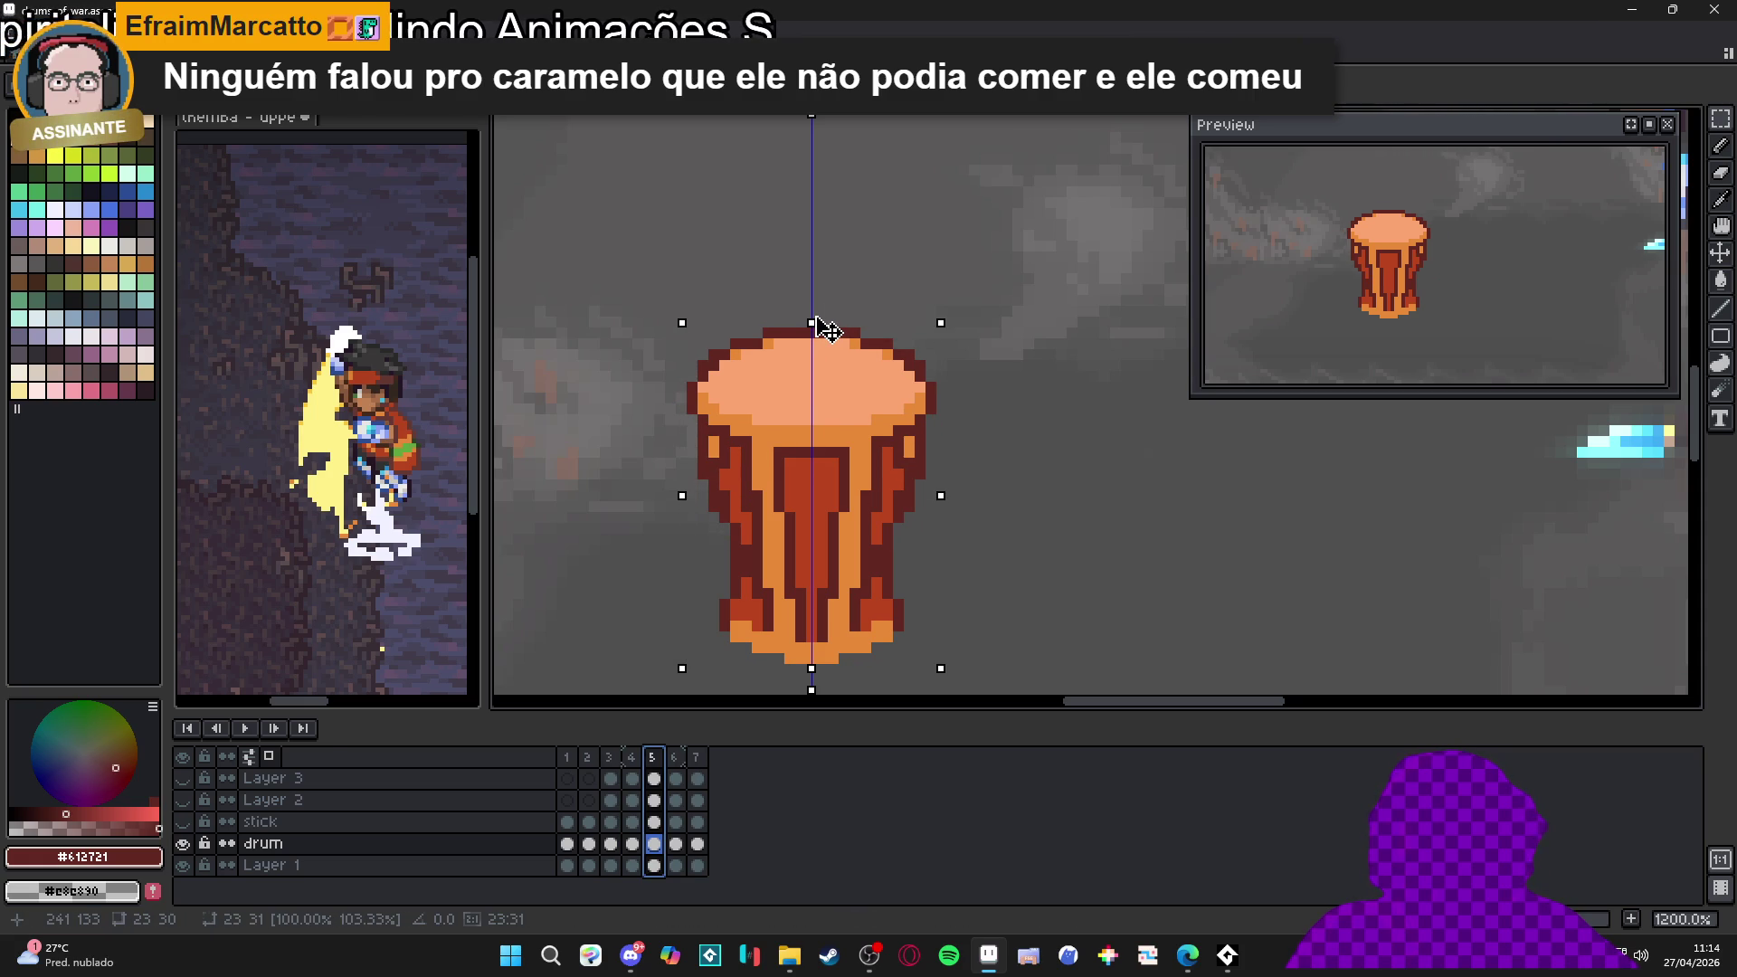
key(Return)
click(674, 766)
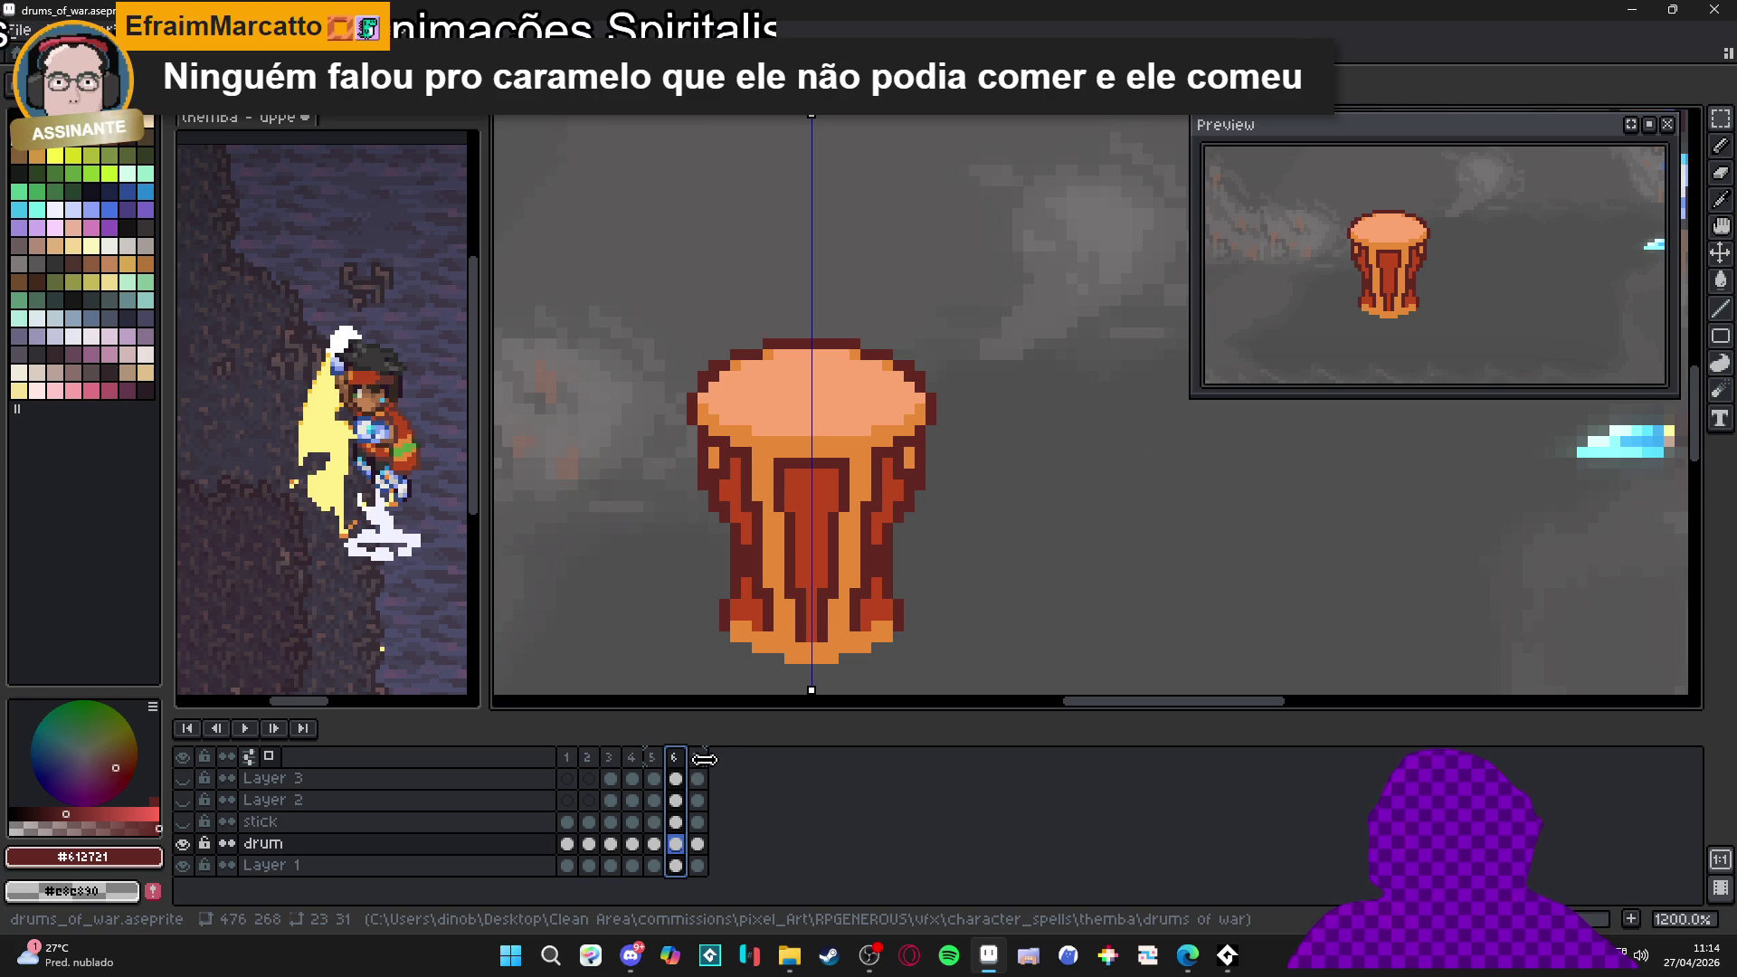
drag(183, 778, 187, 805)
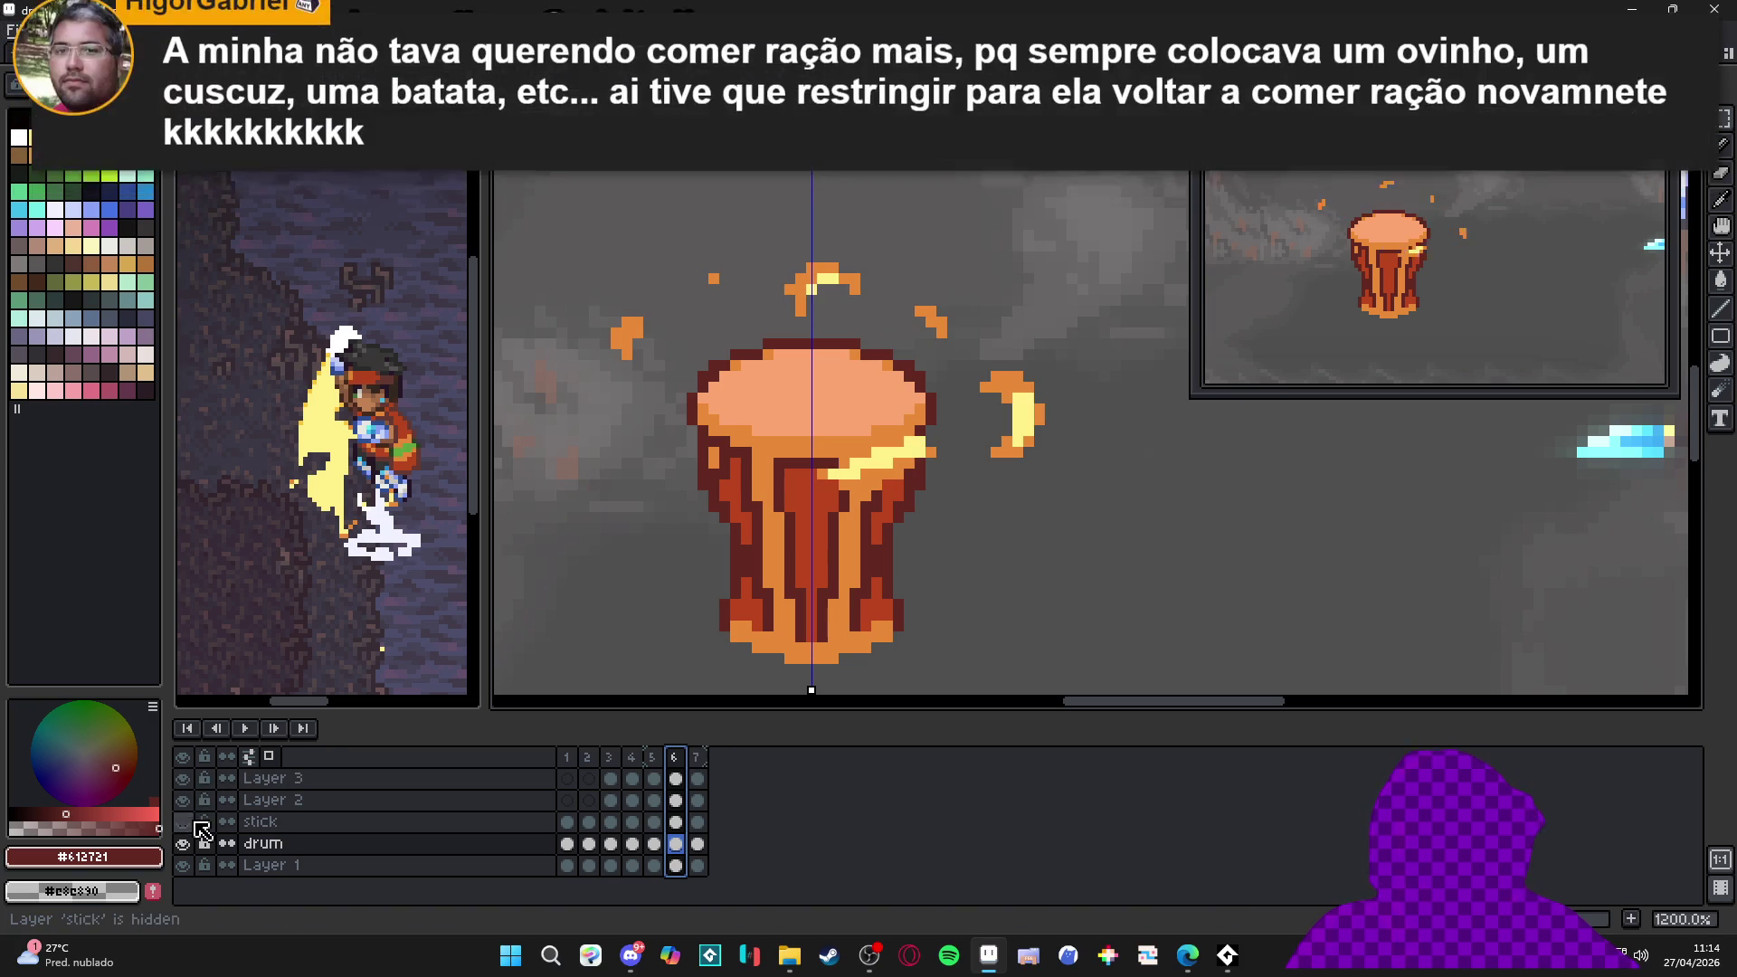
On frame 3, hide the stick layer so only the drum and golden splash show
click(184, 822)
scroll(861, 461, down, 3)
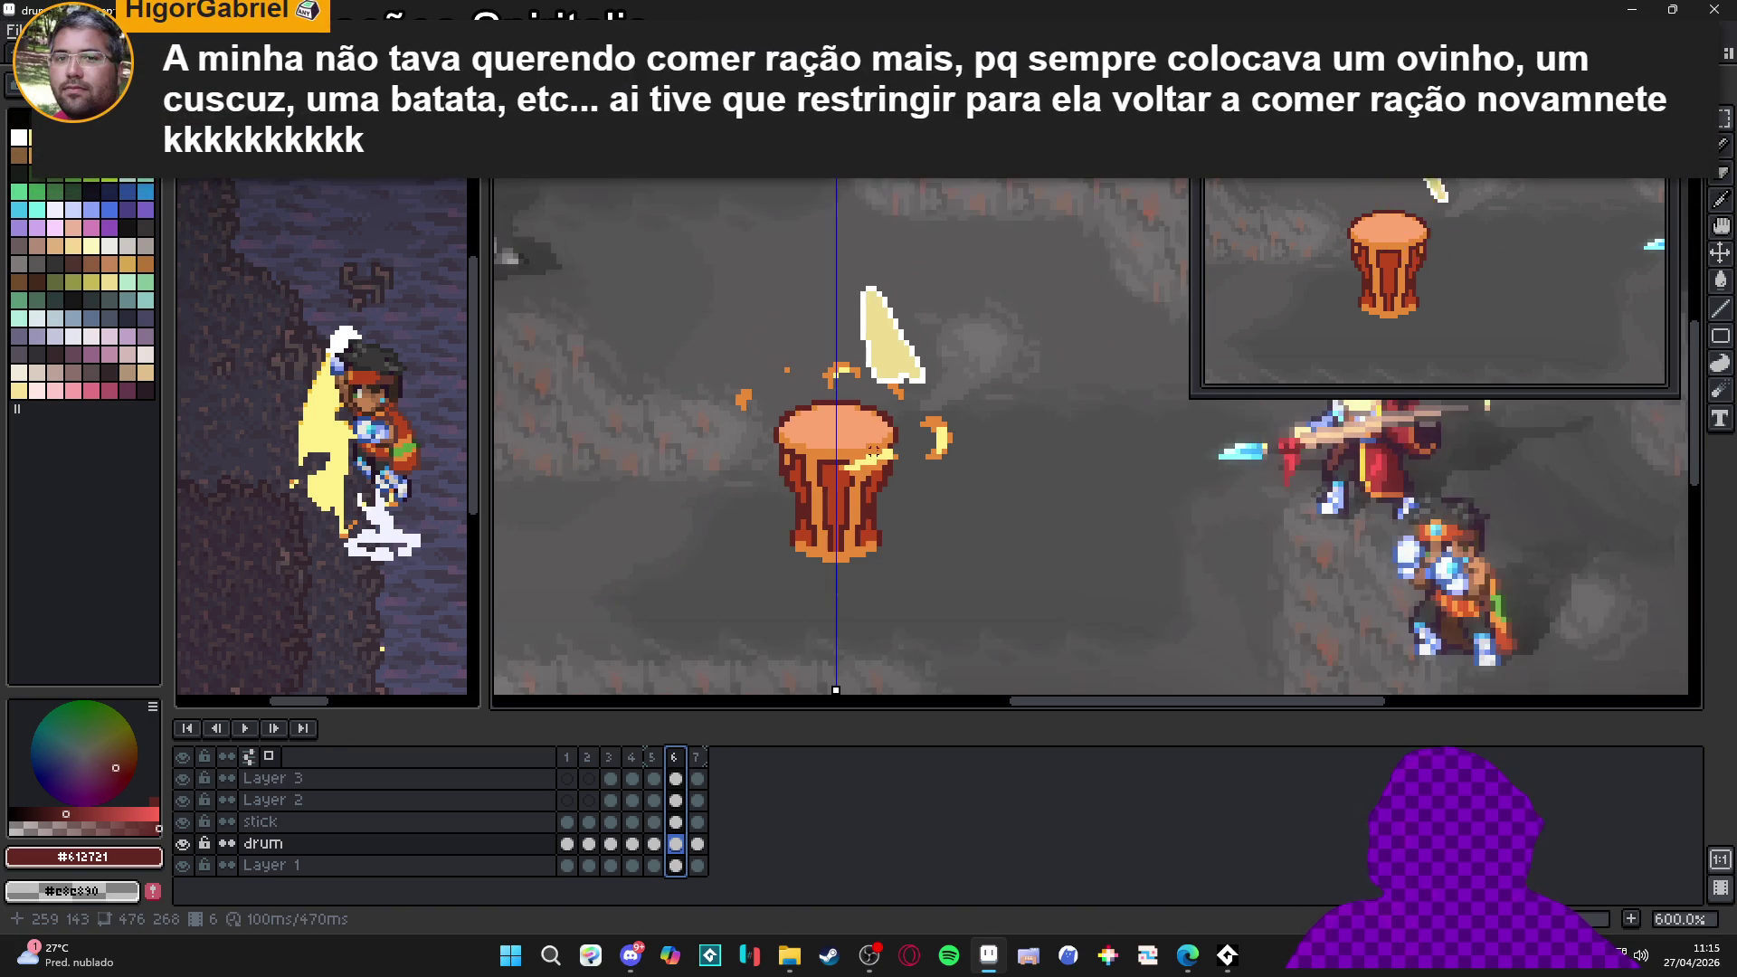
scroll(1400, 306, up, 1)
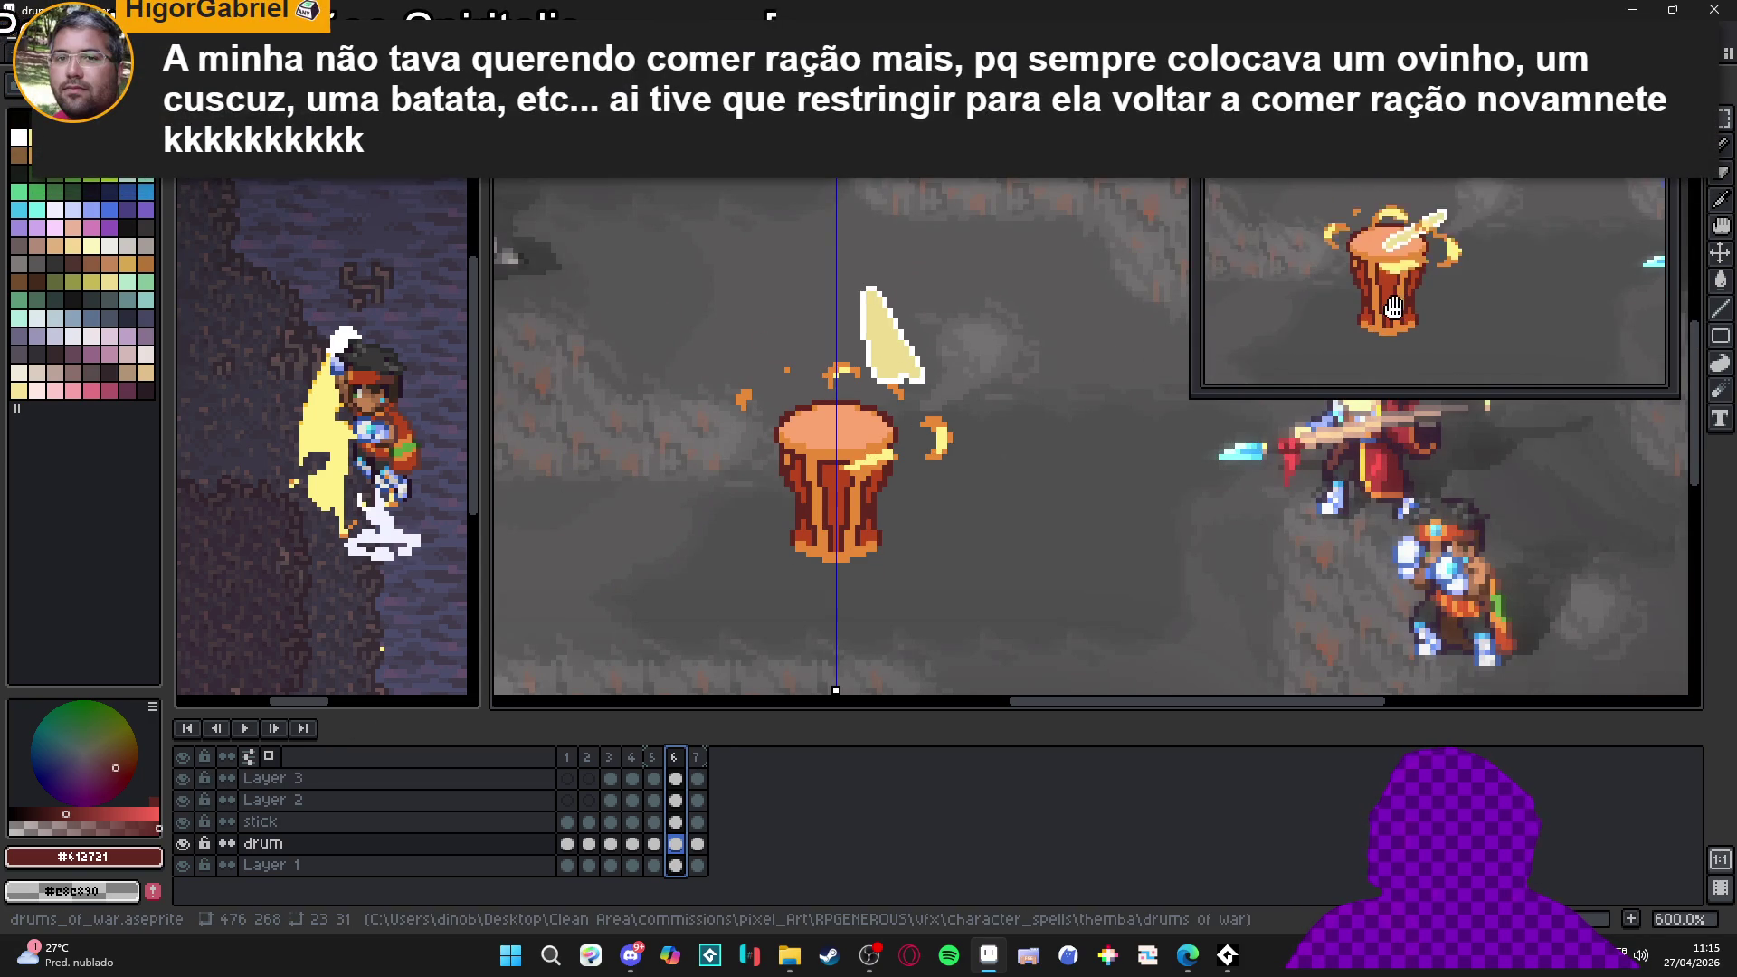
click(588, 757)
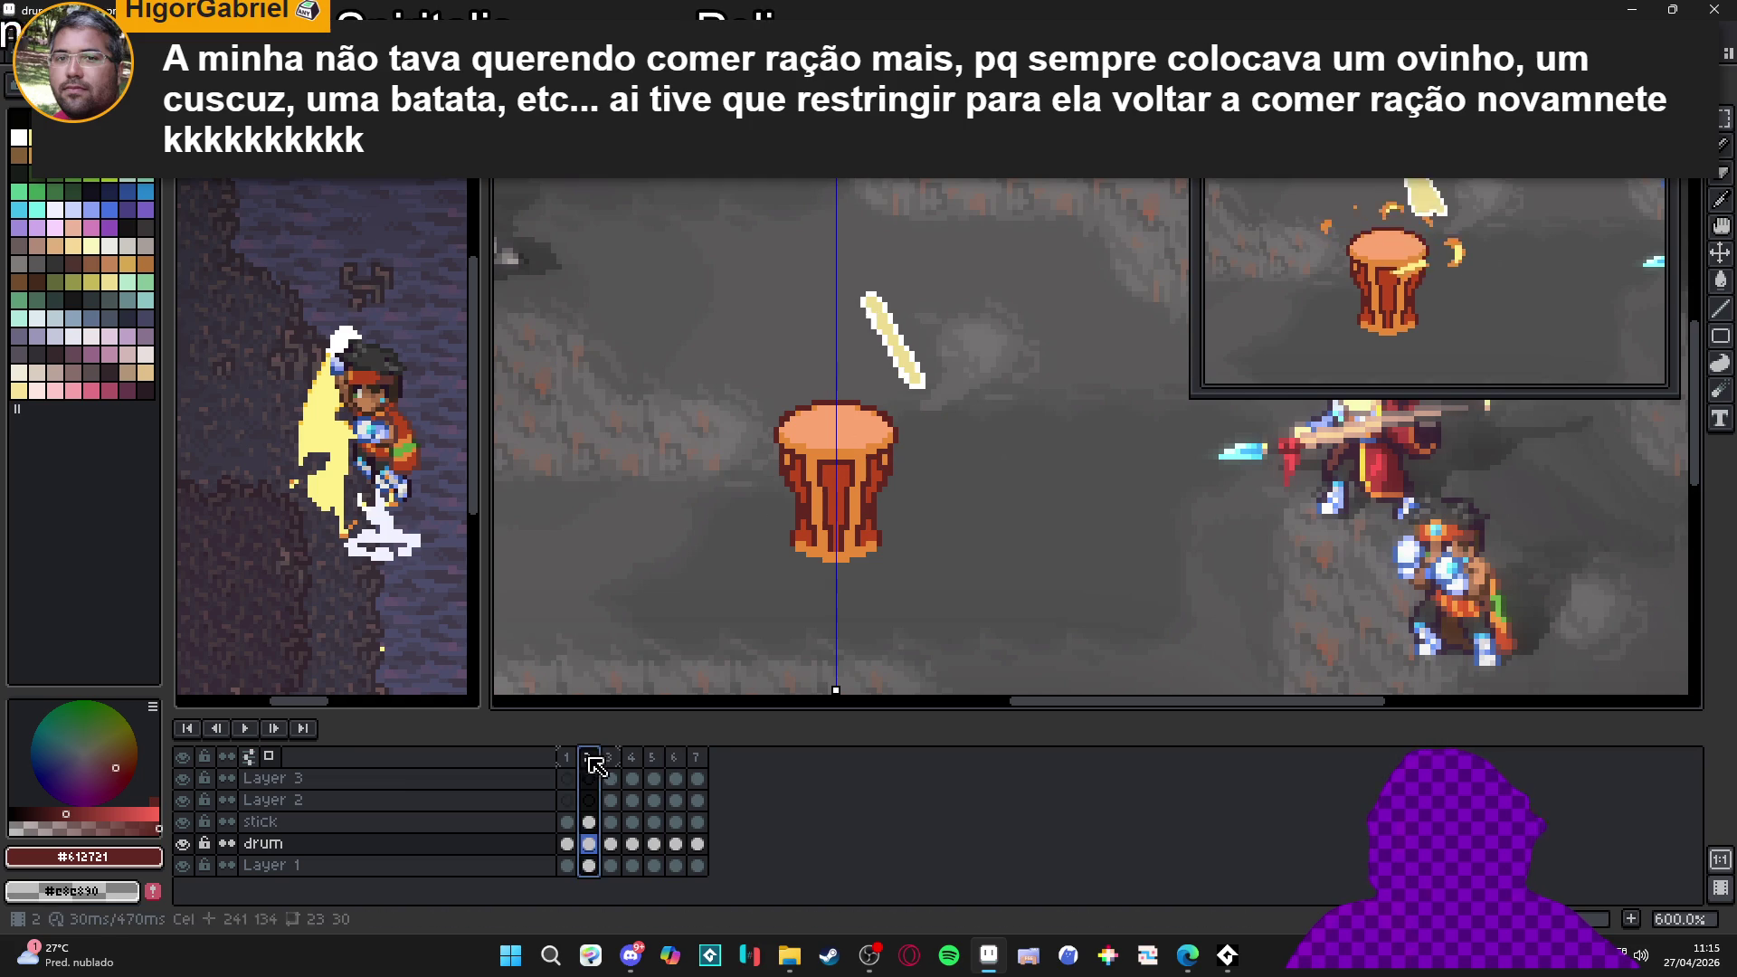
click(610, 757)
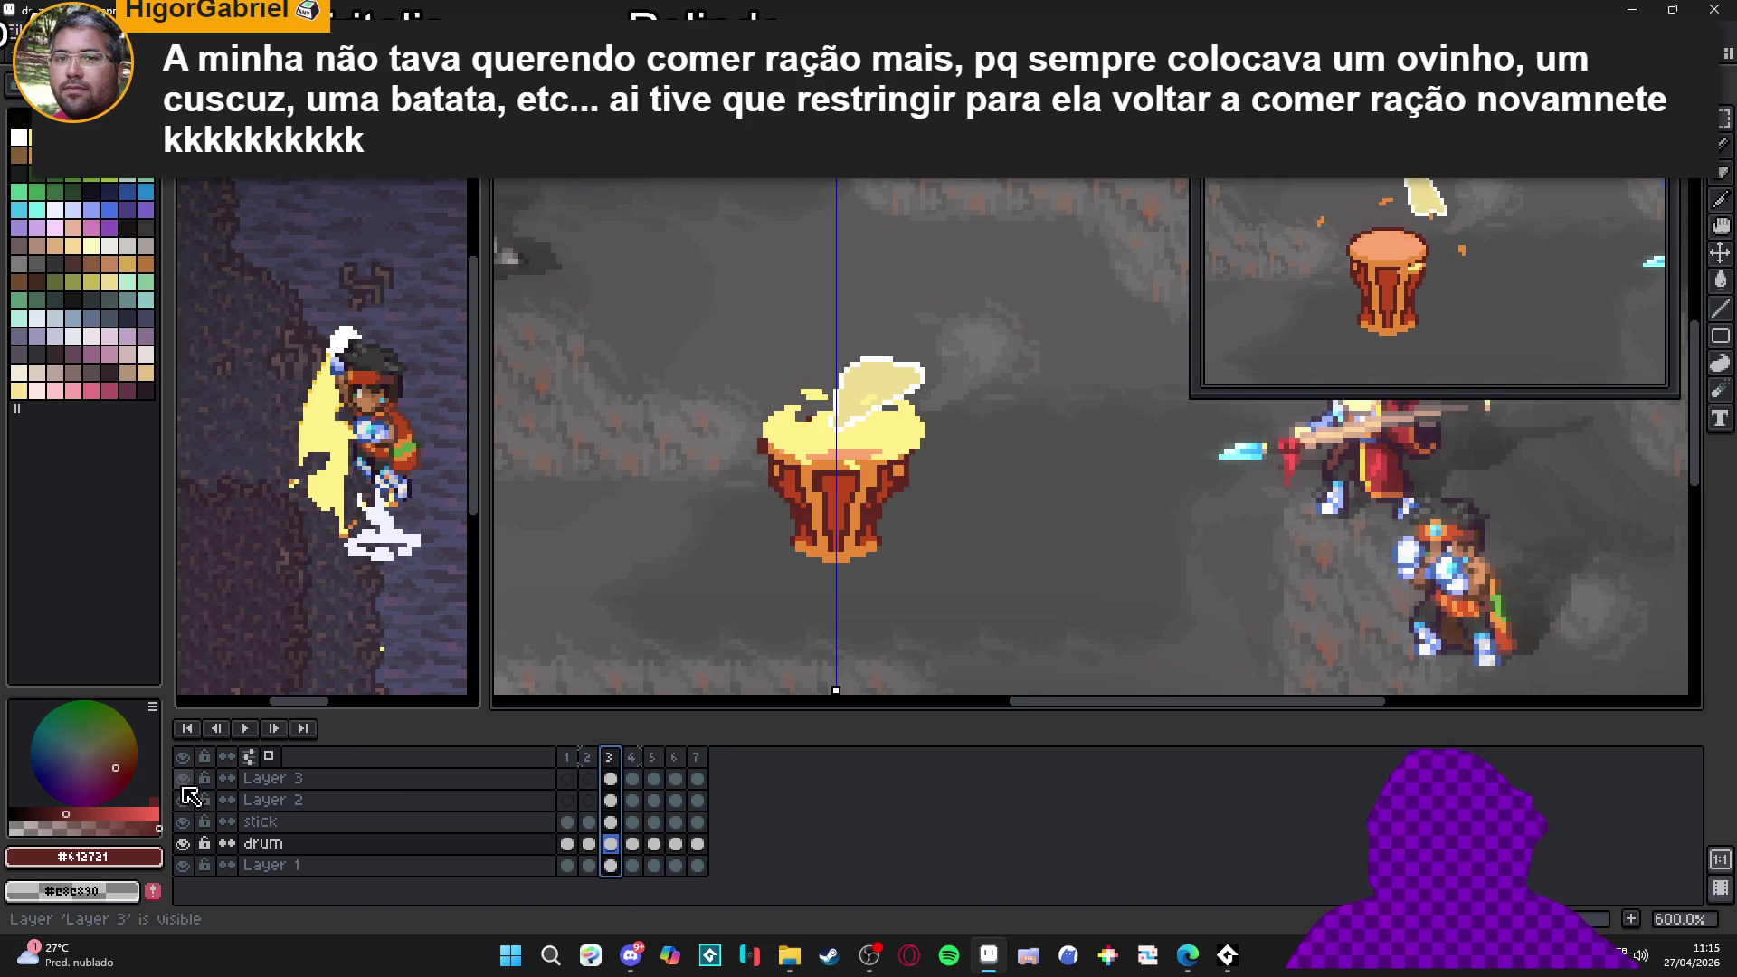
key(ctrl)
ctrl+click(909, 399)
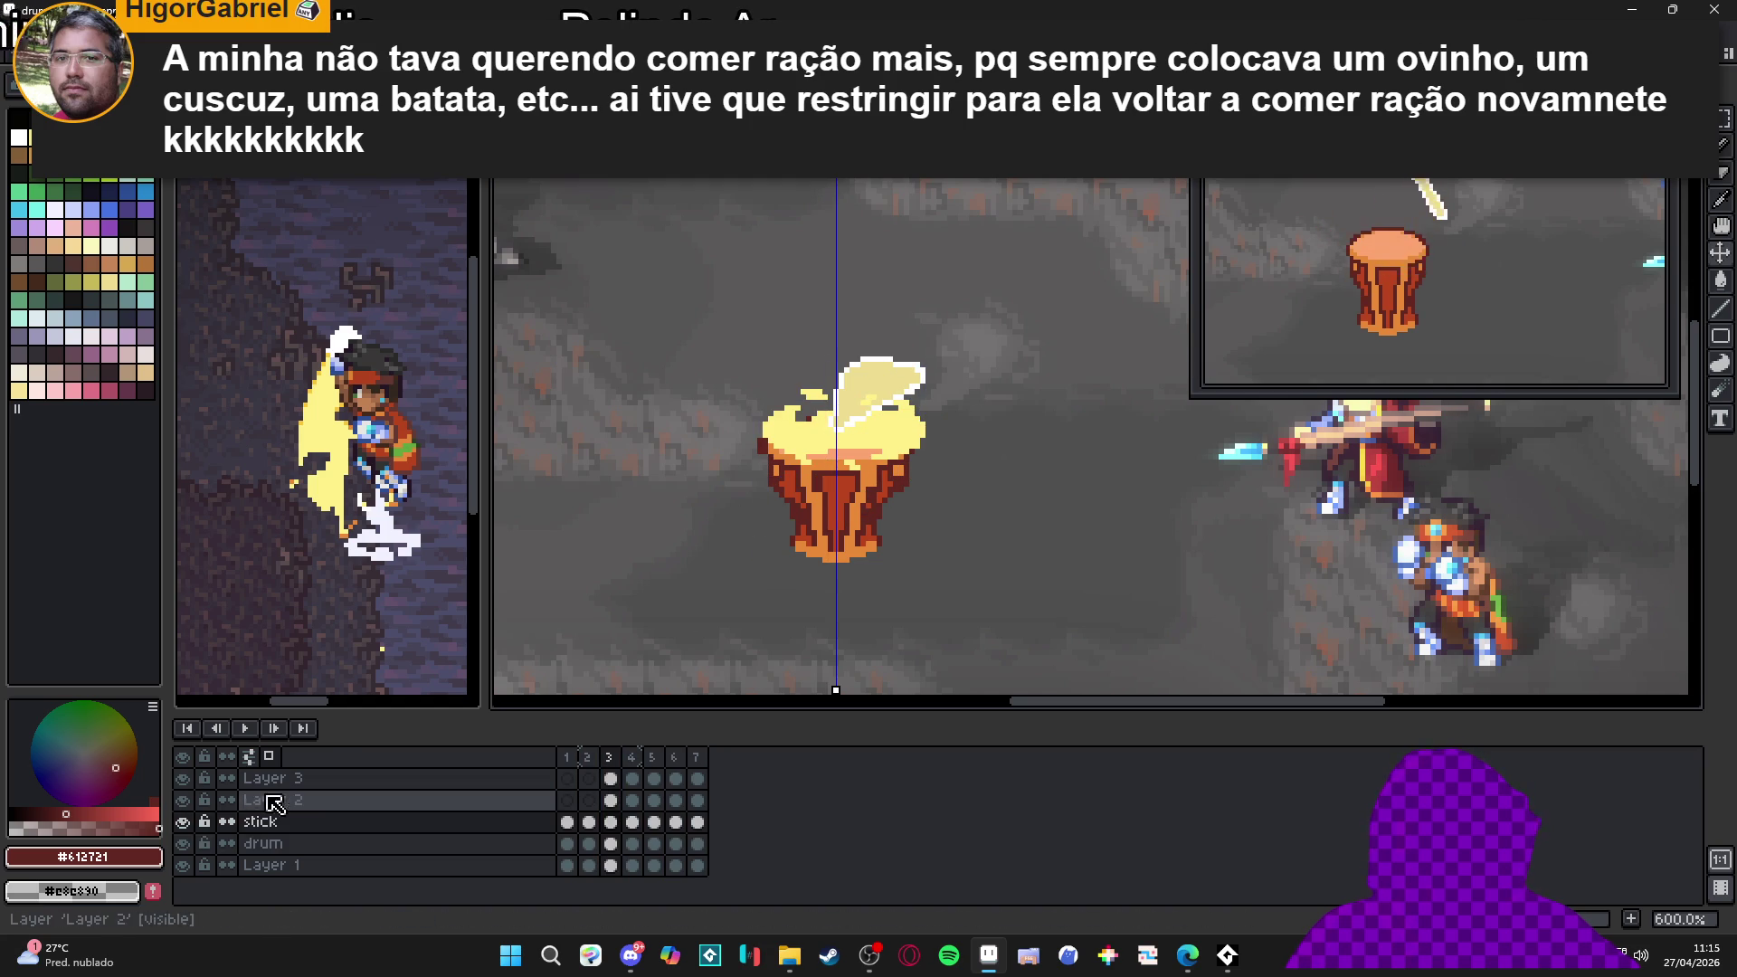
click(183, 822)
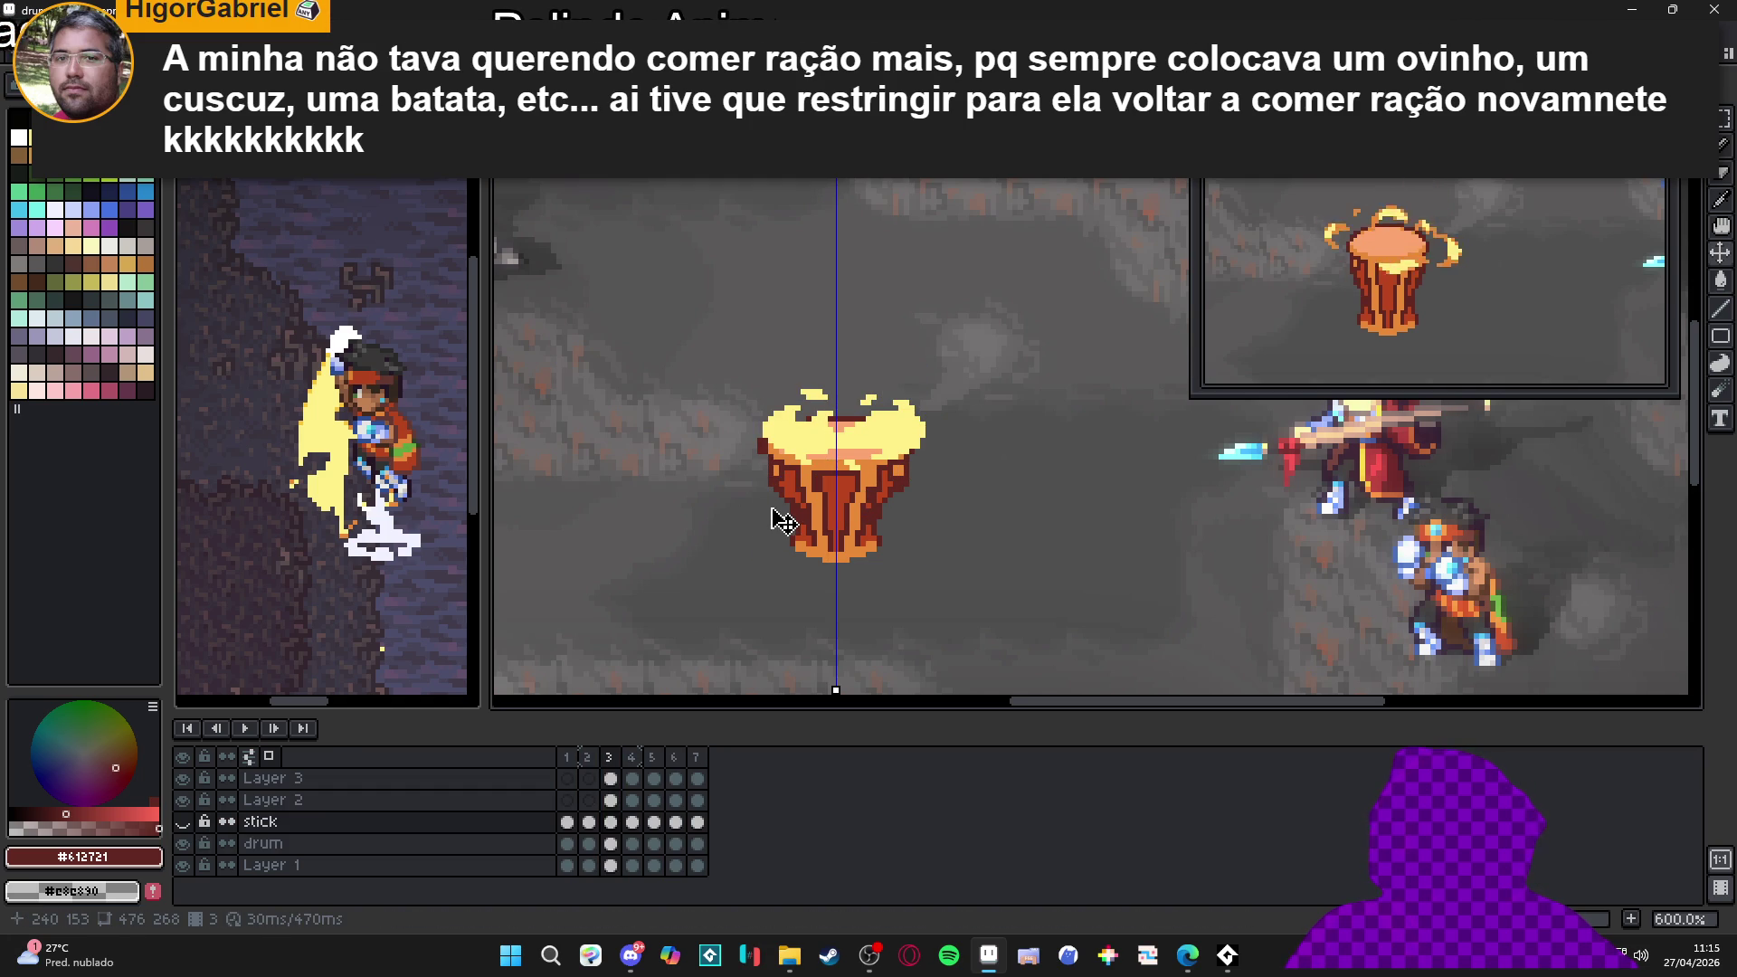
drag(784, 523, 714, 523)
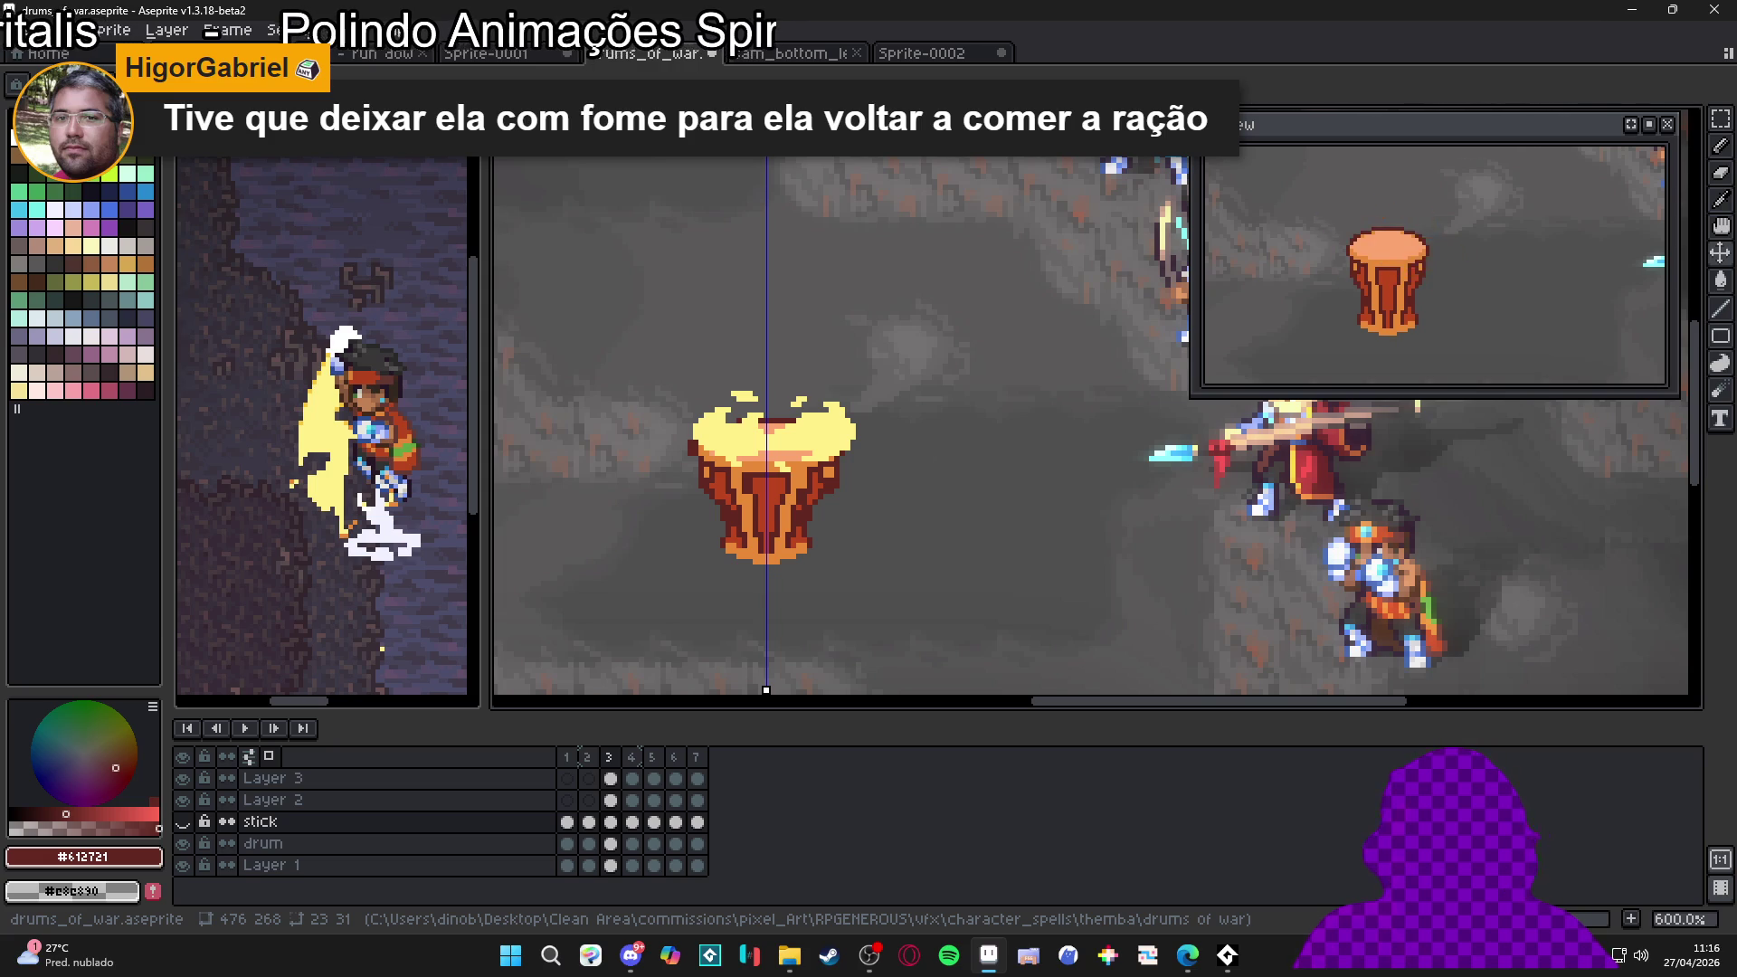
key(alt+Tab)
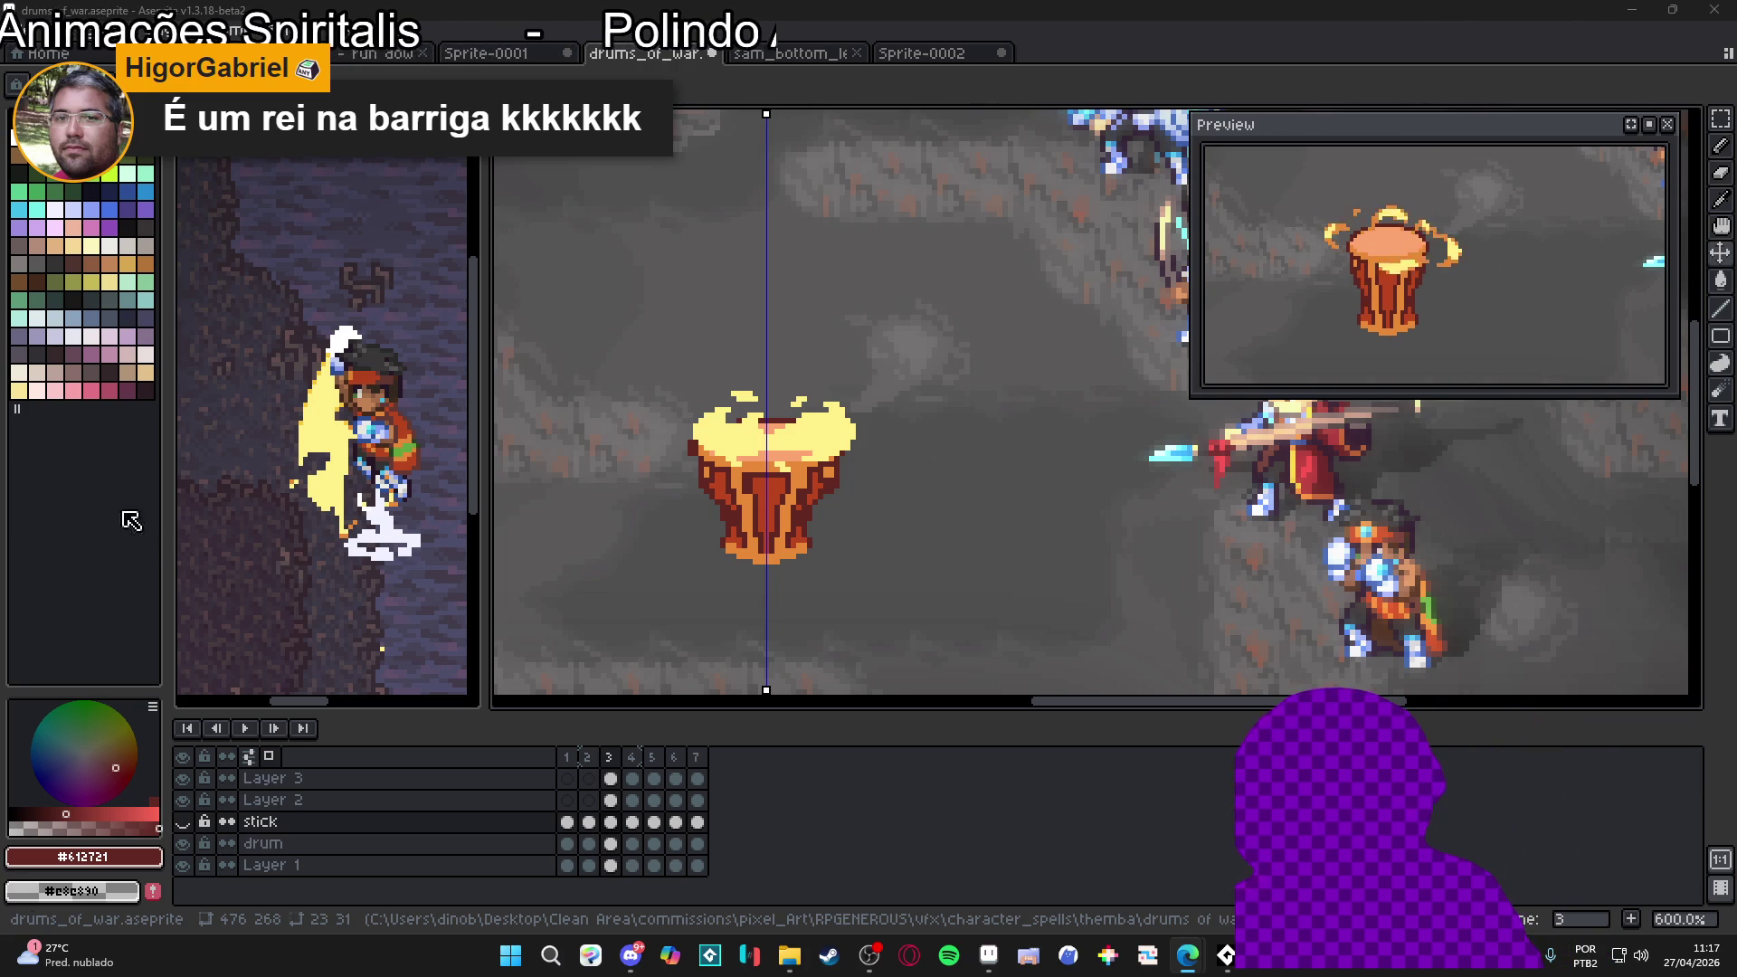
Start playback of the drums_of_war animation on the canvas
click(244, 728)
Switch to the themba uppercut sprite and back to drums_of_war to compare animations
click(290, 550)
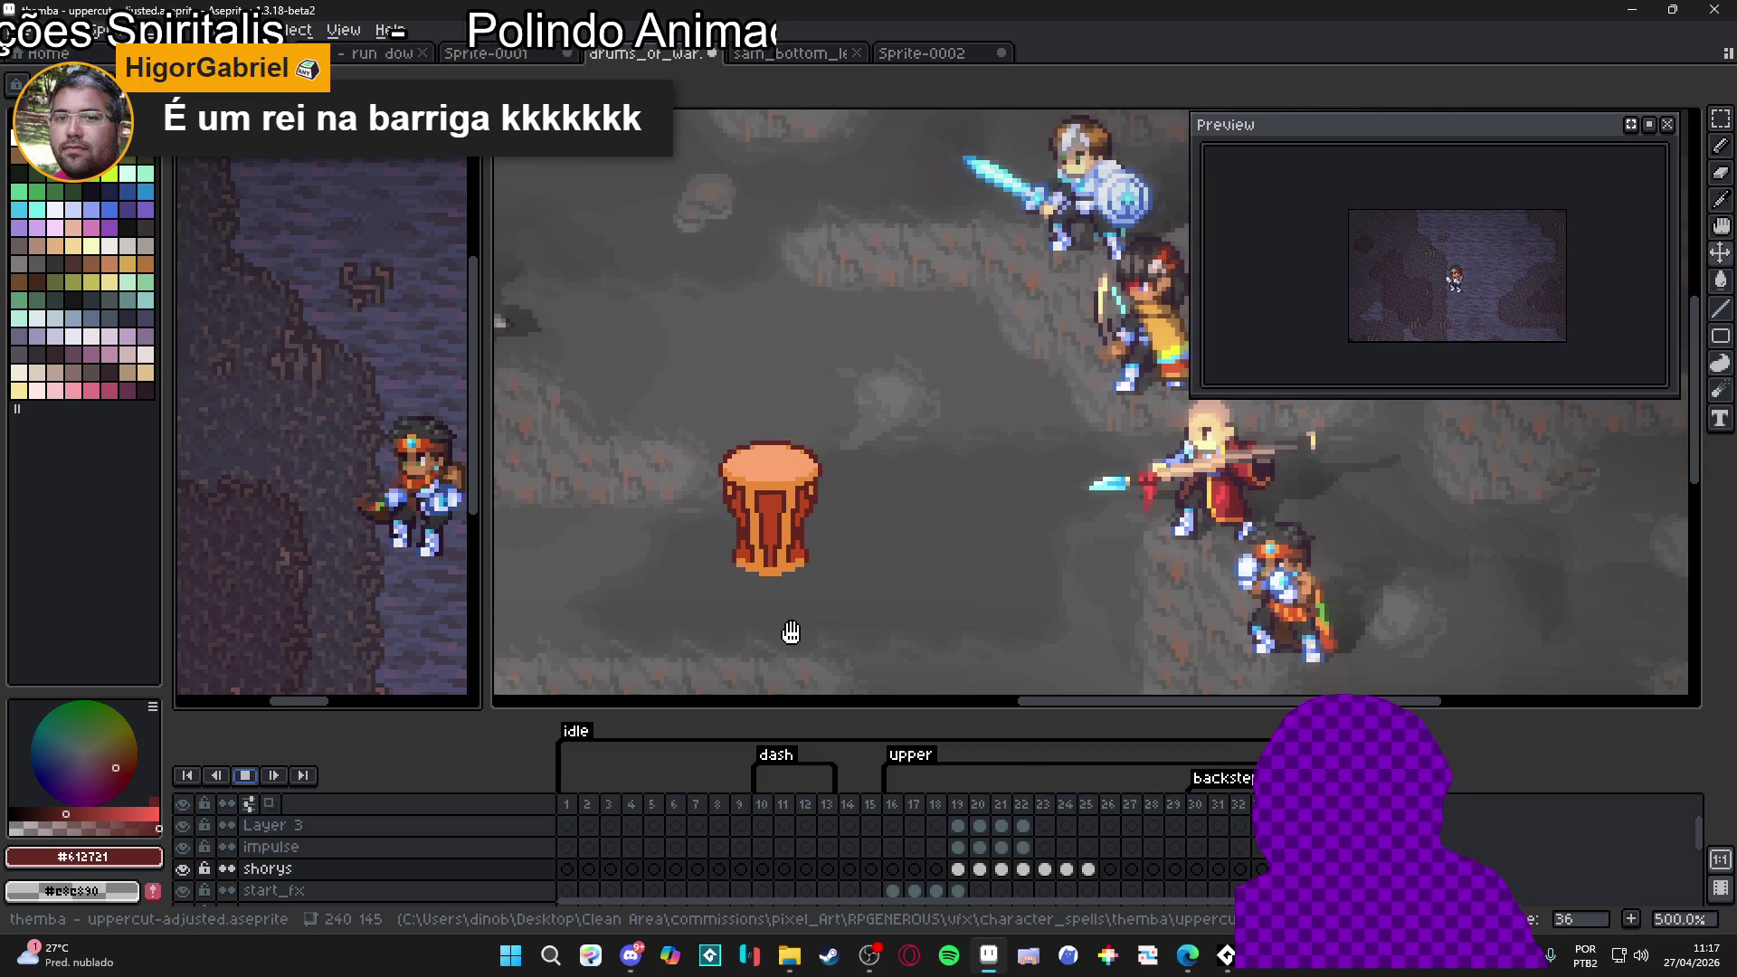
click(791, 632)
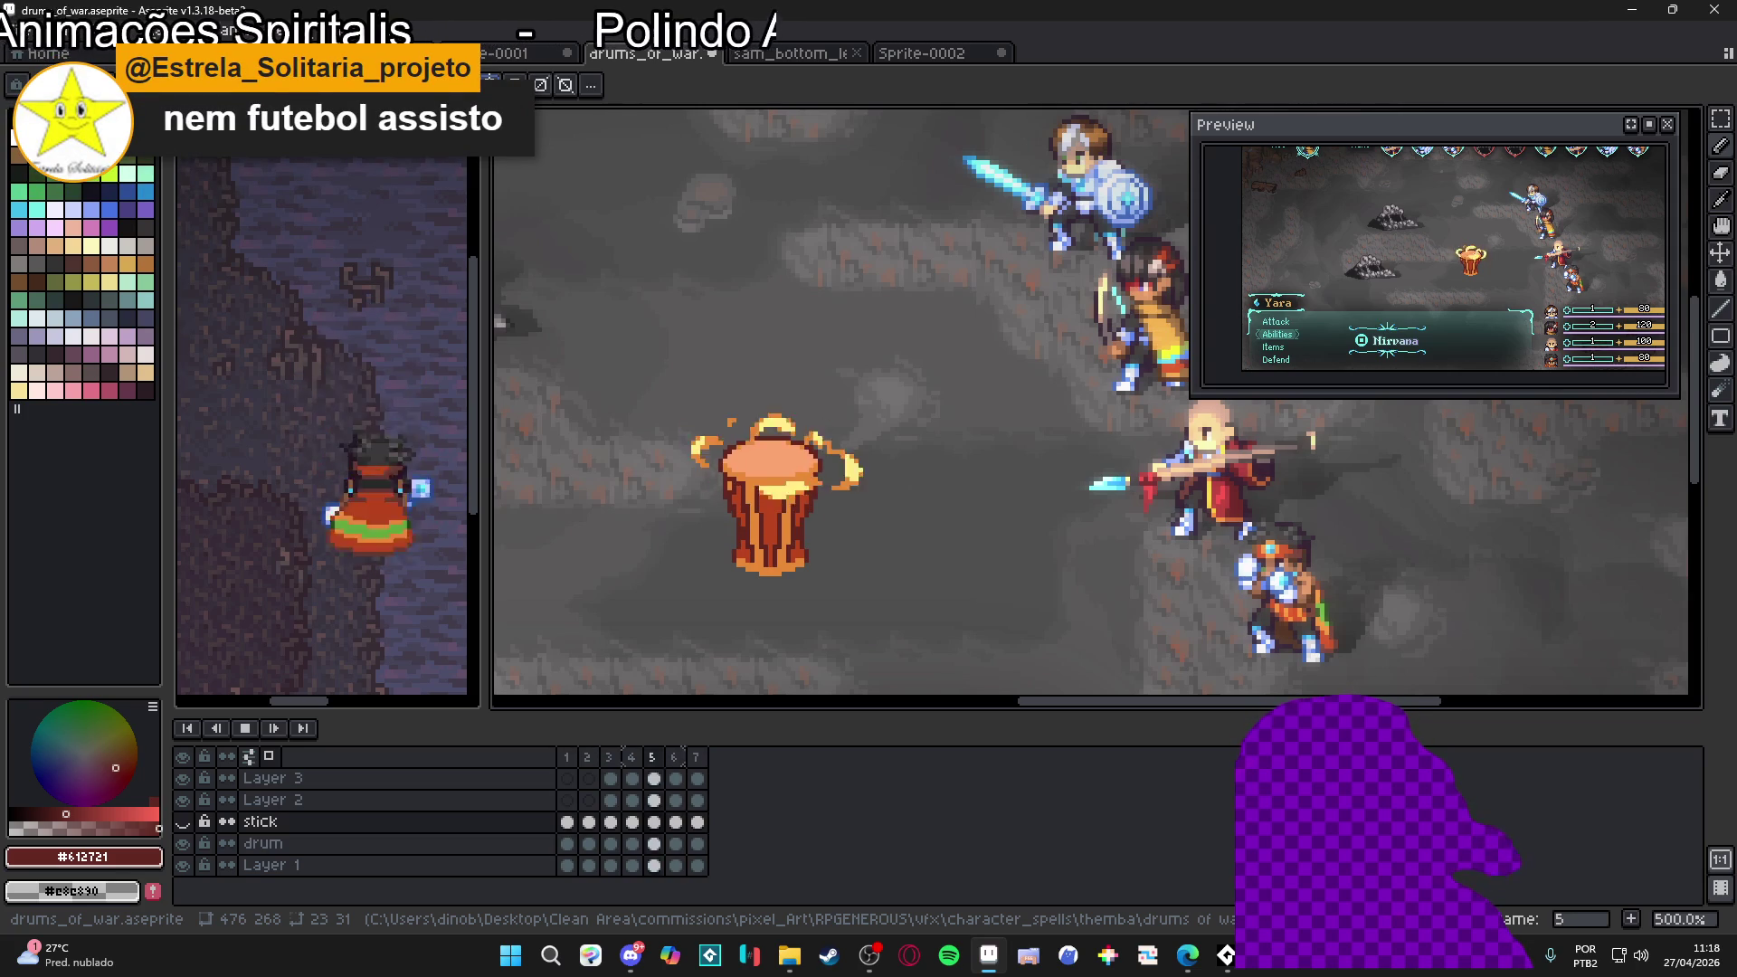
Advance frame by frame through the drum animation, wrapping from frame 7 round to frame 5
key(Right)
key(Right)
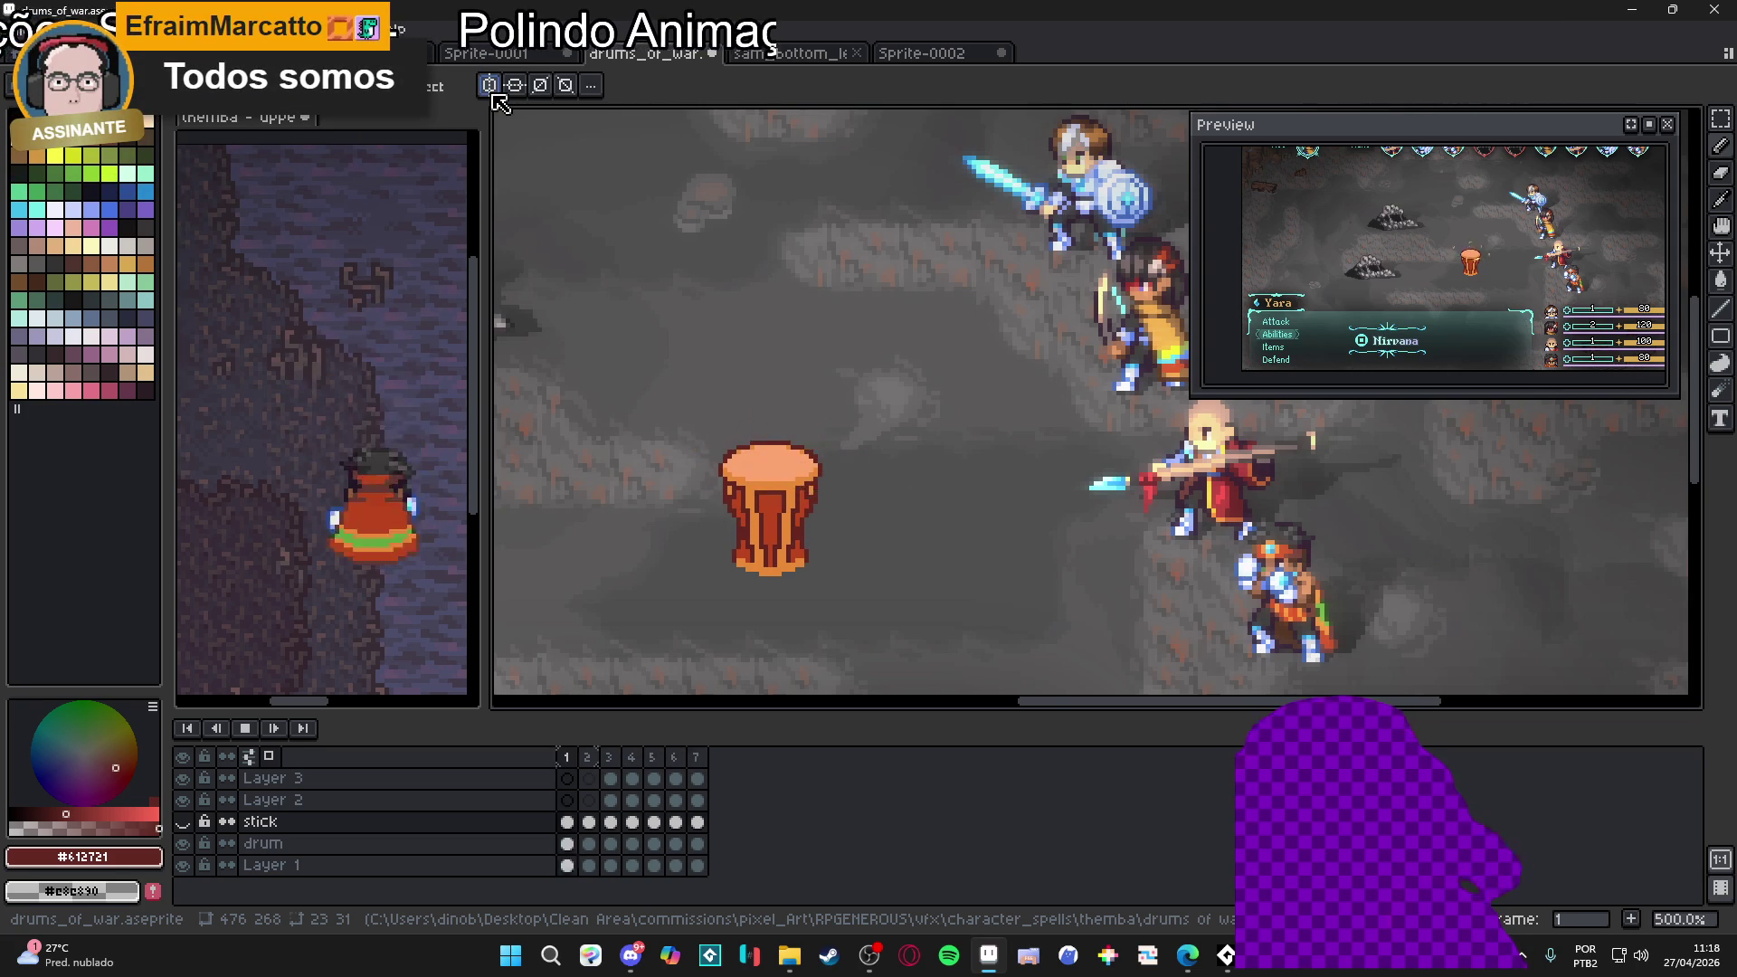
key(Right)
key(Right)
key(Right)
key(Right)
key(Right)
key(Right)
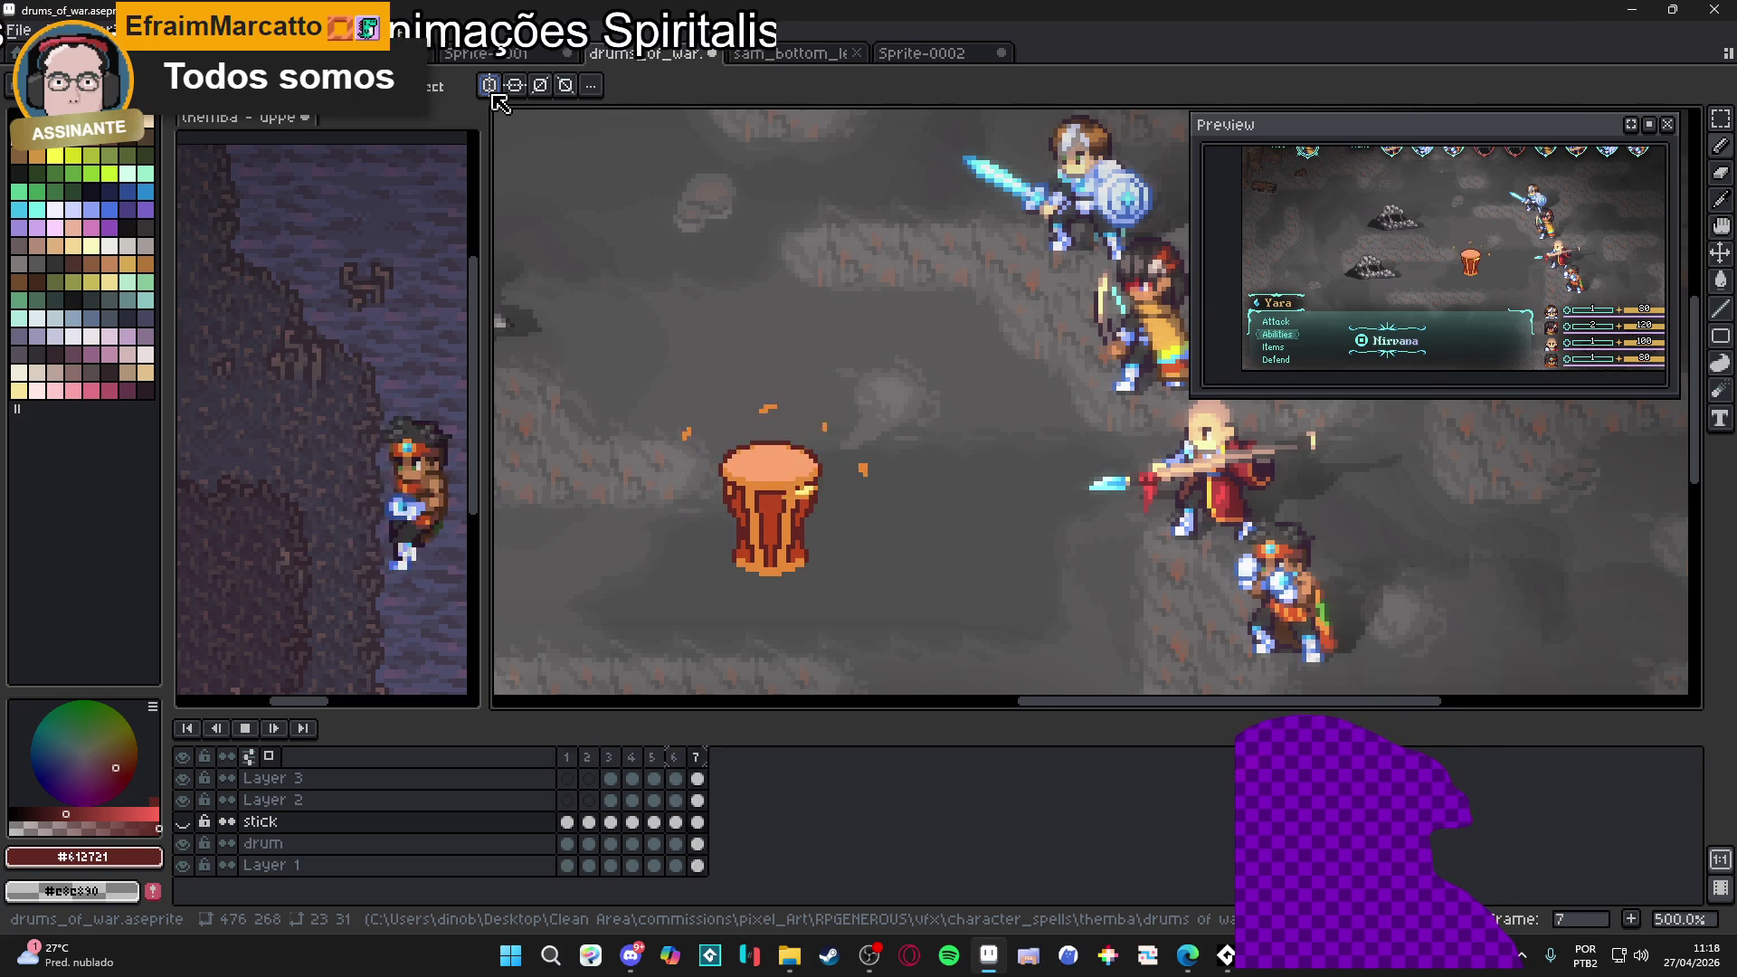
key(Right)
key(Right)
key(Right)
key(Right)
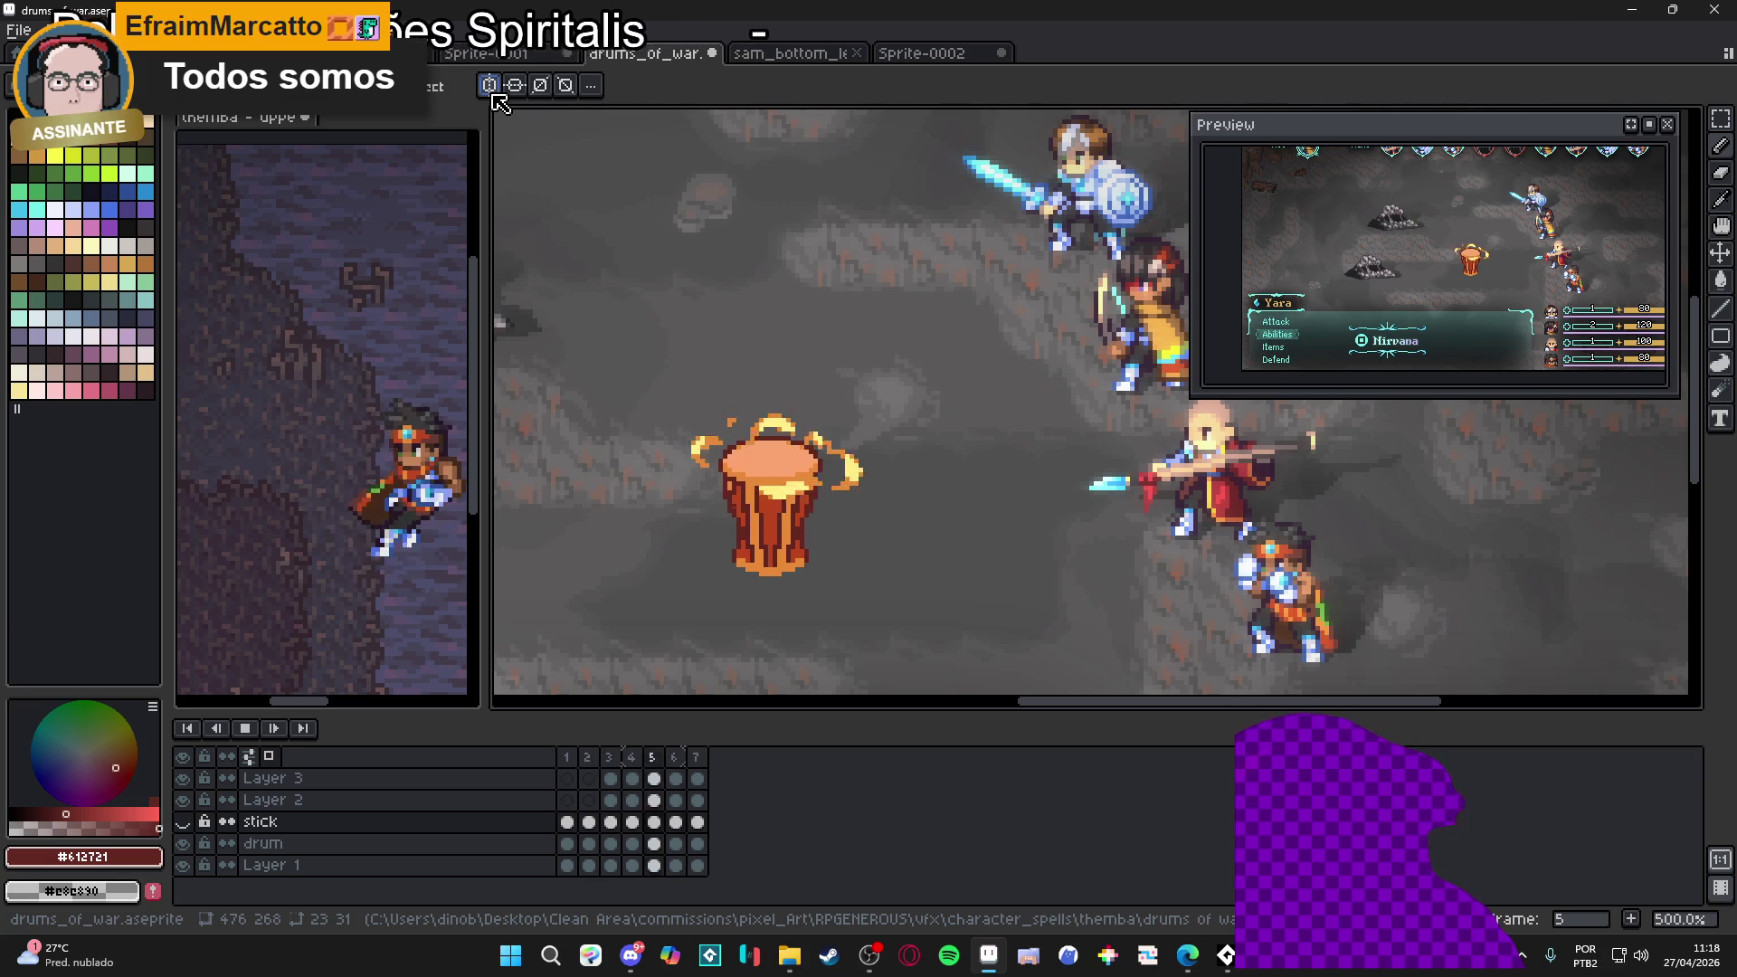
key(Right)
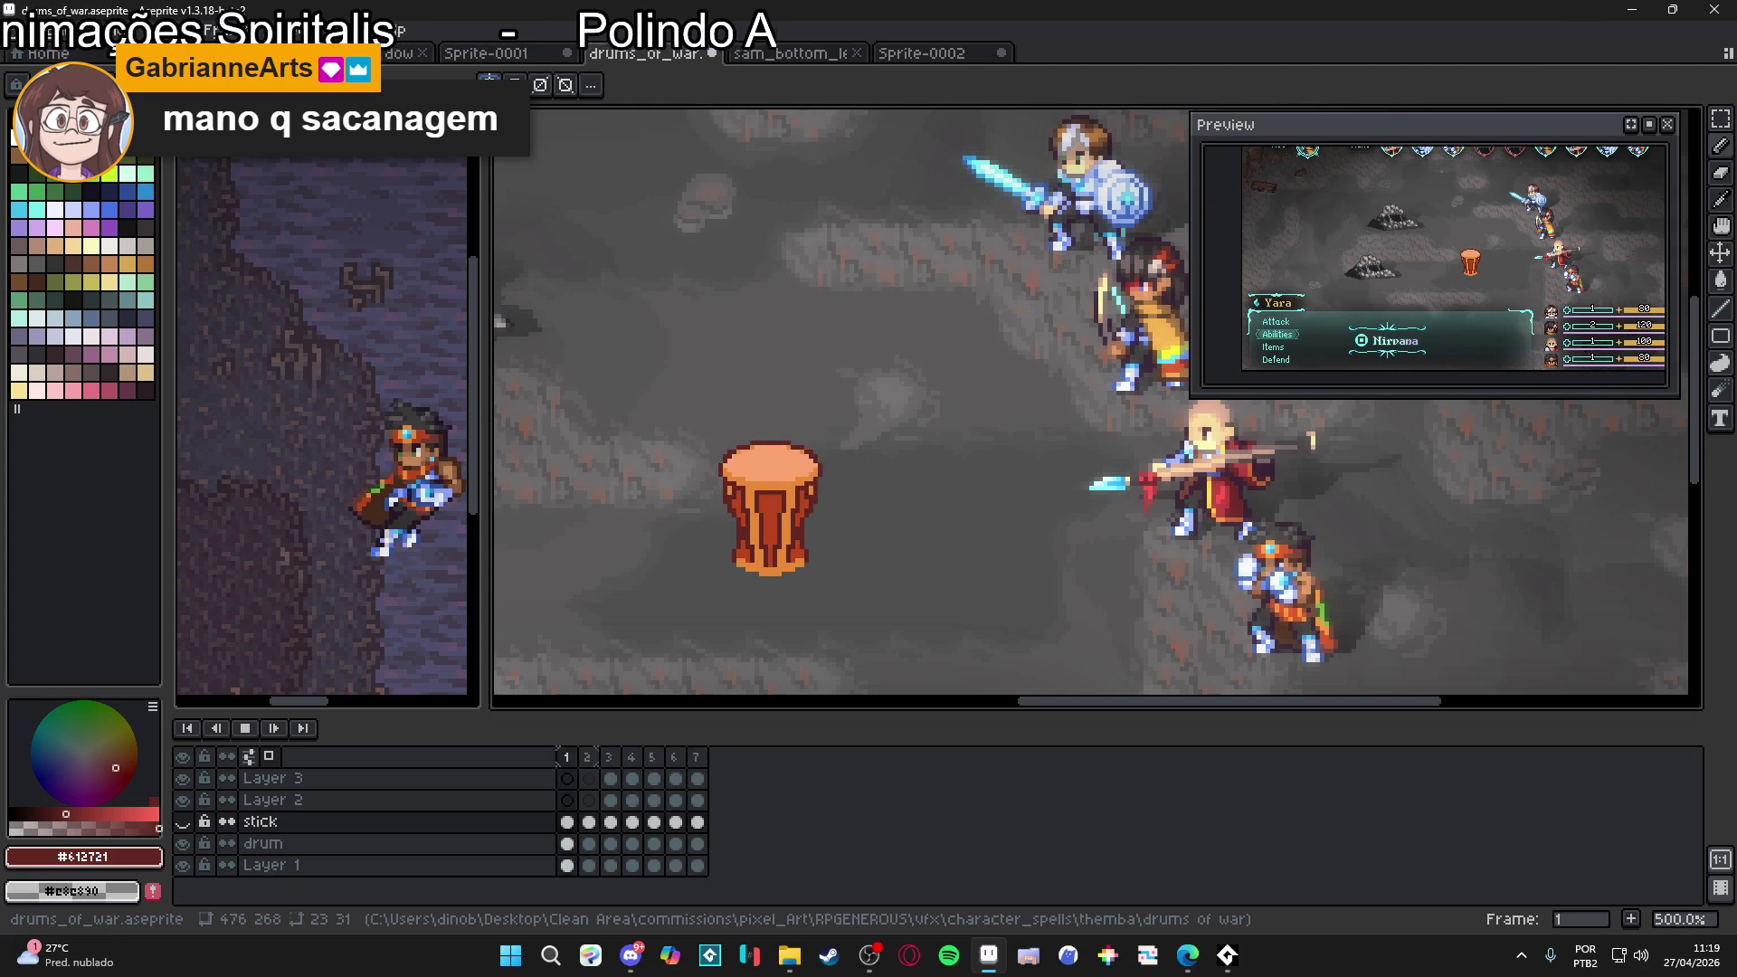
Cycle through the drum animation's seven frames again, then maximize the browser window for the video
key(Right)
key(Right)
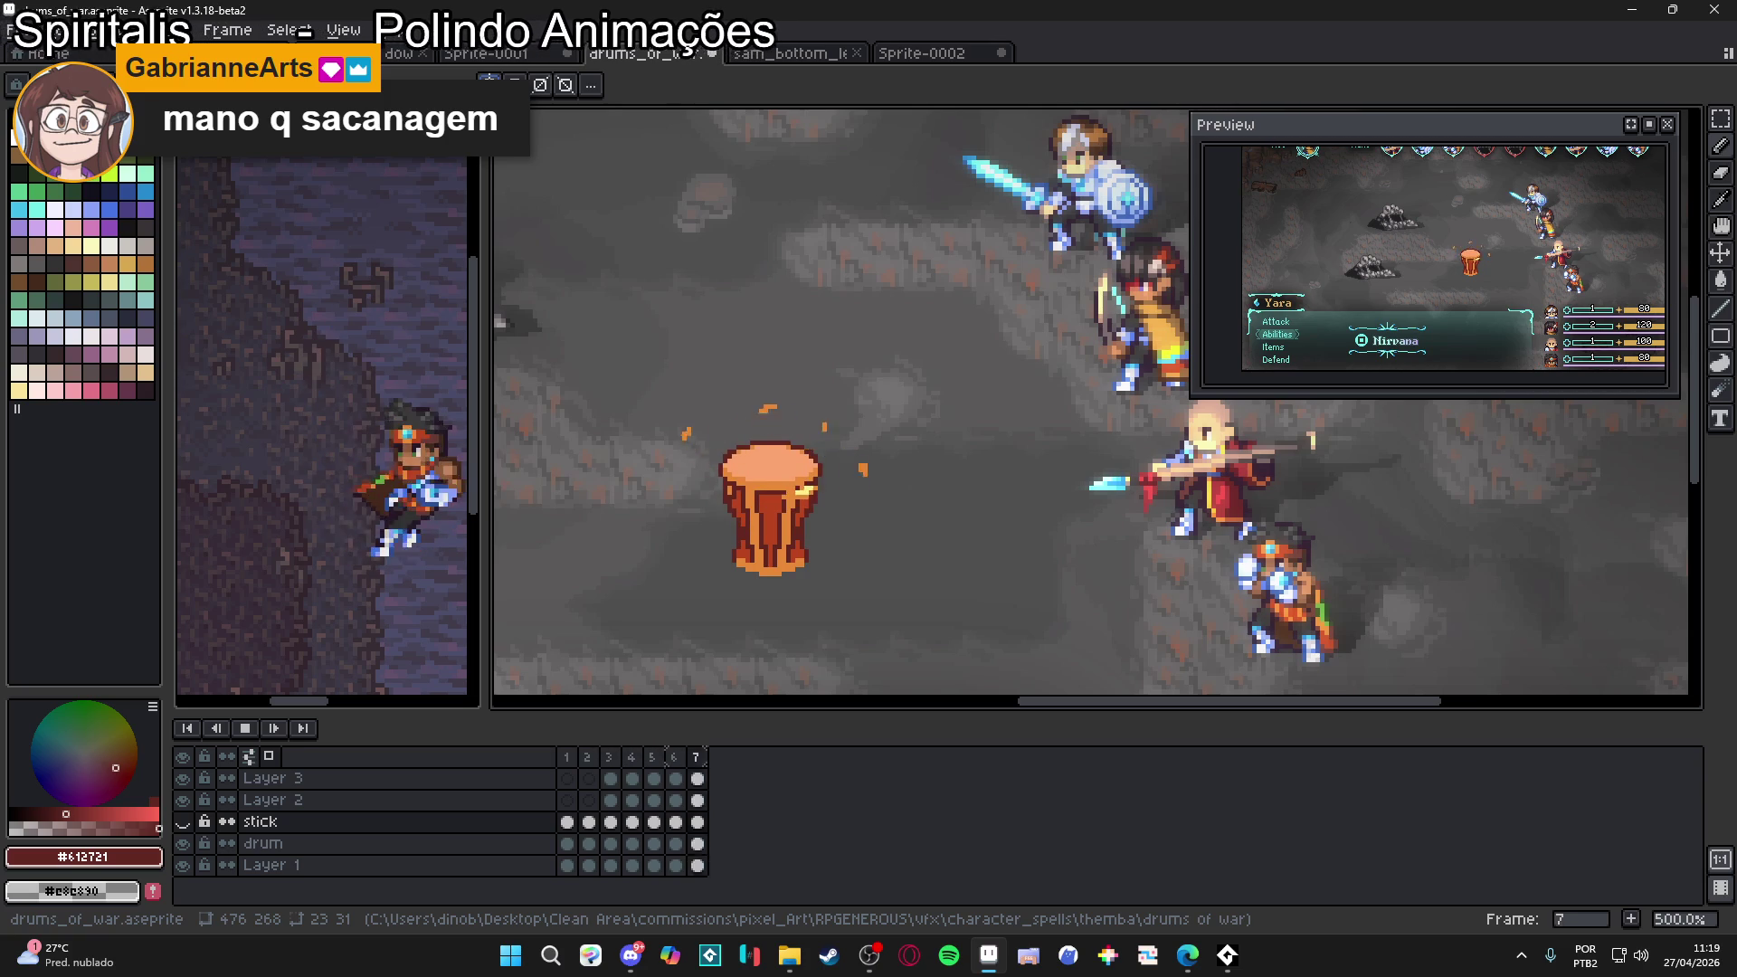
key(Right)
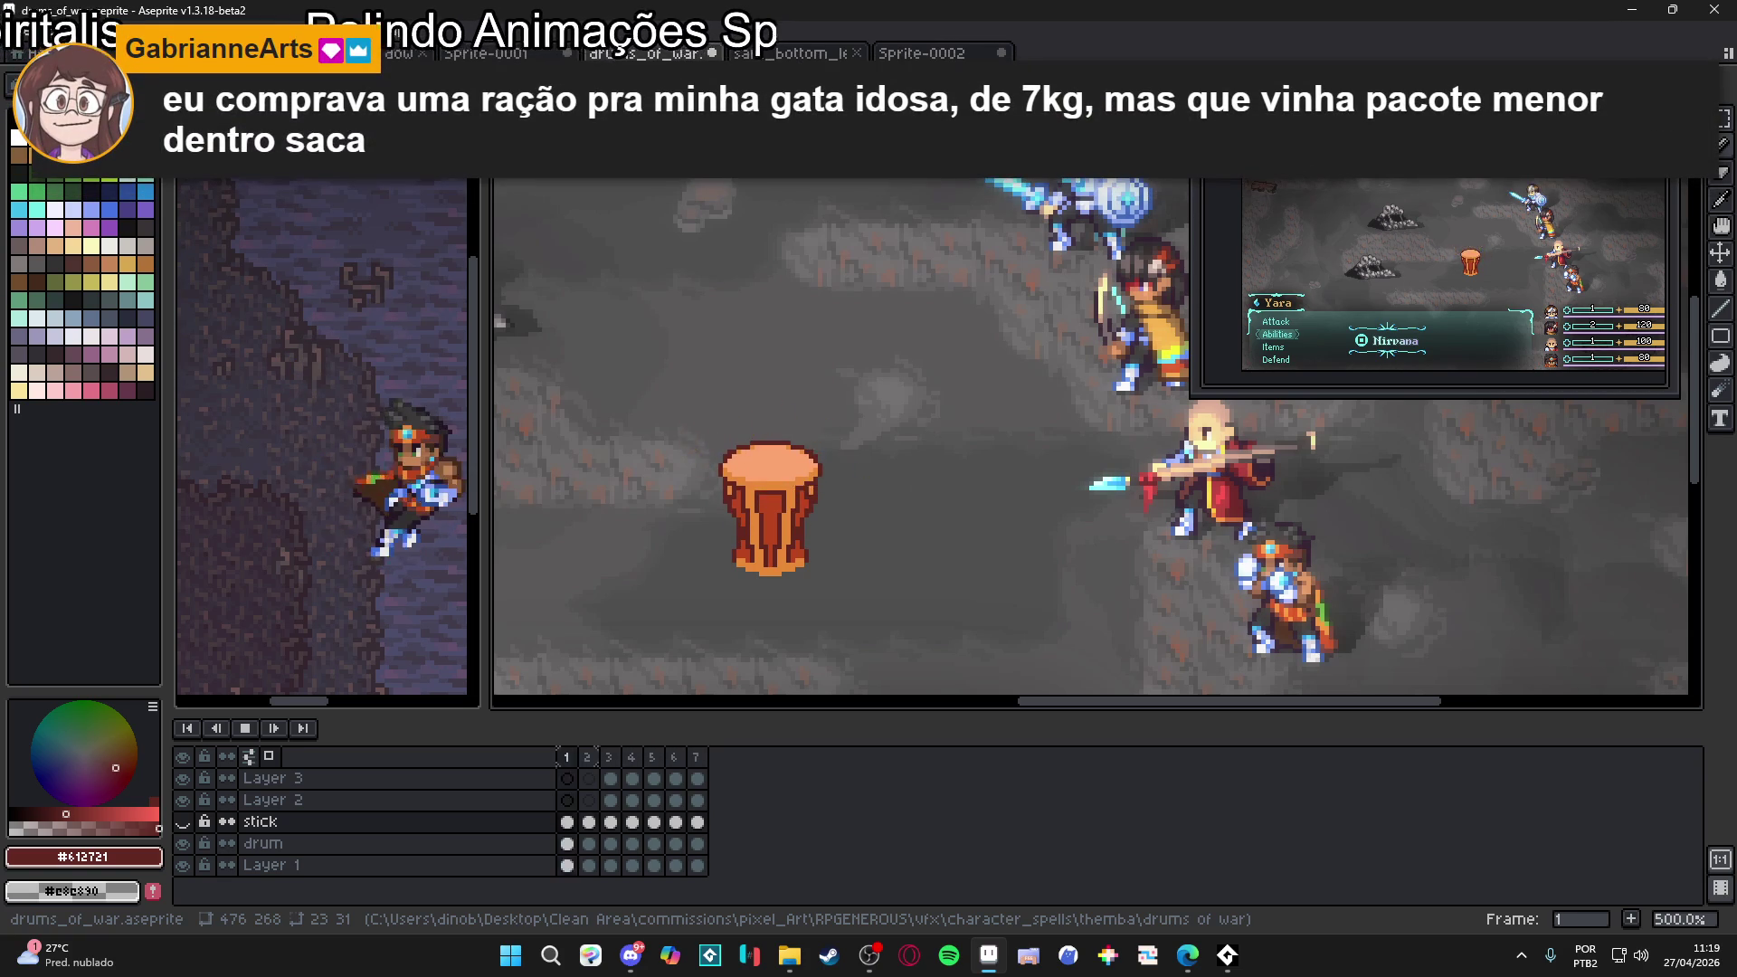
key(Right)
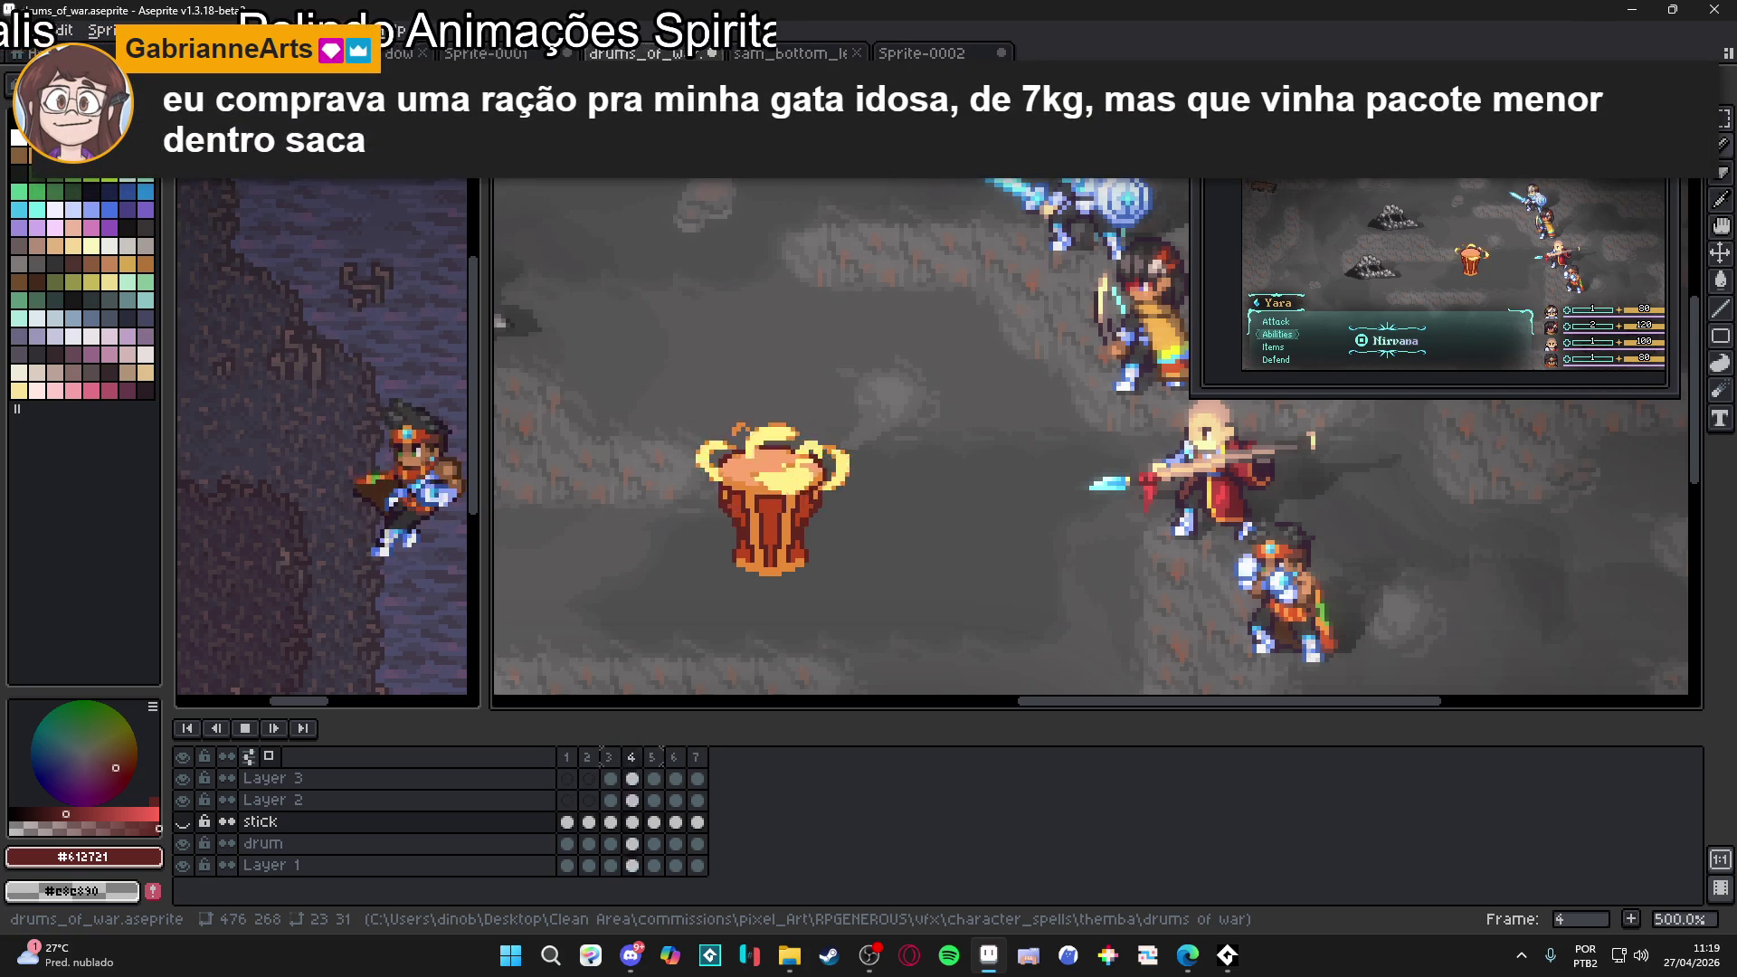
key(Right)
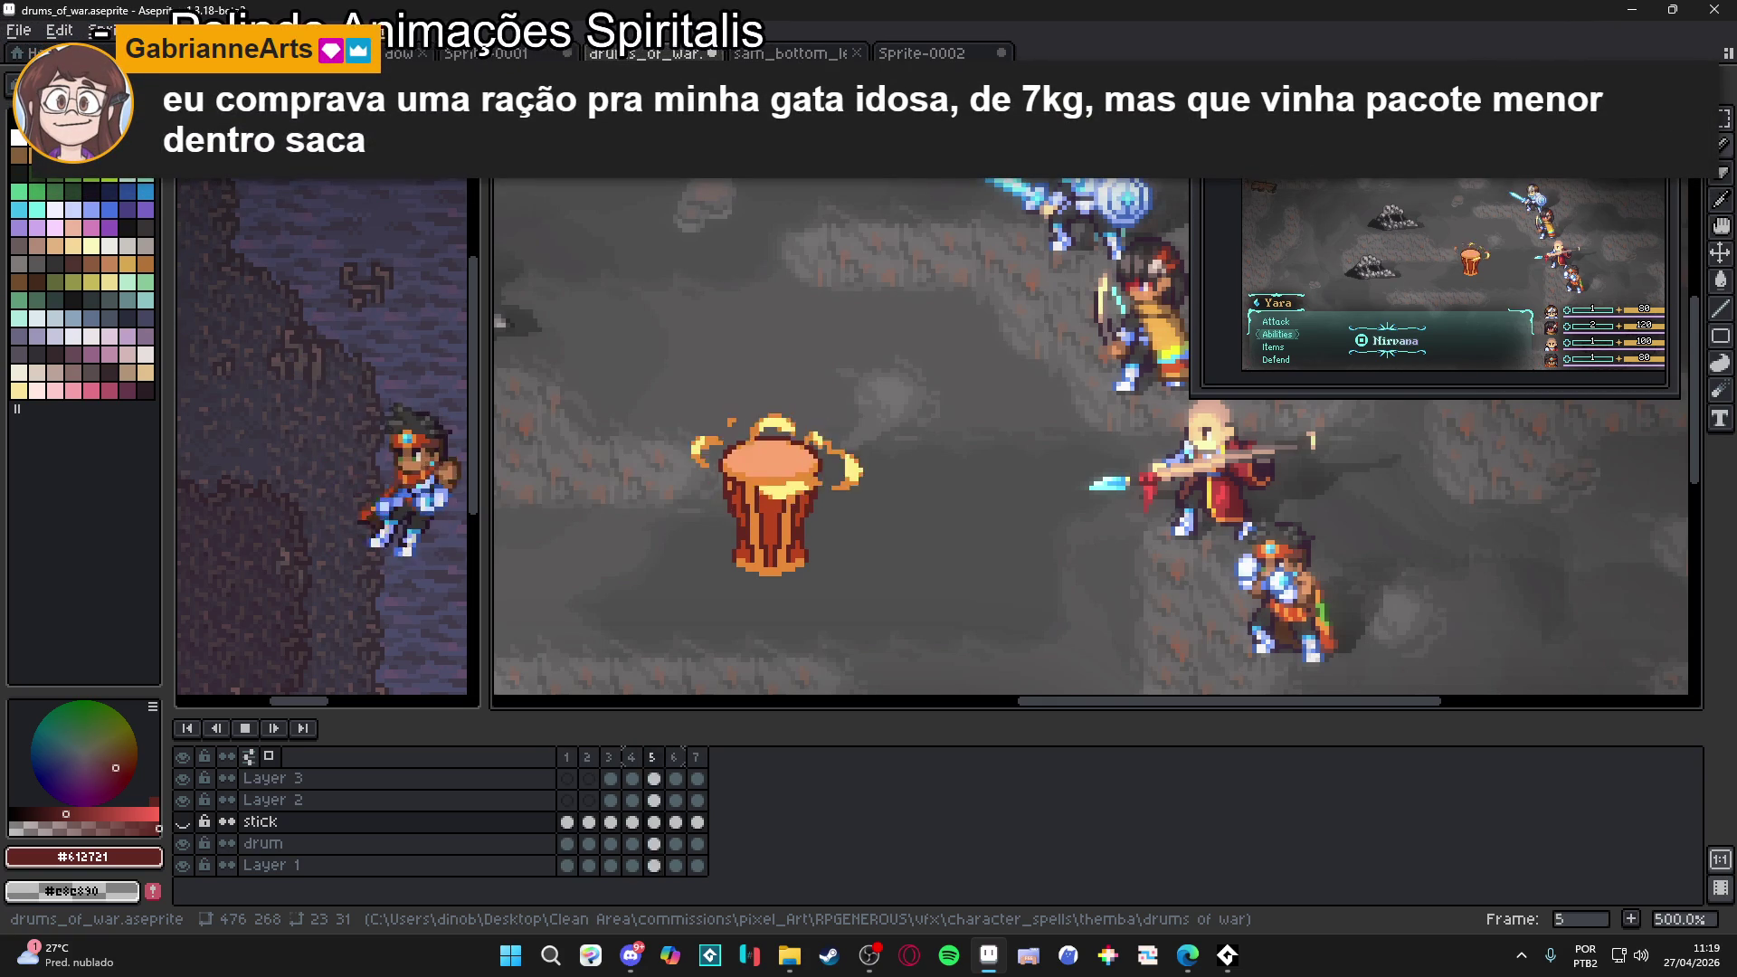
key(Right)
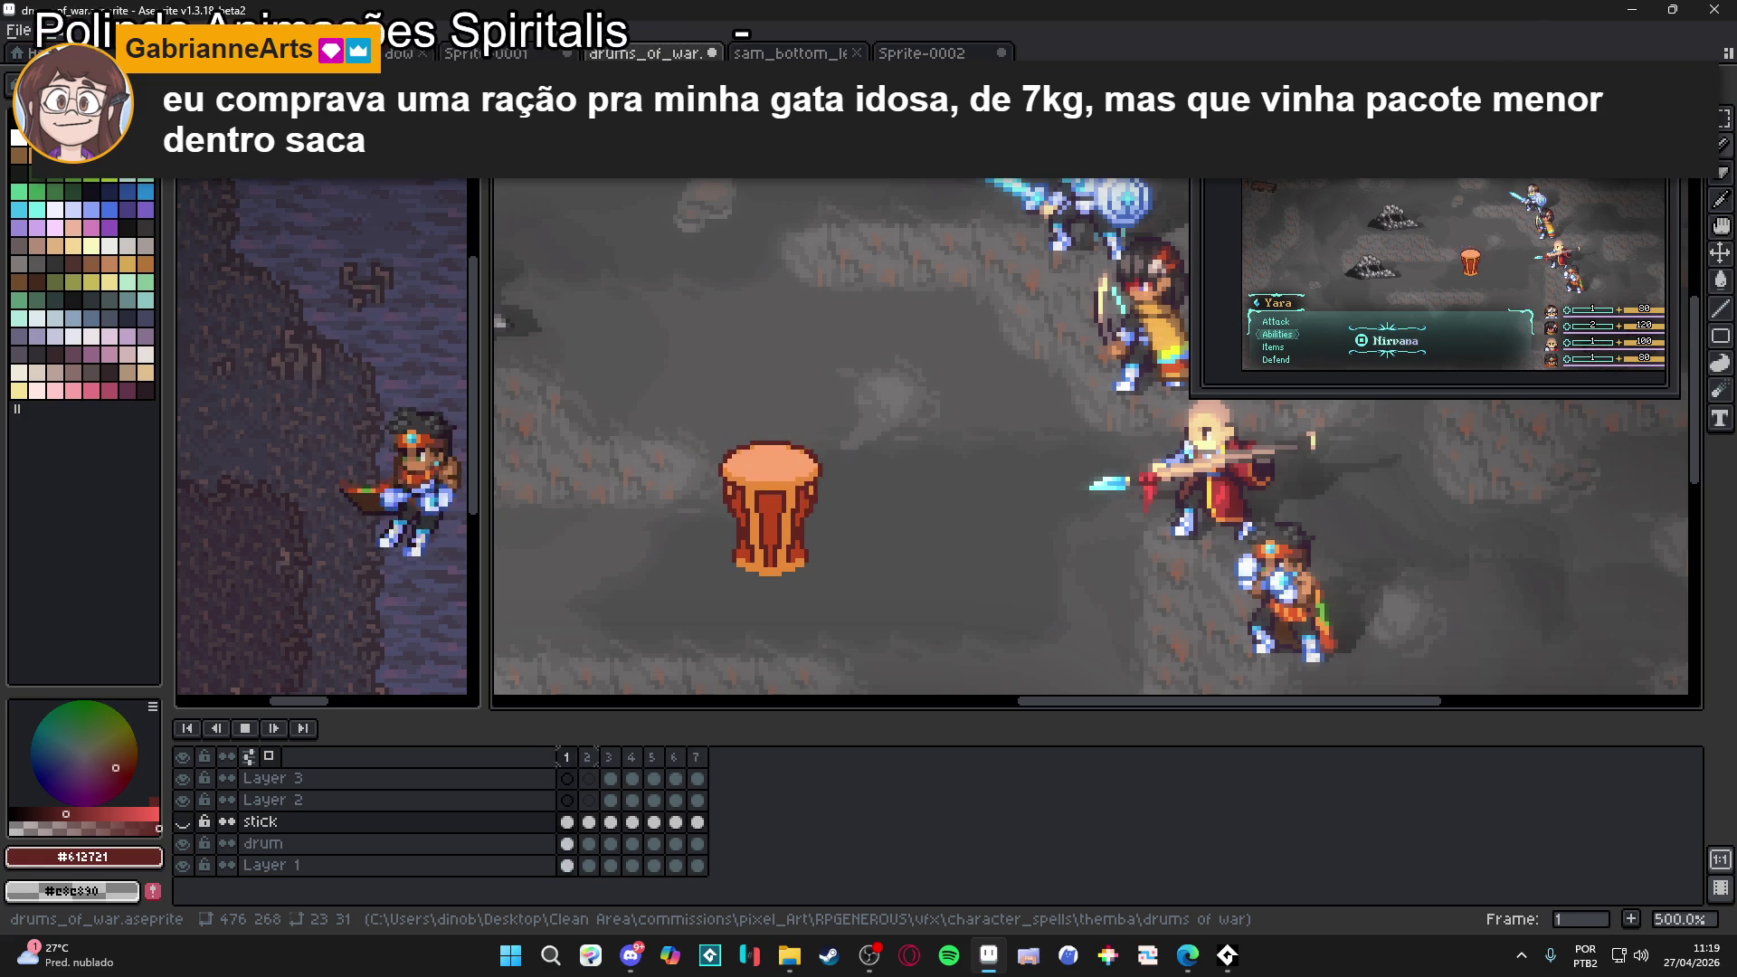
key(Right)
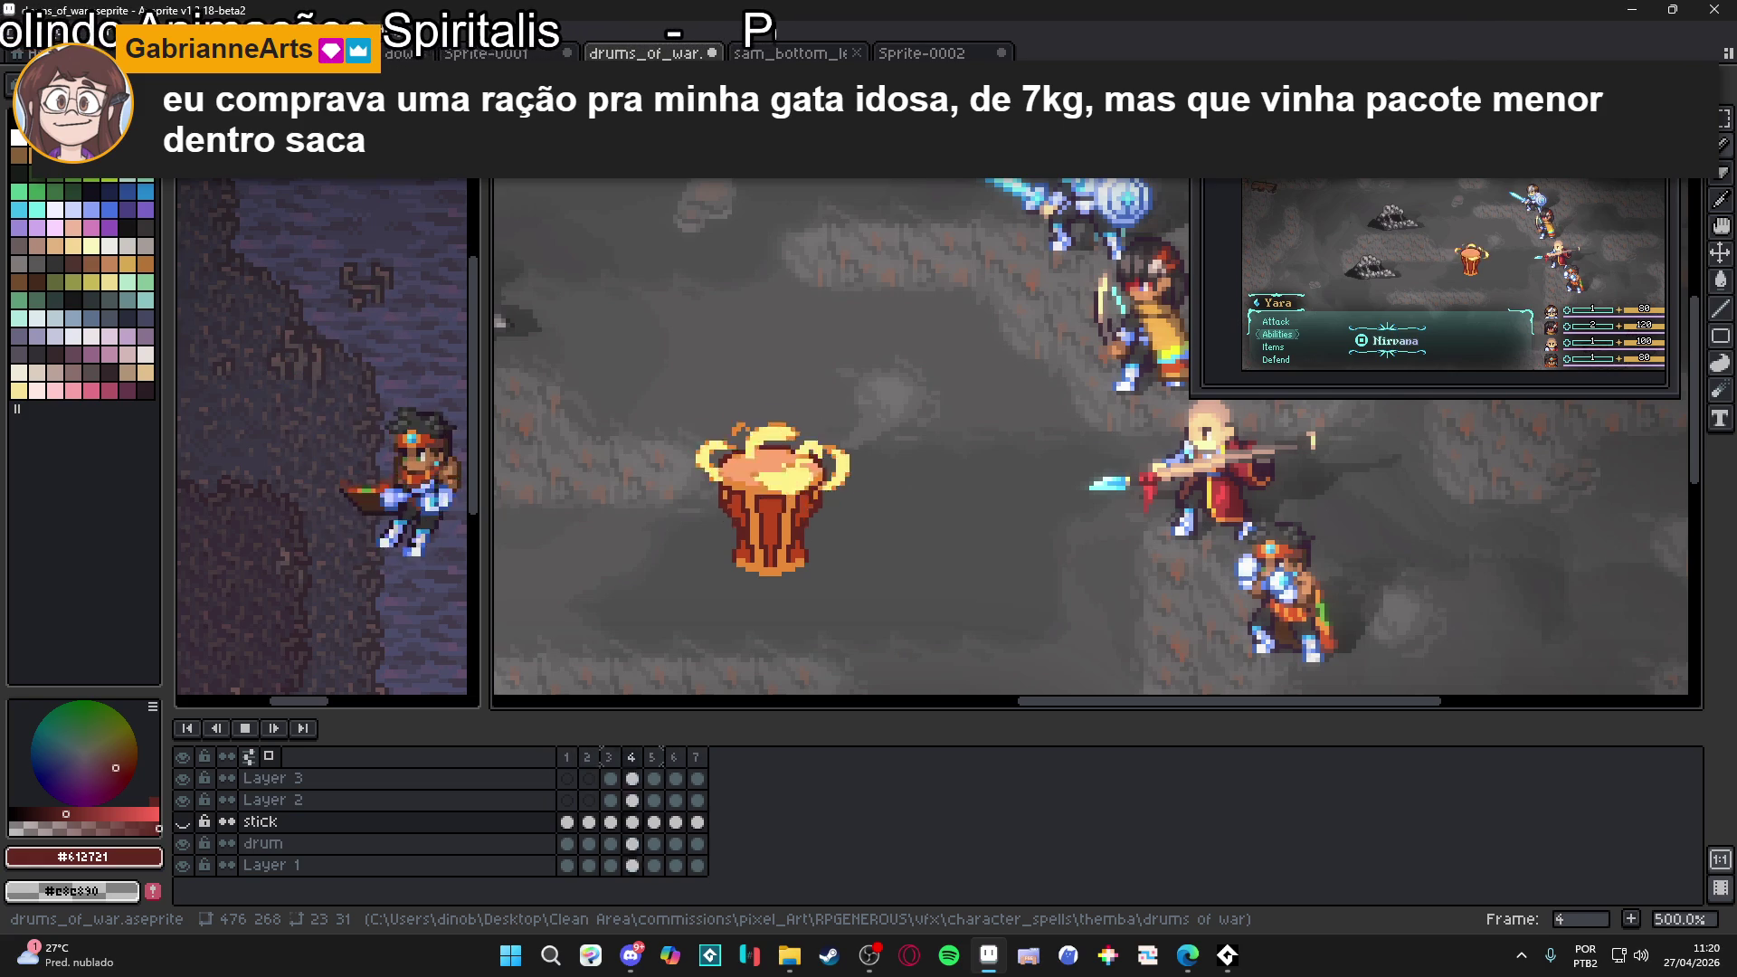
key(Right)
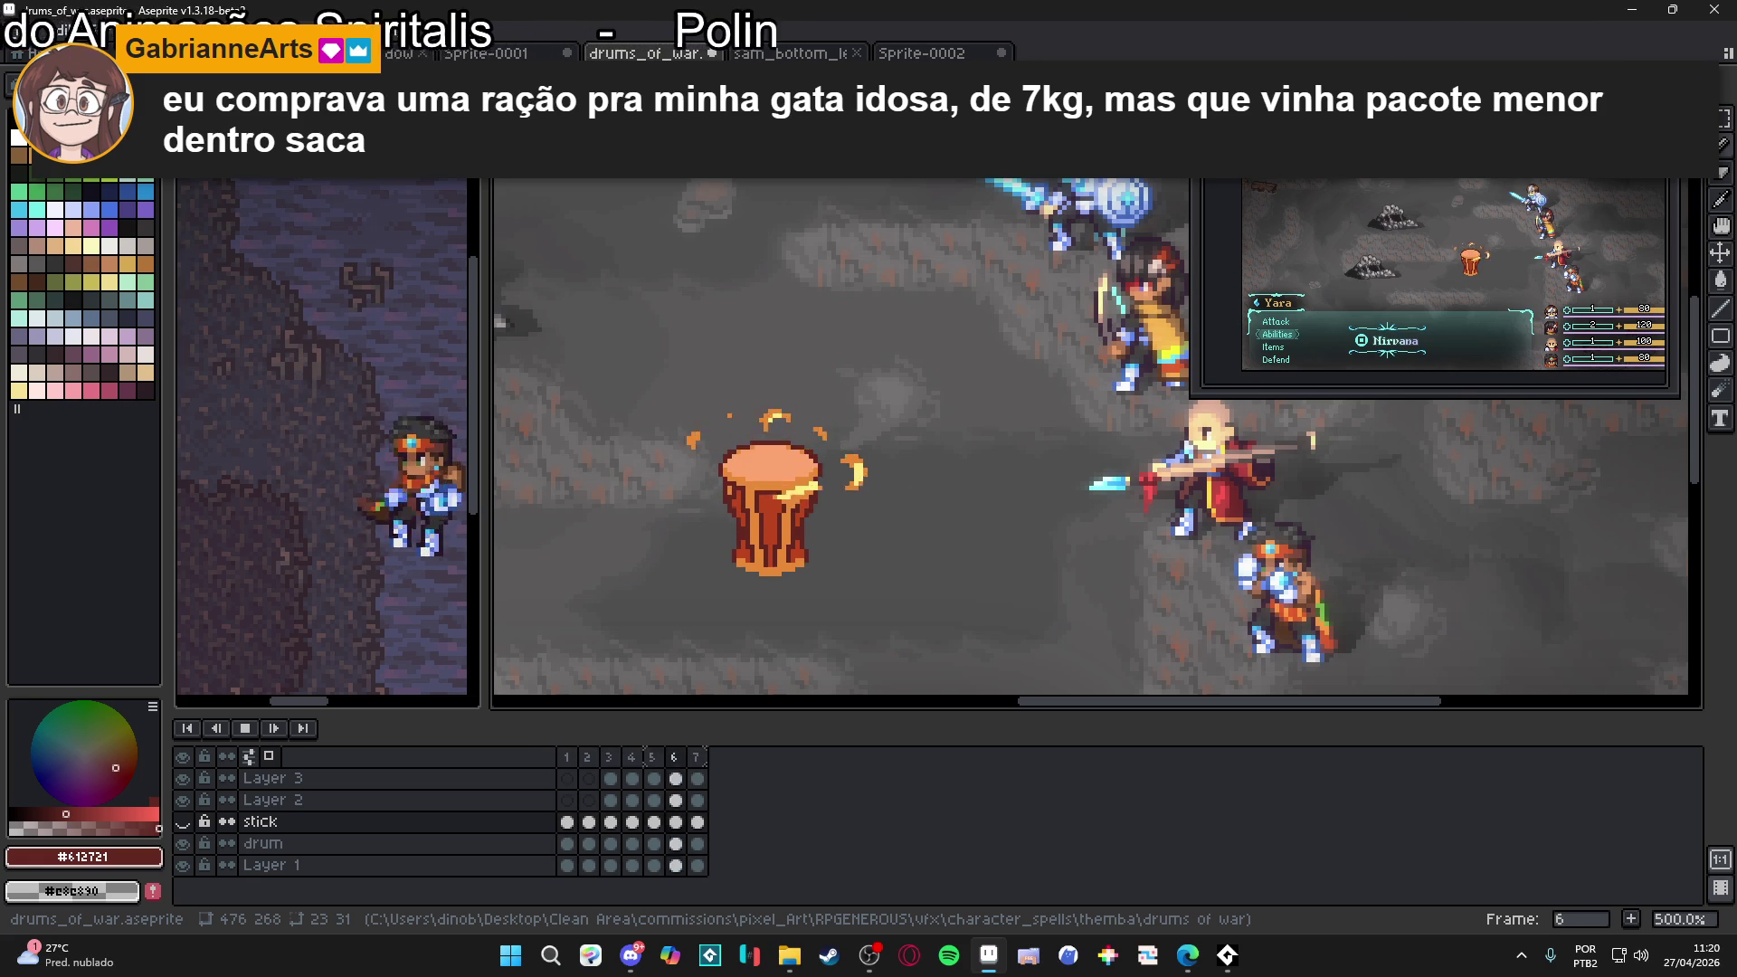
key(Right)
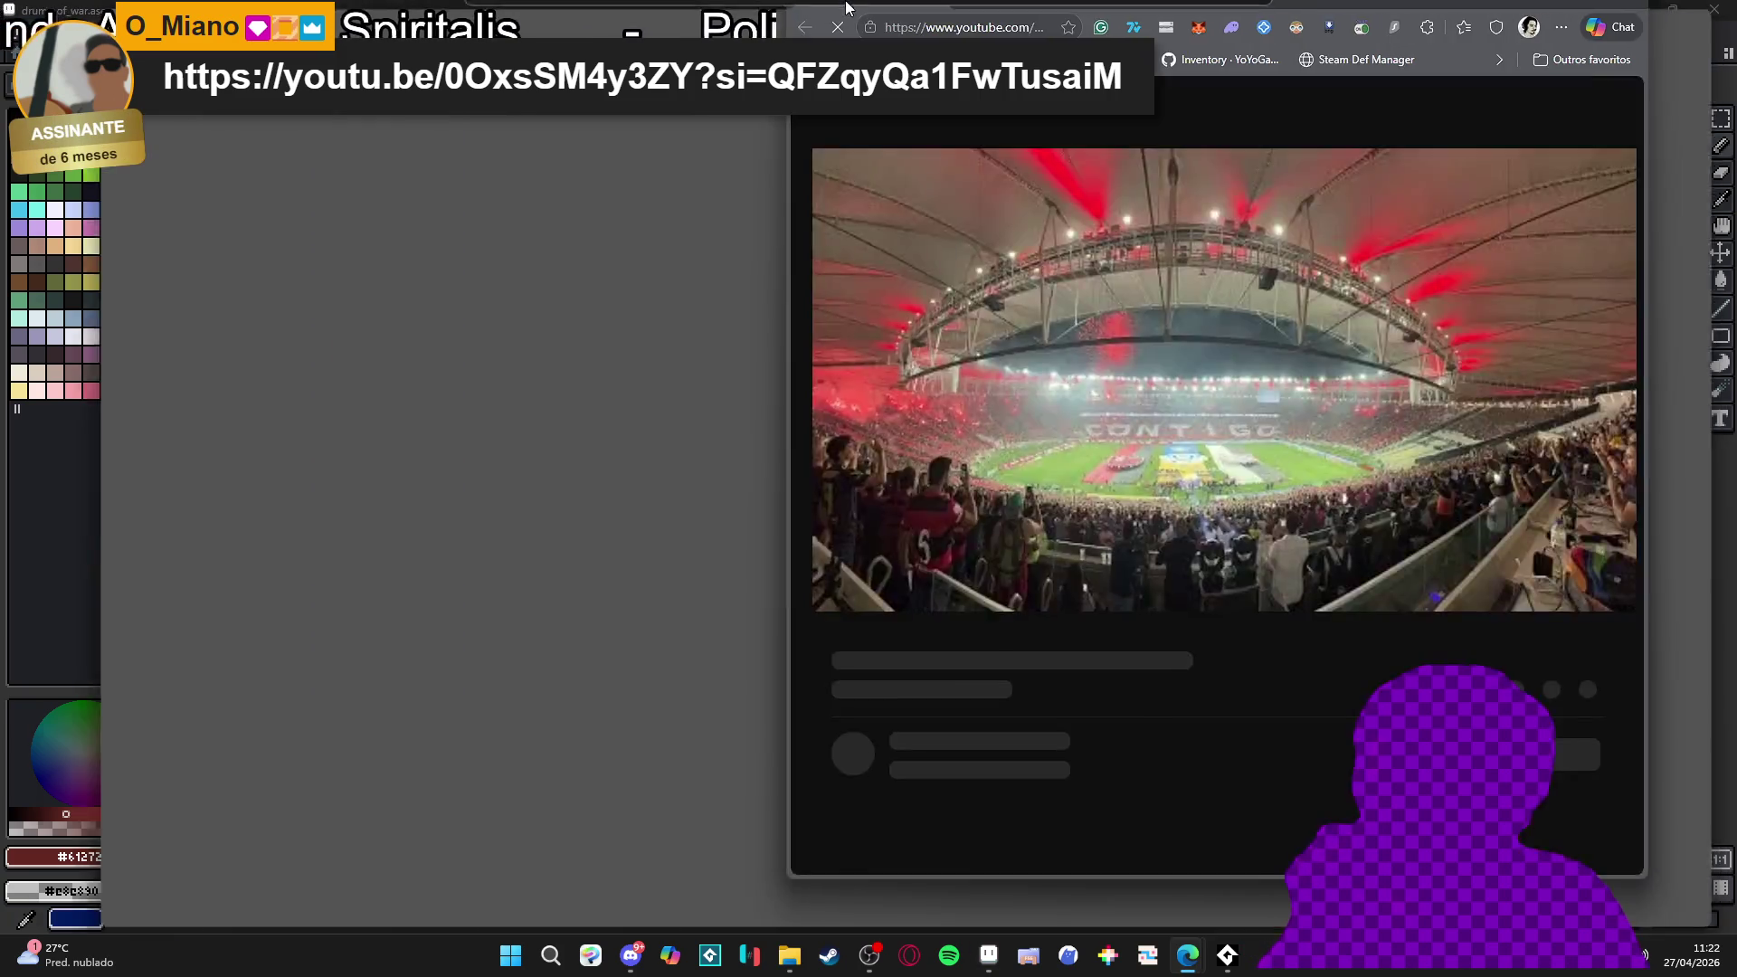
double_click(846, 7)
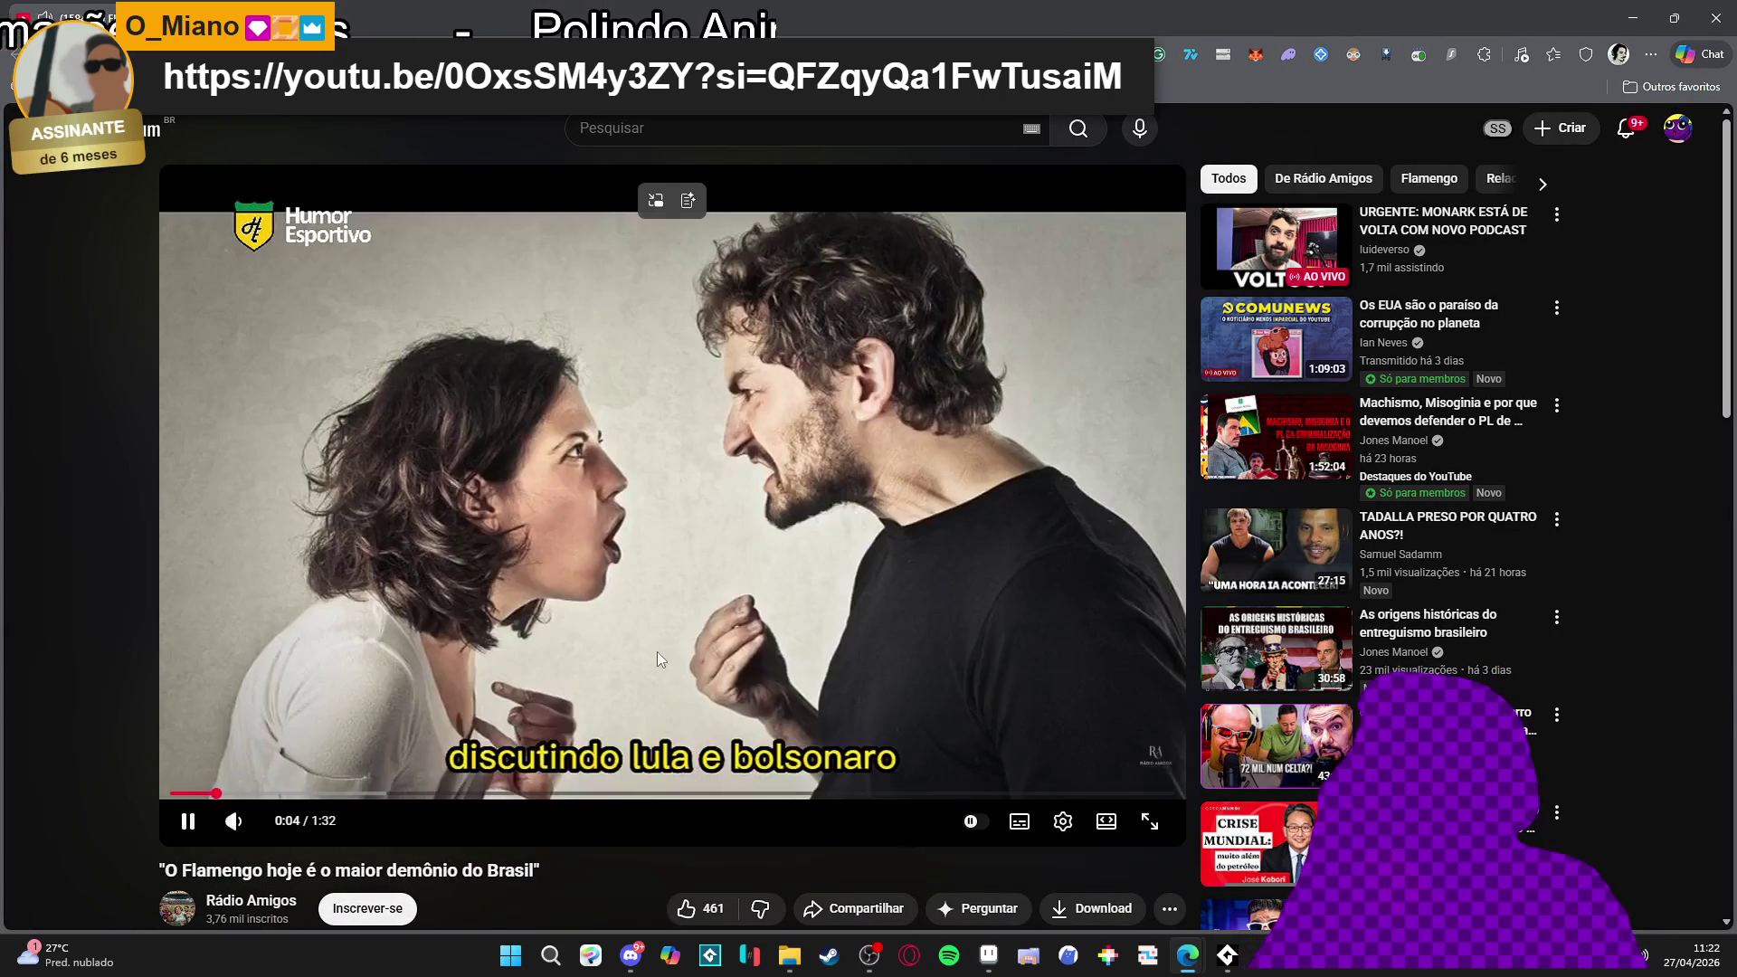
Pause the video and set Edge's app volume back to 87 in the Windows volume mixer
click(644, 733)
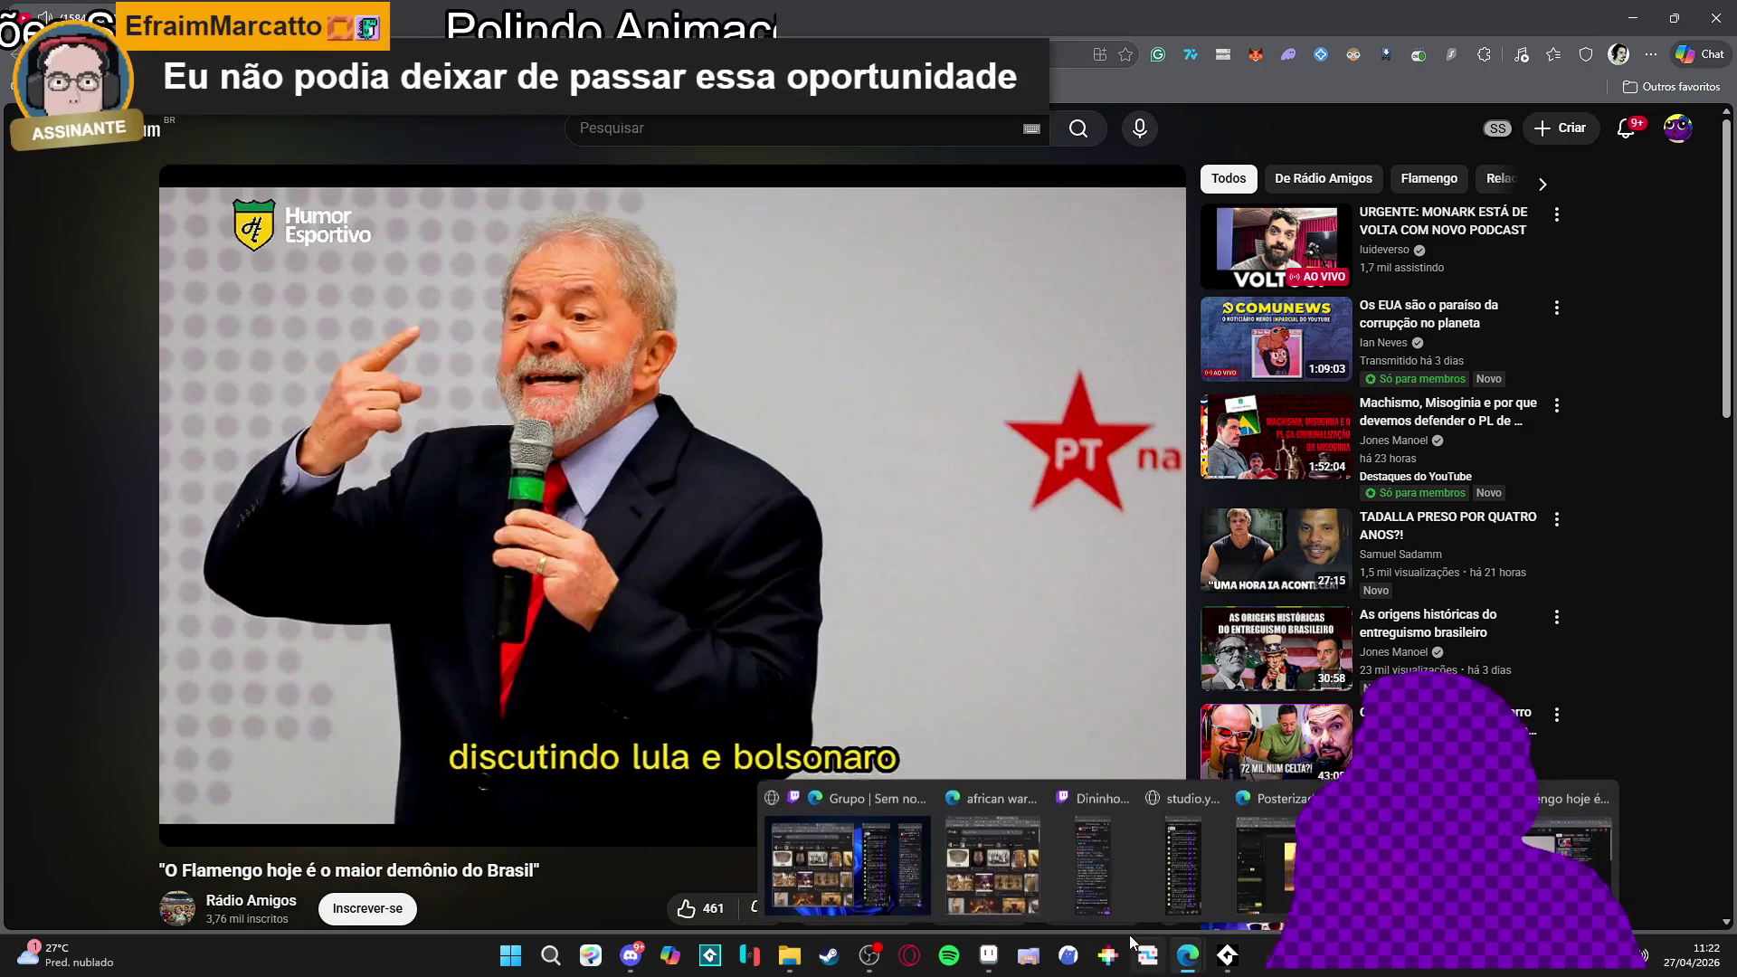
click(1227, 955)
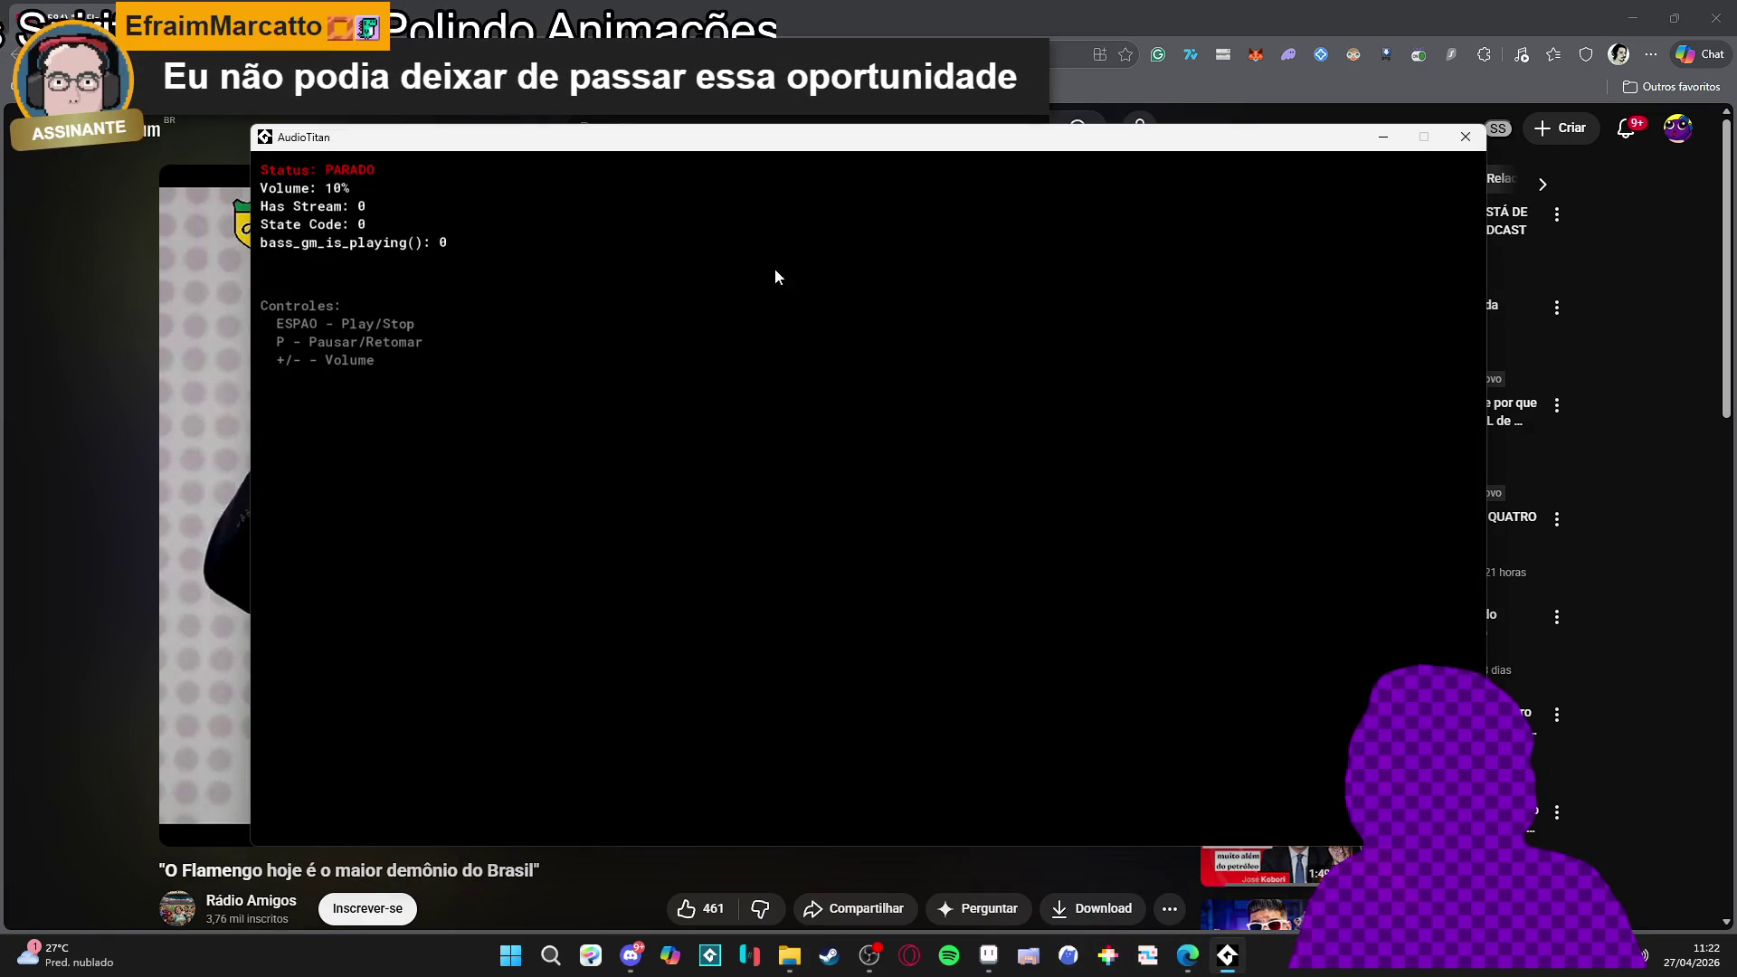
click(950, 7)
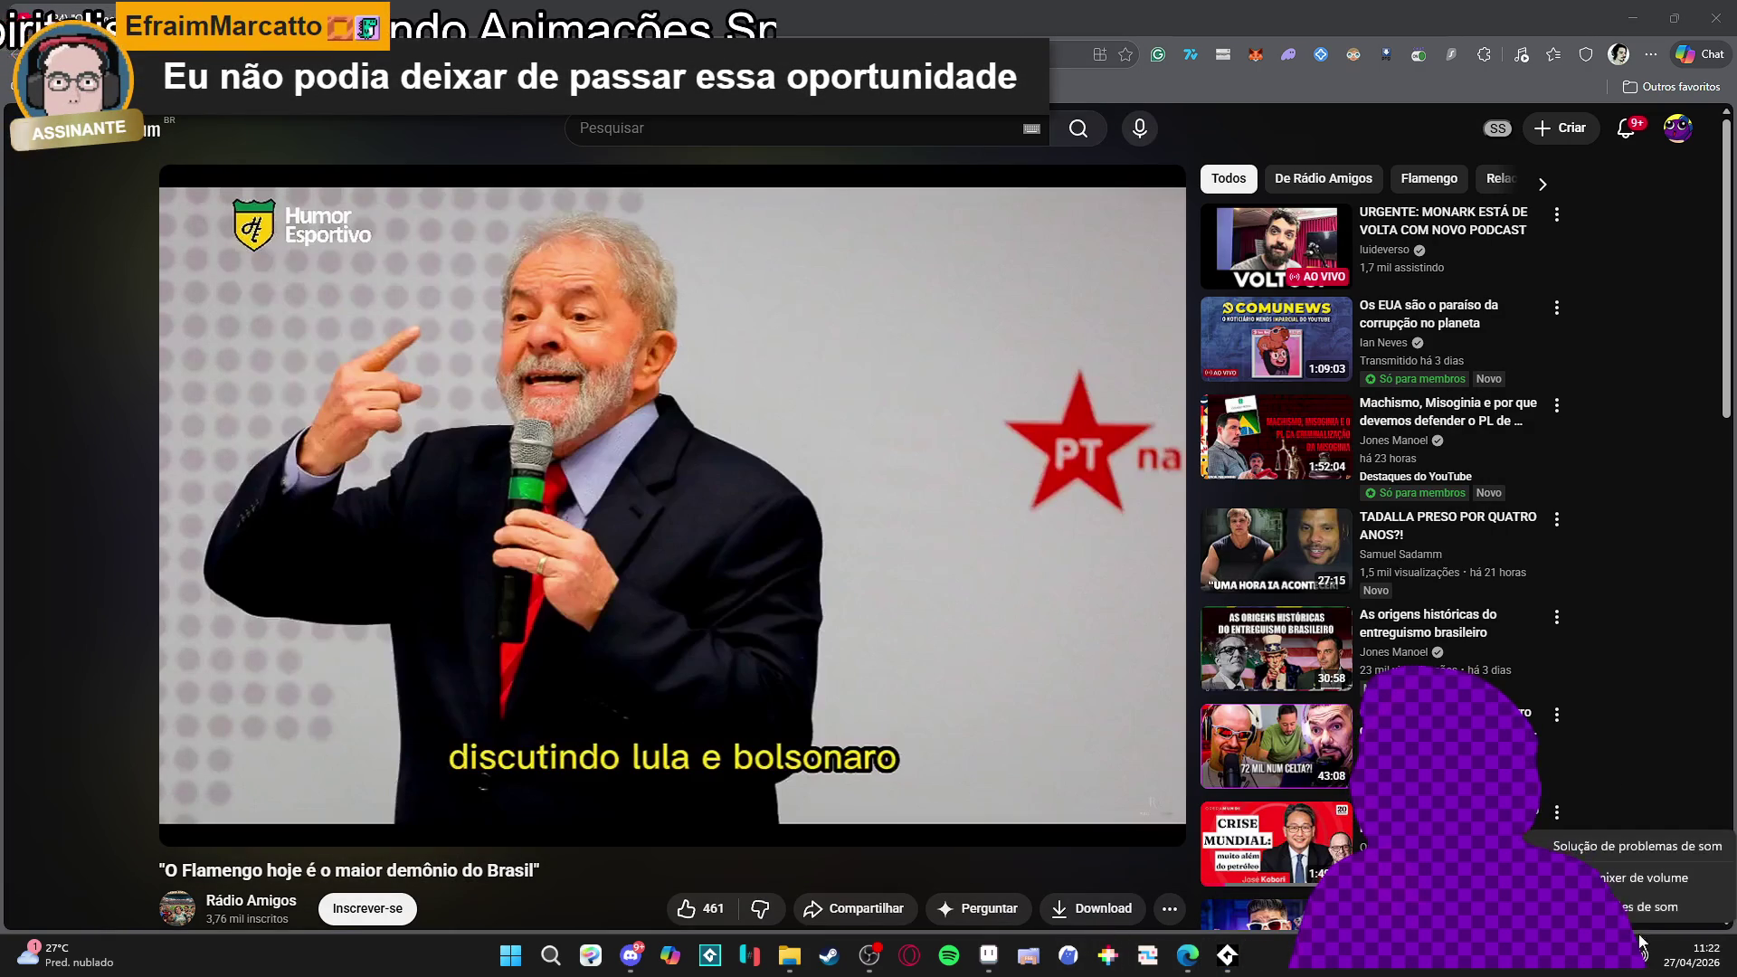
click(1621, 883)
mouse_move(1408, 534)
mouse_down()
mouse_move(1307, 536)
mouse_move(1379, 536)
mouse_up()
key(alt+F4)
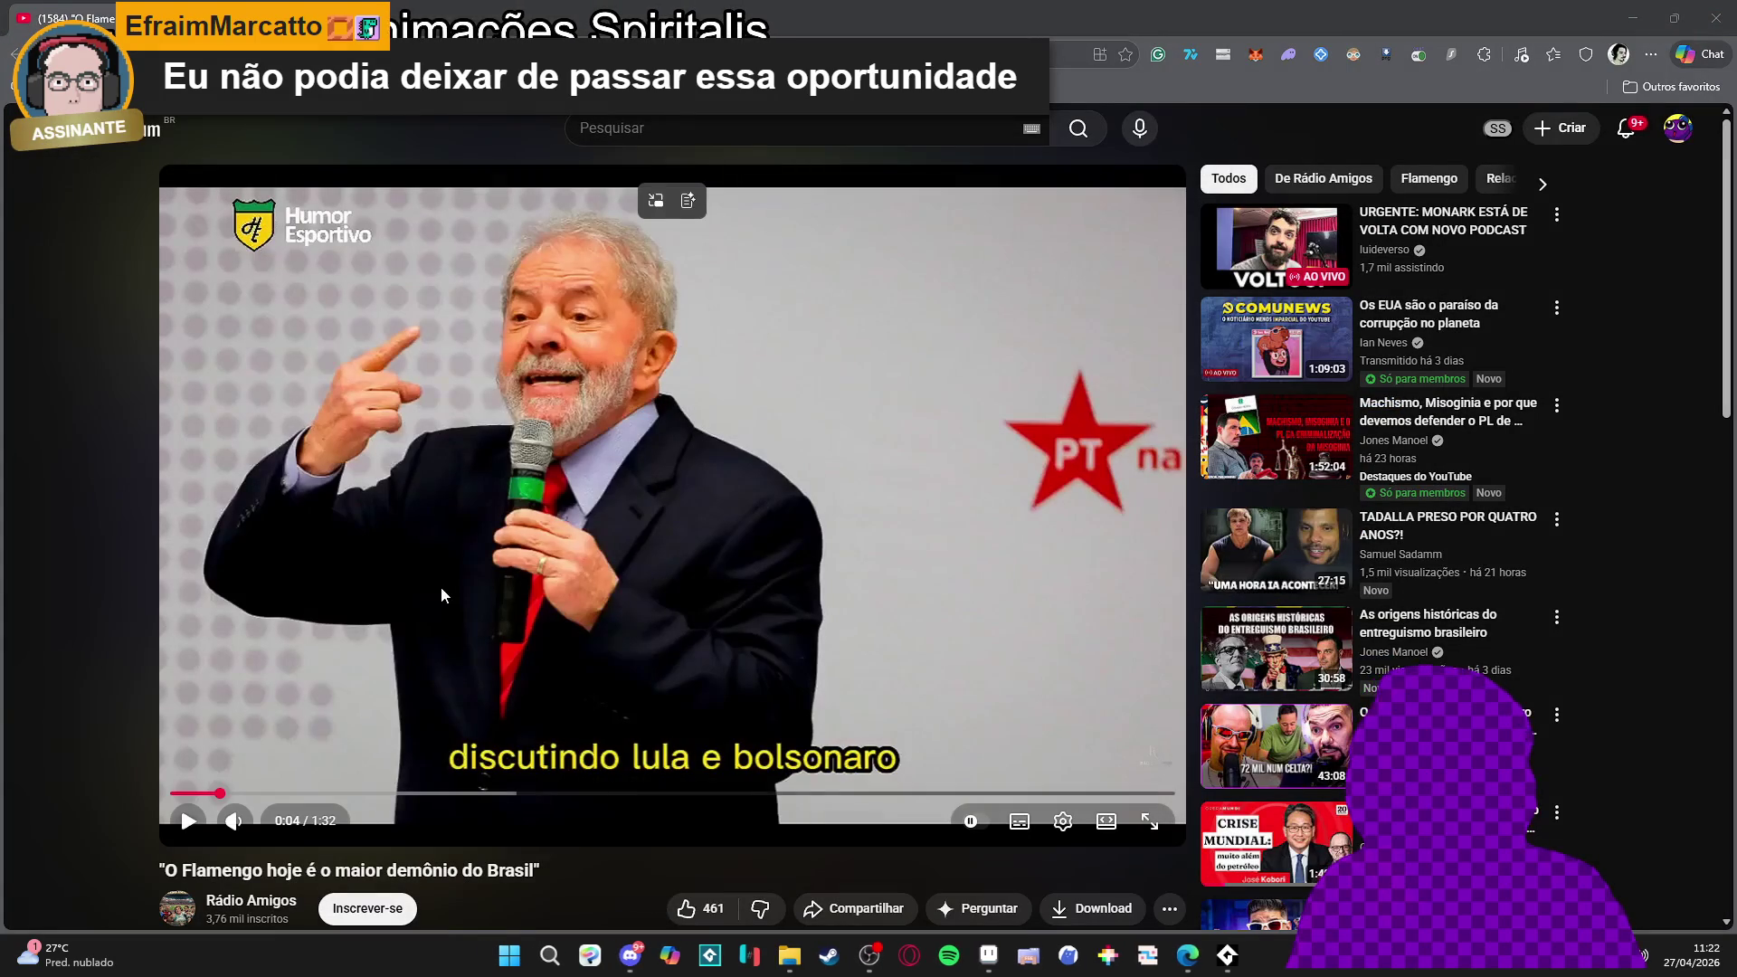
Resume the Flamengo video and raise its YouTube volume slightly
click(192, 823)
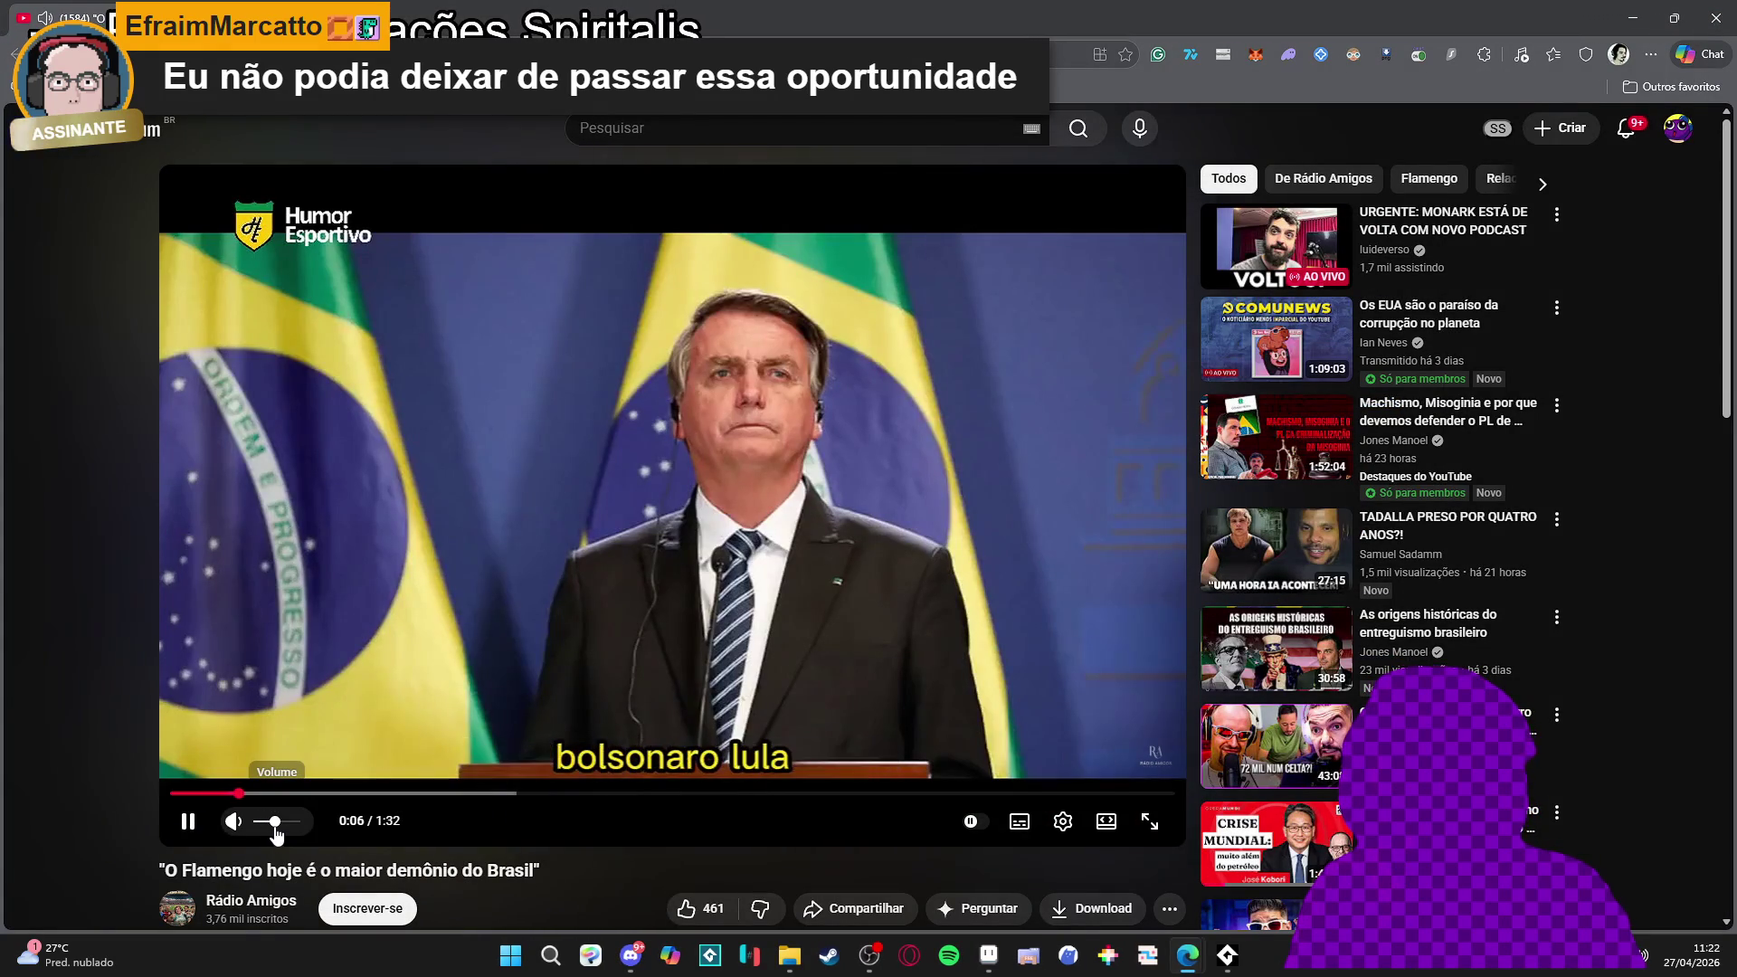
drag(276, 828, 281, 830)
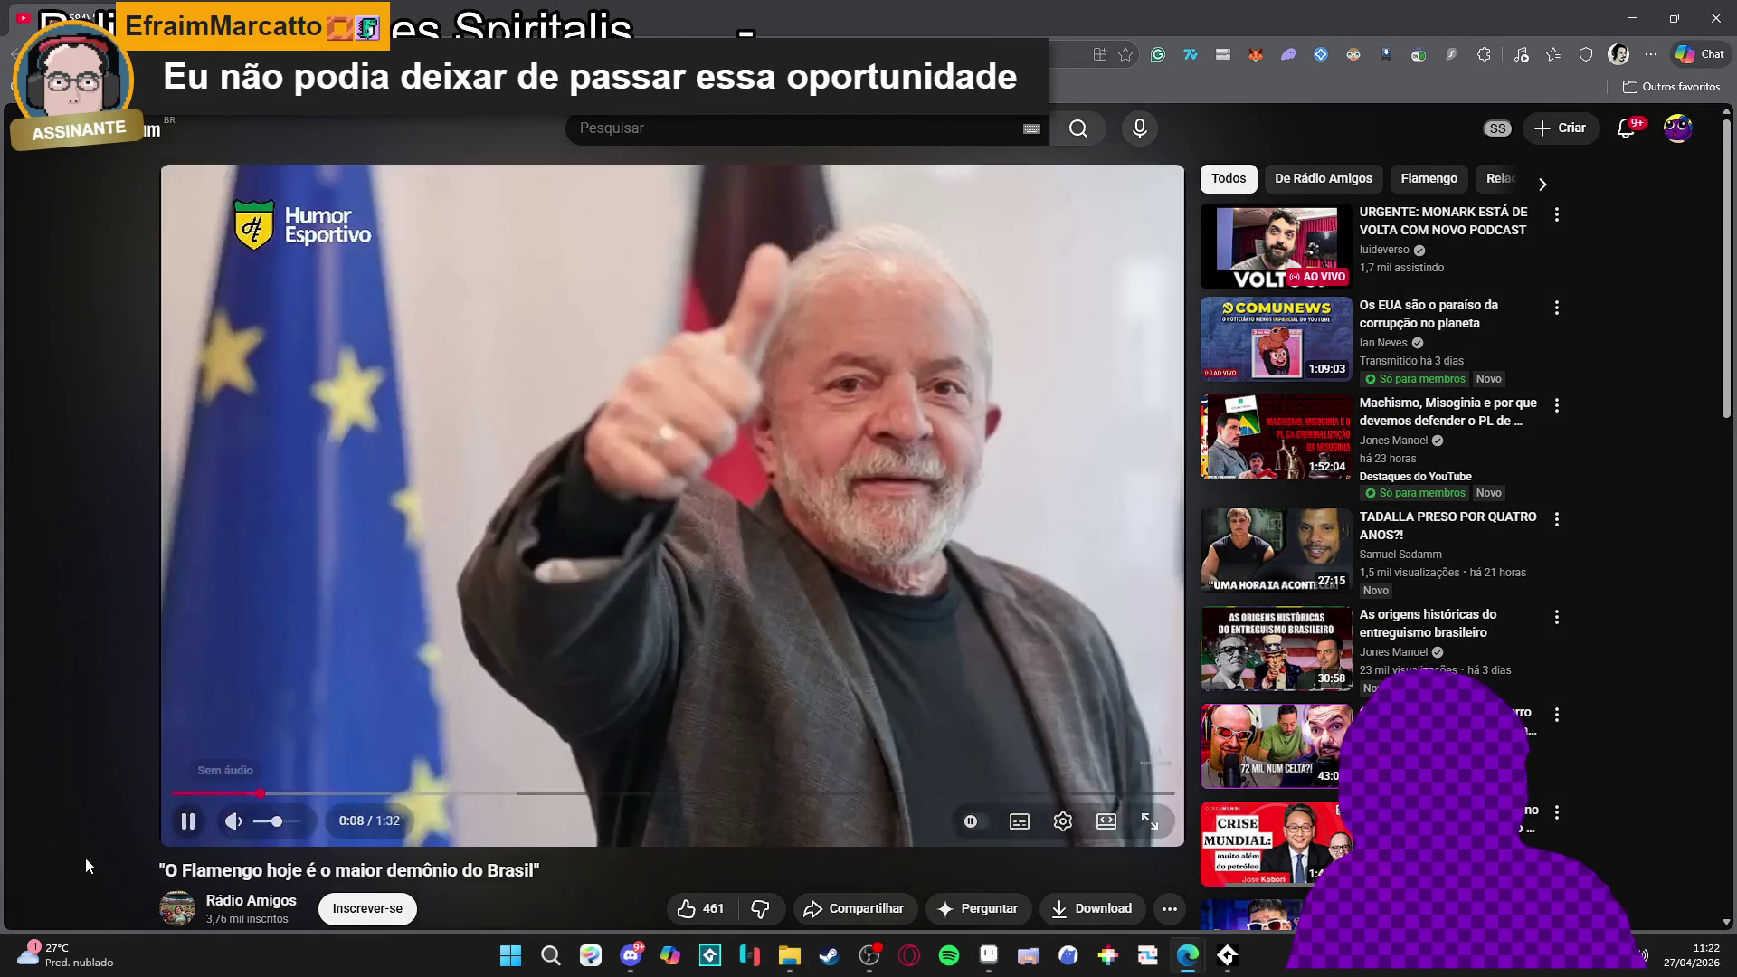
scroll(83, 855, down, 2)
scroll(83, 846, up, 2)
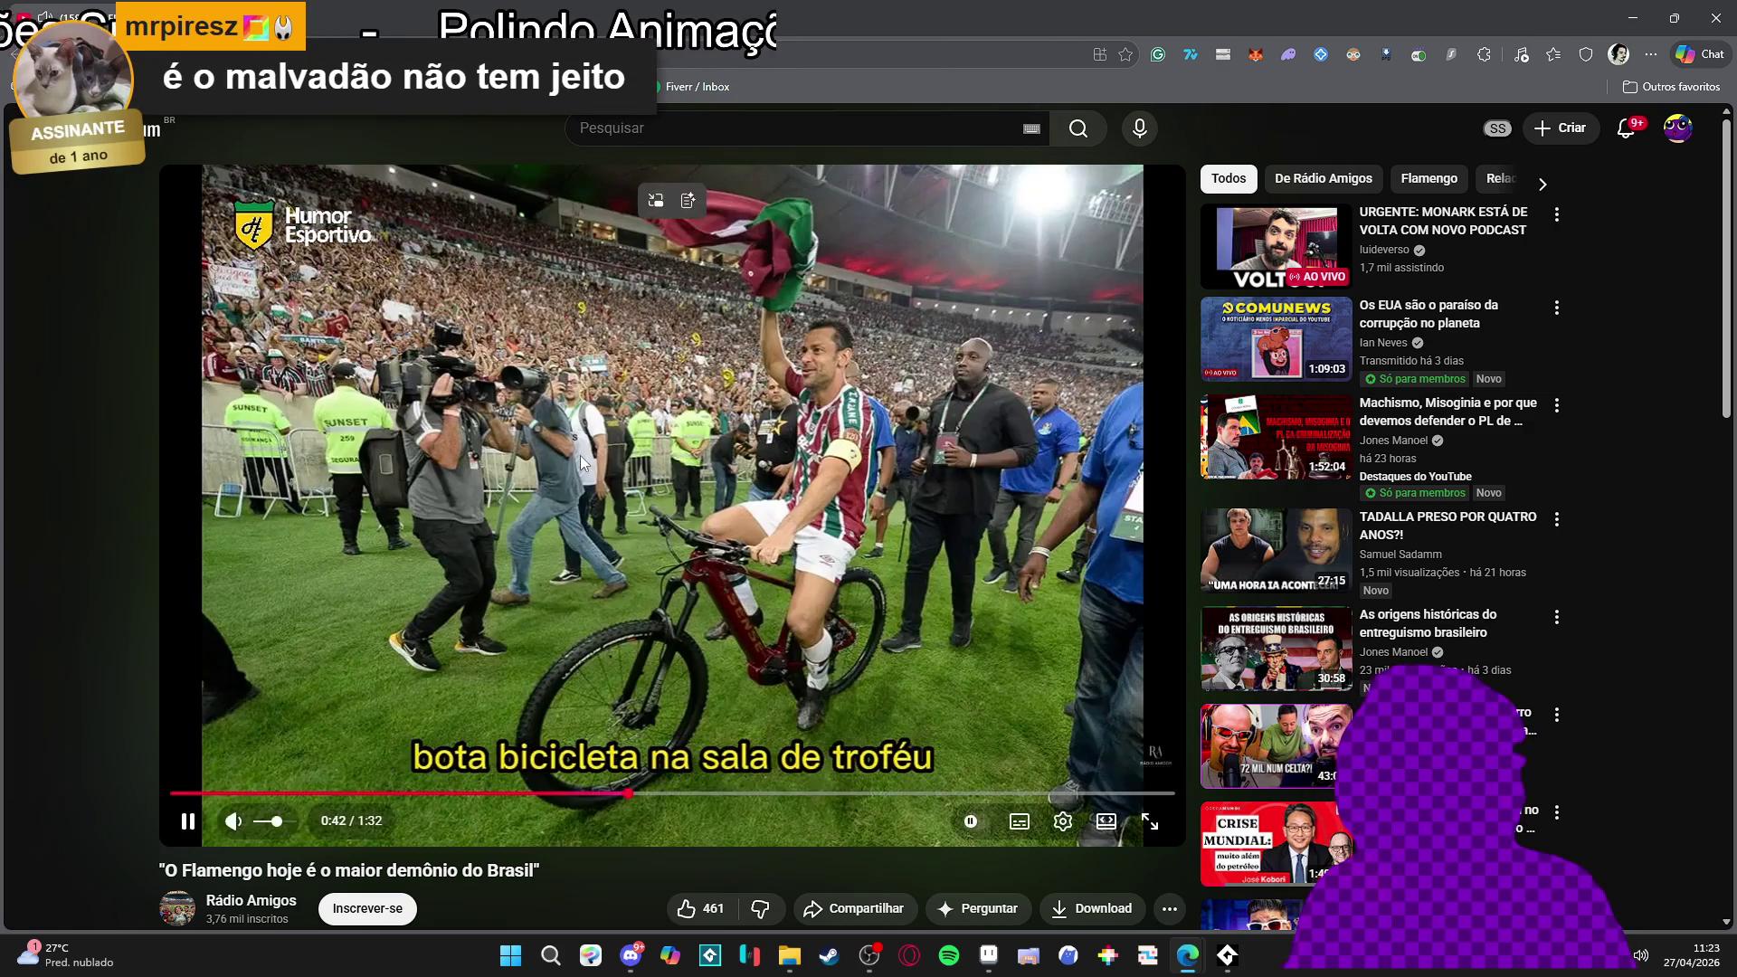
Pause YouTube, start AudioTitan's console stream playing at 10% volume, then return to the drum sprite
click(579, 454)
key(alt+Tab)
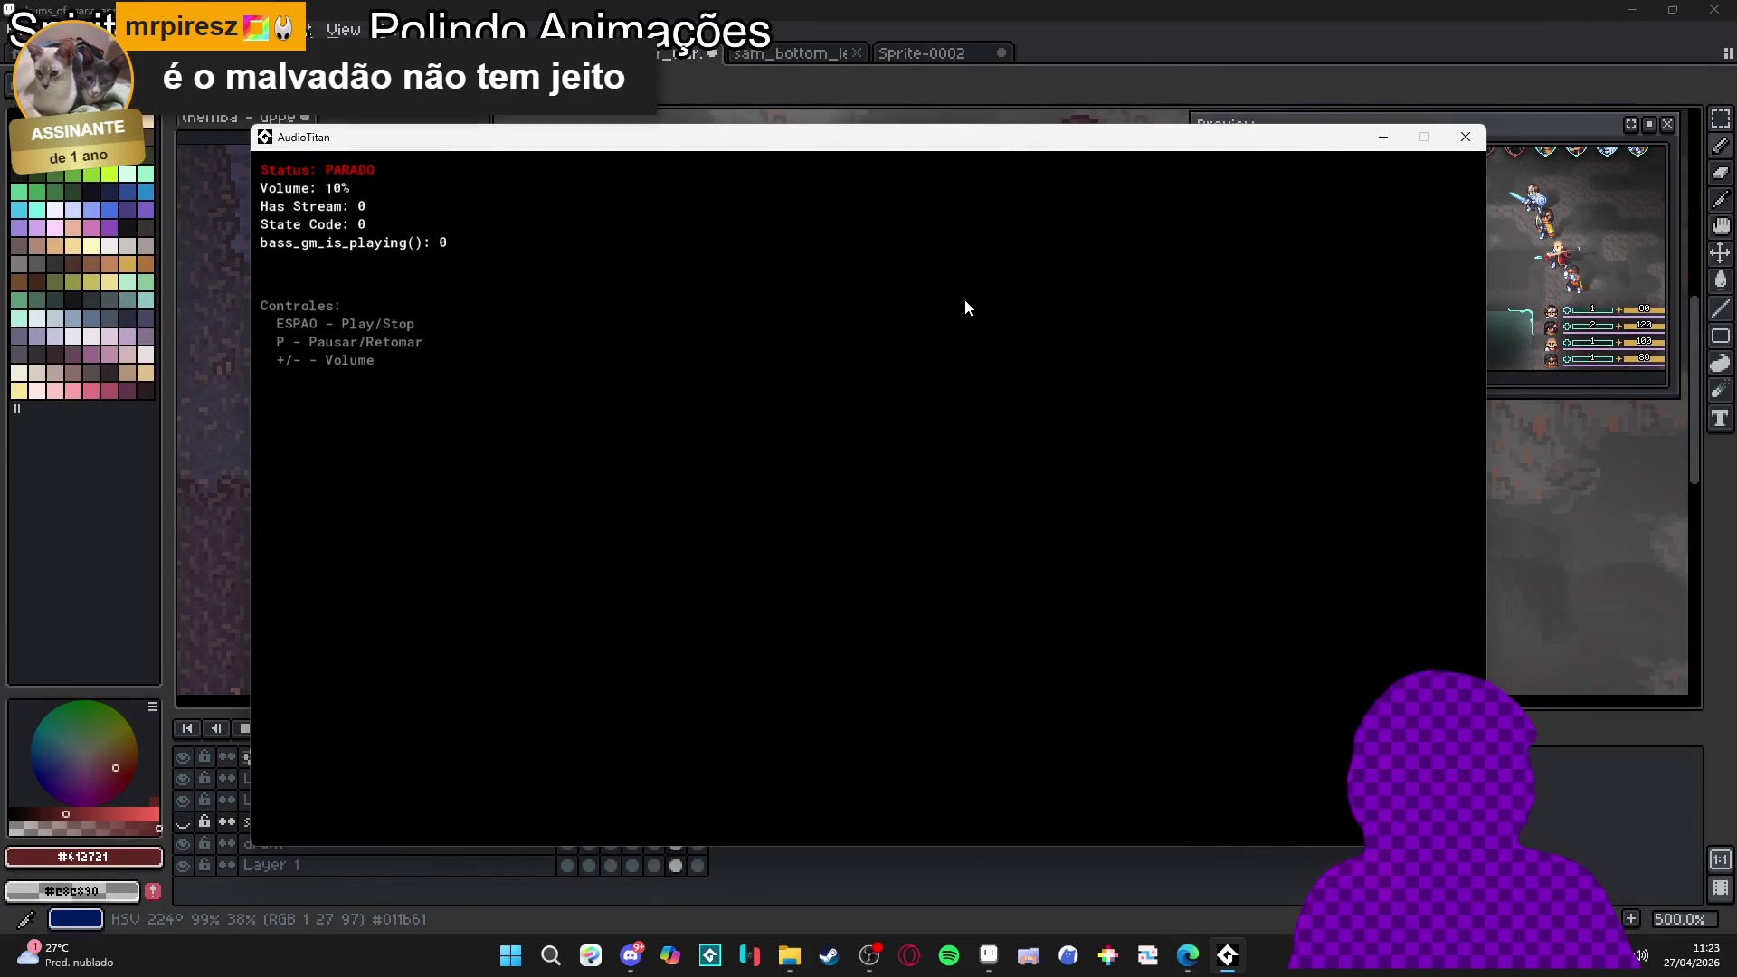
key(space)
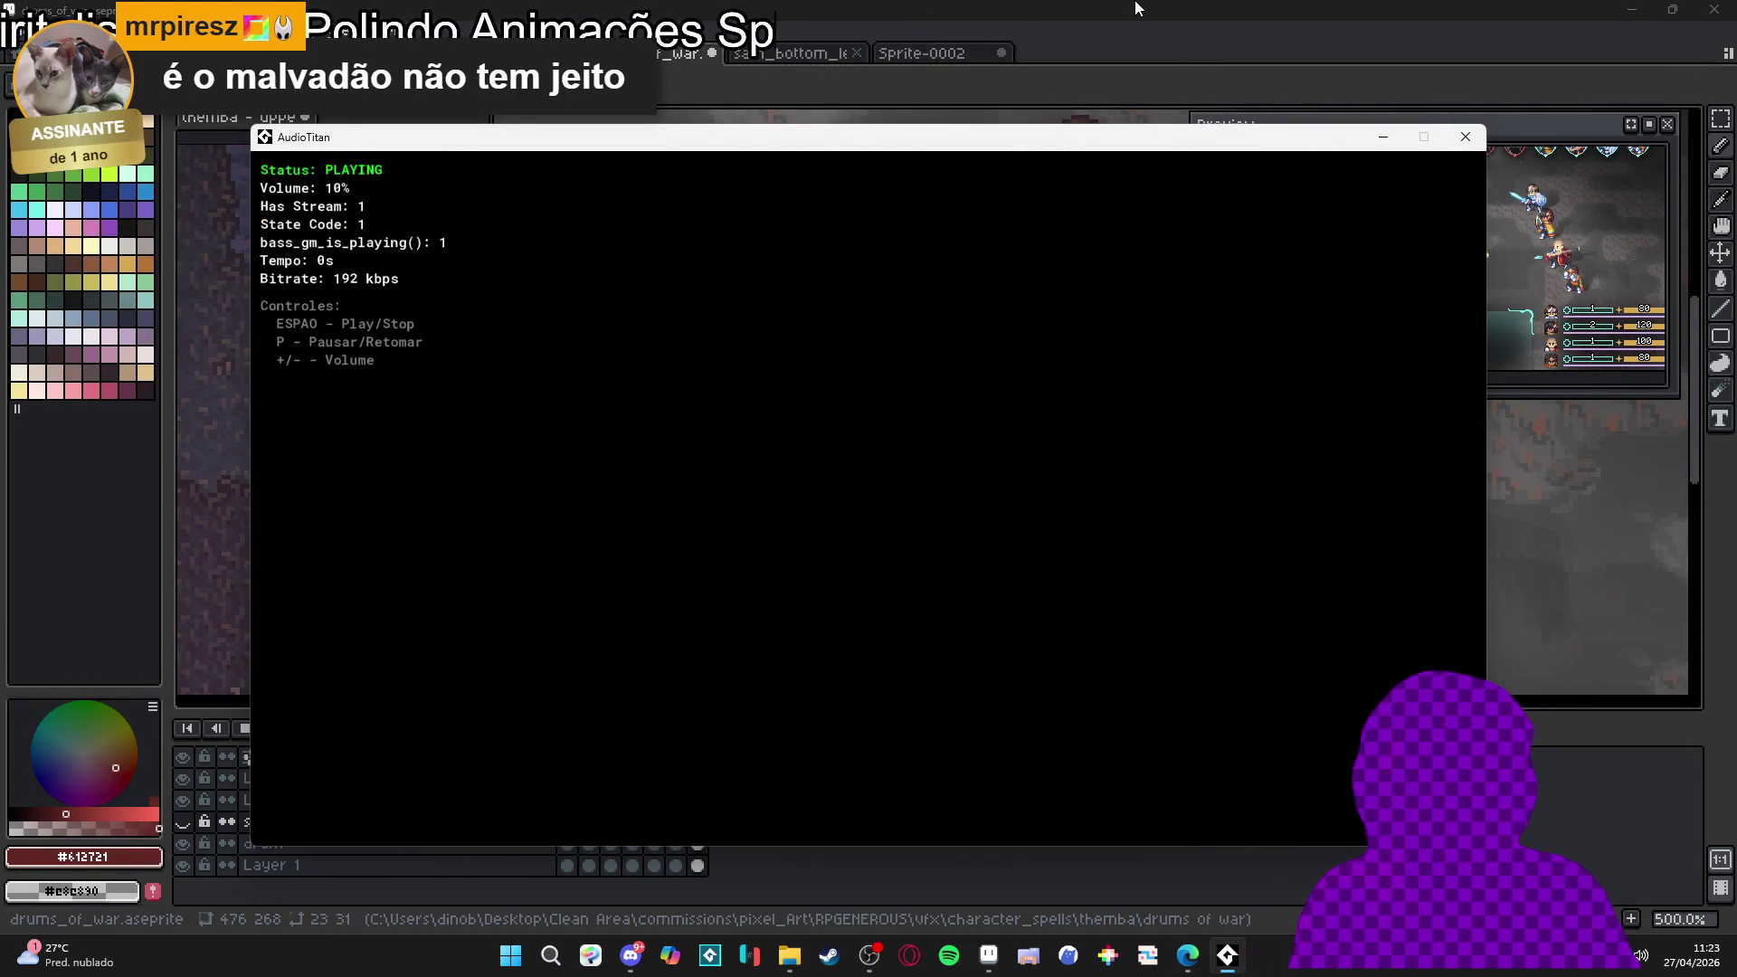
click(1137, 7)
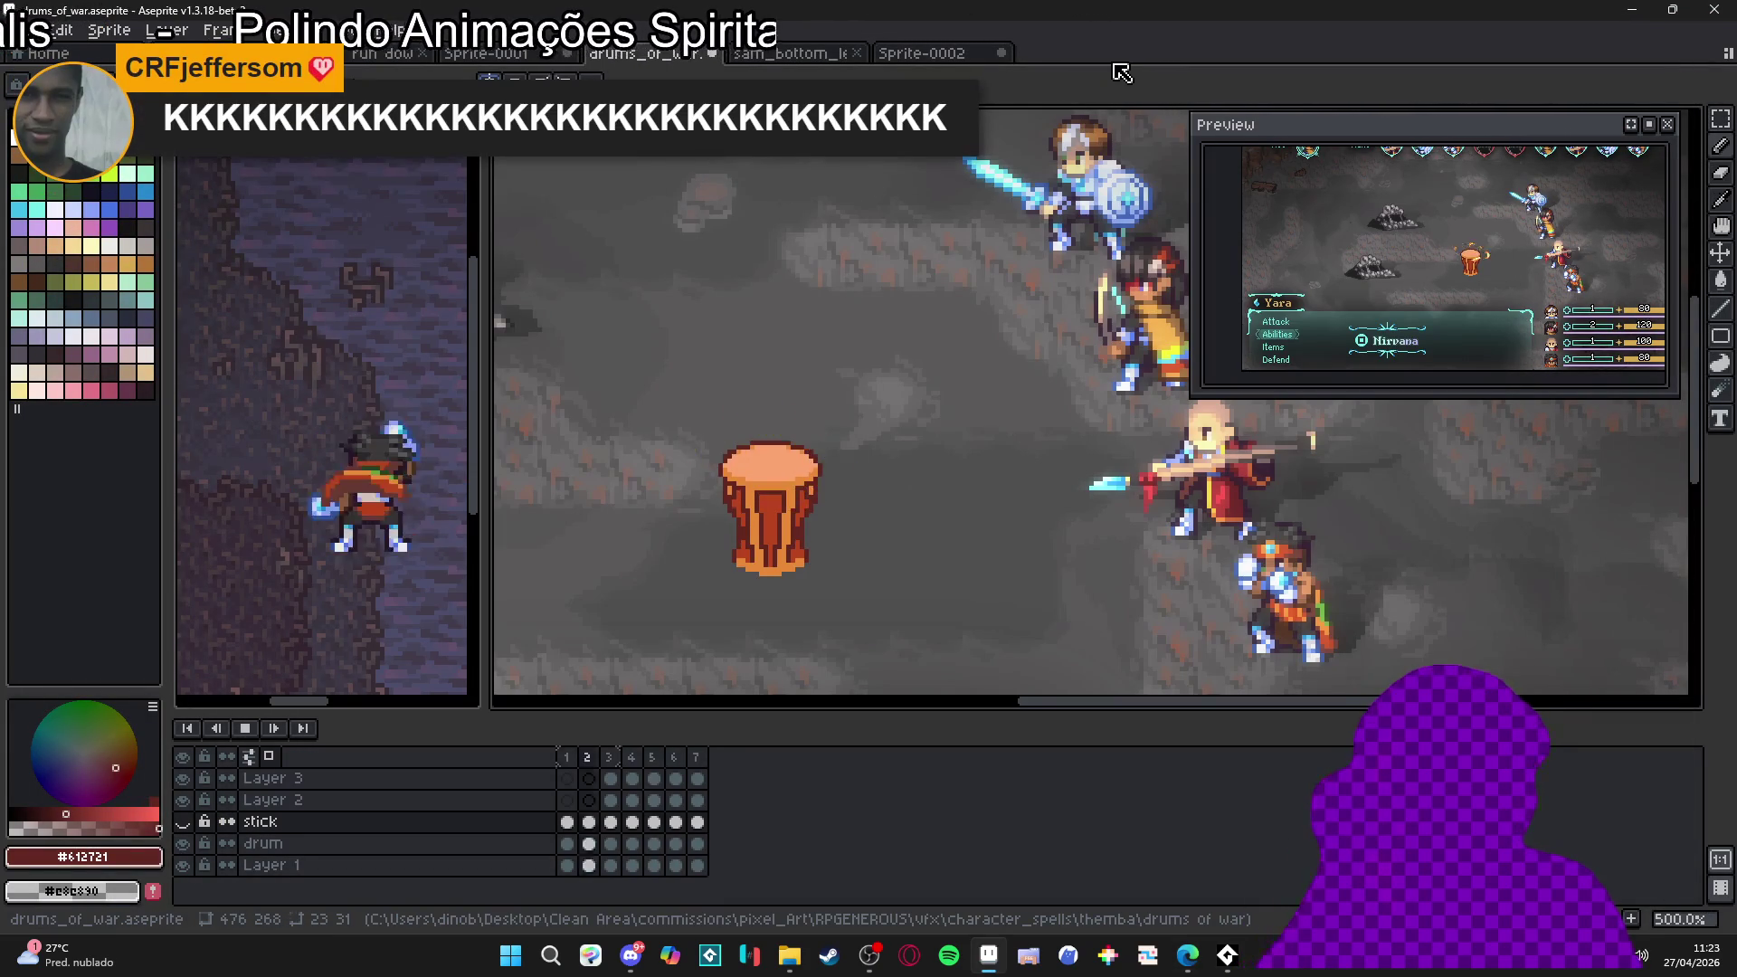
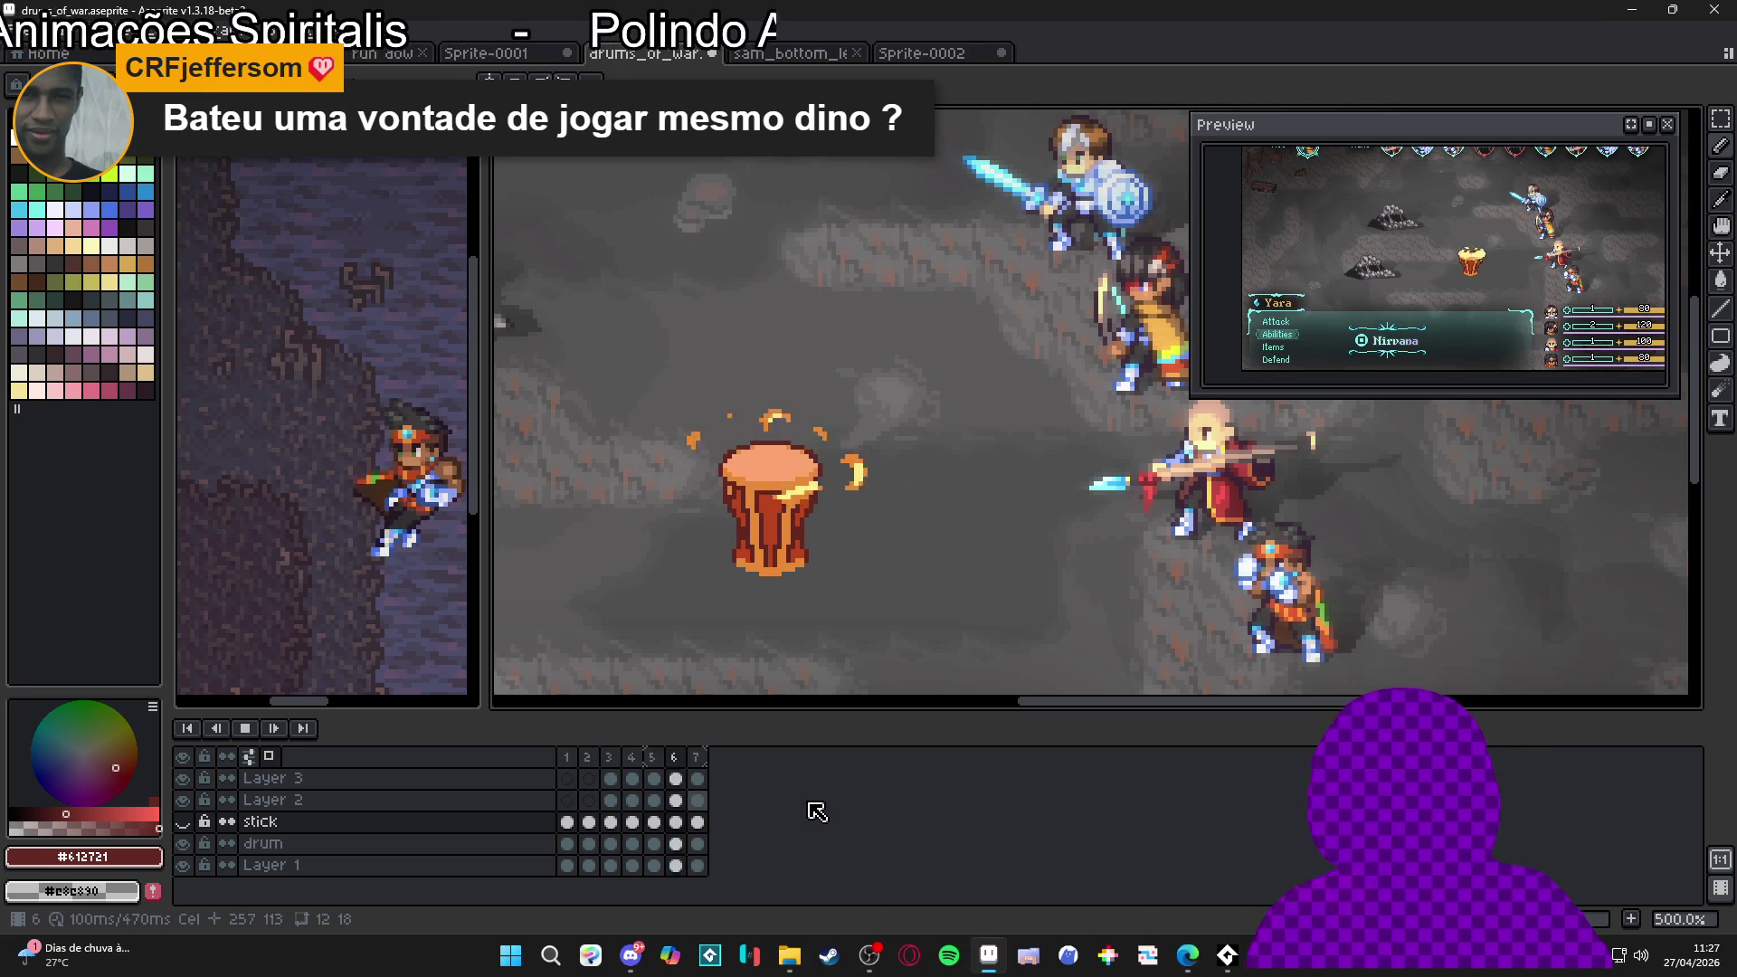
Jump to the drum's burst frame, then play the preview and stop on the frame 3 flash
scroll(746, 627, down, 1)
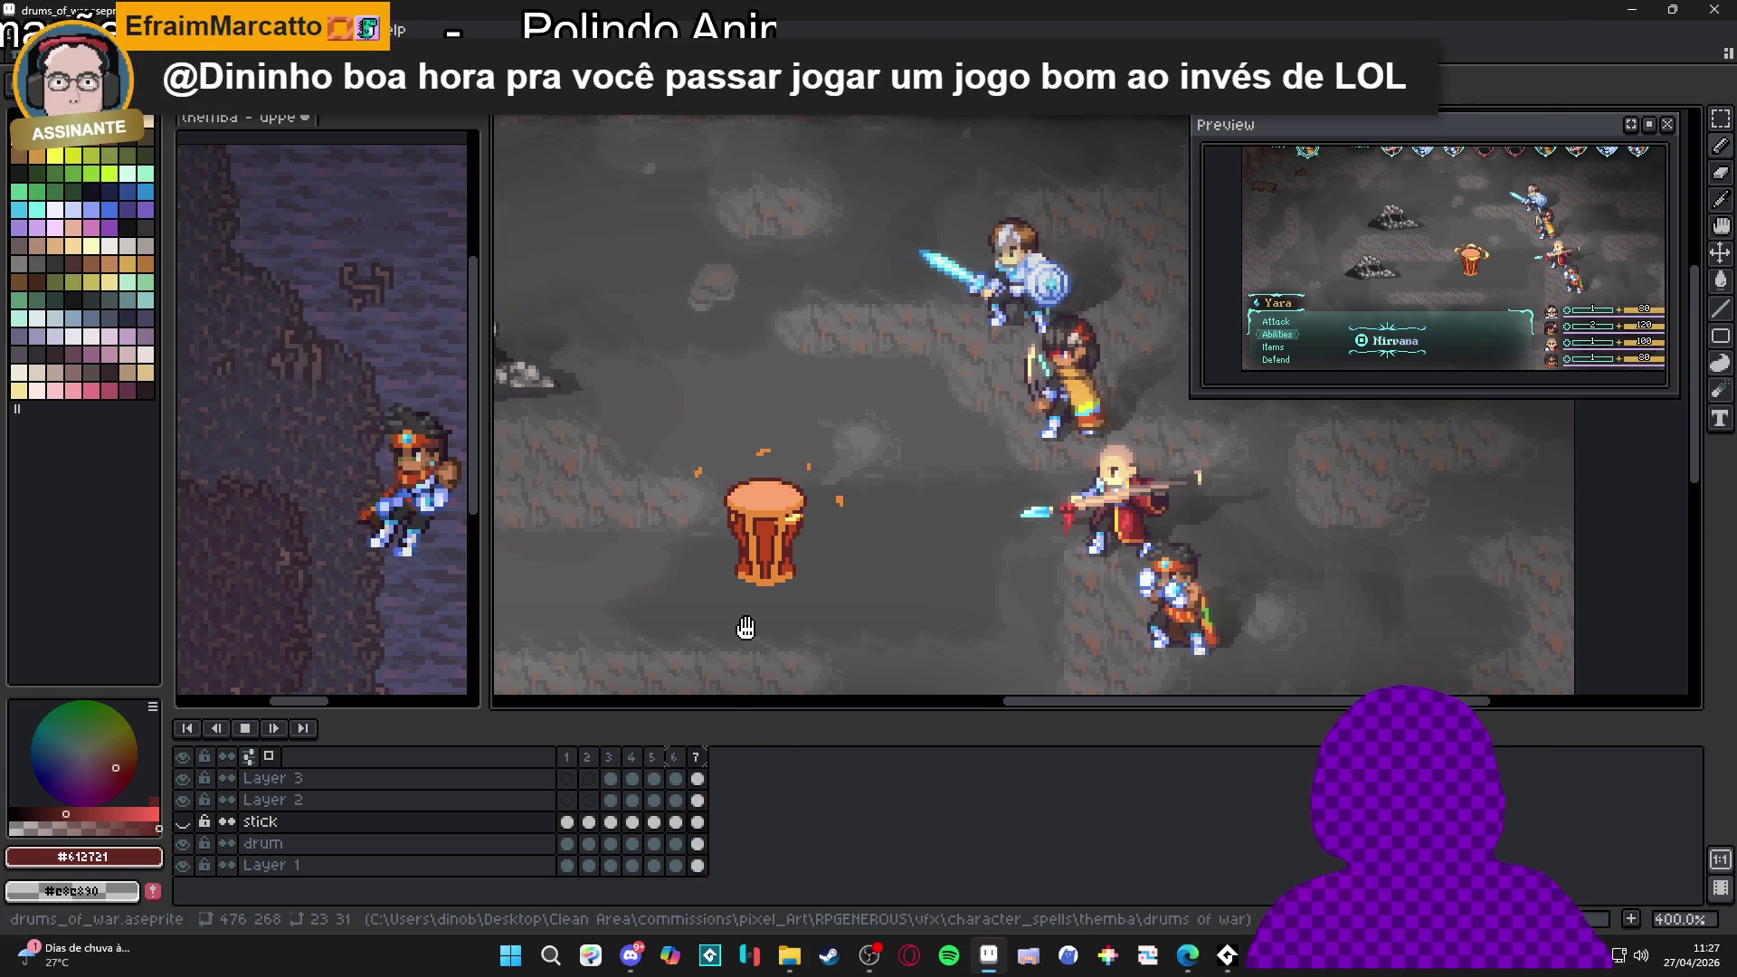
scroll(746, 627, down, 1)
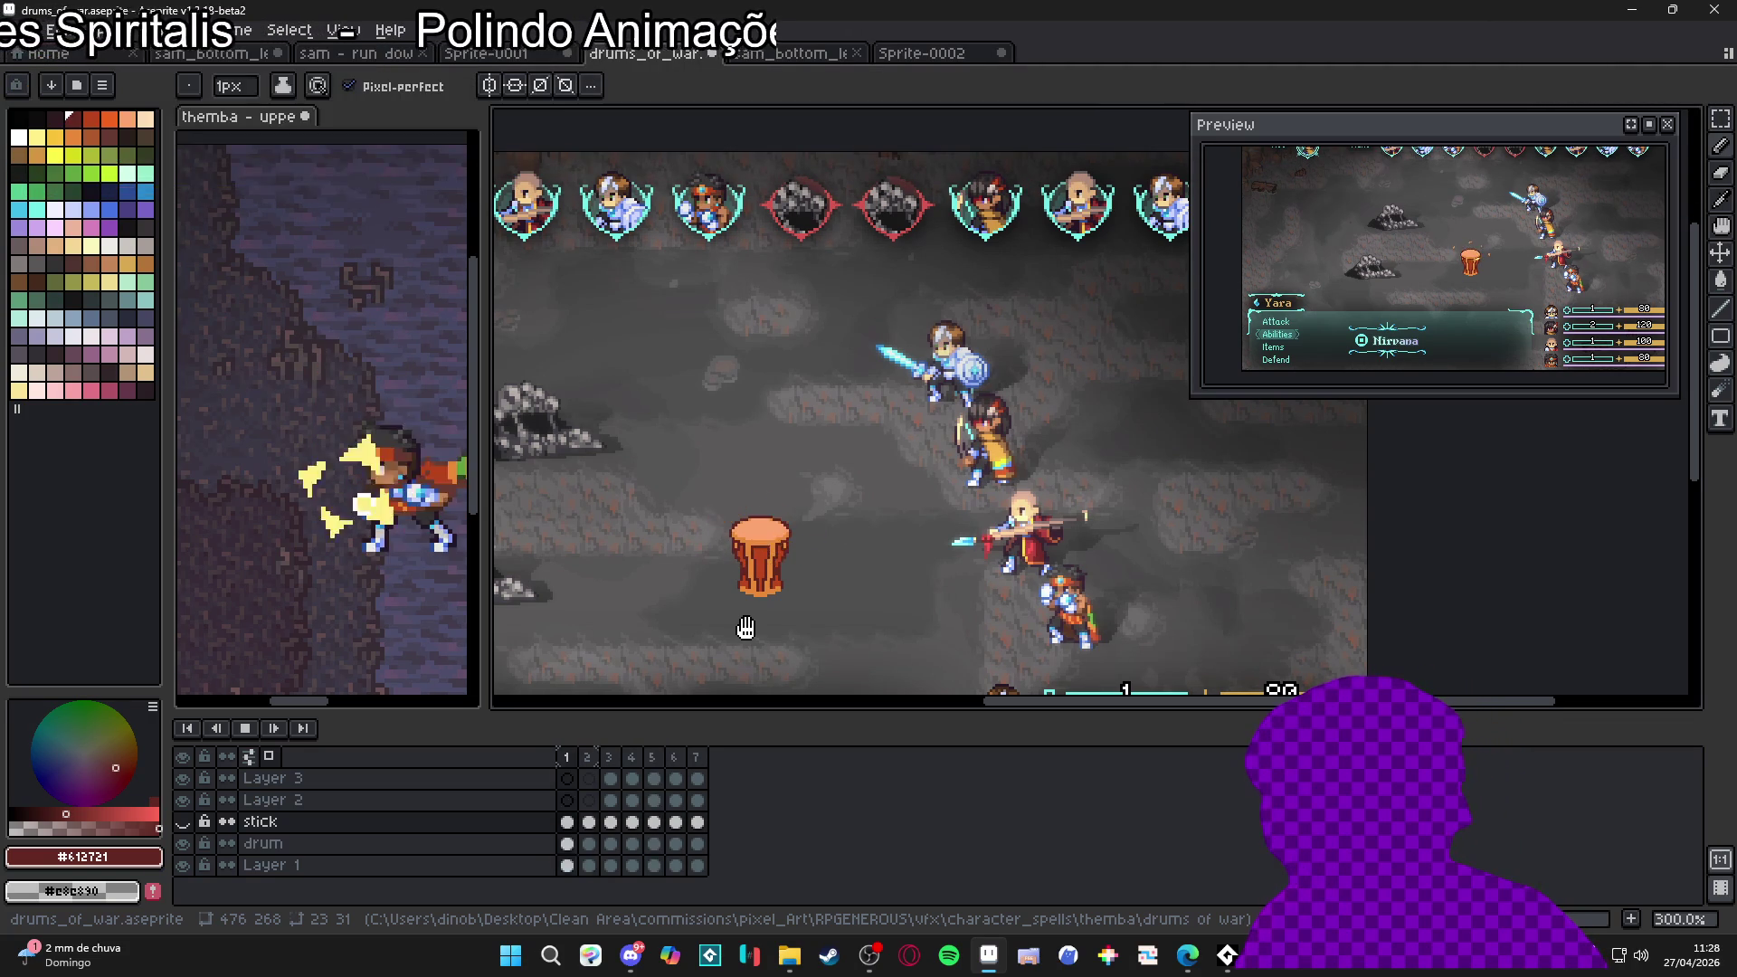
key(Right)
key(Right)
key(Right)
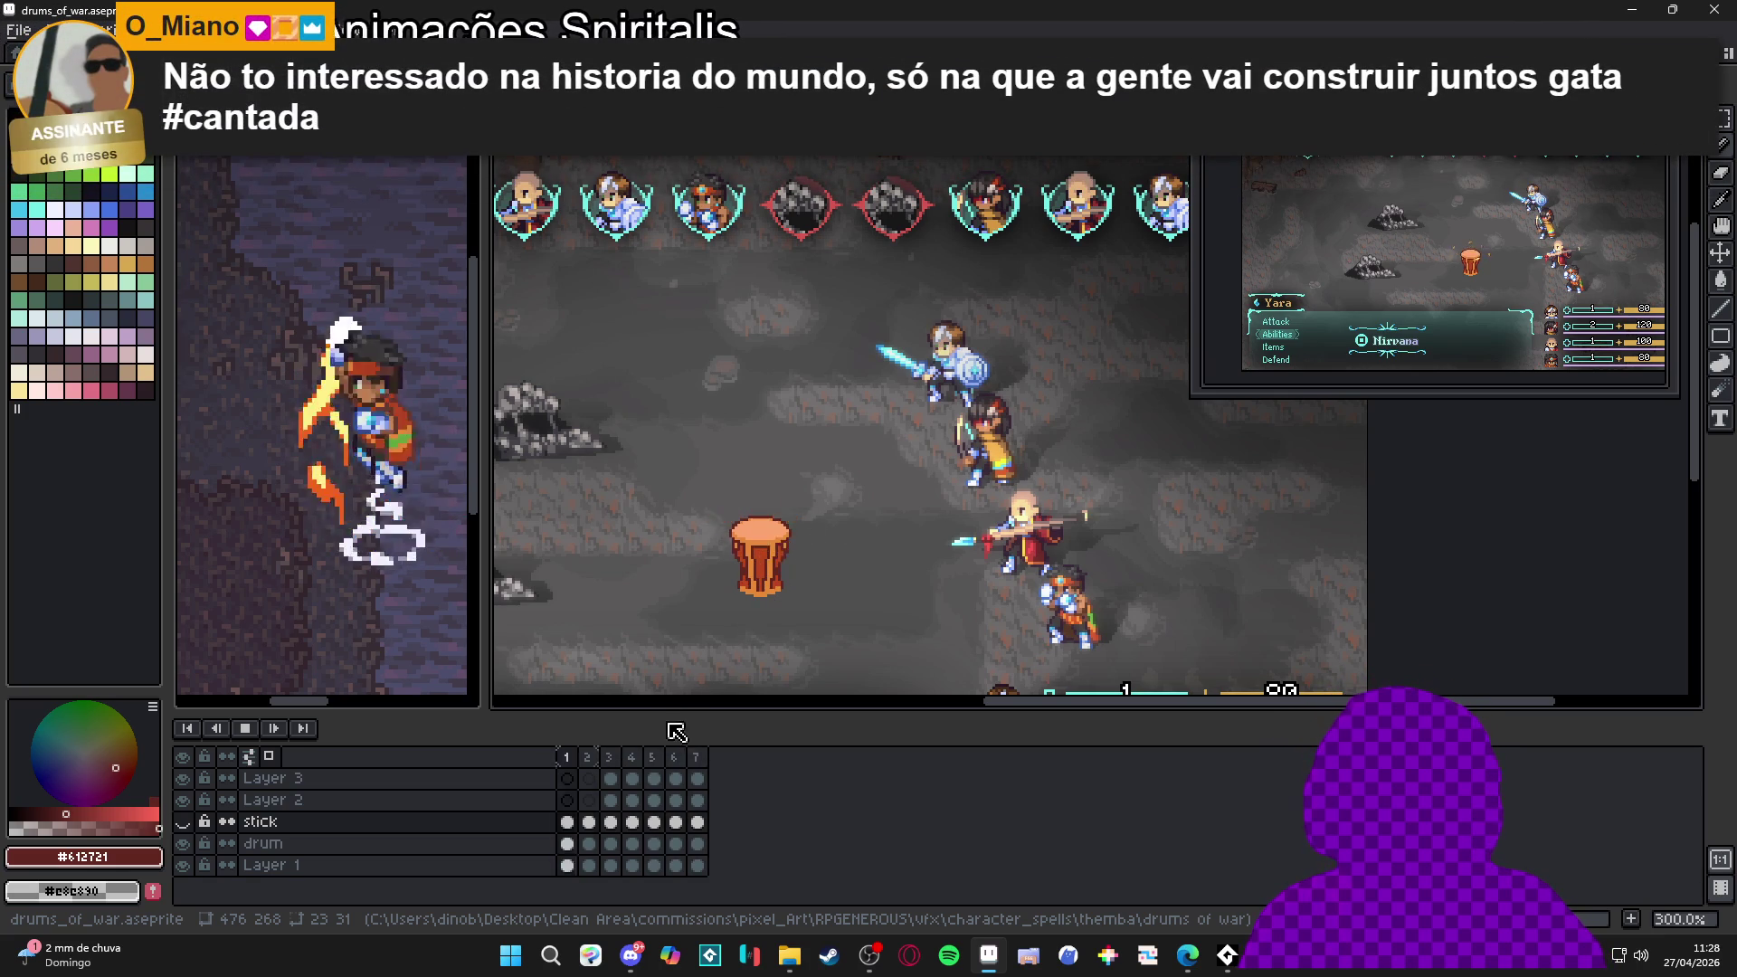
click(250, 729)
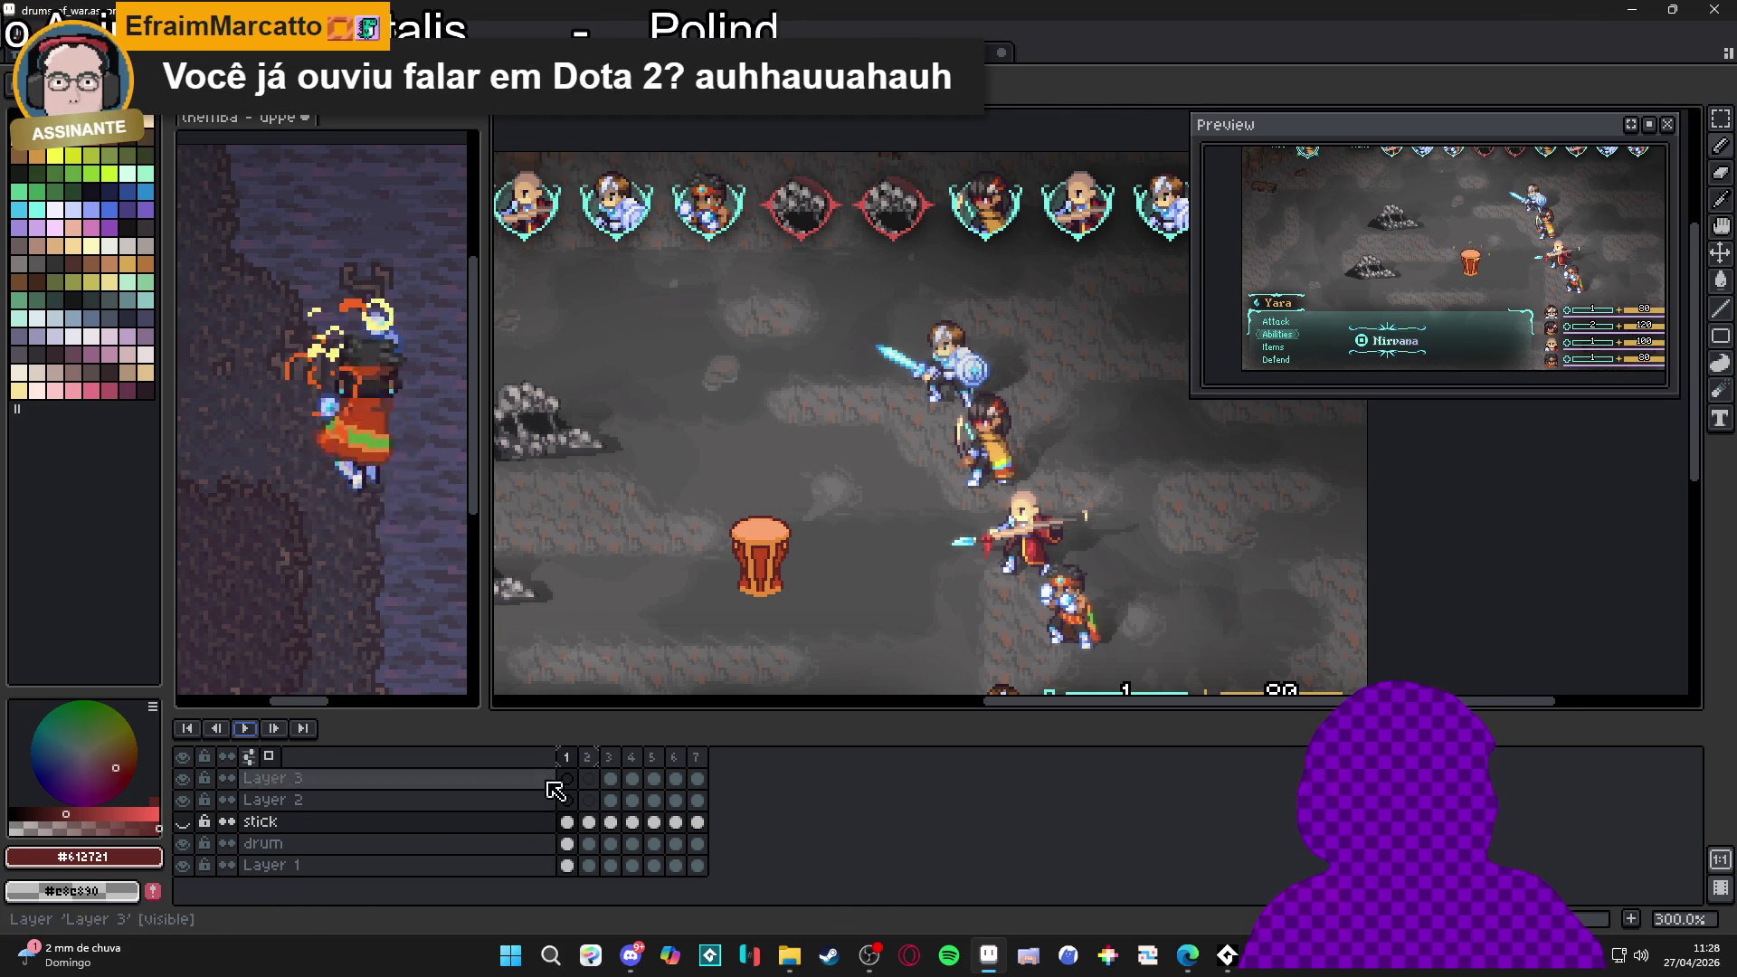
click(612, 760)
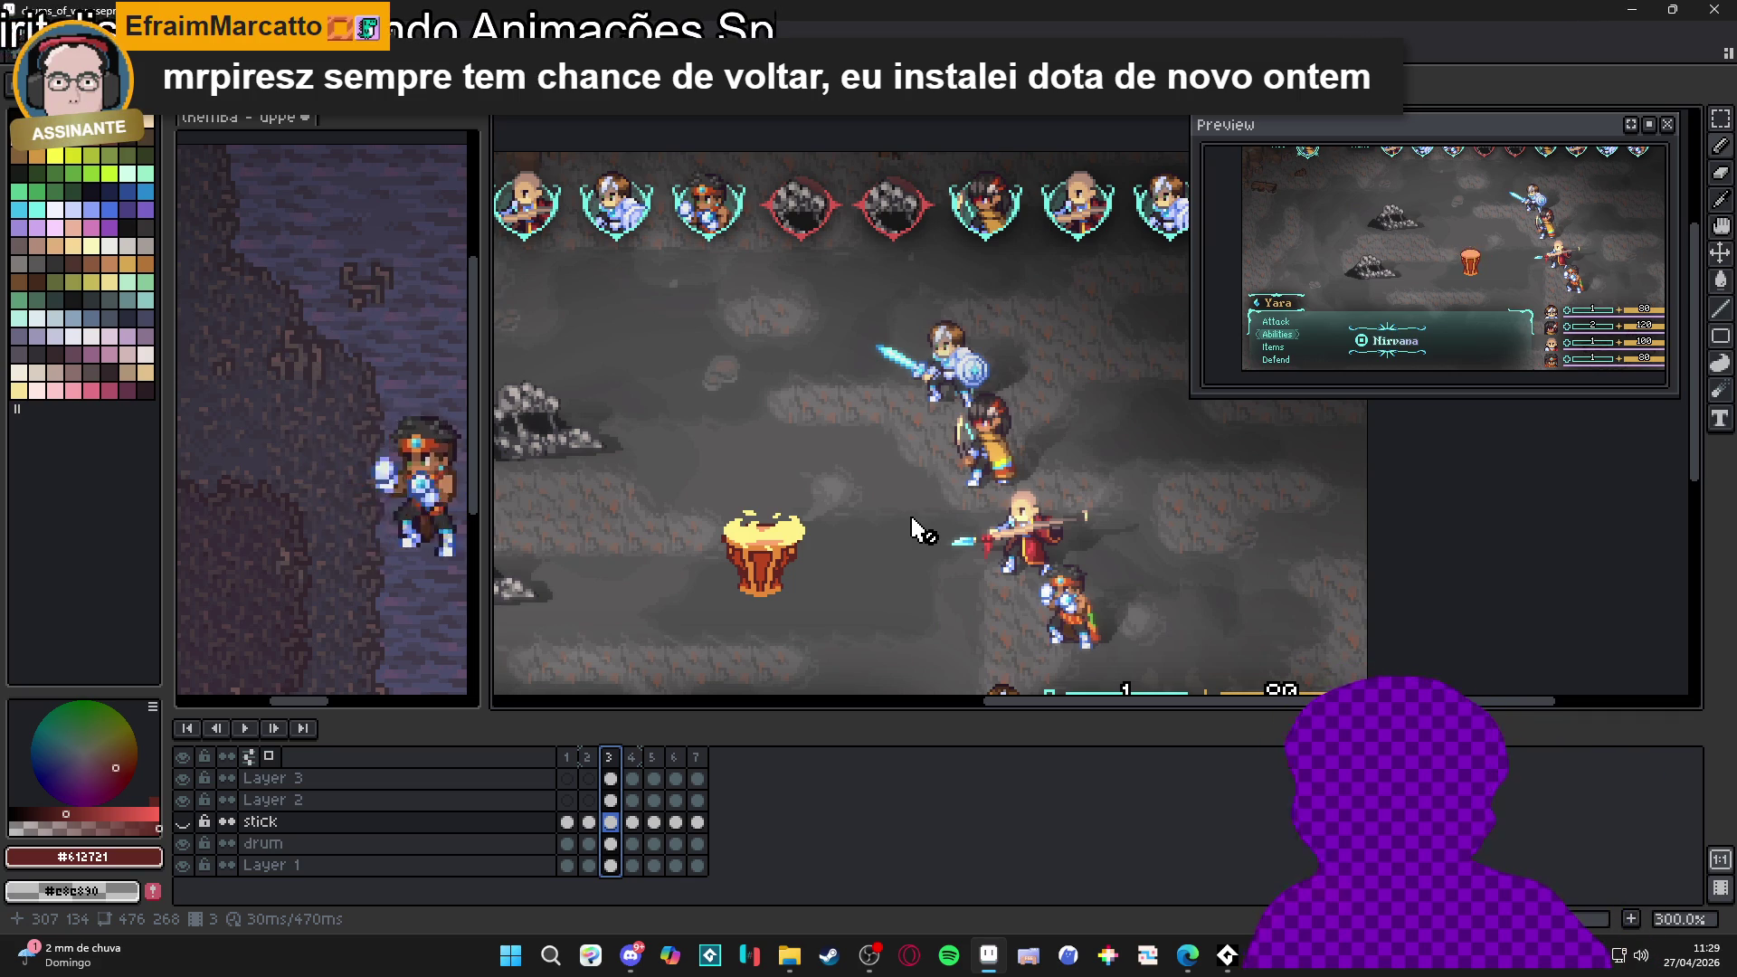
Step through frames 1–7 of the flash animation, then save the drum spell file
click(632, 757)
click(659, 759)
click(676, 759)
click(696, 759)
click(567, 760)
click(588, 760)
click(610, 760)
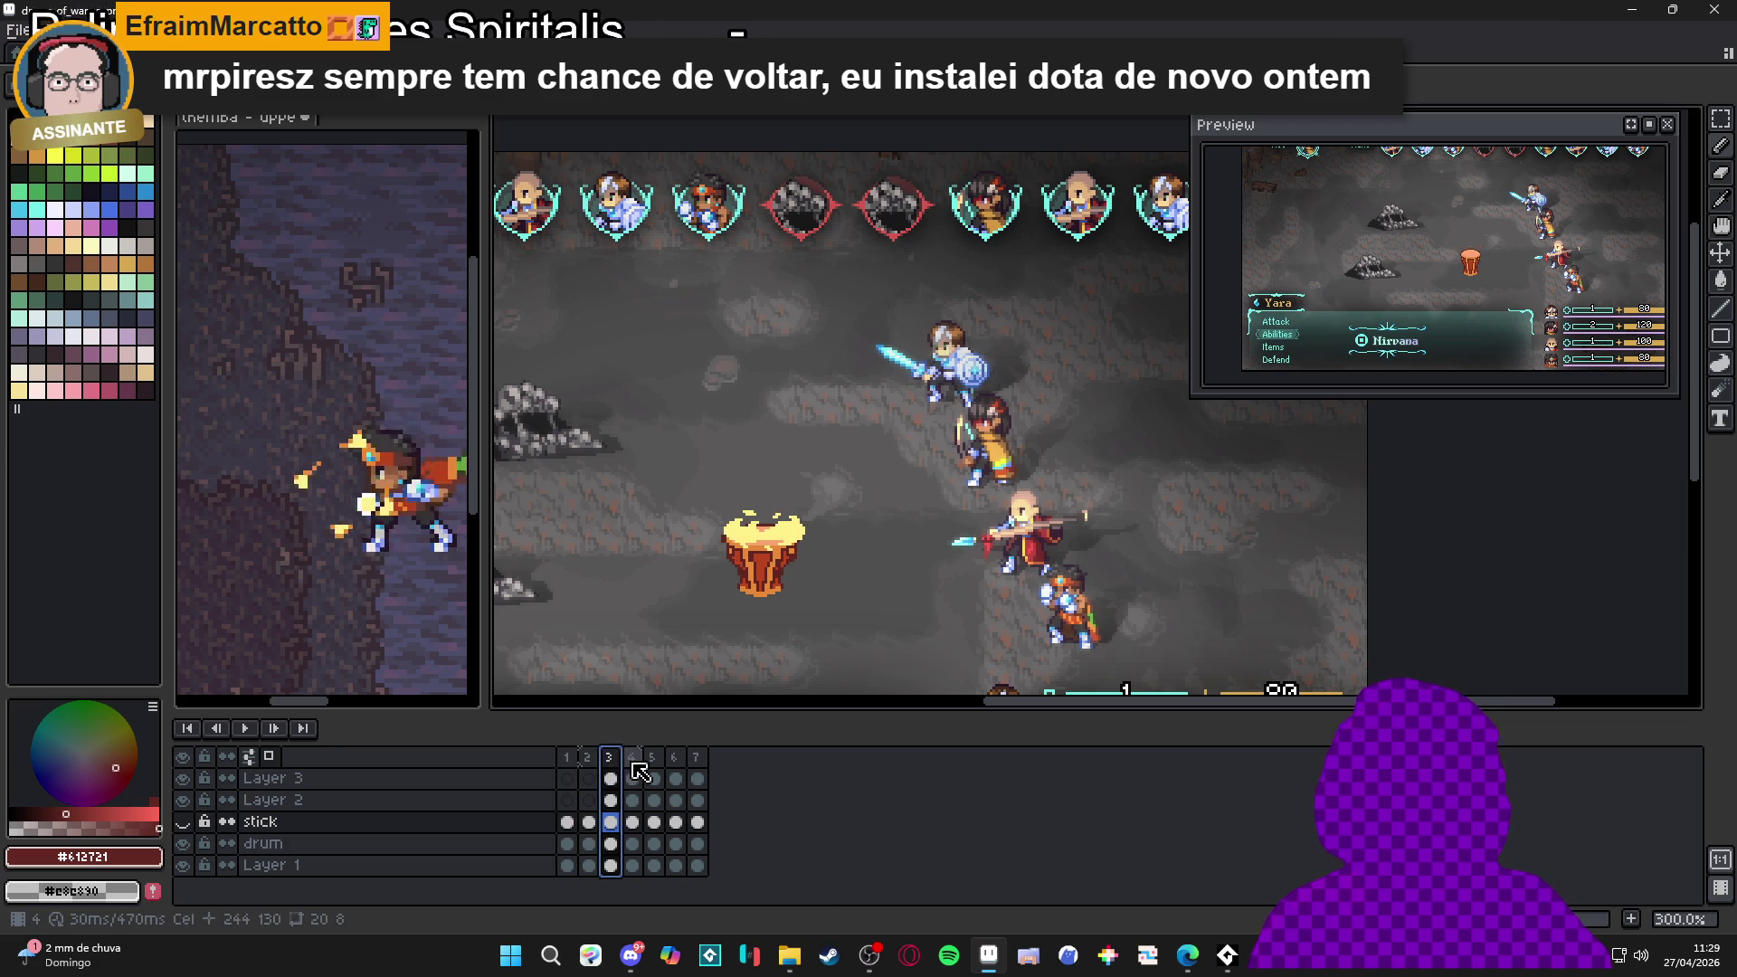
click(632, 764)
click(566, 758)
key(ctrl+s)
Toggle the drum layer's visibility and review frames 3–7 again, ending on frame 1
drag(883, 581, 856, 586)
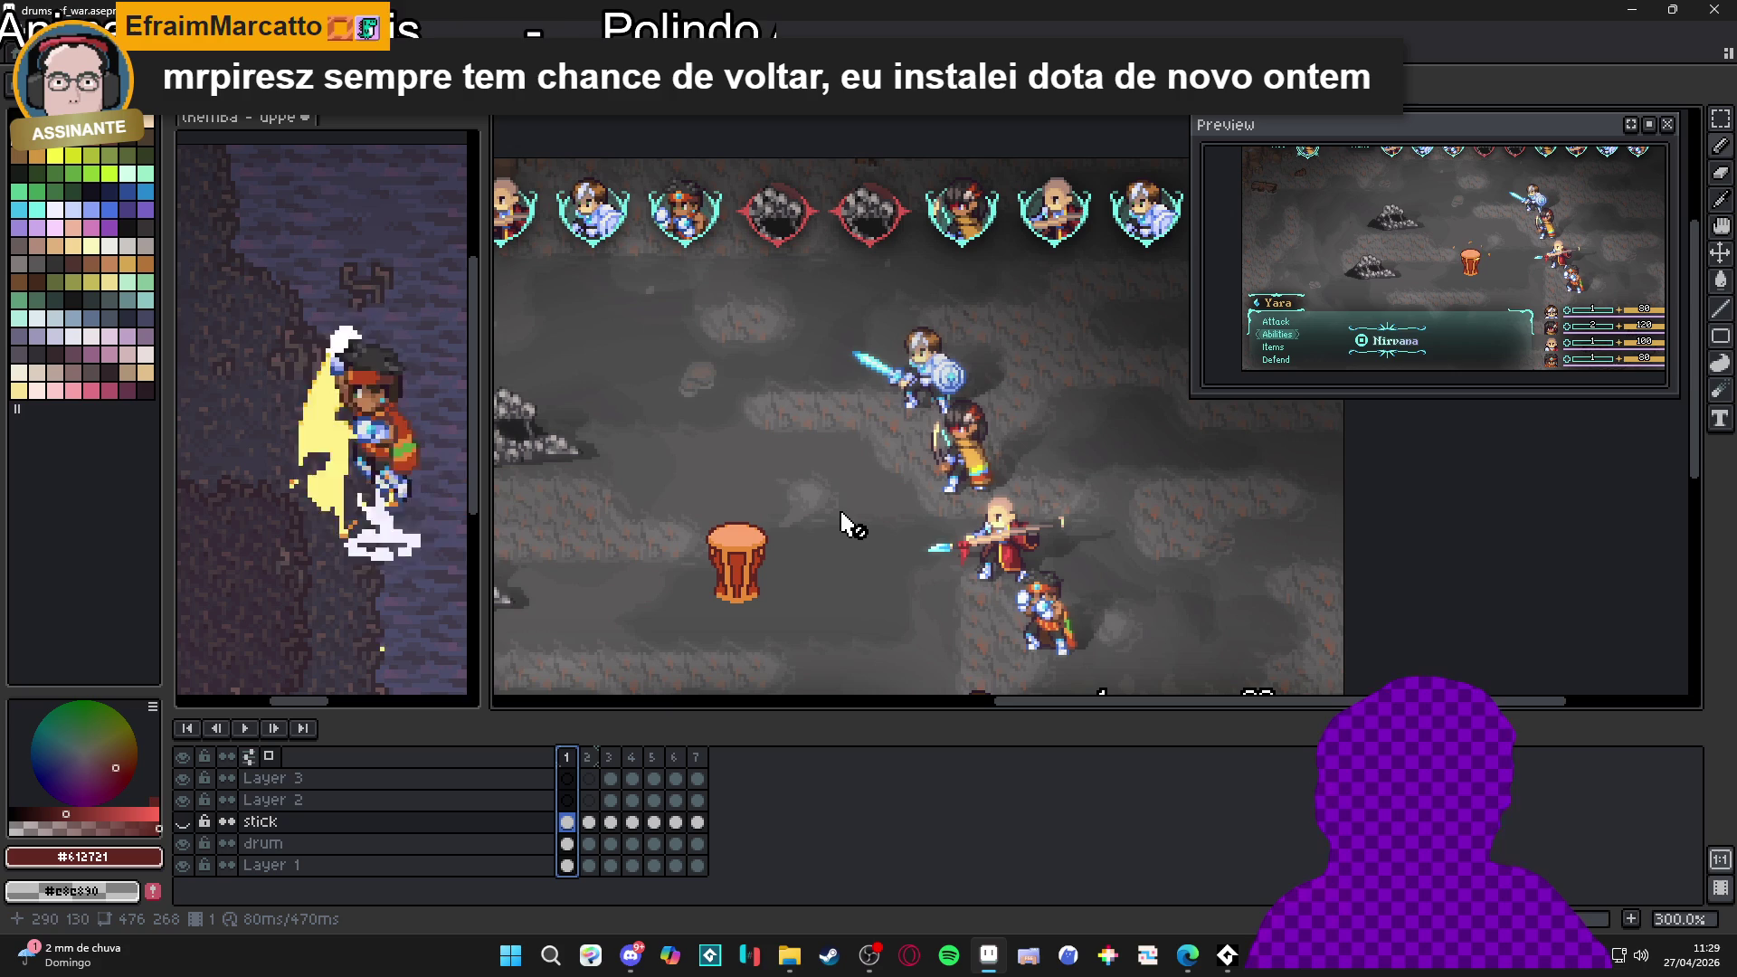
scroll(774, 540, up, 1)
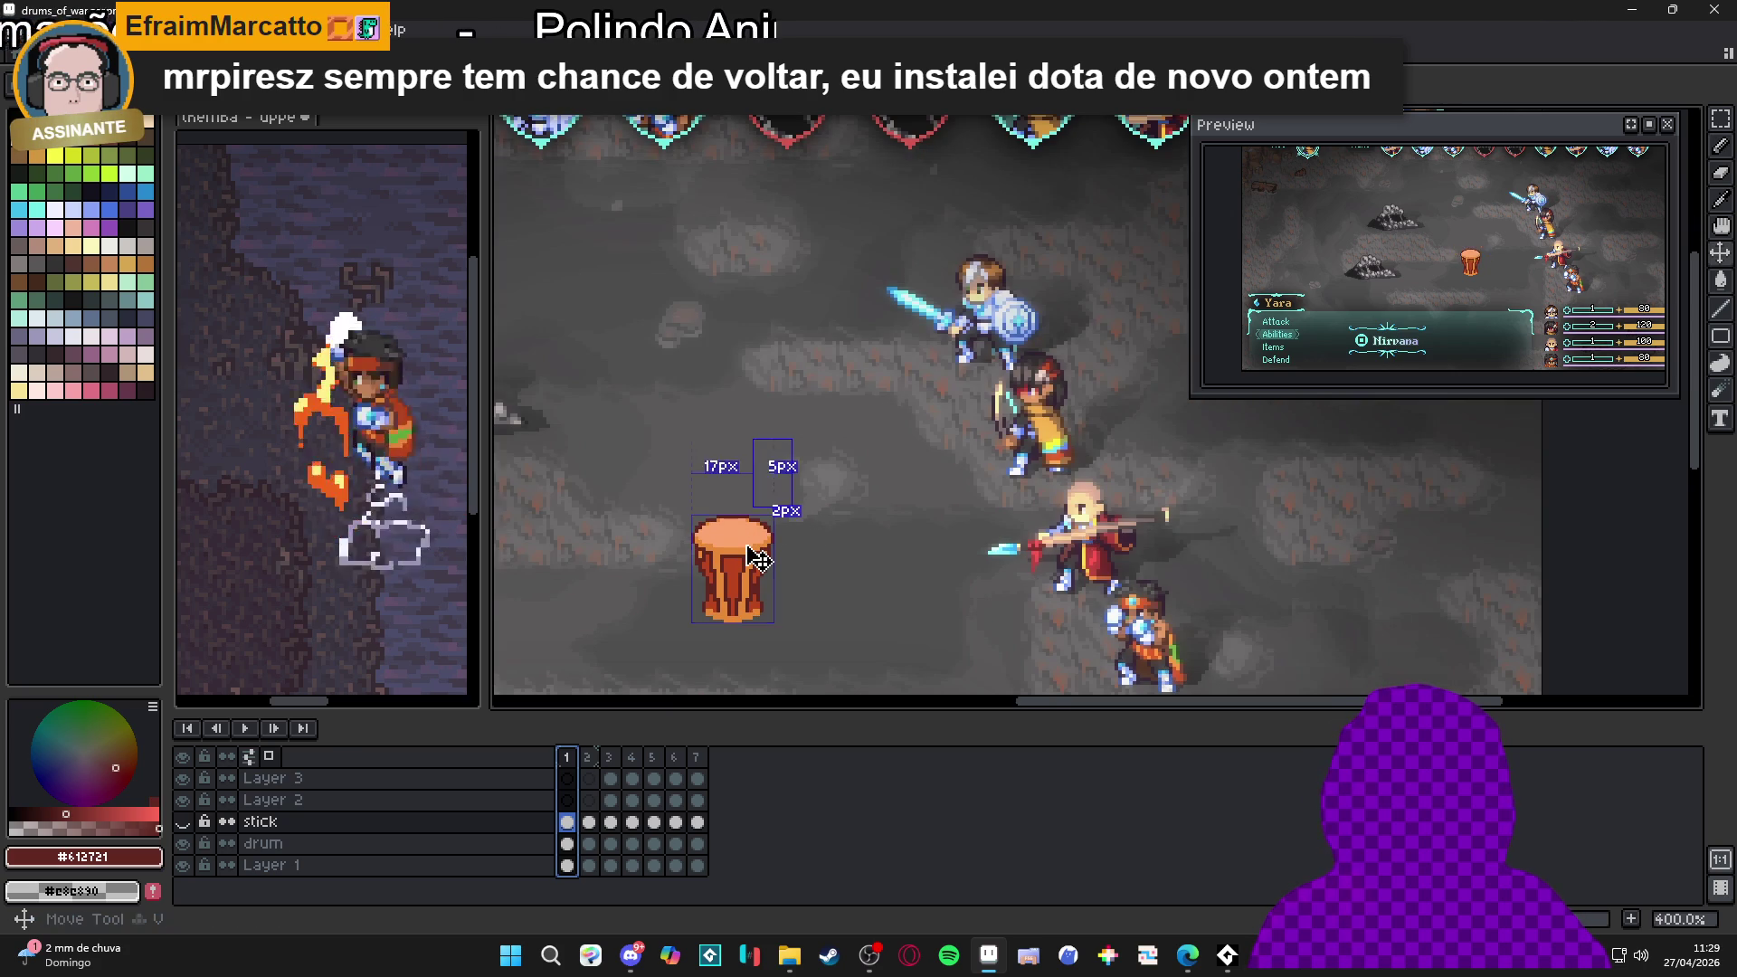
click(184, 844)
click(183, 845)
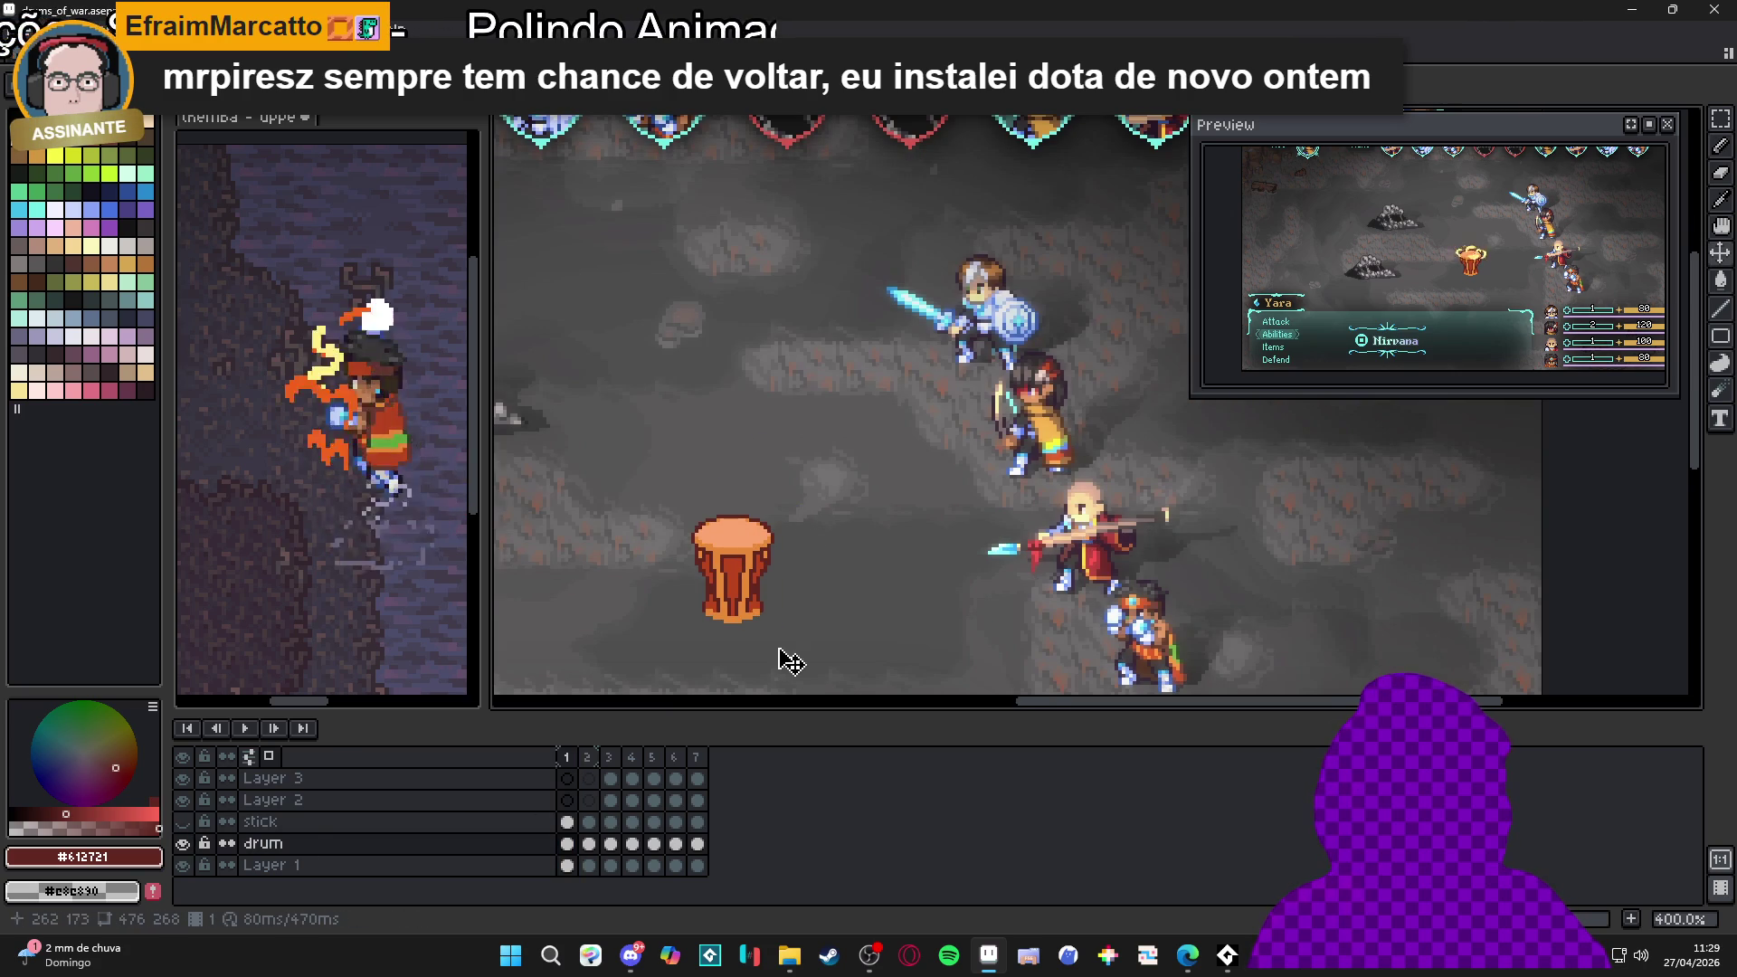
click(610, 769)
click(633, 767)
click(654, 767)
click(675, 767)
click(699, 766)
click(570, 763)
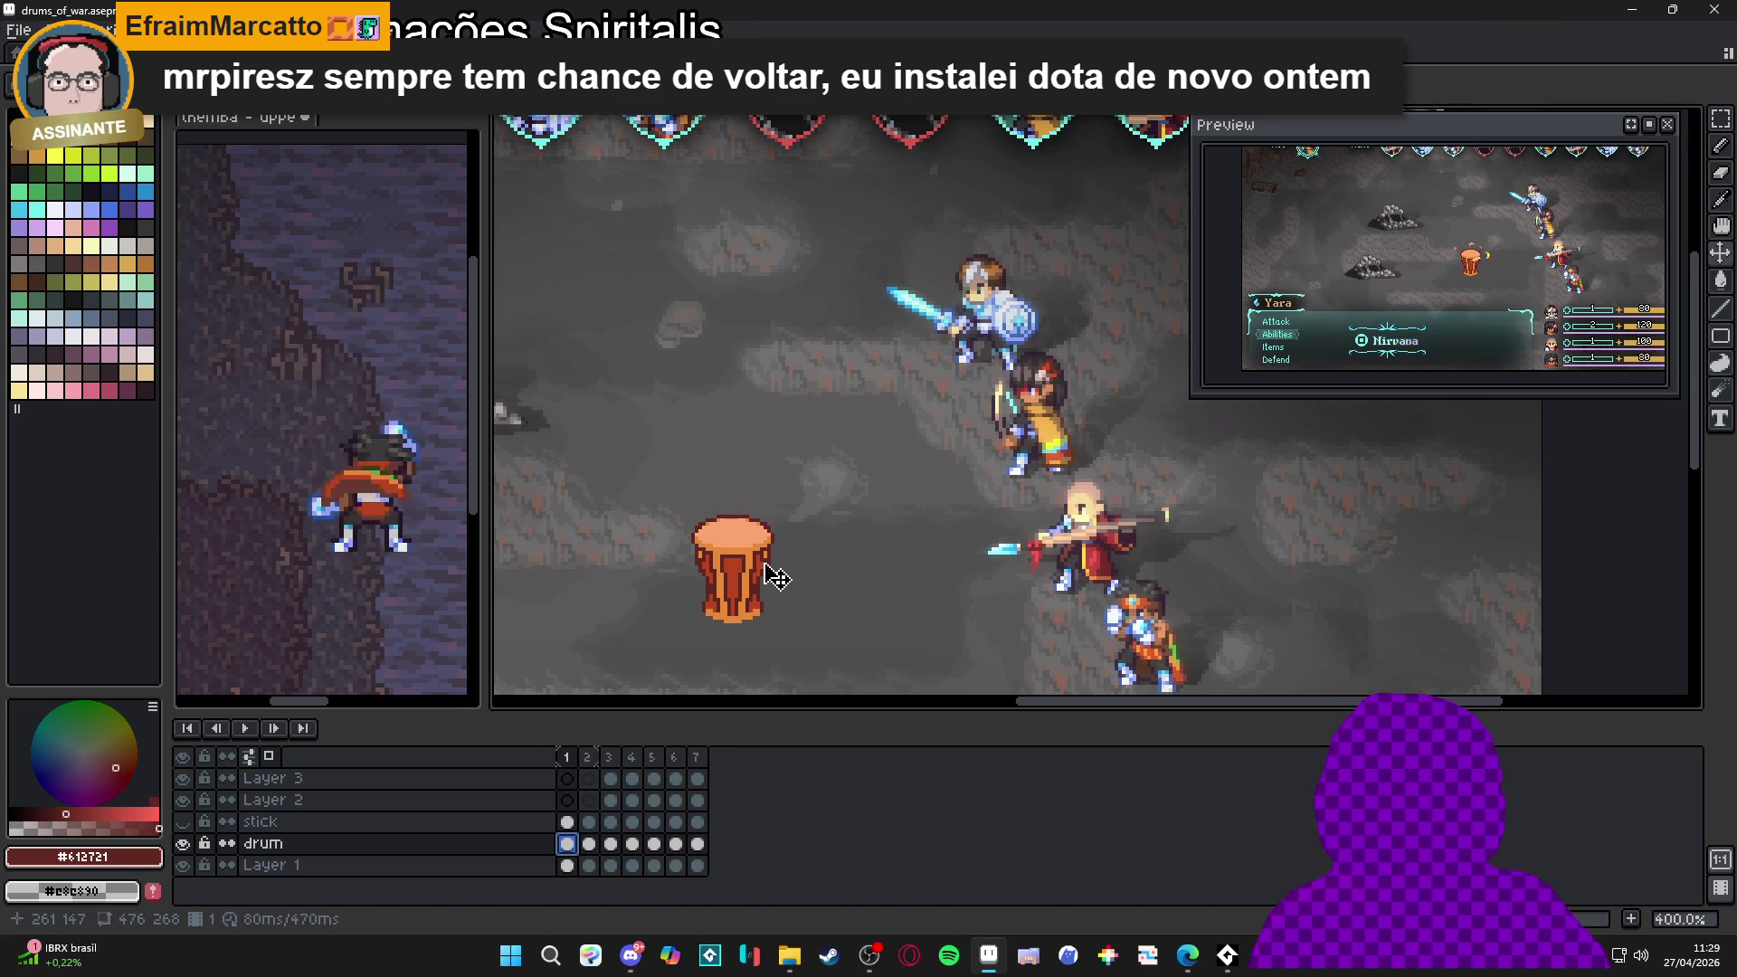
scroll(775, 577, up, 1)
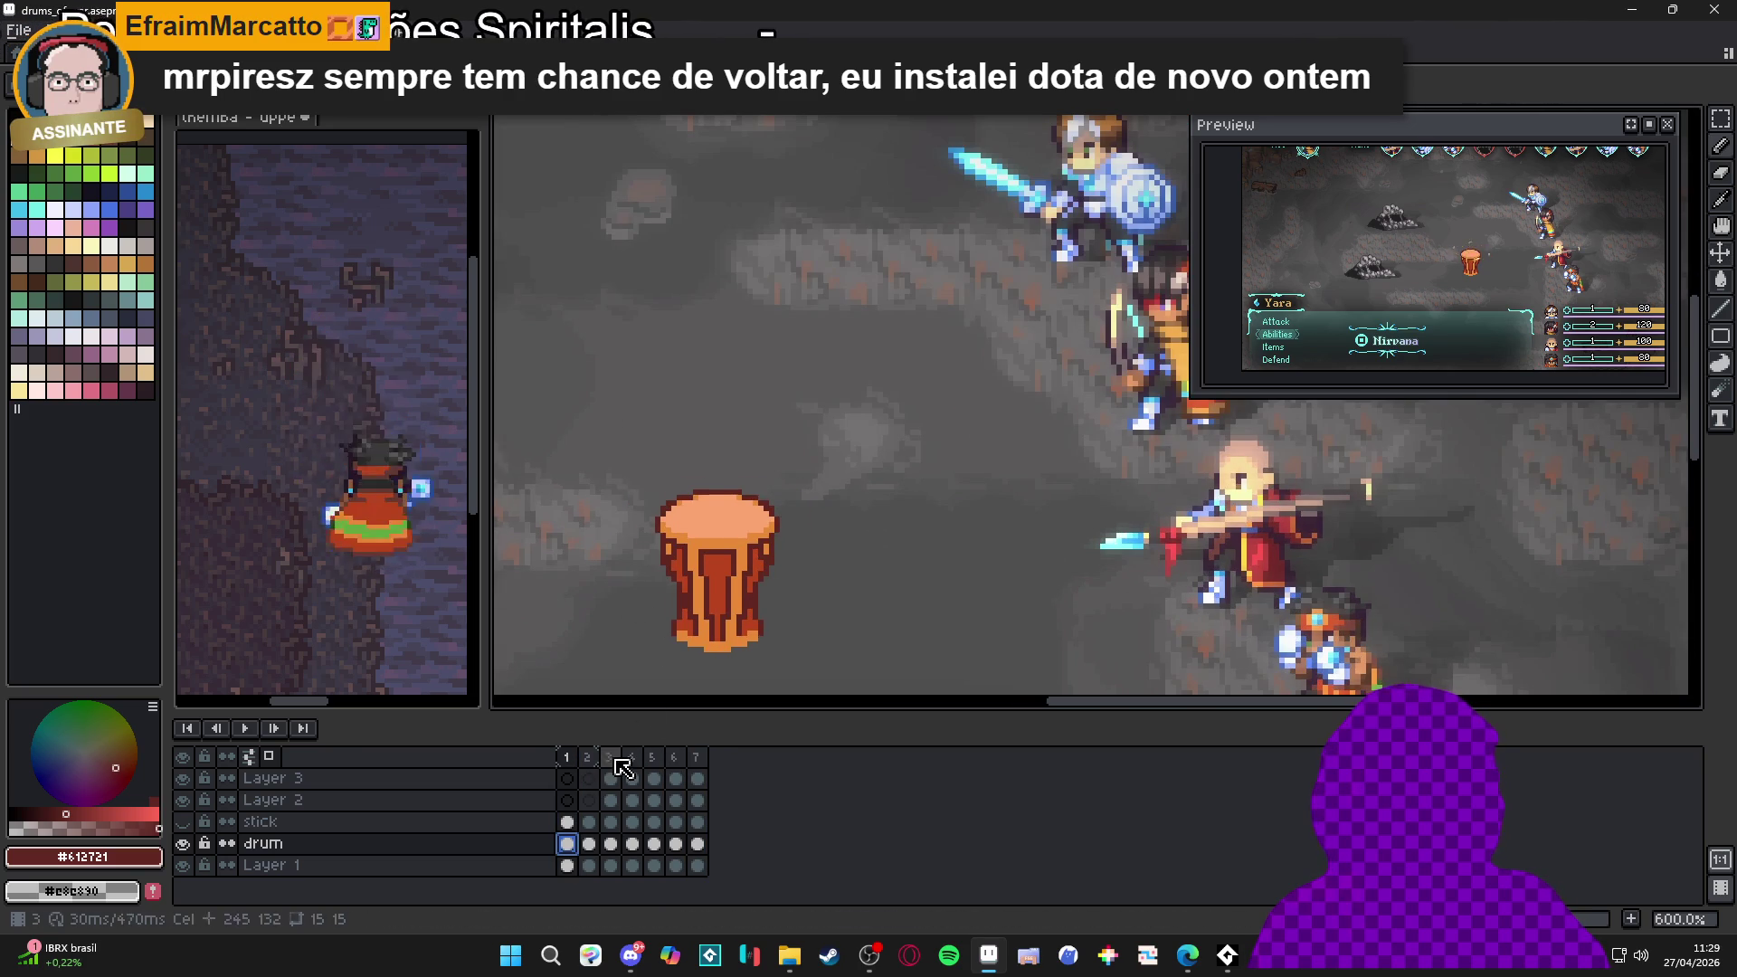
Eyedrop the pale yellow #FFF089 from the frame 3 burst and return to frame 1
click(611, 760)
scroll(755, 526, up, 2)
alt+click(755, 527)
click(568, 760)
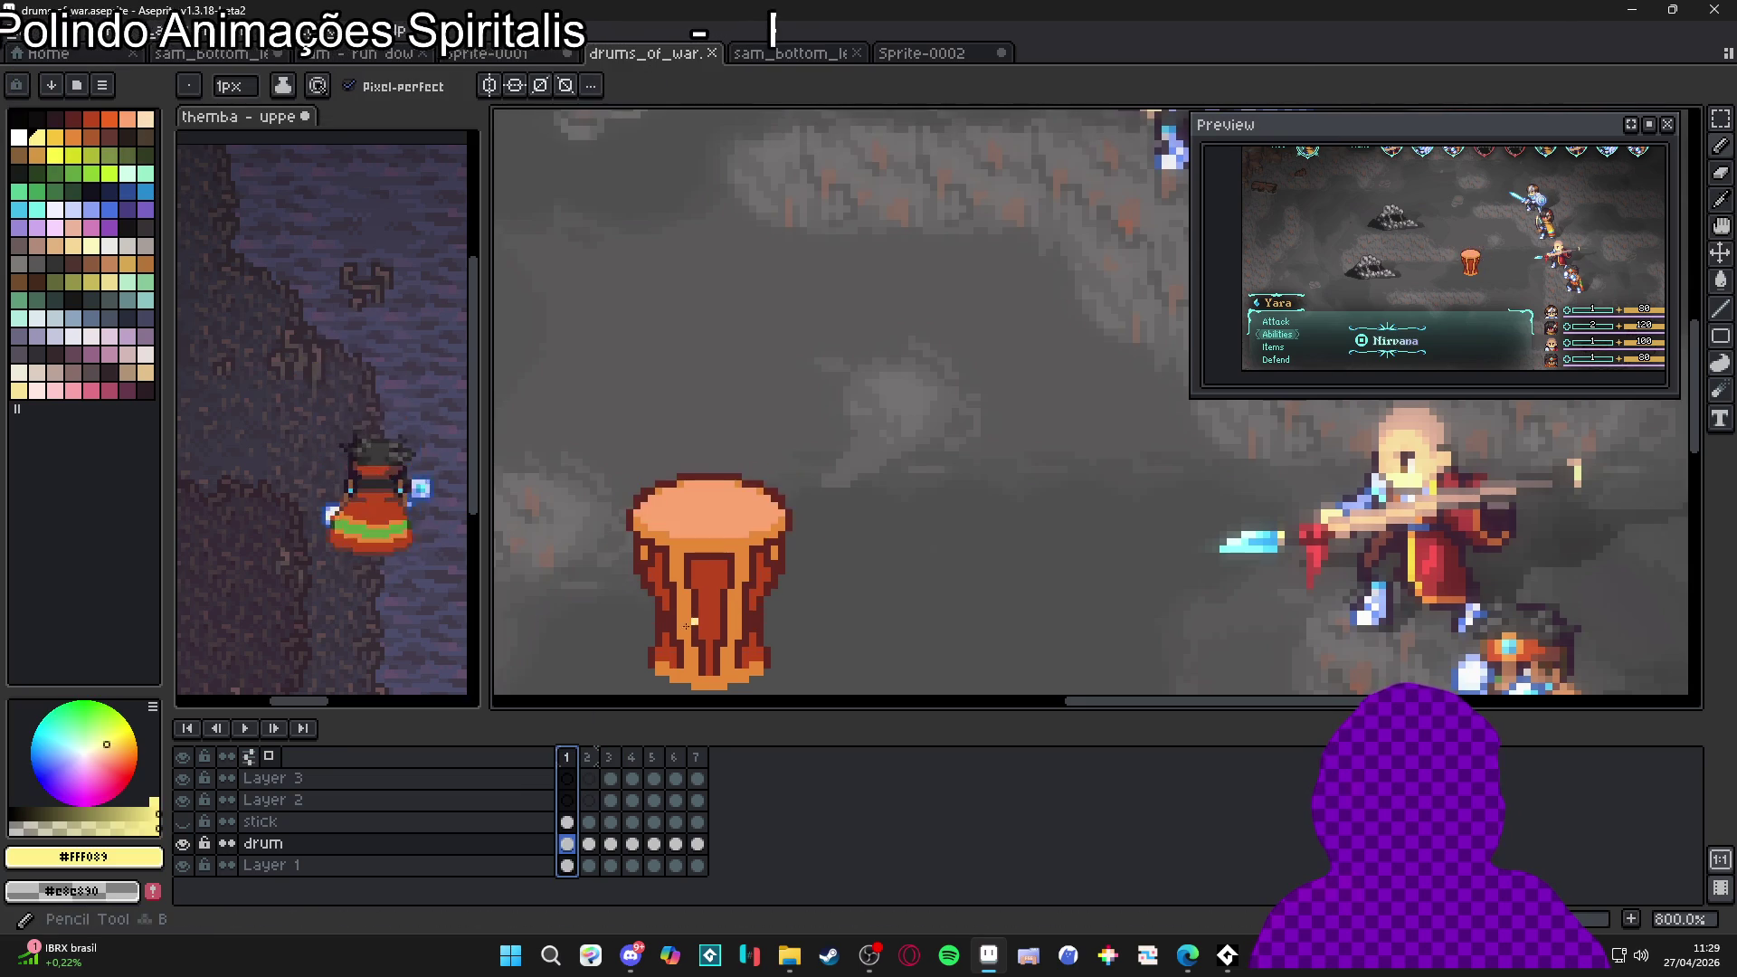
scroll(657, 675, up, 2)
scroll(657, 674, down, 2)
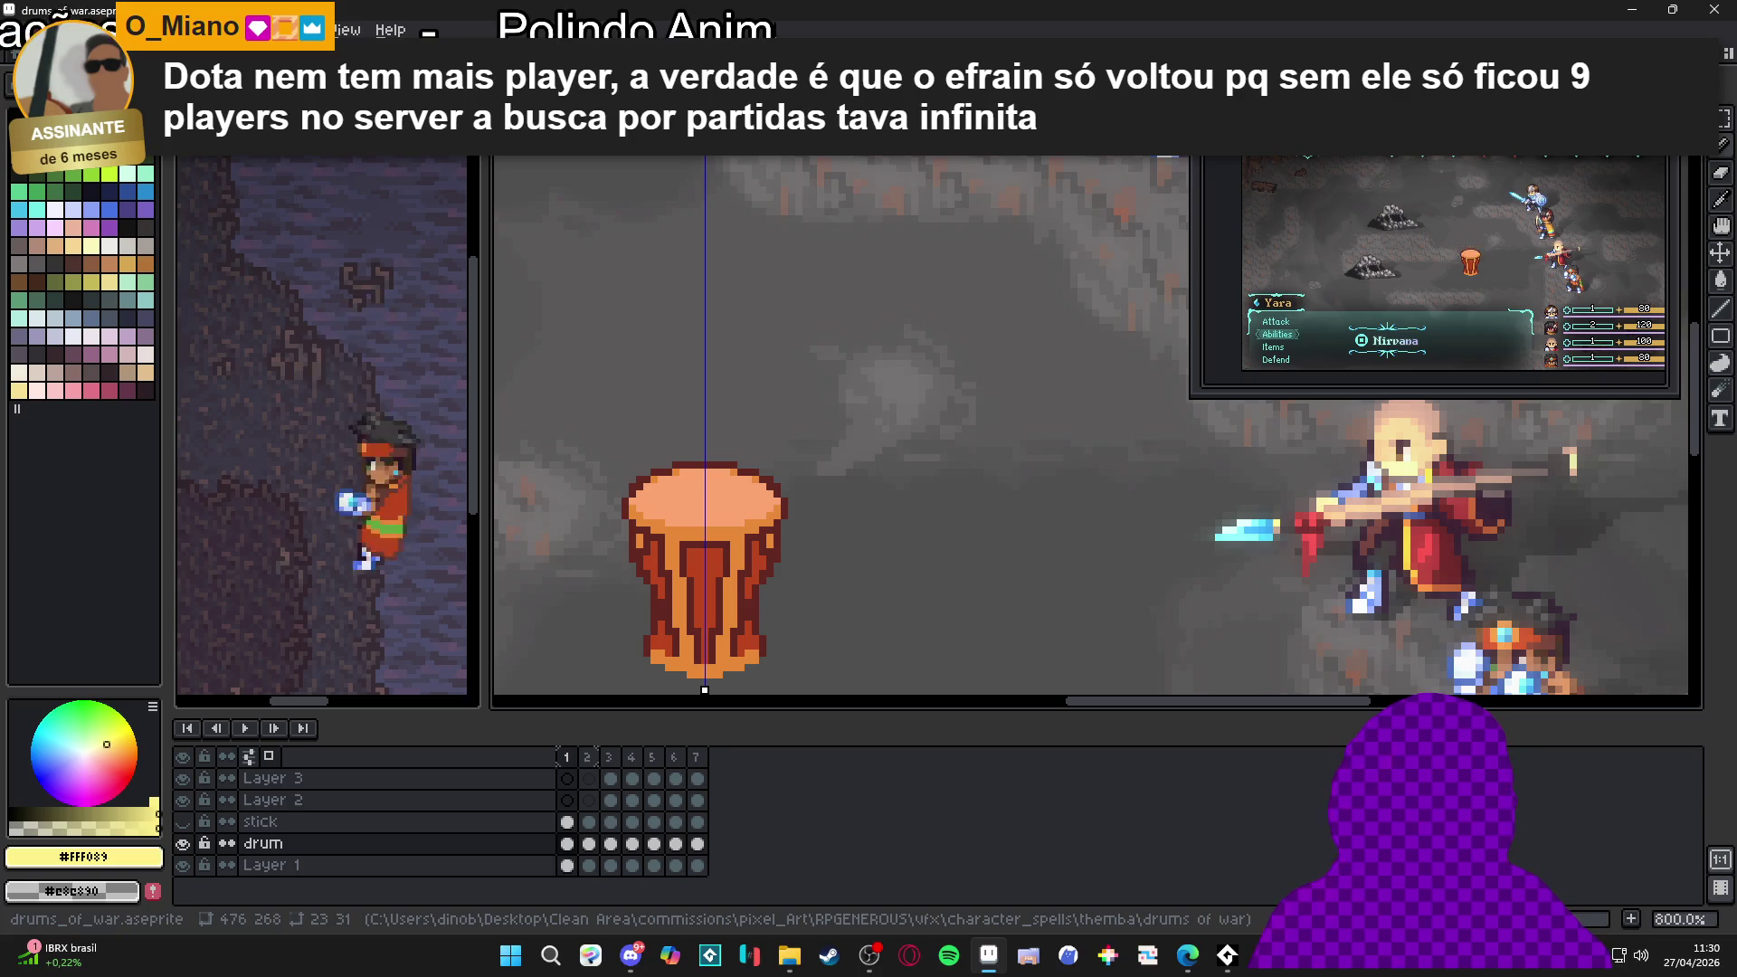
scroll(632, 565, up, 3)
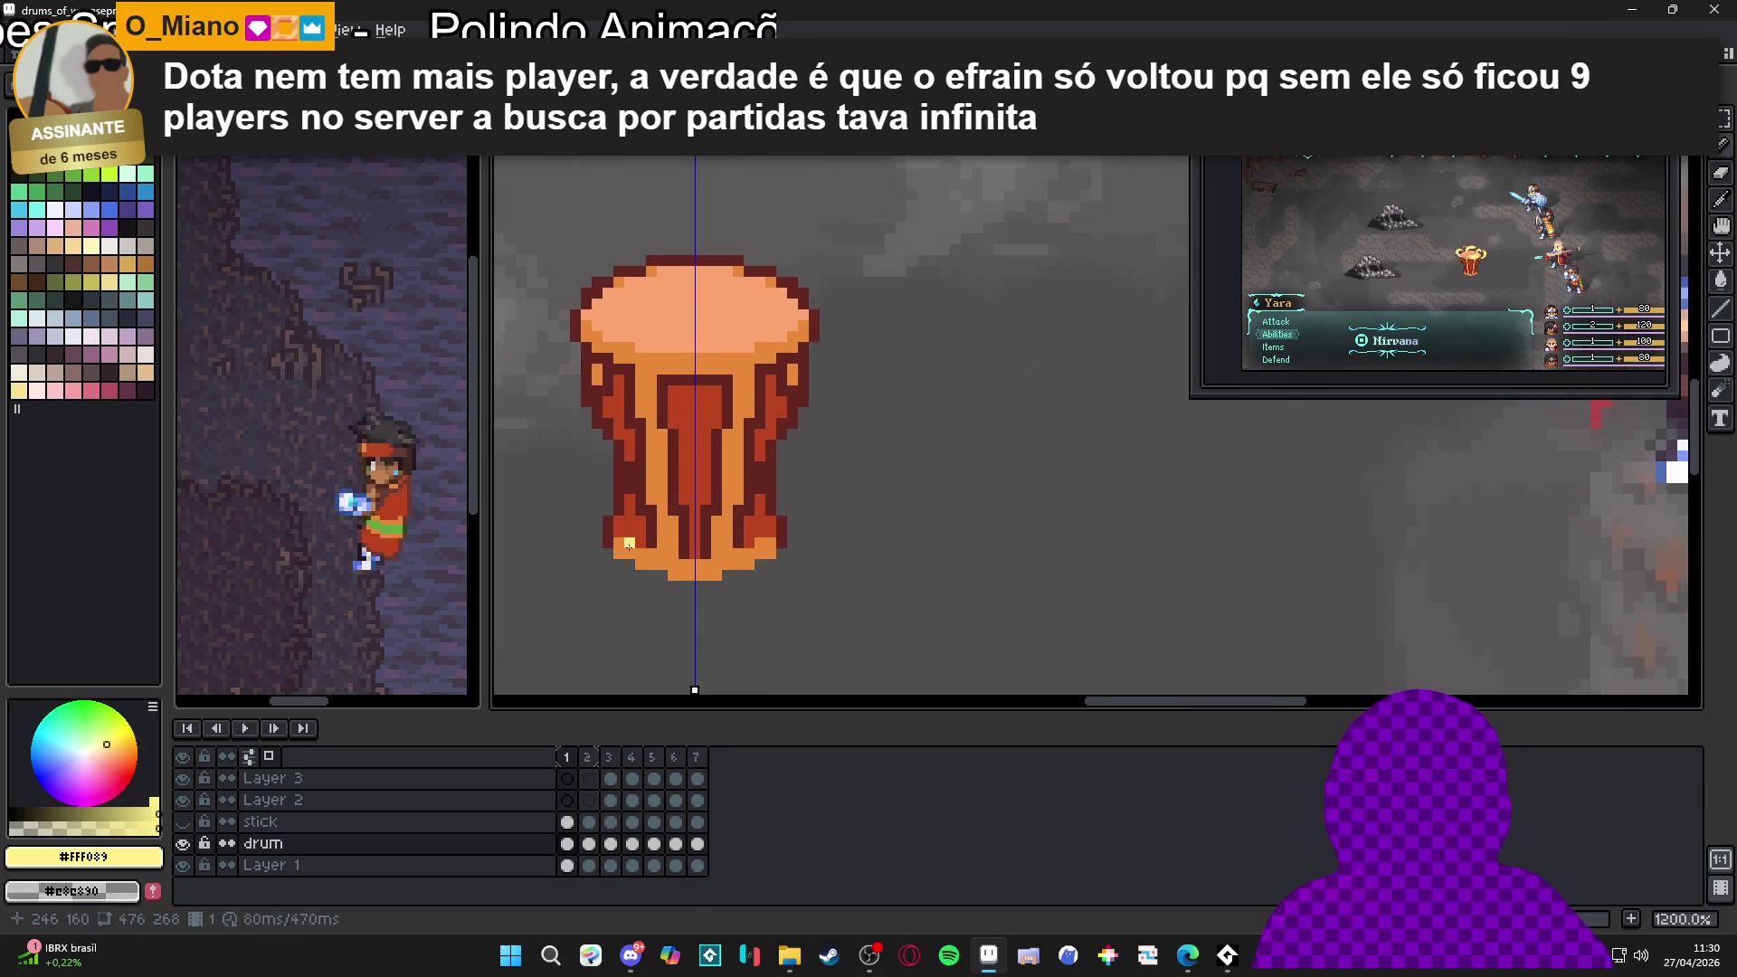
Paint over the whole frame 1 drum in pale yellow, then add a new frame
key(ctrl+d)
mouse_move(607, 543)
mouse_down()
mouse_move(620, 403)
mouse_move(588, 287)
mouse_up()
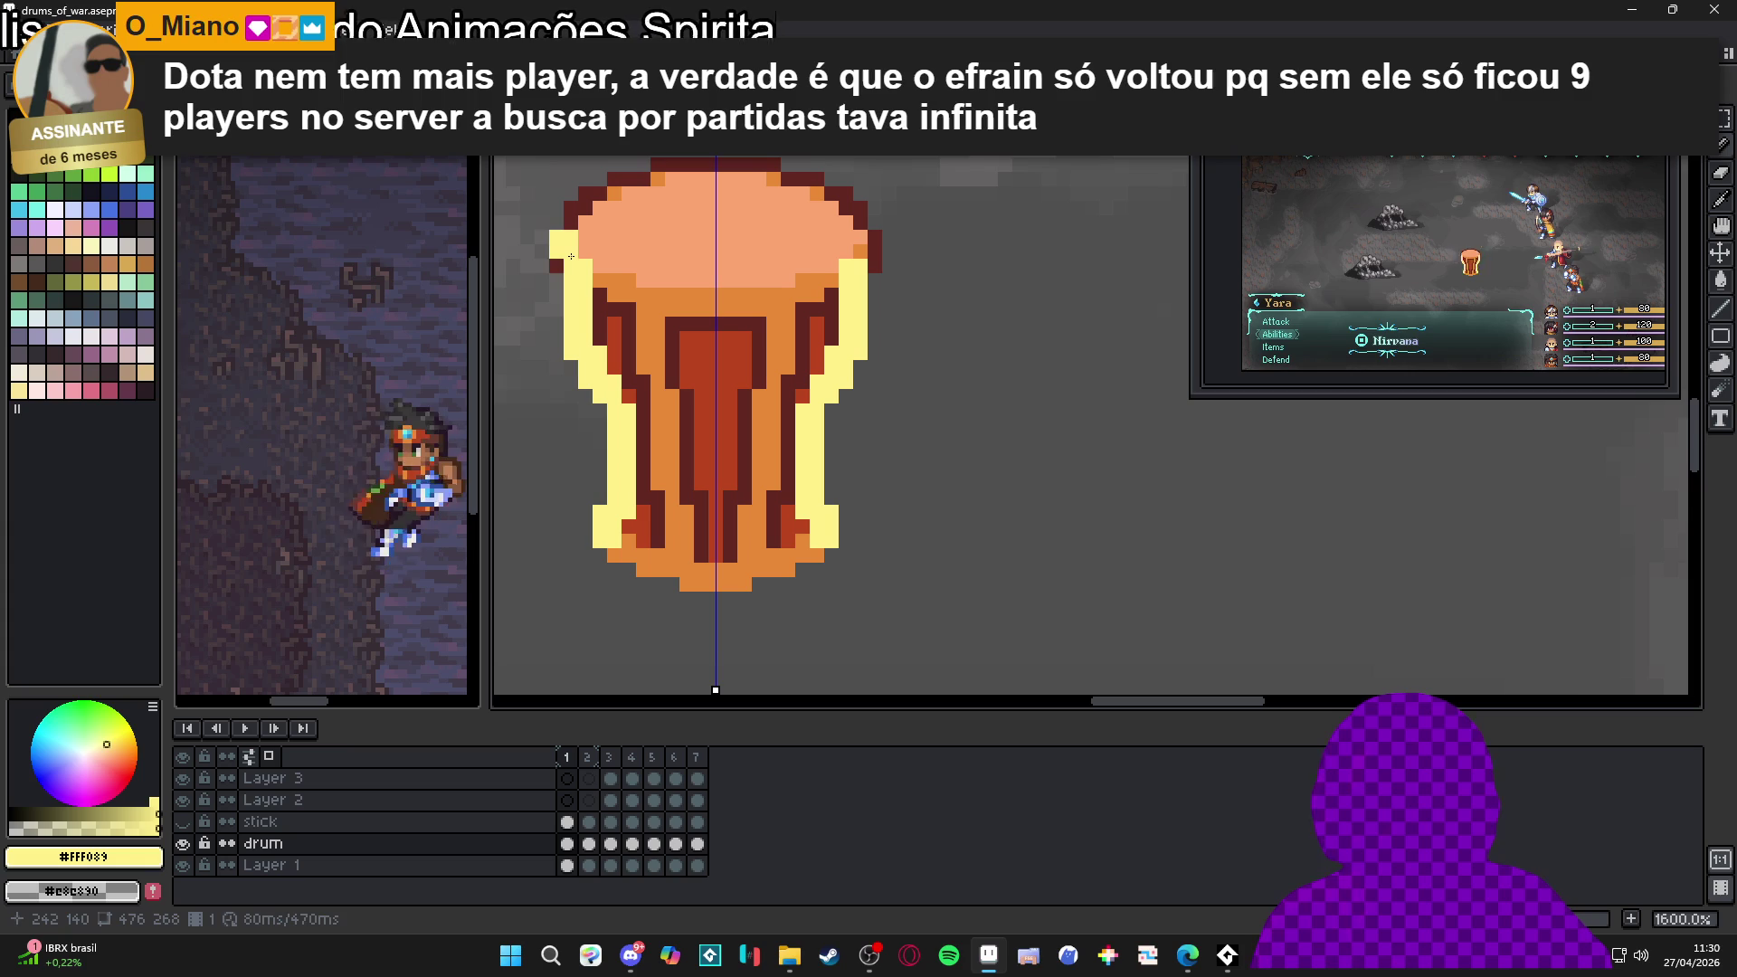
drag(571, 228, 571, 210)
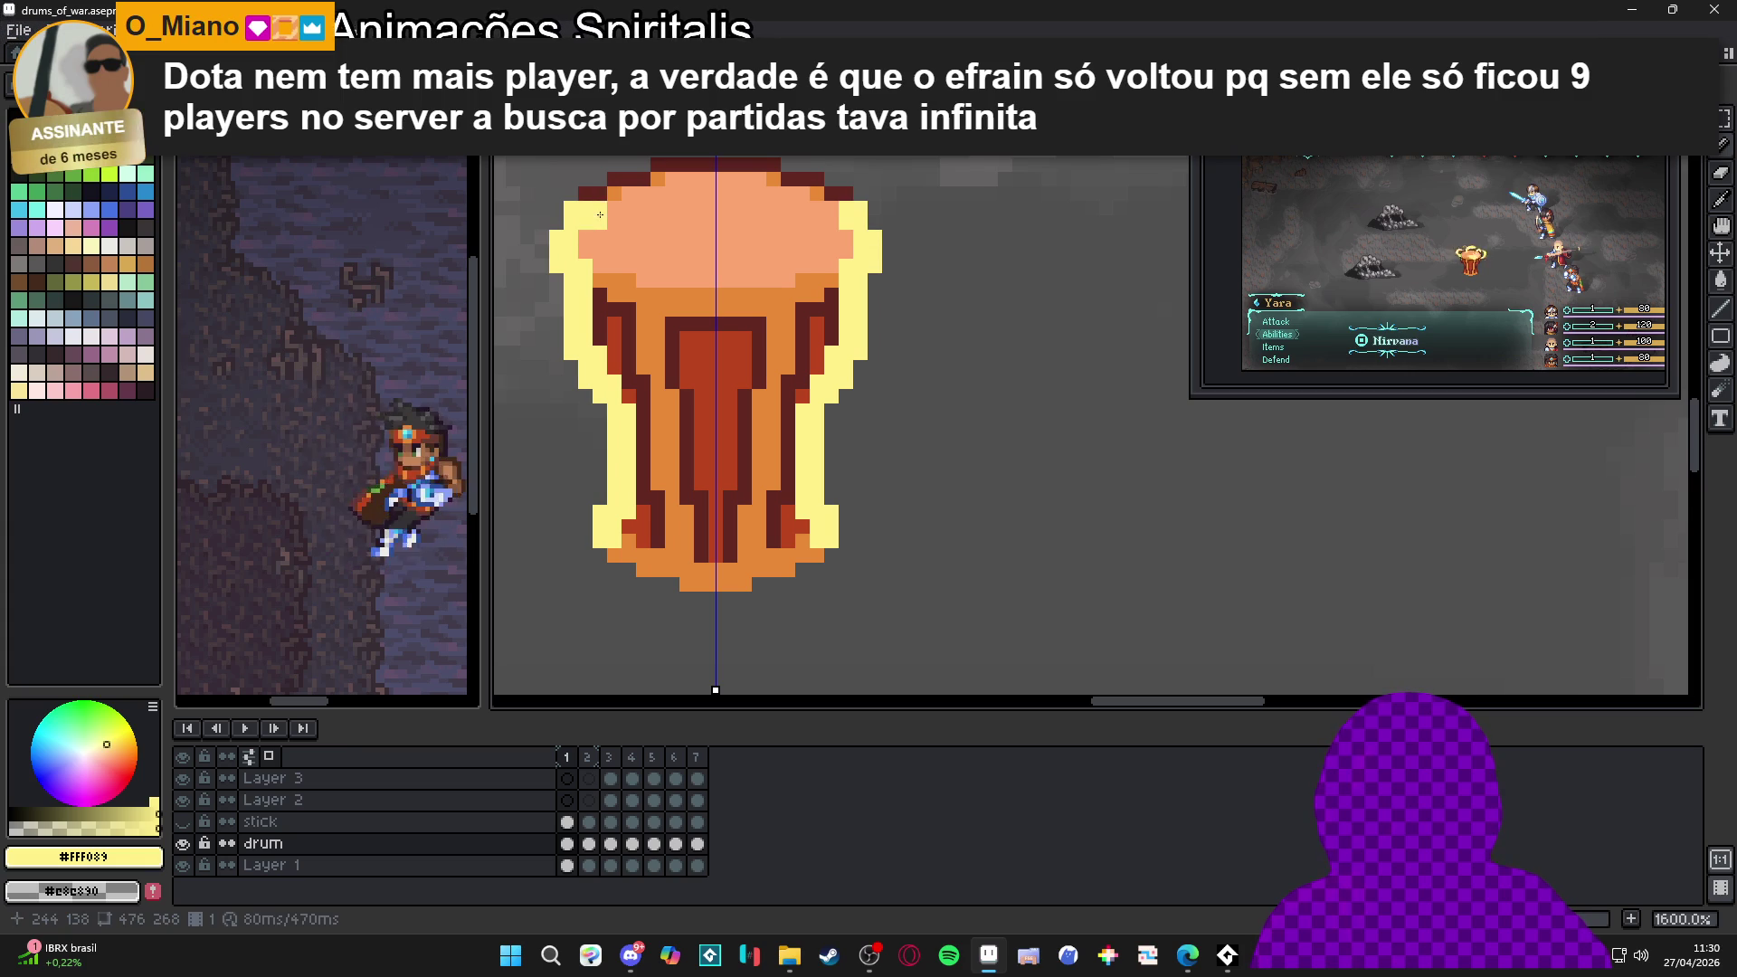
click(702, 174)
mouse_move(674, 172)
mouse_down()
mouse_move(769, 168)
mouse_move(827, 233)
mouse_move(840, 292)
mouse_move(802, 408)
mouse_up()
click(827, 349)
mouse_move(815, 549)
mouse_down()
mouse_move(729, 584)
mouse_move(744, 583)
mouse_up()
mouse_move(789, 529)
mouse_down()
mouse_move(798, 491)
mouse_move(666, 411)
mouse_move(656, 380)
mouse_move(704, 454)
mouse_move(644, 344)
mouse_move(647, 212)
mouse_move(758, 224)
mouse_move(696, 308)
mouse_move(698, 245)
mouse_up()
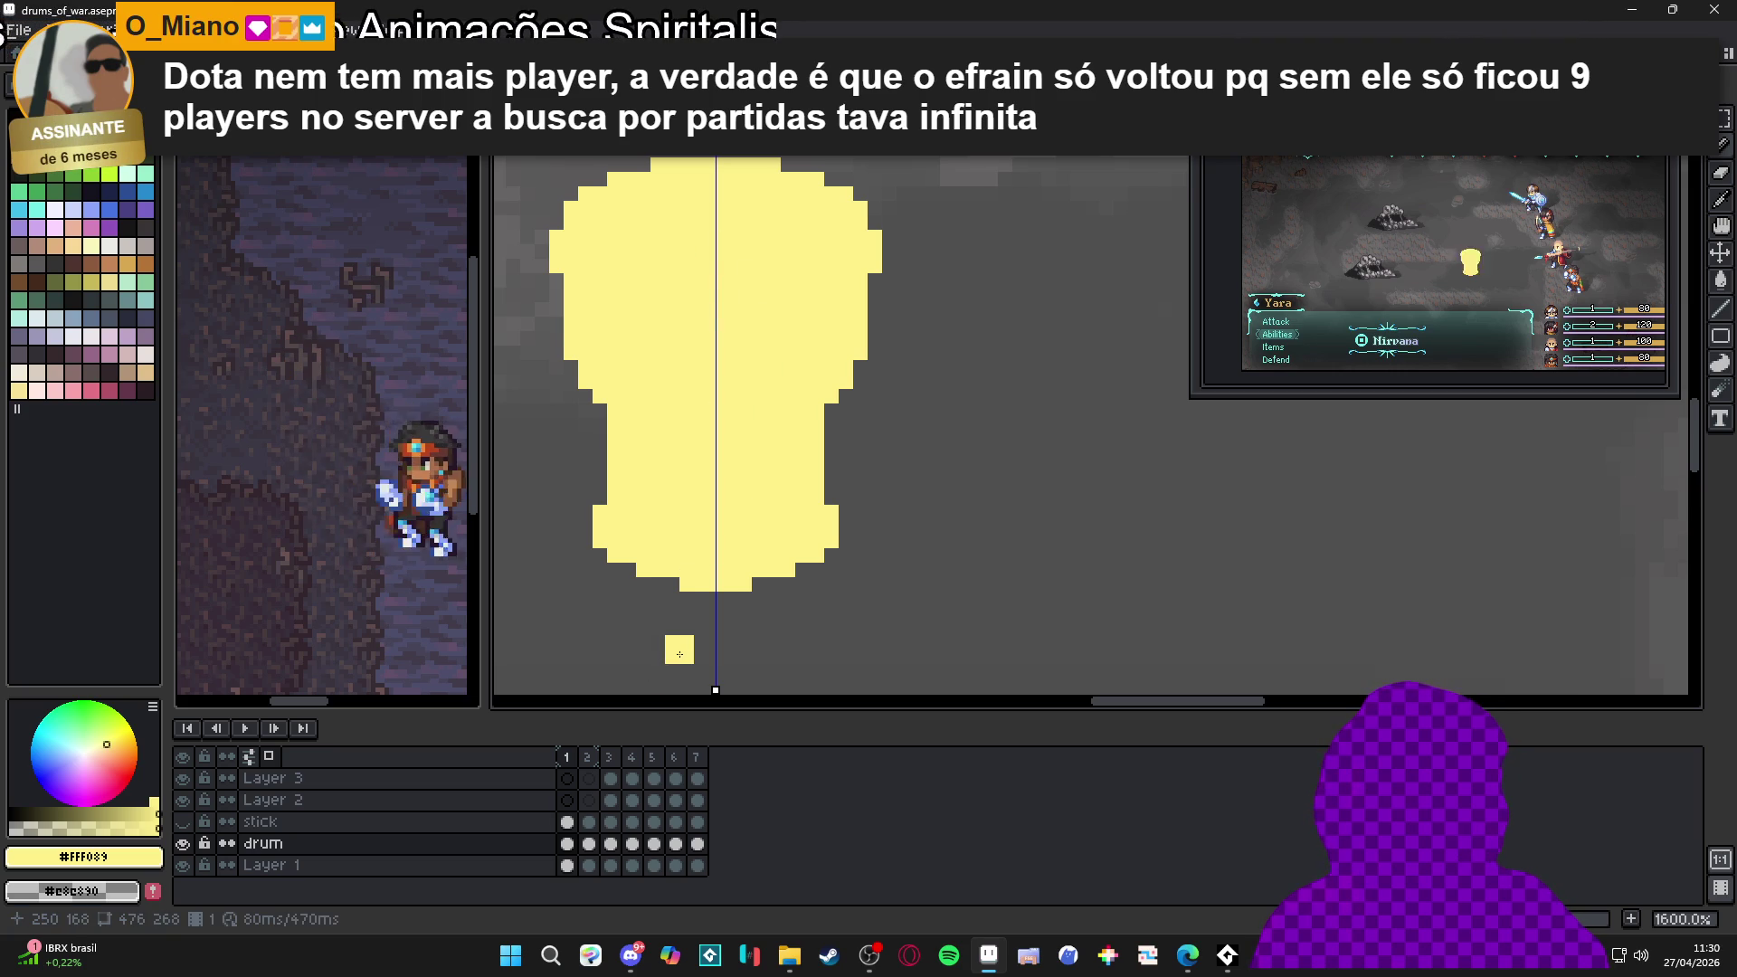
scroll(665, 445, down, 1)
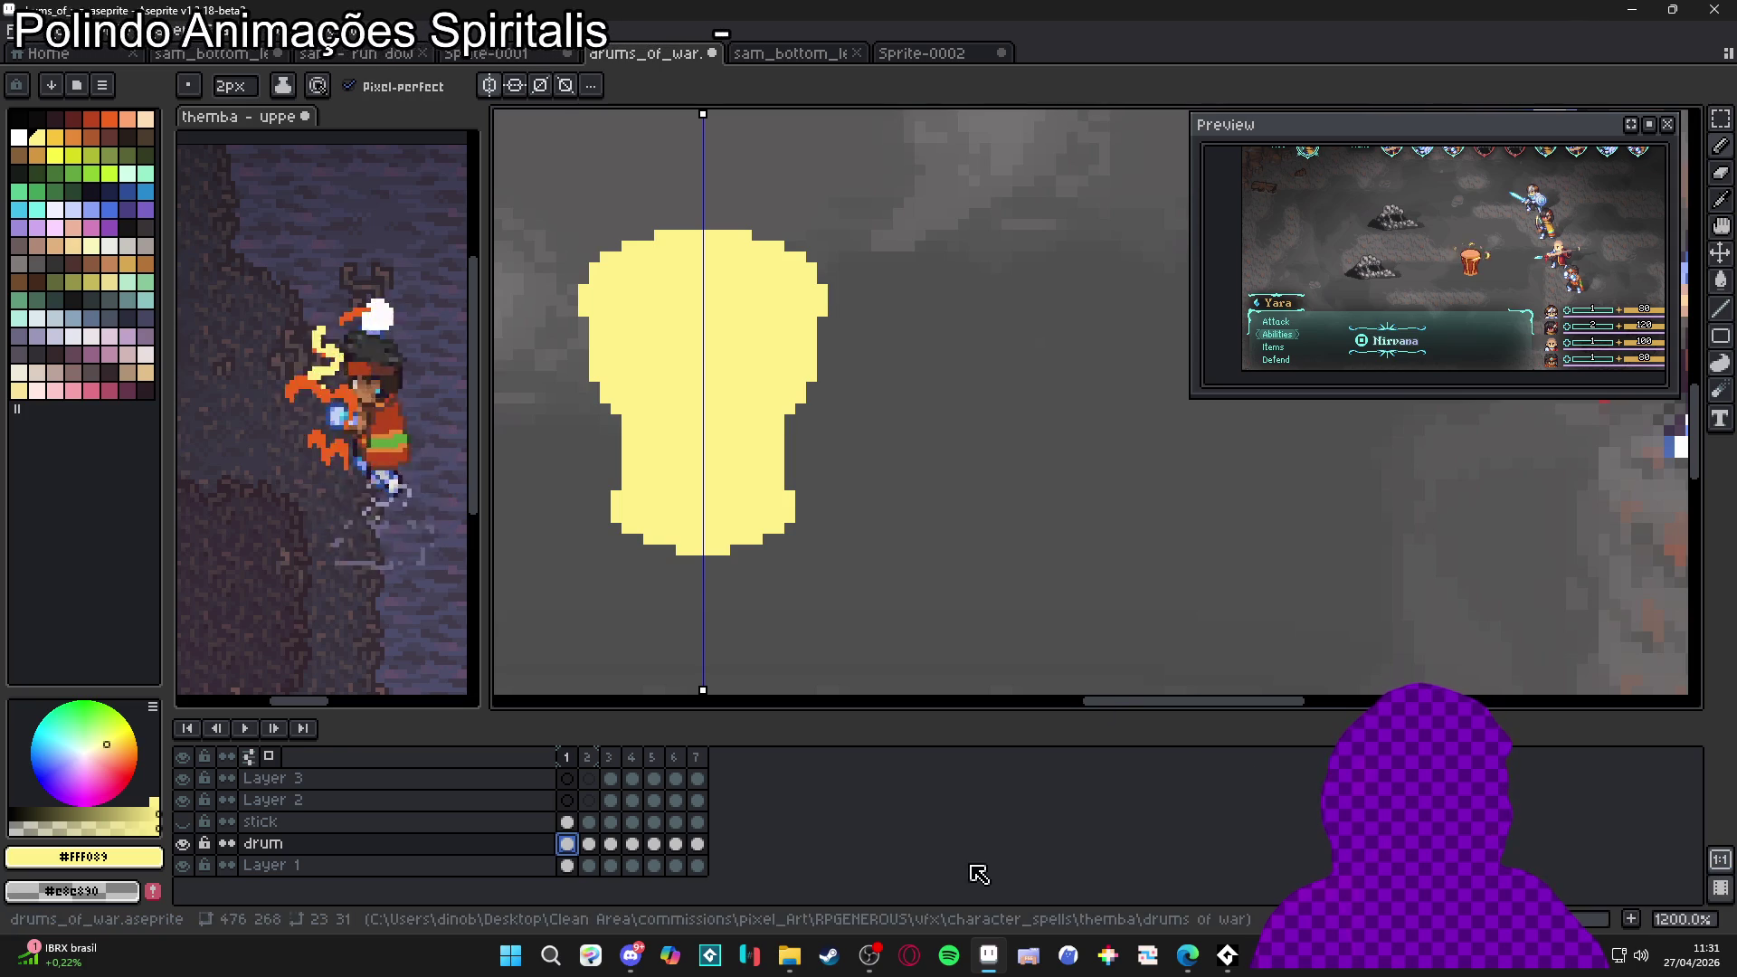
key(alt+n)
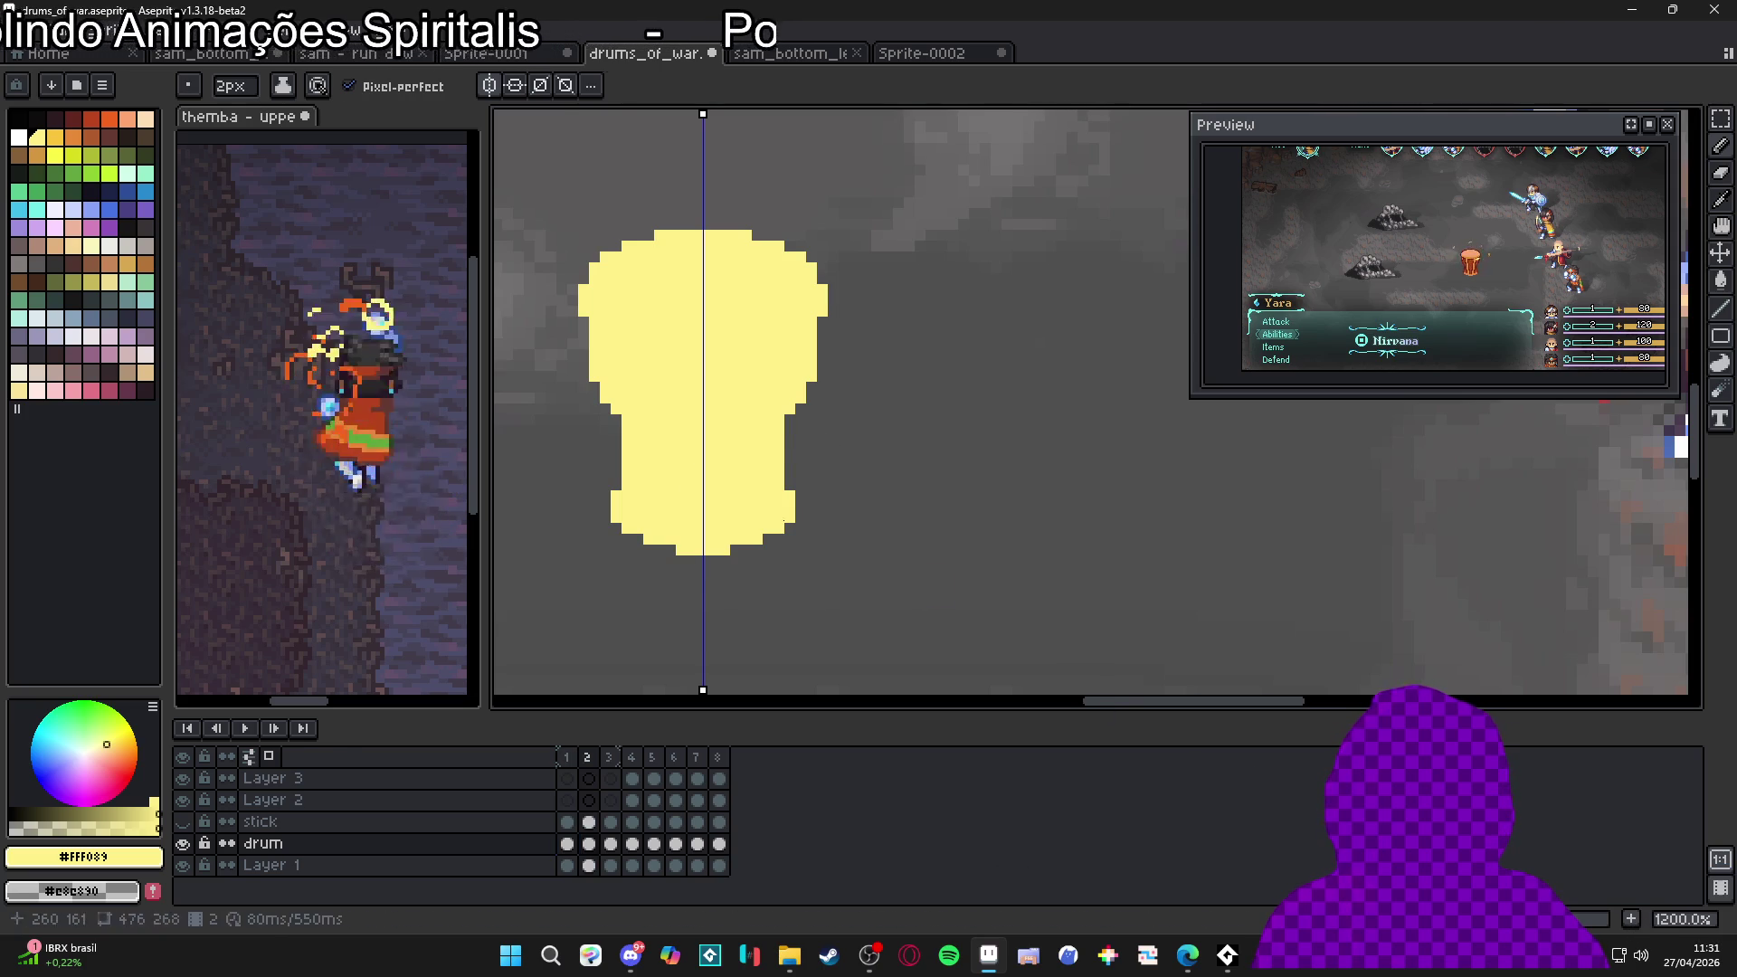
Undo a trial erase, then paste the frame 3 drum selection onto a new Layer 4
key(e)
mouse_move(738, 532)
mouse_down()
mouse_move(779, 408)
mouse_move(730, 310)
mouse_up()
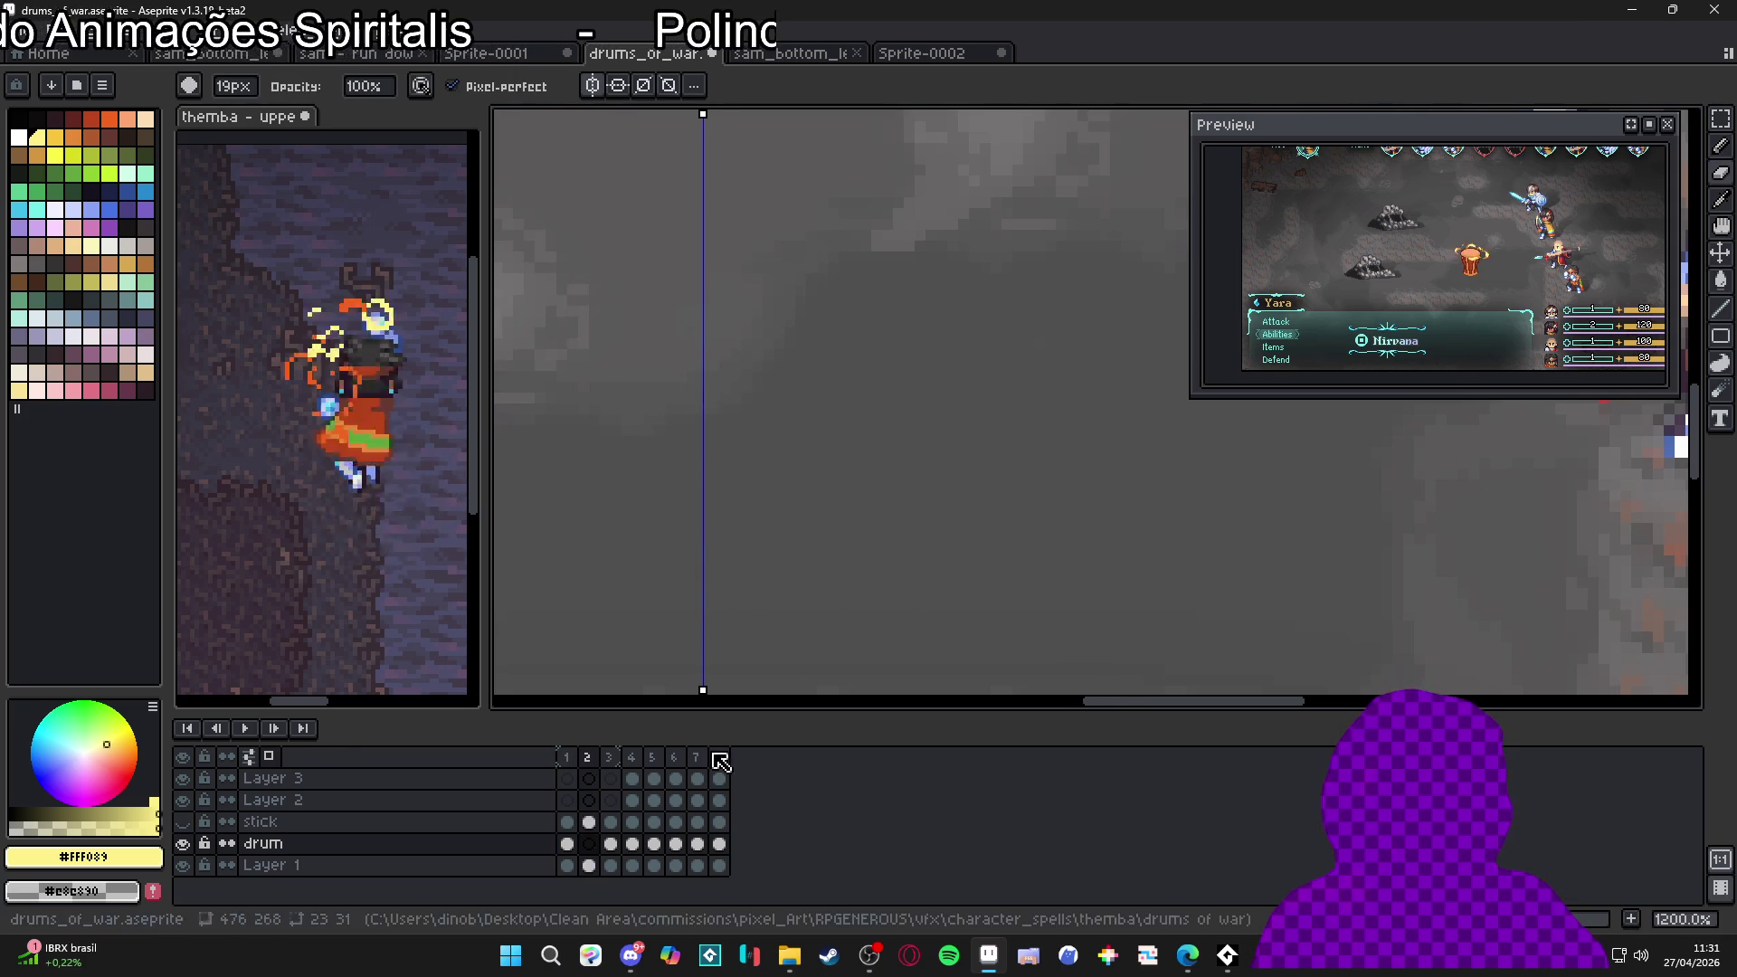
key(ctrl+z)
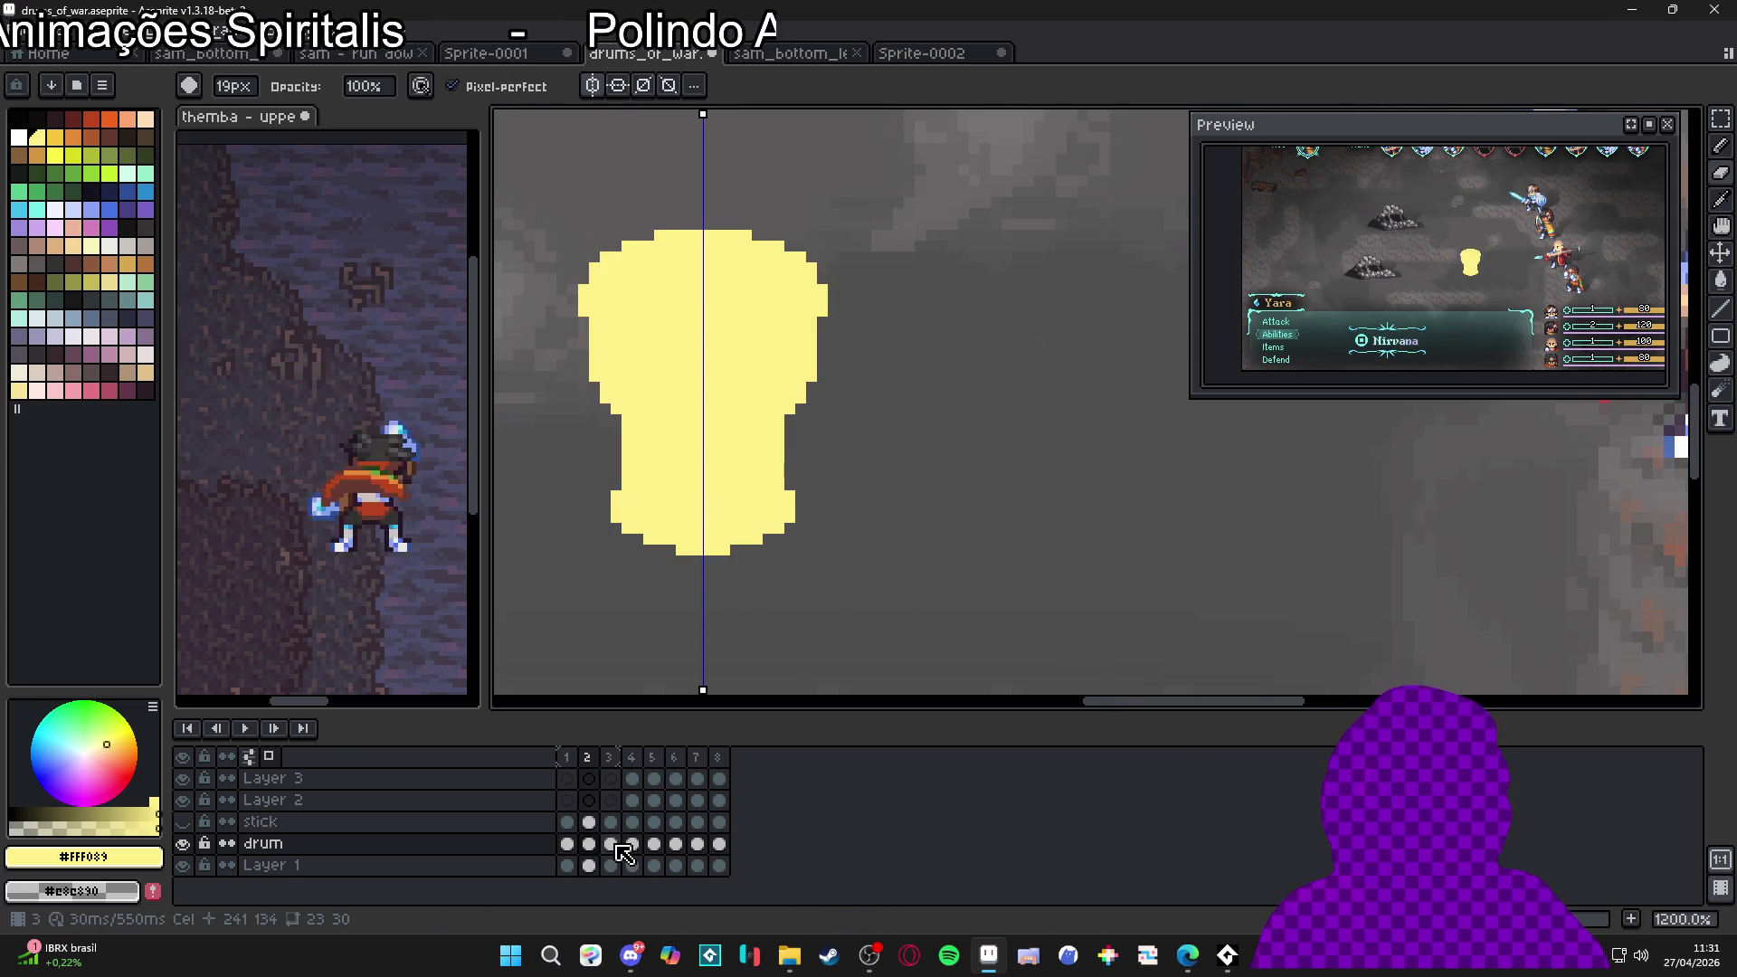
click(619, 847)
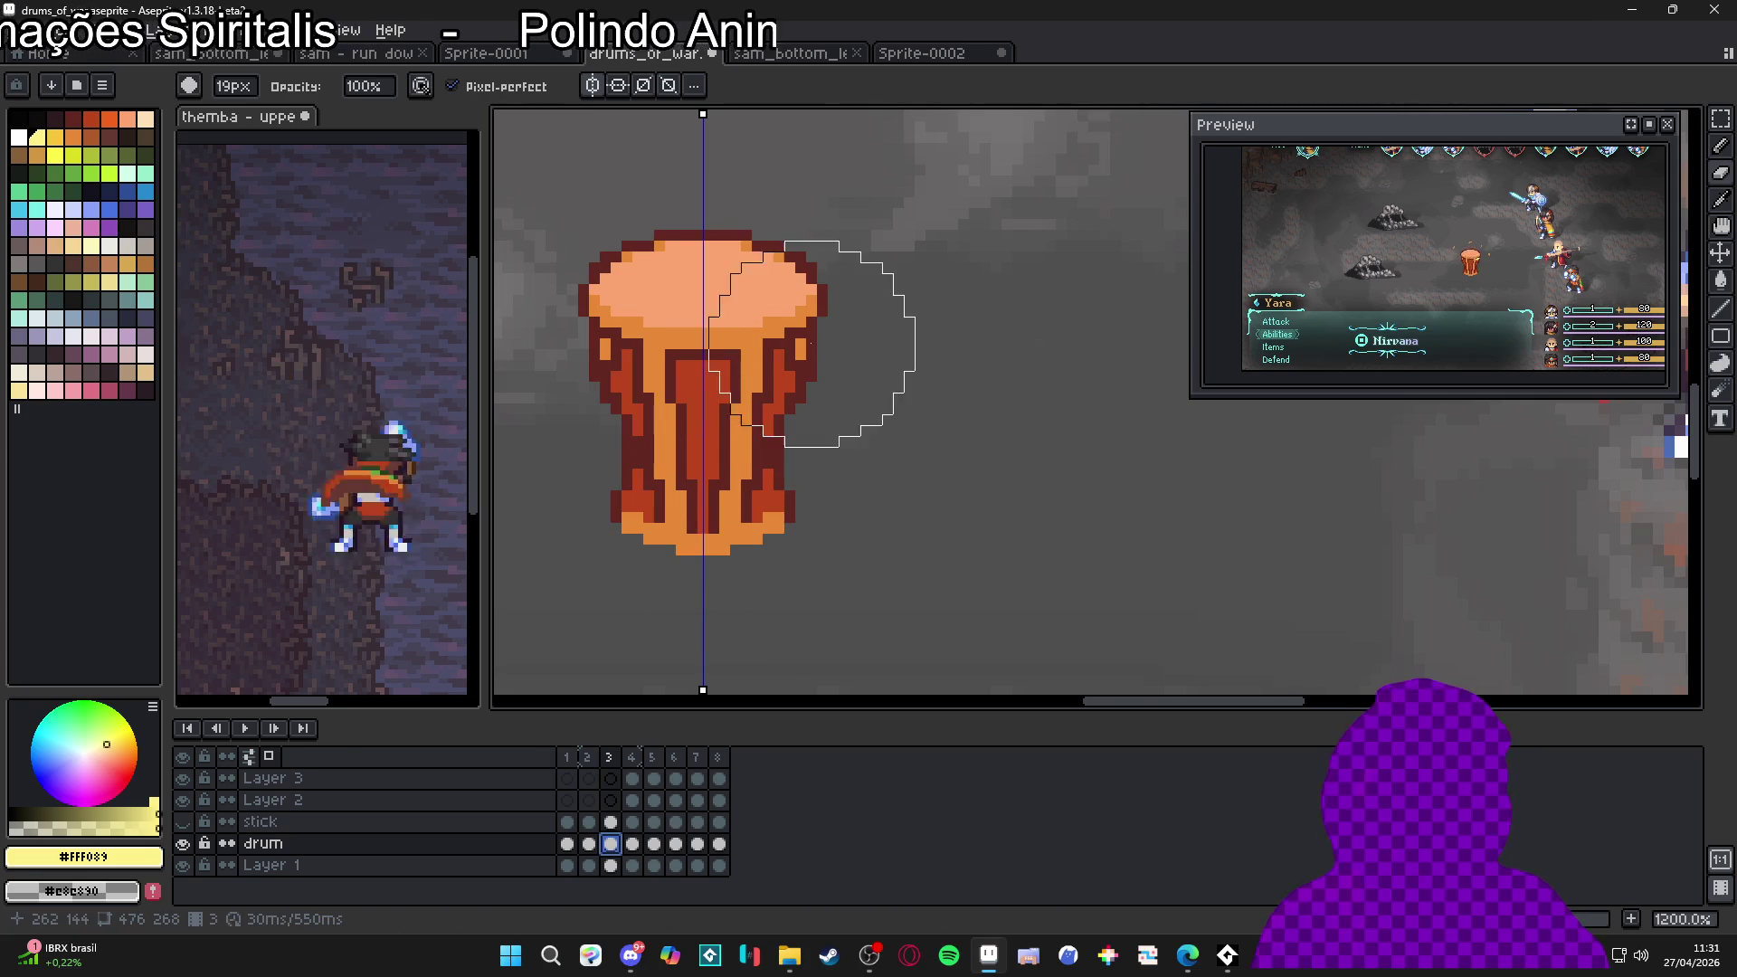
key(m)
drag(878, 177, 523, 606)
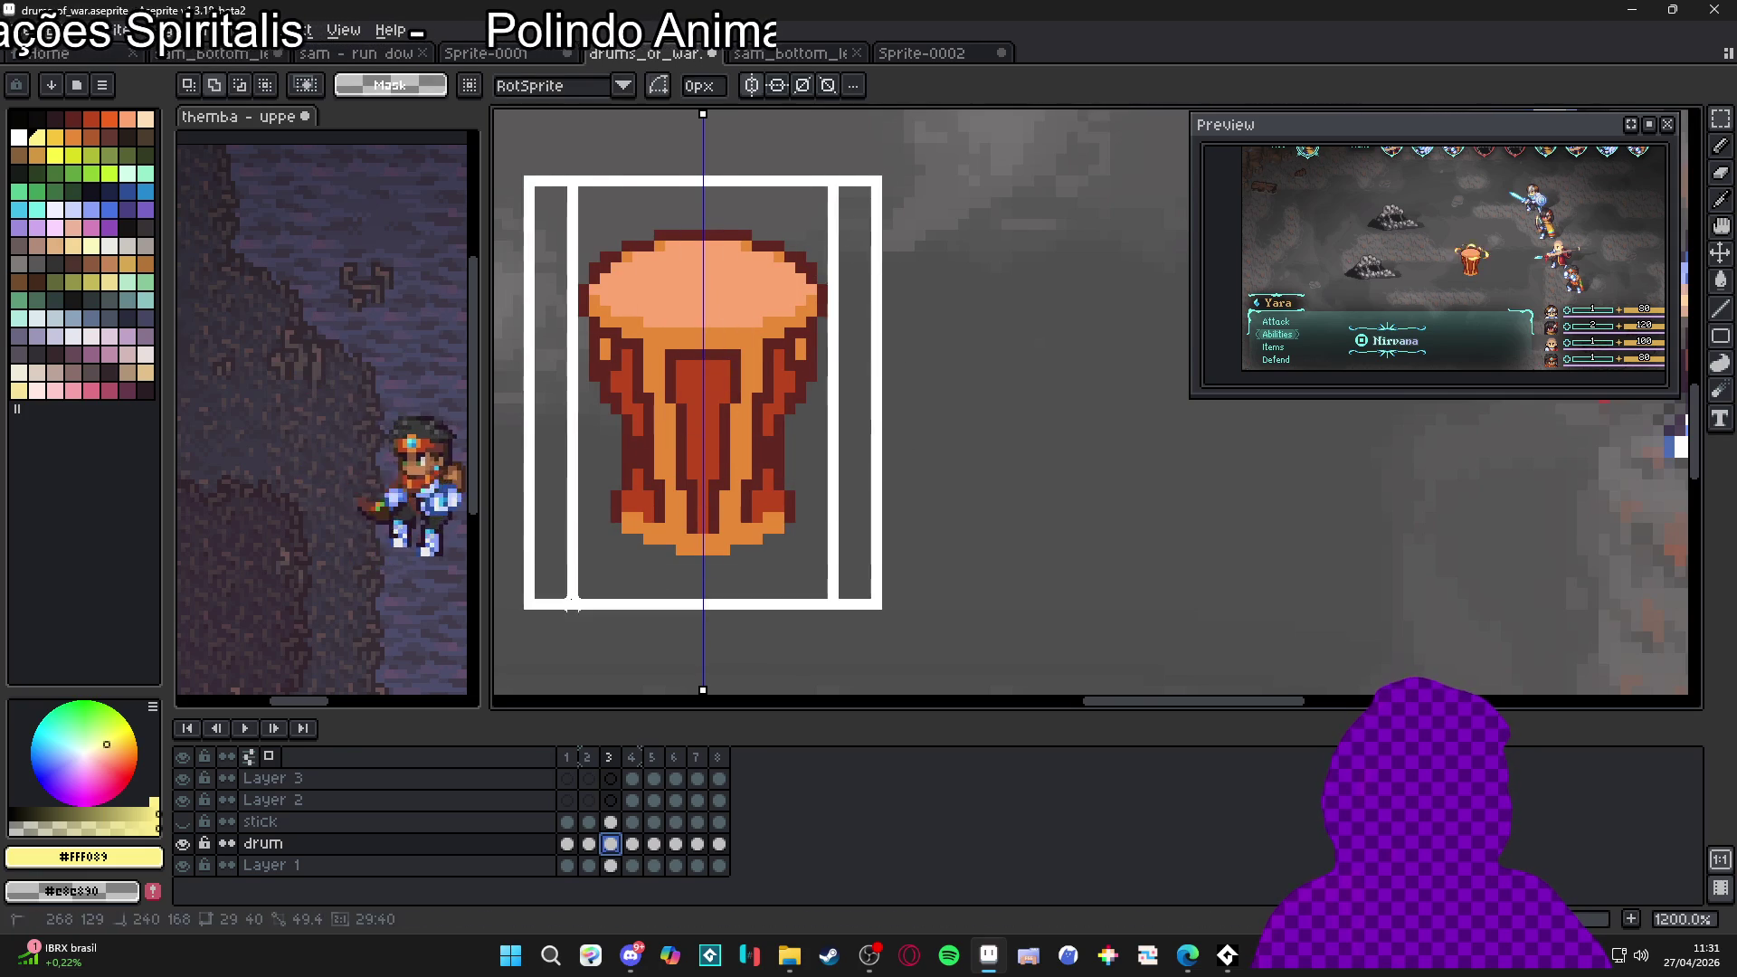
click(534, 869)
key(shift+n)
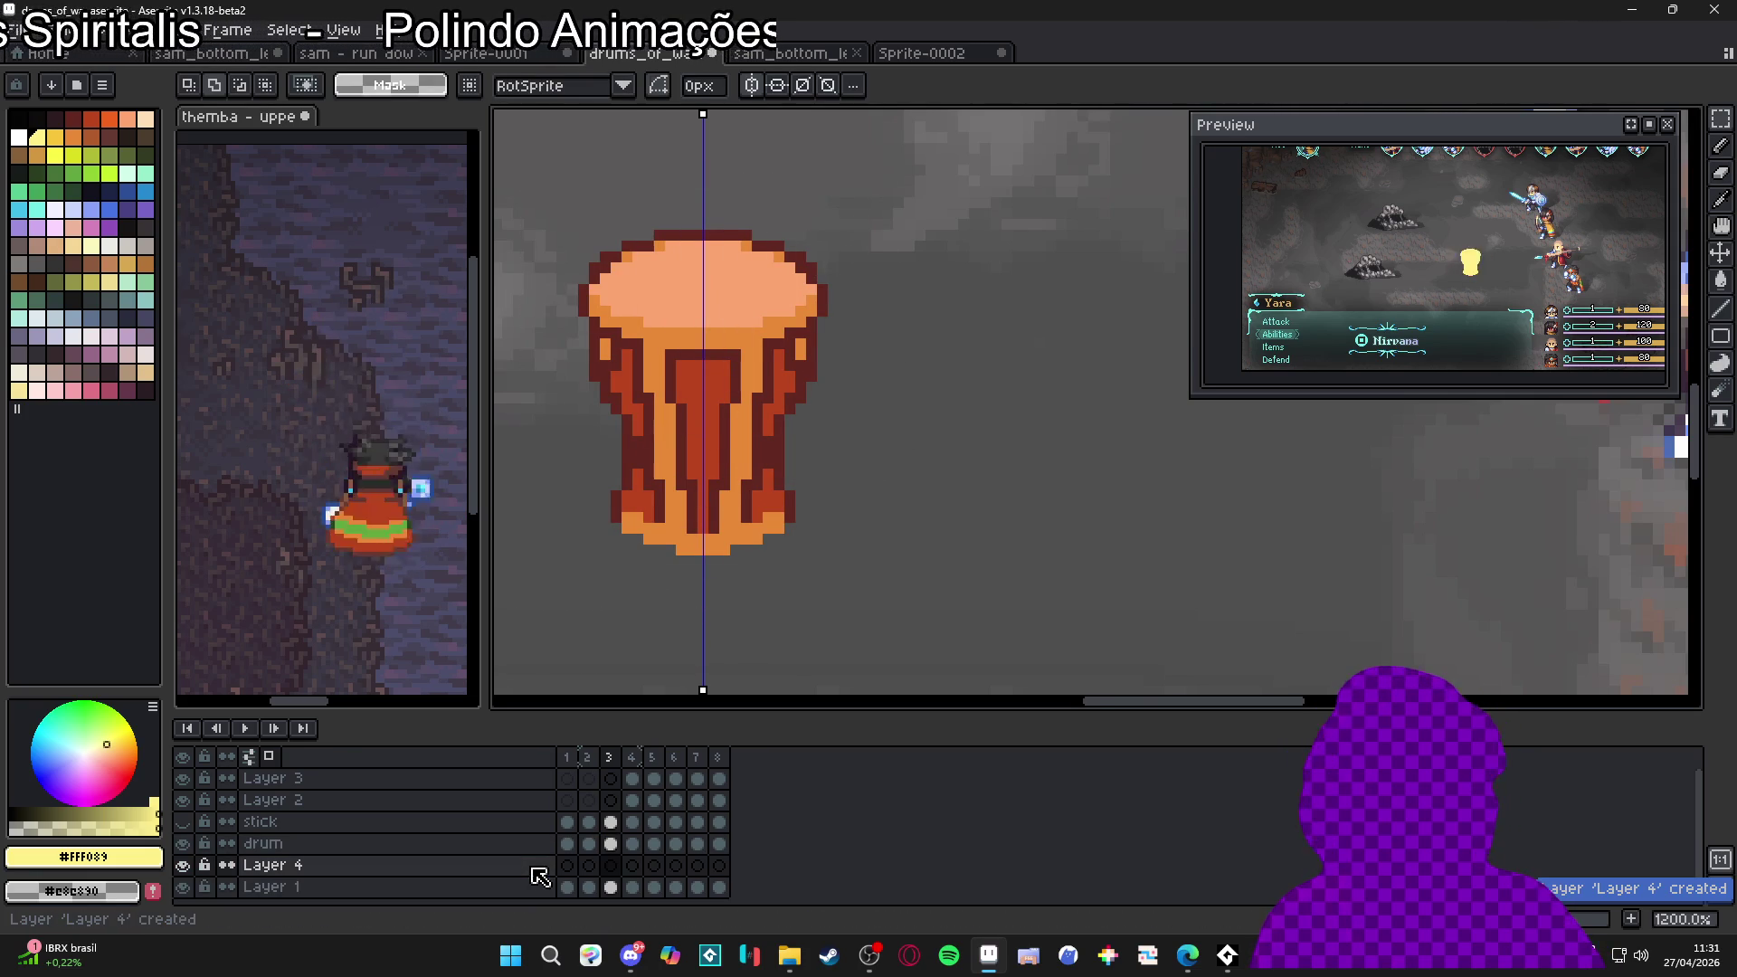
key(ctrl+v)
click(614, 867)
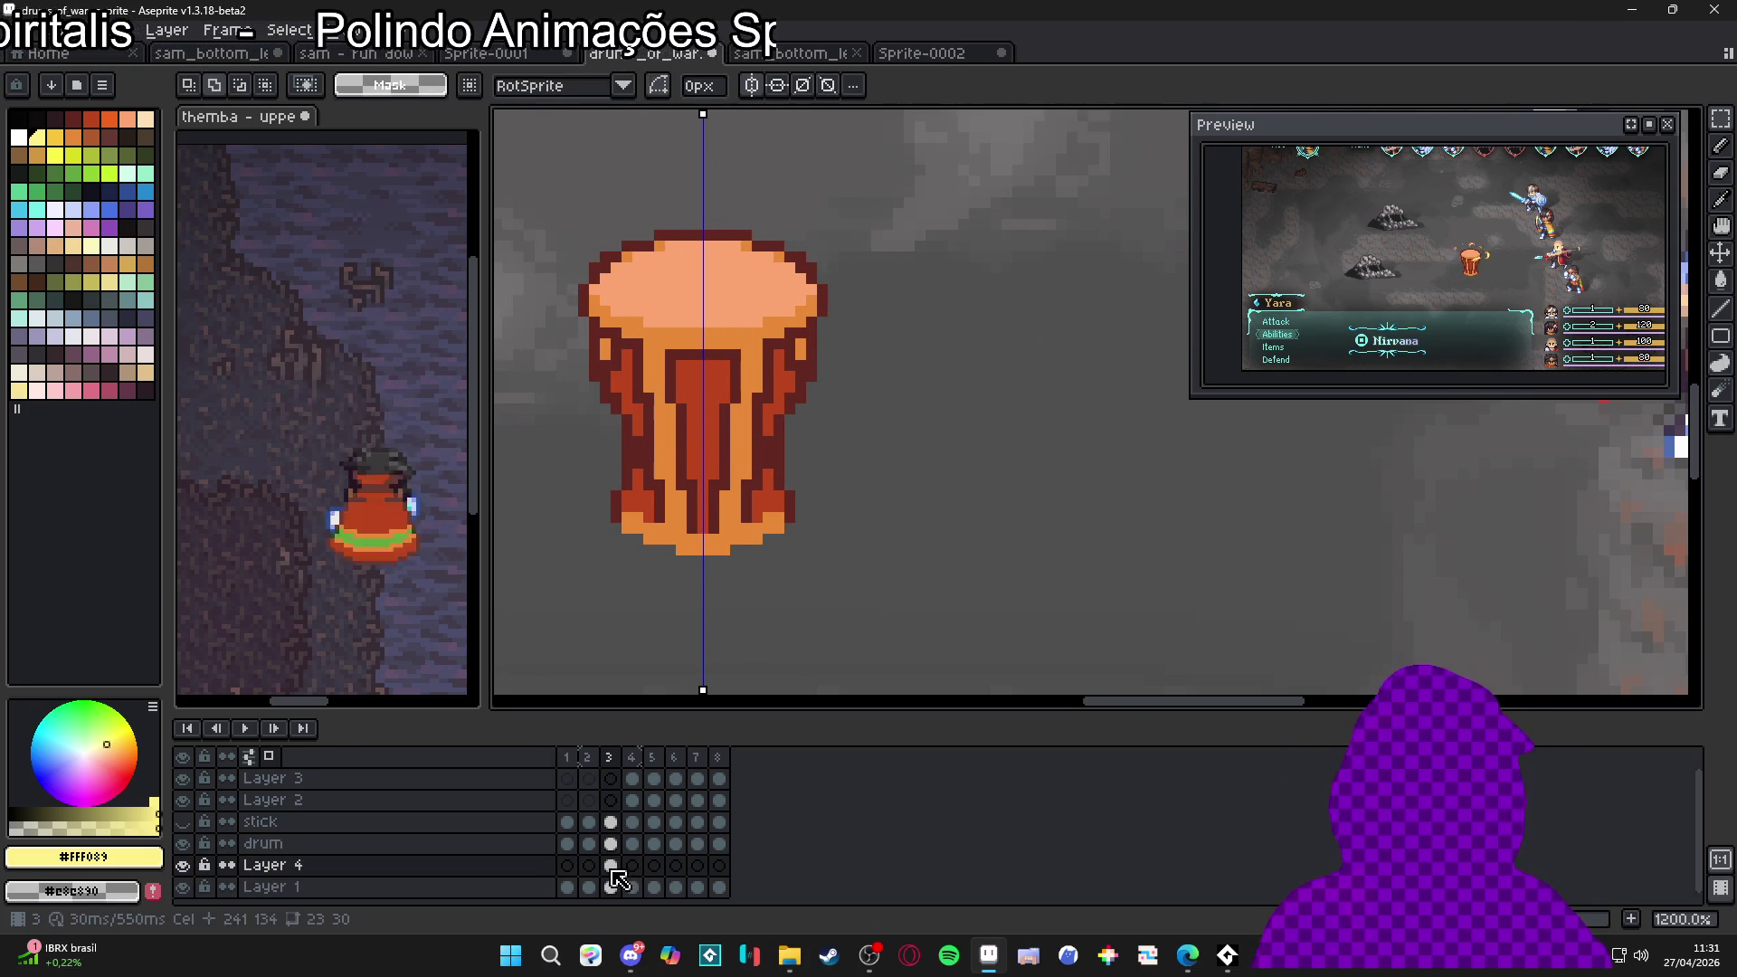
Link Layer 4's cels across frames 3–8 and check frames 2 and 3
drag(613, 869, 723, 868)
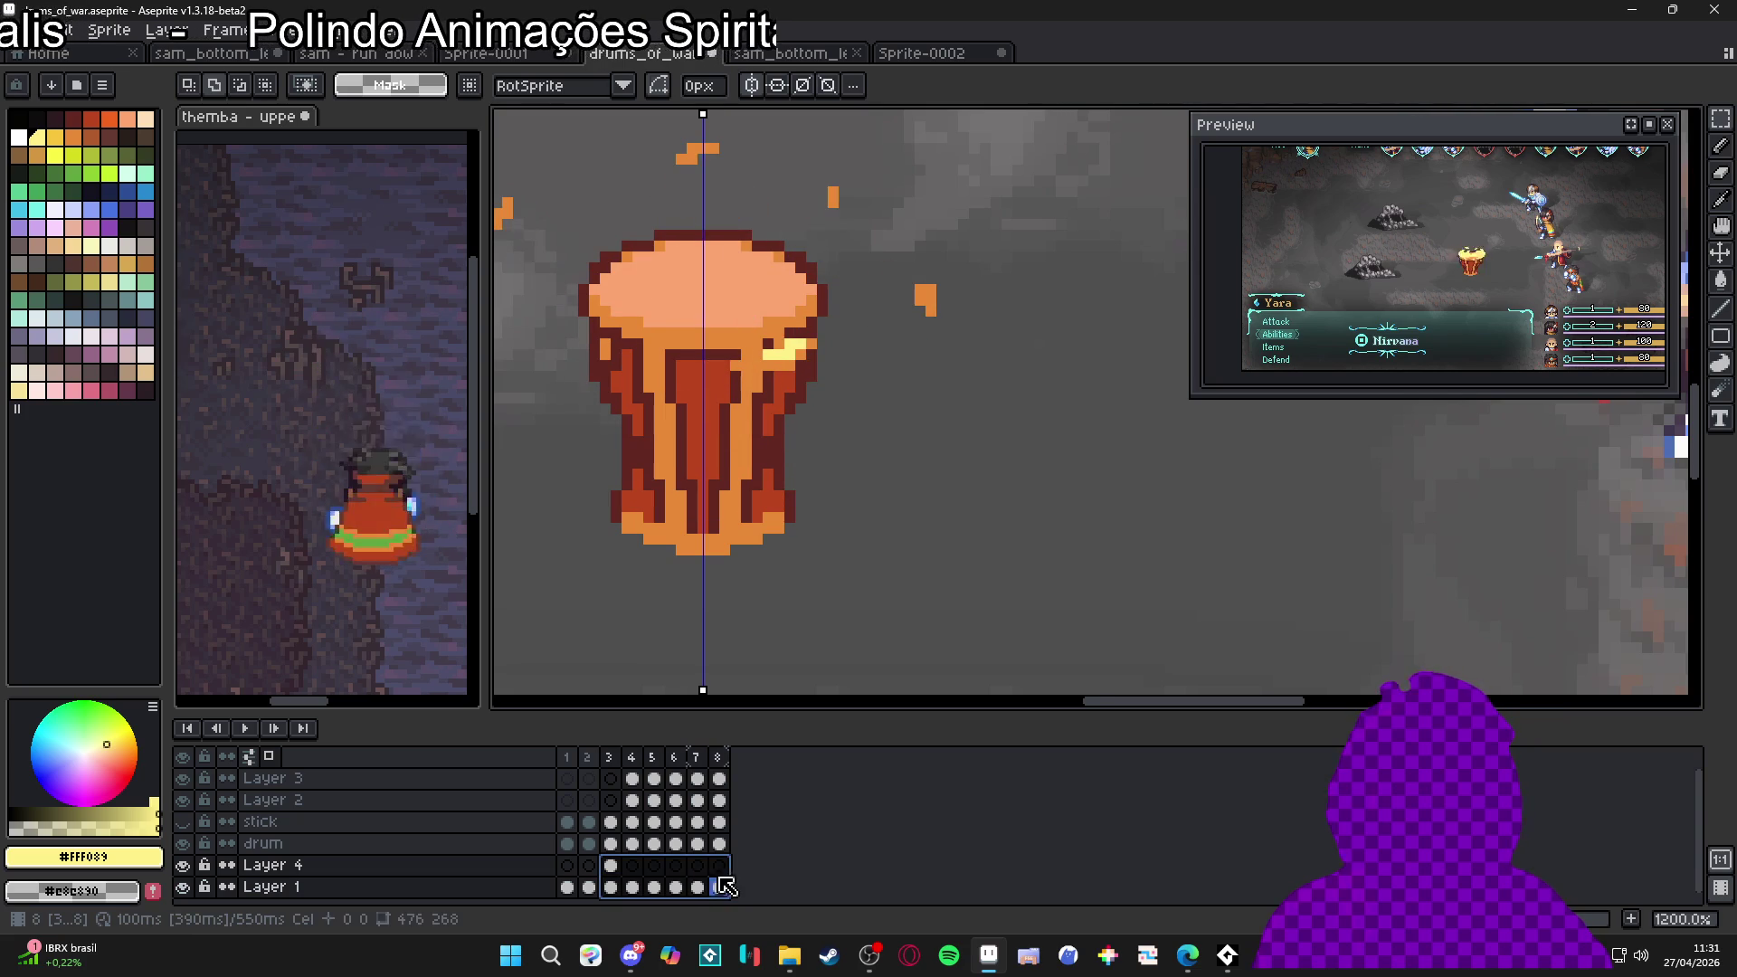
right_click(728, 870)
click(771, 870)
click(588, 760)
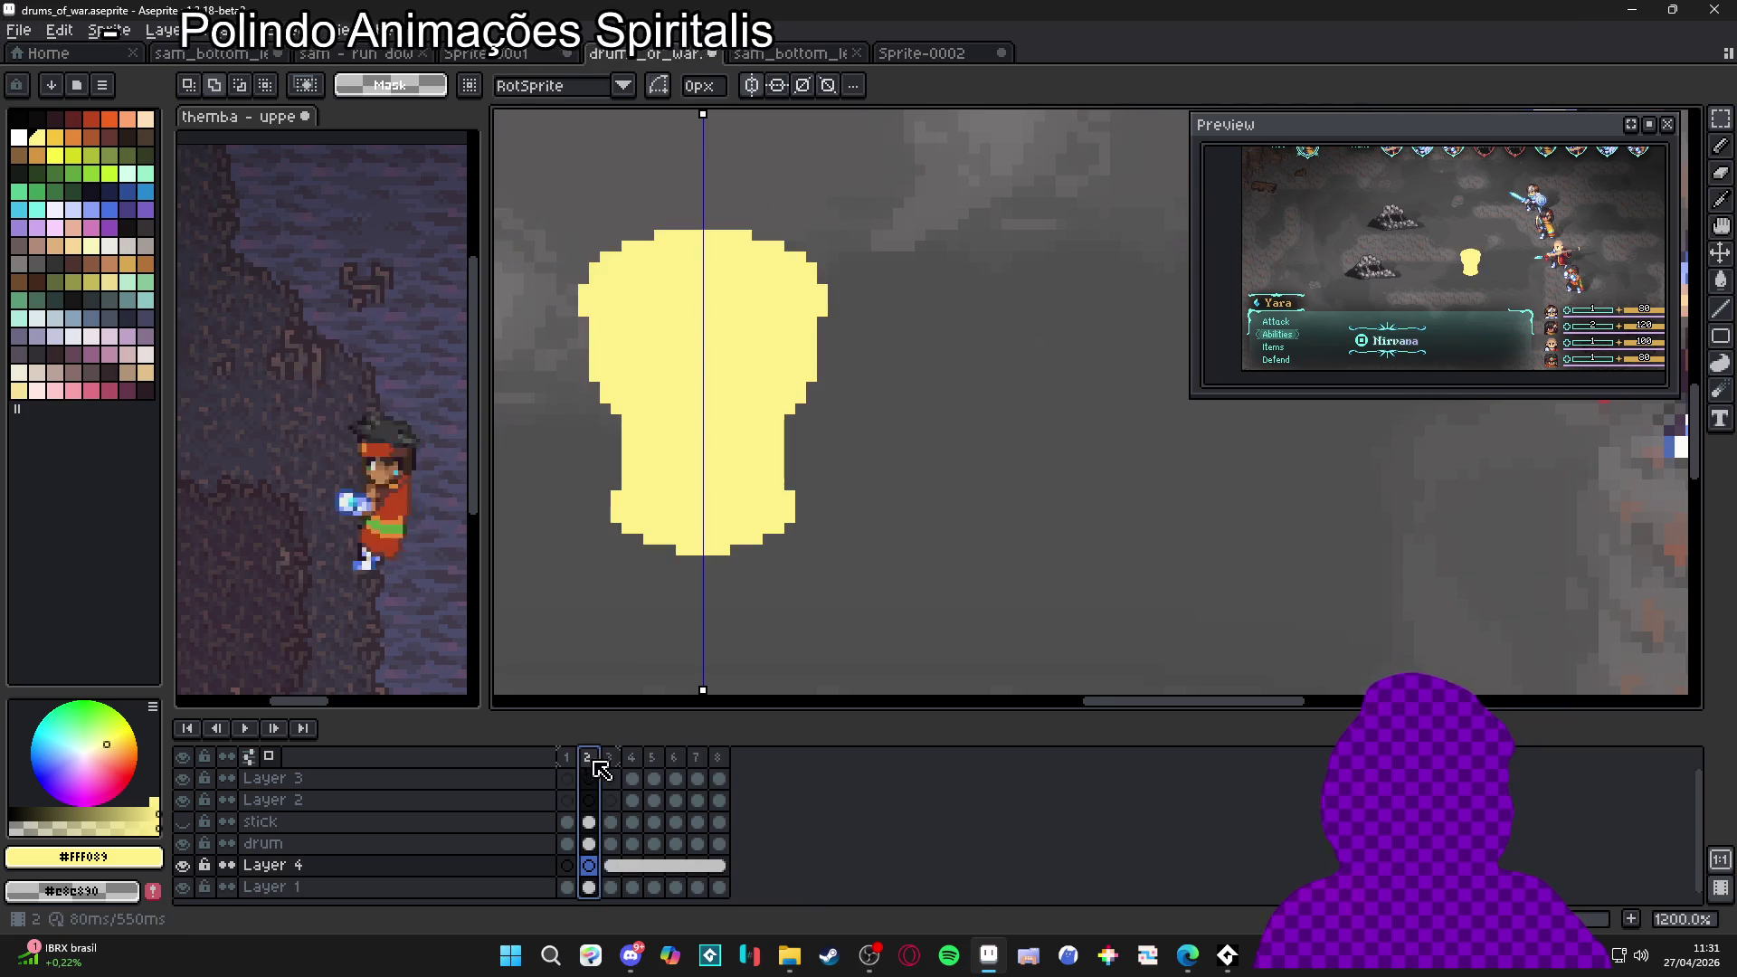
click(618, 758)
click(610, 843)
click(183, 844)
Hide Layer 4 and the background, undo an accidental cel move, and go to frame 2
click(183, 866)
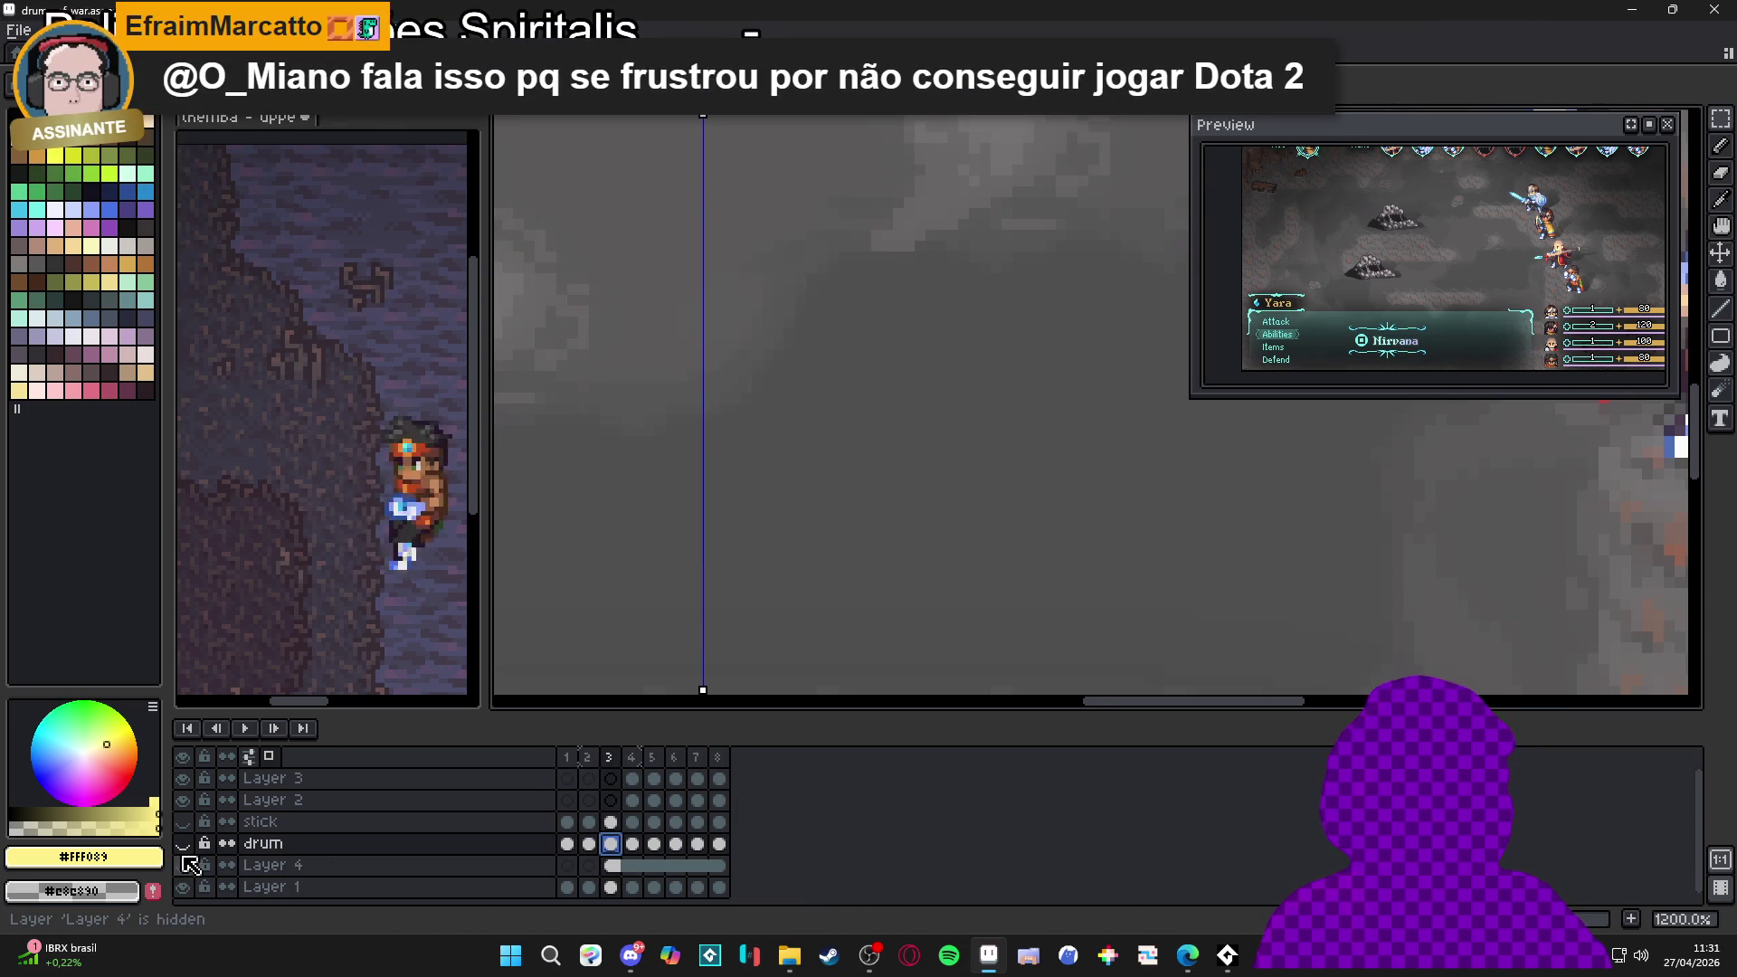
click(181, 866)
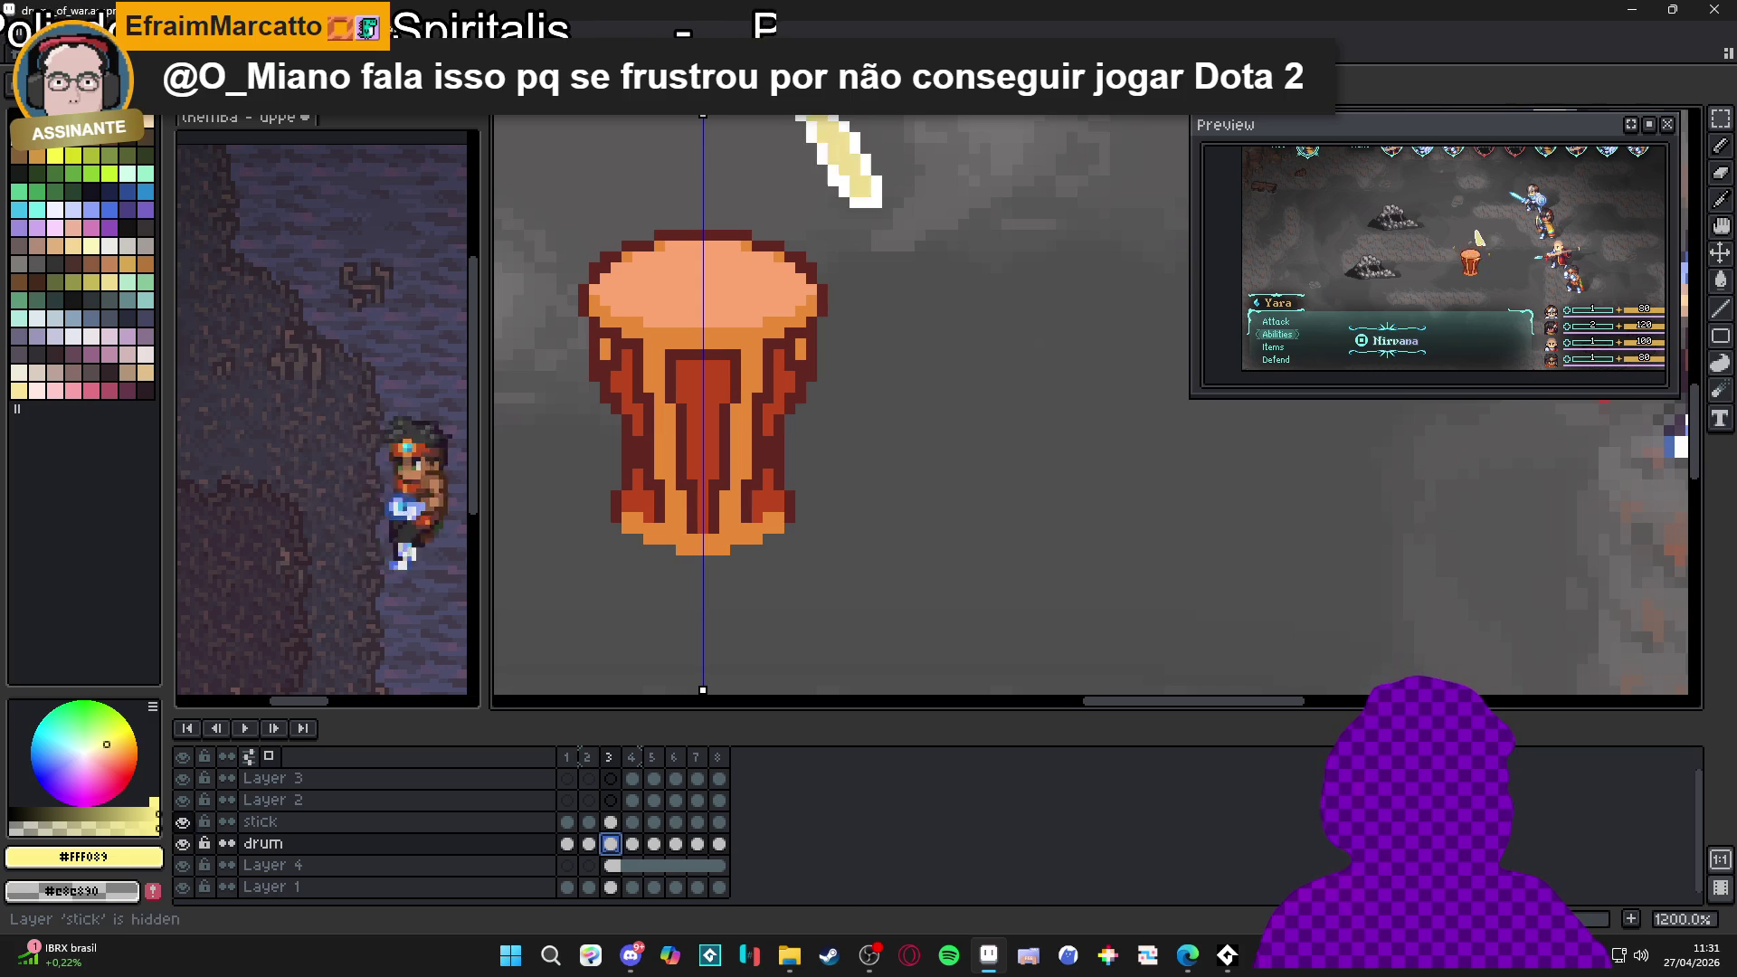
click(182, 886)
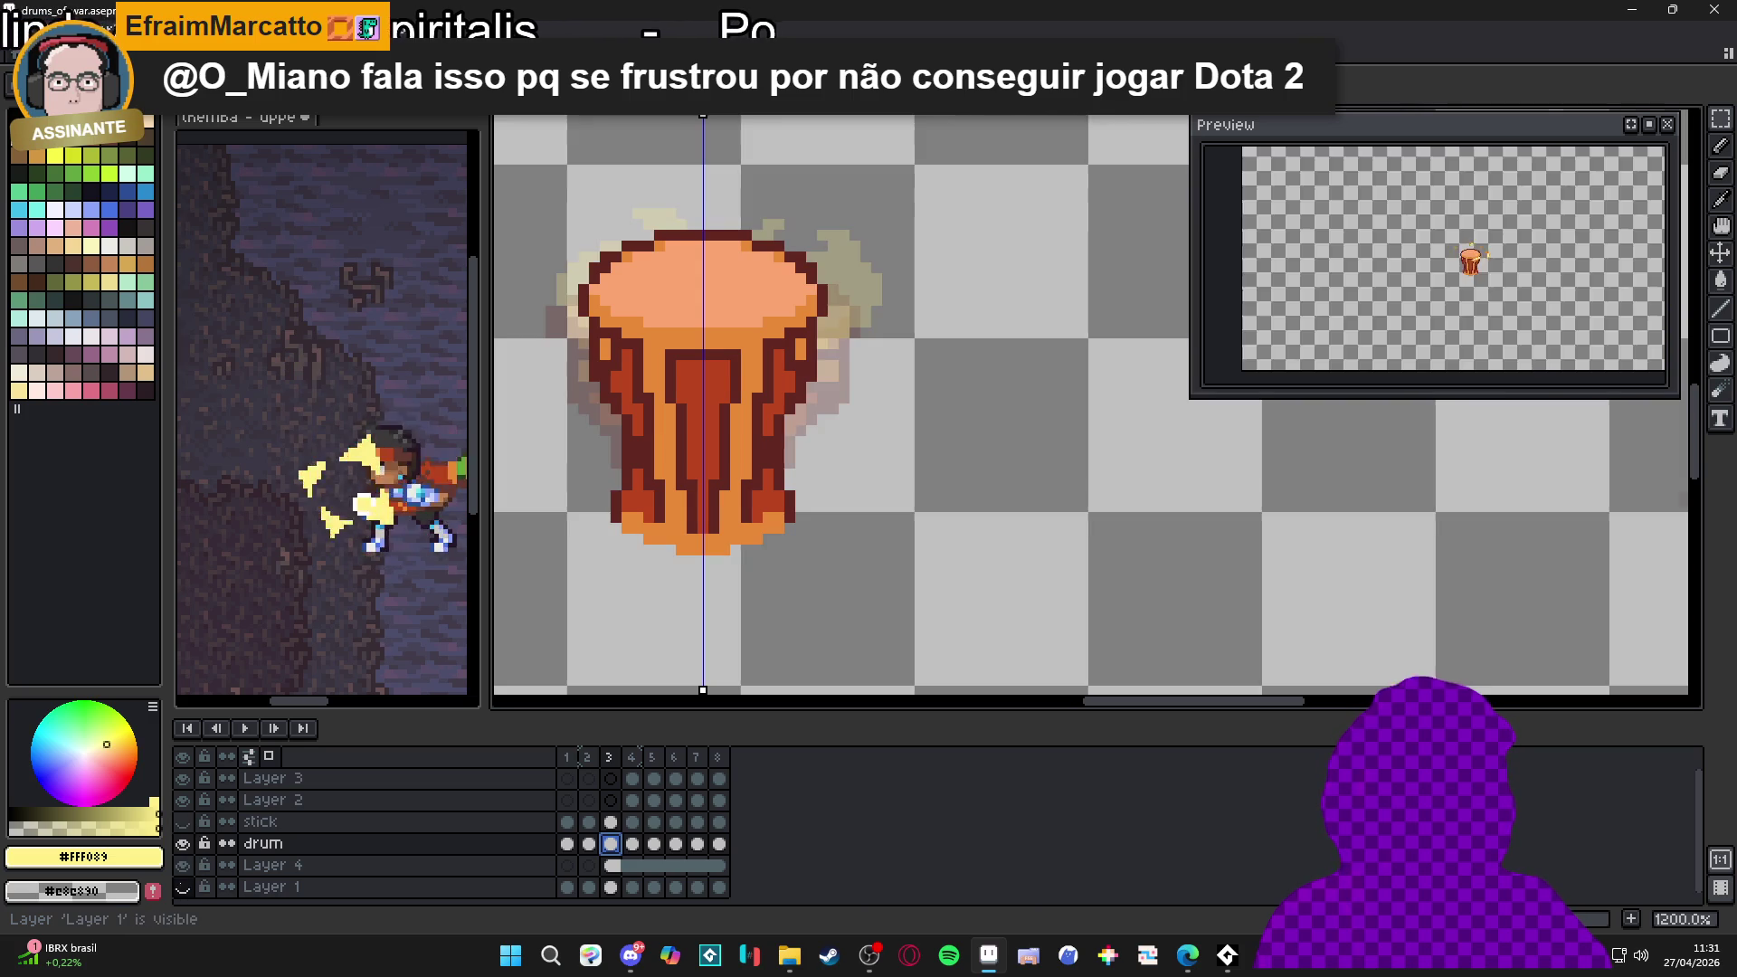
click(183, 844)
click(589, 843)
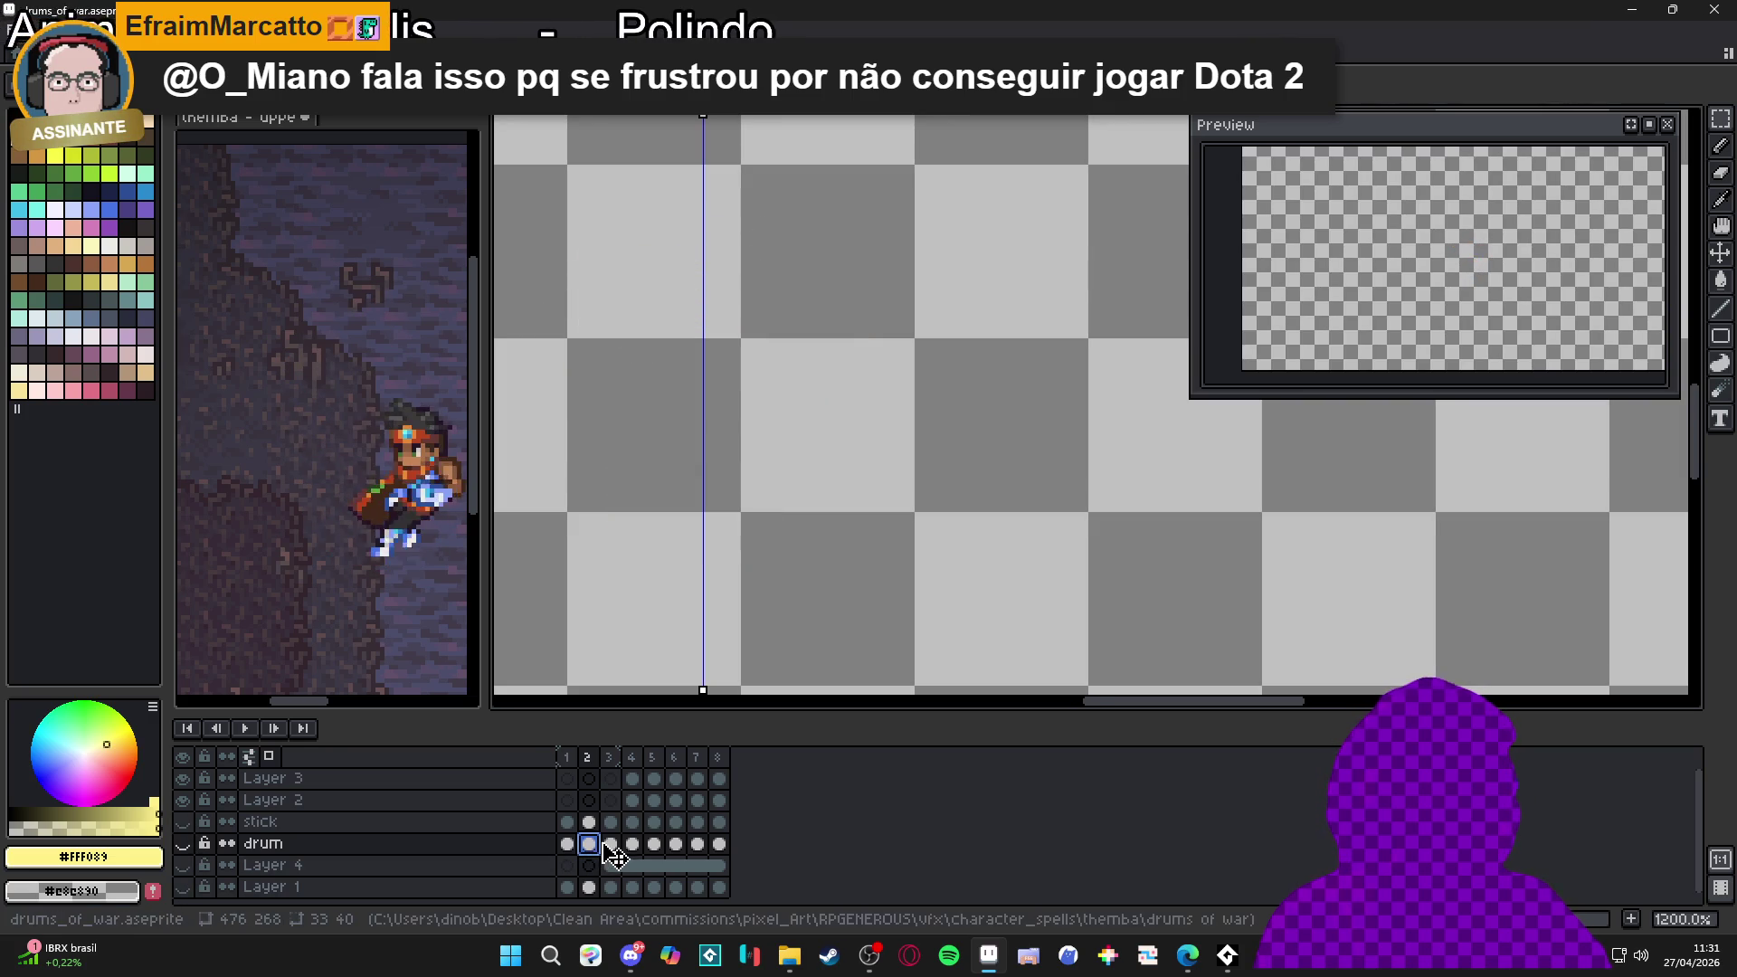
click(611, 843)
key(ctrl+z)
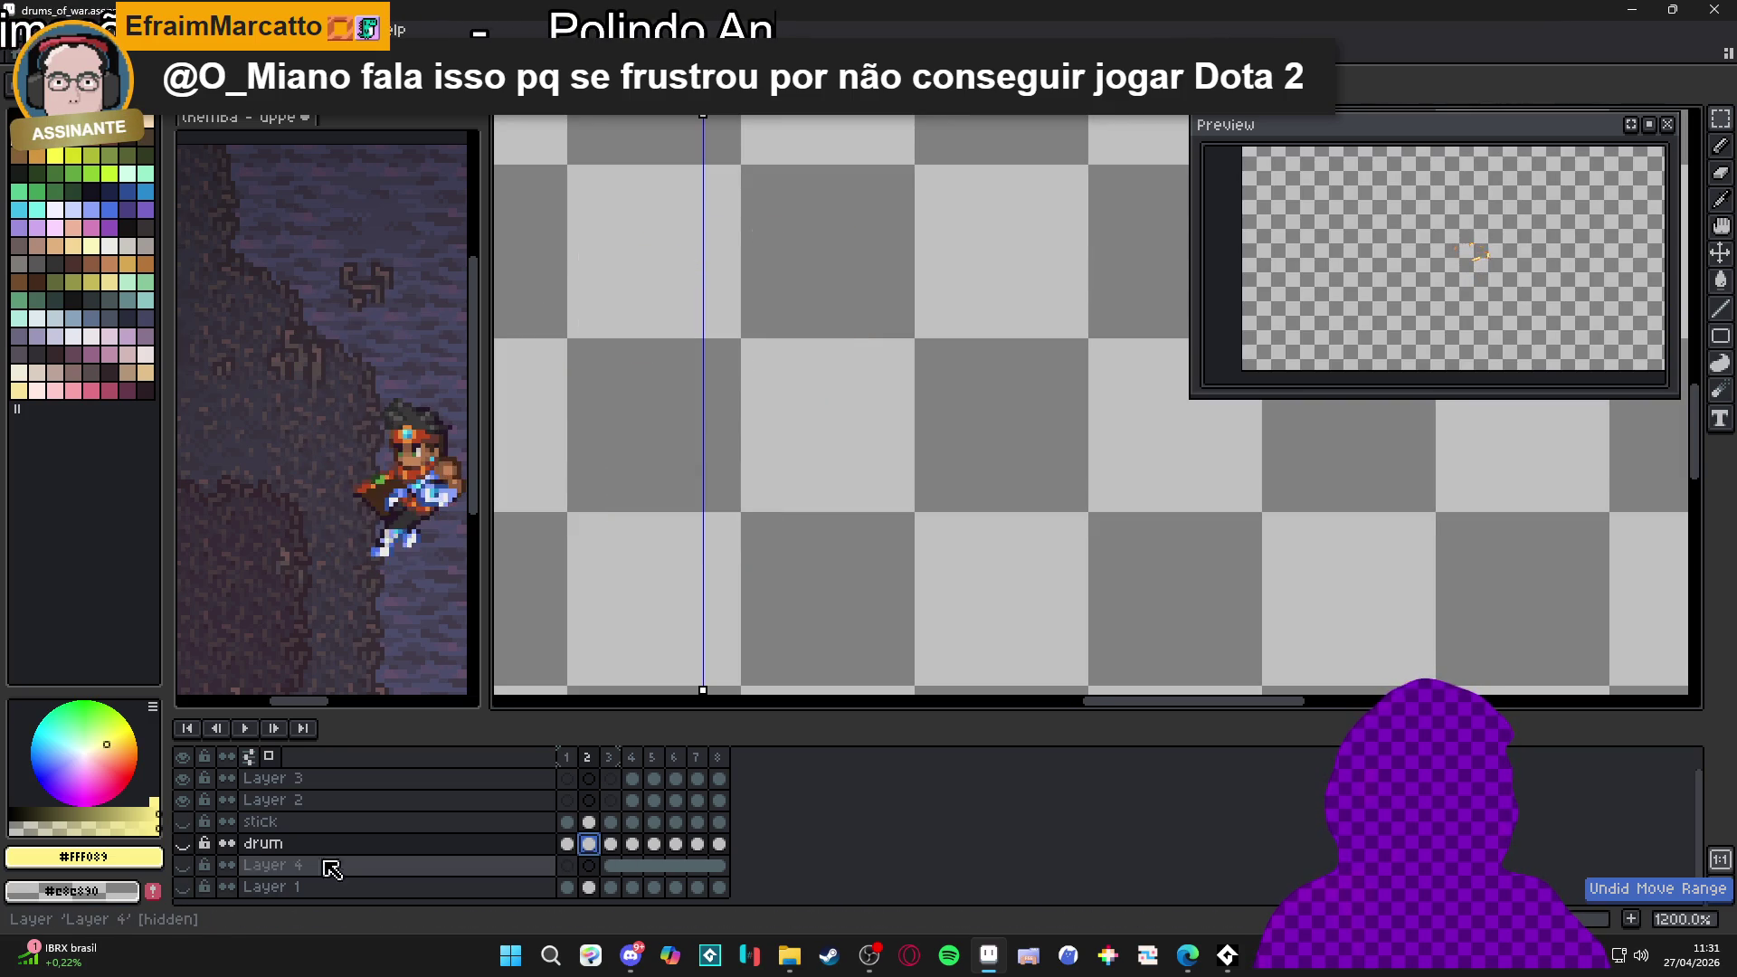
click(182, 844)
click(611, 843)
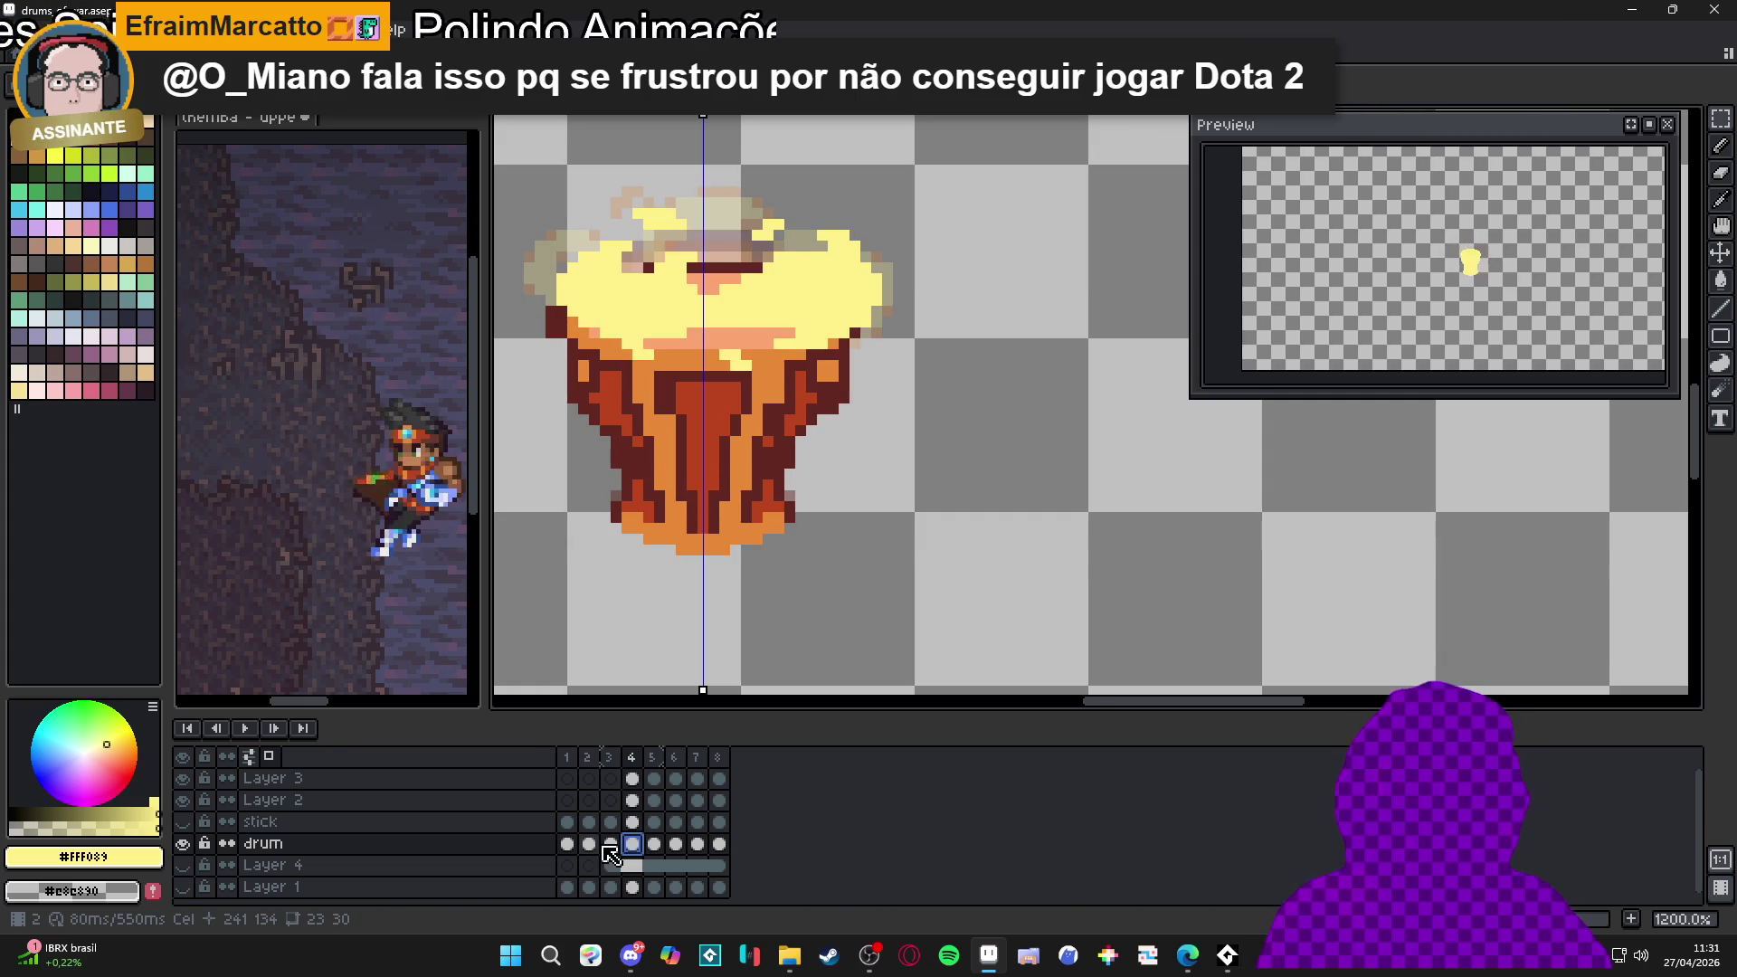
click(609, 845)
click(589, 844)
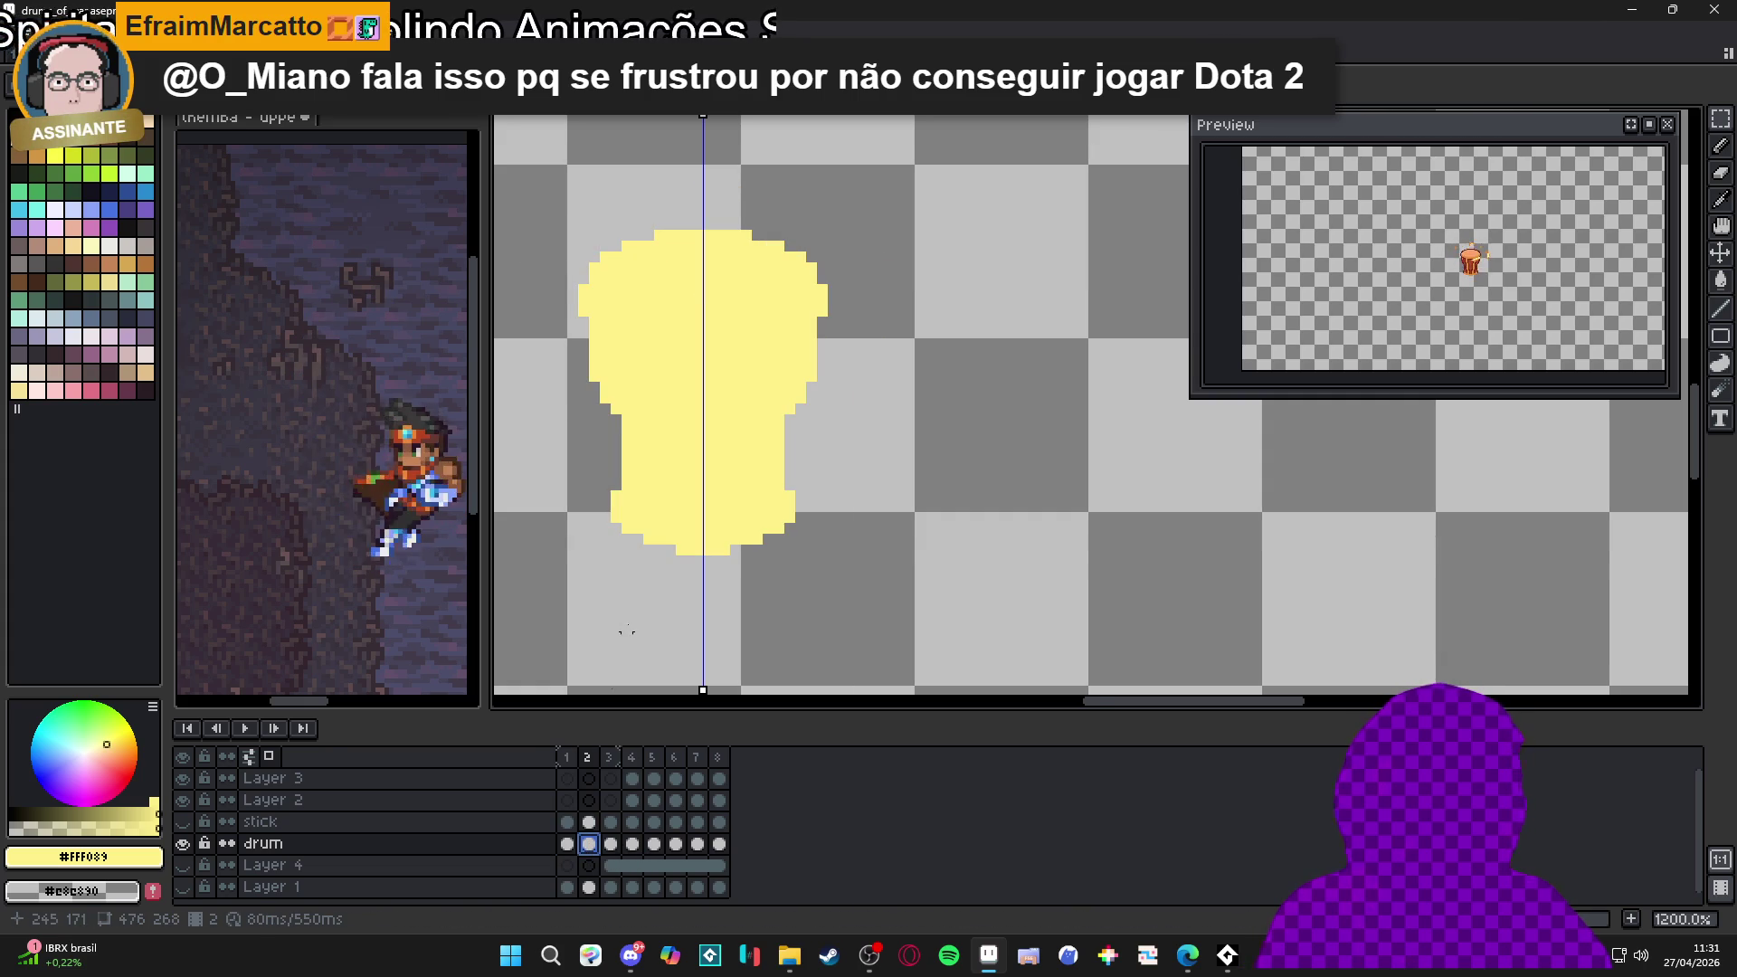
Draw a yellow hook curving up and over the top of frame 2's silhouette
drag(649, 299, 715, 353)
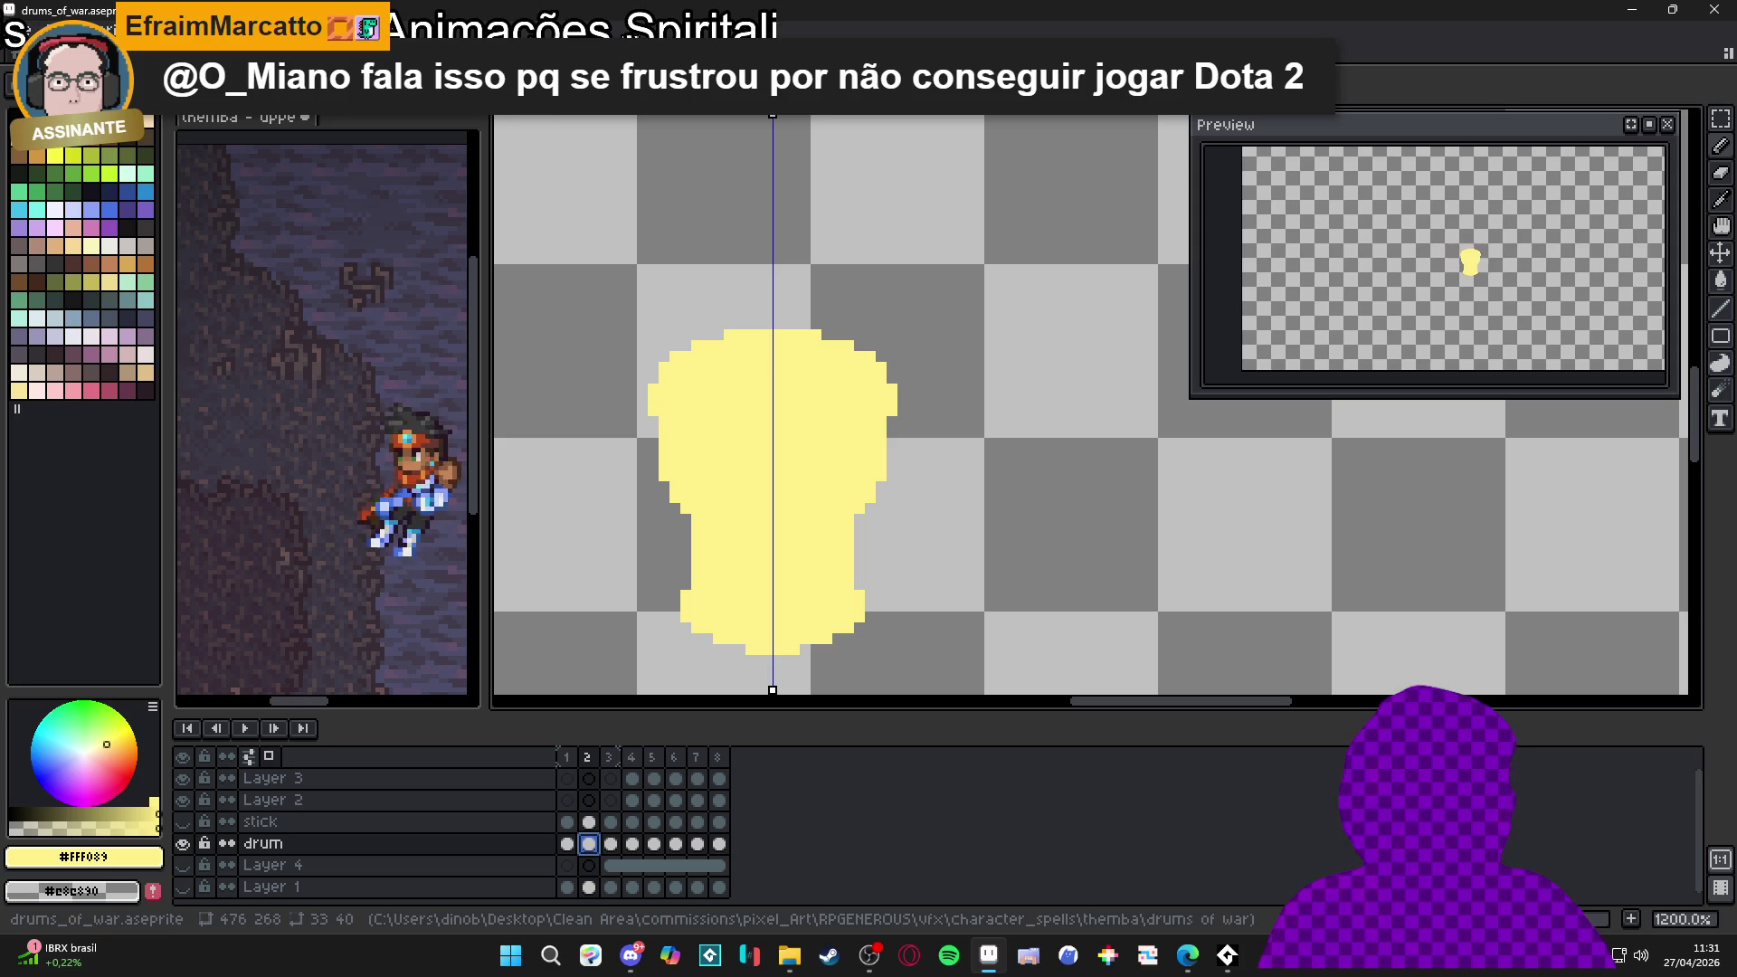
drag(682, 284, 719, 292)
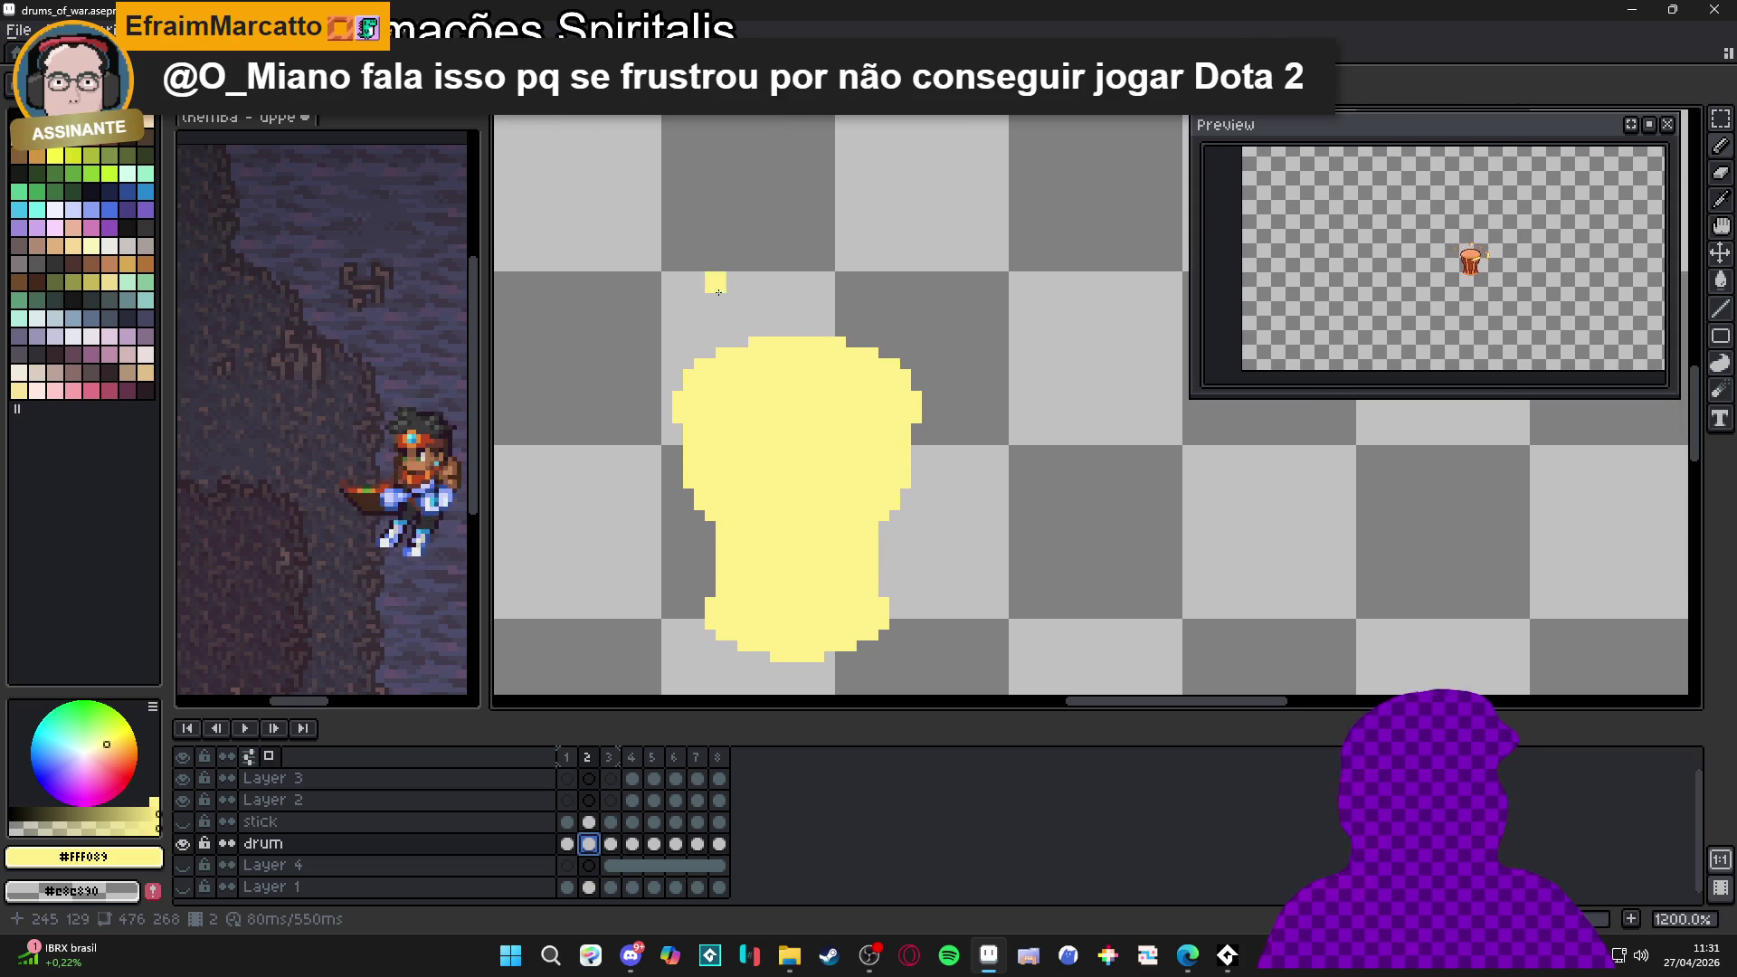
drag(700, 353, 806, 256)
mouse_move(707, 348)
mouse_down()
mouse_move(786, 233)
mouse_move(842, 284)
mouse_move(772, 266)
mouse_move(724, 337)
mouse_move(797, 276)
mouse_move(855, 326)
mouse_up()
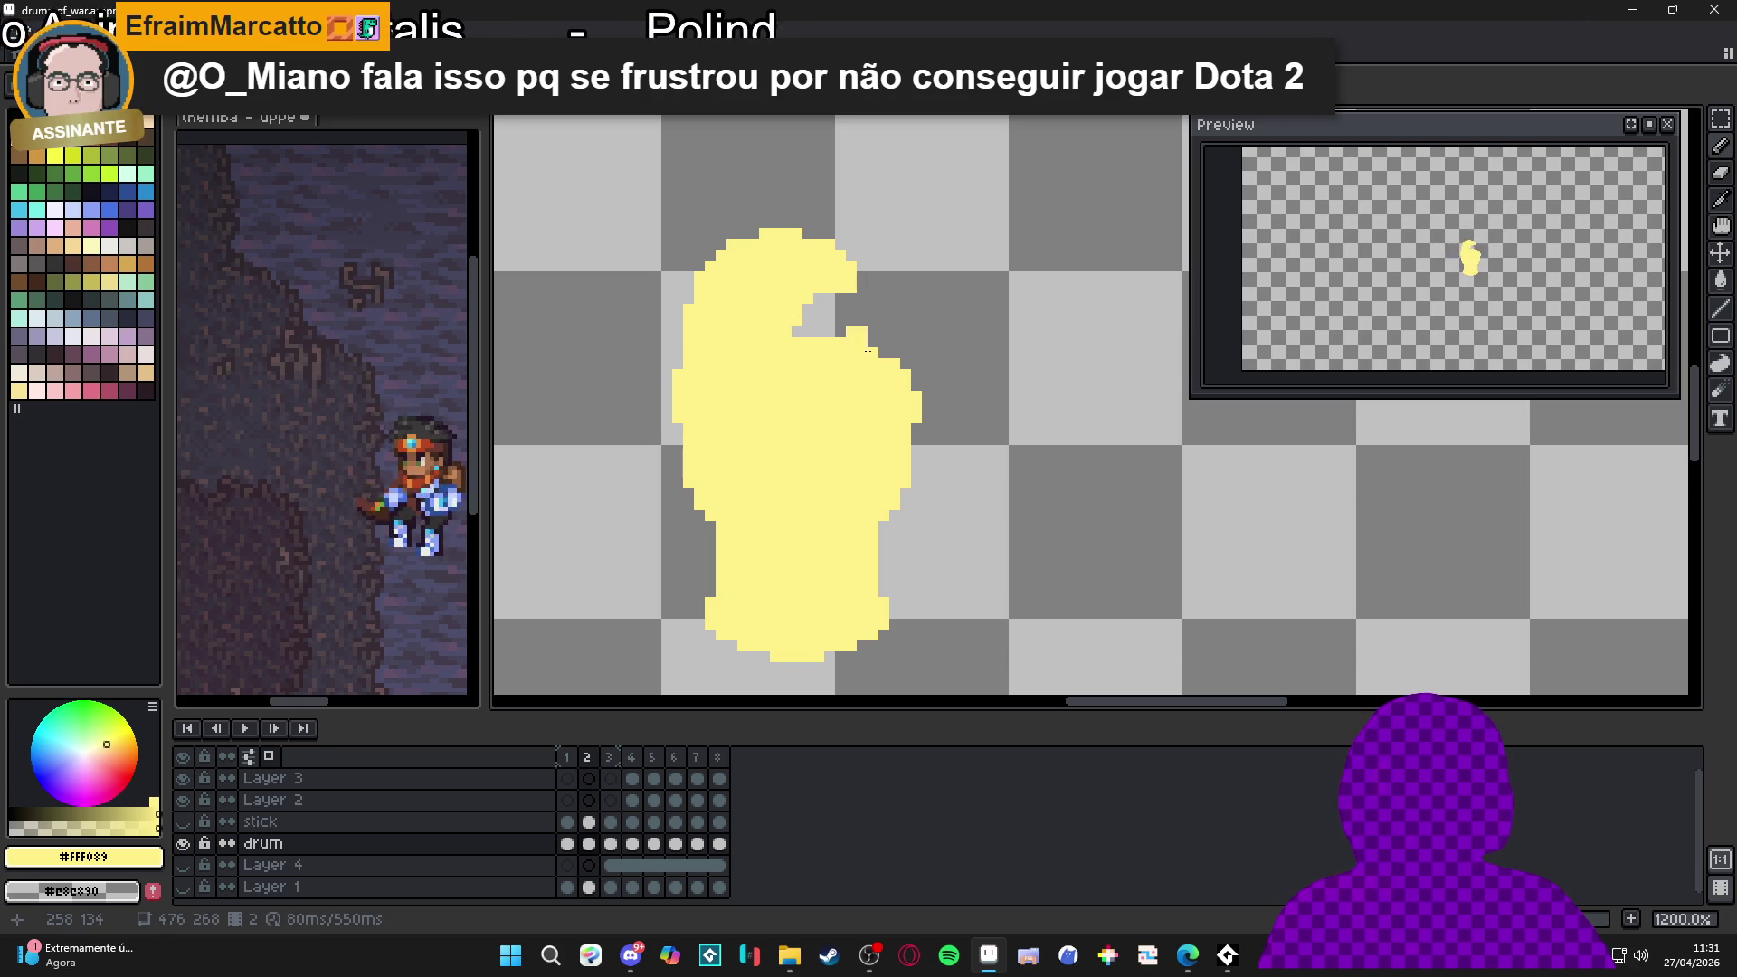
Stamp brown drum texture on the swirl's lower left with the custom brush and fill the right edge yellow
key(ctrl+b)
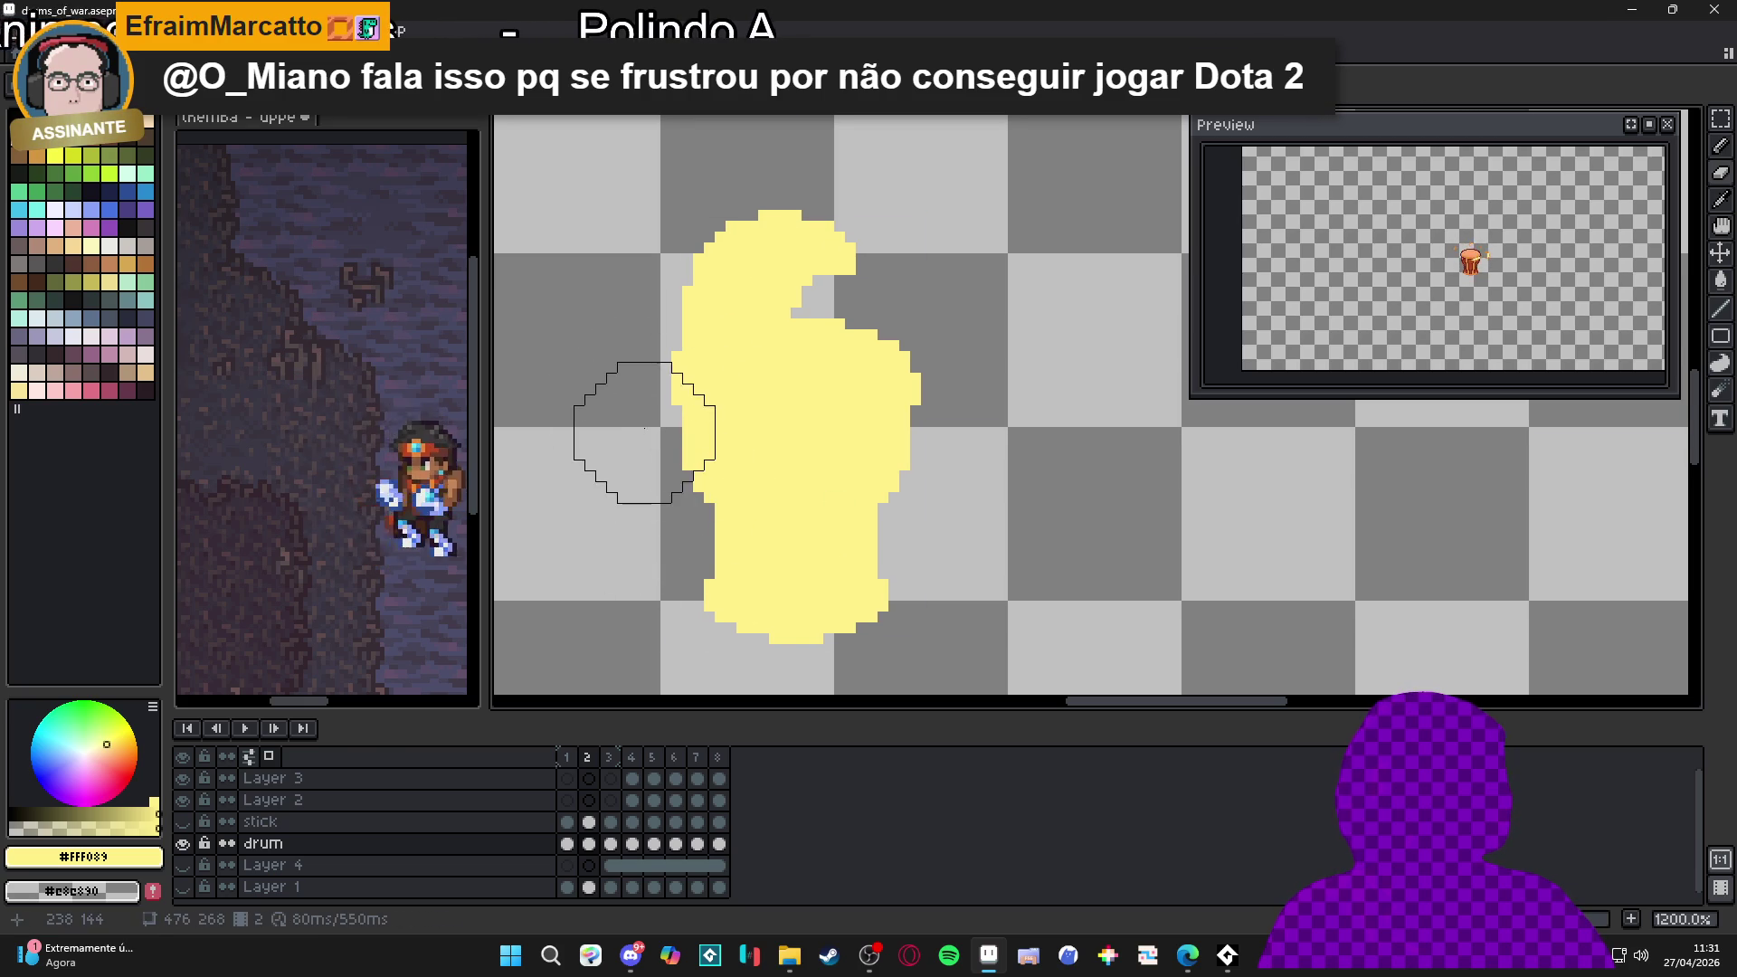
drag(720, 475, 763, 433)
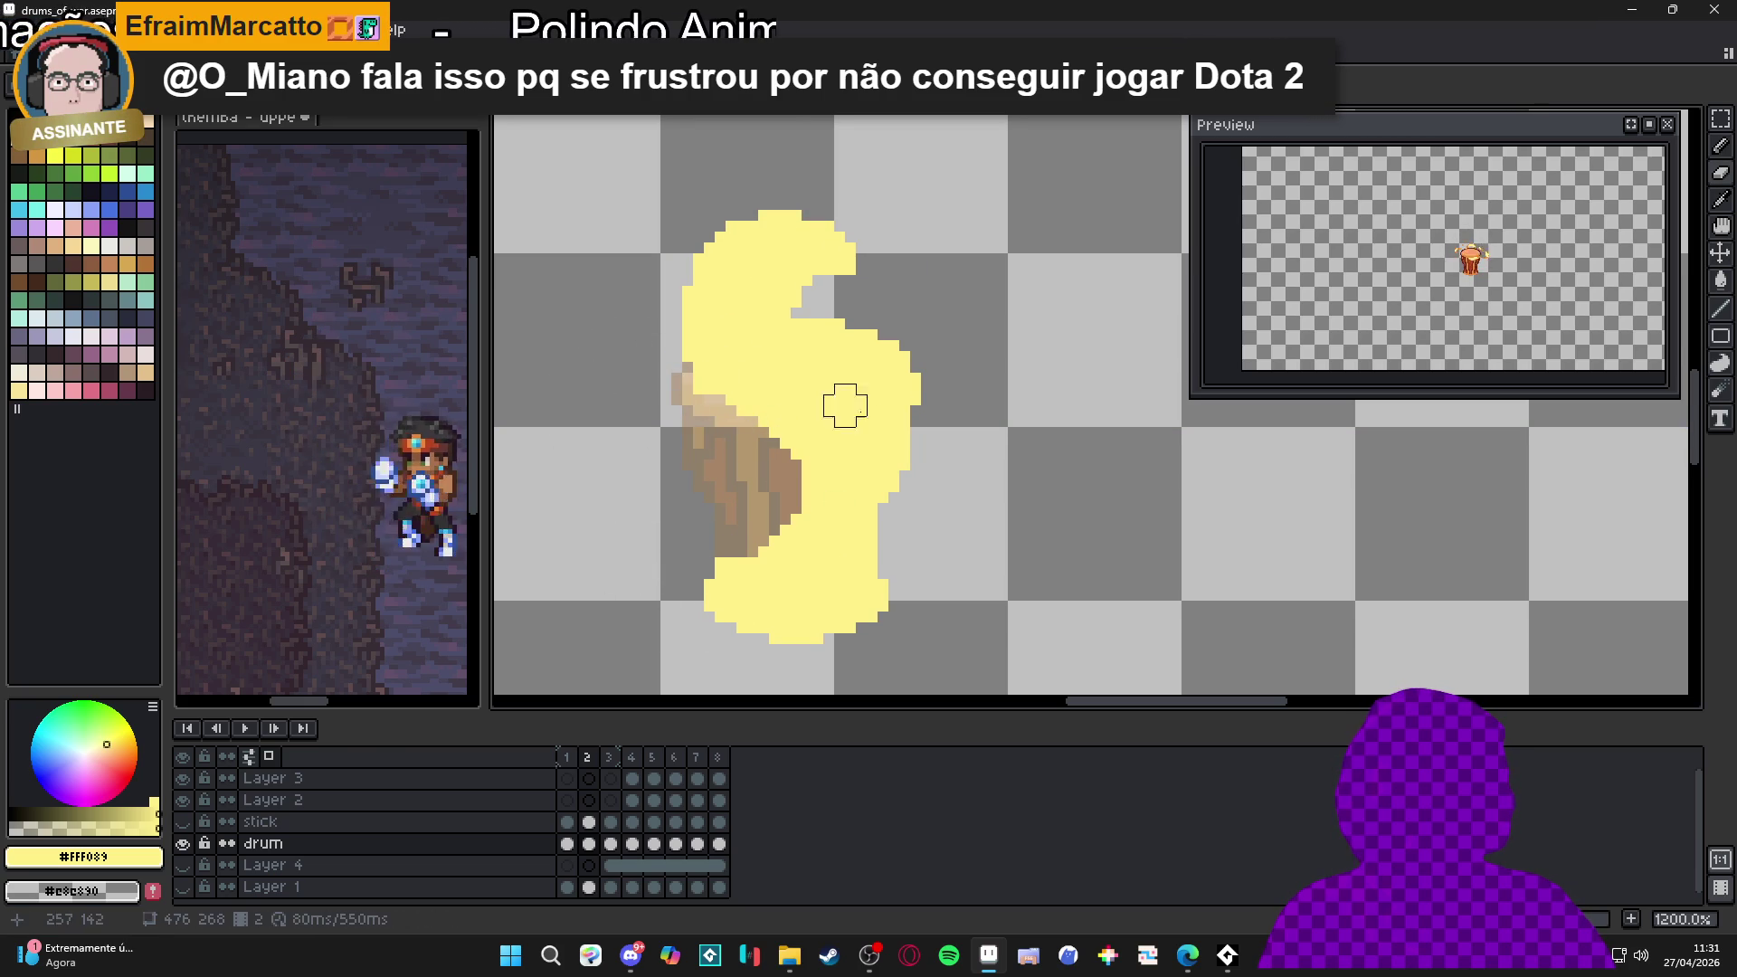
key(b)
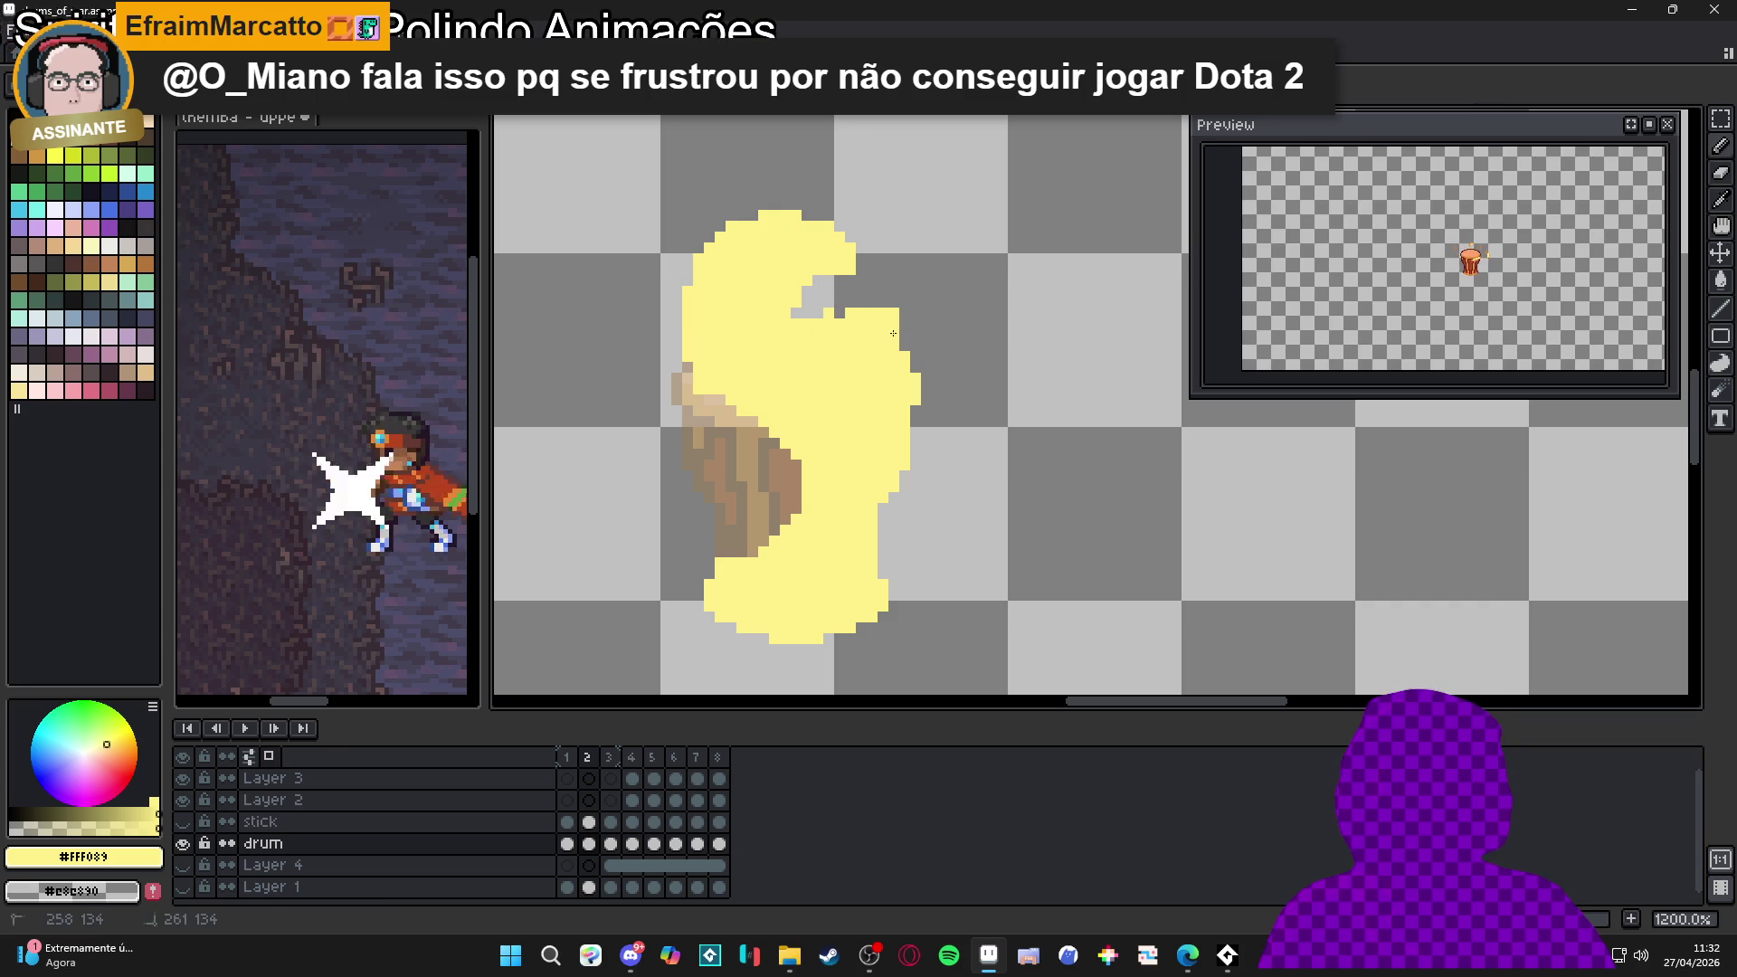
drag(912, 318, 921, 457)
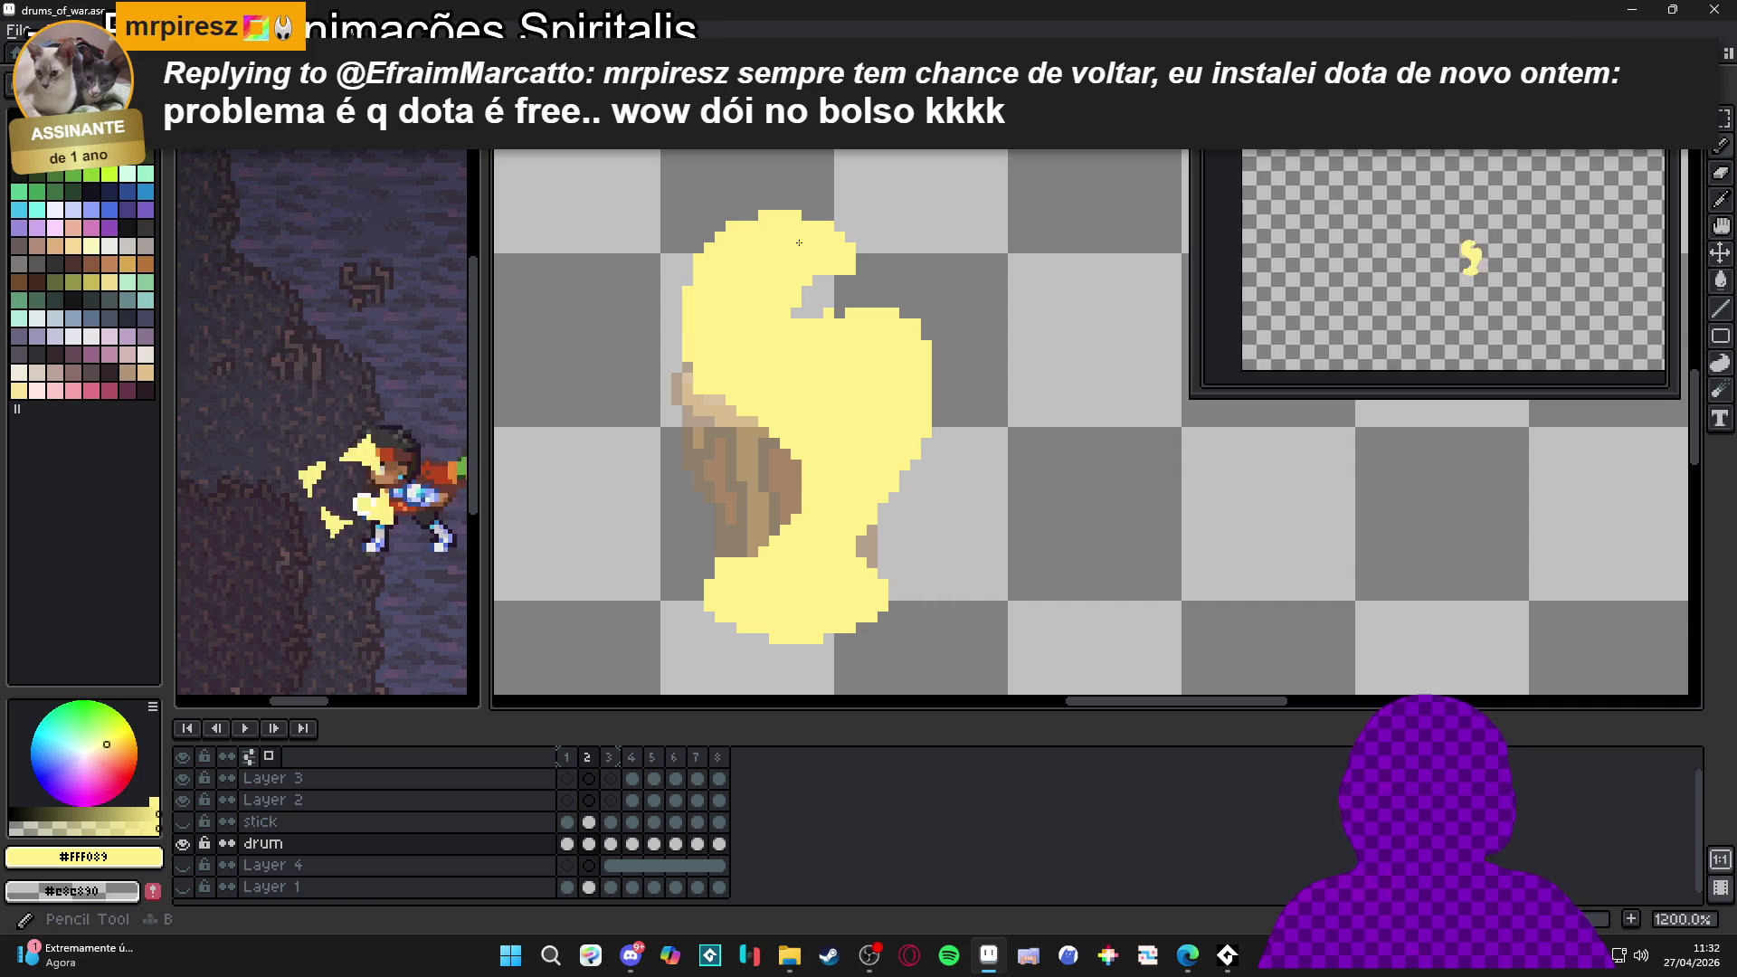
Clear yellow at the swirl's upper notch and repaint leftover dark pixels in yellow
drag(784, 288, 791, 286)
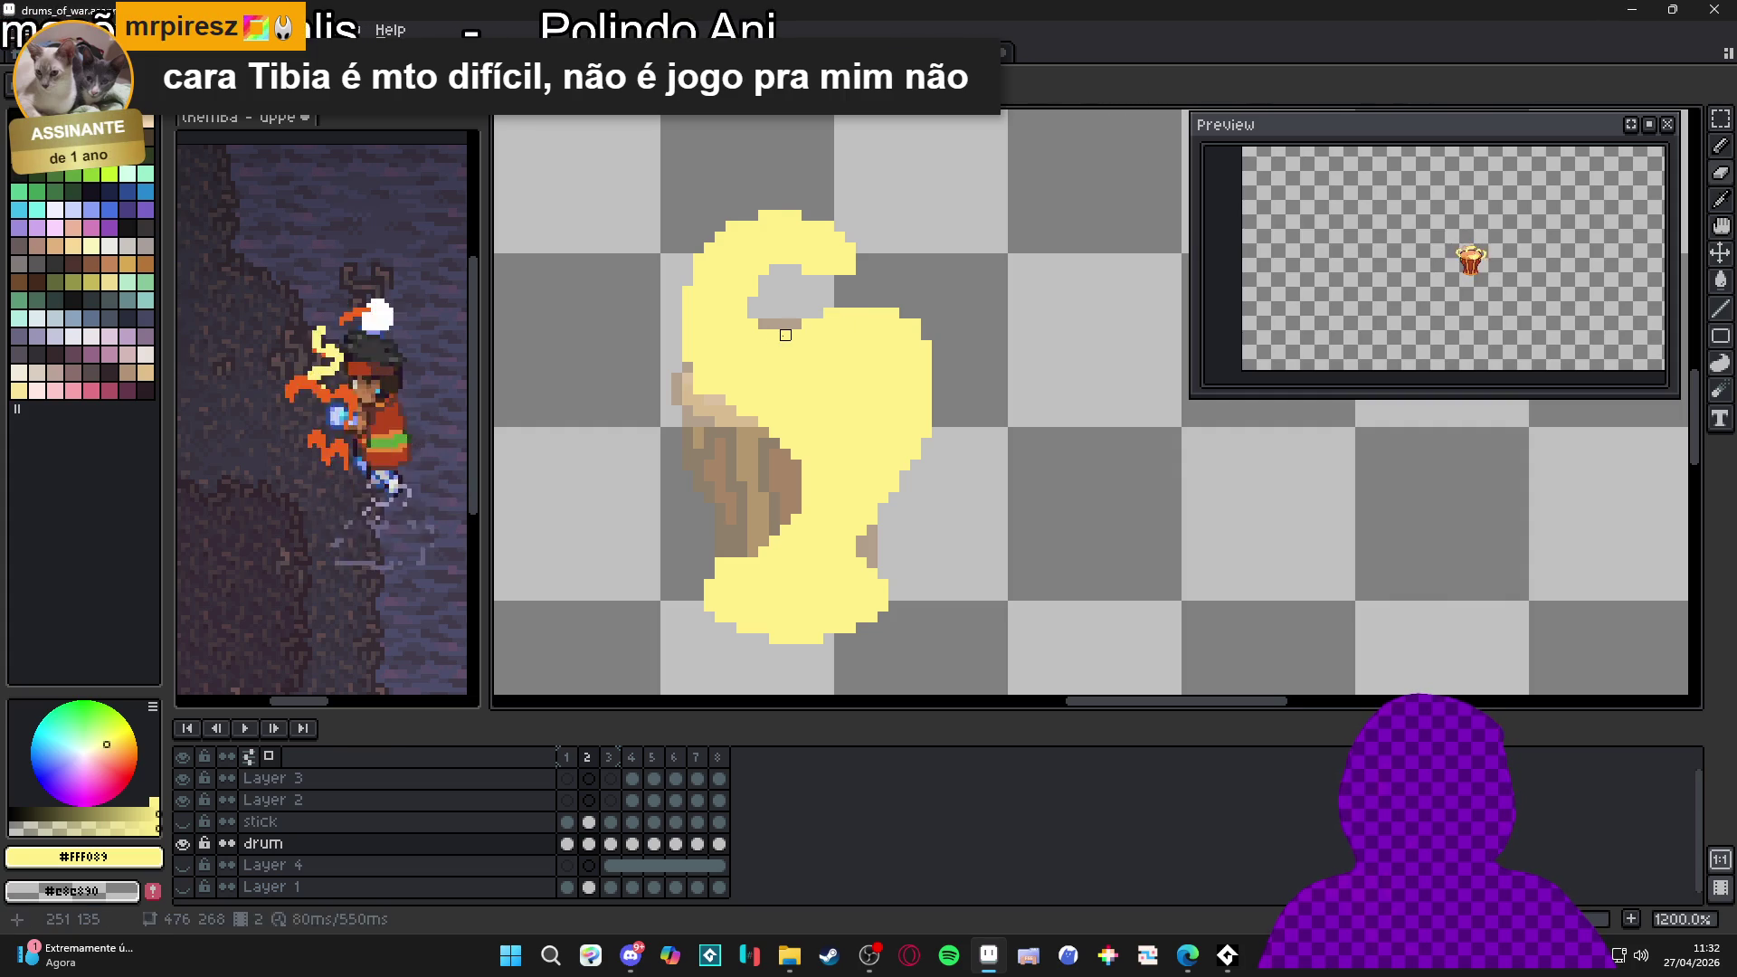
key(b)
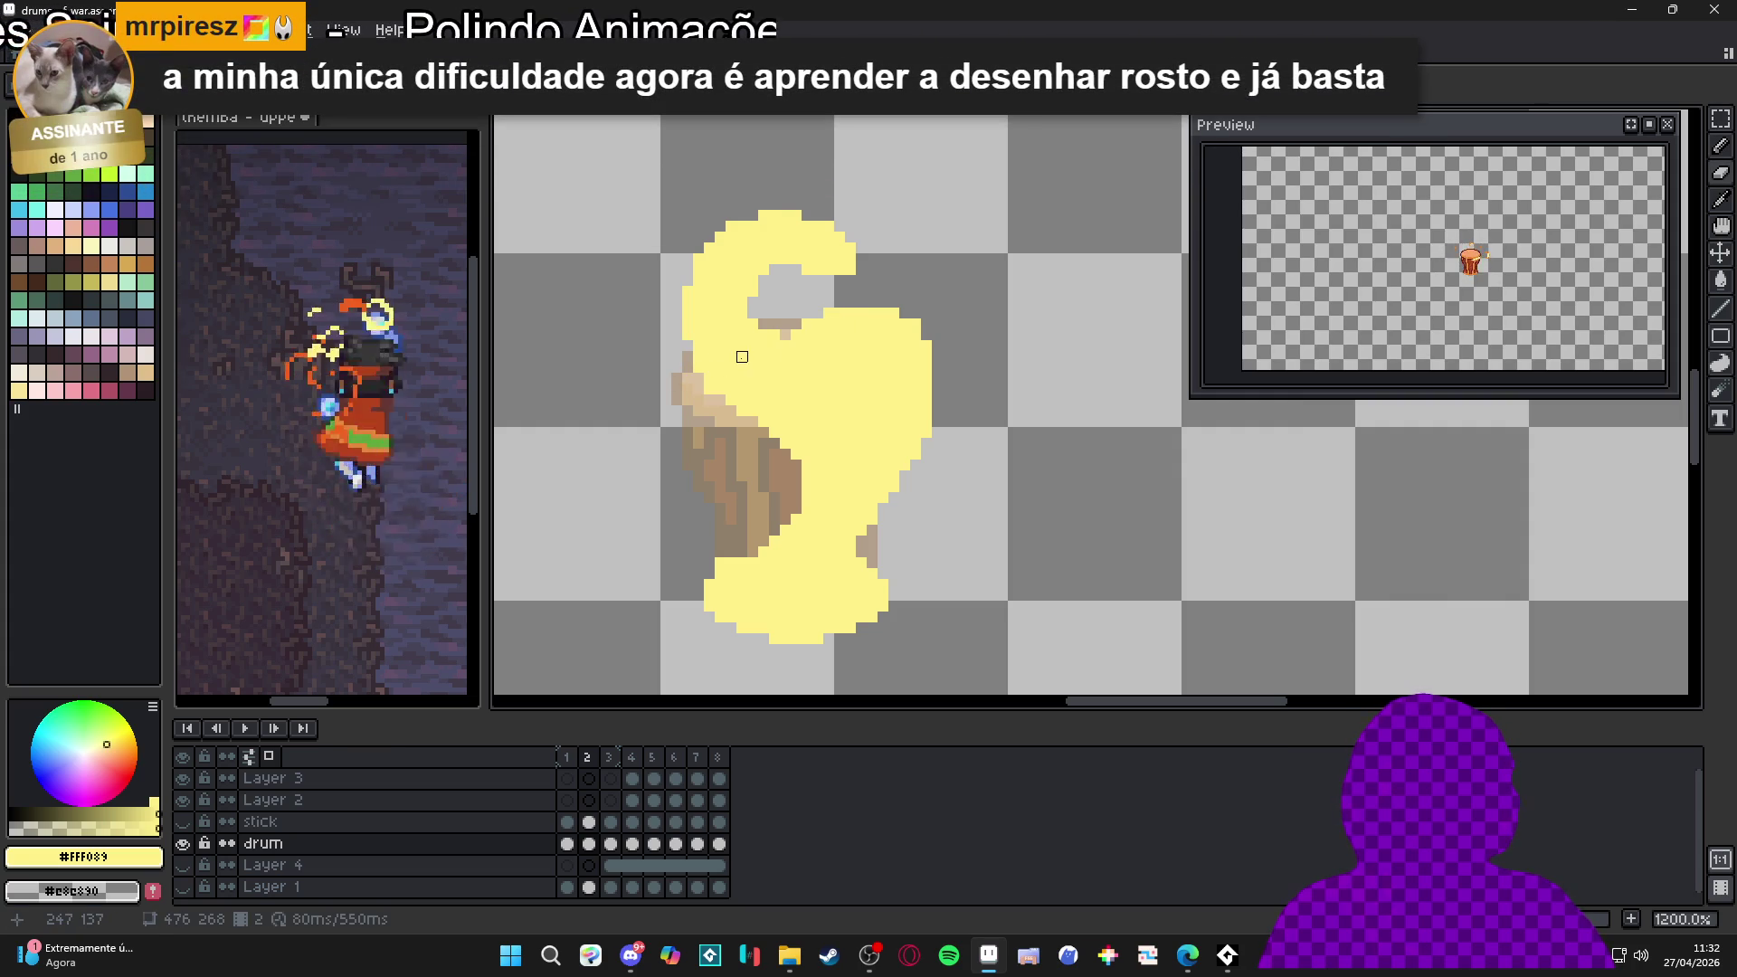
scroll(1391, 288, up, 3)
drag(1520, 290, 1409, 378)
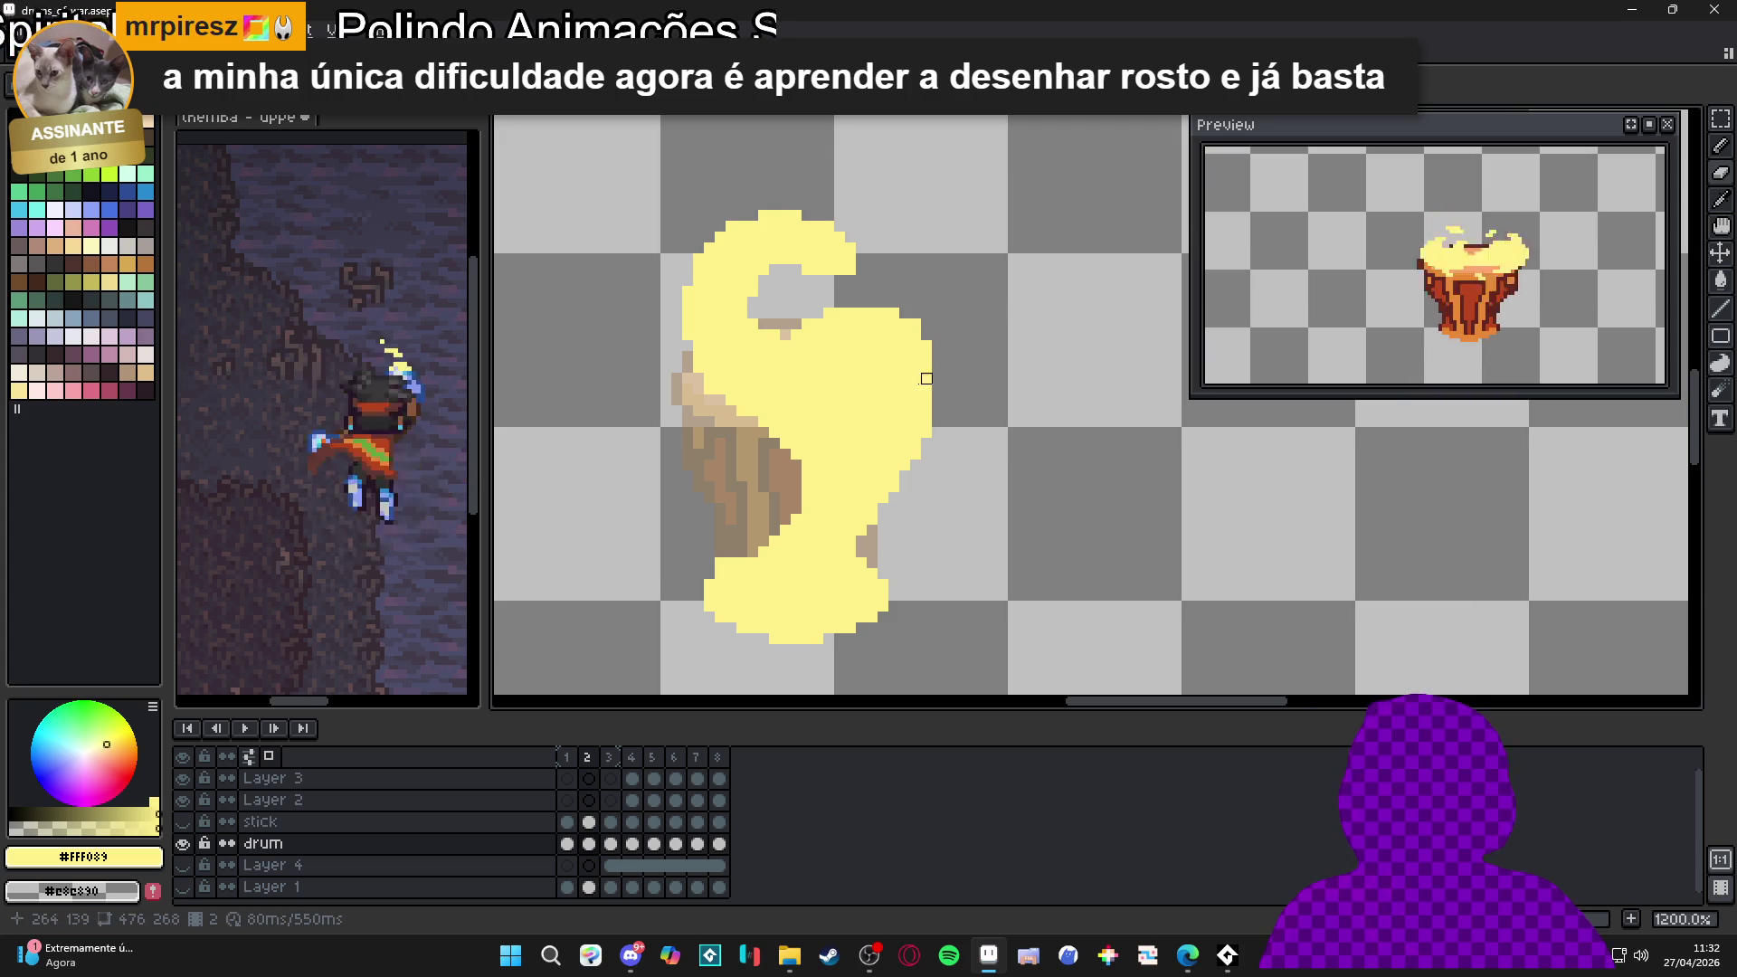
scroll(795, 389, down, 3)
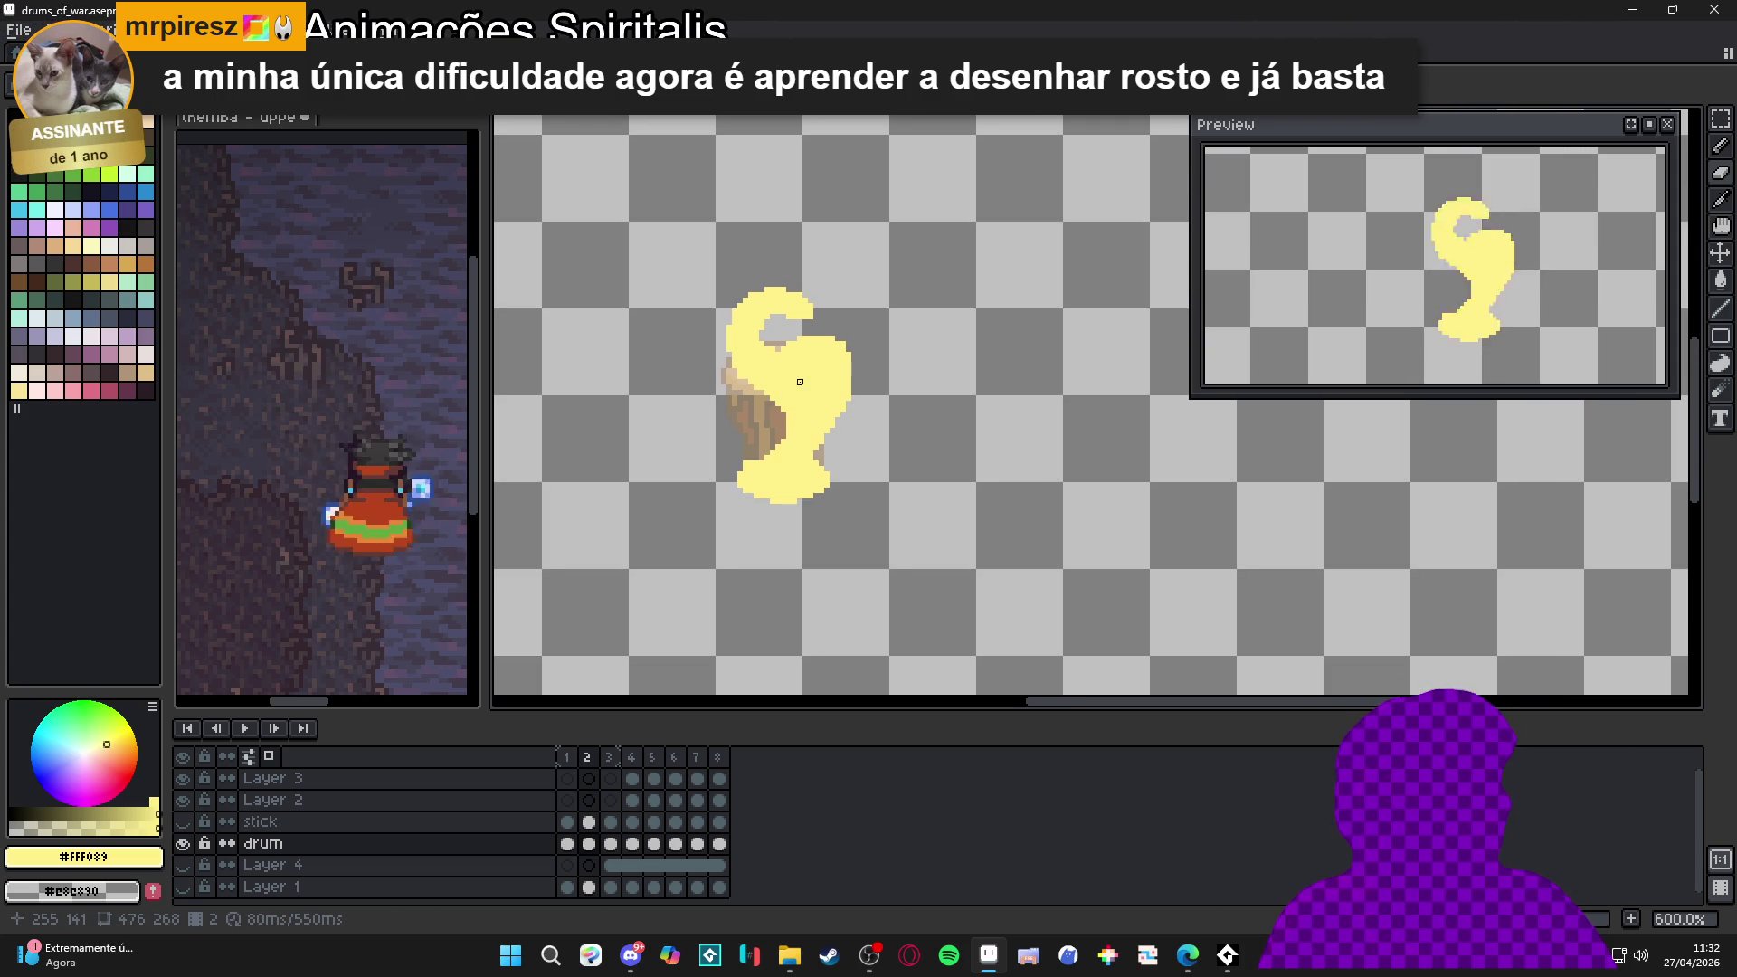
scroll(814, 358, up, 3)
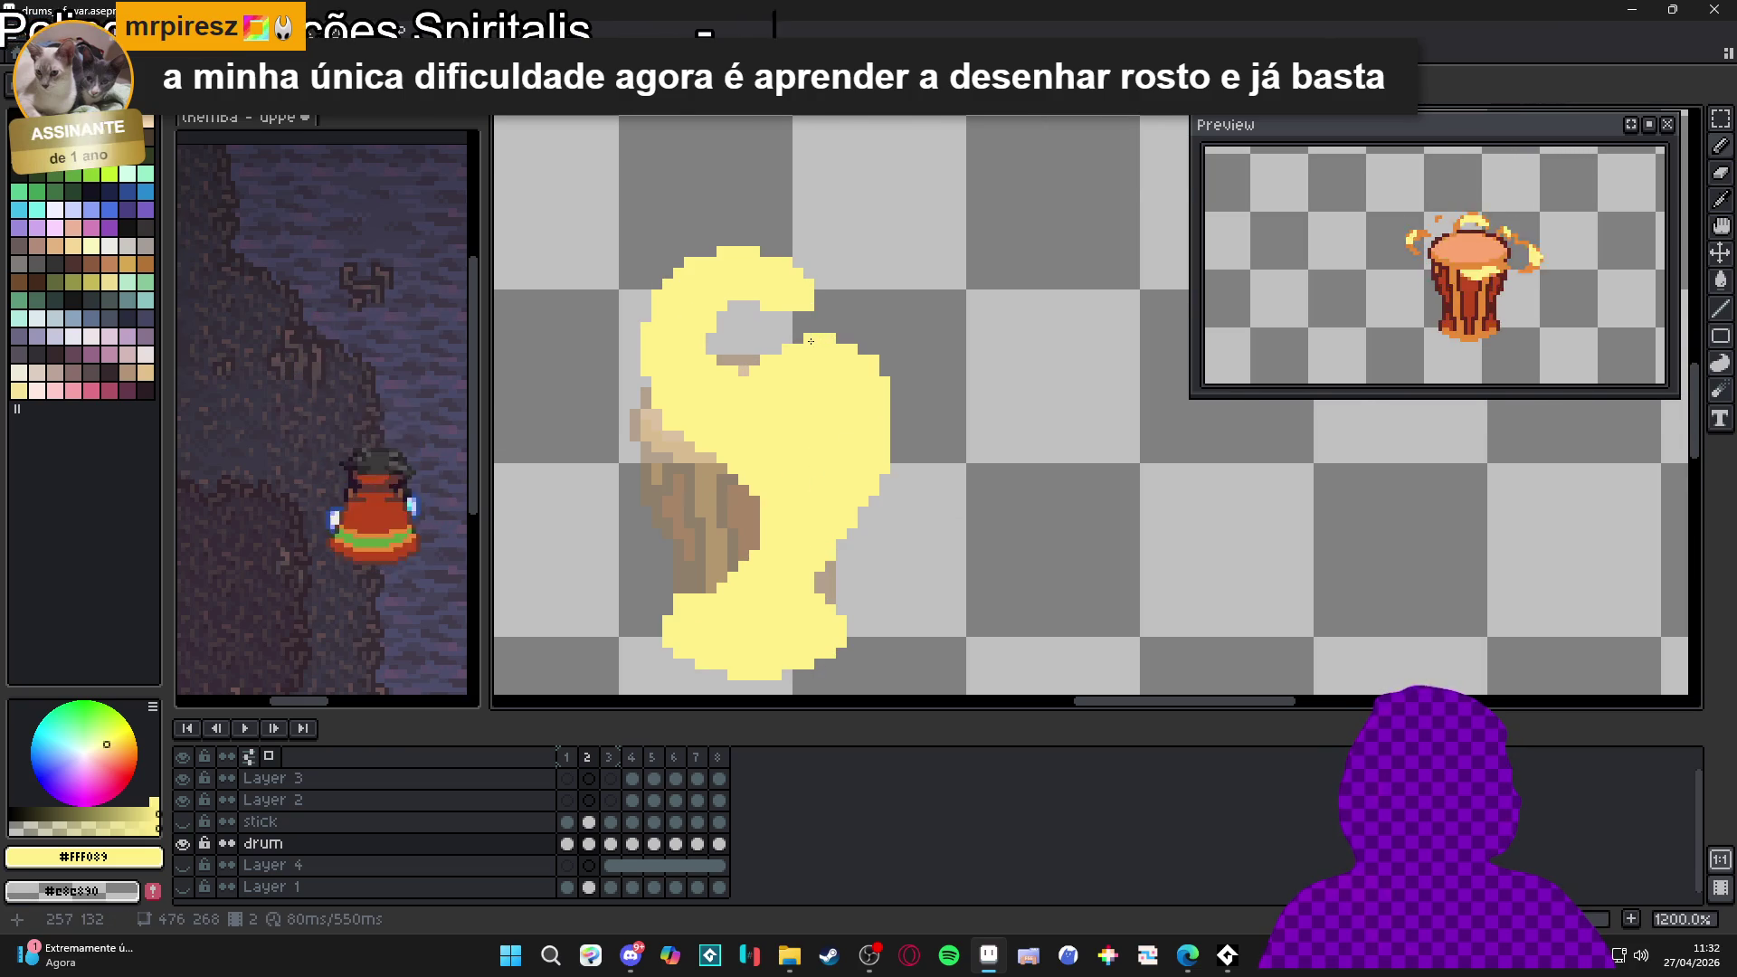
scroll(796, 354, down, 1)
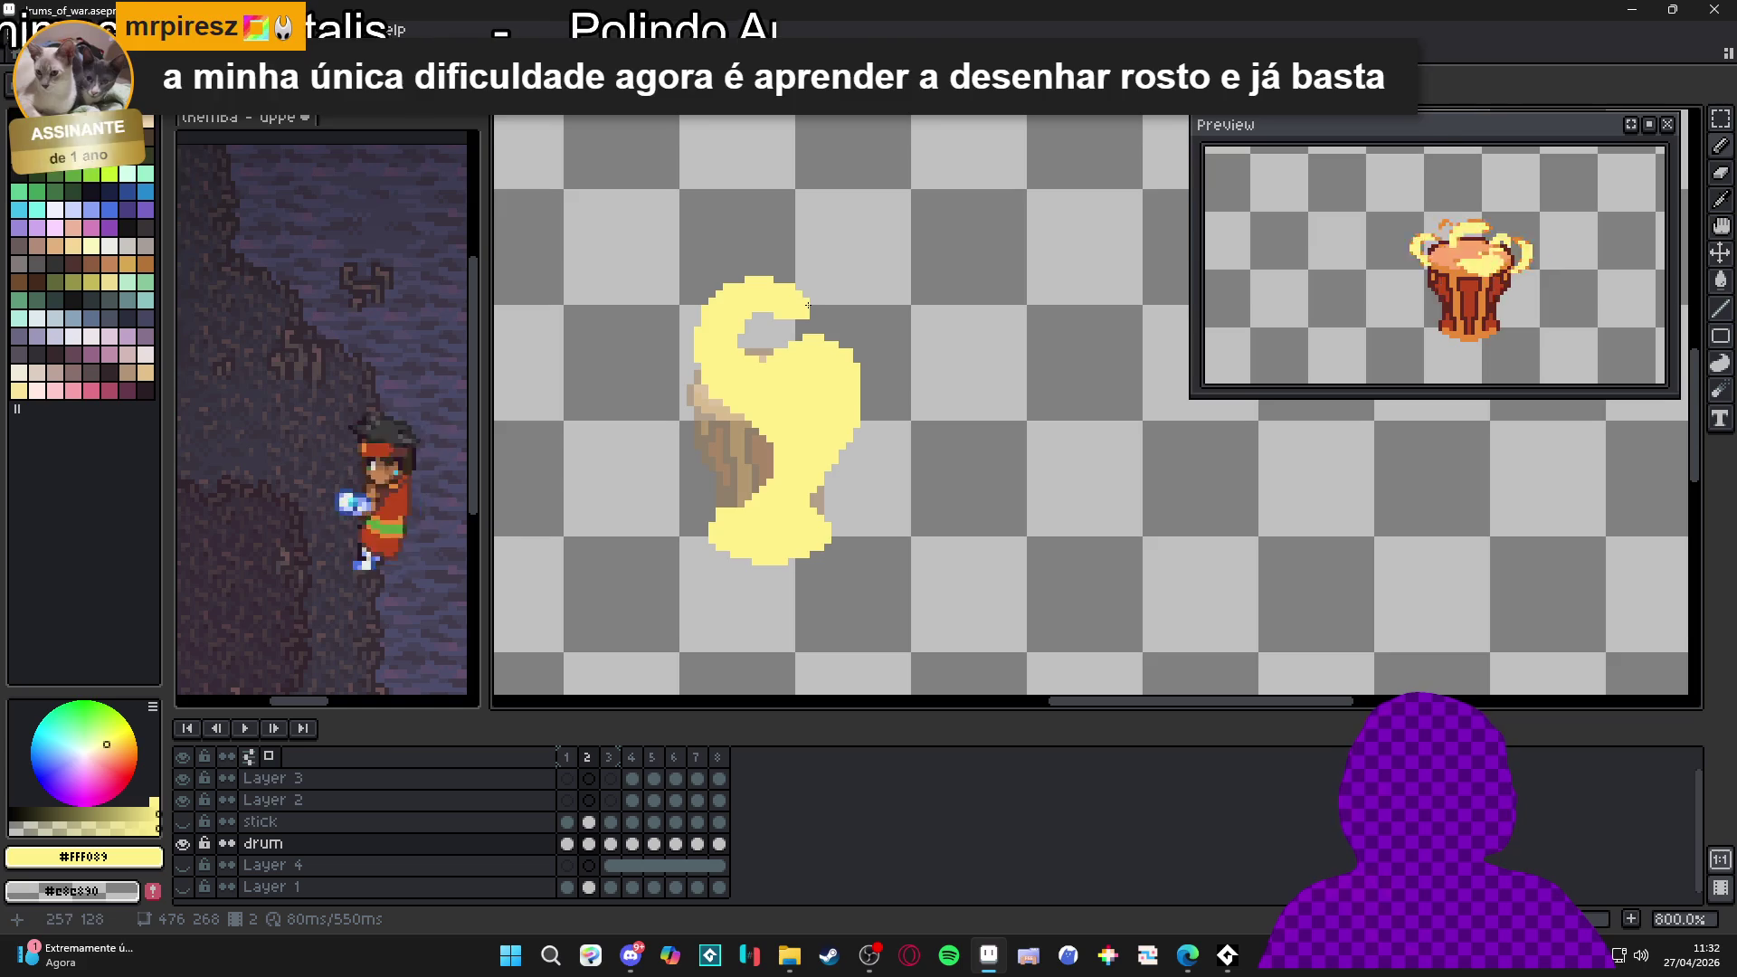
scroll(715, 381, up, 2)
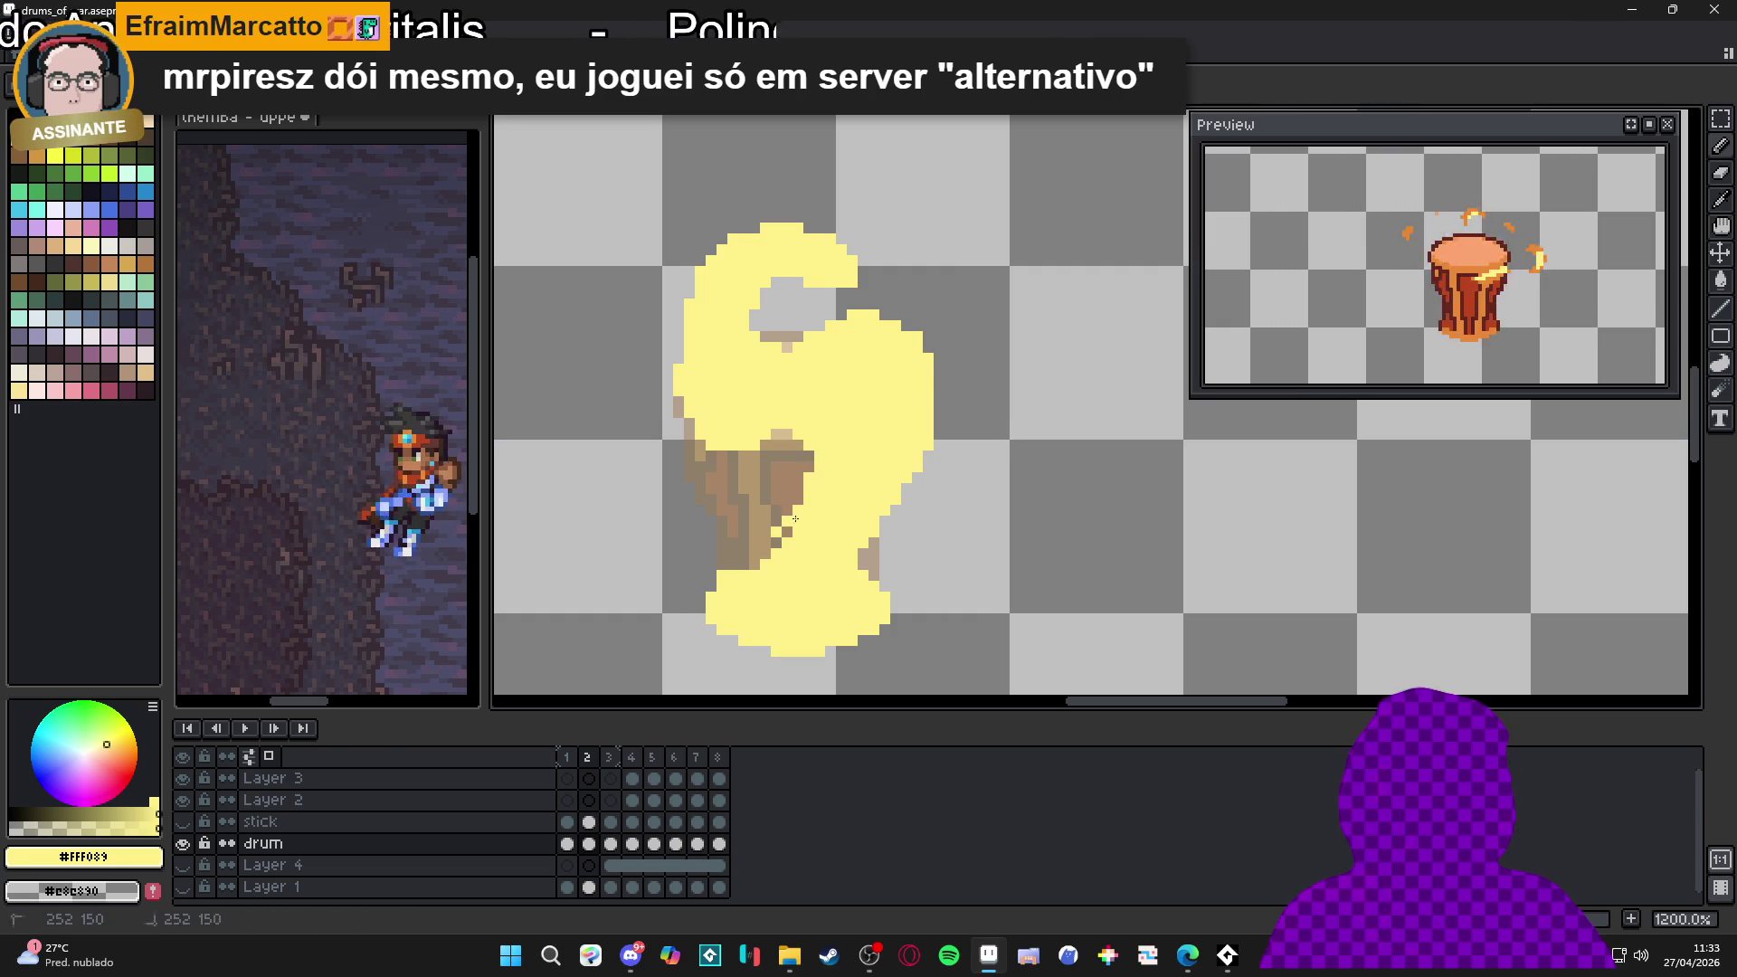
drag(767, 552, 759, 536)
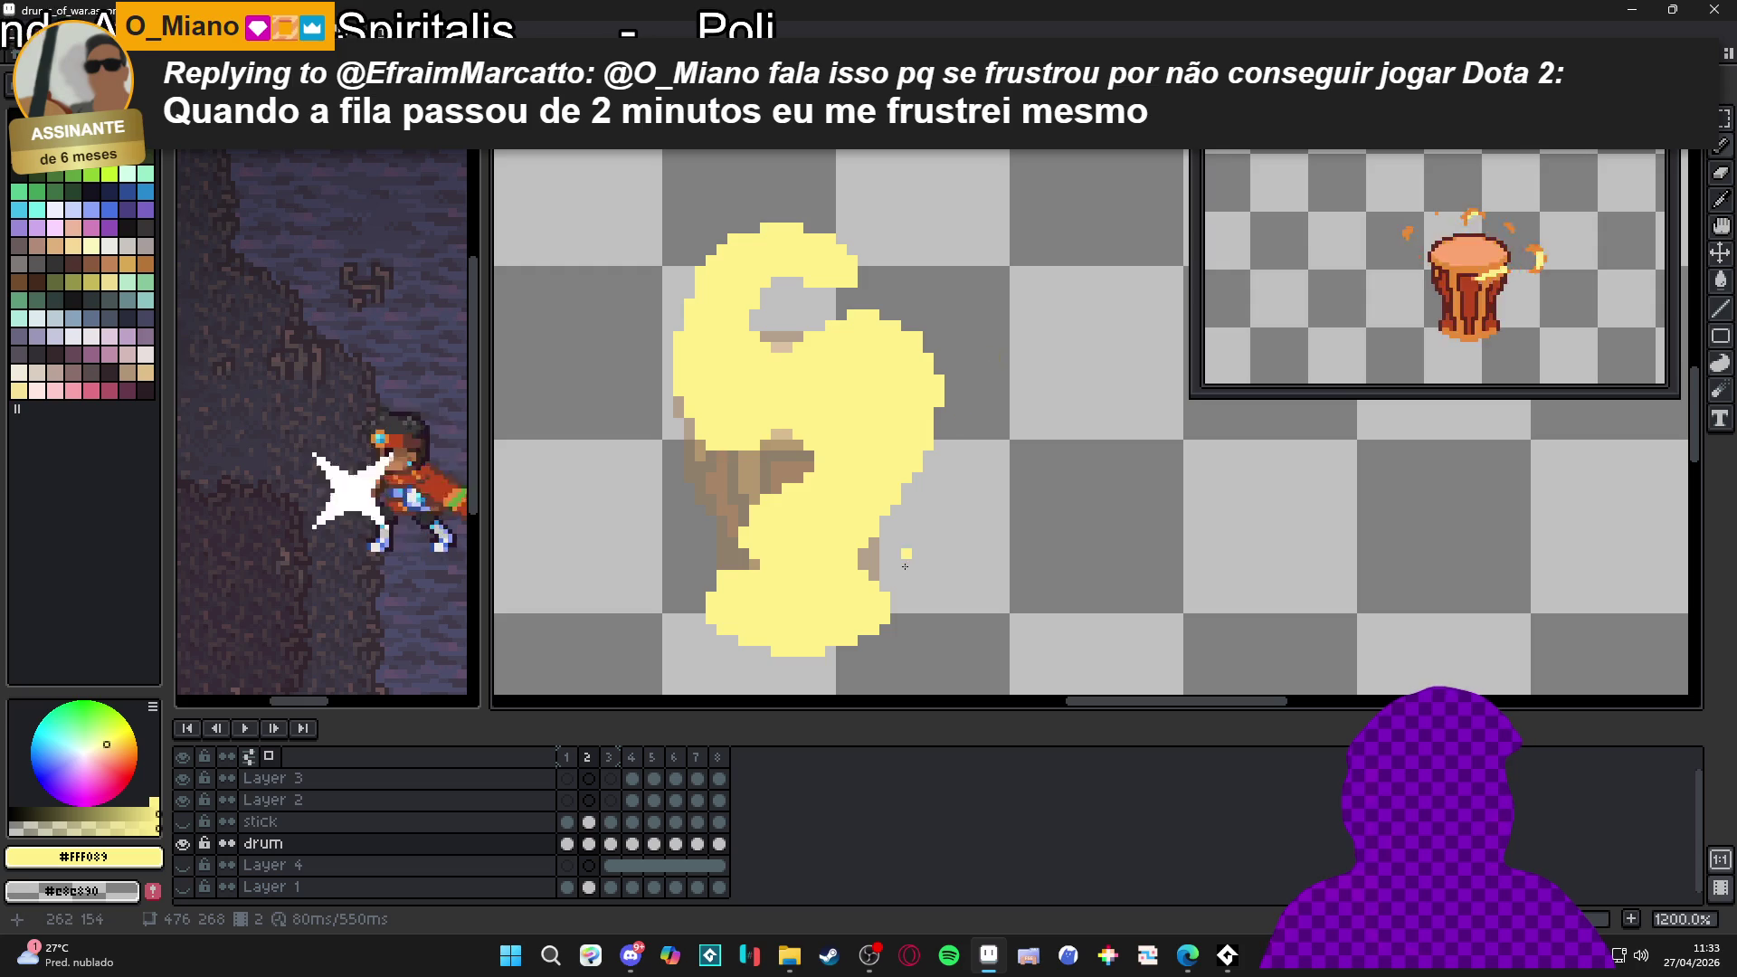
Insert a blank frame 3 after frame 2's swirl, undoing an accidental duplicate, and reselect frame 2
click(611, 843)
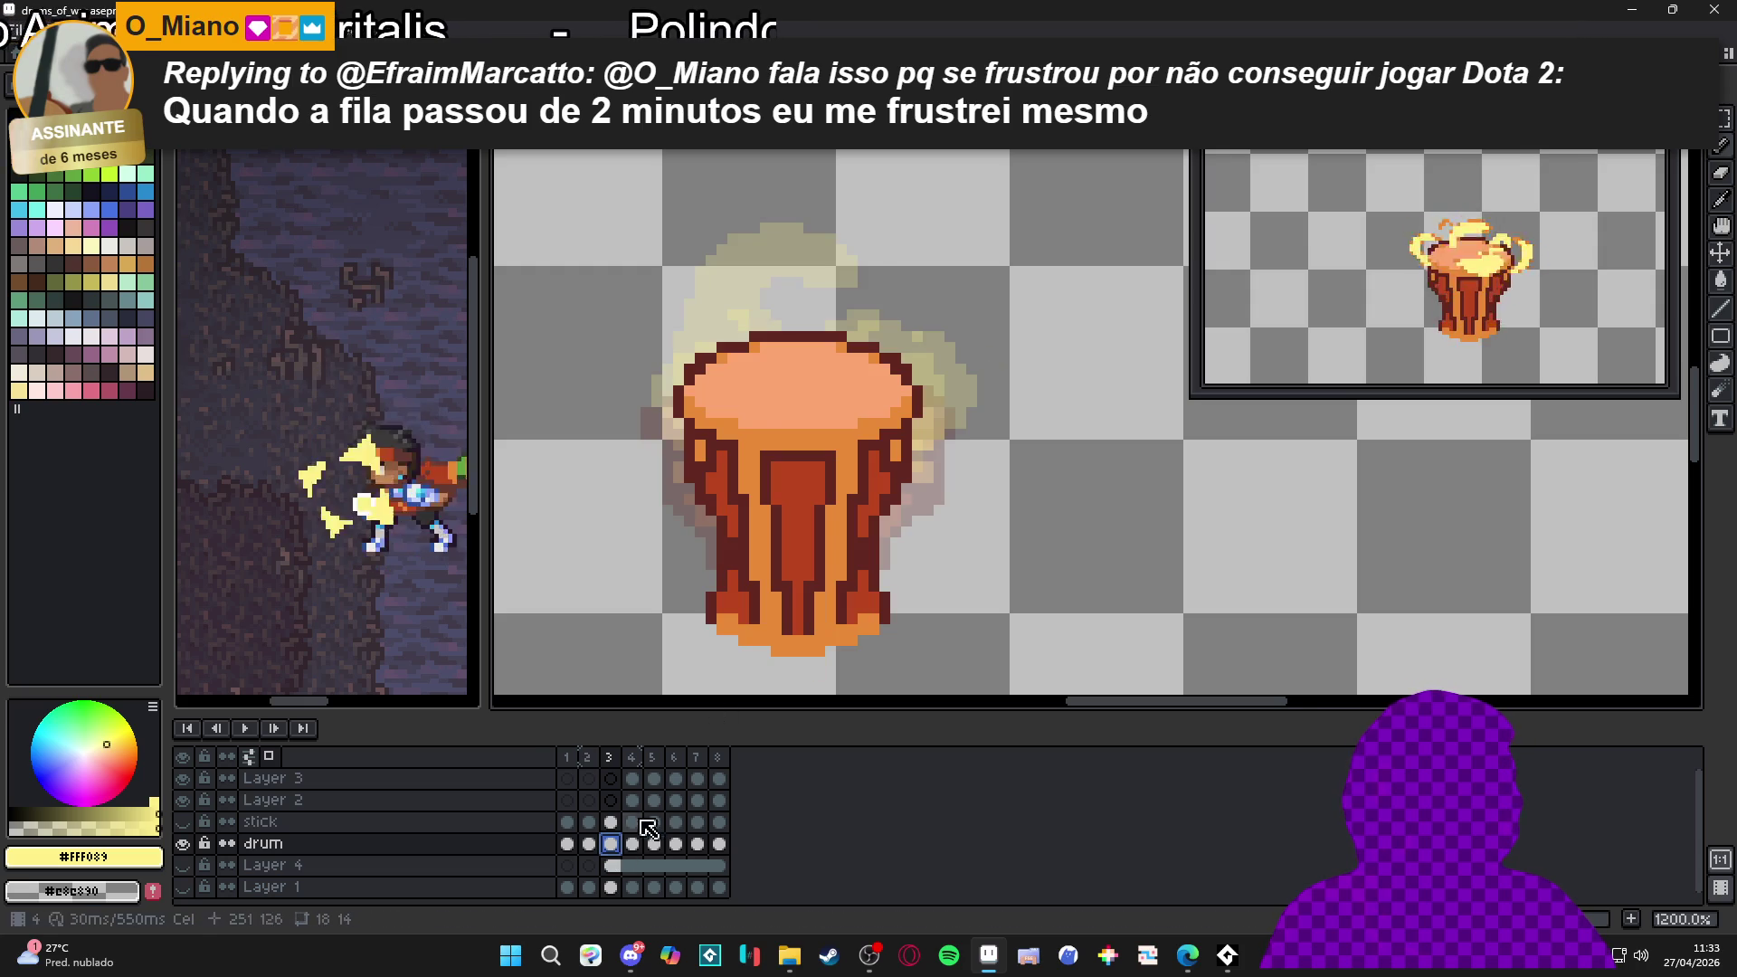
key(Left)
click(1631, 919)
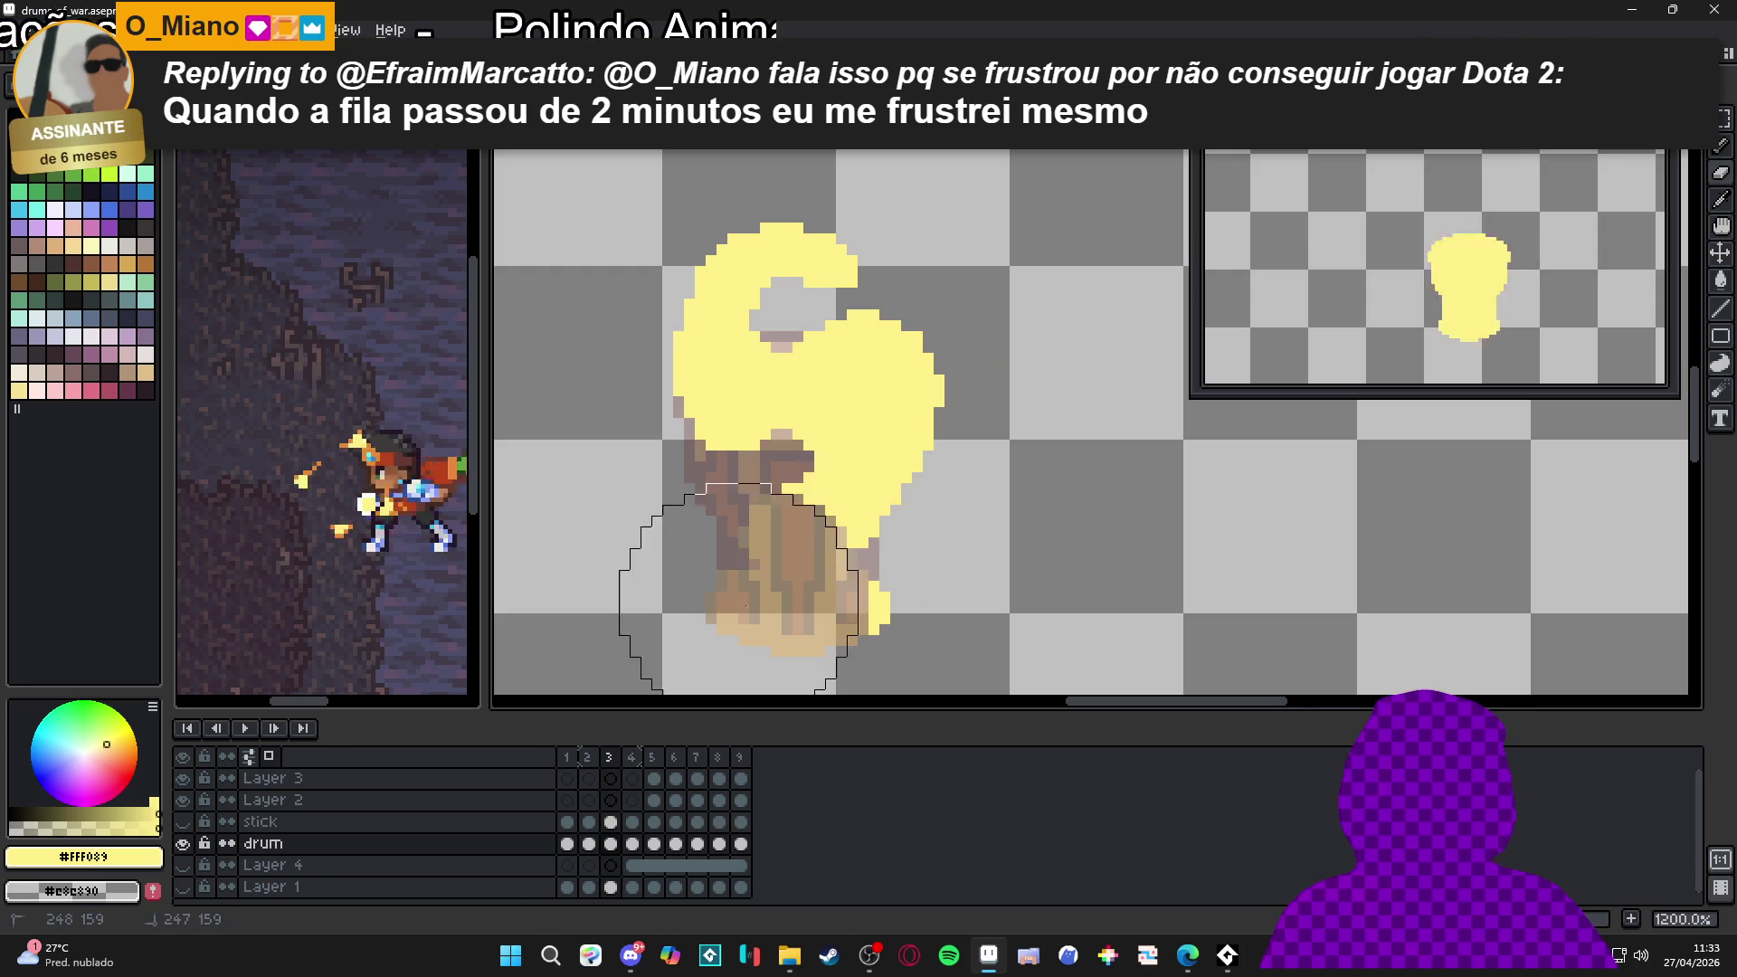
key(ctrl+z)
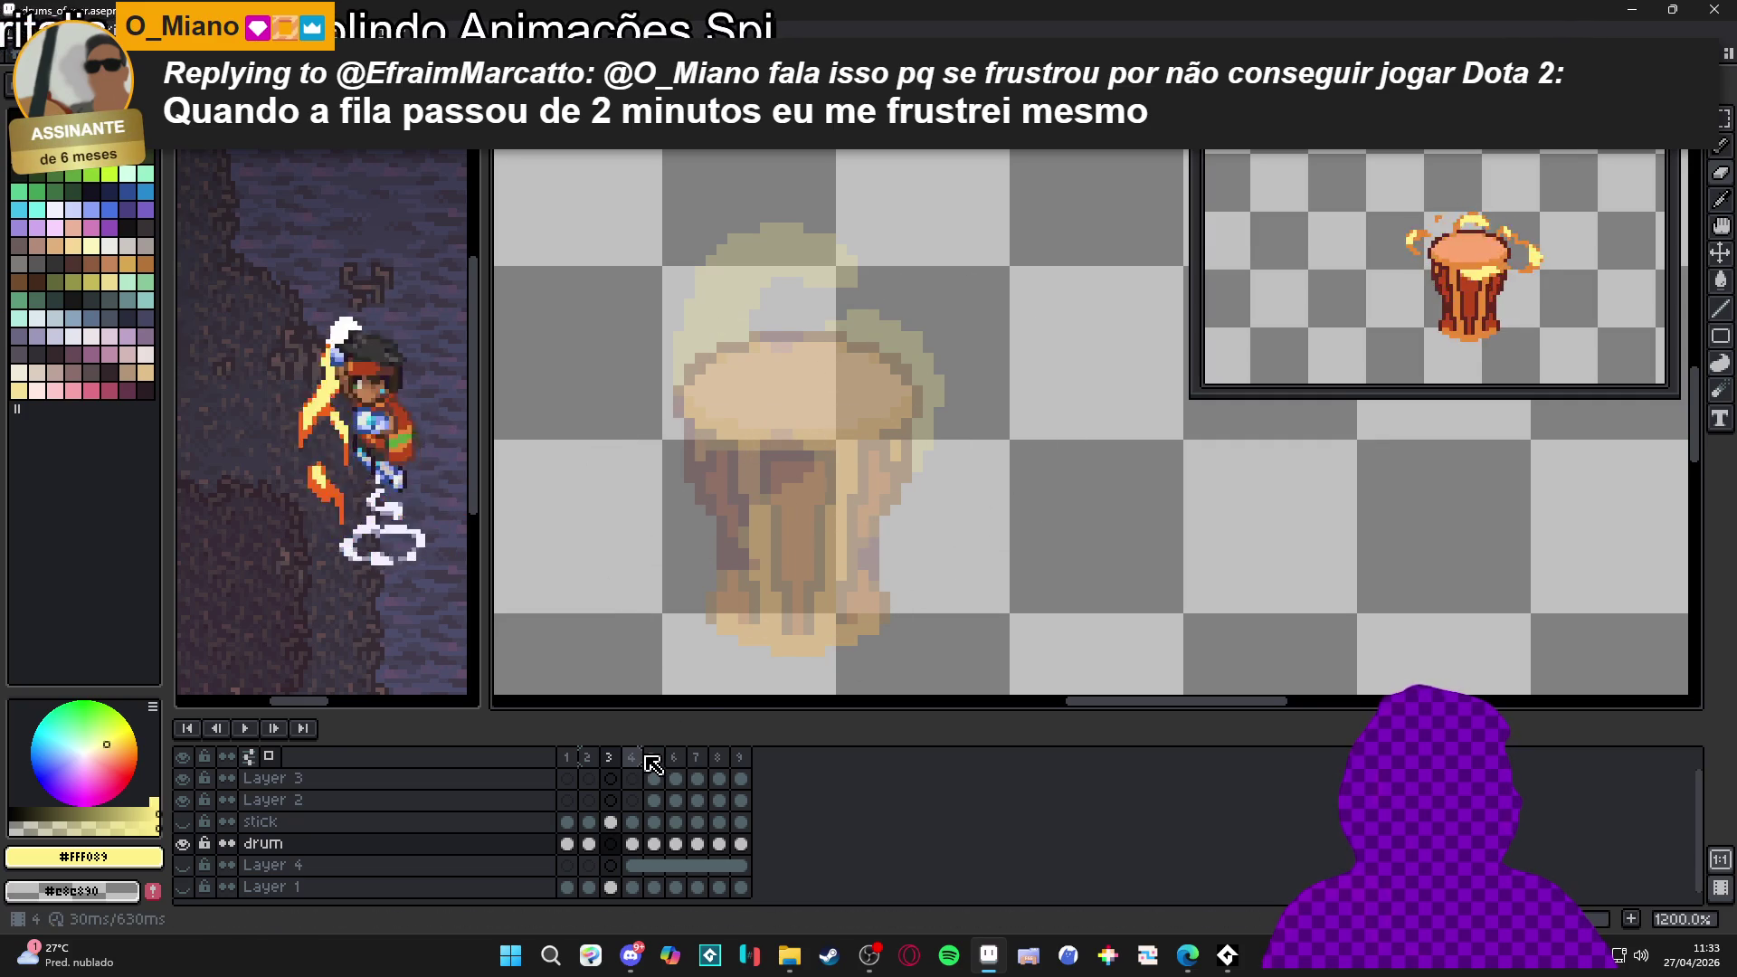
click(620, 755)
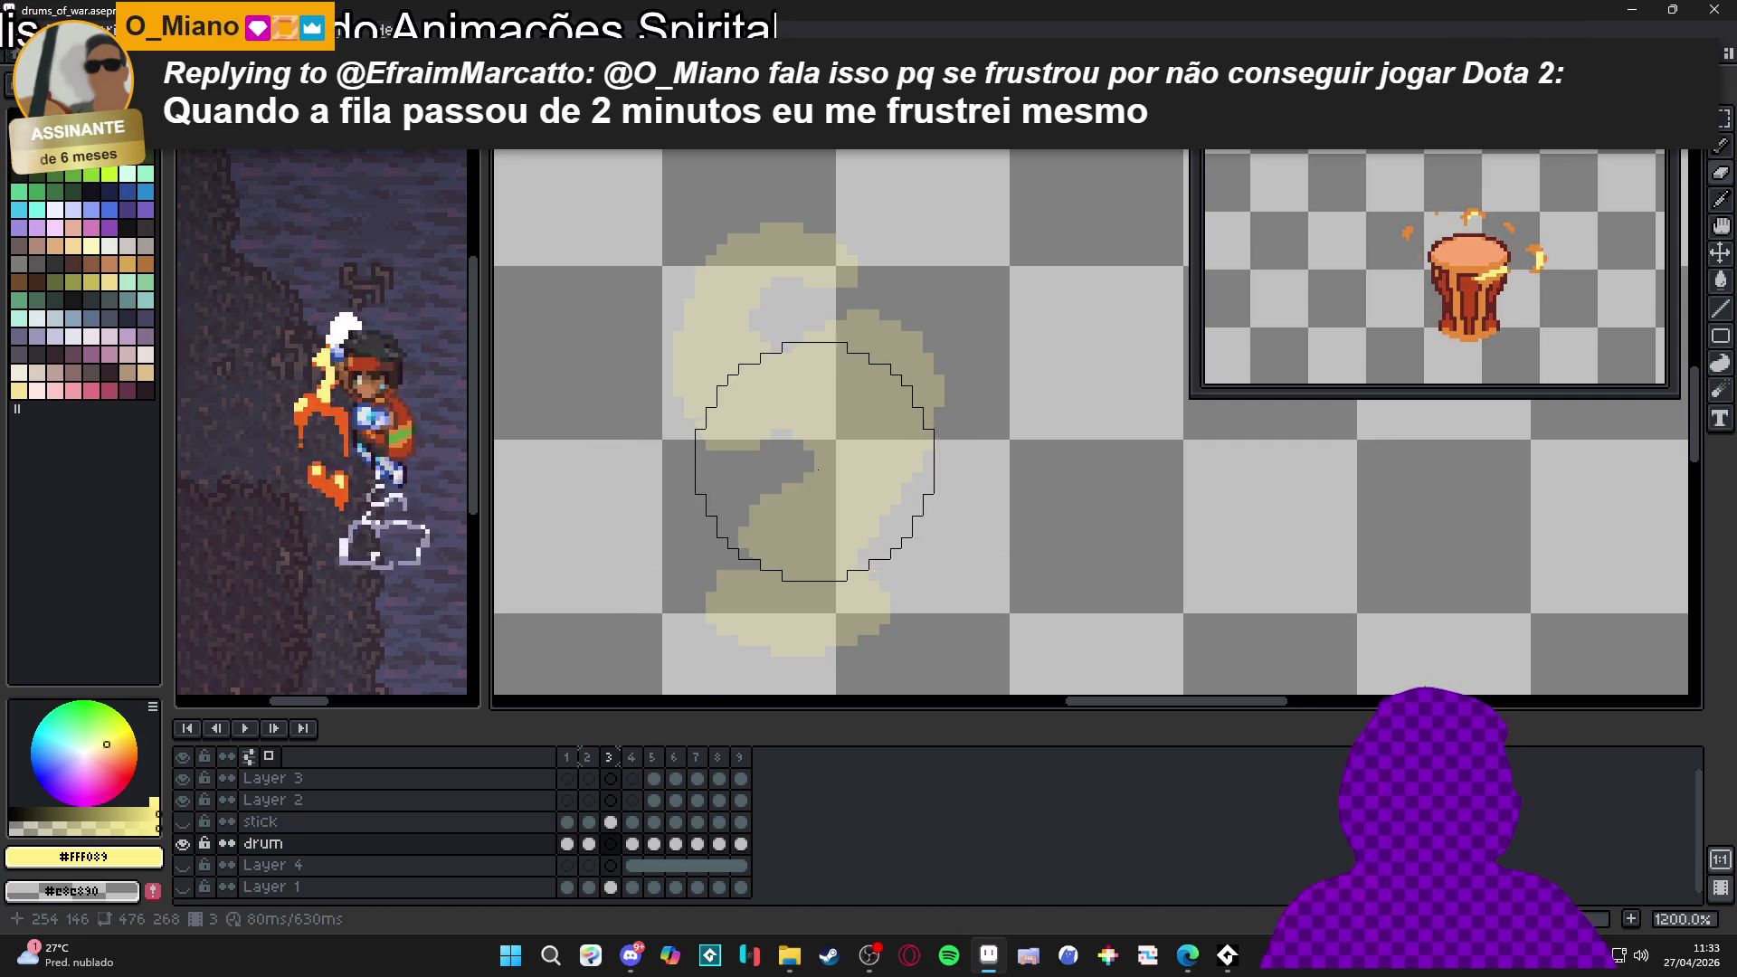
click(587, 846)
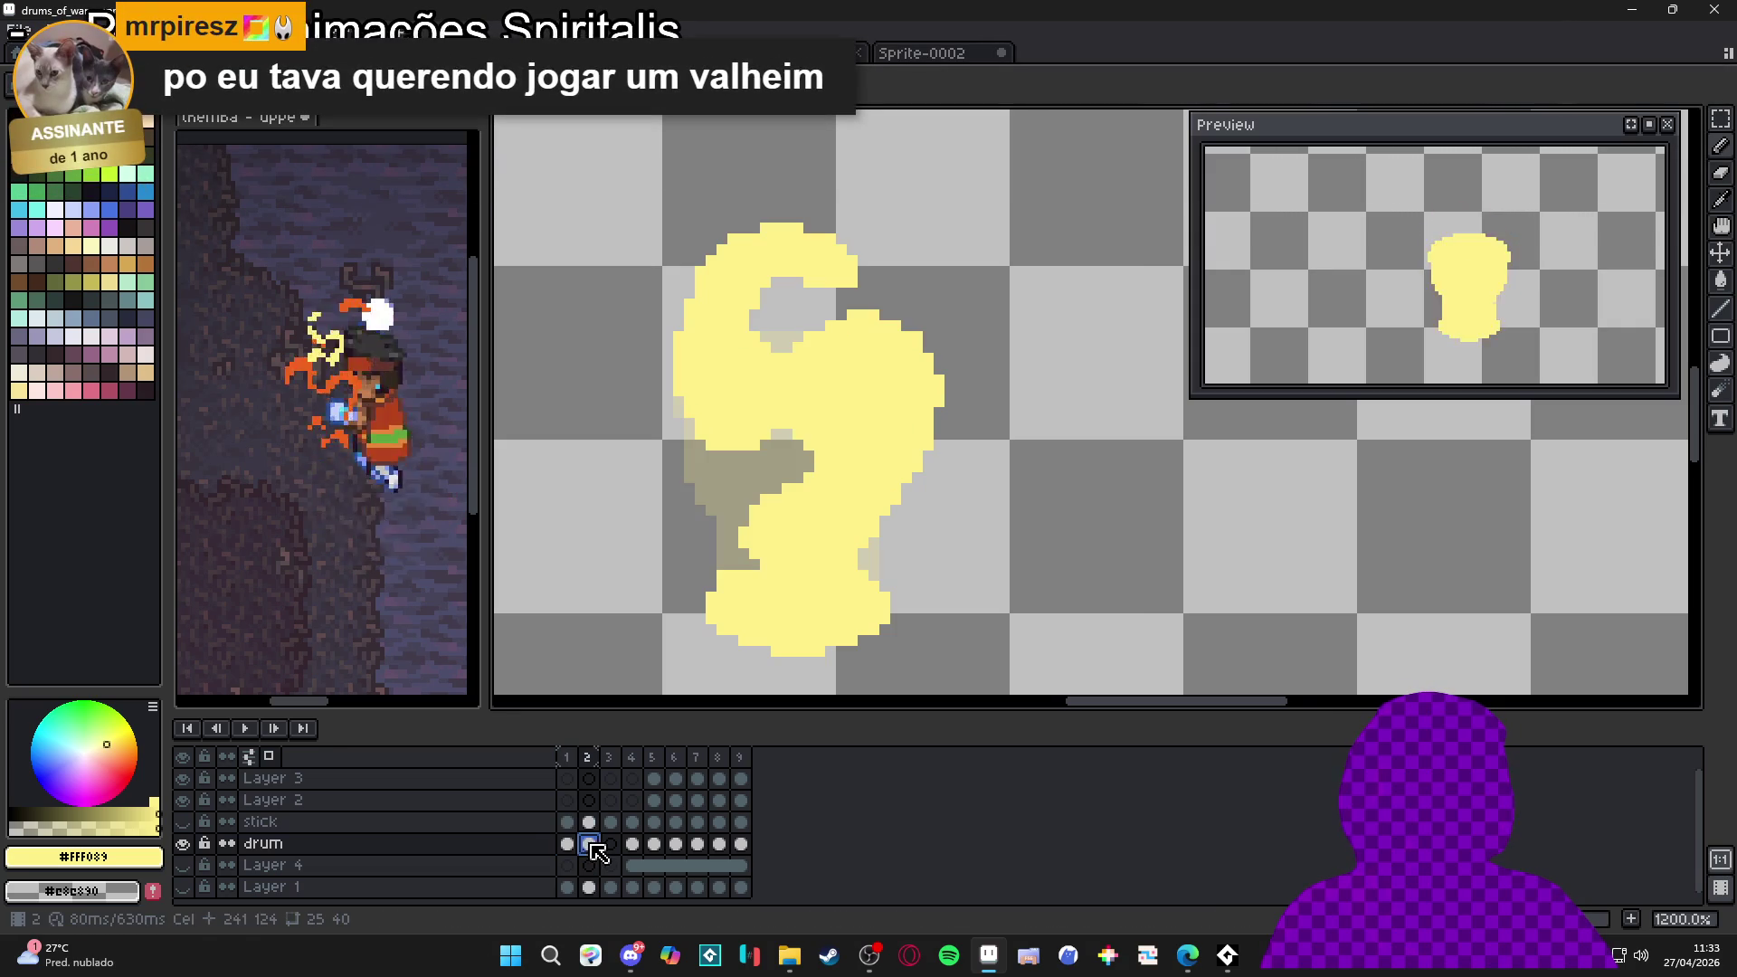
Paint a pale yellow crescent at the top of blank frame 3, filling gaps along its top edge
click(612, 844)
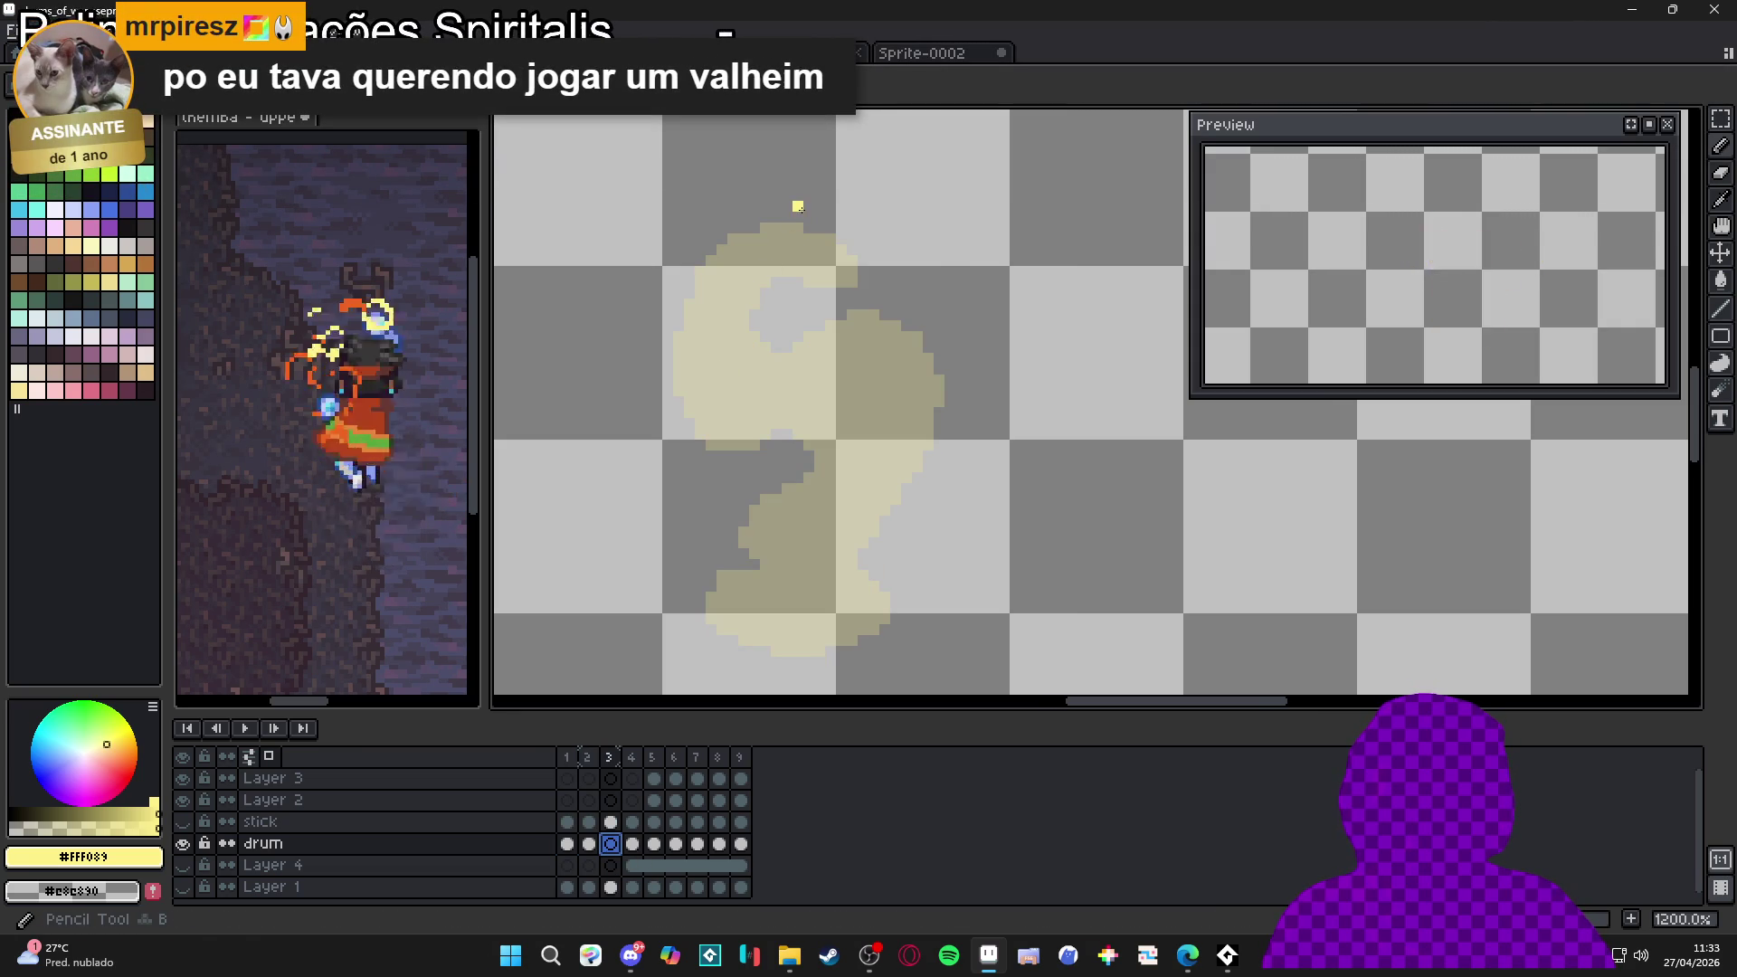
mouse_move(772, 185)
mouse_down()
mouse_move(829, 223)
mouse_move(831, 271)
mouse_move(786, 227)
mouse_move(731, 230)
mouse_up()
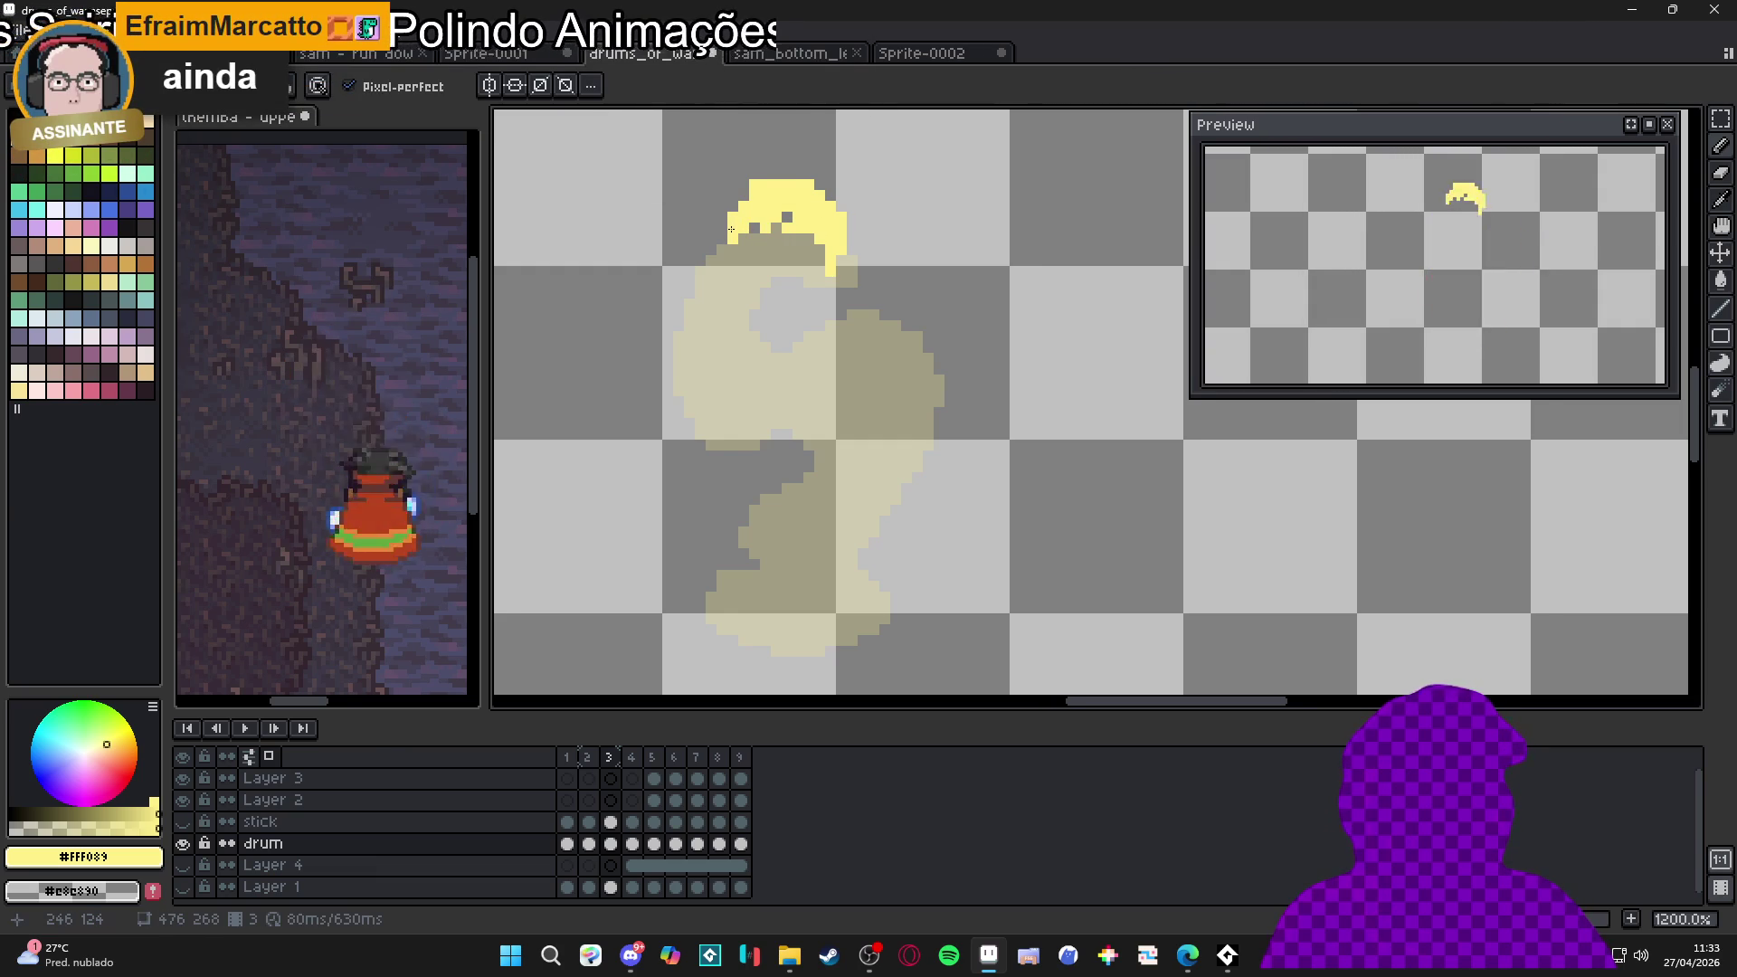
drag(731, 230, 748, 232)
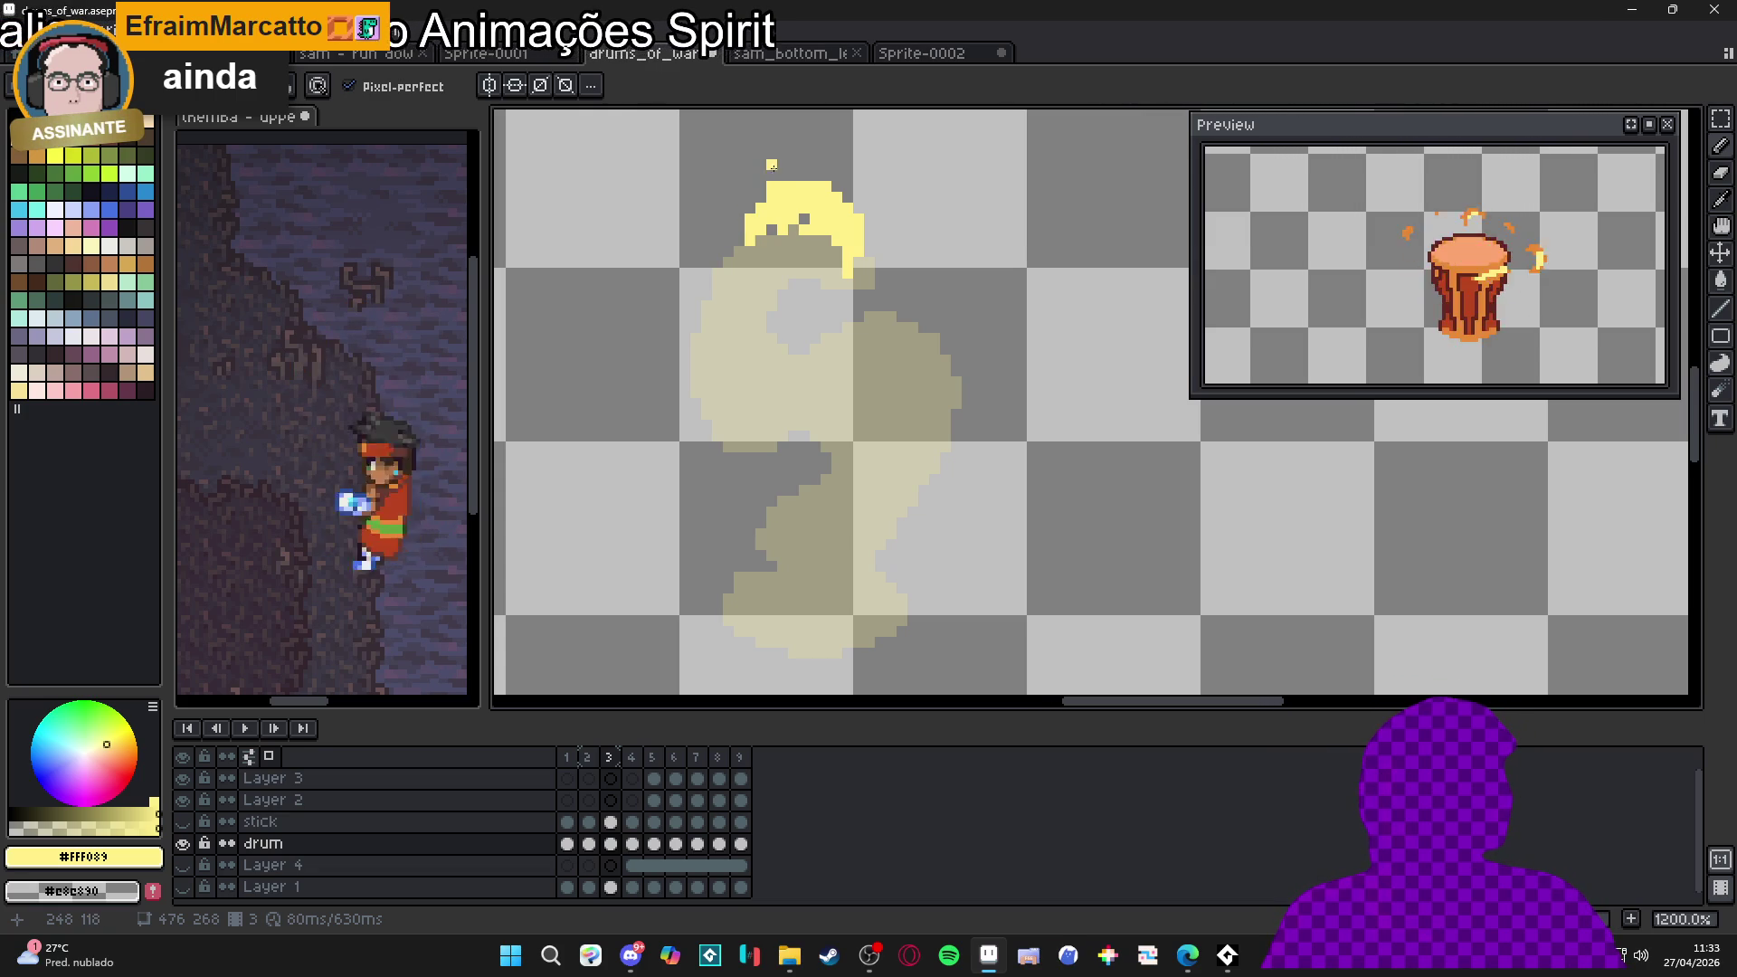
mouse_move(793, 230)
mouse_down()
mouse_move(805, 219)
mouse_move(725, 252)
mouse_move(737, 271)
mouse_up()
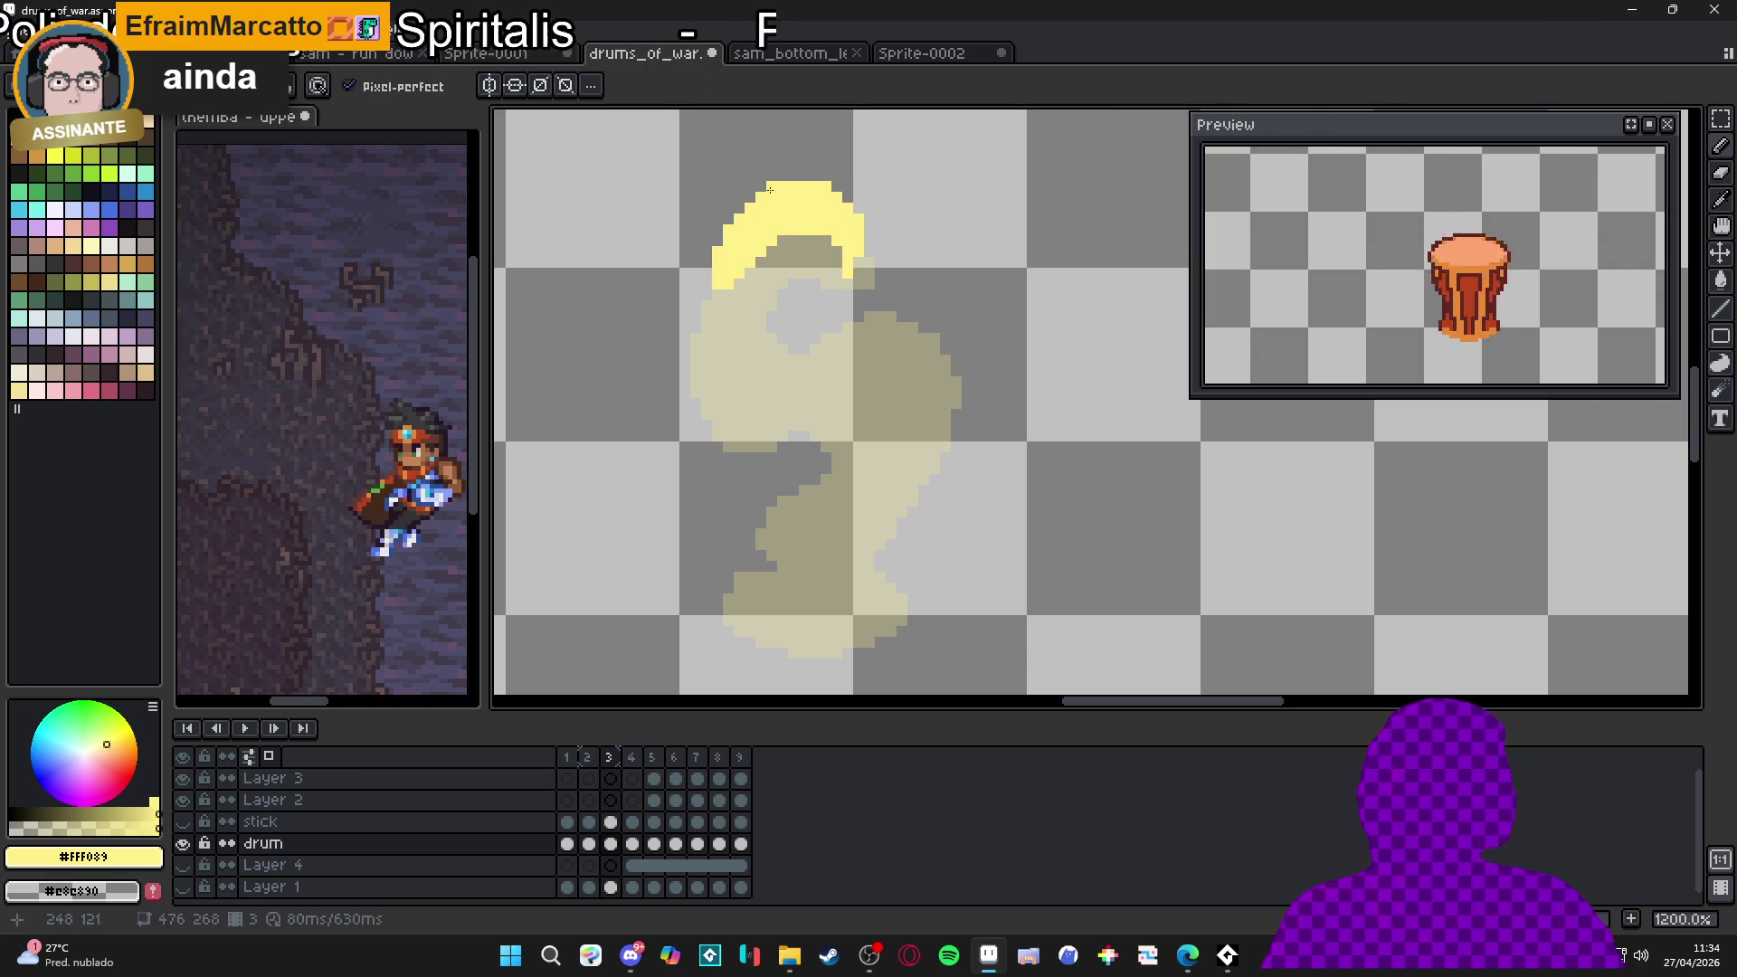
key(b)
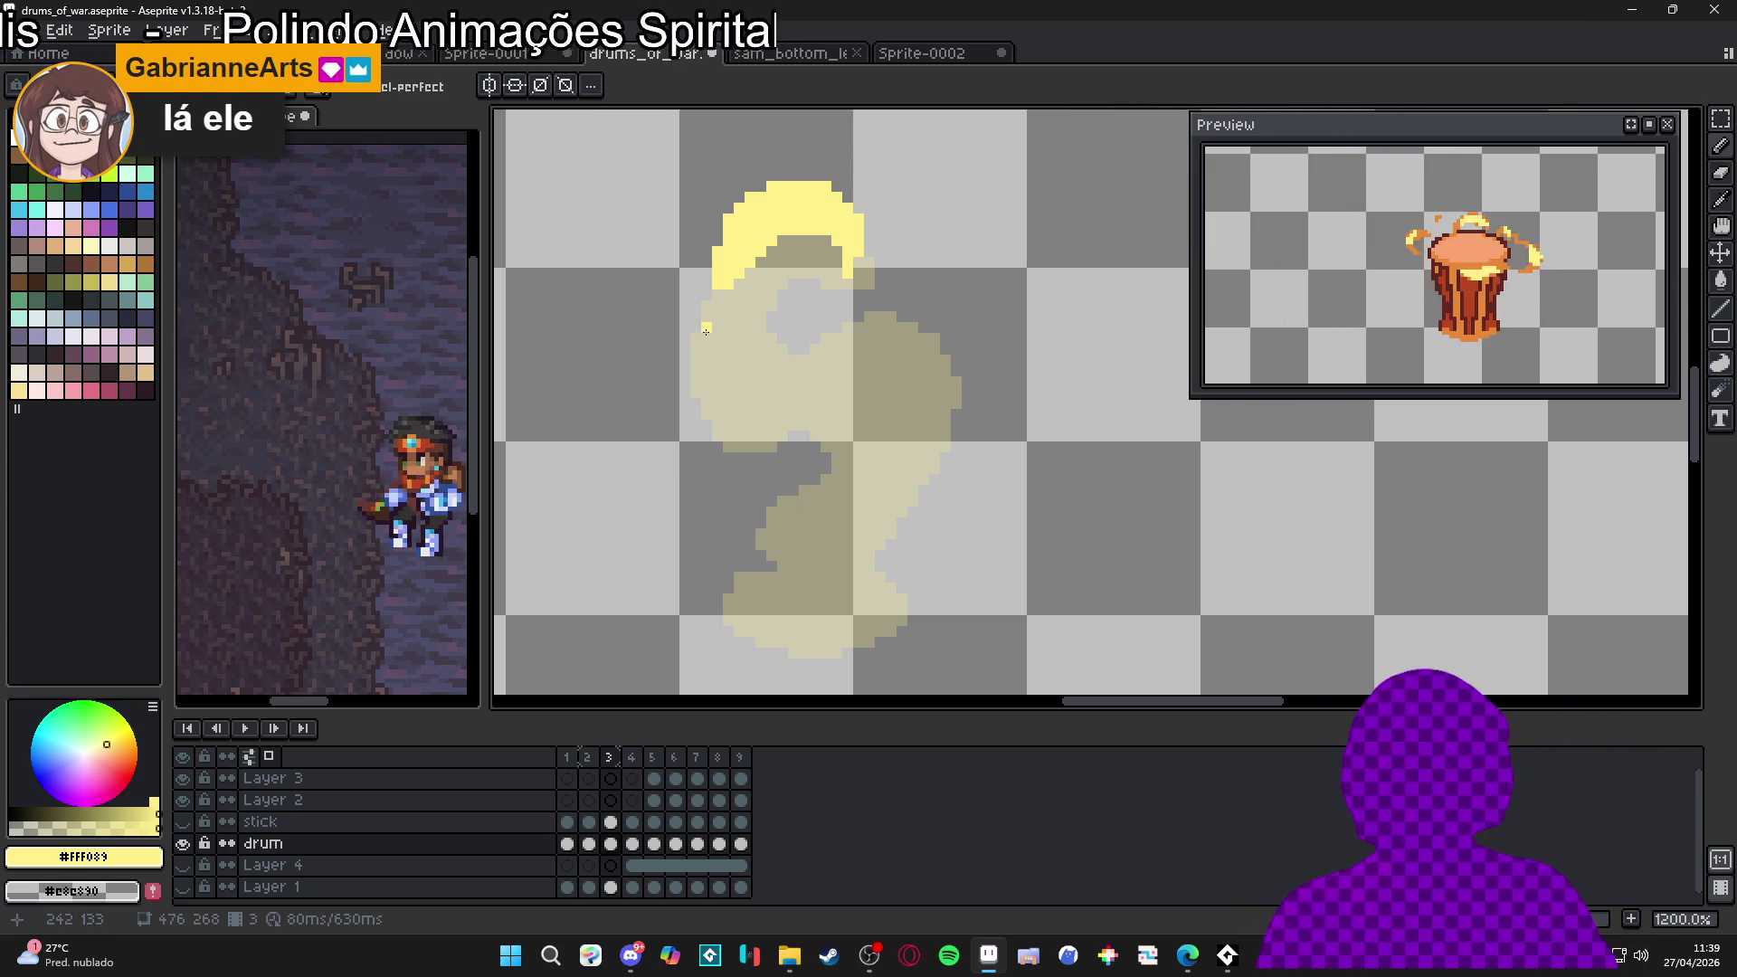
Draw a yellow hooked curl right of the crescent on frame 3, cleaning up and filling gaps
click(599, 758)
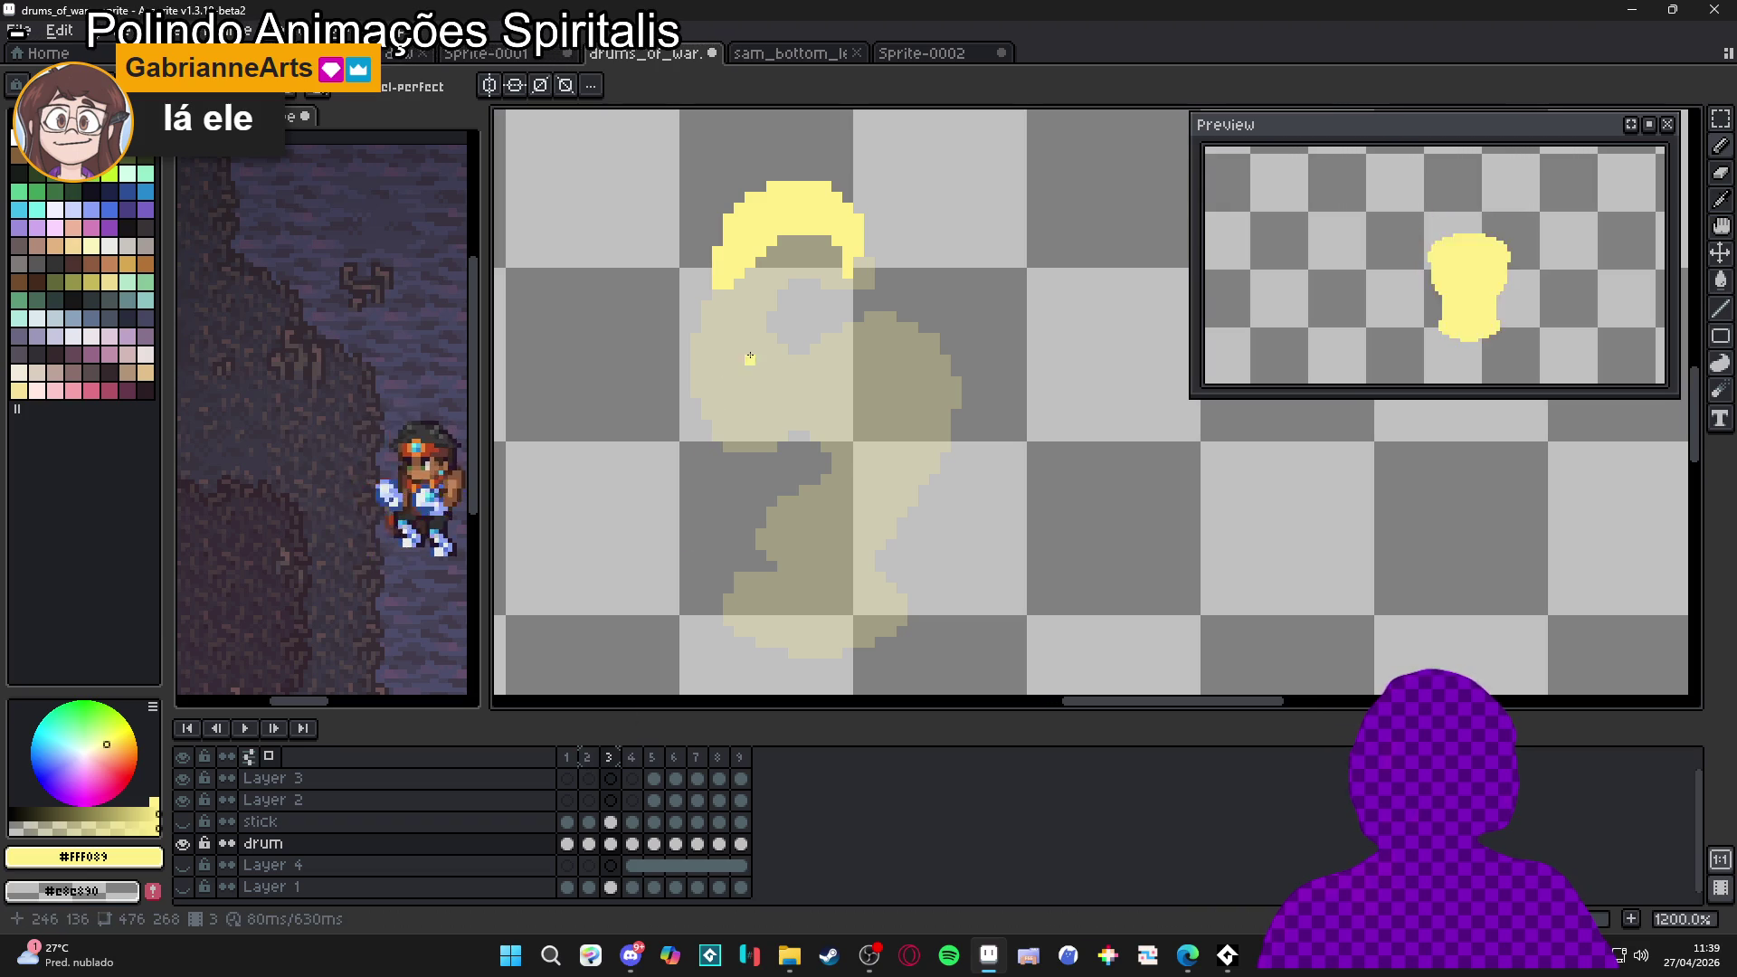
mouse_move(932, 303)
mouse_down()
mouse_move(966, 362)
mouse_move(916, 434)
mouse_move(901, 514)
mouse_move(917, 400)
mouse_move(886, 308)
mouse_move(846, 291)
mouse_up()
click(836, 316)
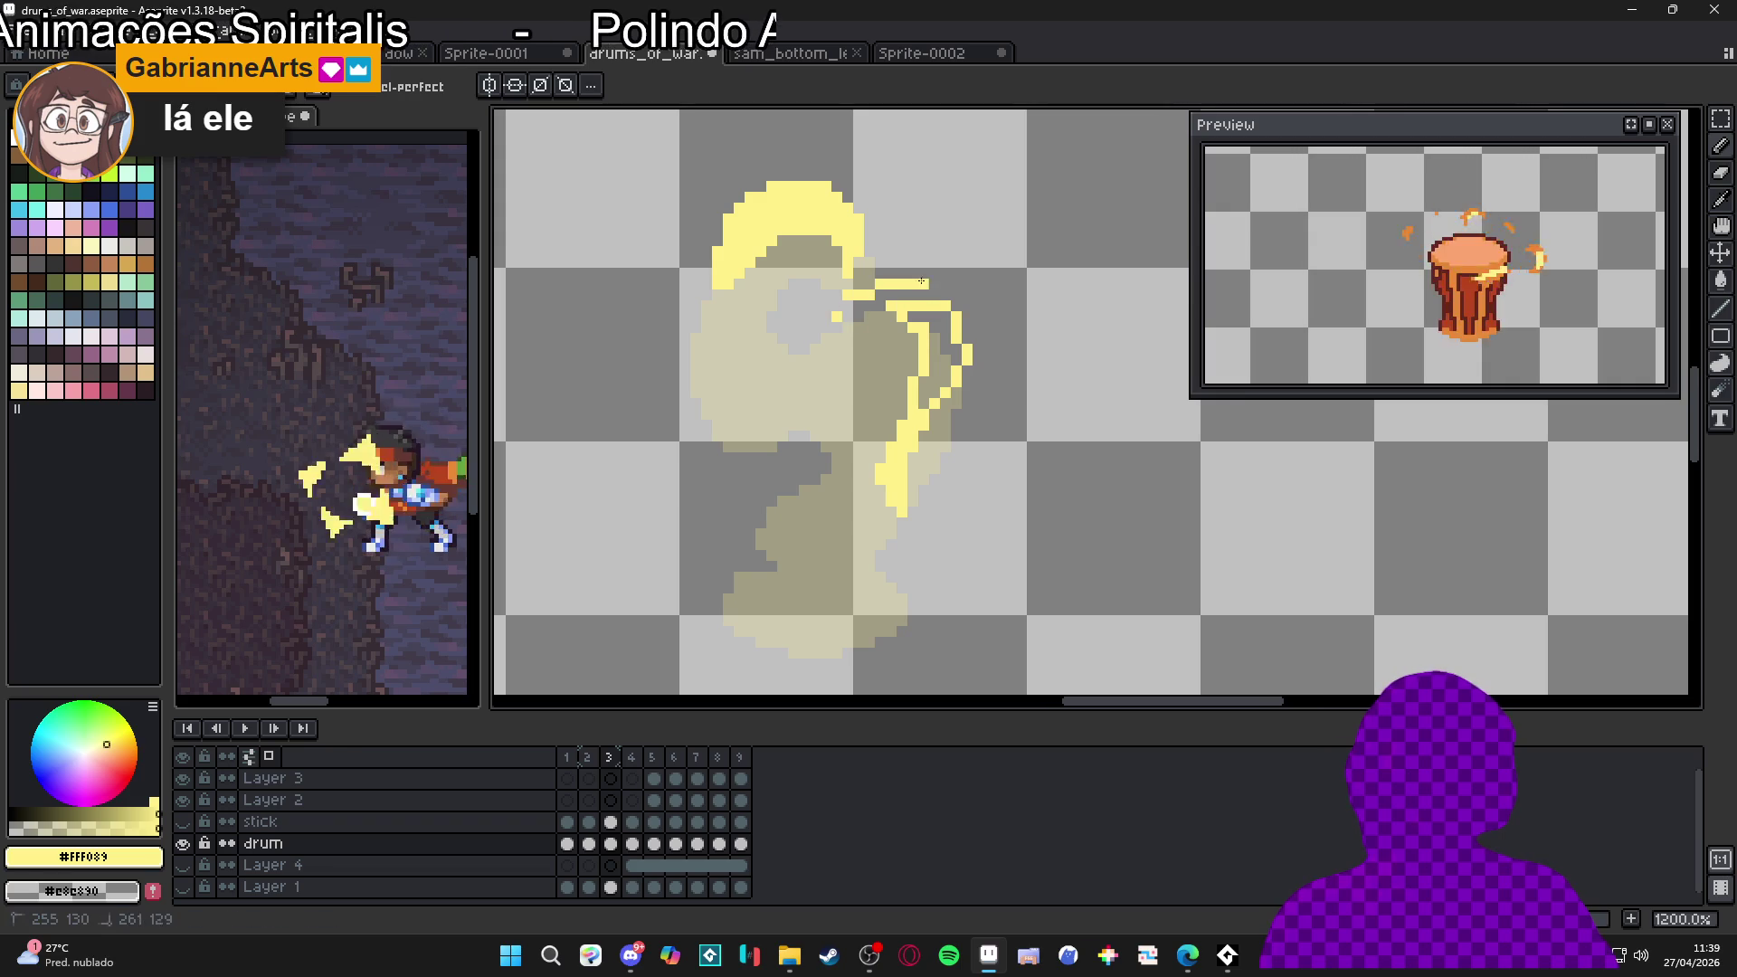
mouse_move(946, 317)
mouse_down()
mouse_move(892, 291)
mouse_move(850, 323)
mouse_up()
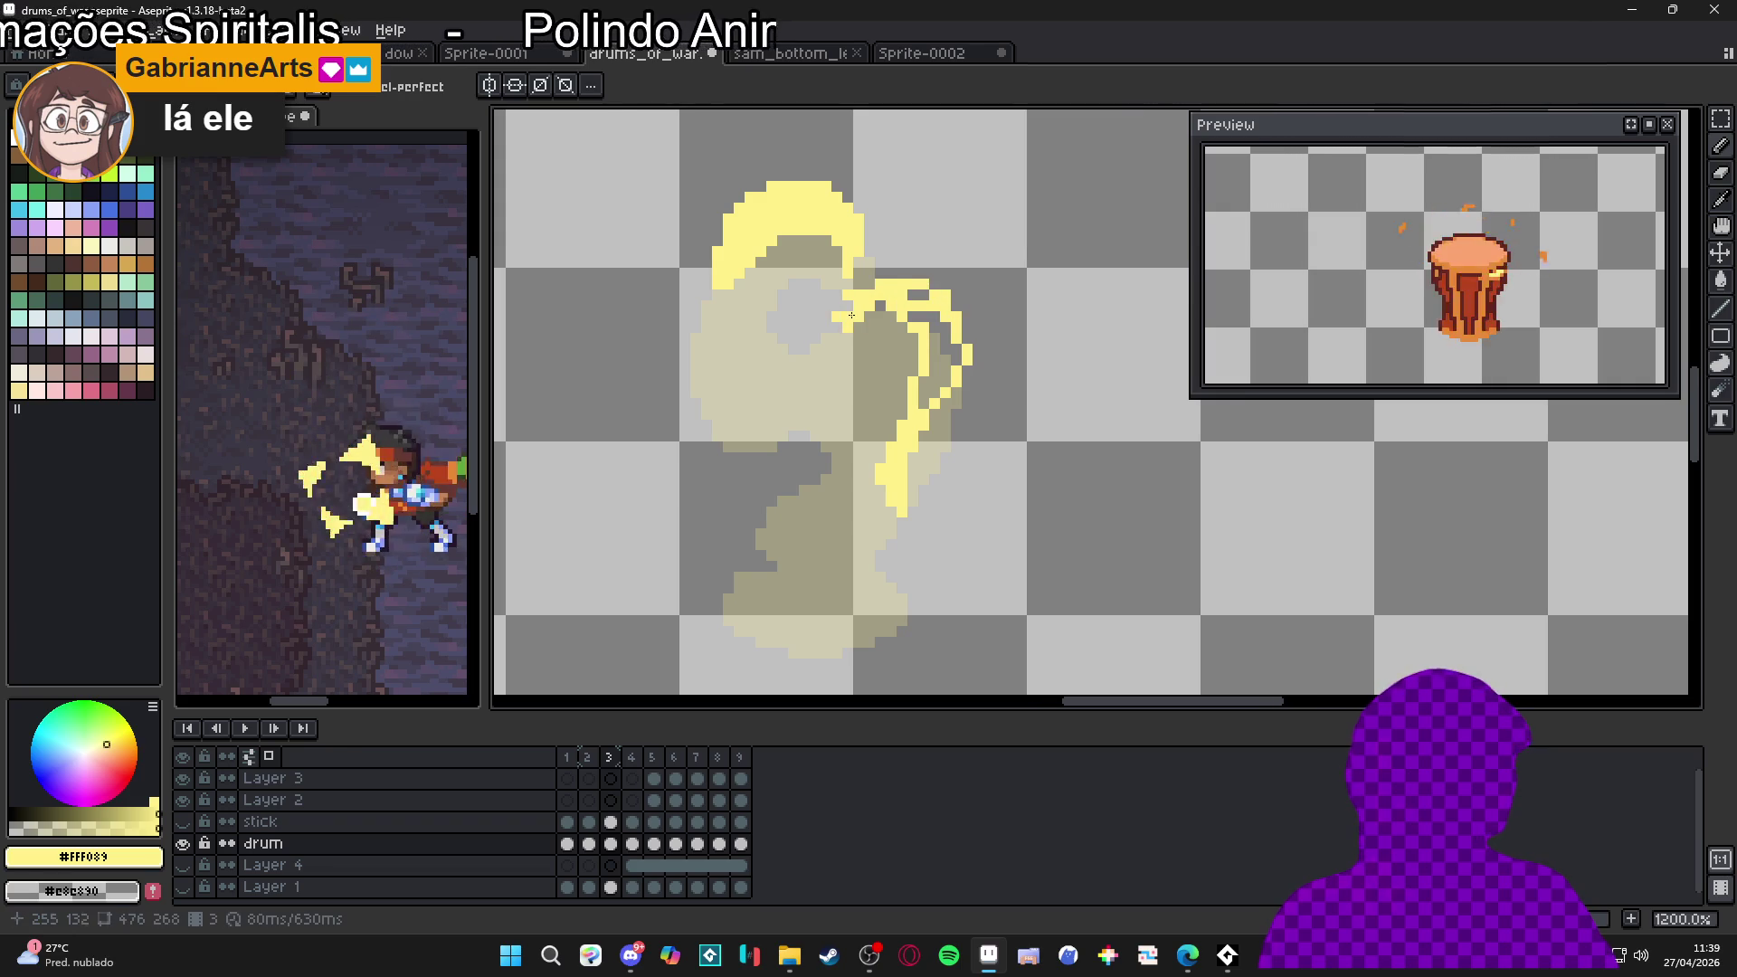
key(e)
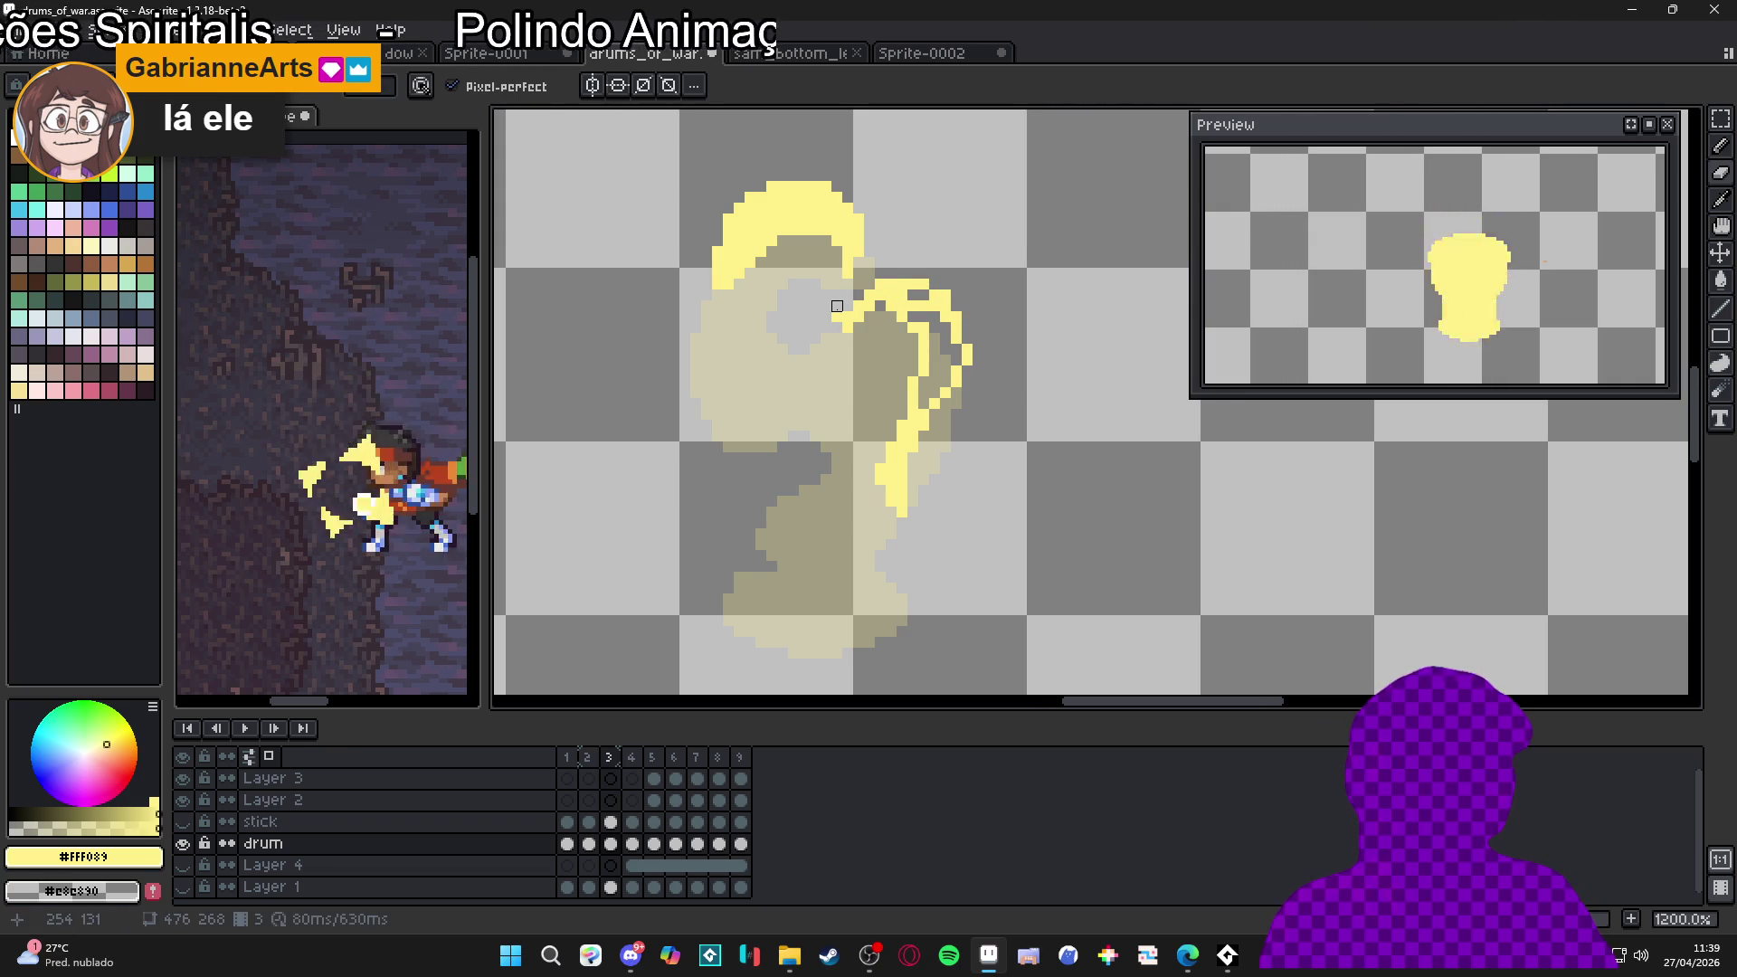
key(b)
mouse_move(868, 299)
mouse_down()
mouse_move(923, 317)
mouse_move(950, 356)
mouse_move(936, 387)
mouse_up()
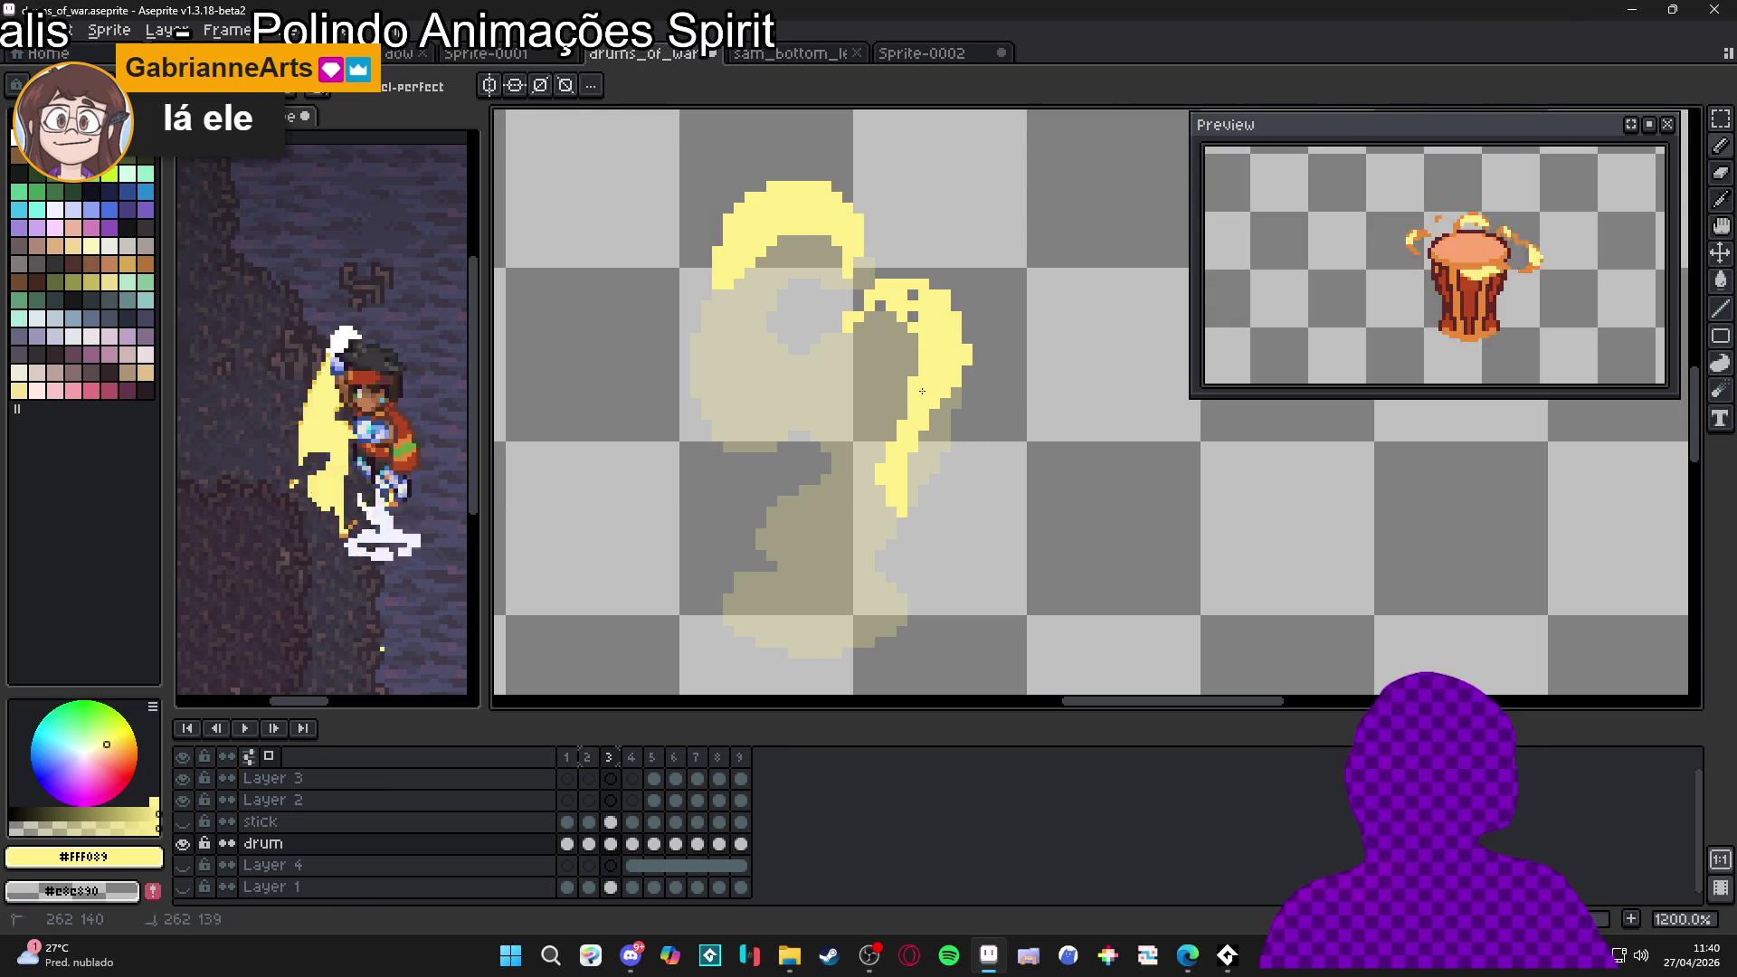
drag(913, 318, 921, 307)
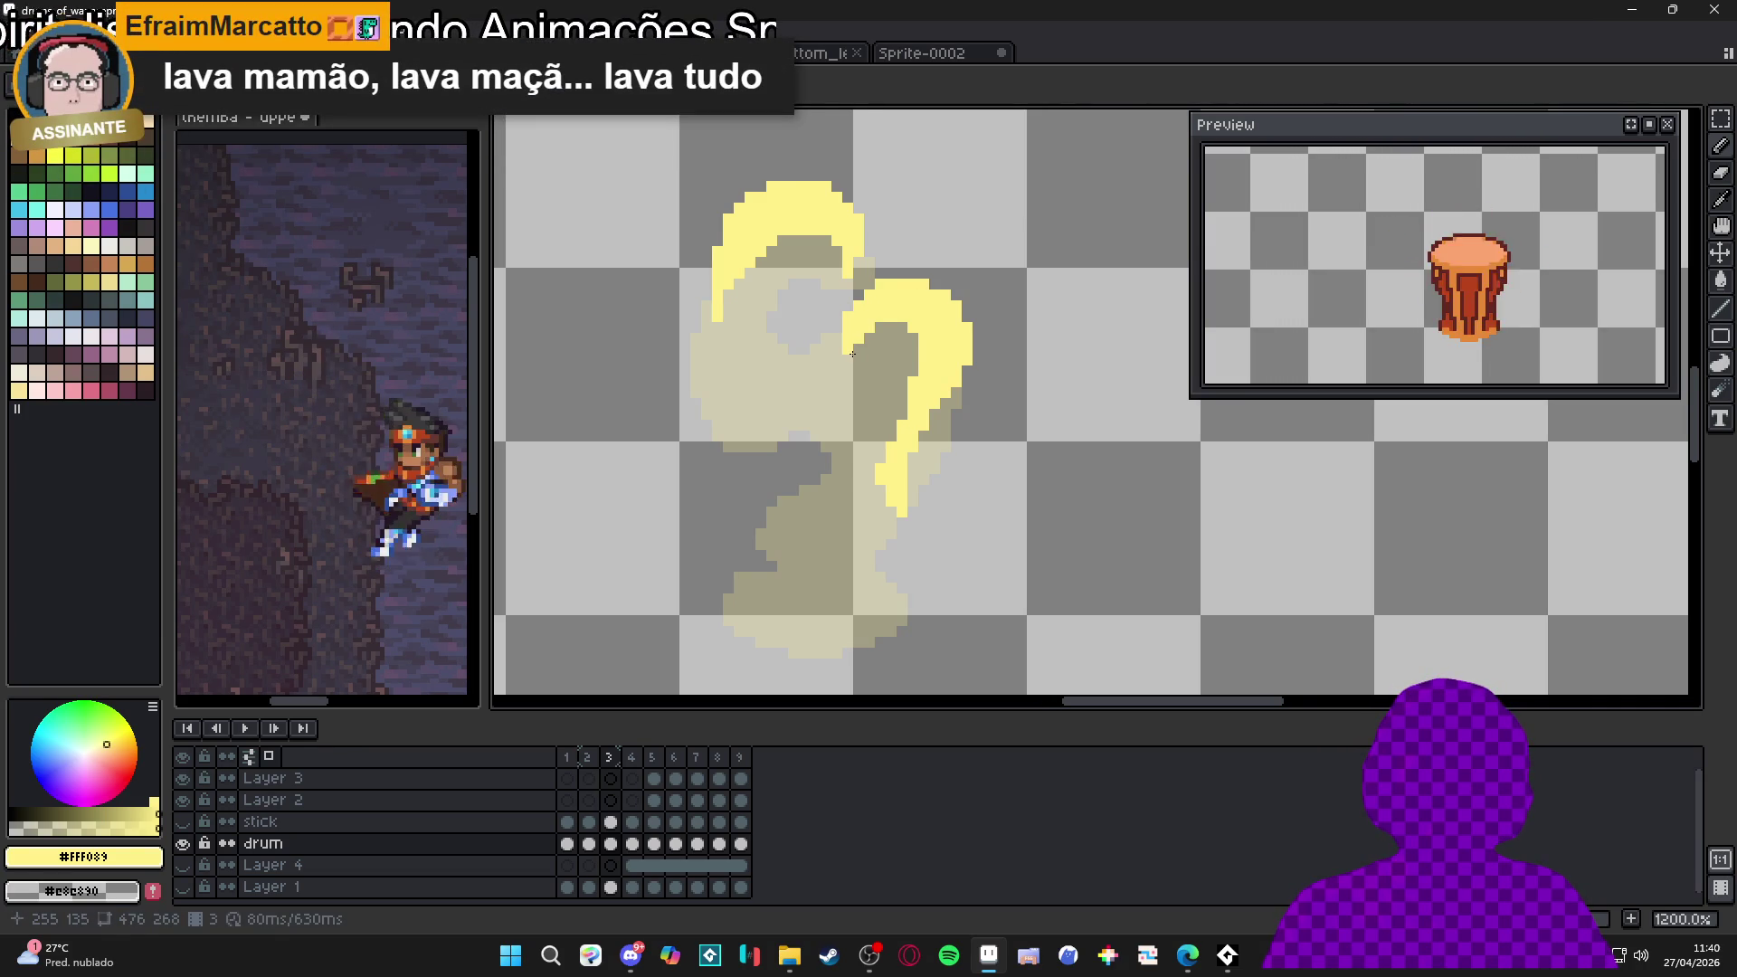
scroll(833, 344, down, 1)
click(815, 353)
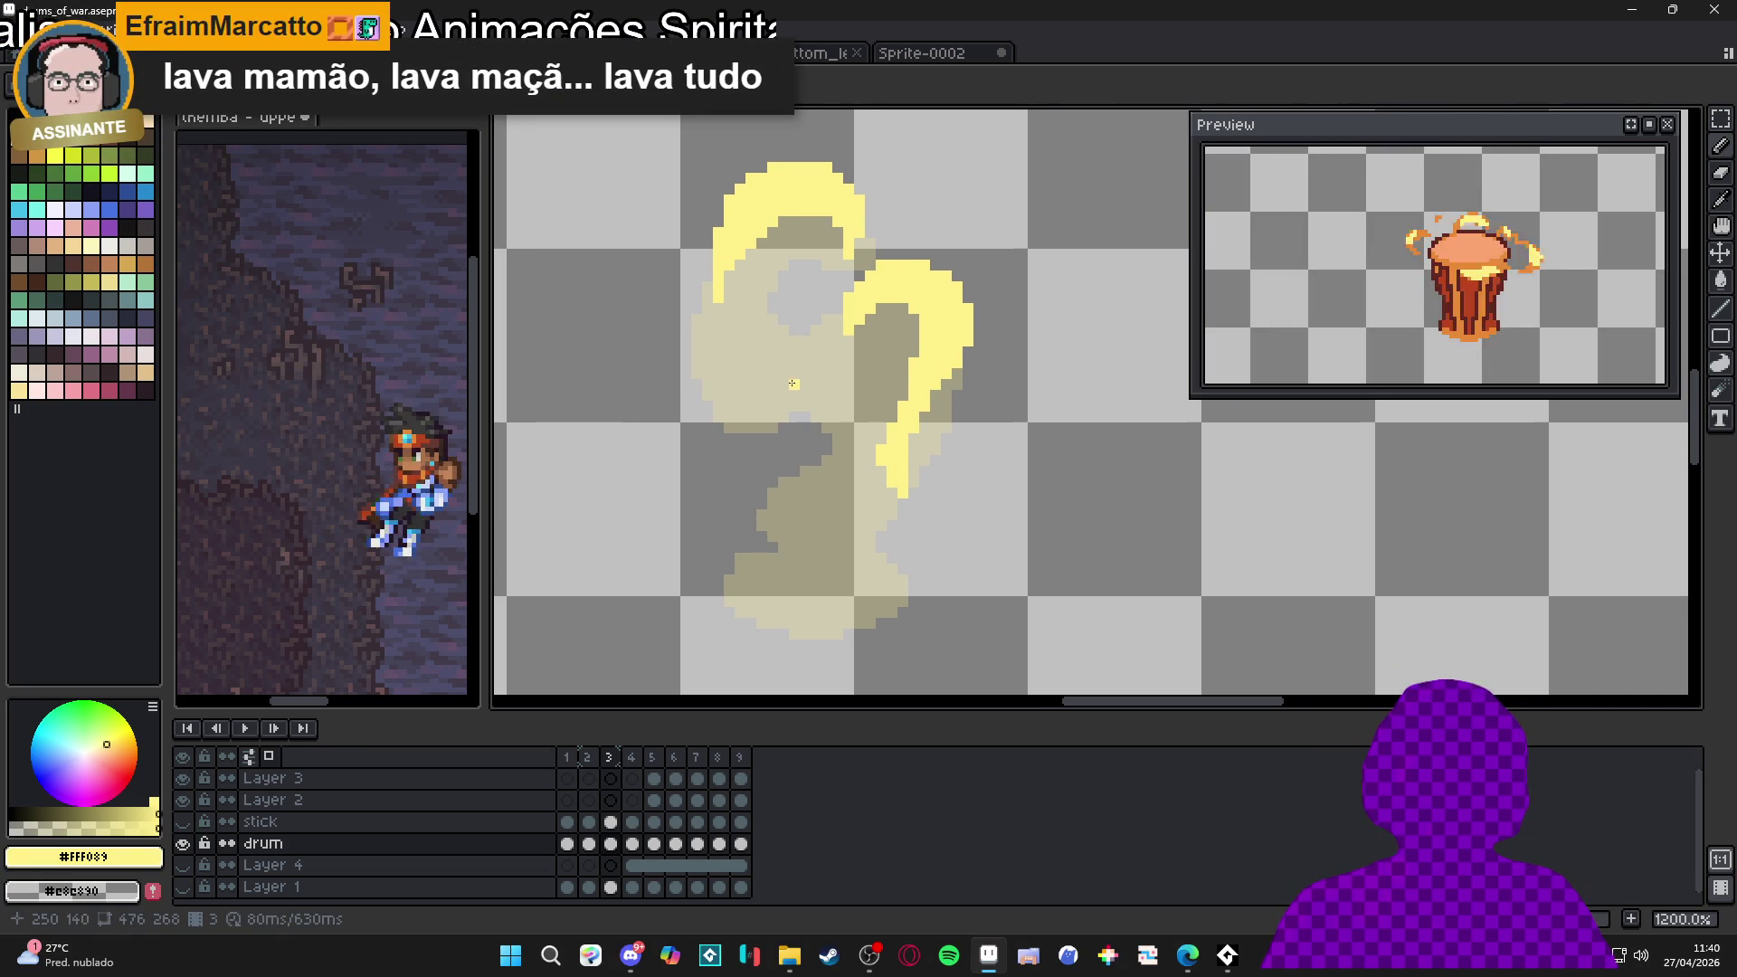
Paint a thick yellow strand down the swirl's left side on frame 3
drag(747, 312, 769, 301)
drag(726, 381, 753, 409)
drag(731, 337, 699, 347)
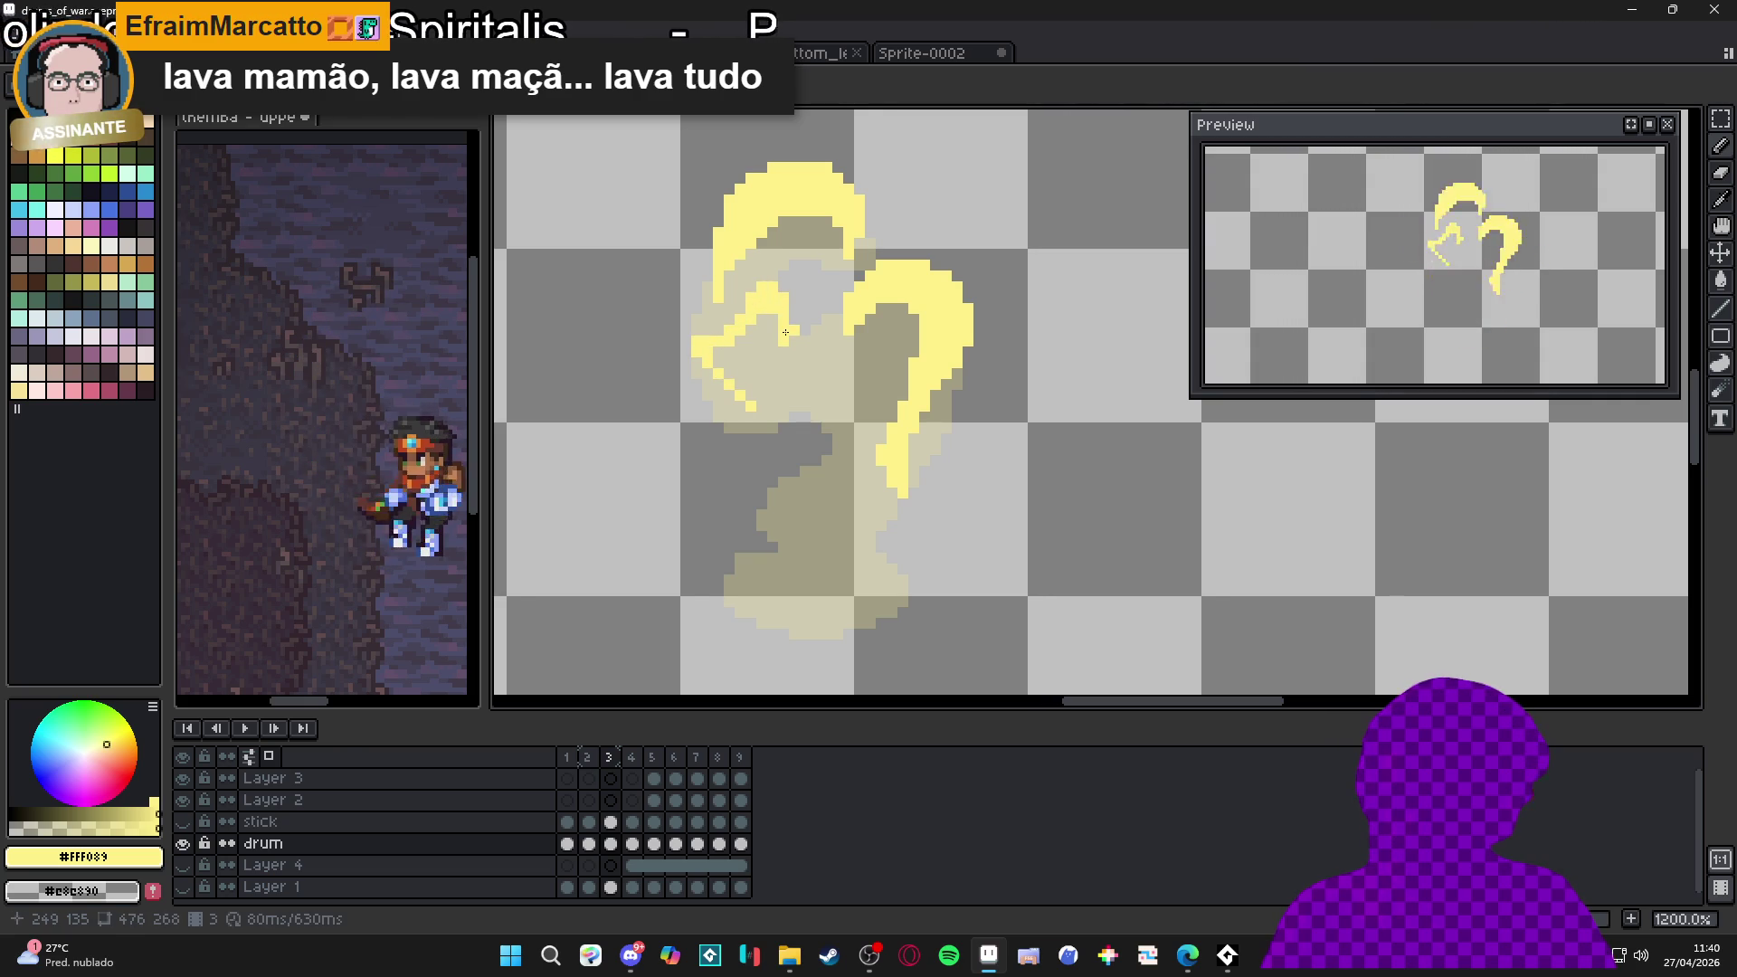
drag(784, 333, 772, 327)
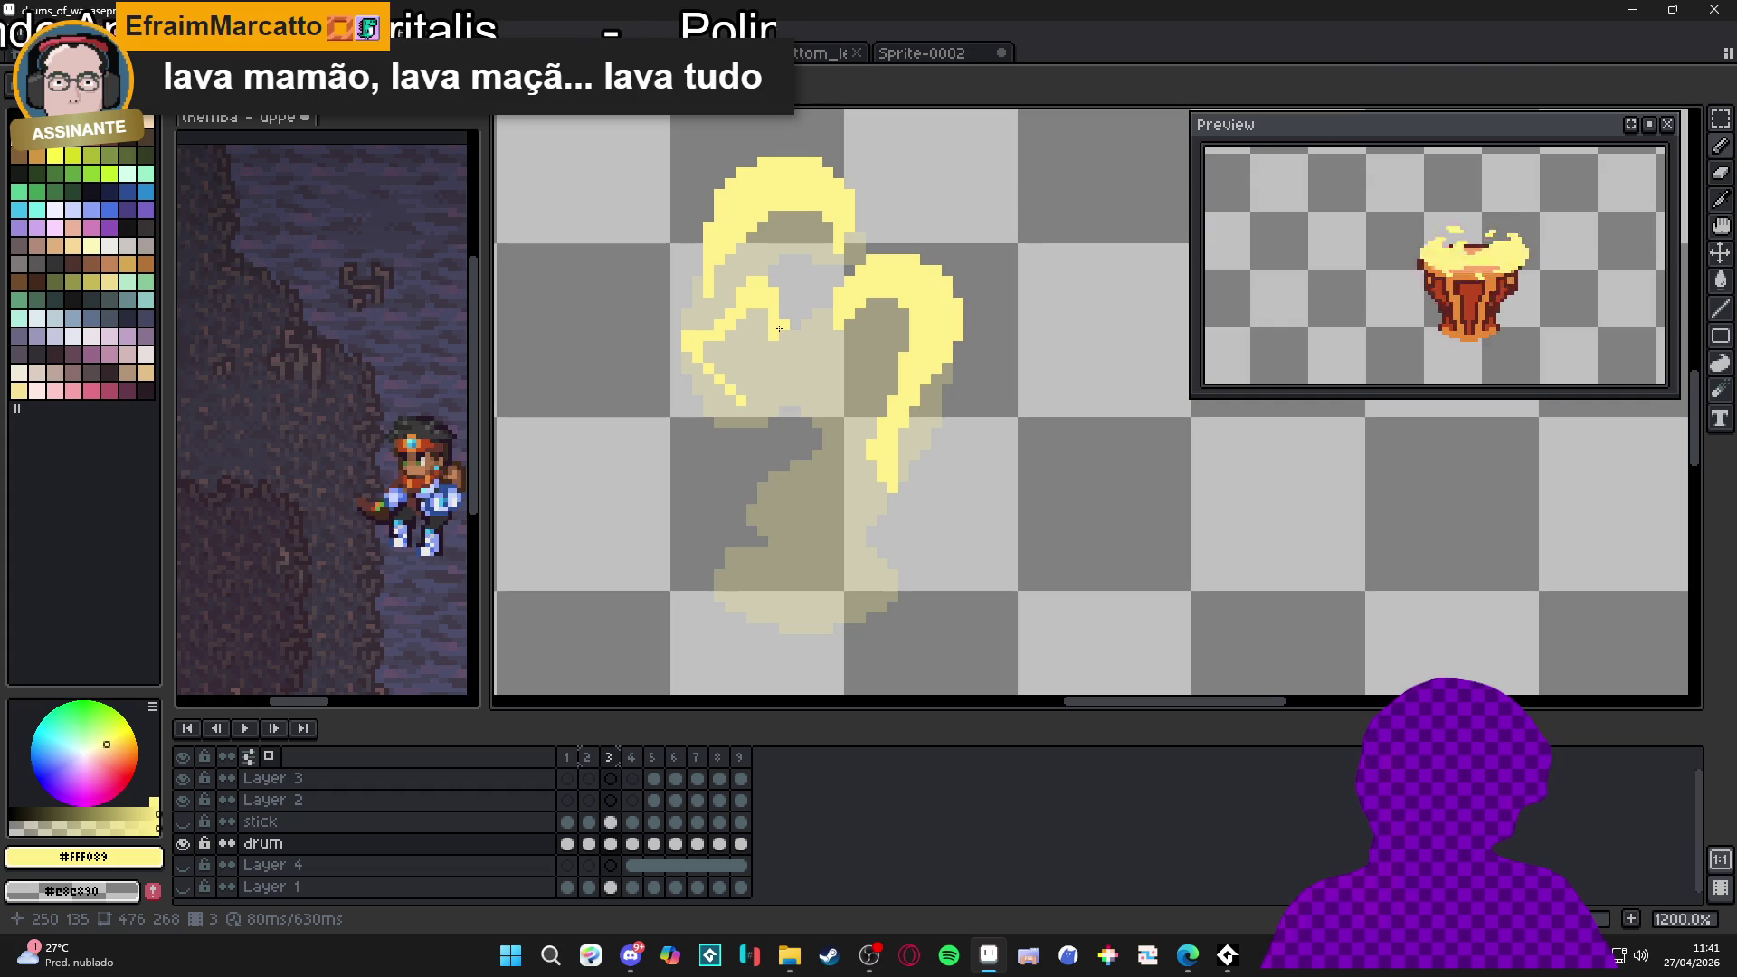
mouse_move(765, 312)
mouse_down()
mouse_move(724, 349)
mouse_move(748, 421)
mouse_up()
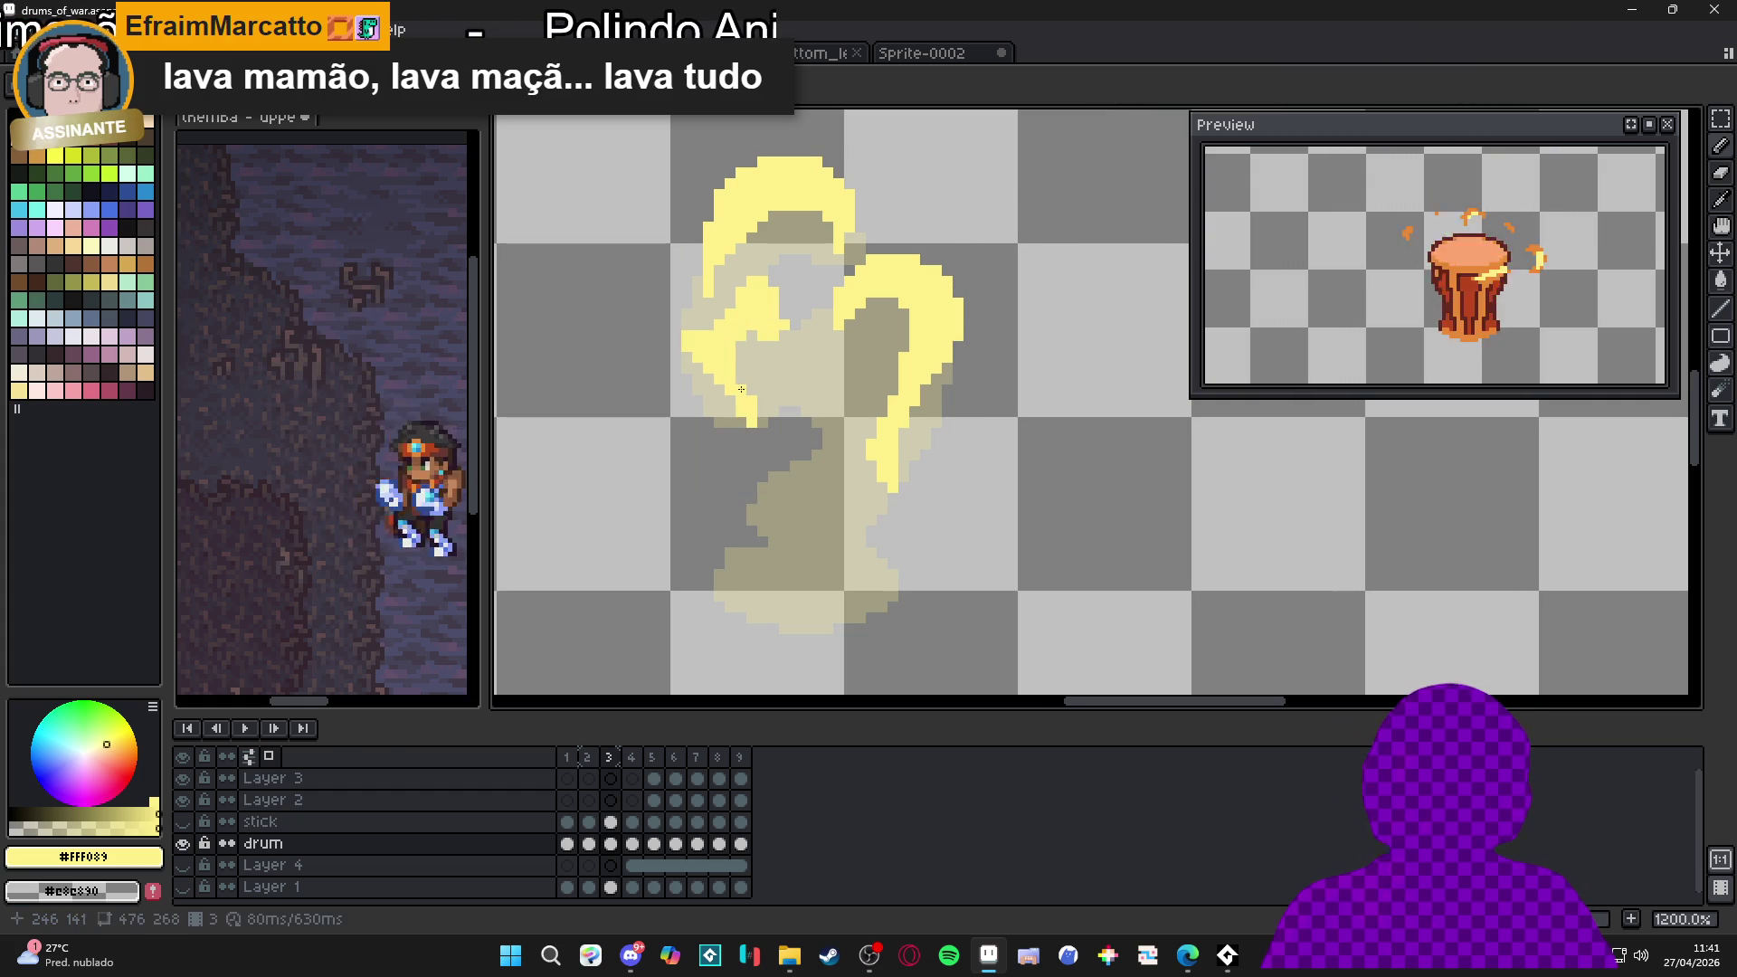
mouse_move(737, 337)
mouse_down()
mouse_move(755, 352)
mouse_move(766, 284)
mouse_move(793, 315)
mouse_up()
Erase stray pixels from the left strand's edges, then return to the Pencil
key(e)
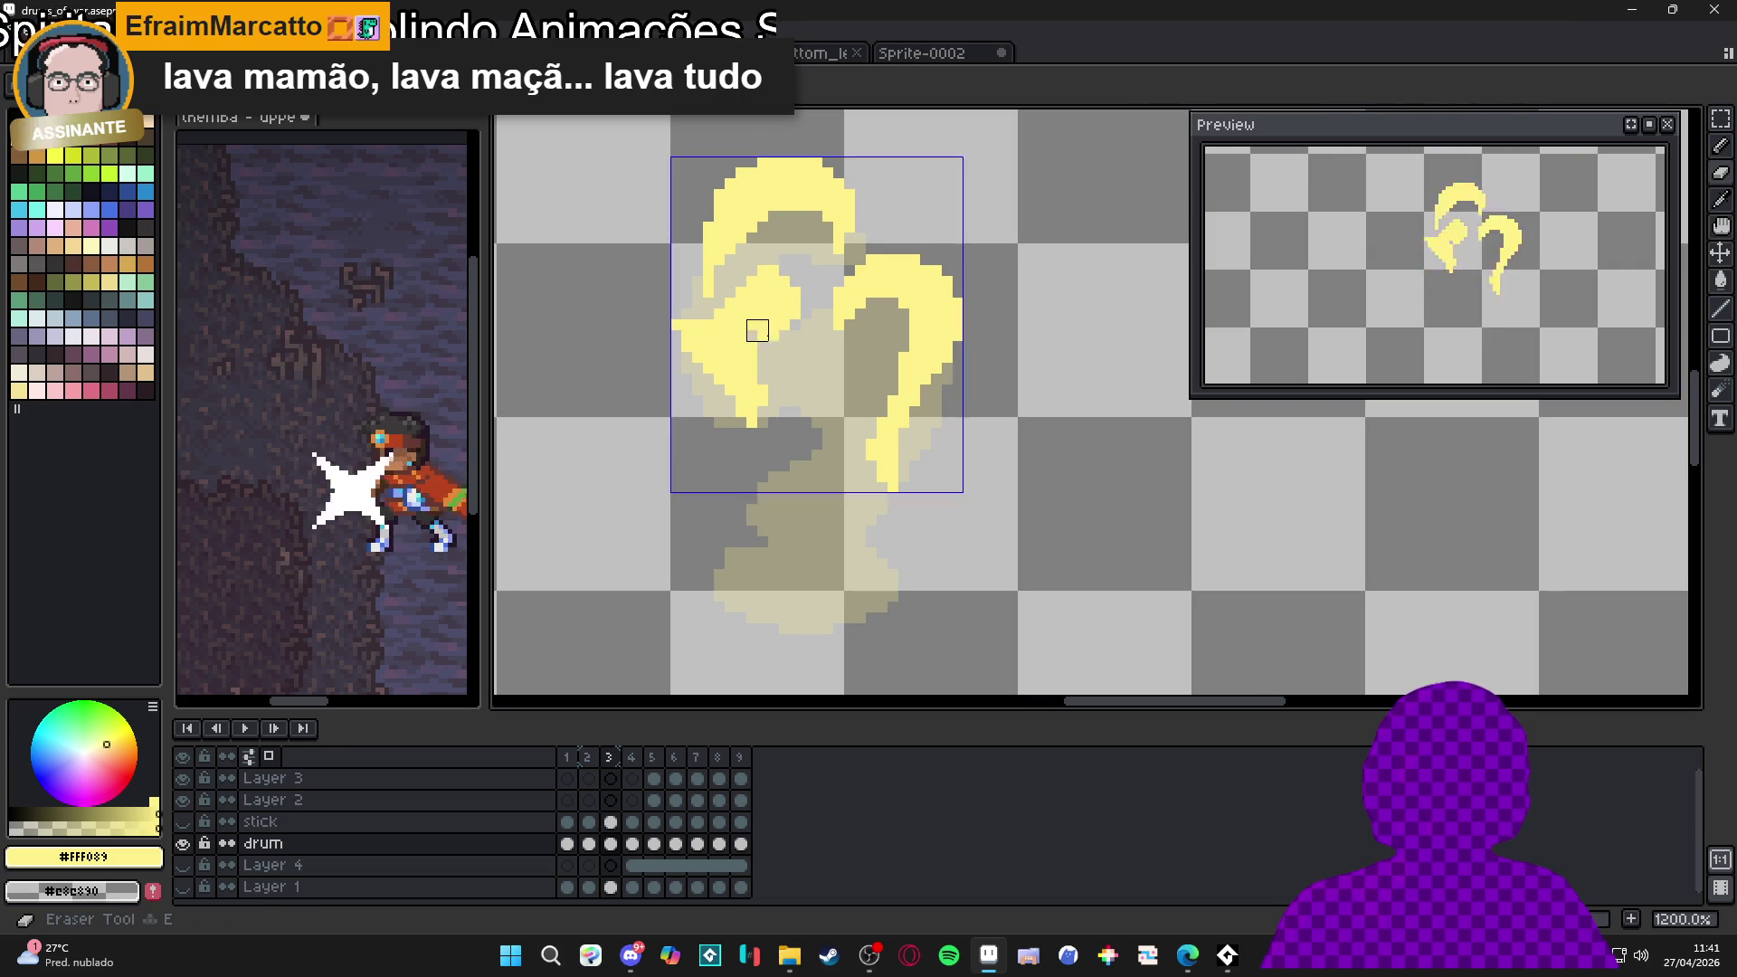
click(765, 323)
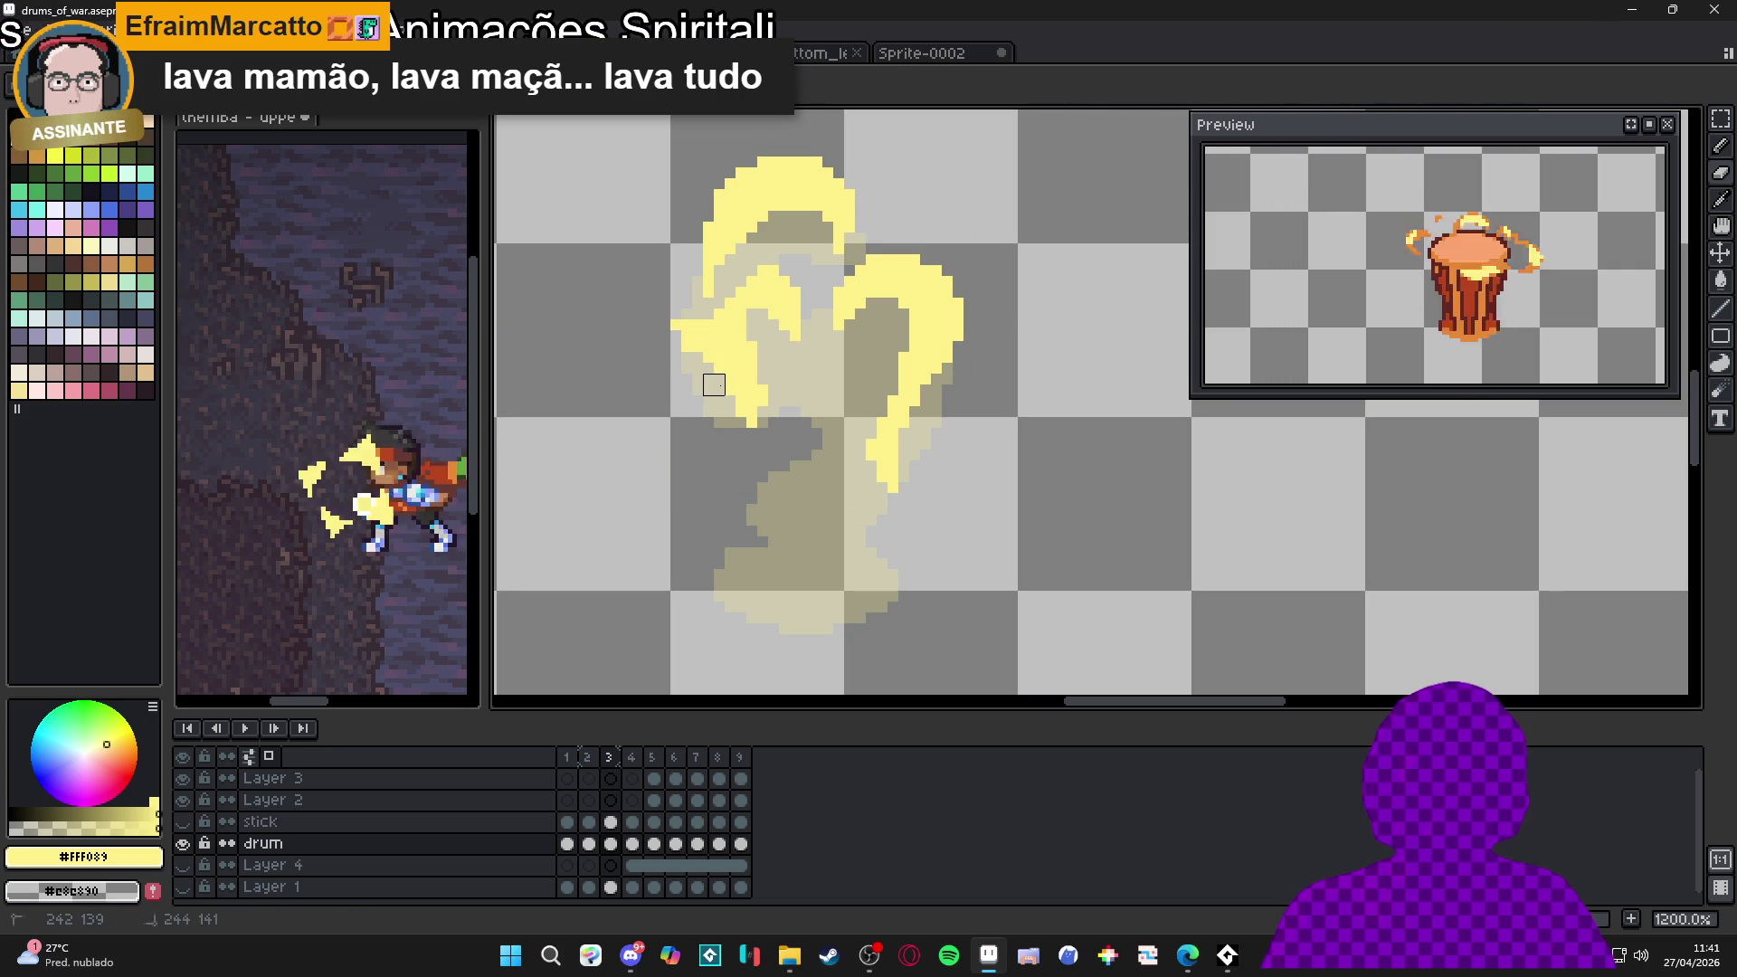
click(673, 329)
key(b)
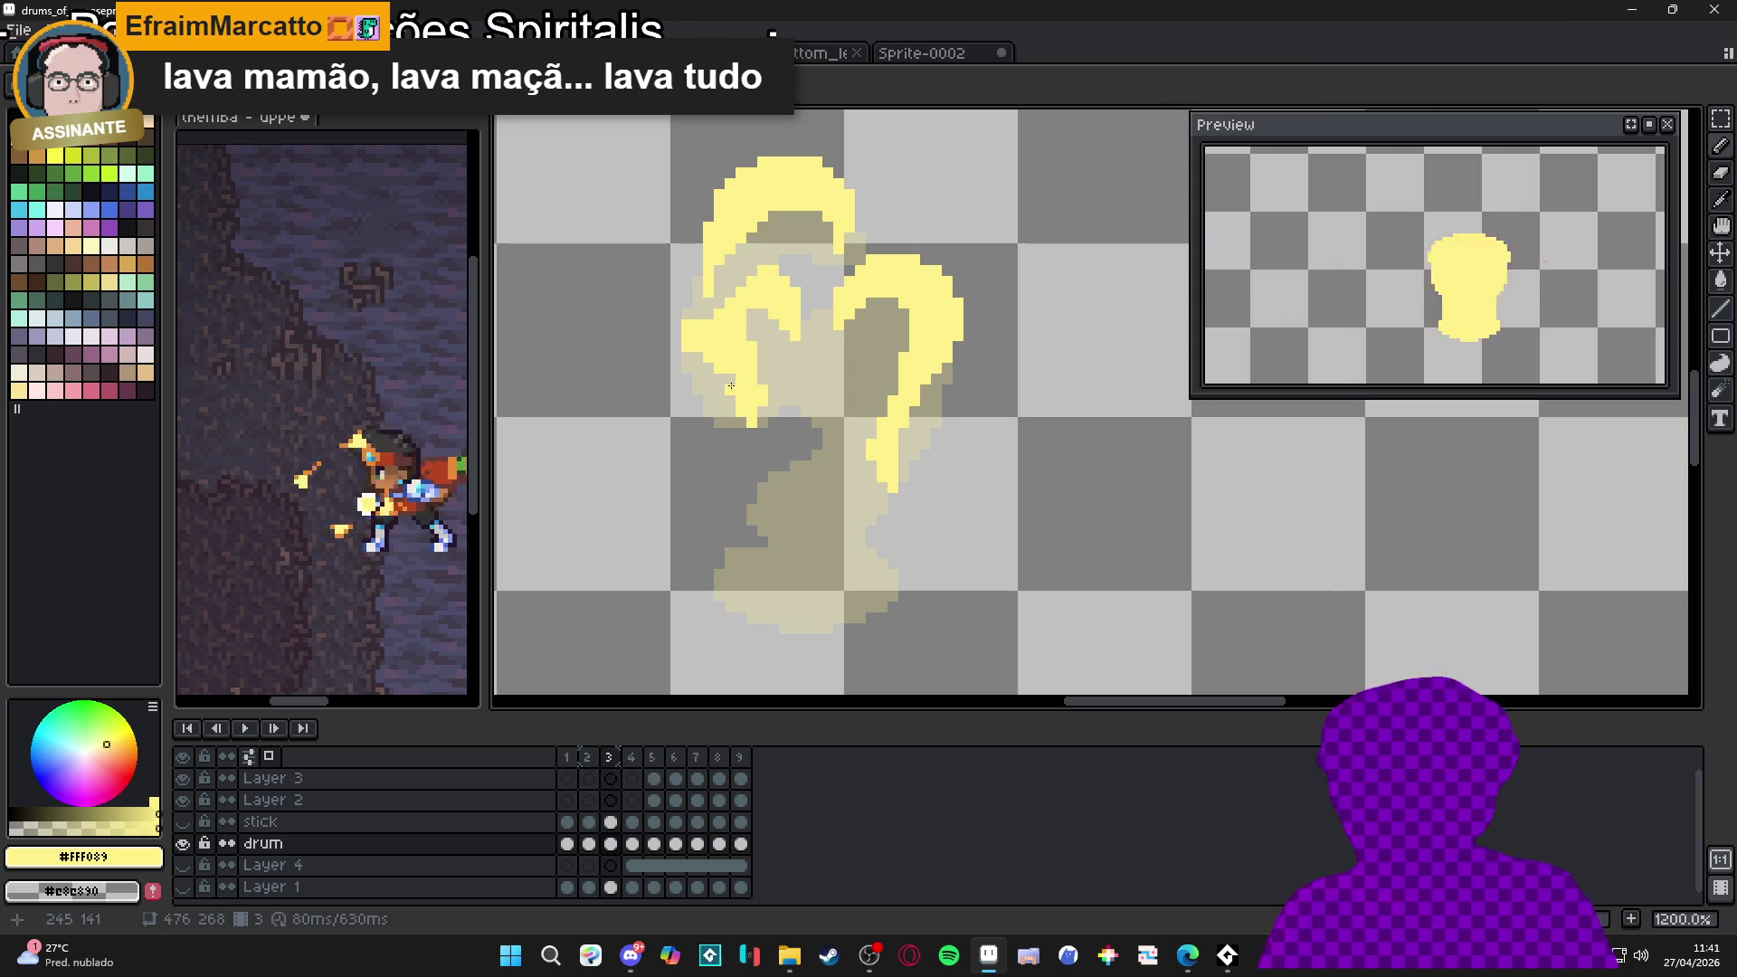
scroll(747, 380, up, 1)
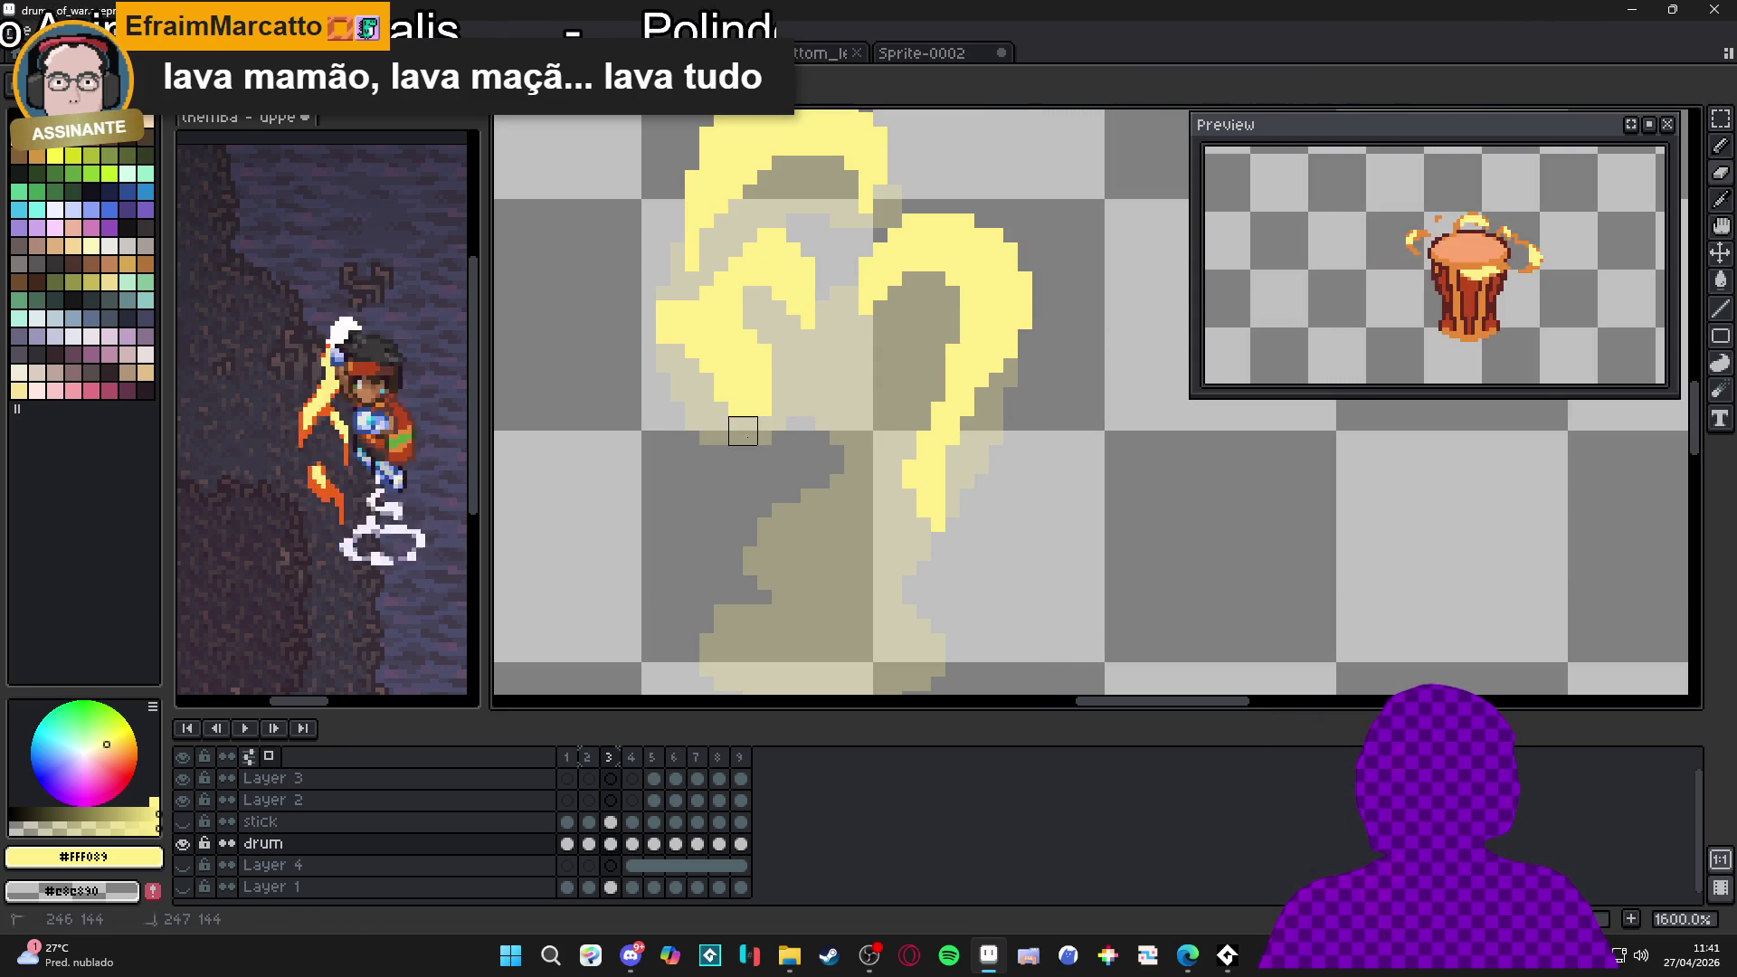
key(b)
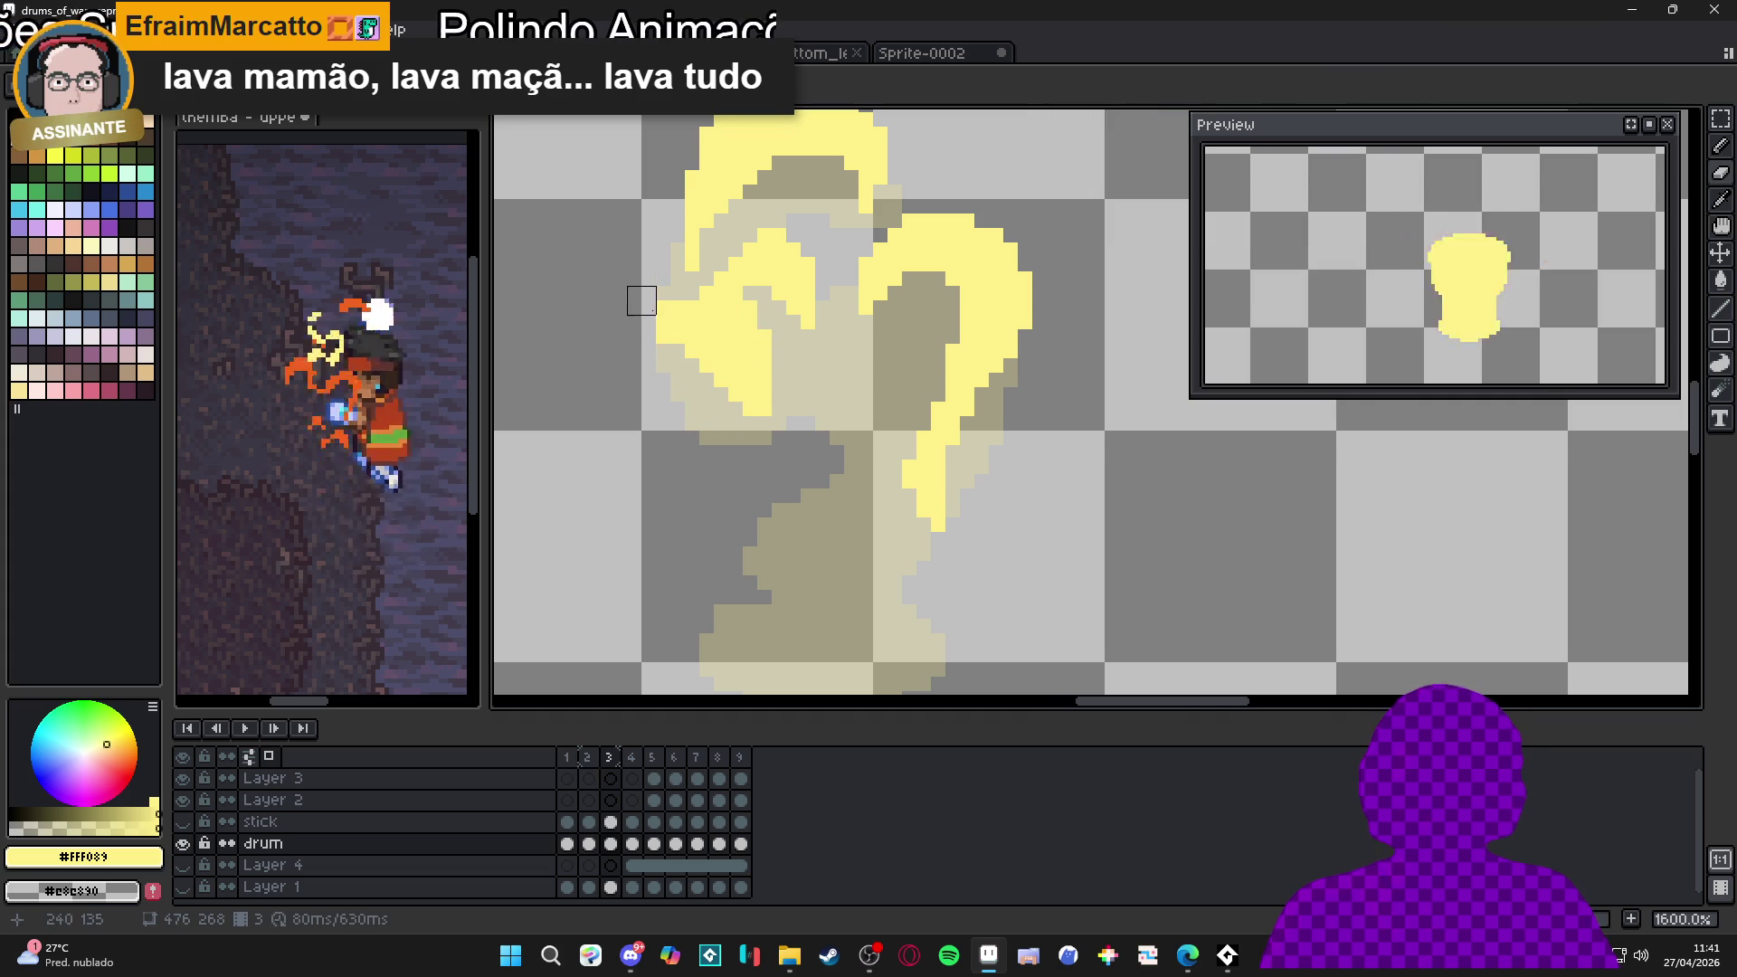
scroll(689, 329, down, 1)
scroll(729, 362, down, 1)
scroll(765, 408, up, 1)
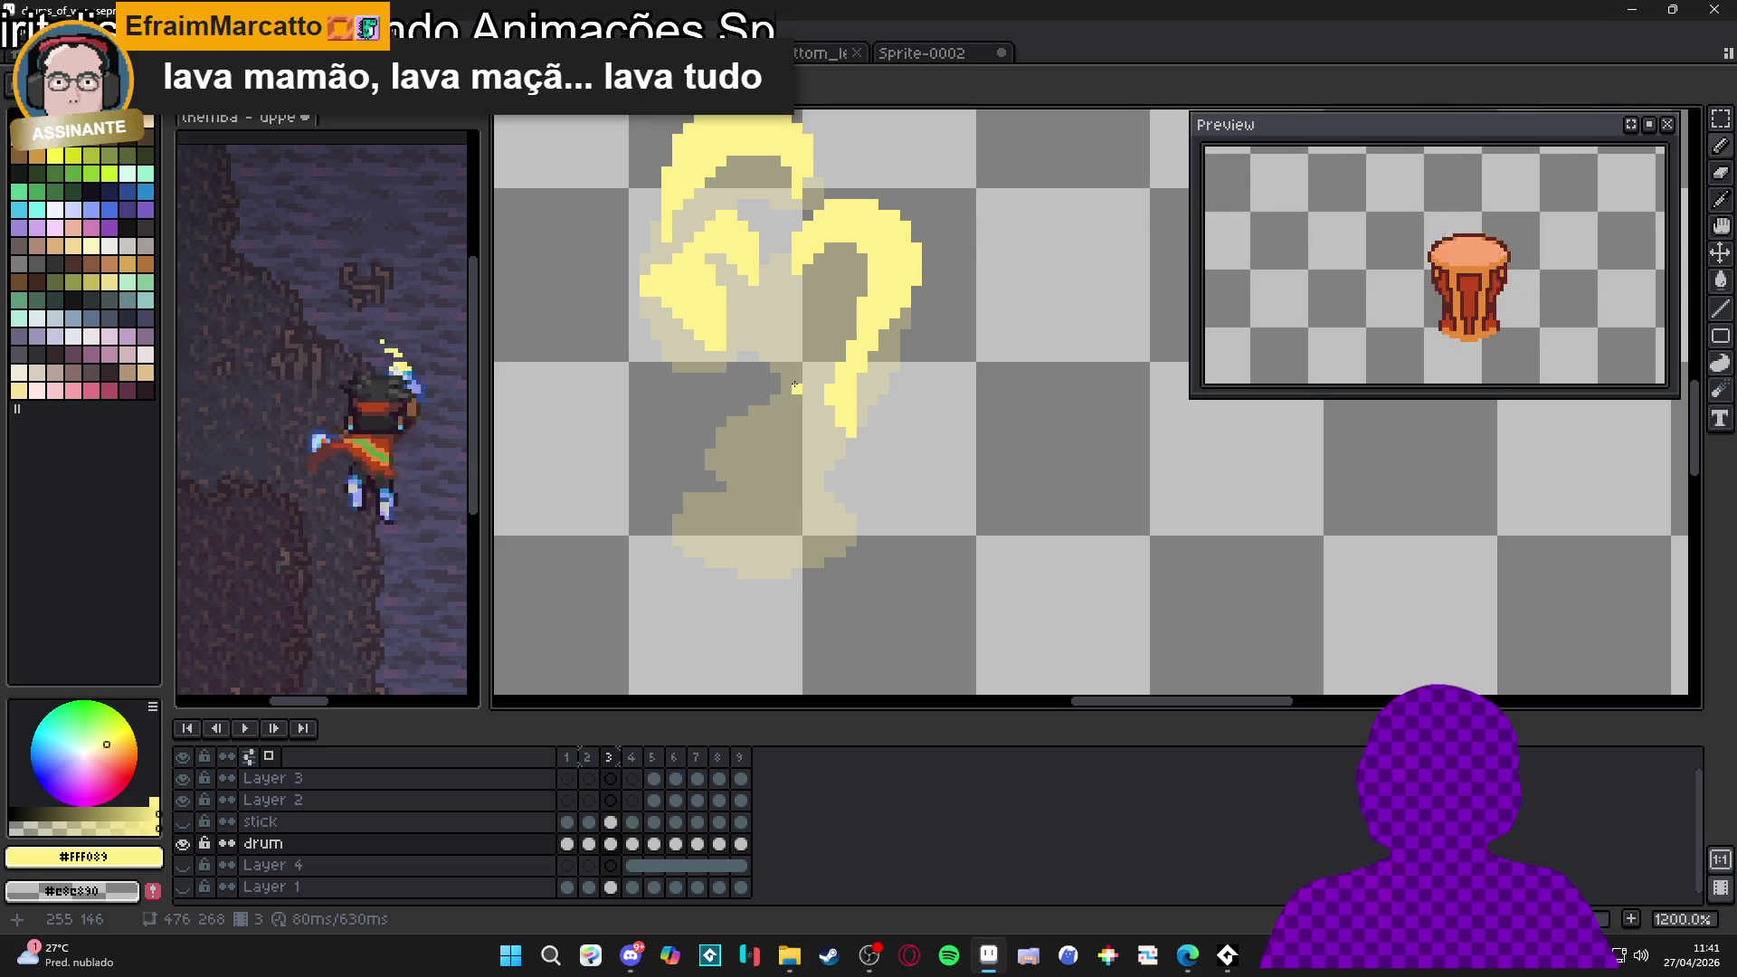
Paint a new yellow curl below the swirl and erase stray pixels at its lower tip
drag(795, 387, 797, 330)
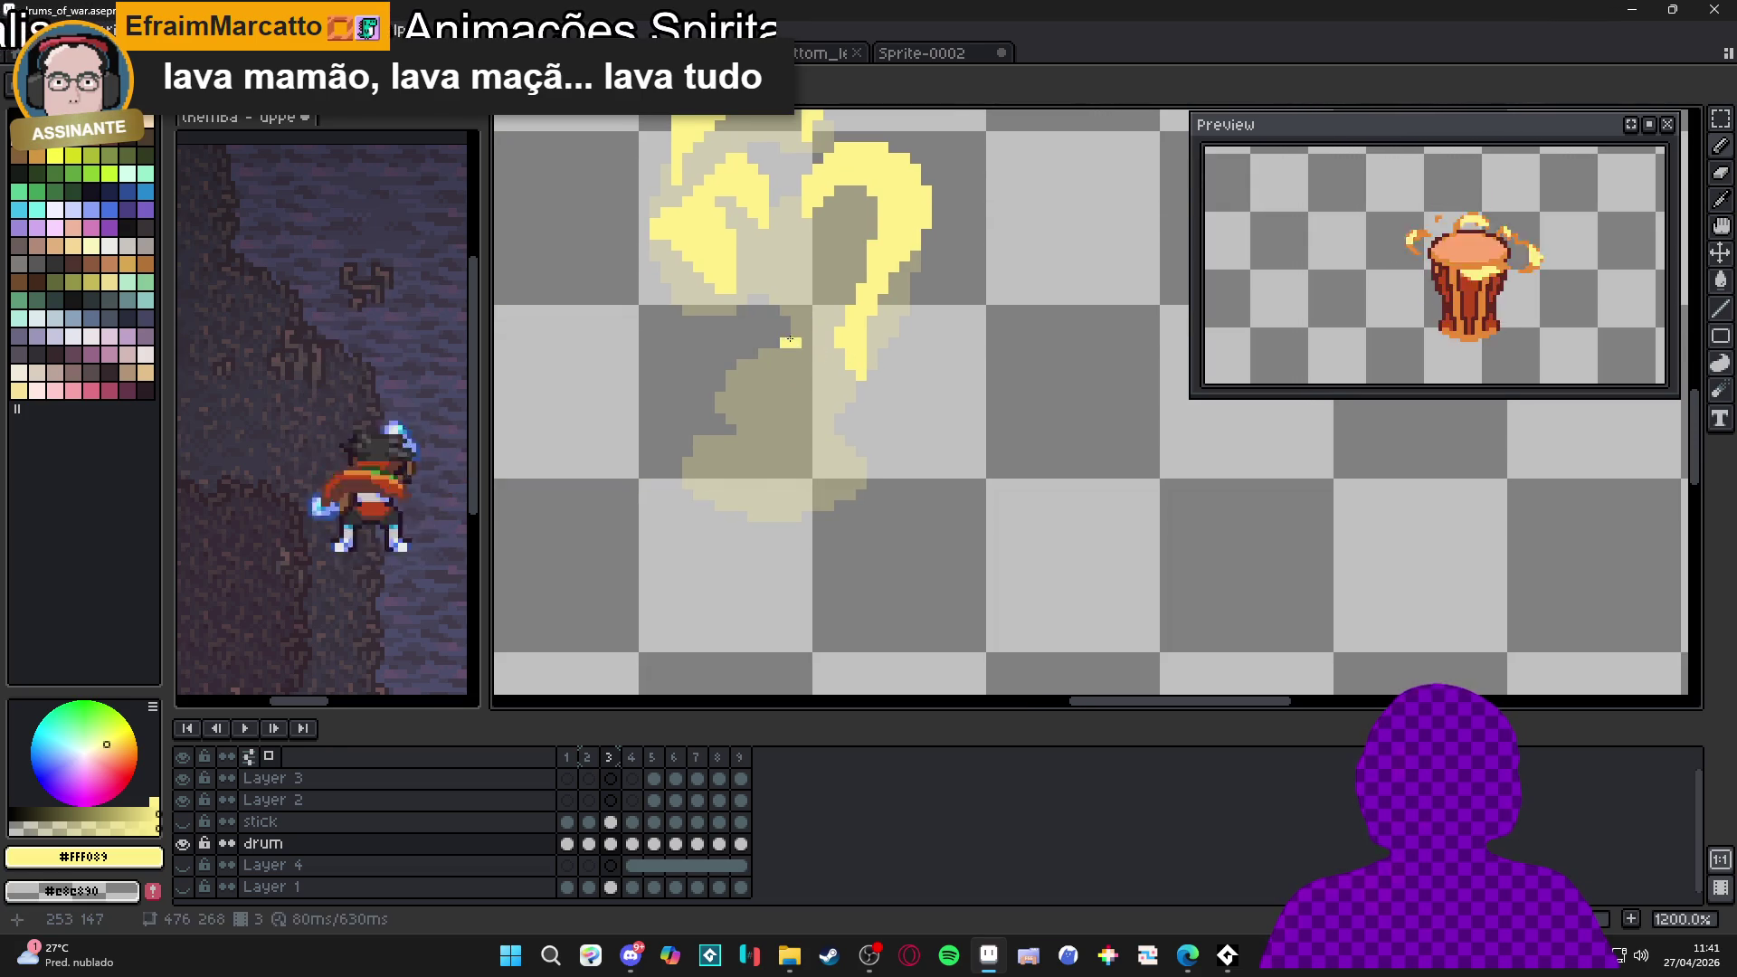
mouse_move(786, 314)
mouse_down()
mouse_move(708, 378)
mouse_move(736, 369)
mouse_move(741, 312)
mouse_move(701, 353)
mouse_move(729, 398)
mouse_move(749, 398)
mouse_up()
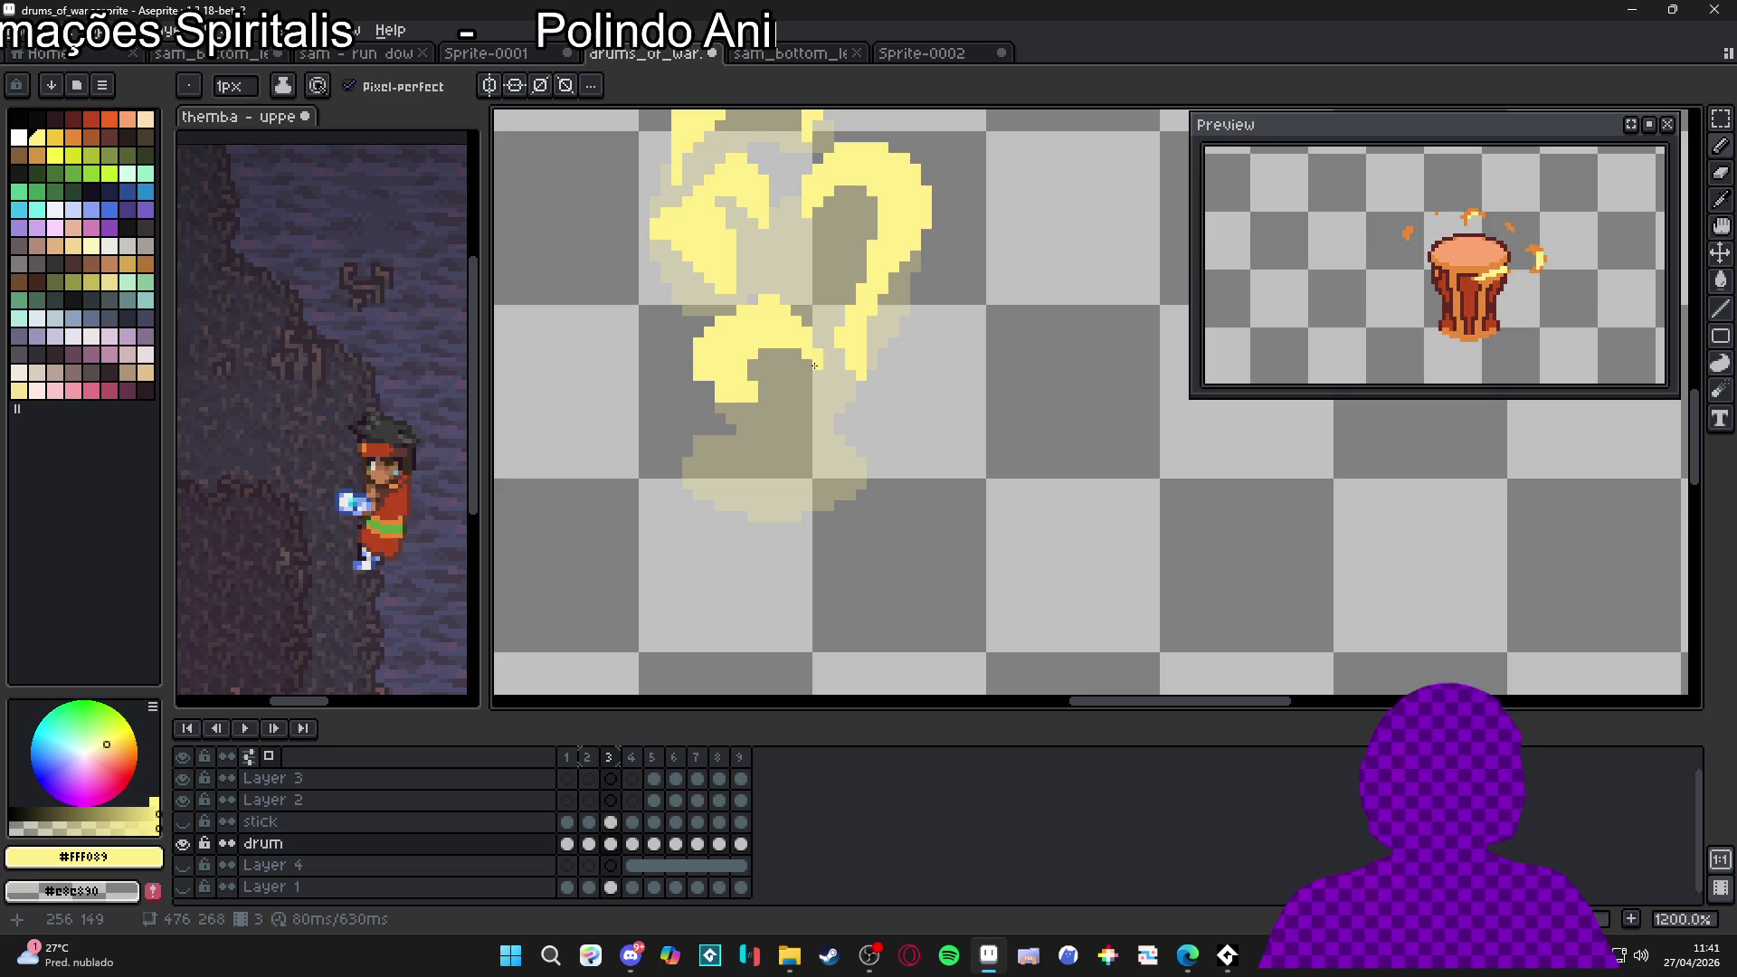
click(743, 418)
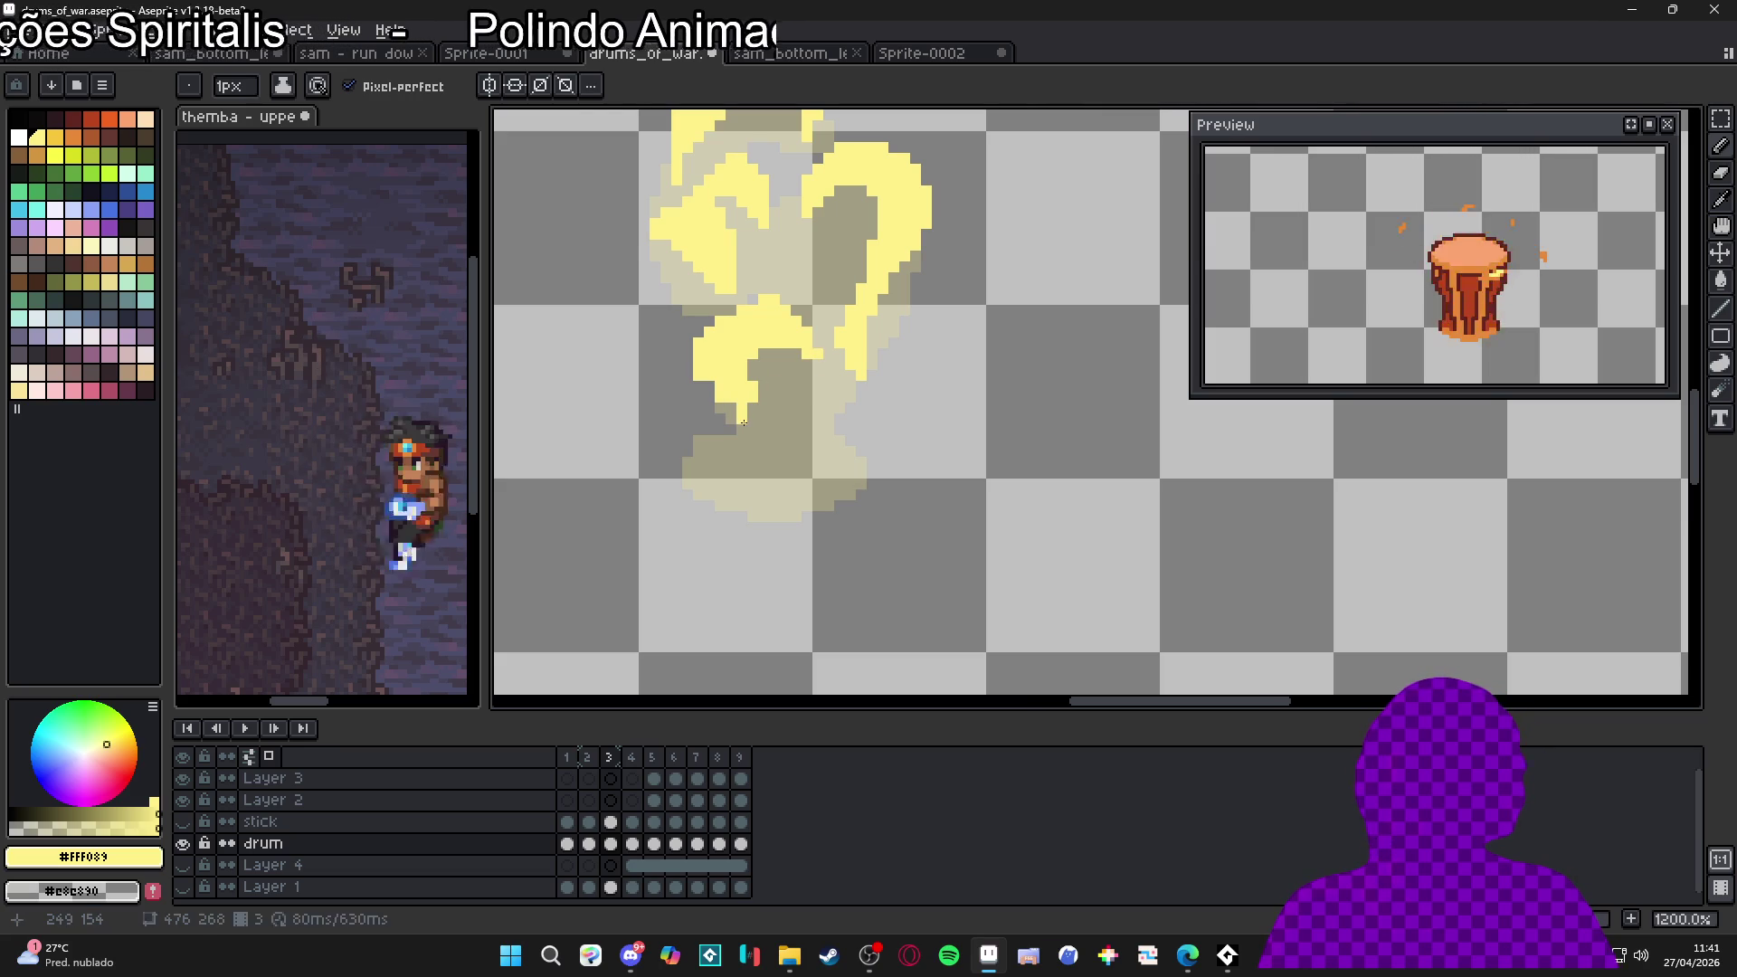
key(e)
drag(759, 388, 758, 432)
key(b)
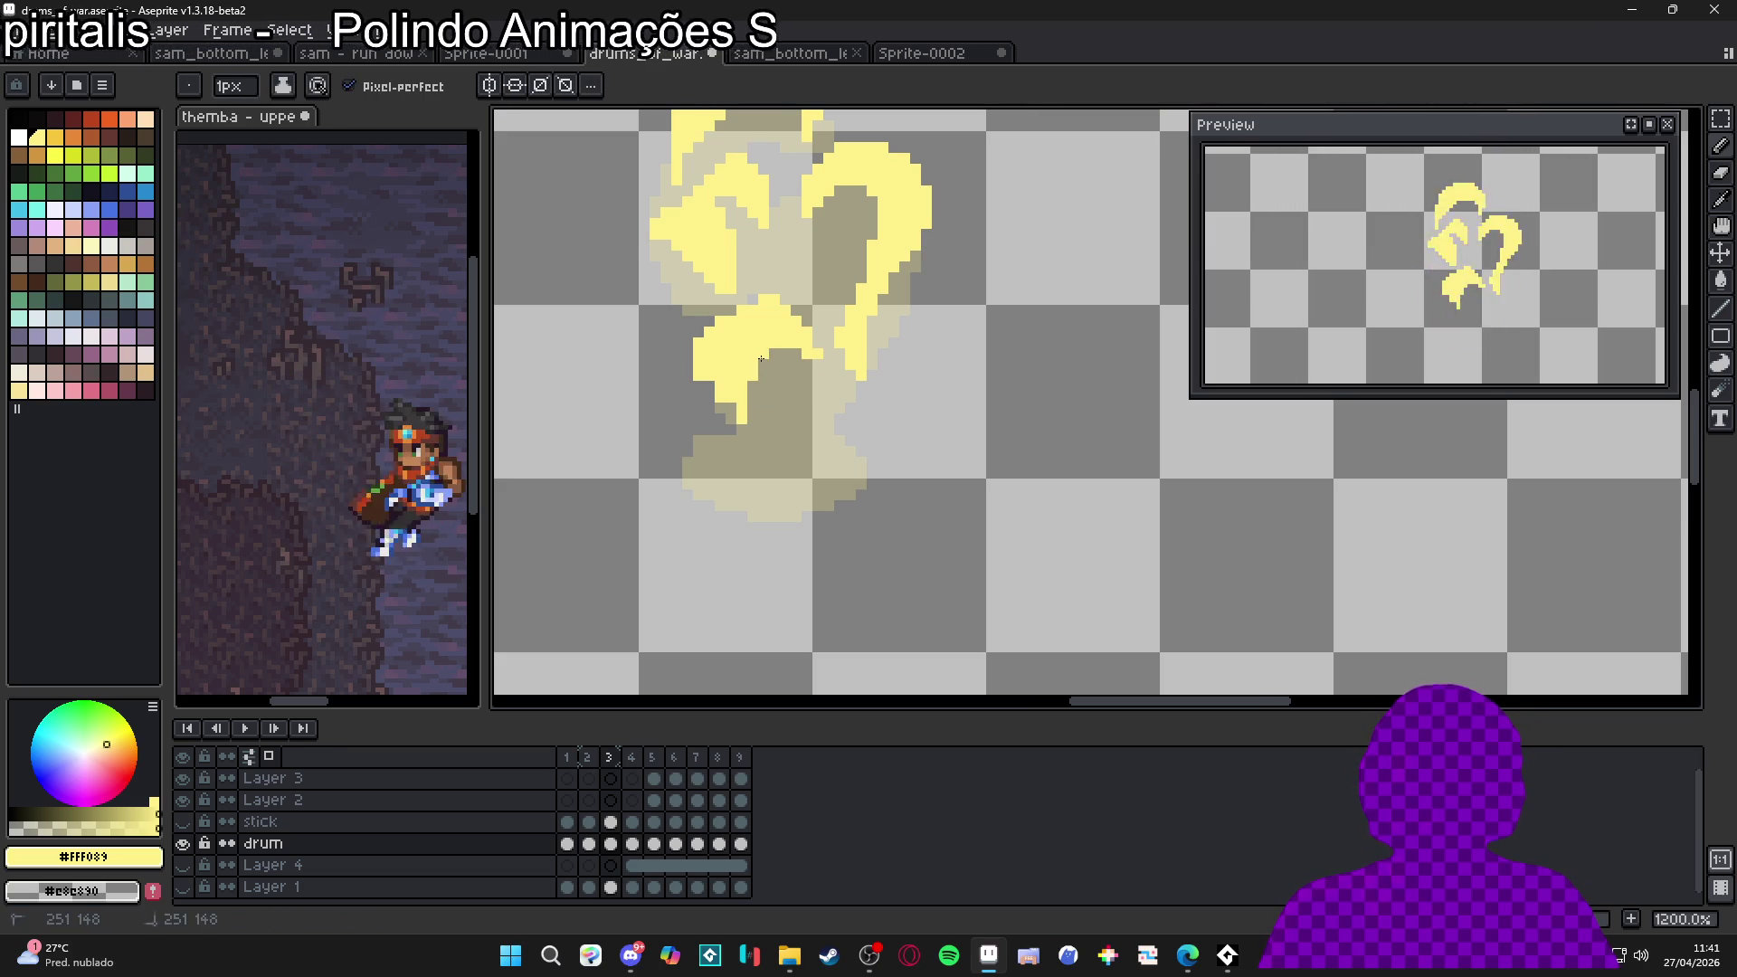
Widen the yellow swirl shape with a few more pixels to the right
scroll(824, 375, down, 4)
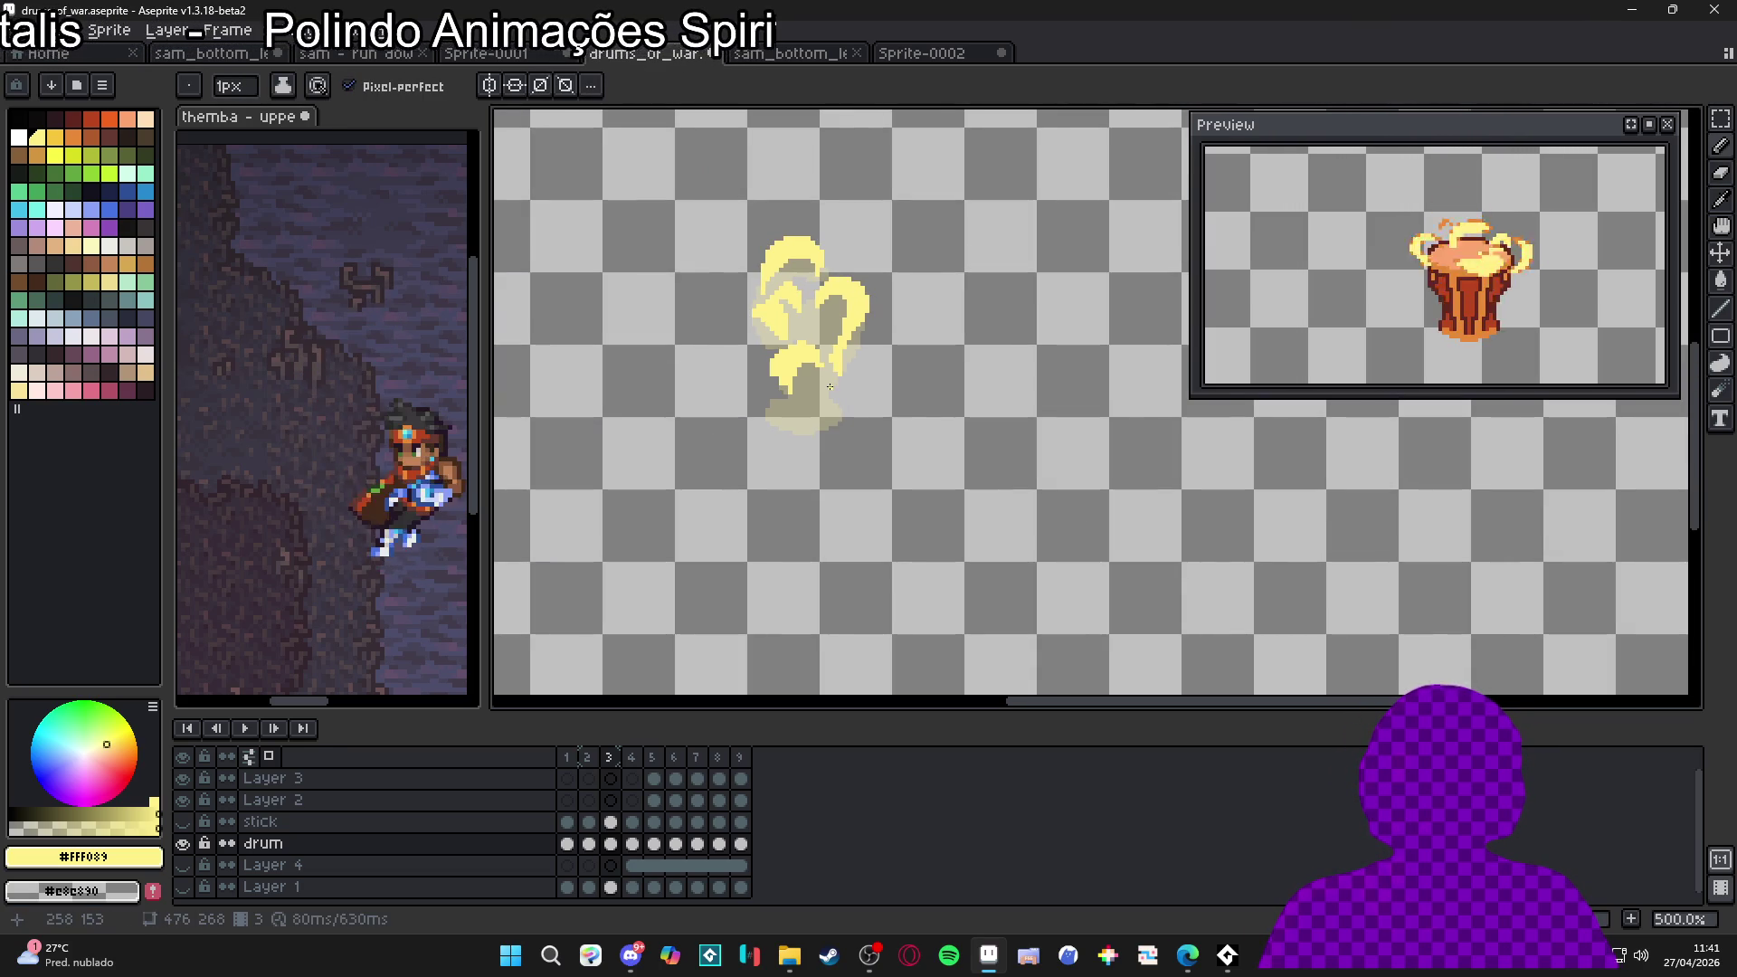
scroll(829, 386, up, 5)
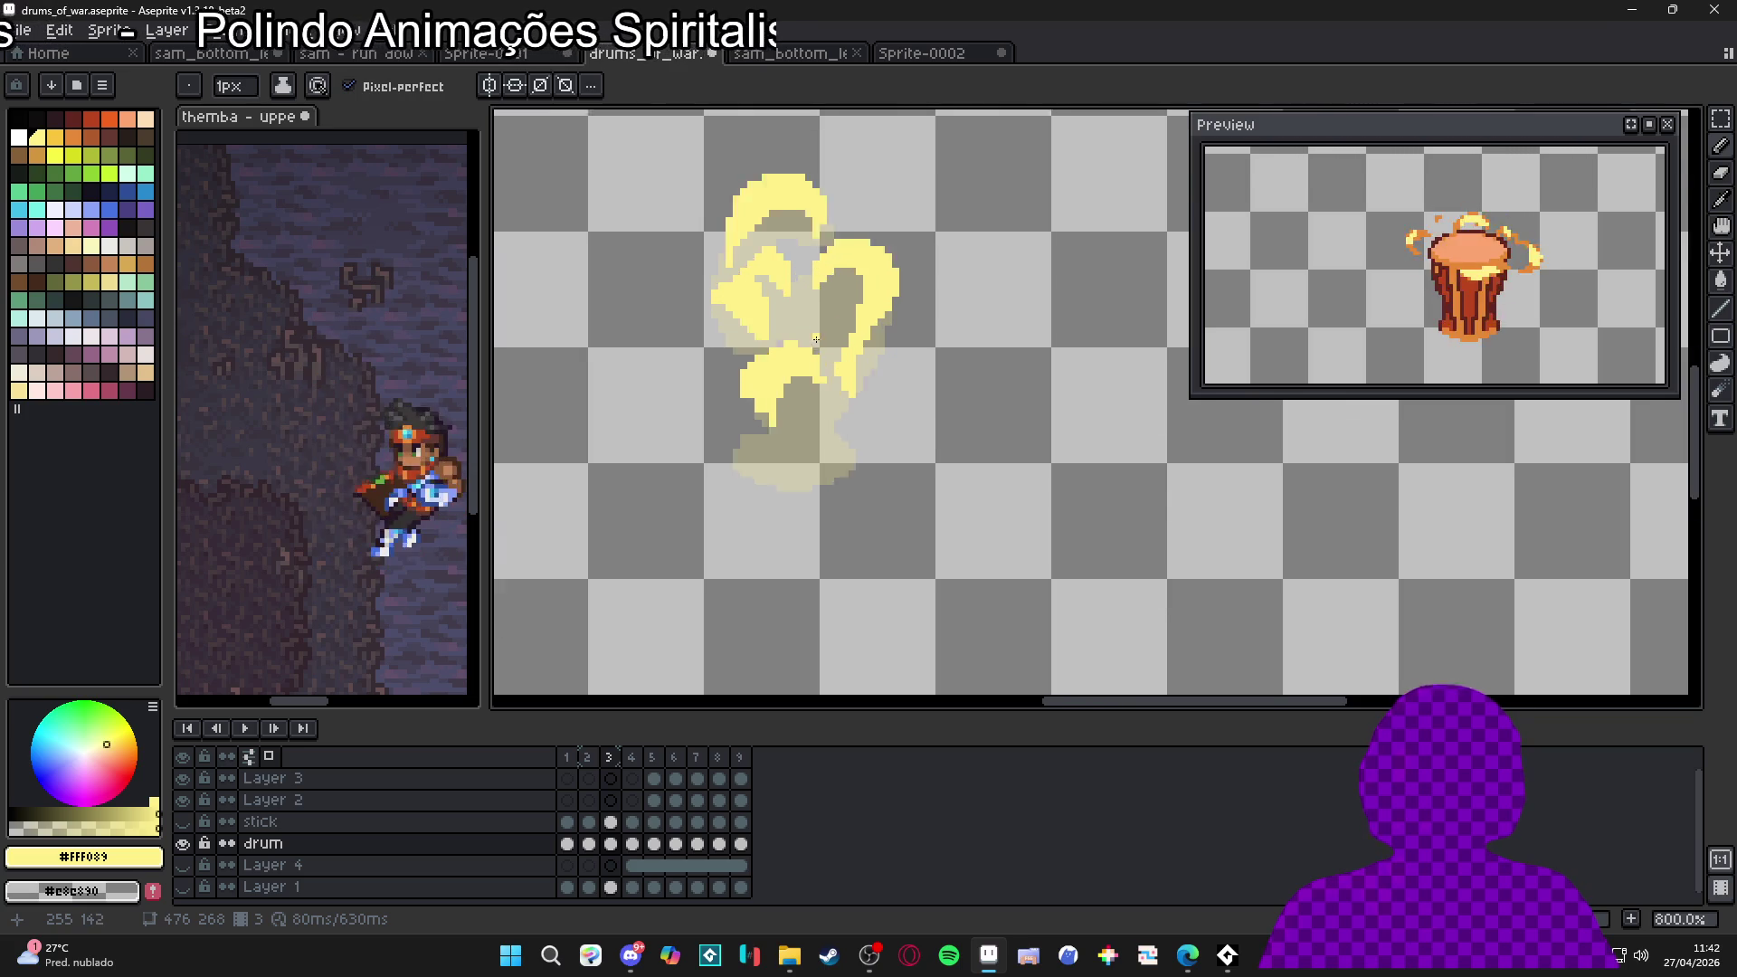
drag(797, 304, 831, 312)
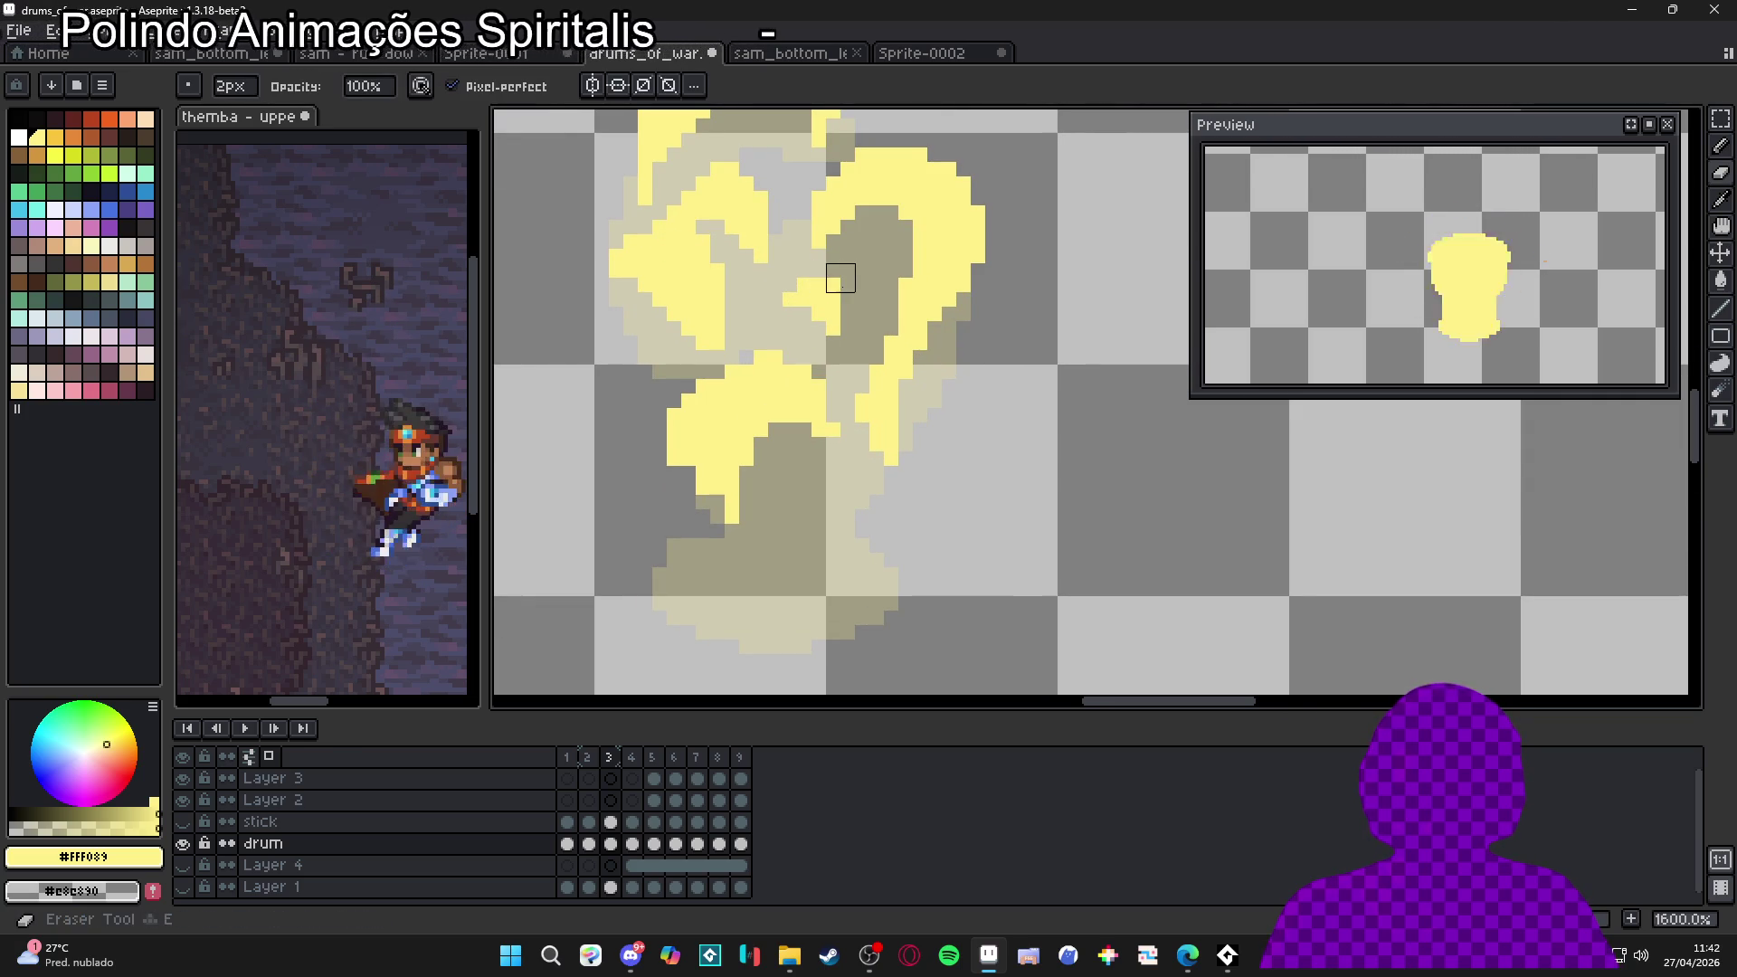
scroll(841, 330, down, 3)
scroll(843, 422, up, 3)
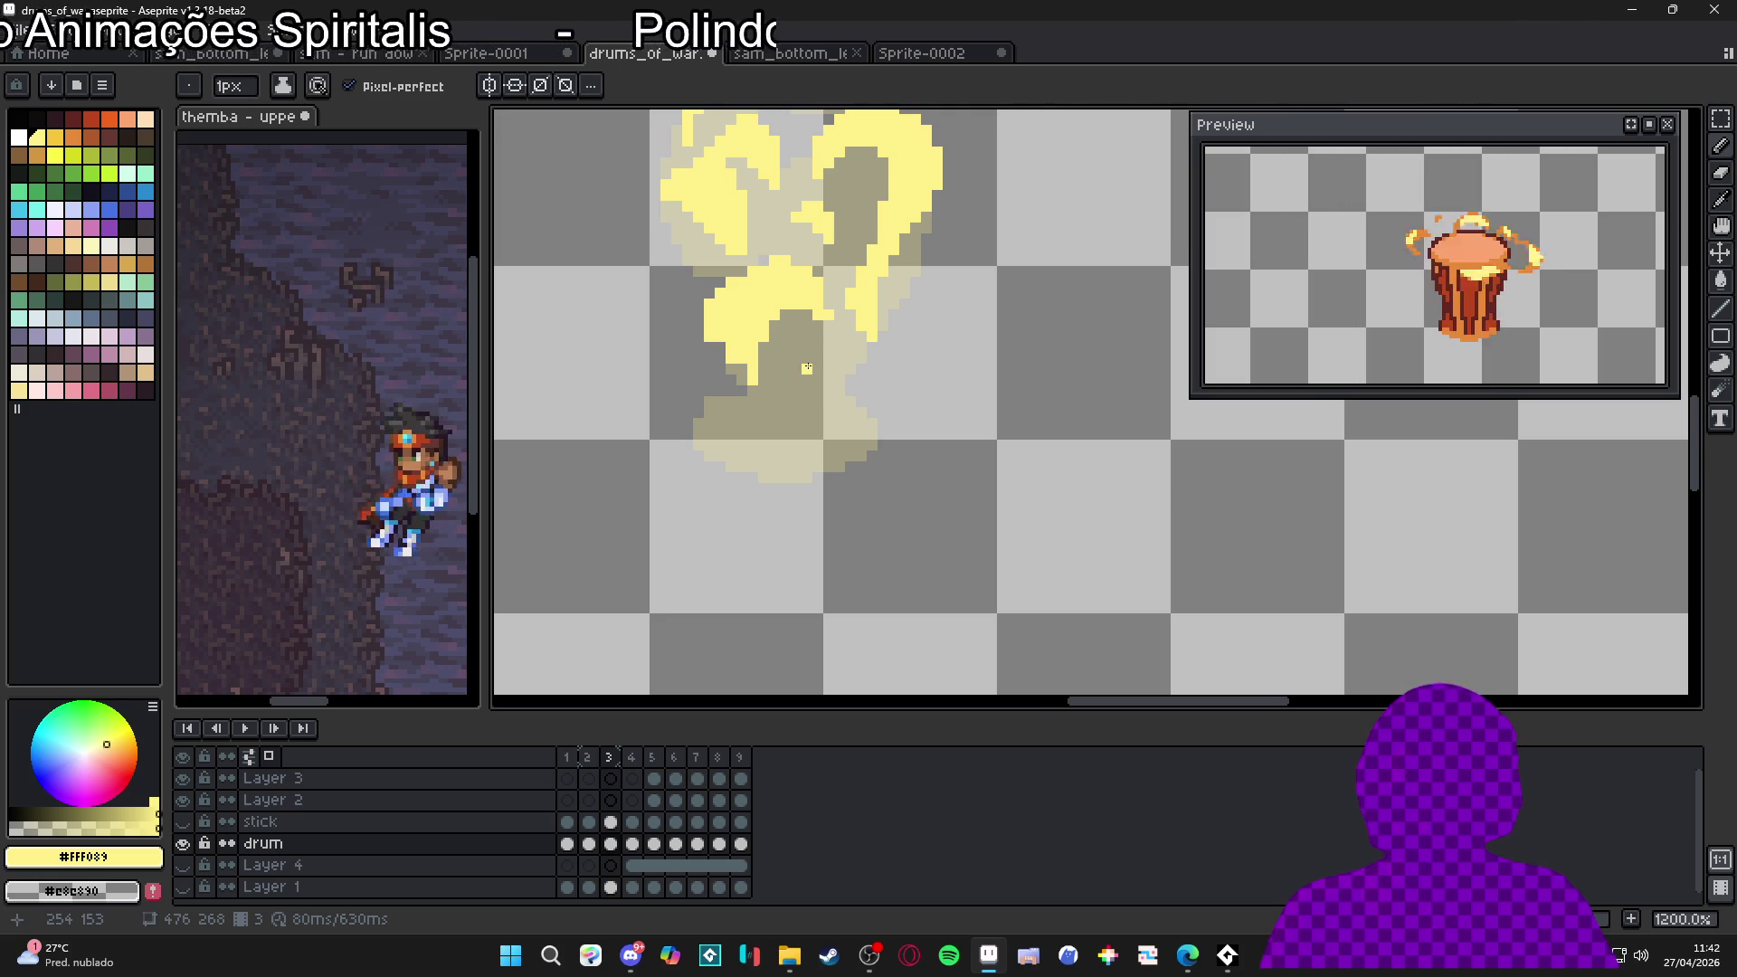
Draw a yellow tail curving down-left from the swirl, with pixels at its bottom tip
mouse_move(810, 369)
mouse_down()
mouse_move(762, 469)
mouse_move(802, 411)
mouse_up()
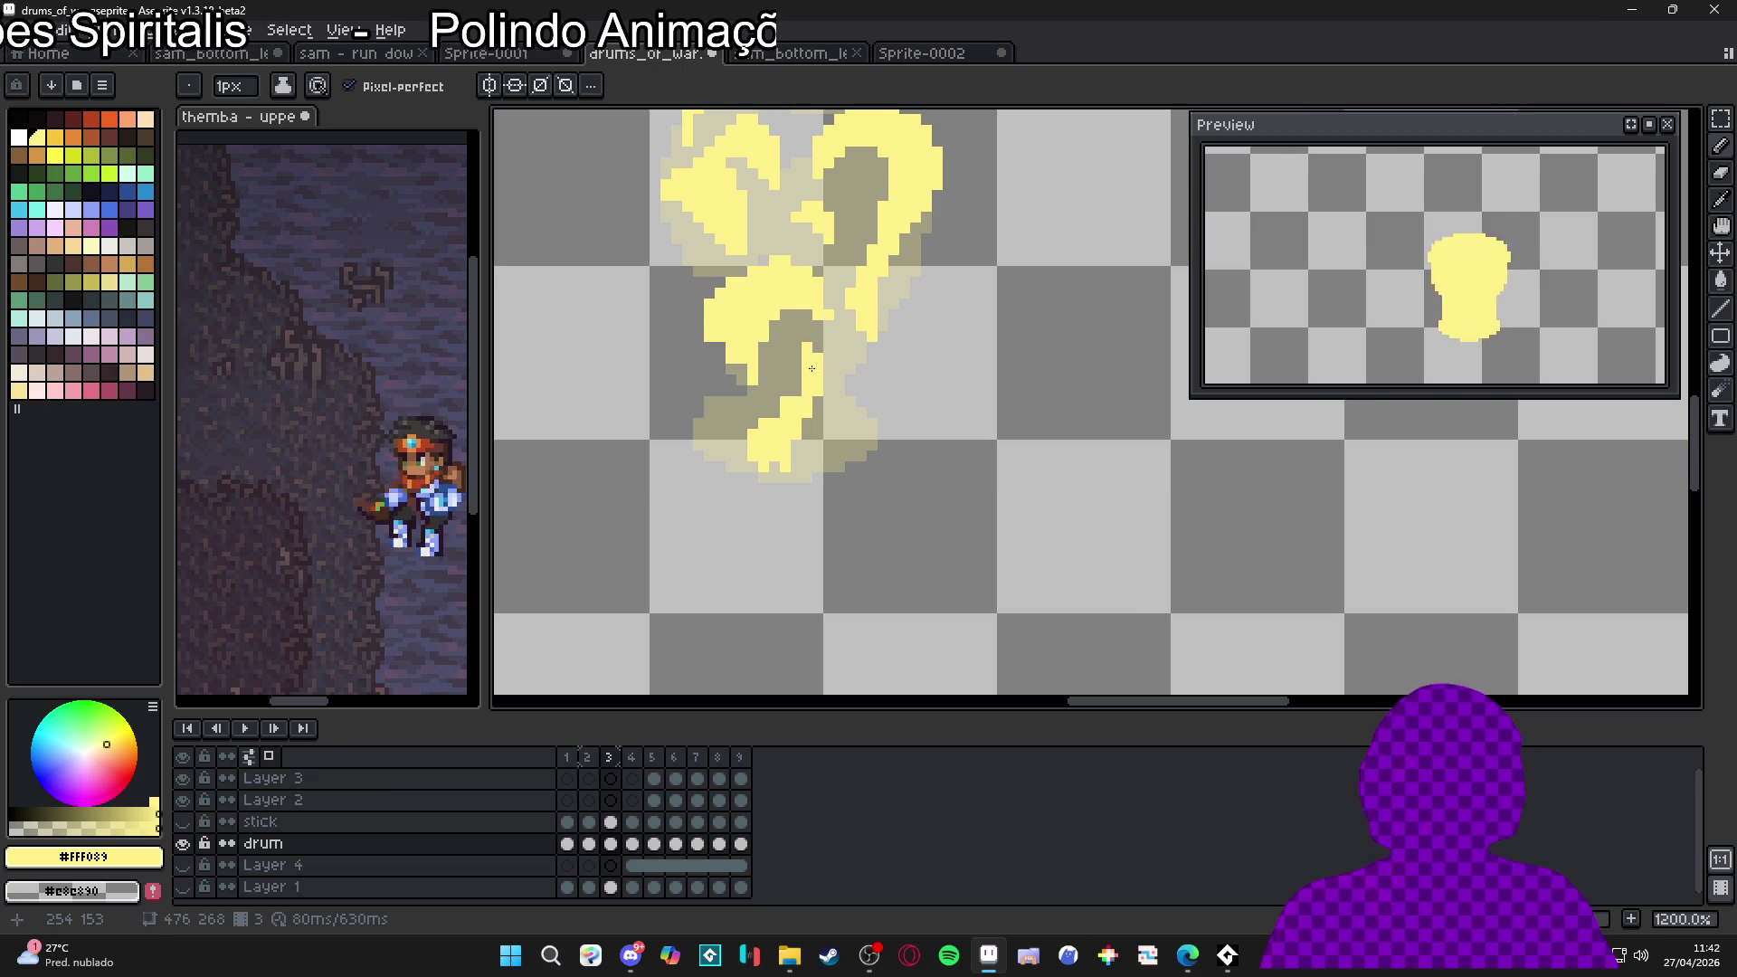
click(778, 477)
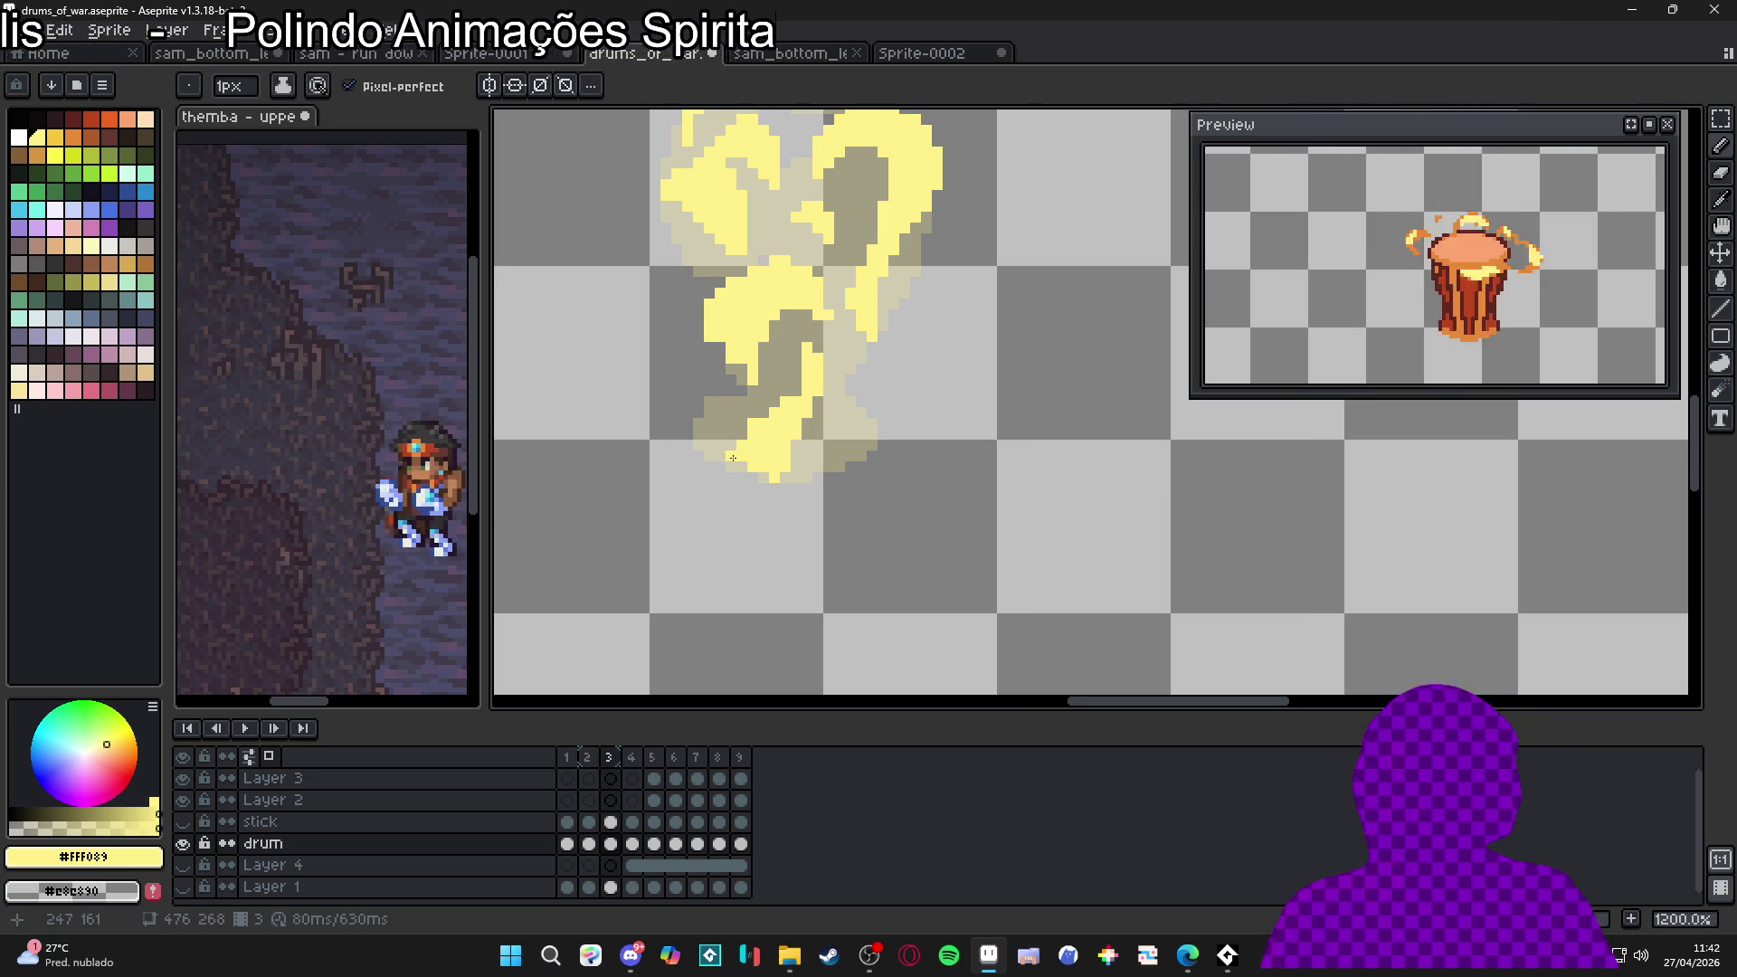
scroll(733, 458, up, 1)
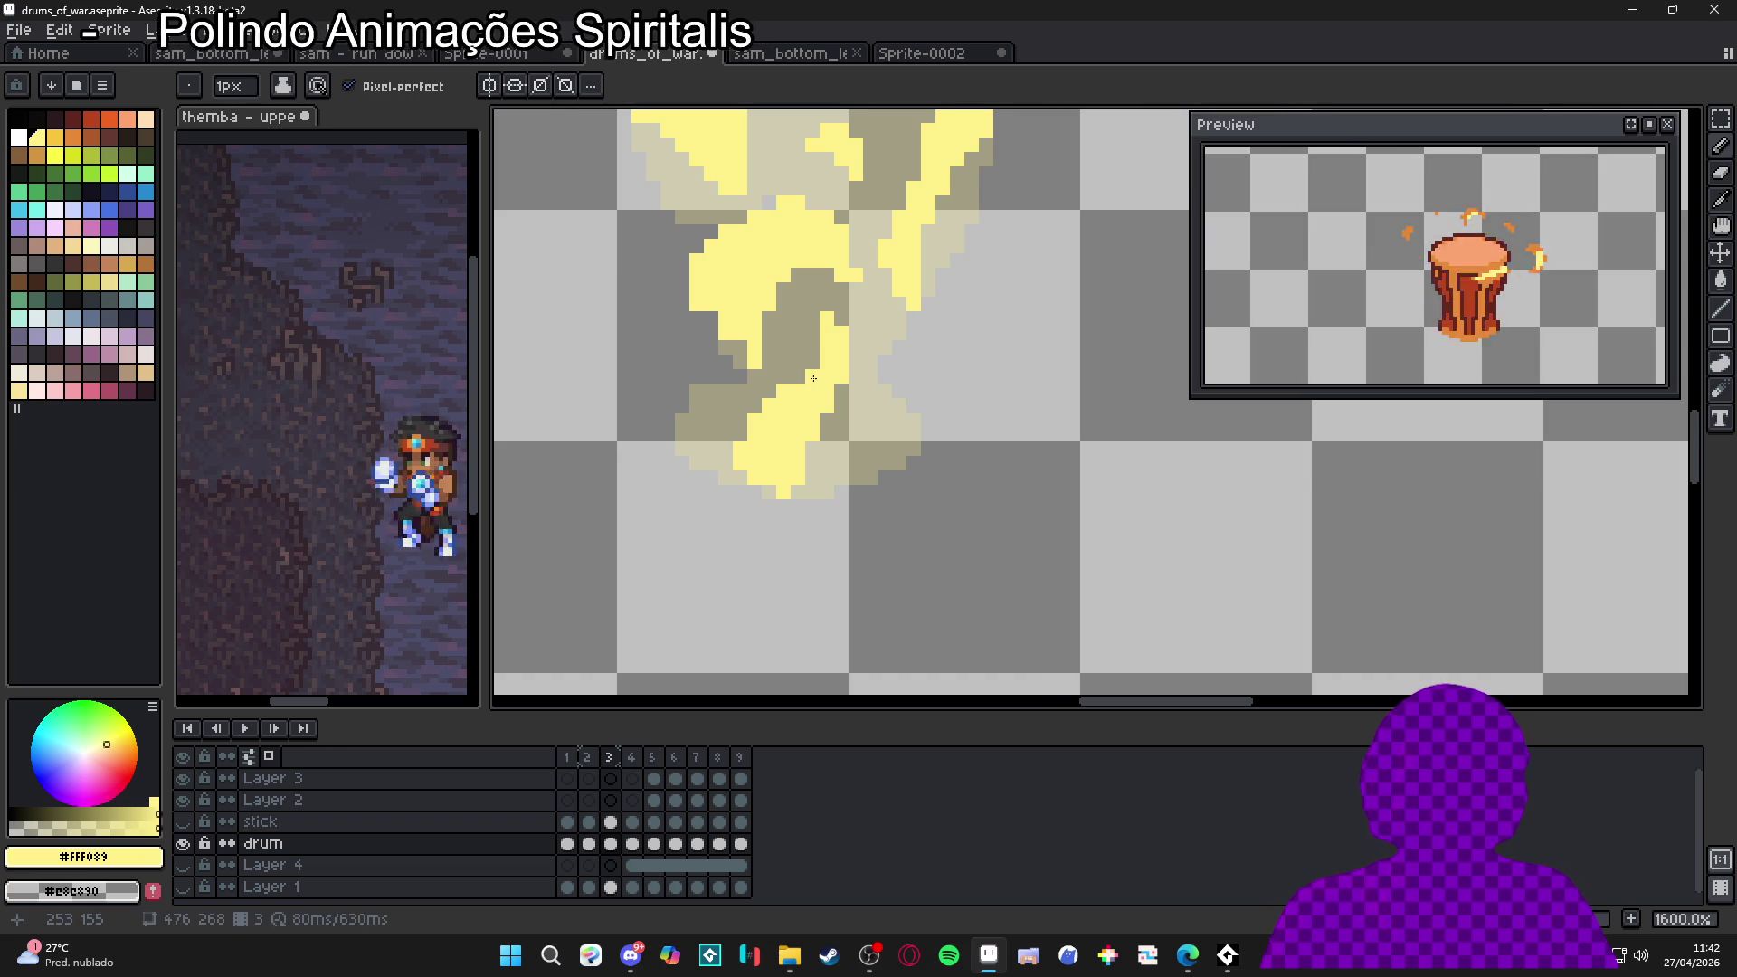
scroll(842, 421, down, 3)
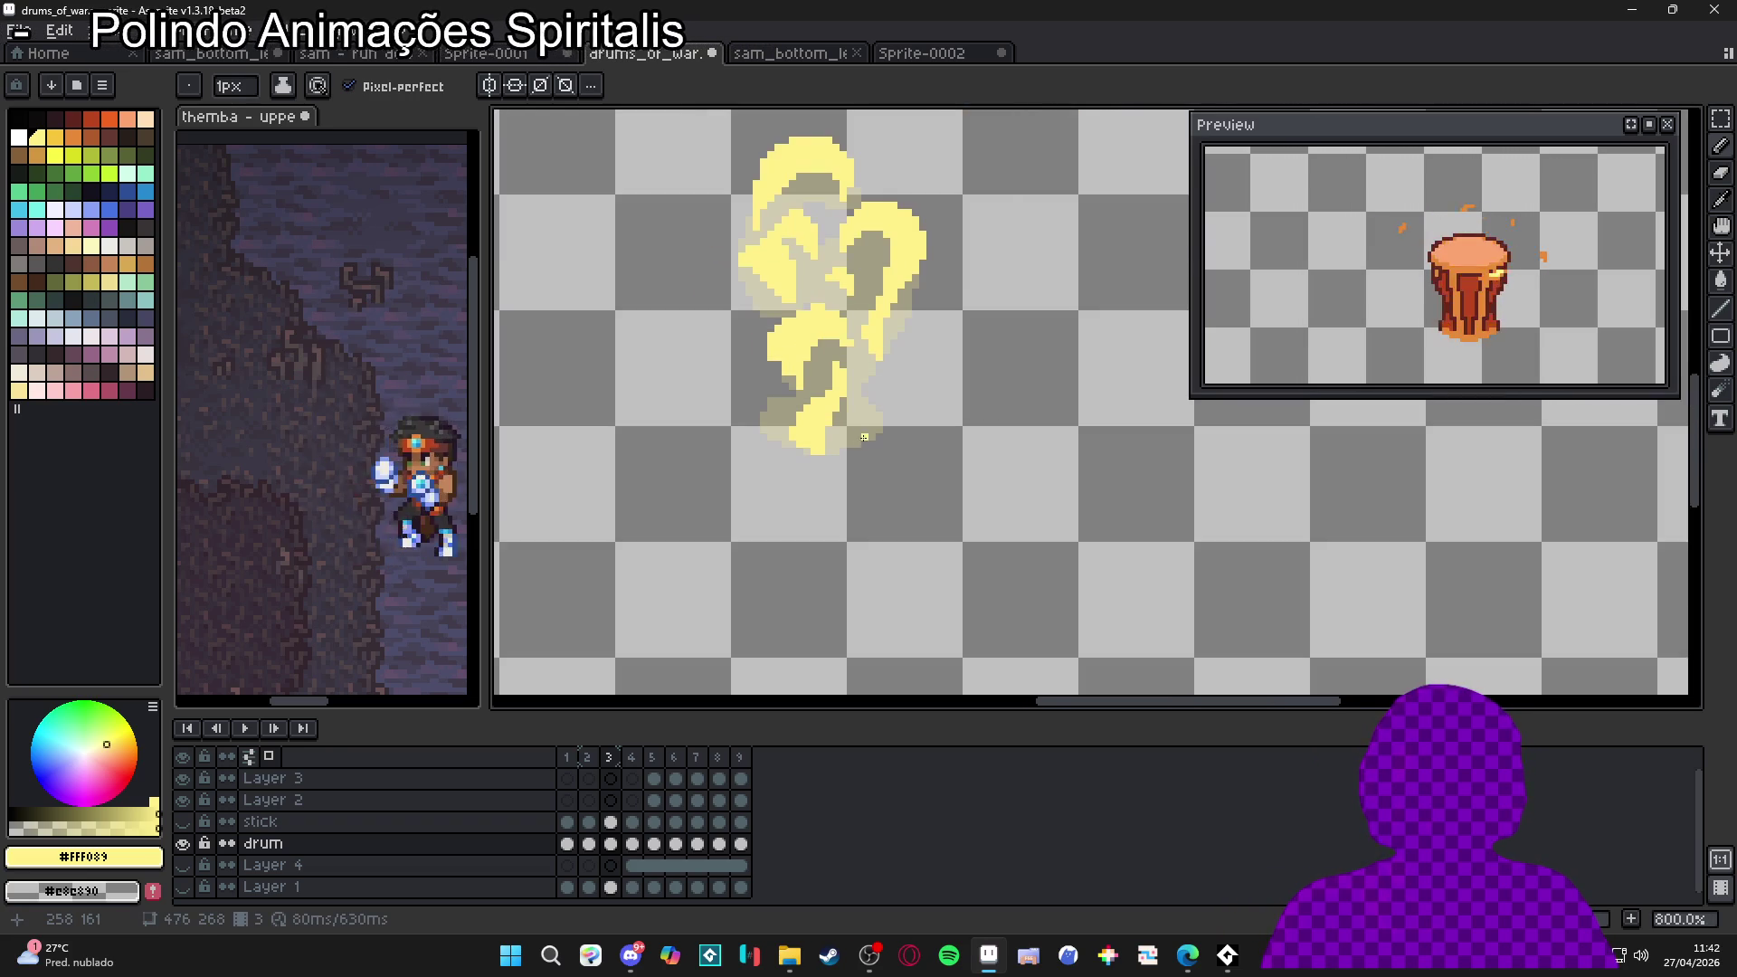
scroll(858, 438, up, 3)
scroll(853, 400, down, 2)
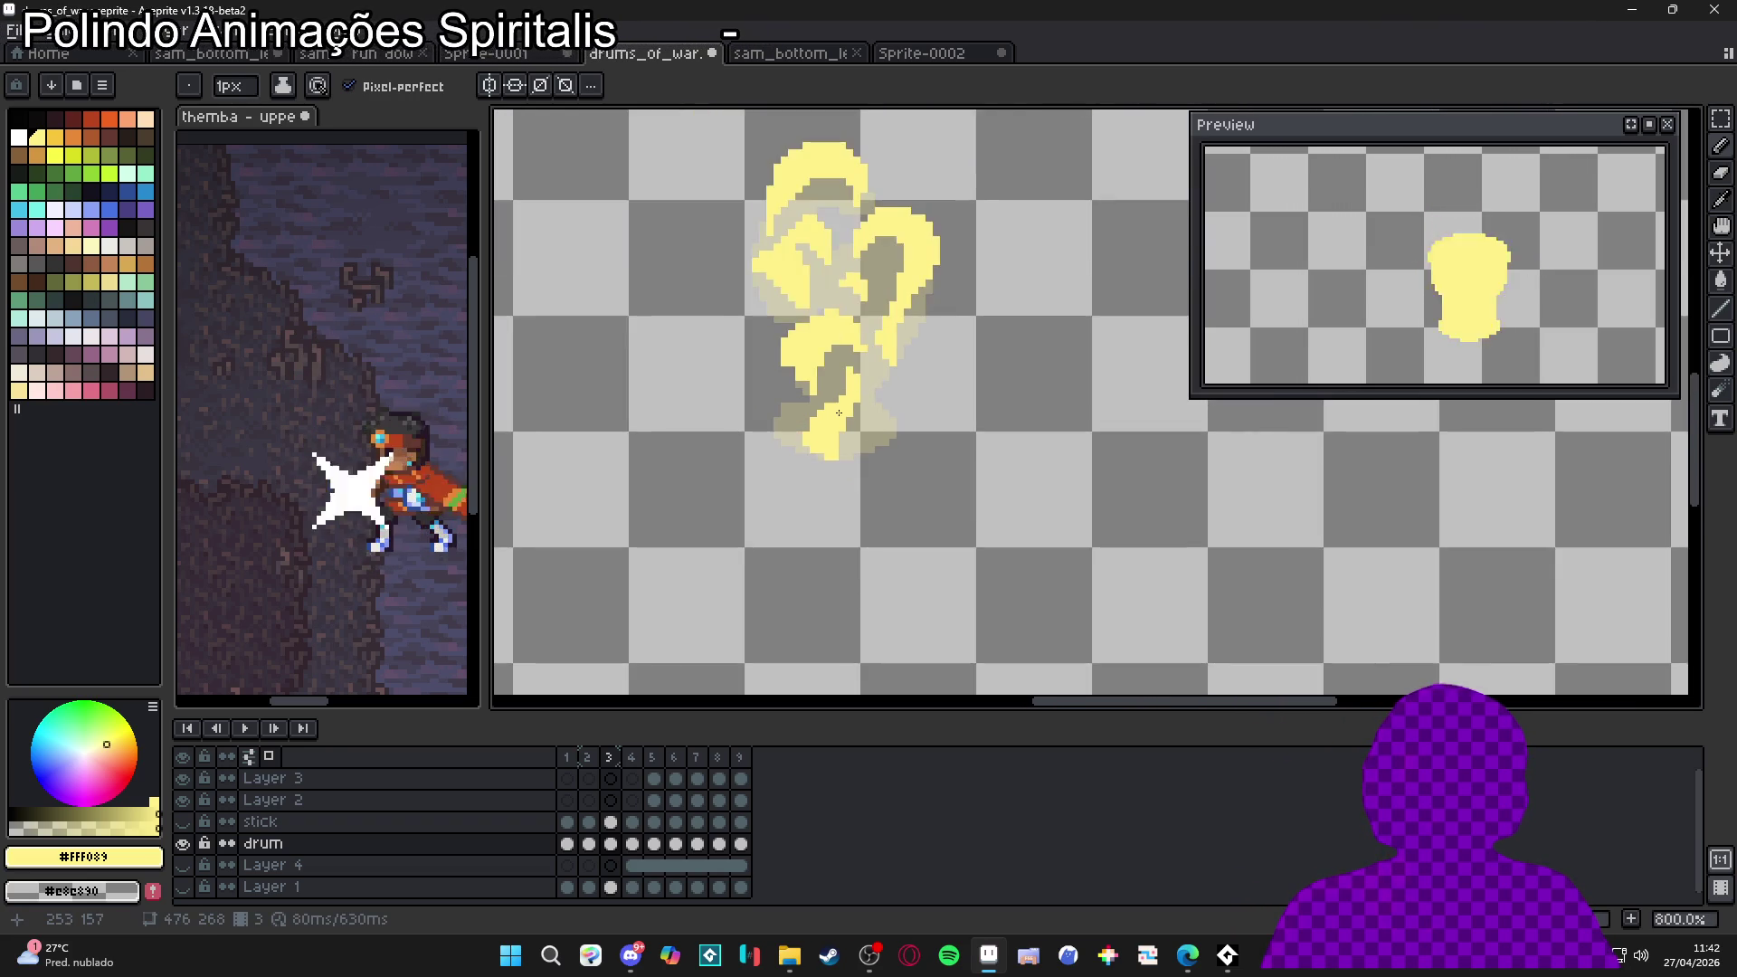
scroll(857, 409, up, 1)
scroll(861, 421, down, 1)
scroll(861, 421, down, 2)
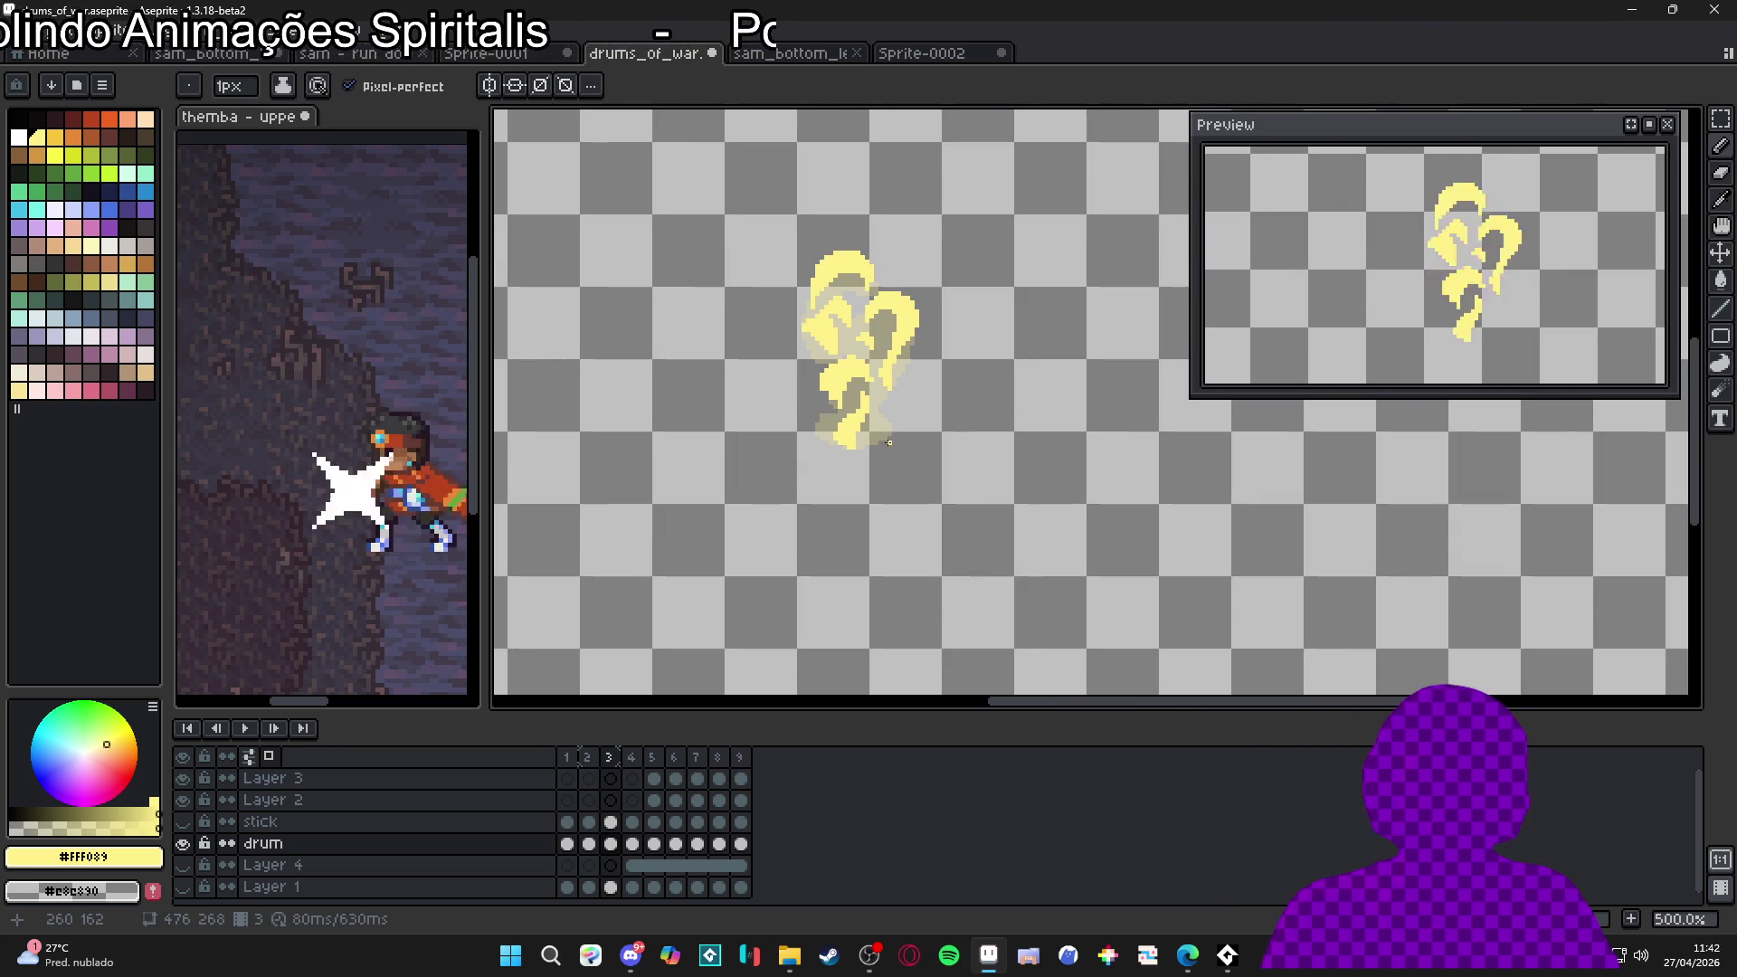
Step to stick frame 3 and save the drums_of_war file
click(589, 822)
click(612, 823)
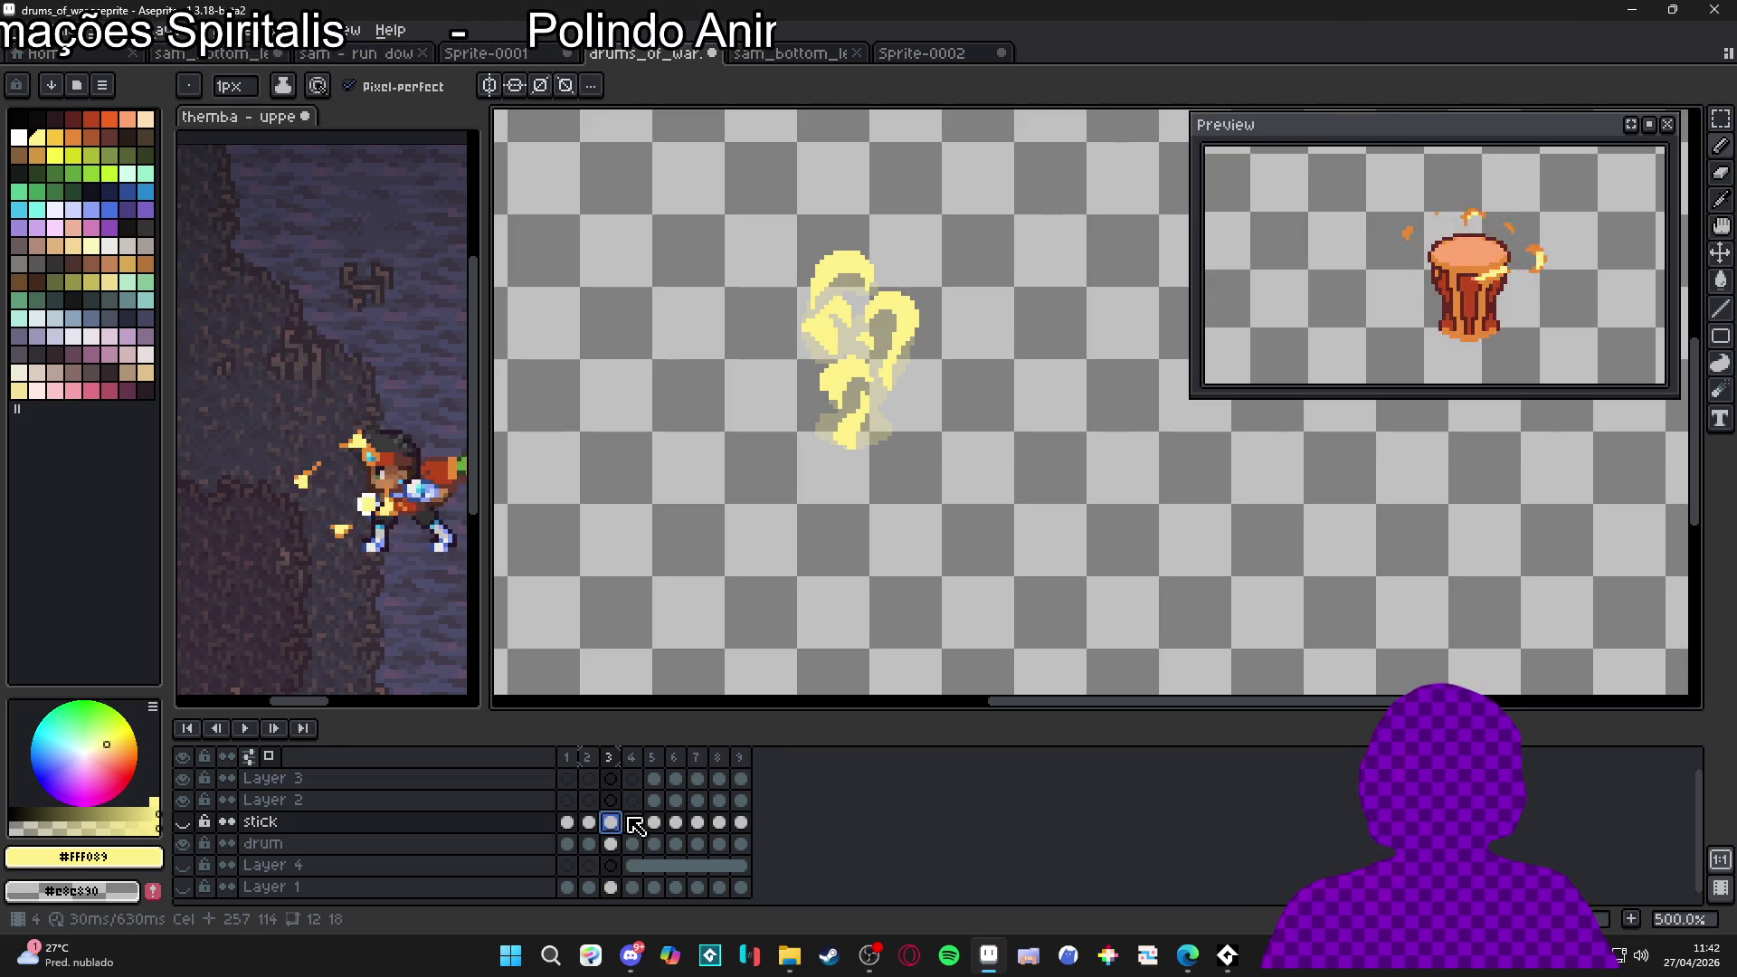
key(ctrl+s)
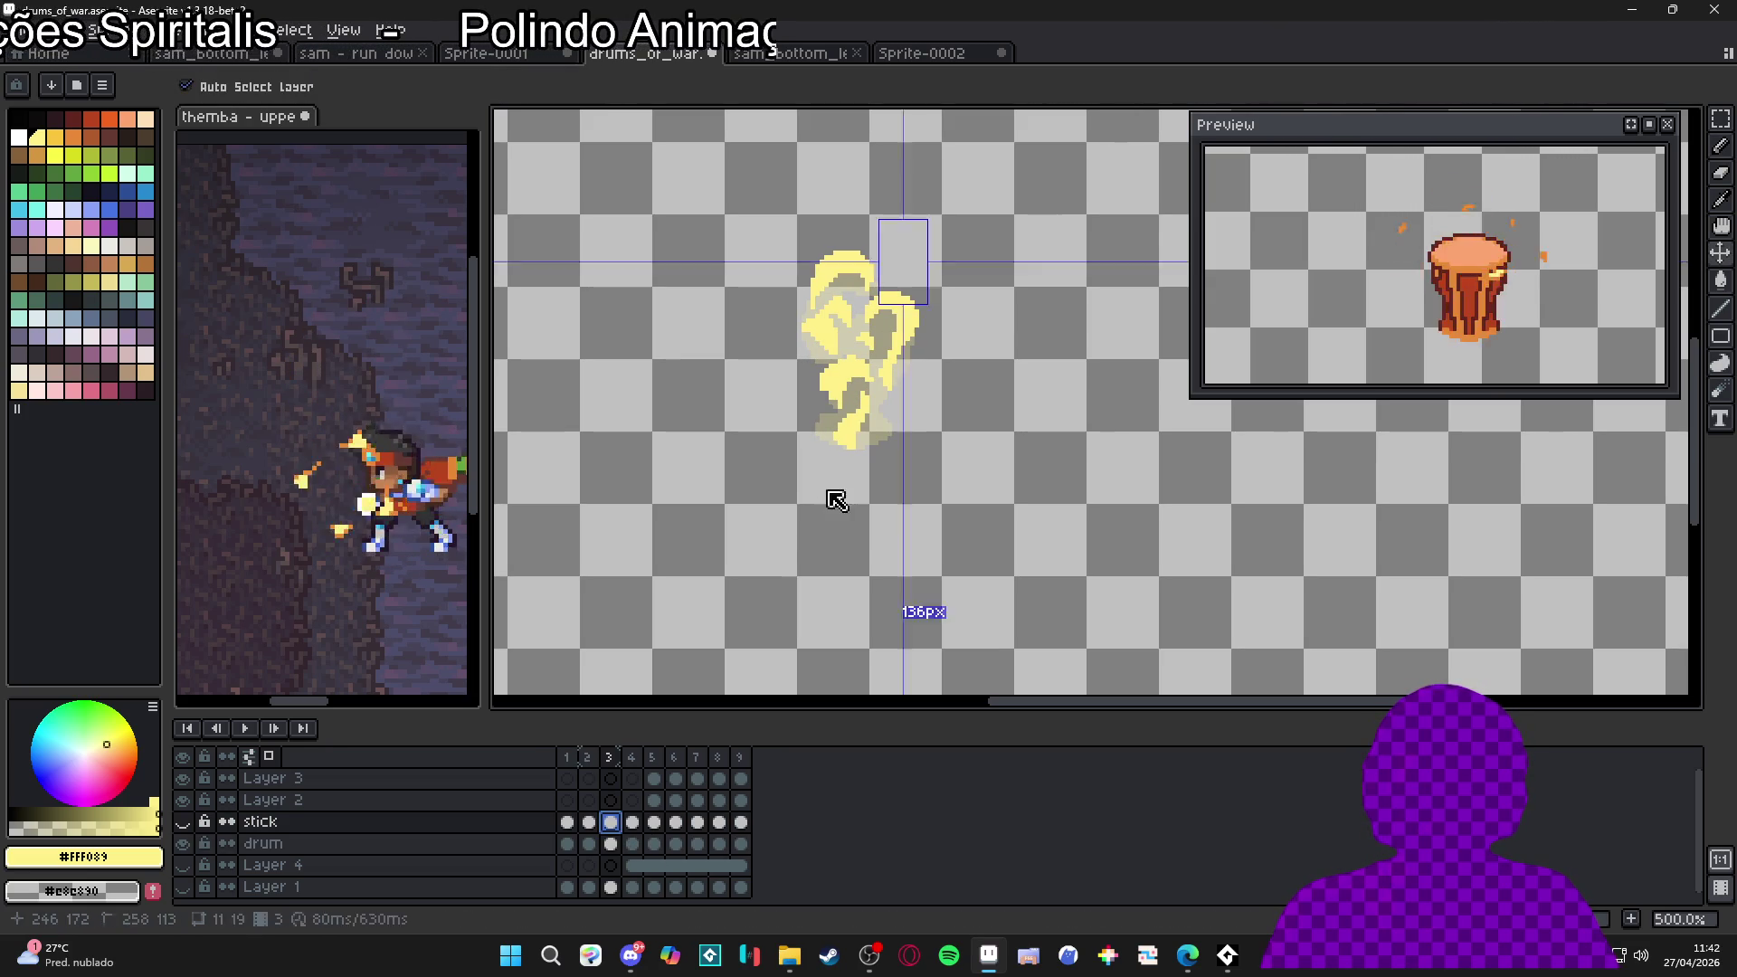
Flip back and forth between stick frames 2 and 3, ending on frame 3
click(592, 821)
click(608, 822)
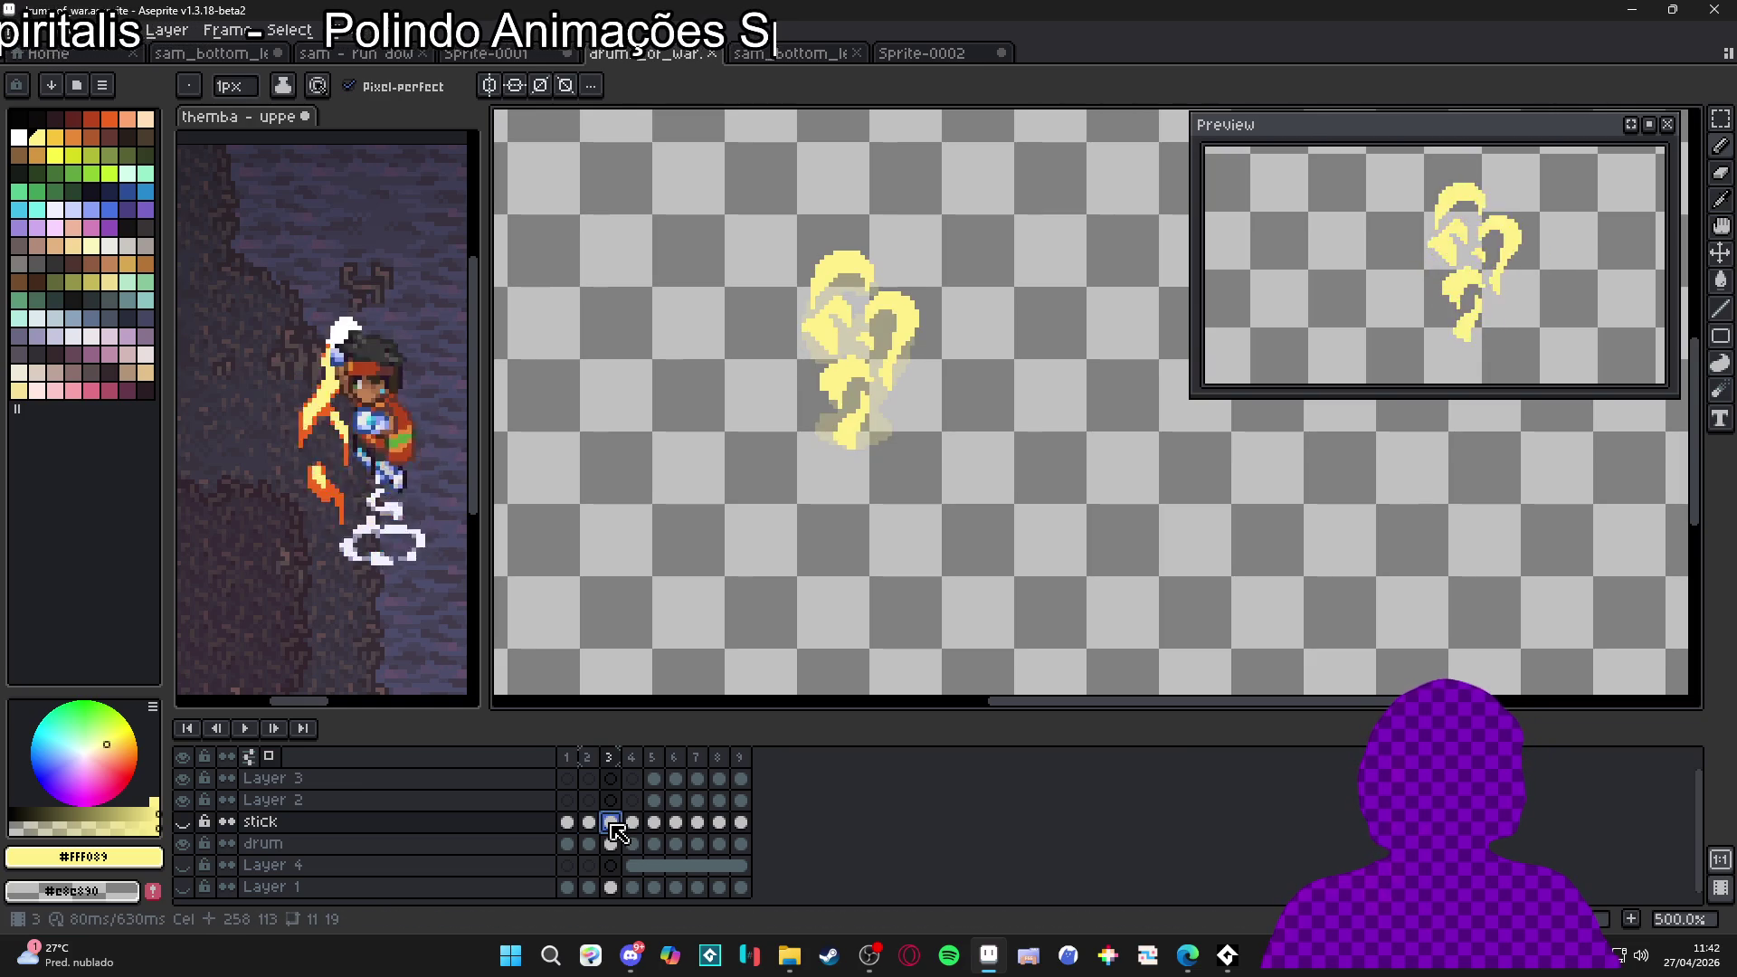
click(584, 822)
click(570, 822)
click(610, 822)
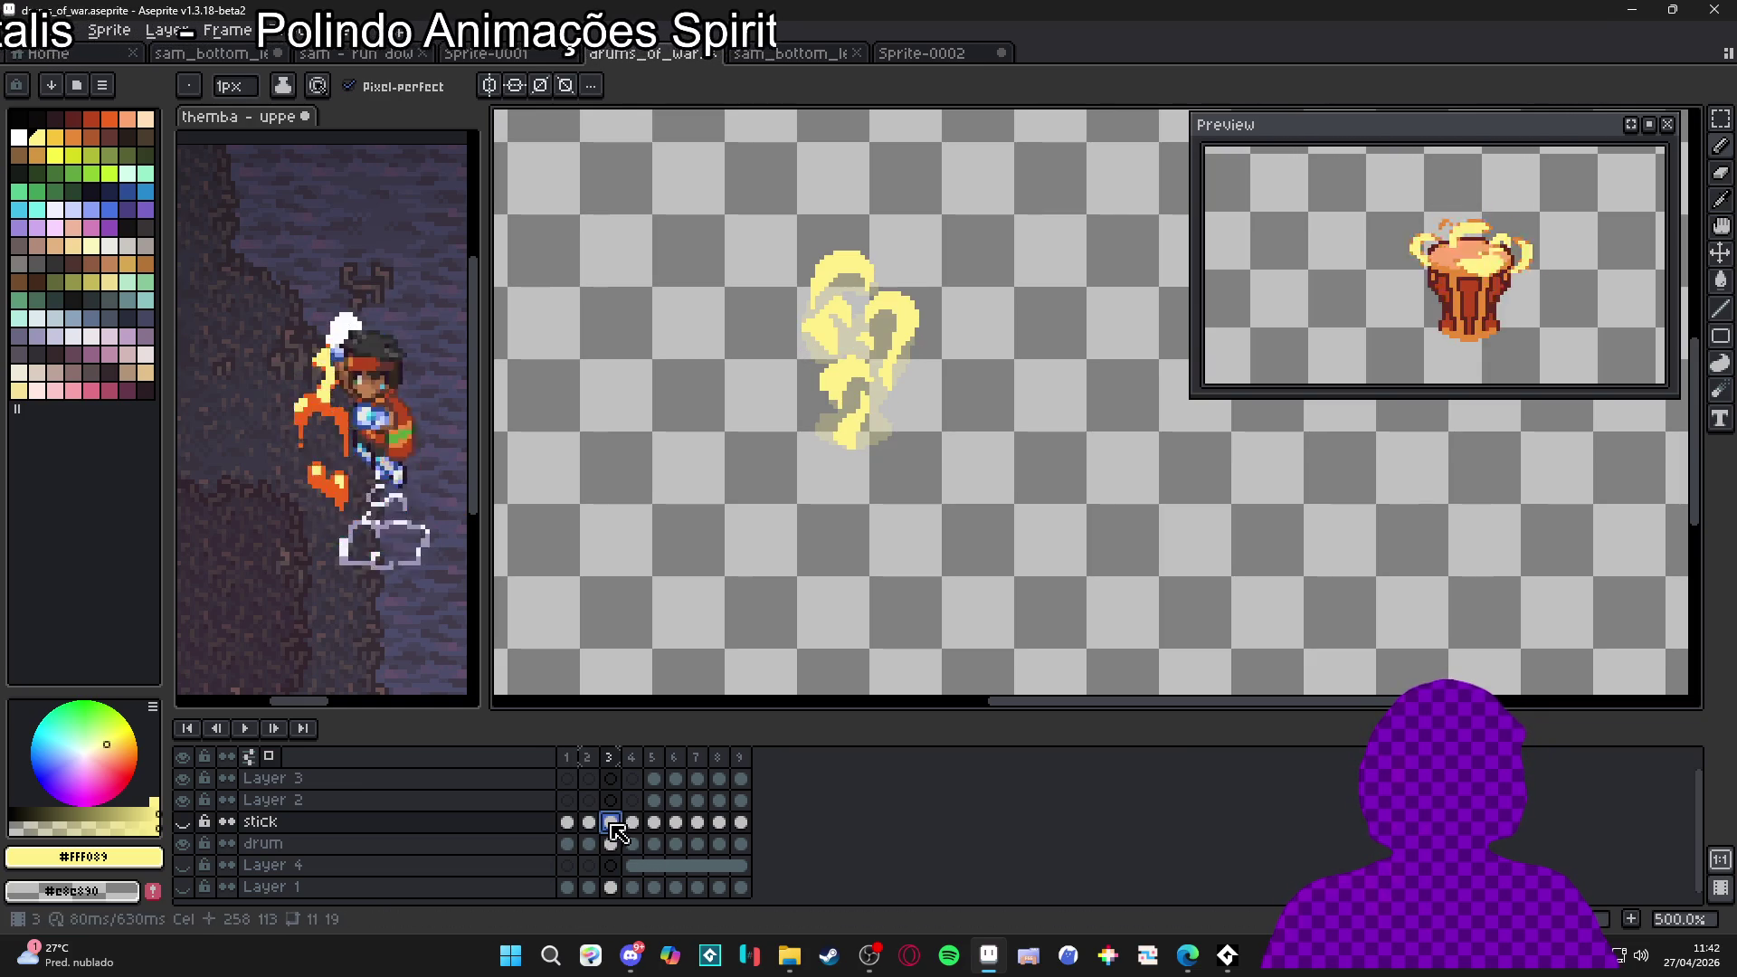